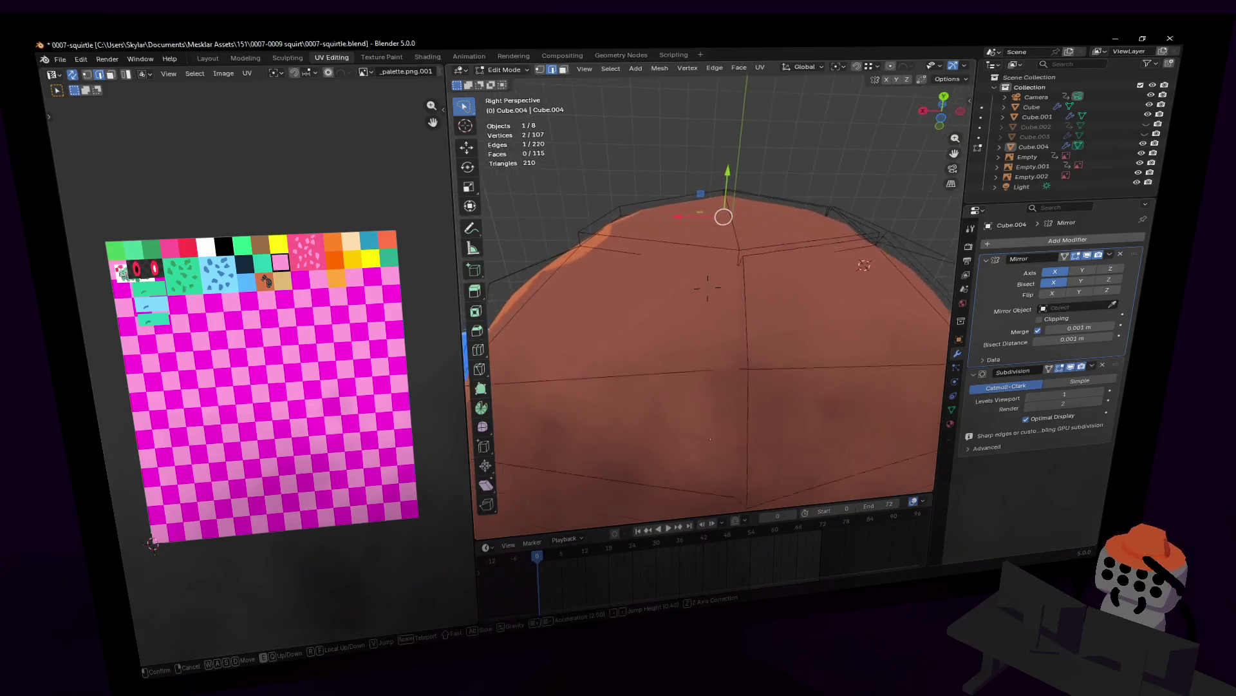
- Walk-navigate up and around to face the shell against the body
{"action": "key", "text": "Return"}
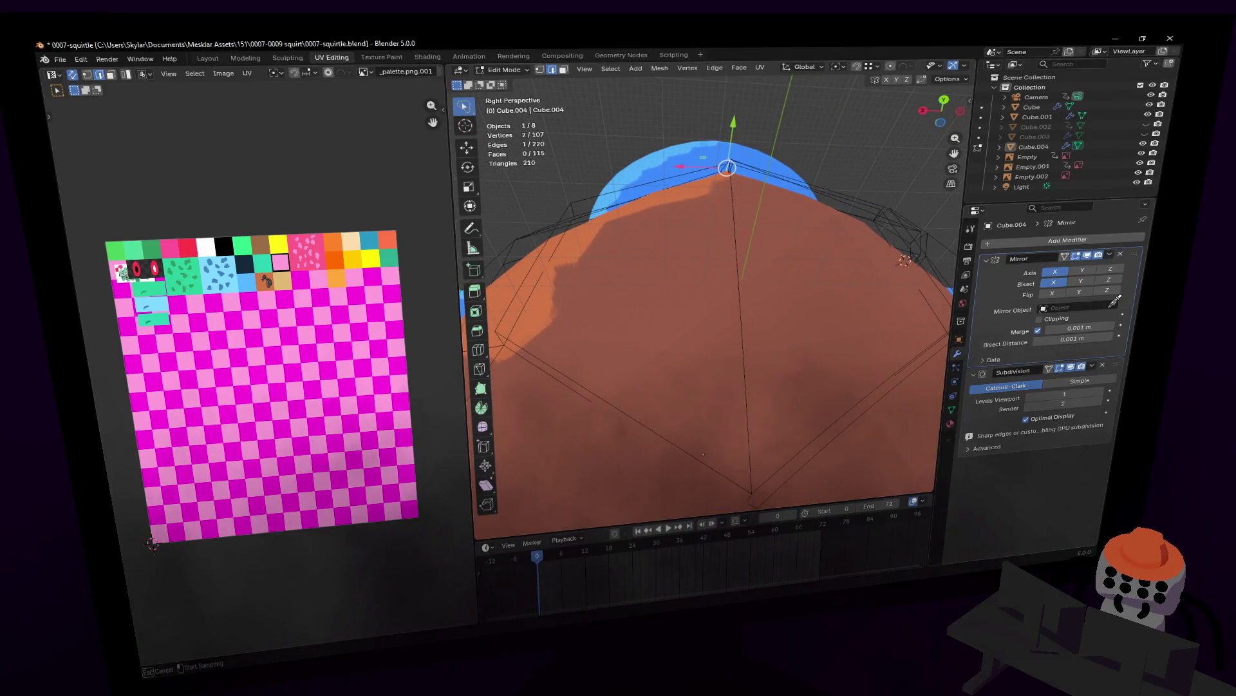
{"action": "key", "text": "shift+grave"}
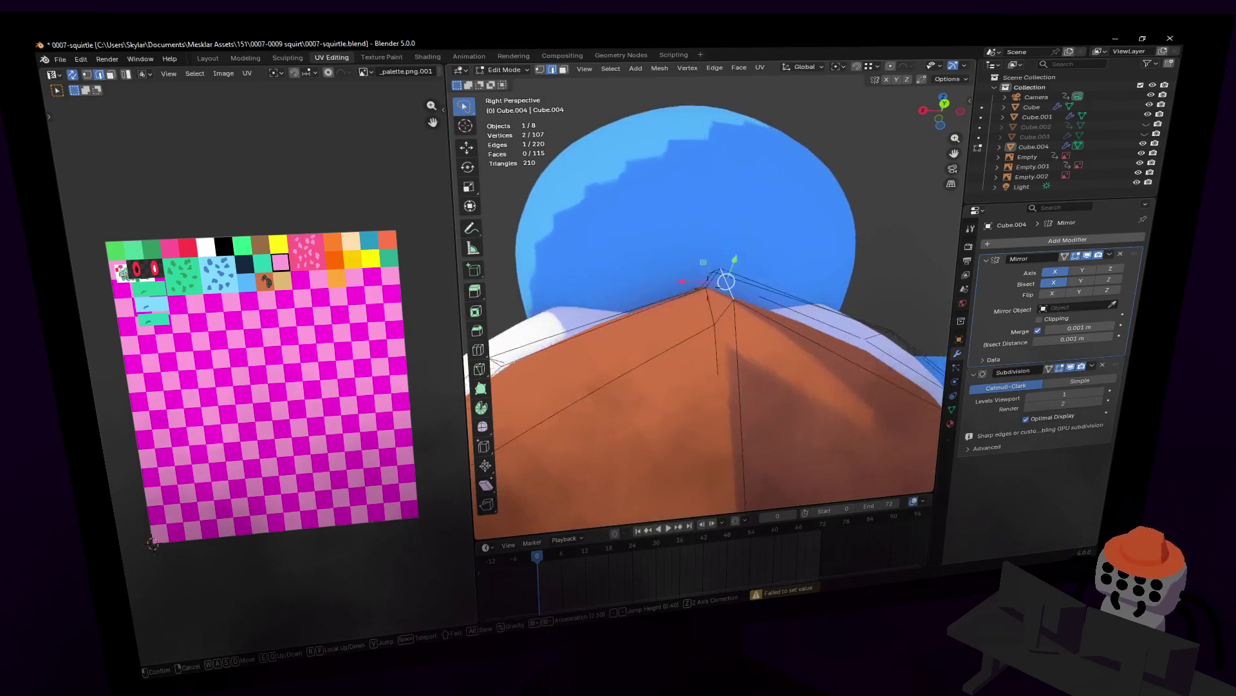
{"action": "key", "text": "Return"}
{"action": "key", "text": "shift+grave"}
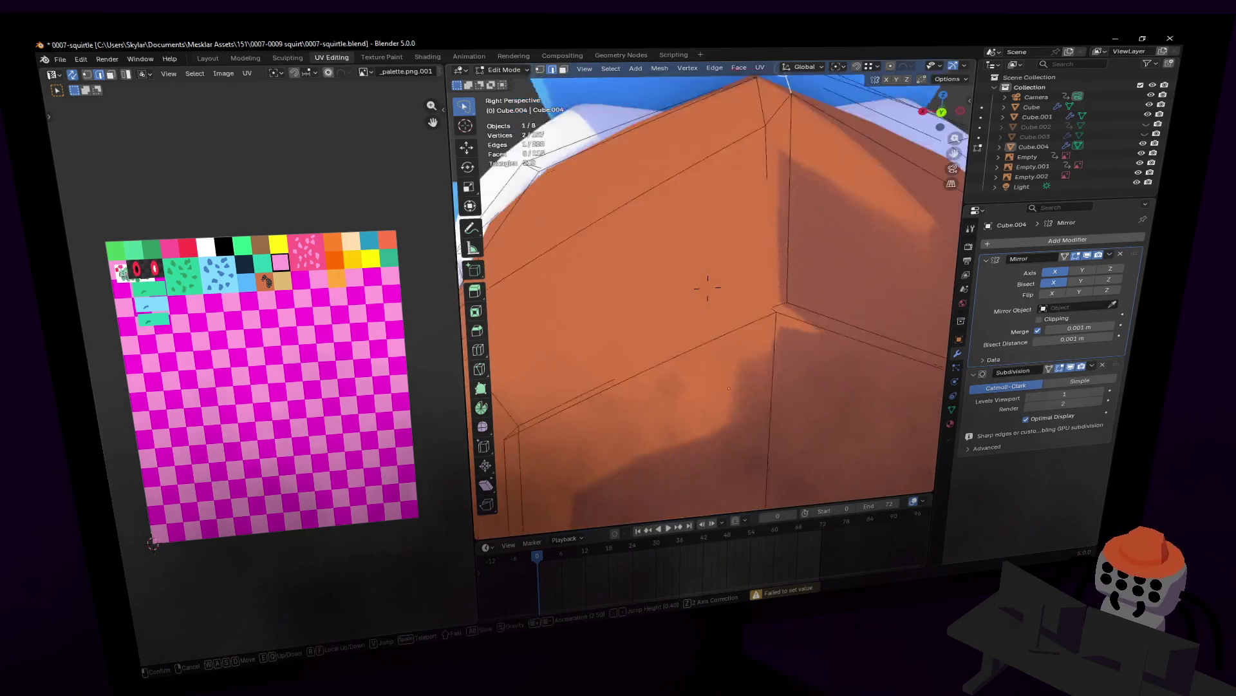
{"action": "key", "text": "Return"}
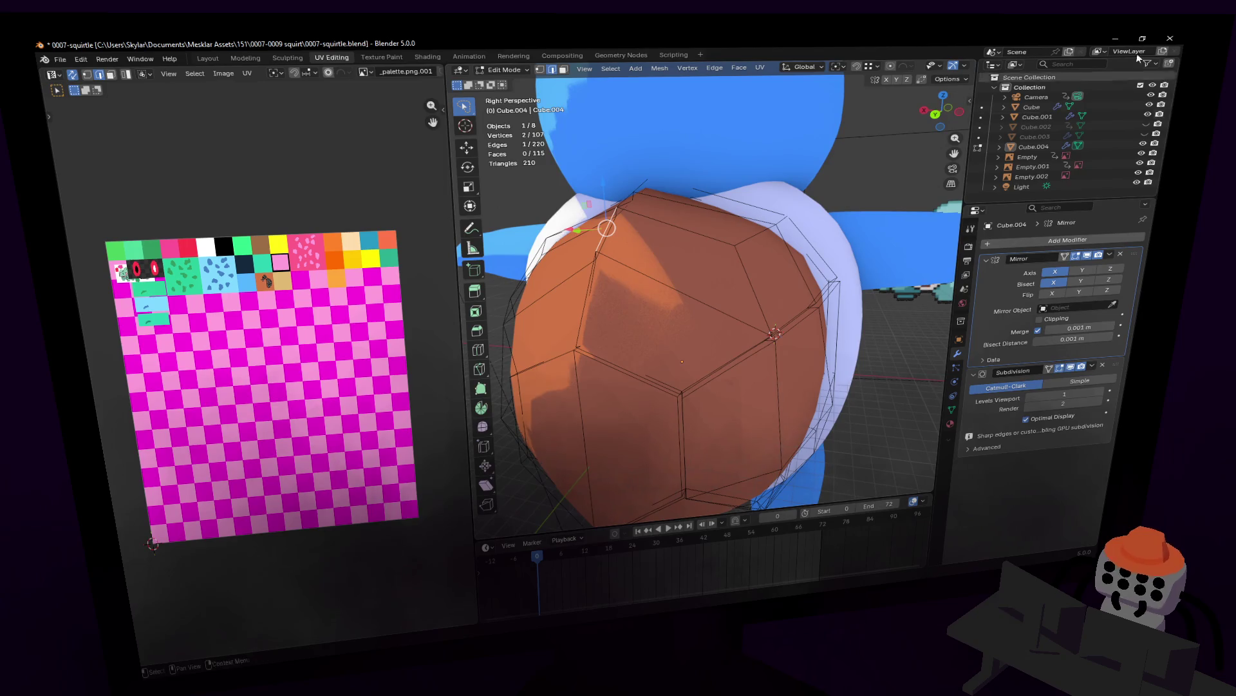
- Test the shell's Rotation Z in Object properties and leave mesh editing
{"action": "left_click", "coordinate": [1029, 187]}
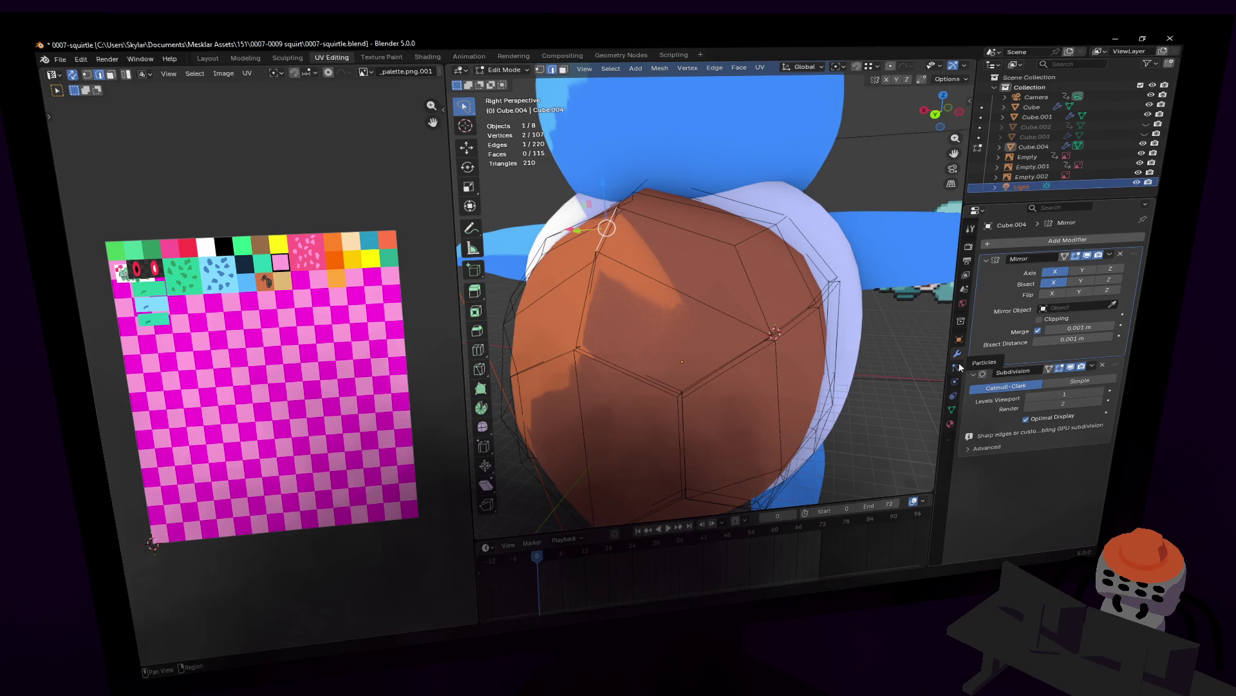
{"action": "left_click", "coordinate": [957, 341]}
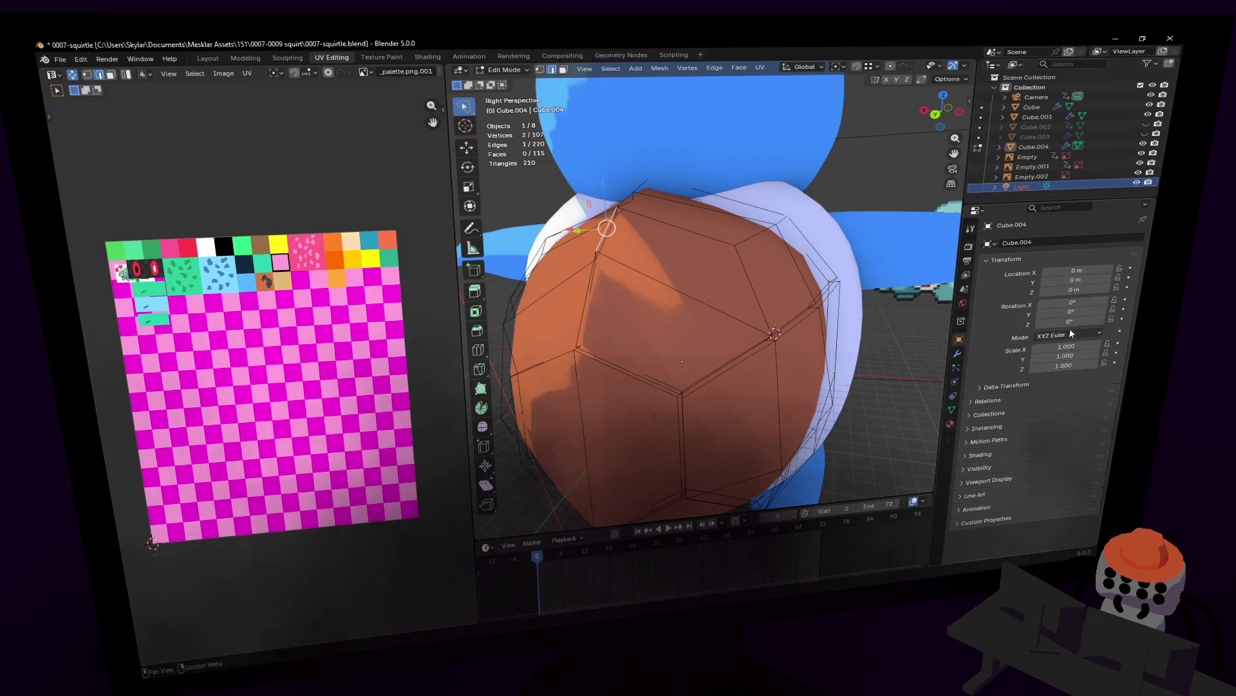
{"action": "left_click_drag", "start_coordinate": [1071, 322], "coordinate": [1098, 322]}
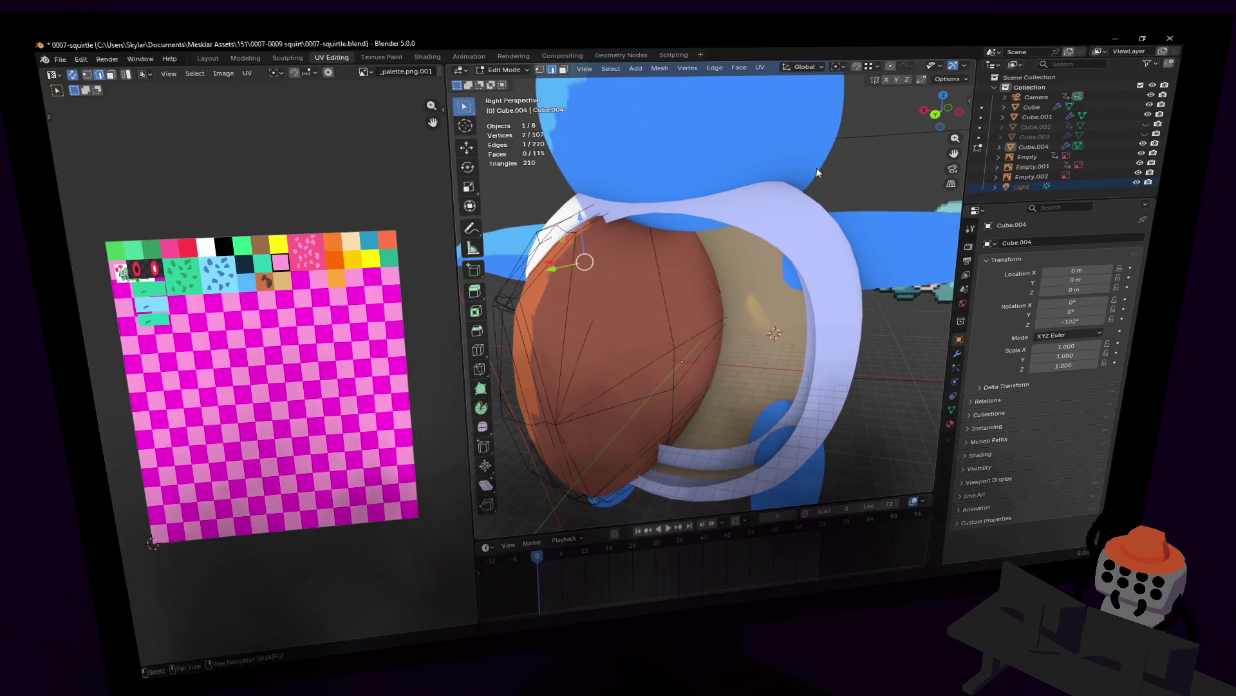
{"action": "key", "text": "Tab"}
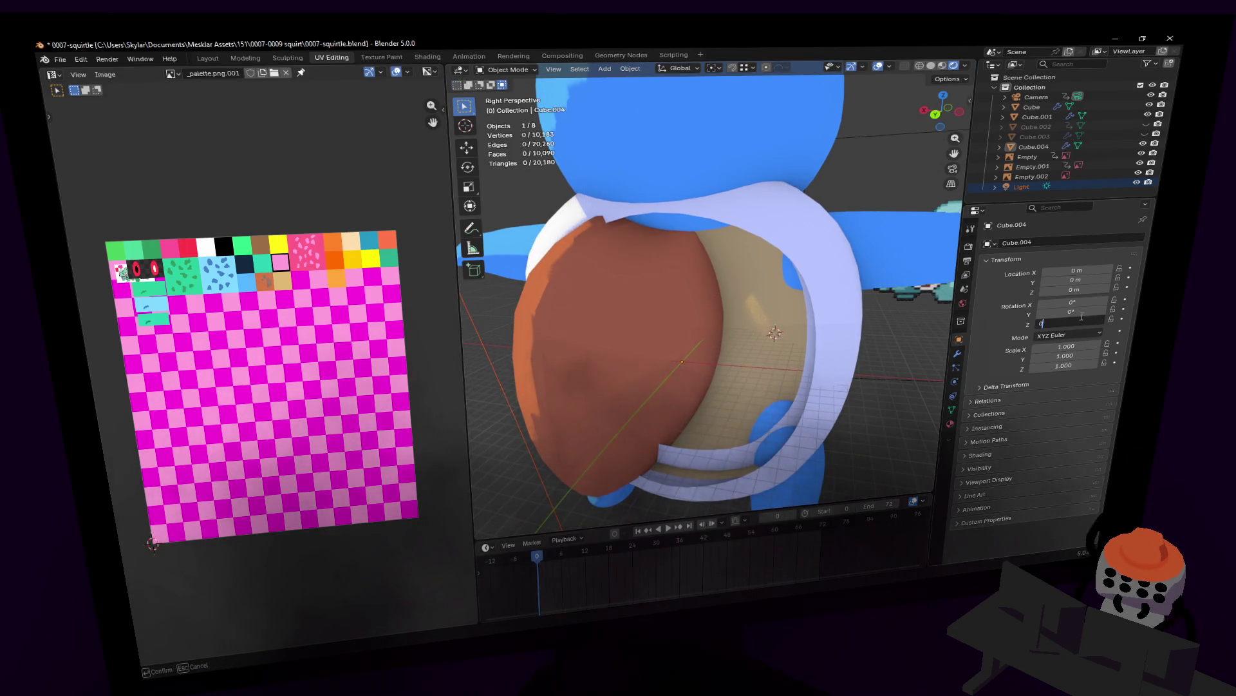
- Reset the shell's Z rotation, then rotate the scene Light to change the shading
{"action": "key", "text": "Escape"}
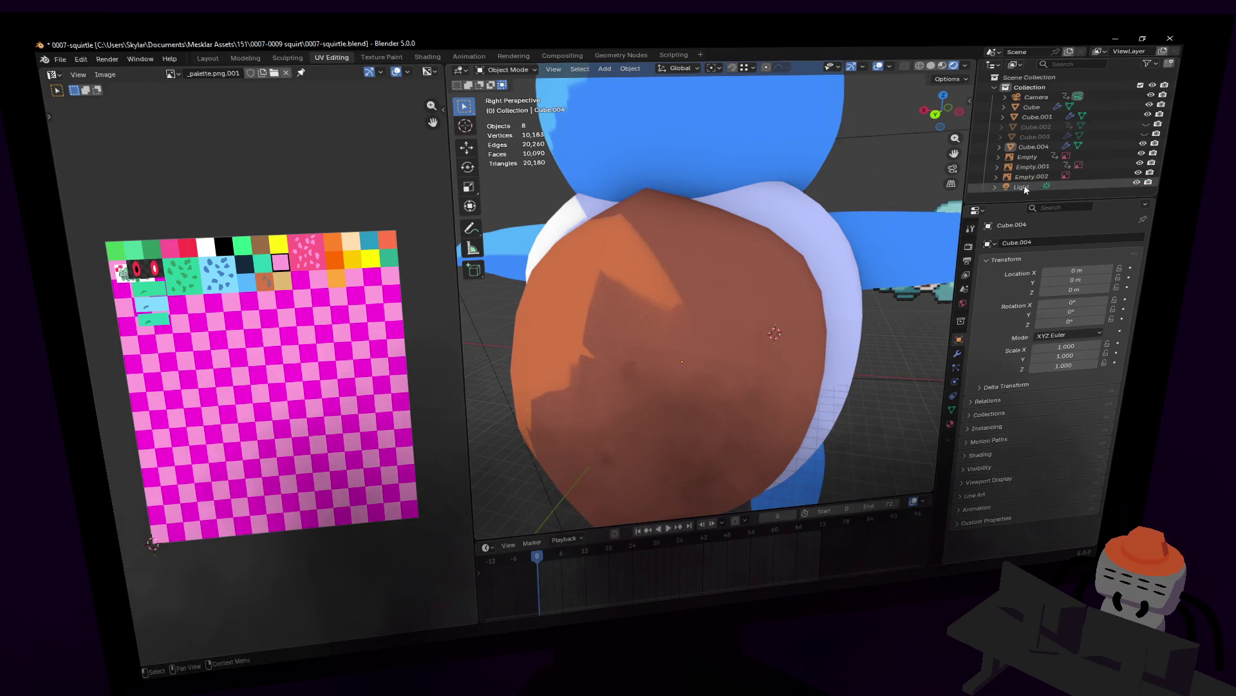
{"action": "left_click", "coordinate": [1020, 186]}
{"action": "key", "text": "r"}
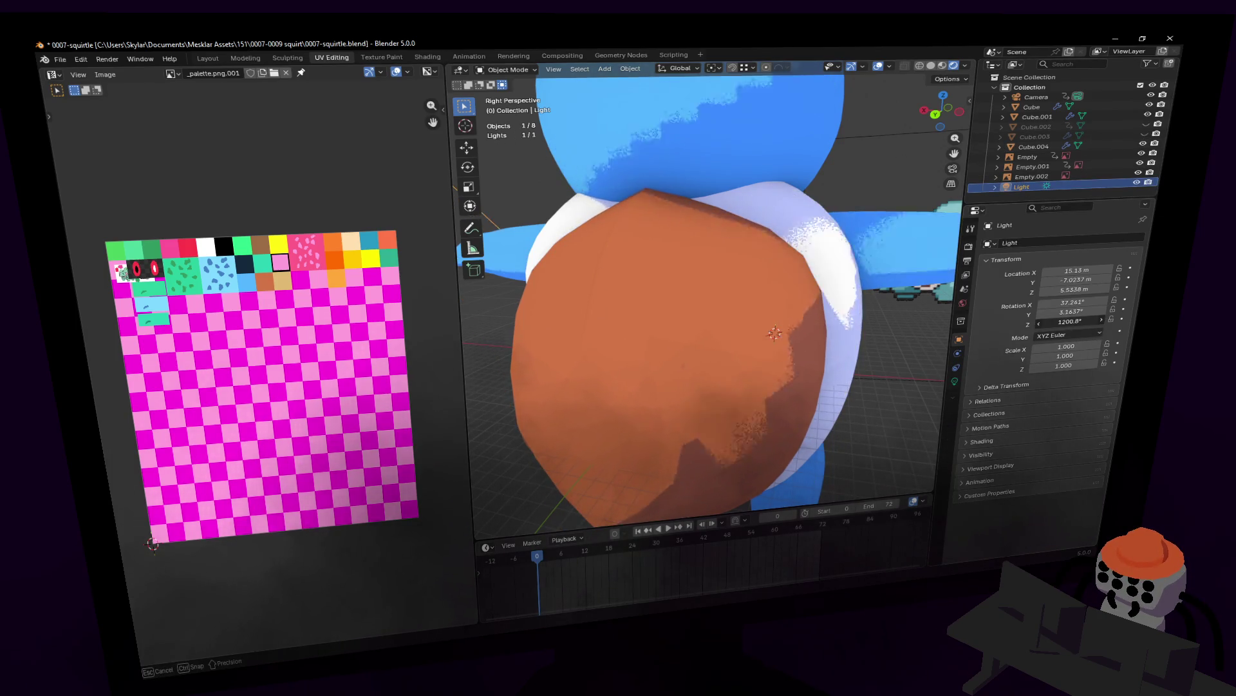
{"action": "left_click", "coordinate": [152, 543]}
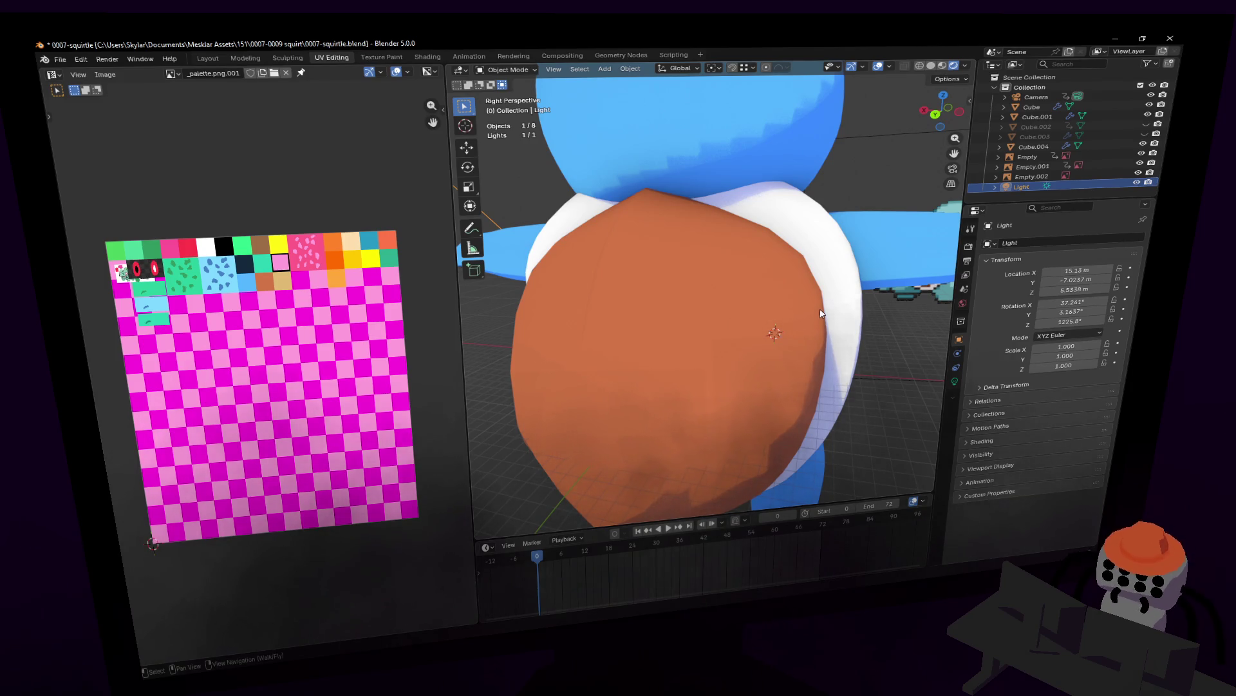
- Reselect the shell Cube.004 and view it smooth from a low front-on angle
{"action": "key", "text": "shift+grave"}
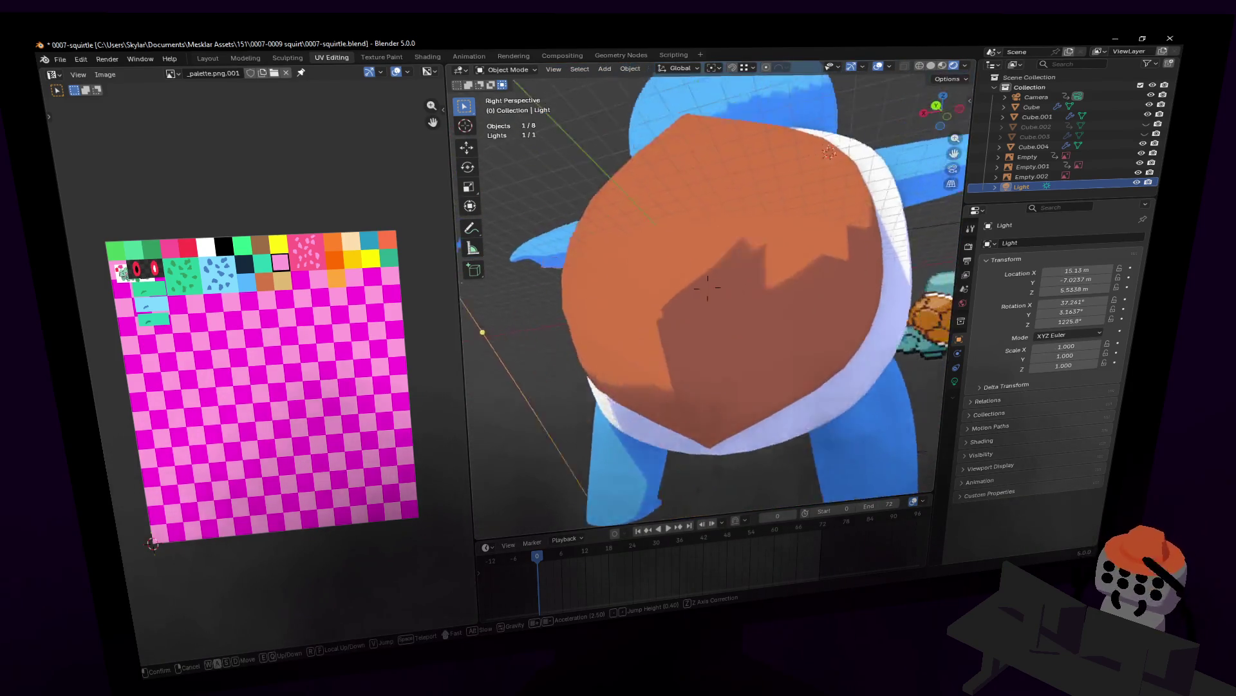
{"action": "left_click", "coordinate": [707, 287]}
{"action": "left_click", "coordinate": [822, 307]}
{"action": "key", "text": "Tab"}
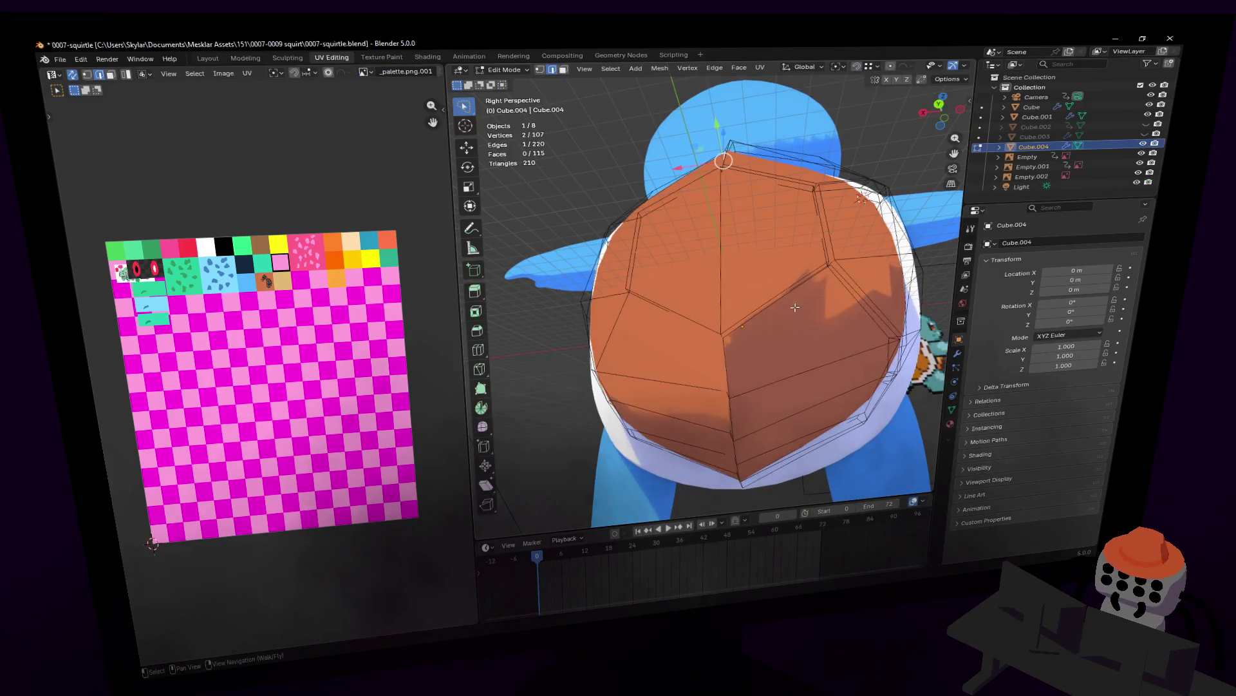
{"action": "middle_click_drag", "start_coordinate": [794, 306], "coordinate": [779, 309]}
{"action": "key", "text": "Tab"}
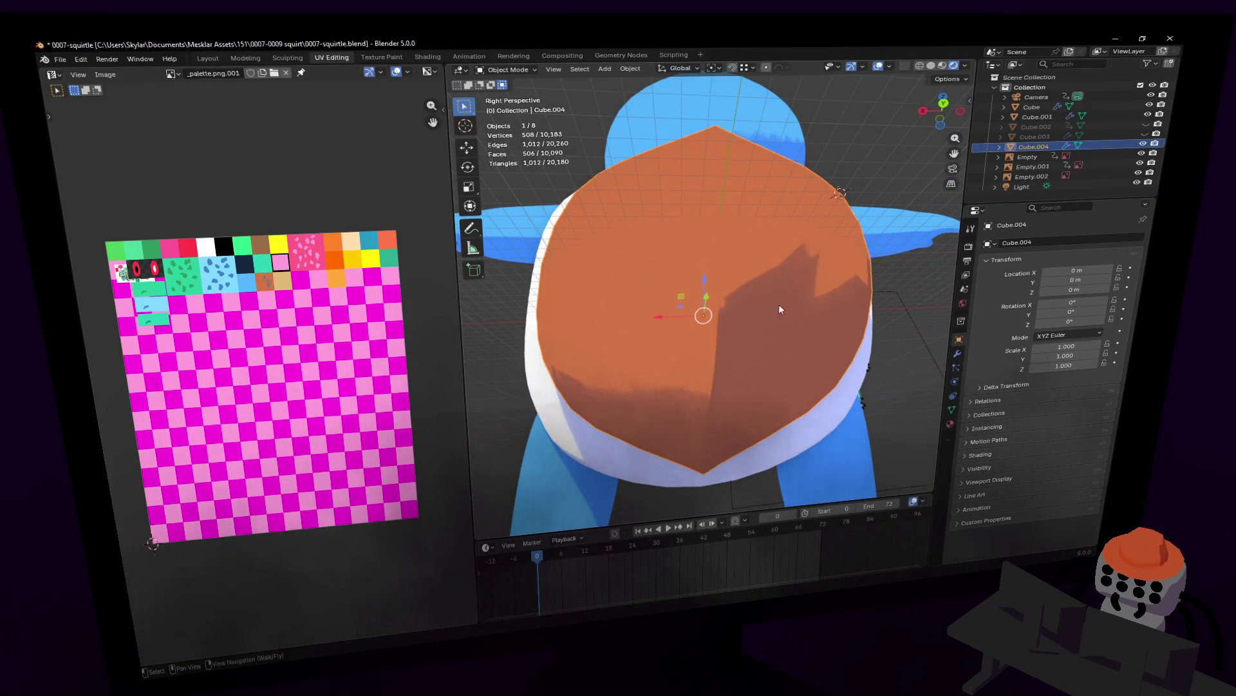
- Disable the Subdivision modifier's viewport display and edit the faceted shell up close
{"action": "left_click", "coordinate": [957, 357]}
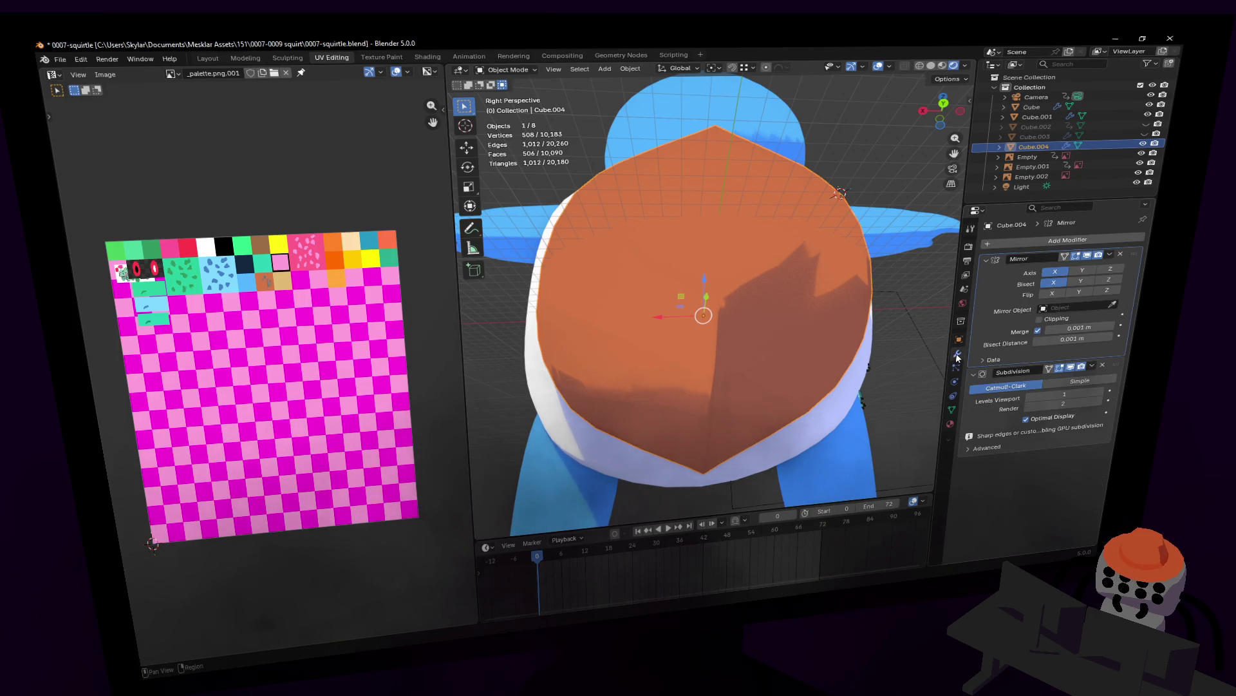
{"action": "left_click", "coordinate": [1083, 370]}
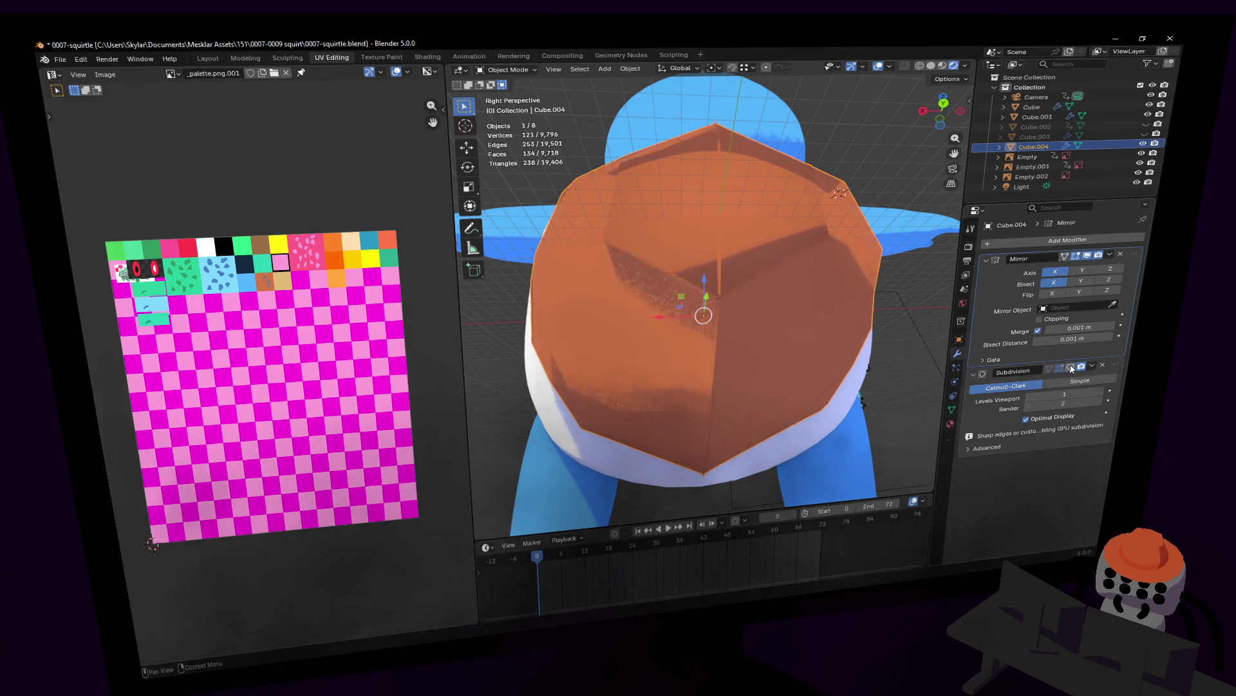
{"action": "key", "text": "shift+grave"}
{"action": "key", "text": "w"}
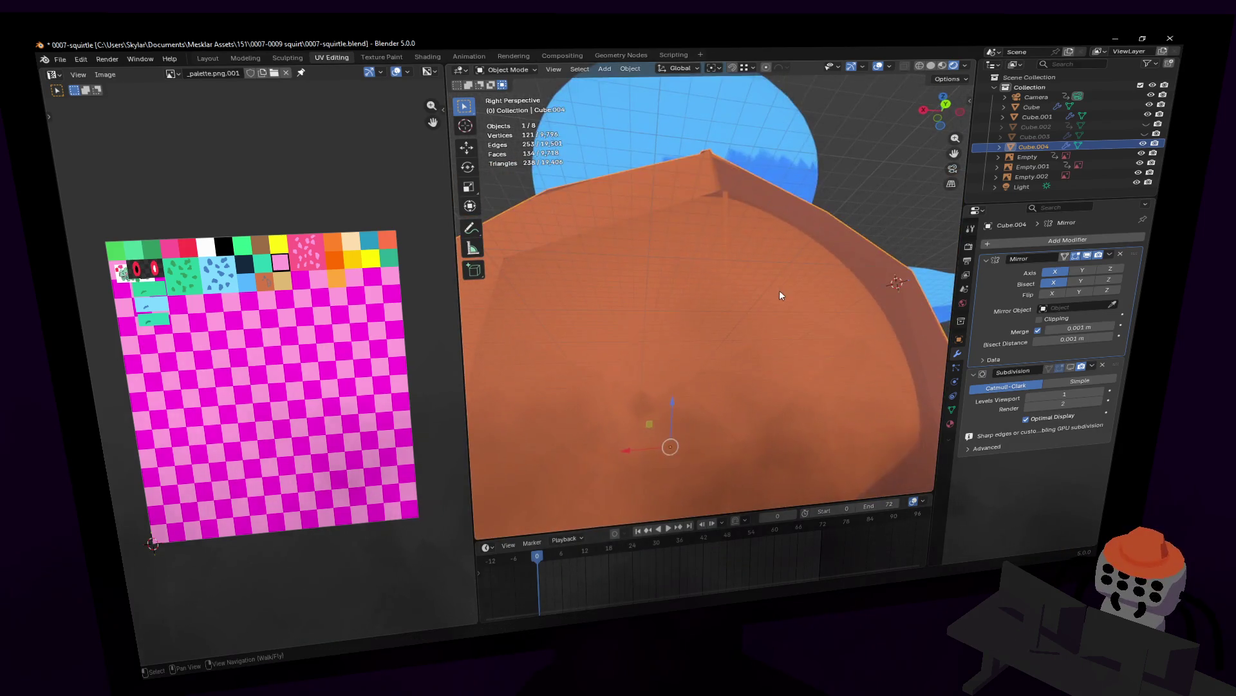
{"action": "key", "text": "Tab"}
{"action": "key", "text": "w"}
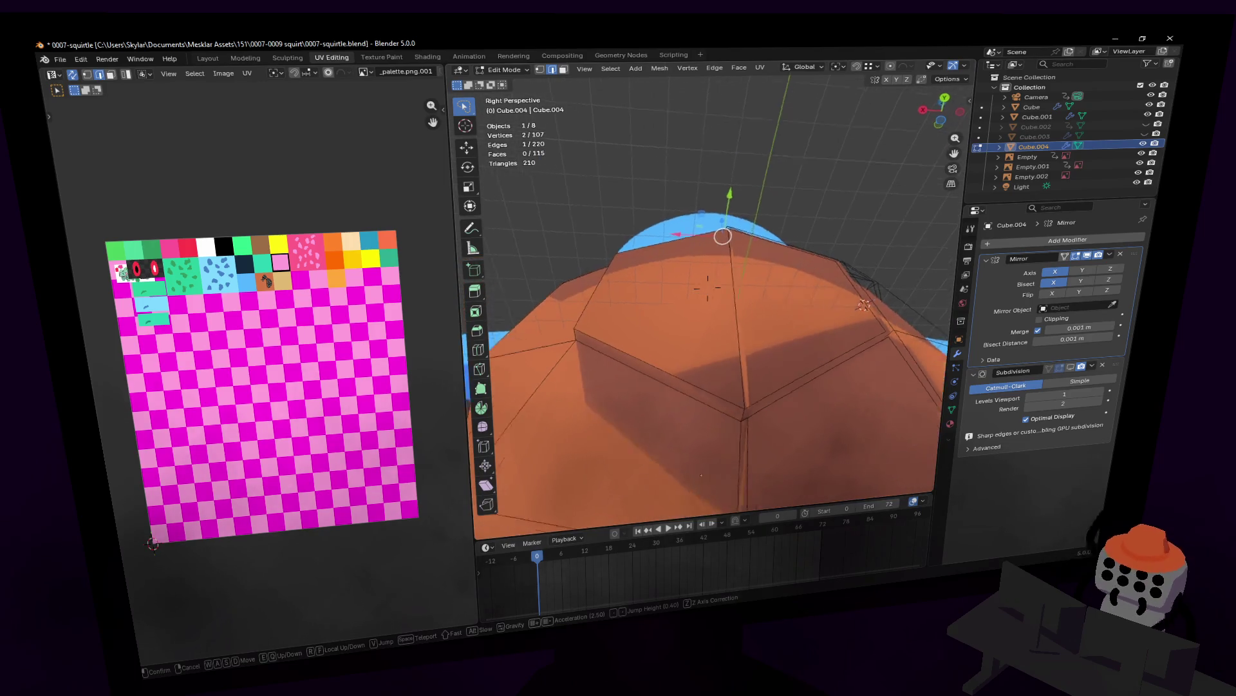
- Toggle the Mirror modifier's Bisect X off and back on while checking the centre seam
{"action": "key", "text": "w"}
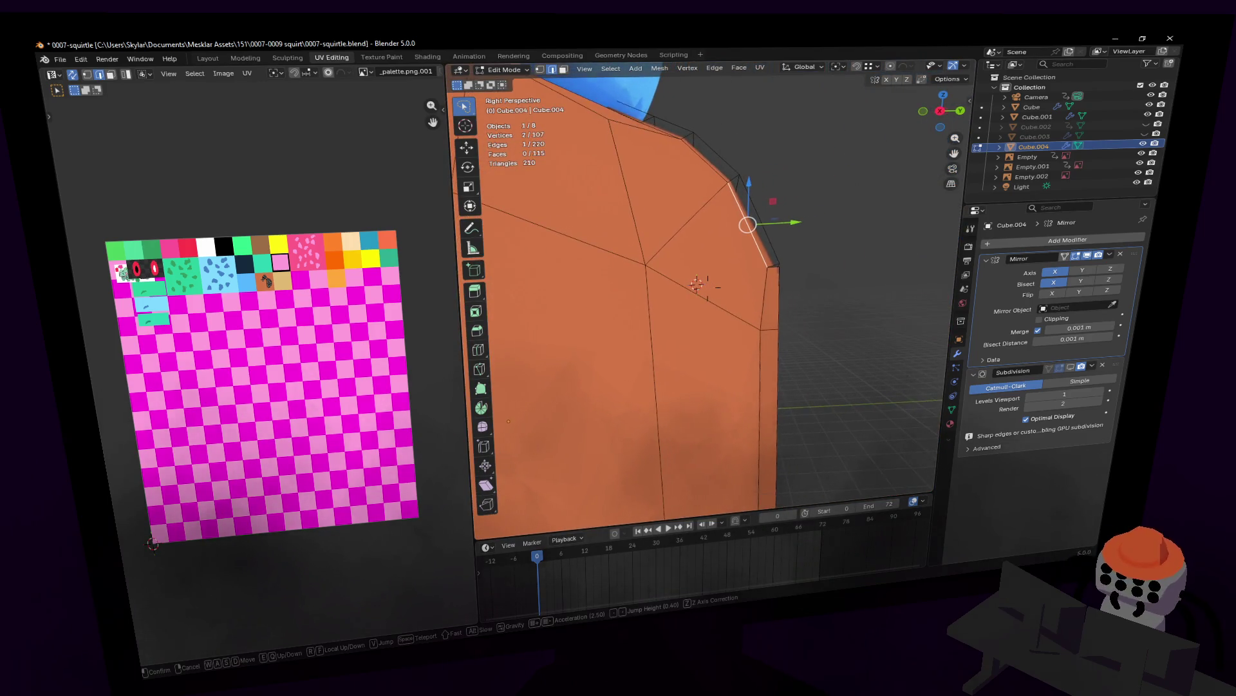
{"action": "key", "text": "s"}
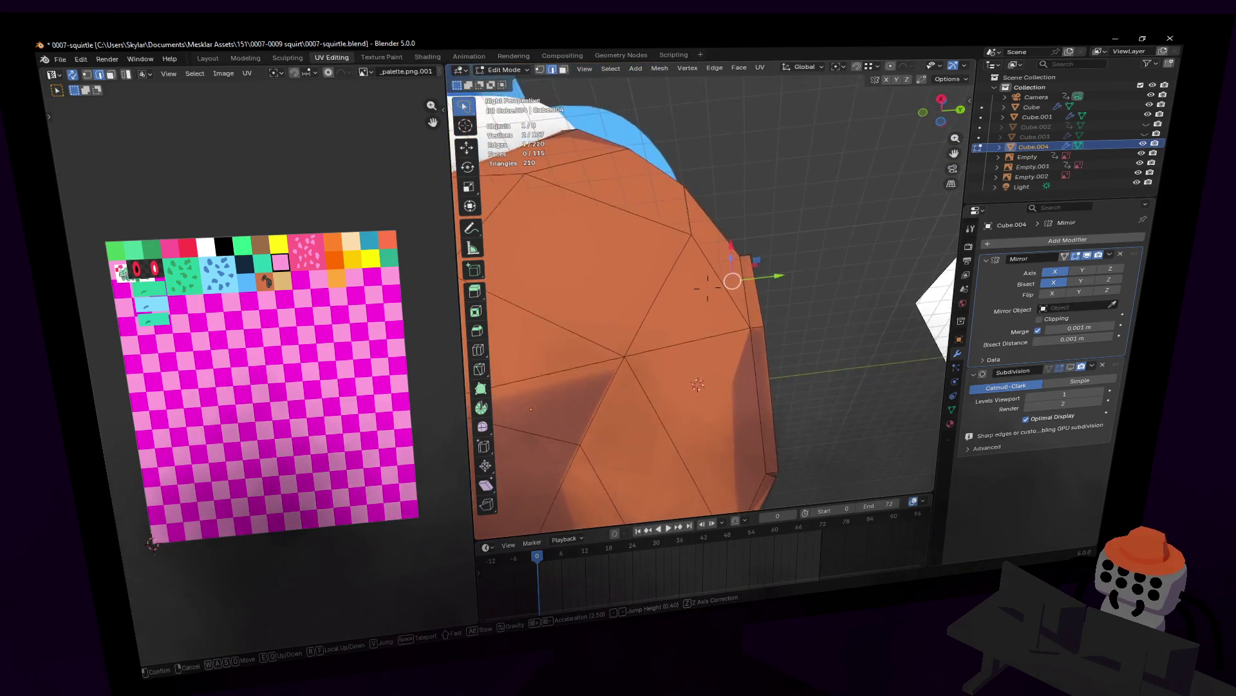
{"action": "key", "text": "Return"}
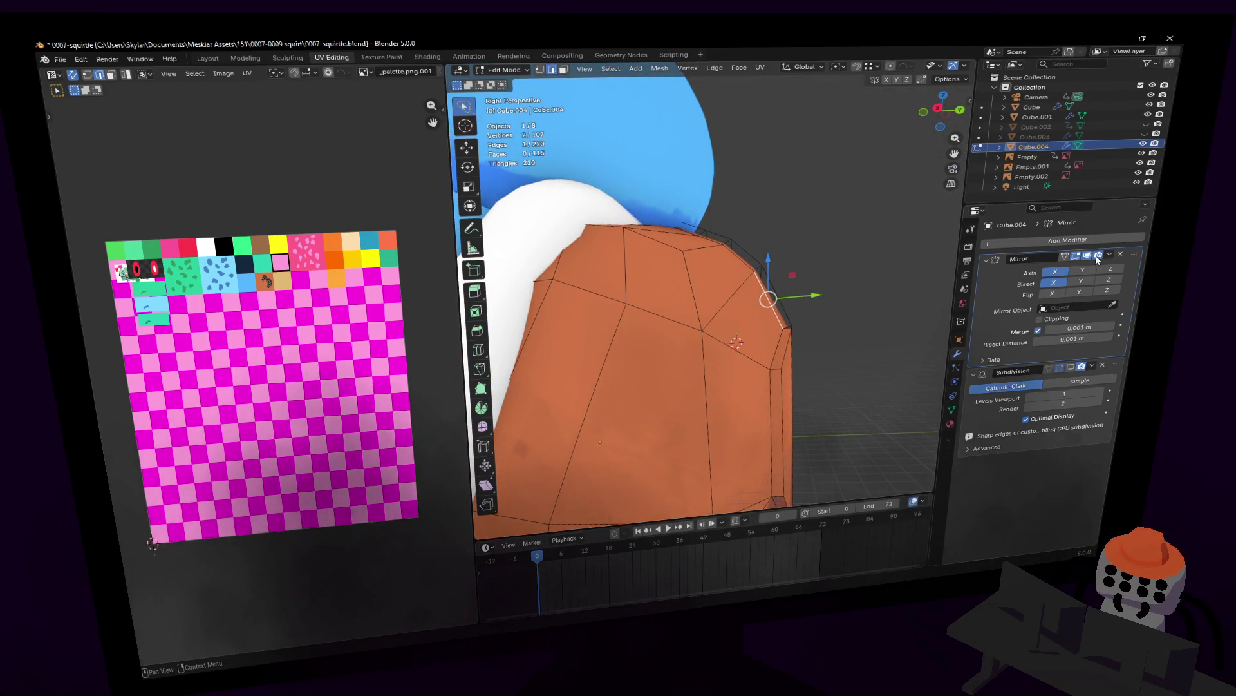
{"action": "middle_click_drag", "start_coordinate": [948, 279], "coordinate": [1011, 311]}
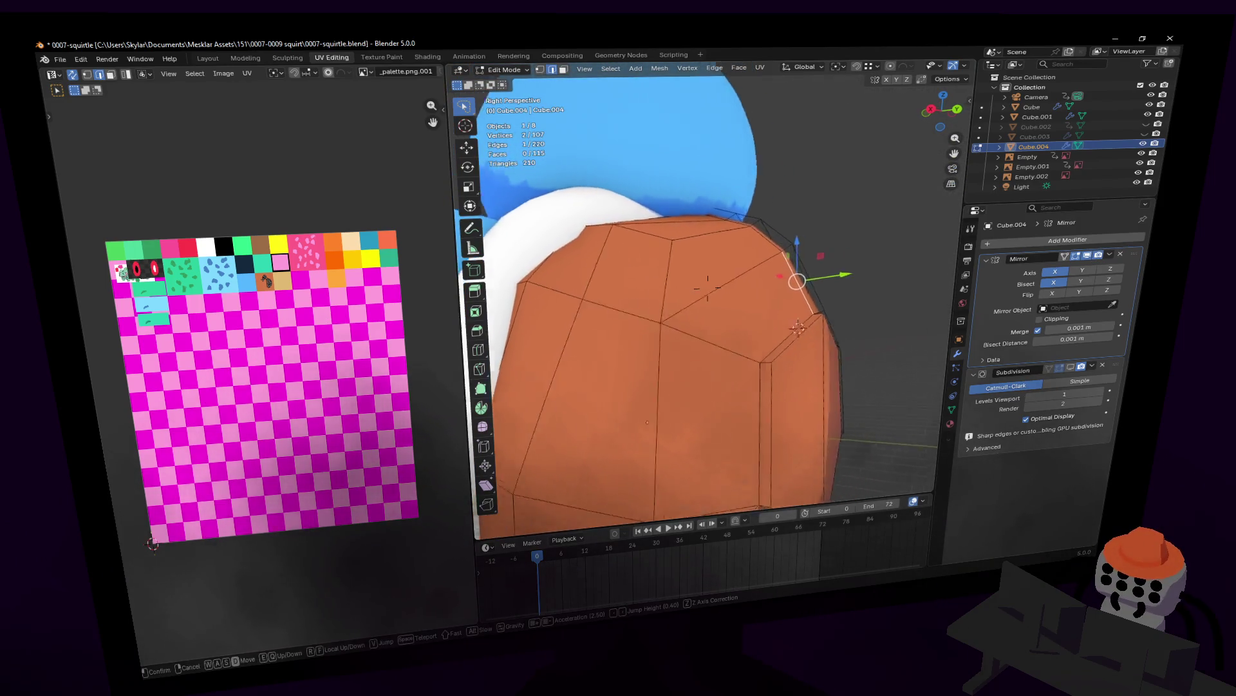
{"action": "left_click", "coordinate": [1051, 284]}
{"action": "key", "text": "shift+grave"}
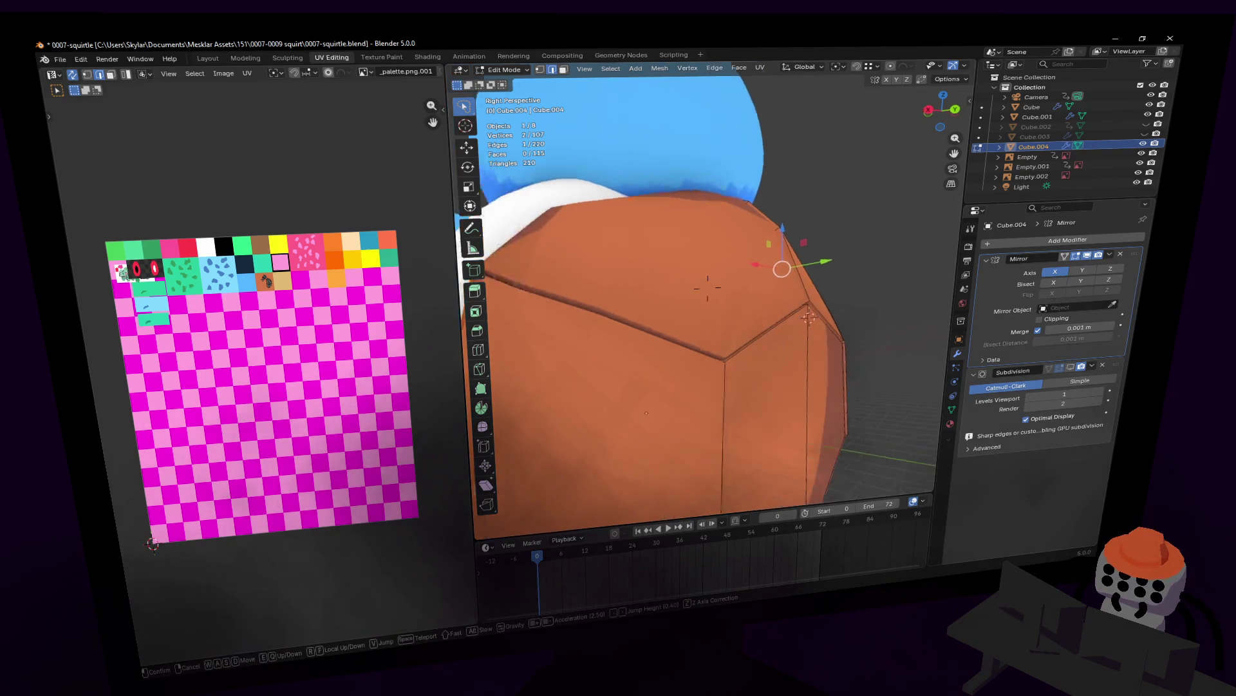
{"action": "key", "text": "d"}
{"action": "key", "text": "w"}
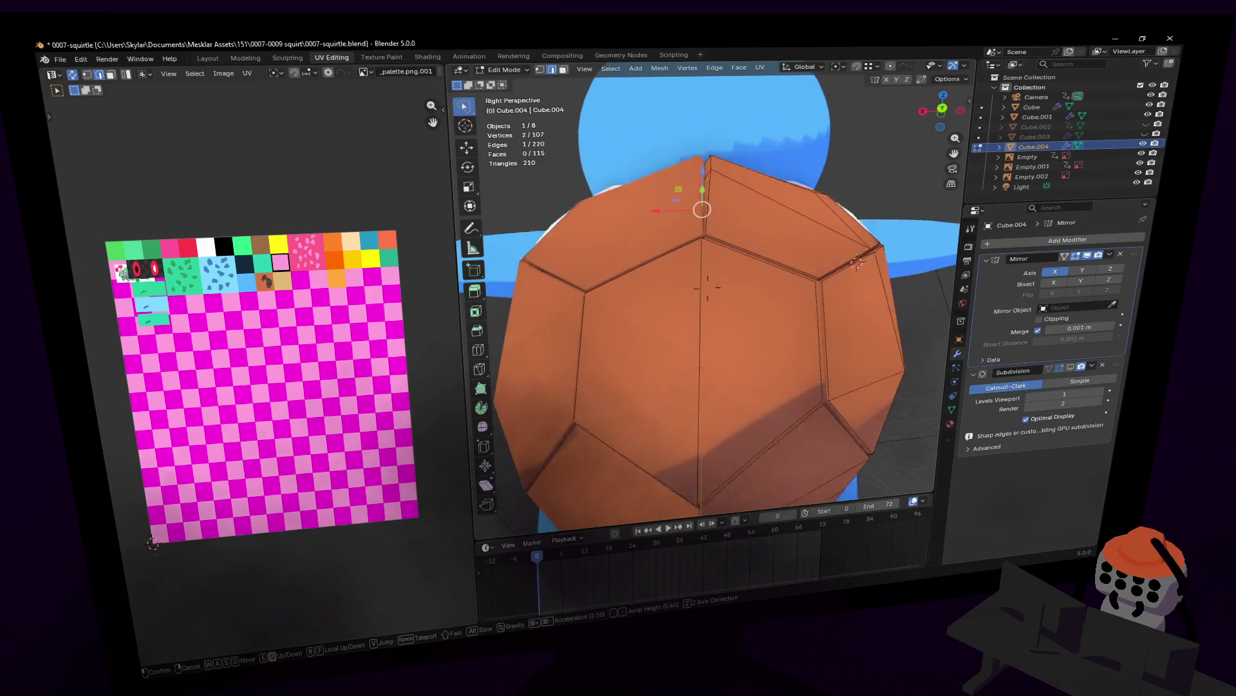
{"action": "key", "text": "Escape"}
{"action": "left_click", "coordinate": [1055, 284]}
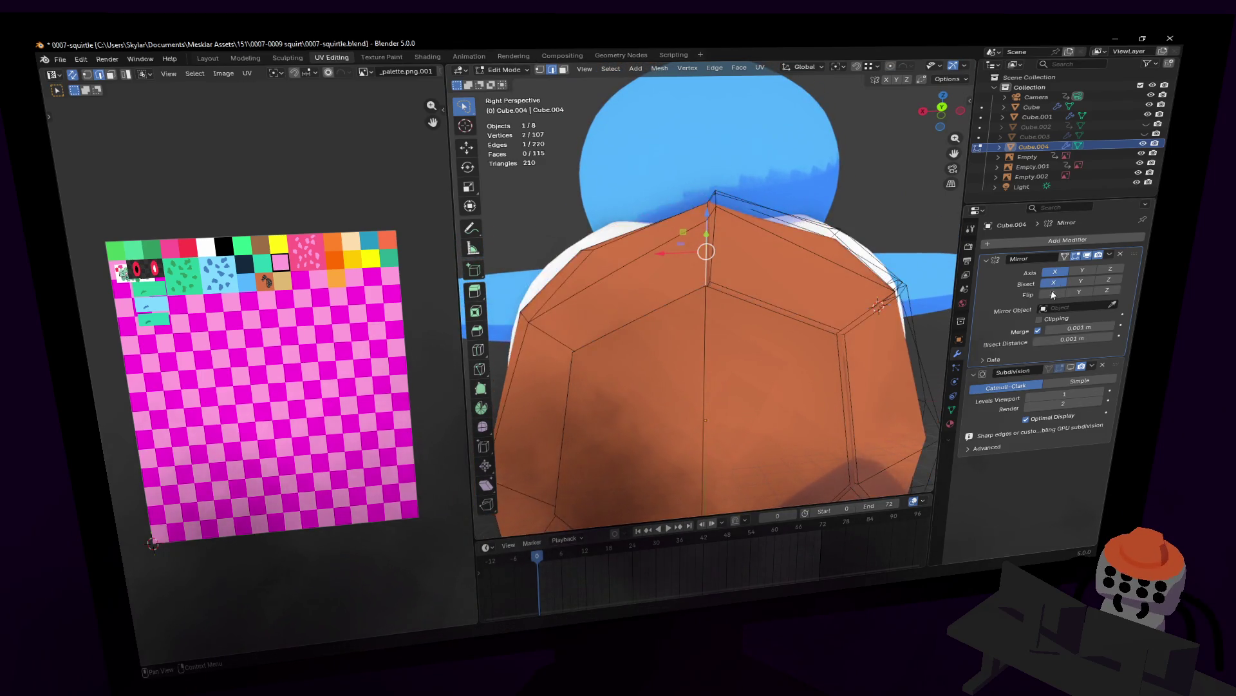
- Inspect the centre ridge, then switch to Back Orthographic view of the whole model
{"action": "key", "text": "shift+grave"}
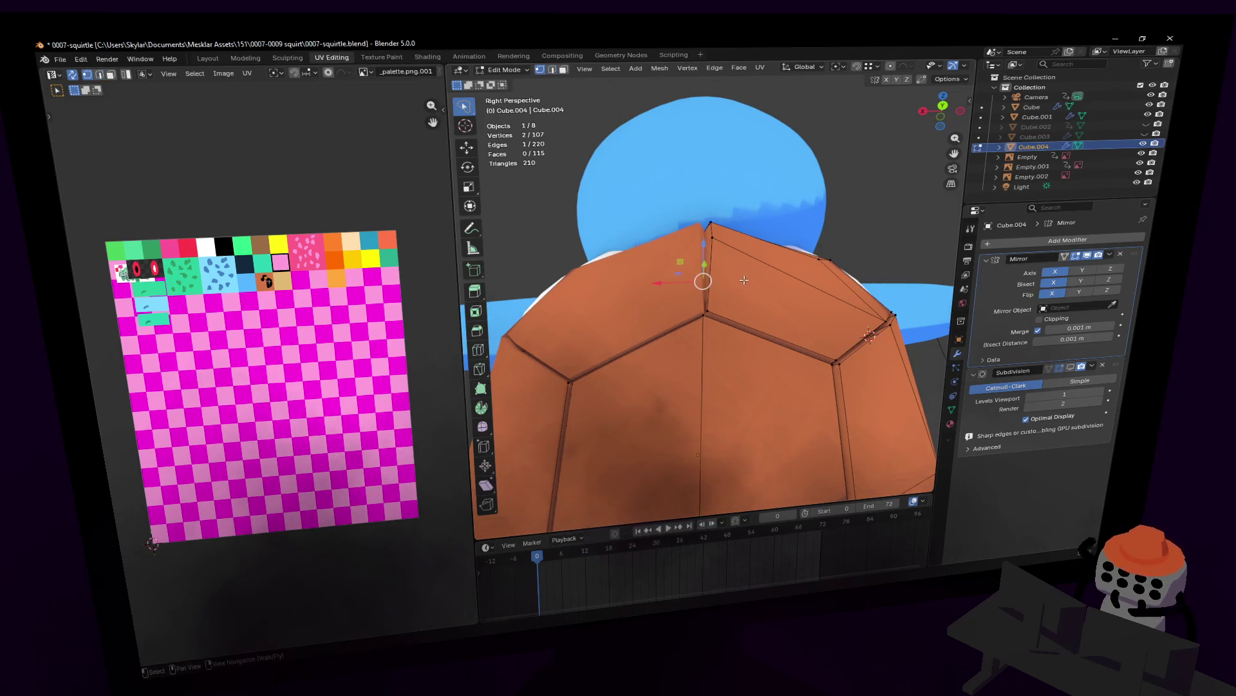
{"action": "key", "text": "w"}
{"action": "left_click", "coordinate": [687, 253]}
{"action": "middle_click_drag", "start_coordinate": [687, 253], "coordinate": [710, 320]}
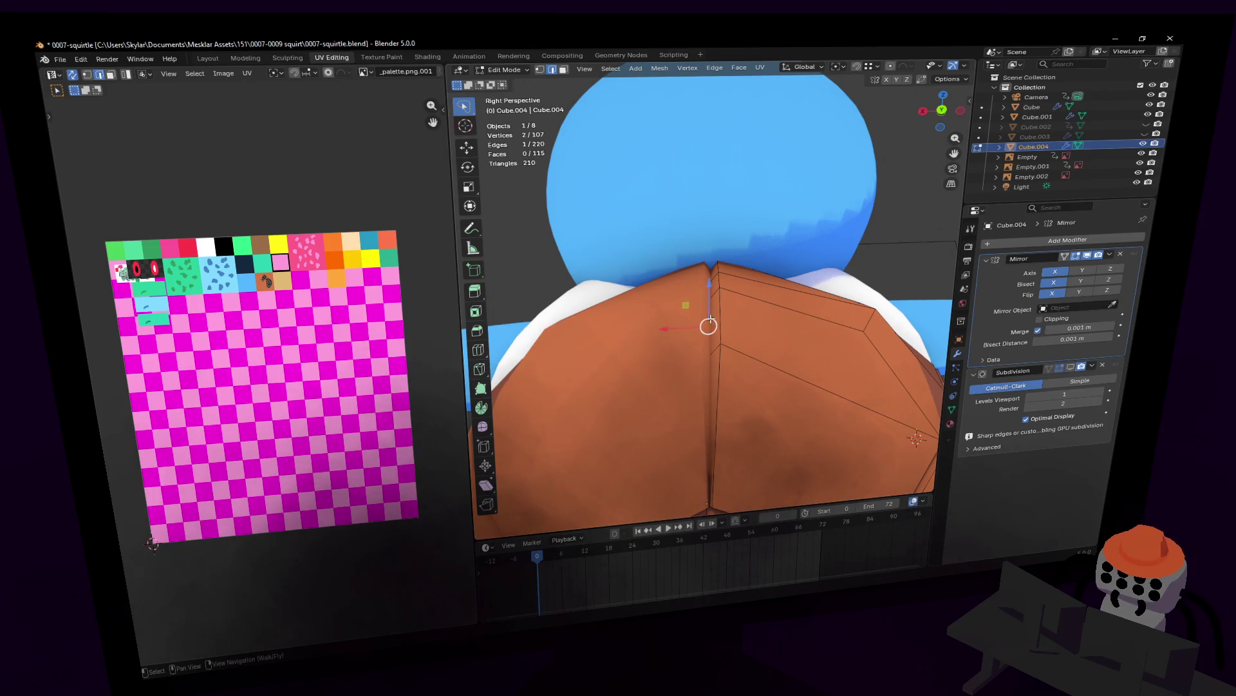
{"action": "key", "text": "shift+grave"}
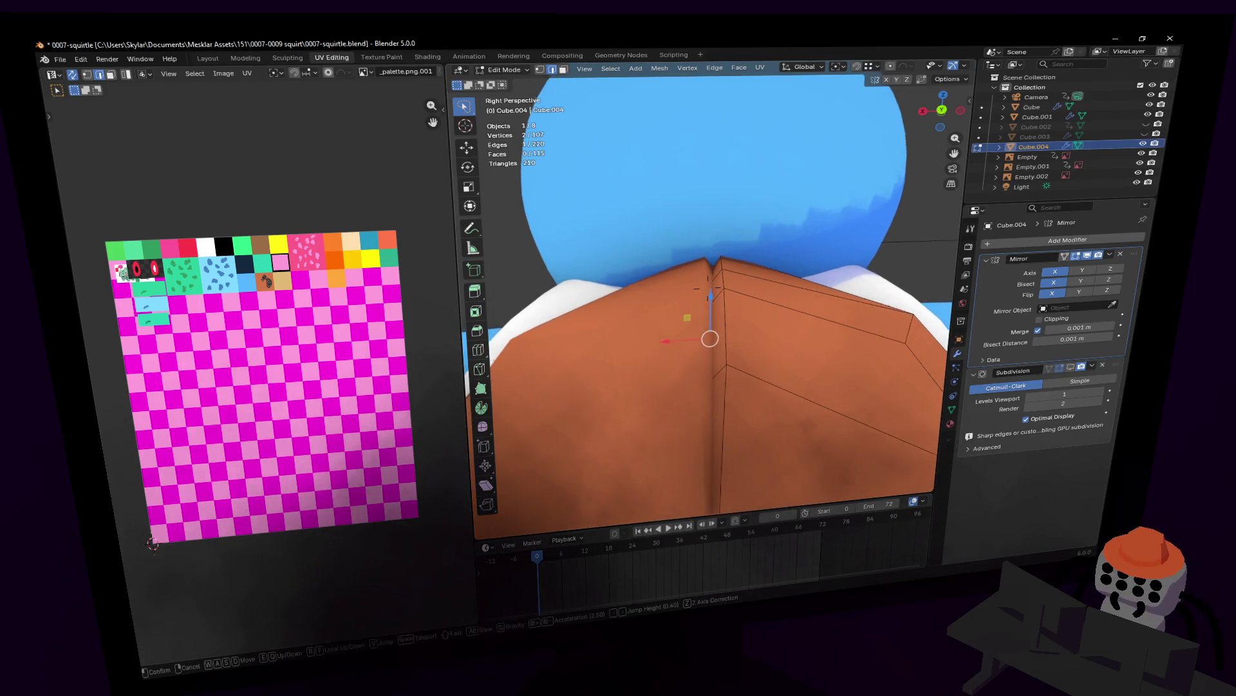
{"action": "left_click", "coordinate": [712, 332]}
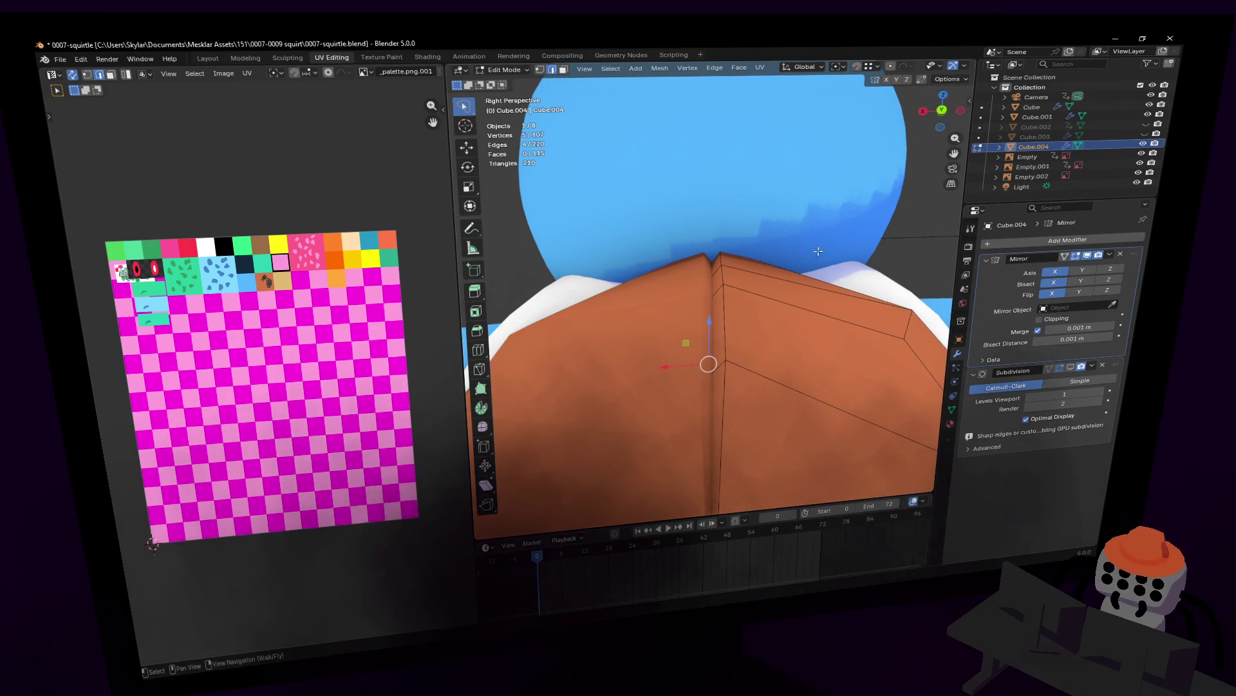
{"action": "left_click", "coordinate": [942, 109]}
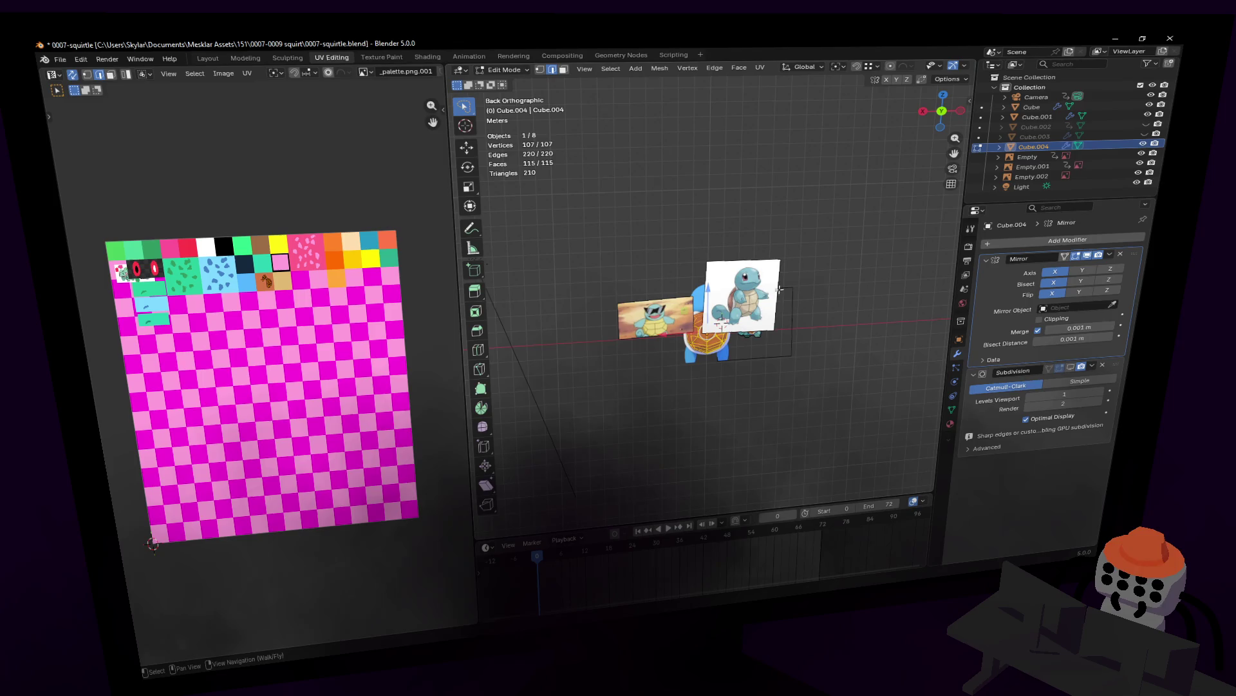
{"action": "scroll", "coordinate": [753, 270], "scroll_direction": "up", "scroll_amount": 1}
{"action": "scroll", "coordinate": [696, 232], "scroll_direction": "up", "scroll_amount": 2}
{"action": "scroll", "coordinate": [627, 179], "scroll_direction": "up", "scroll_amount": 3}
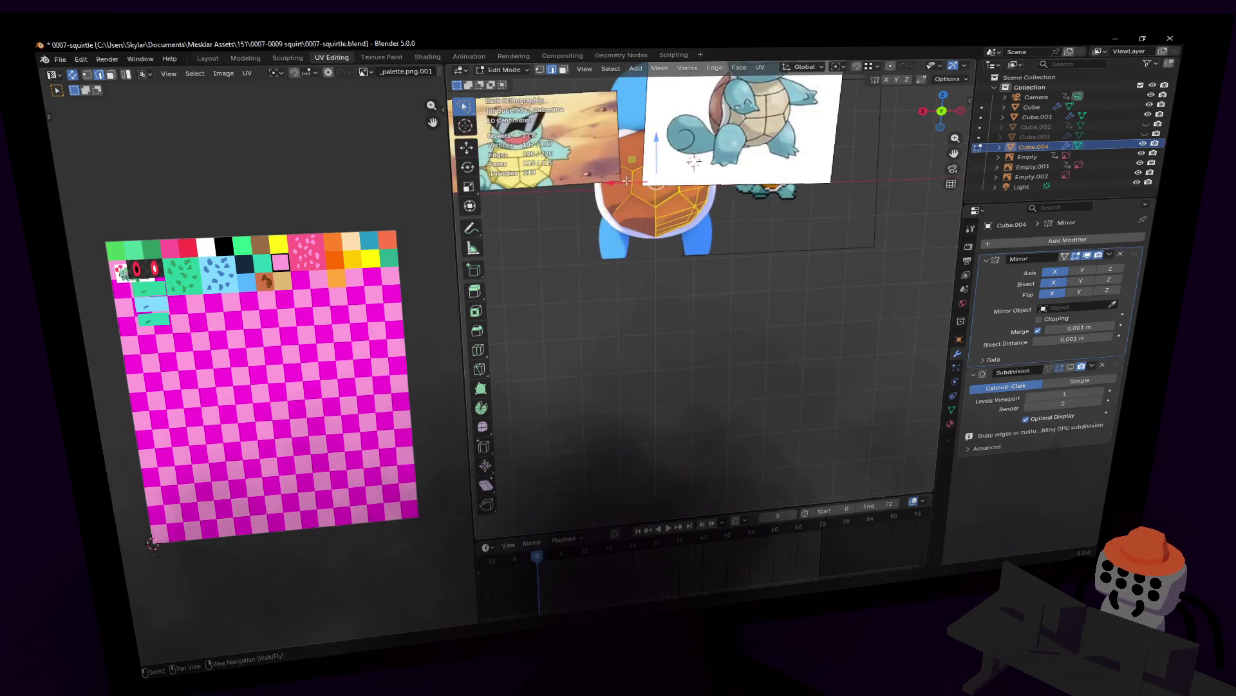
{"action": "scroll", "coordinate": [627, 180], "scroll_direction": "up", "scroll_amount": 2}
{"action": "scroll", "coordinate": [642, 213], "scroll_direction": "down", "scroll_amount": 1}
{"action": "scroll", "coordinate": [658, 243], "scroll_direction": "down", "scroll_amount": 1}
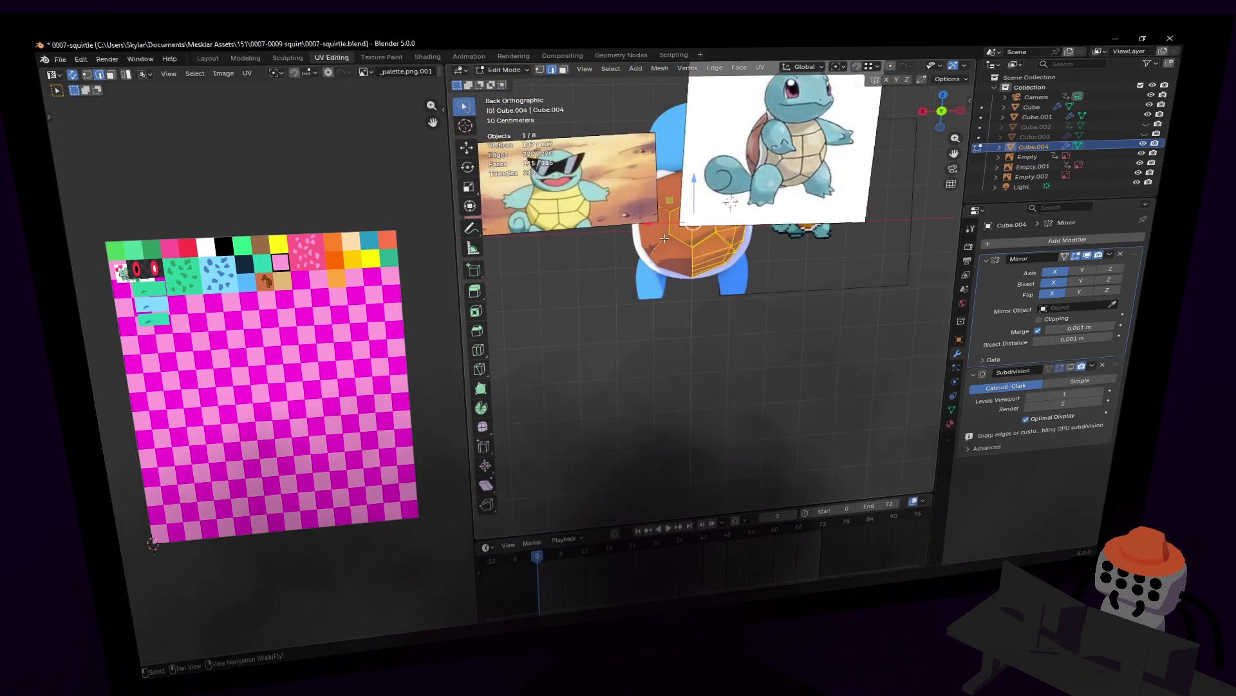
{"action": "scroll", "coordinate": [673, 228], "scroll_direction": "up", "scroll_amount": 3}
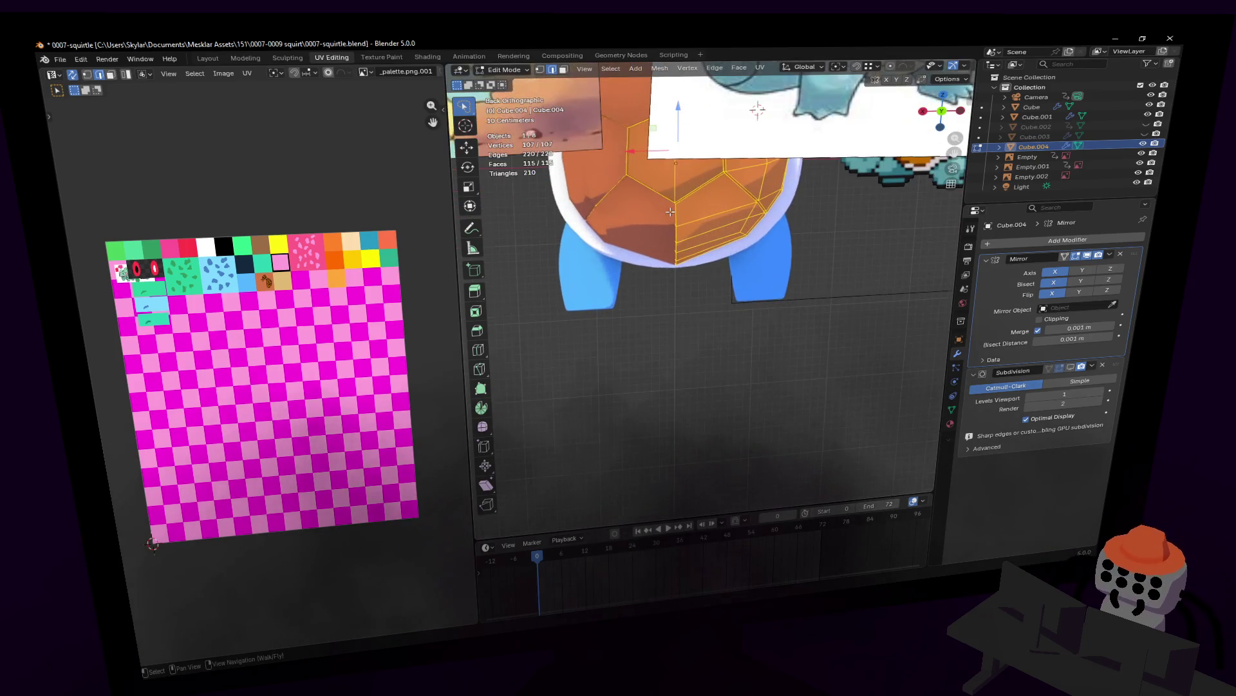
{"action": "scroll", "coordinate": [668, 193], "scroll_direction": "down", "scroll_amount": 1}
{"action": "scroll", "coordinate": [676, 213], "scroll_direction": "up", "scroll_amount": 2}
{"action": "scroll", "coordinate": [687, 232], "scroll_direction": "down", "scroll_amount": 1}
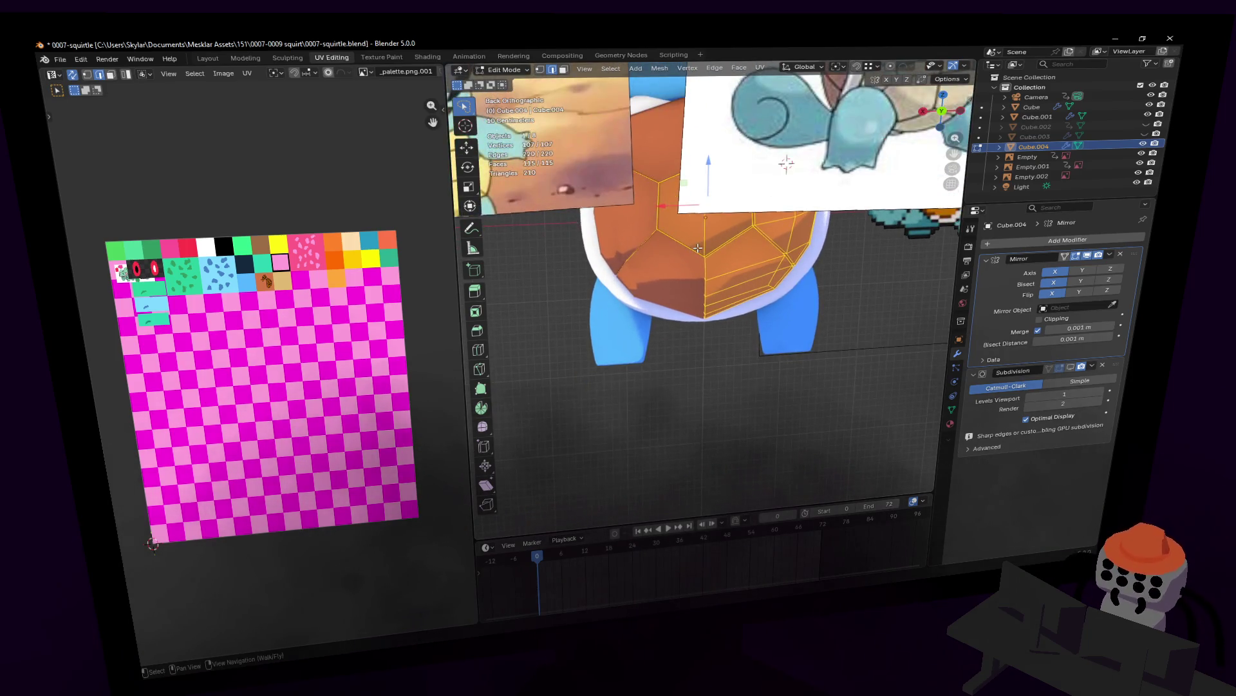
{"action": "scroll", "coordinate": [698, 248], "scroll_direction": "down", "scroll_amount": 1}
{"action": "scroll", "coordinate": [698, 248], "scroll_direction": "up", "scroll_amount": 1}
{"action": "scroll", "coordinate": [697, 249], "scroll_direction": "up", "scroll_amount": 1}
{"action": "scroll", "coordinate": [698, 249], "scroll_direction": "up", "scroll_amount": 1}
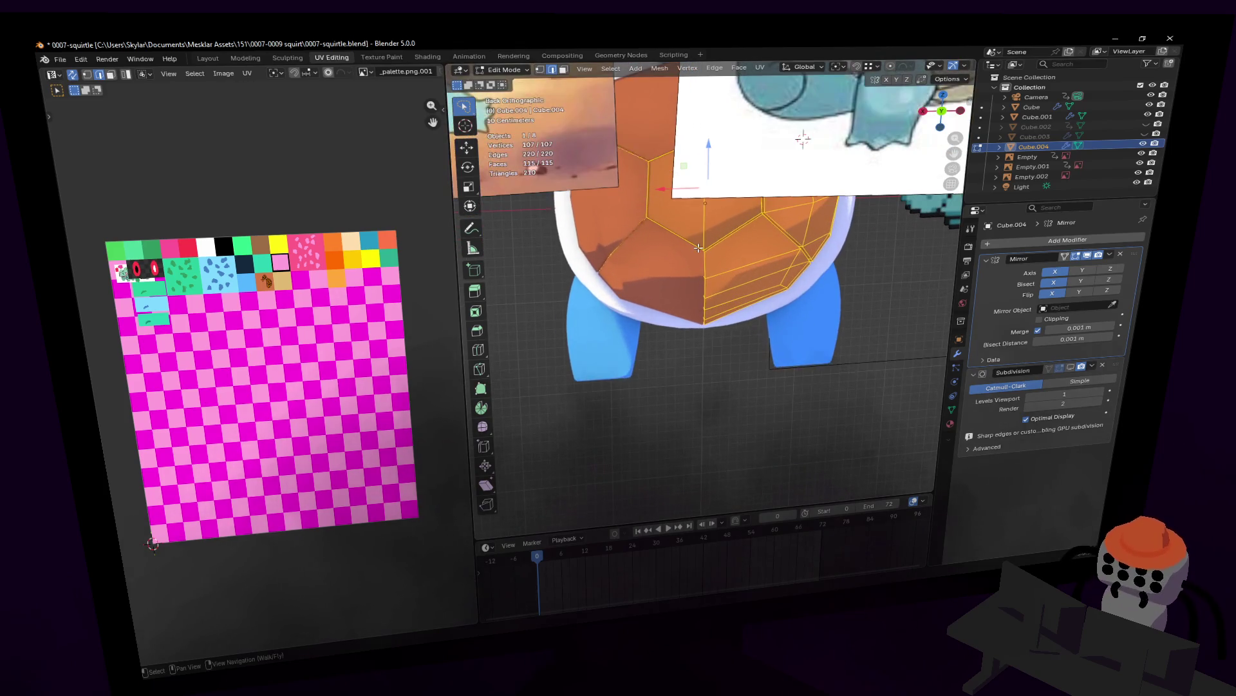
{"action": "scroll", "coordinate": [698, 248], "scroll_direction": "up", "scroll_amount": 1}
{"action": "scroll", "coordinate": [707, 207], "scroll_direction": "up", "scroll_amount": 1}
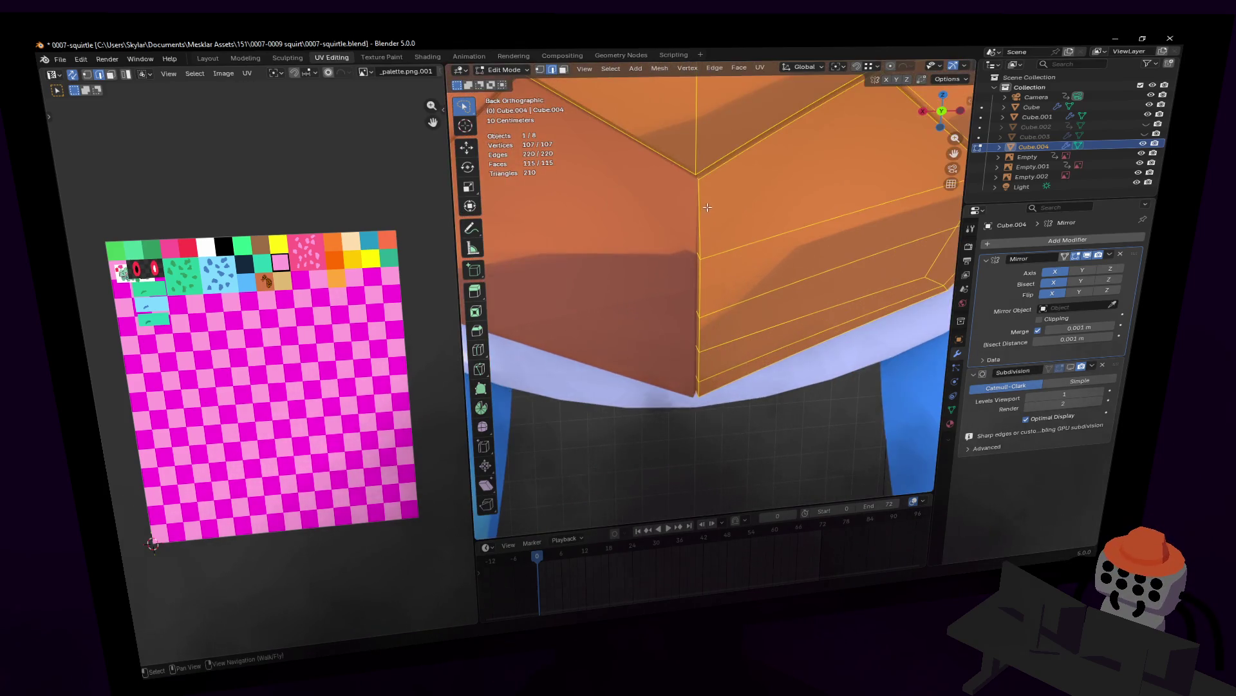
- Select the vertical centre edge at the shell's lower back
{"action": "left_click", "coordinate": [696, 147]}
{"action": "middle_click_drag", "start_coordinate": [696, 146], "coordinate": [714, 259], "text": "ctrl"}
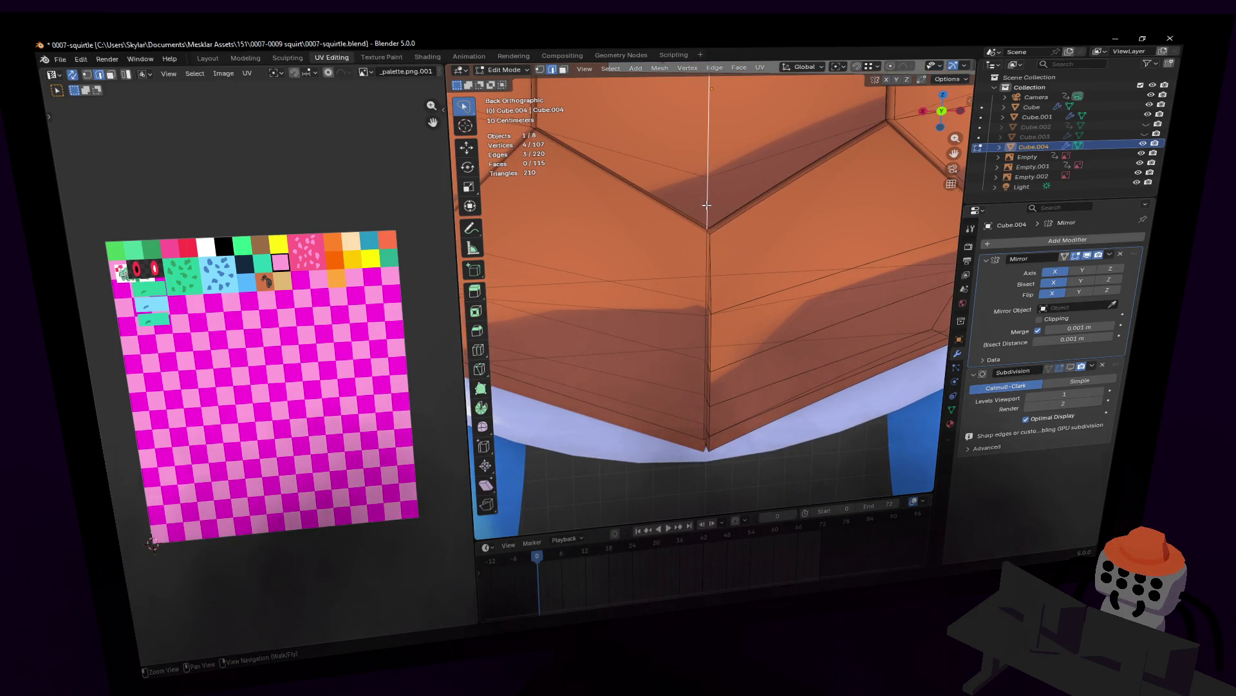
- Select the linked shell mesh and move it -0.009861 m along global X
{"action": "key", "text": "l"}
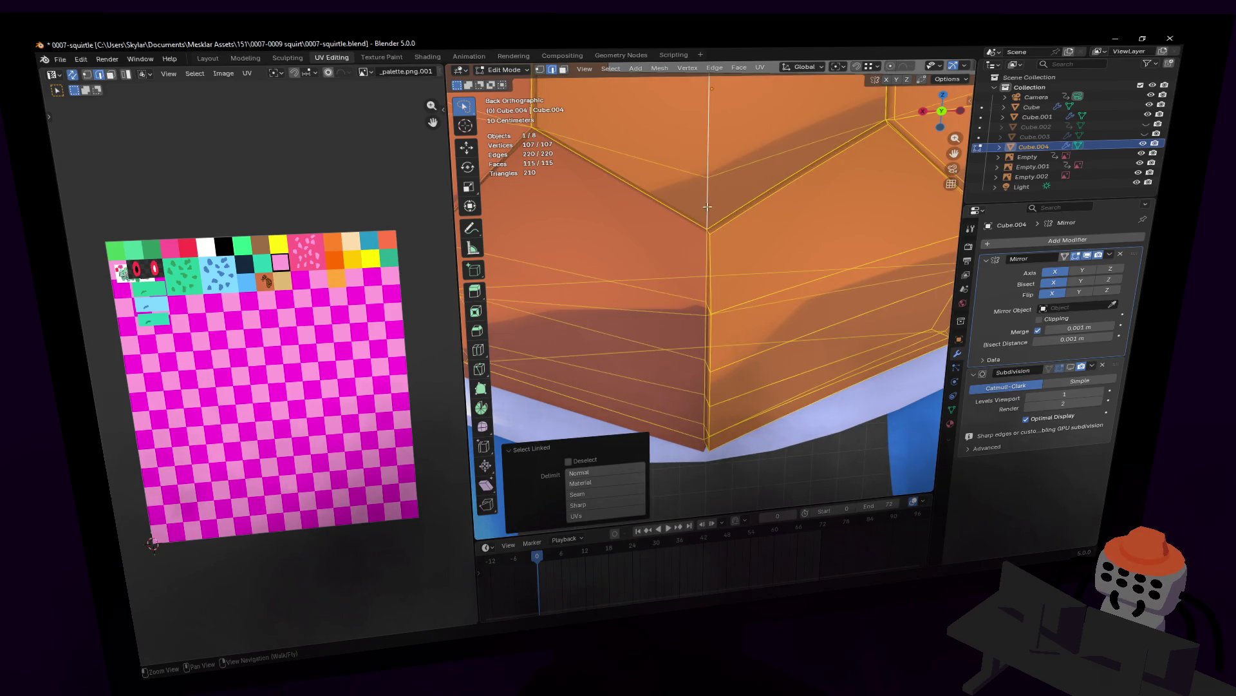
{"action": "key", "text": "h"}
{"action": "key", "text": "alt+h"}
{"action": "key", "text": "g"}
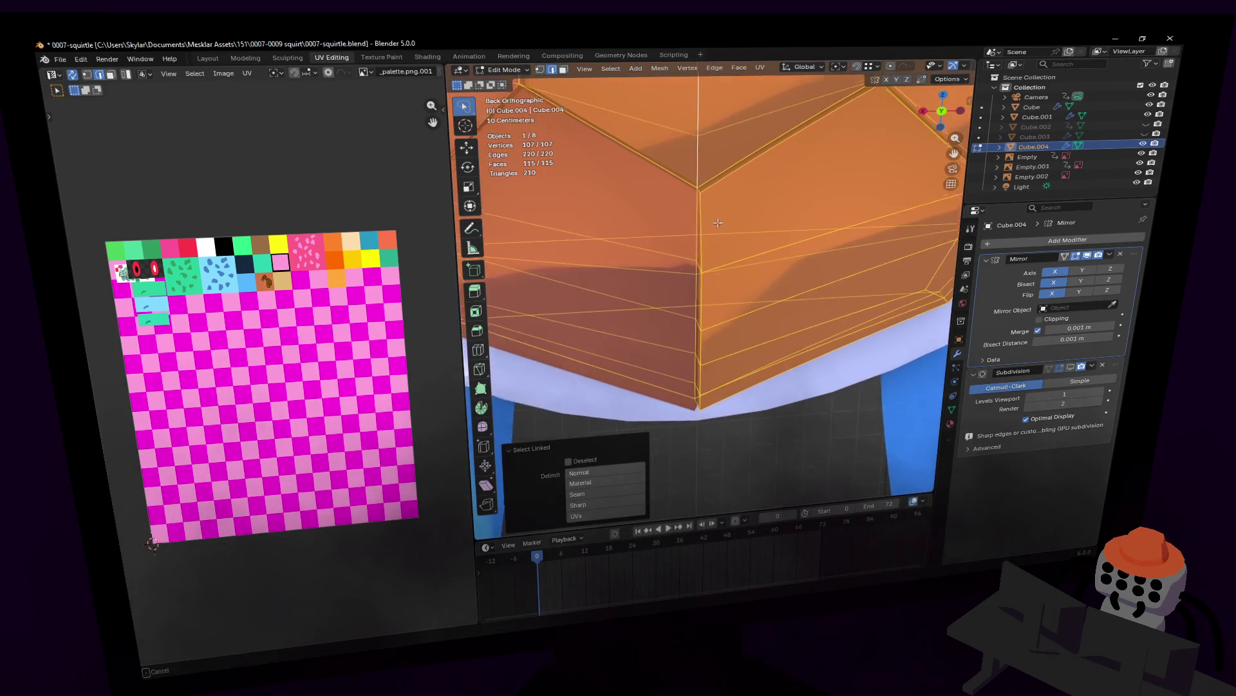
{"action": "key", "text": "x"}
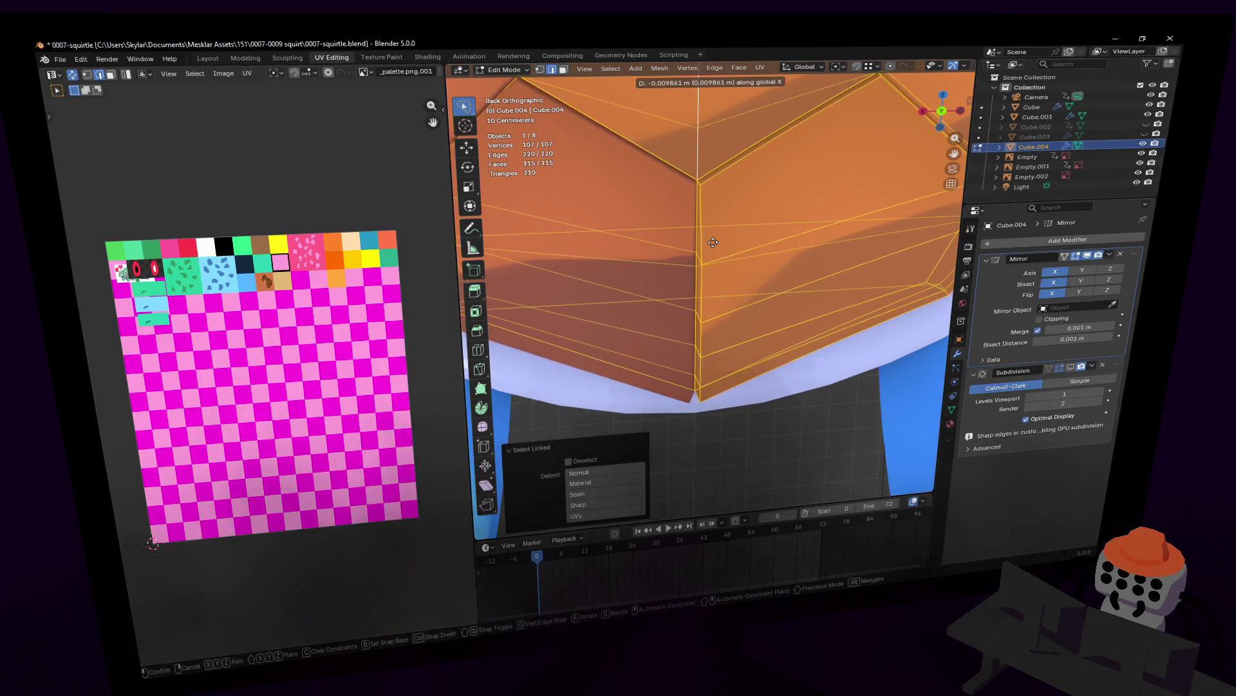
{"action": "left_click", "coordinate": [713, 243]}
- Leave mesh editing and walk-inspect the shell's Y-shaped grooves from behind
{"action": "key", "text": "KP_5"}
{"action": "key", "text": "KP_5"}
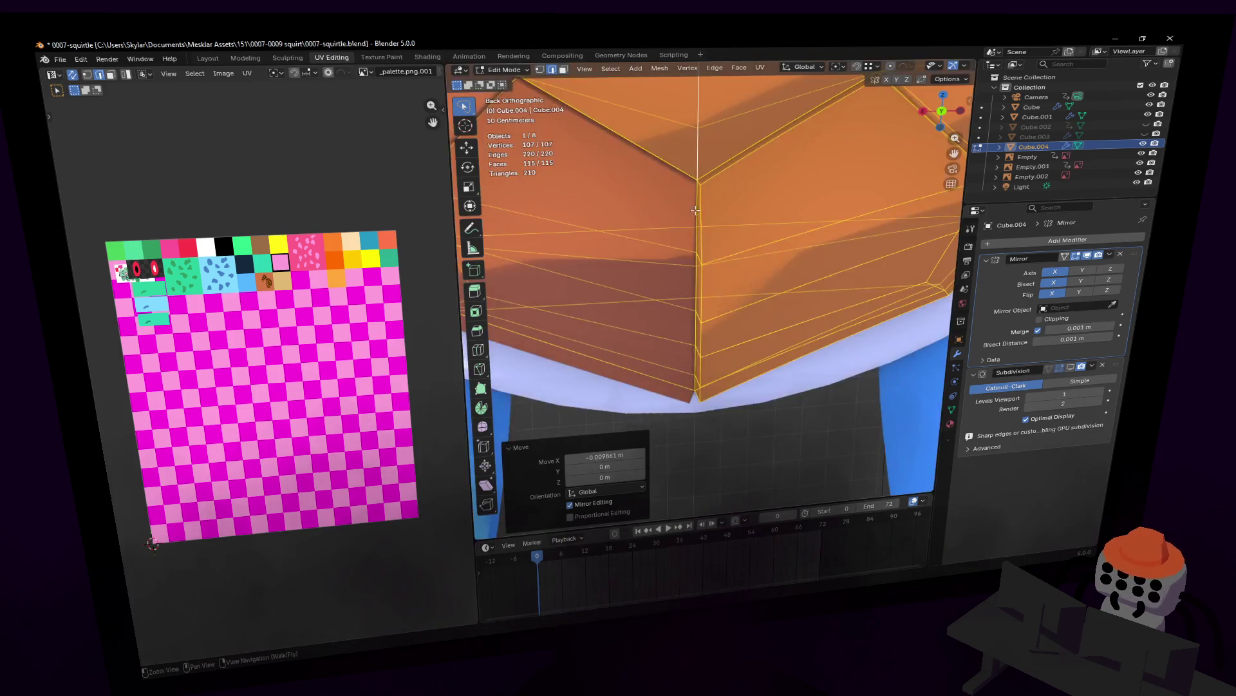
{"action": "key", "text": "KP_5"}
{"action": "scroll", "coordinate": [708, 287], "scroll_direction": "down", "scroll_amount": 3}
{"action": "scroll", "coordinate": [676, 289], "scroll_direction": "down", "scroll_amount": 3}
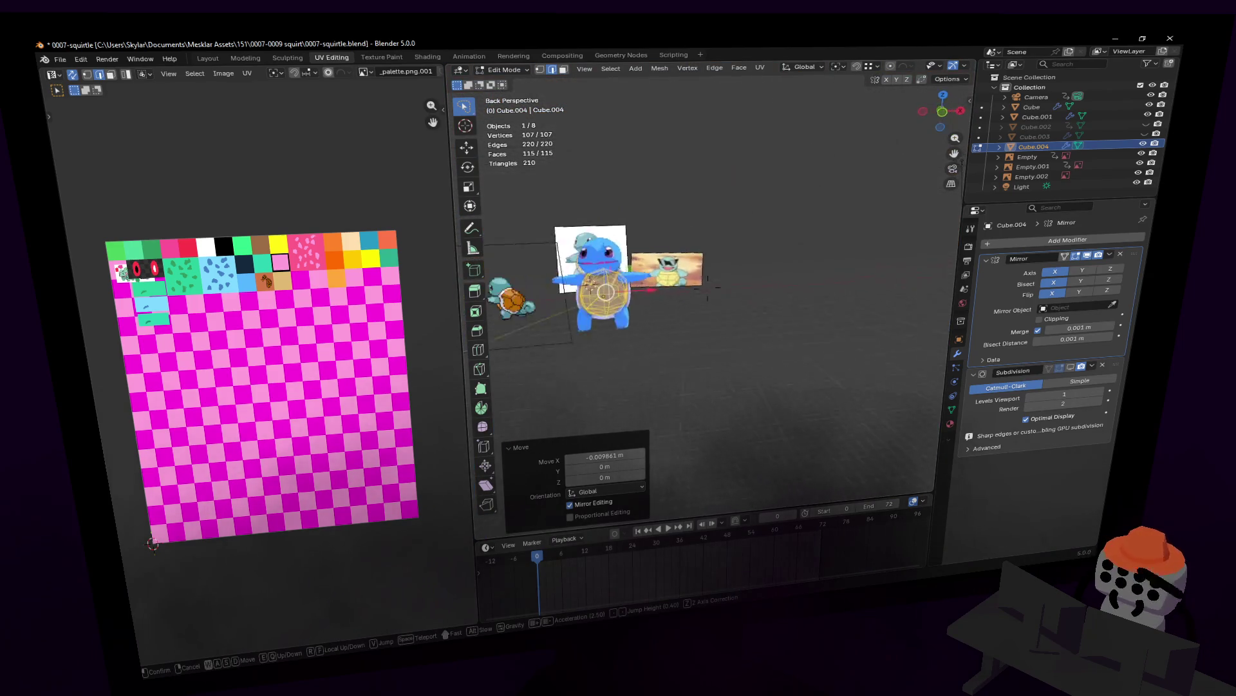
{"action": "scroll", "coordinate": [619, 292], "scroll_direction": "down", "scroll_amount": 2}
{"action": "scroll", "coordinate": [619, 294], "scroll_direction": "up", "scroll_amount": 2}
{"action": "scroll", "coordinate": [676, 289], "scroll_direction": "up", "scroll_amount": 2}
{"action": "scroll", "coordinate": [735, 287], "scroll_direction": "up", "scroll_amount": 2}
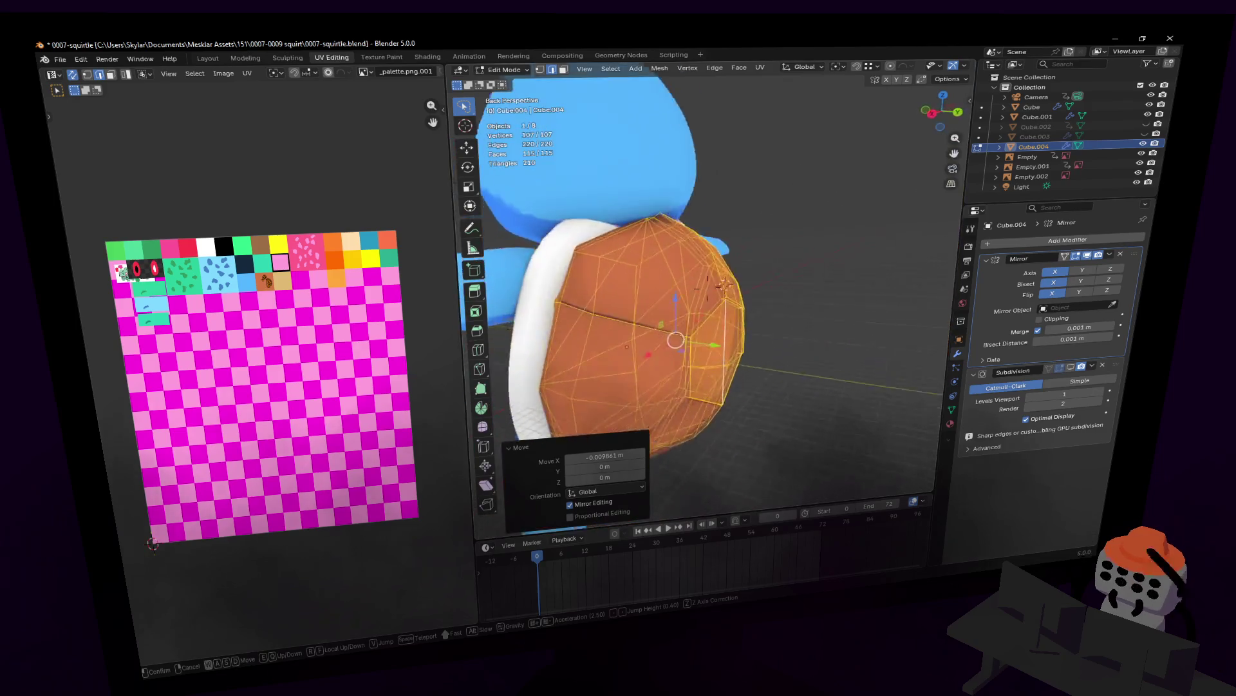
{"action": "scroll", "coordinate": [793, 283], "scroll_direction": "down", "scroll_amount": 1}
{"action": "key", "text": "Tab"}
{"action": "scroll", "coordinate": [702, 155], "scroll_direction": "up", "scroll_amount": 1}
{"action": "scroll", "coordinate": [703, 154], "scroll_direction": "up", "scroll_amount": 2}
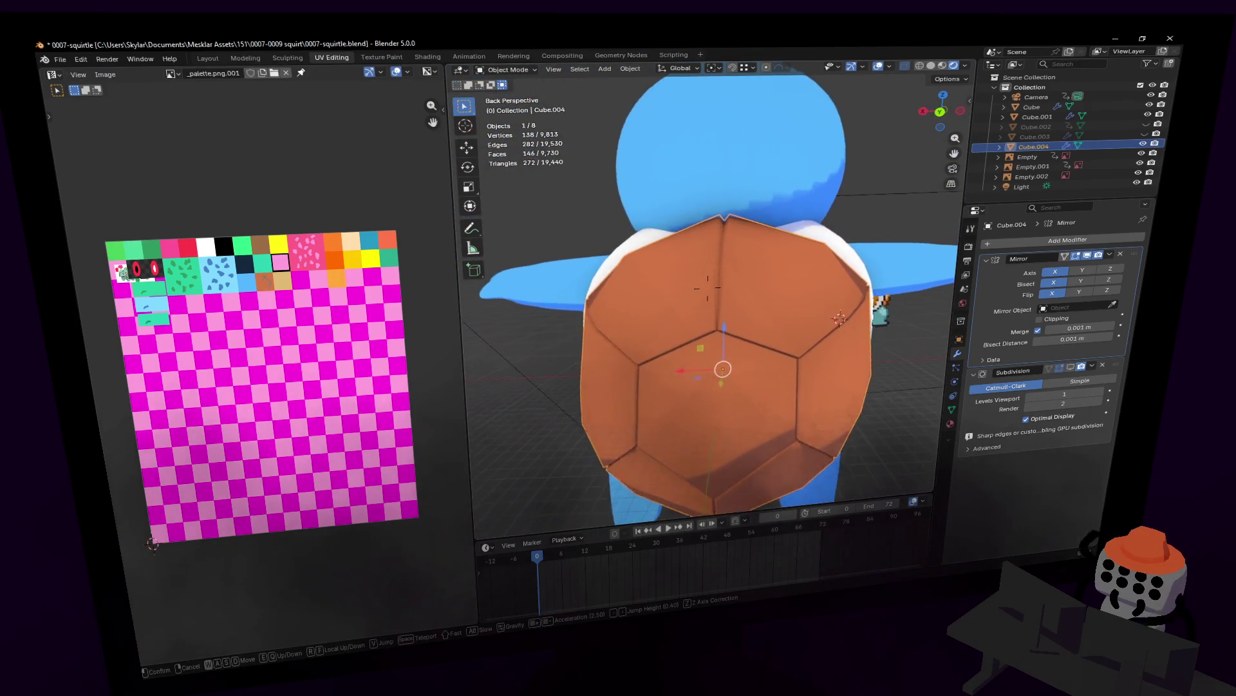
{"action": "scroll", "coordinate": [702, 155], "scroll_direction": "up", "scroll_amount": 2}
{"action": "left_click", "coordinate": [703, 155]}
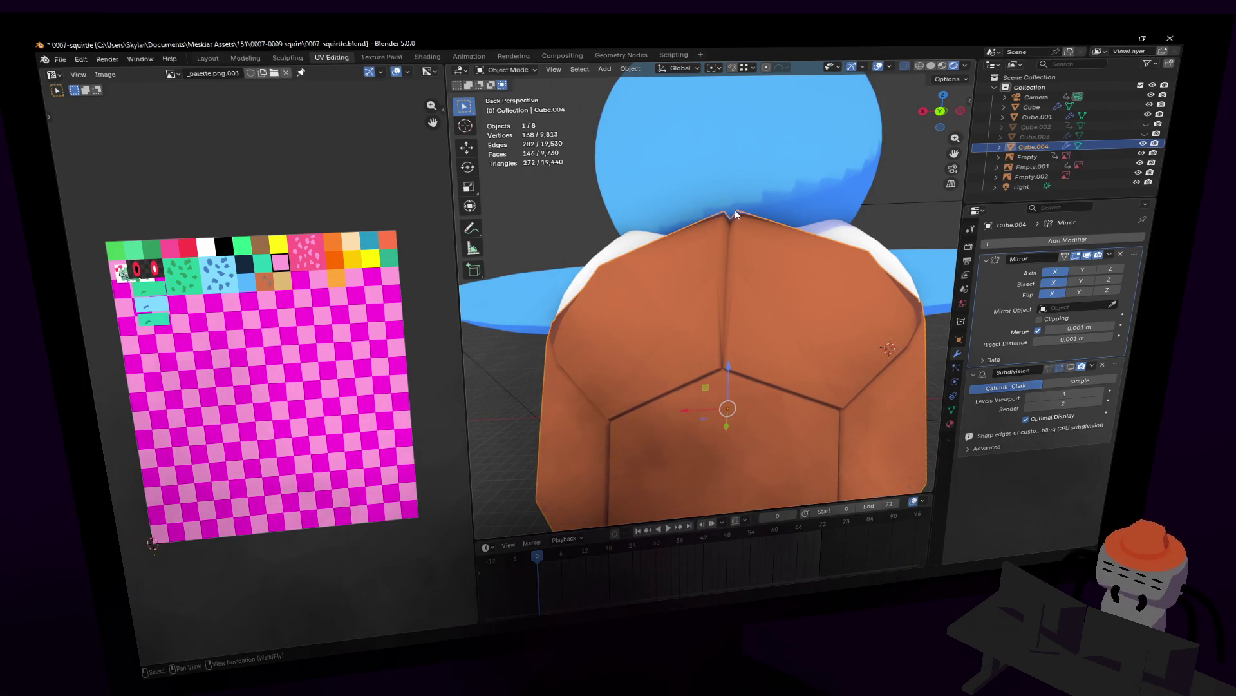
{"action": "key", "text": "shift+grave"}
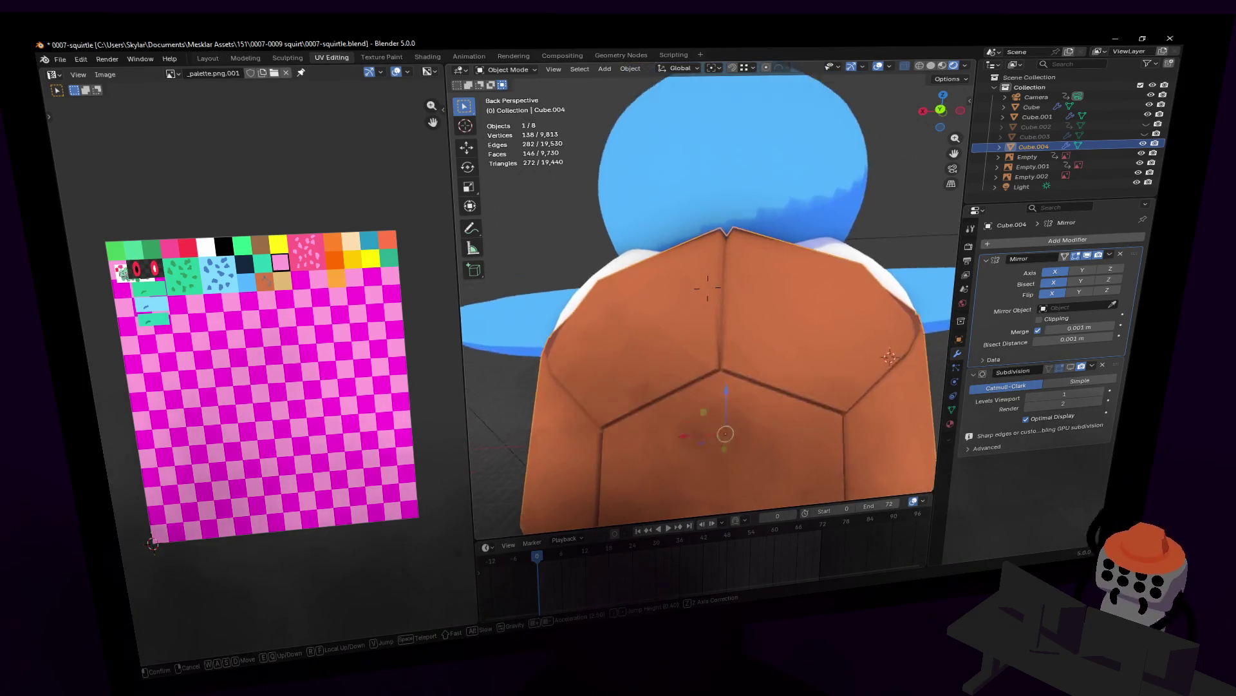
- Move the corner vertex where the grooves meet along the X axis
{"action": "key", "text": "w"}
{"action": "left_click", "coordinate": [707, 284]}
{"action": "key", "text": "Tab"}
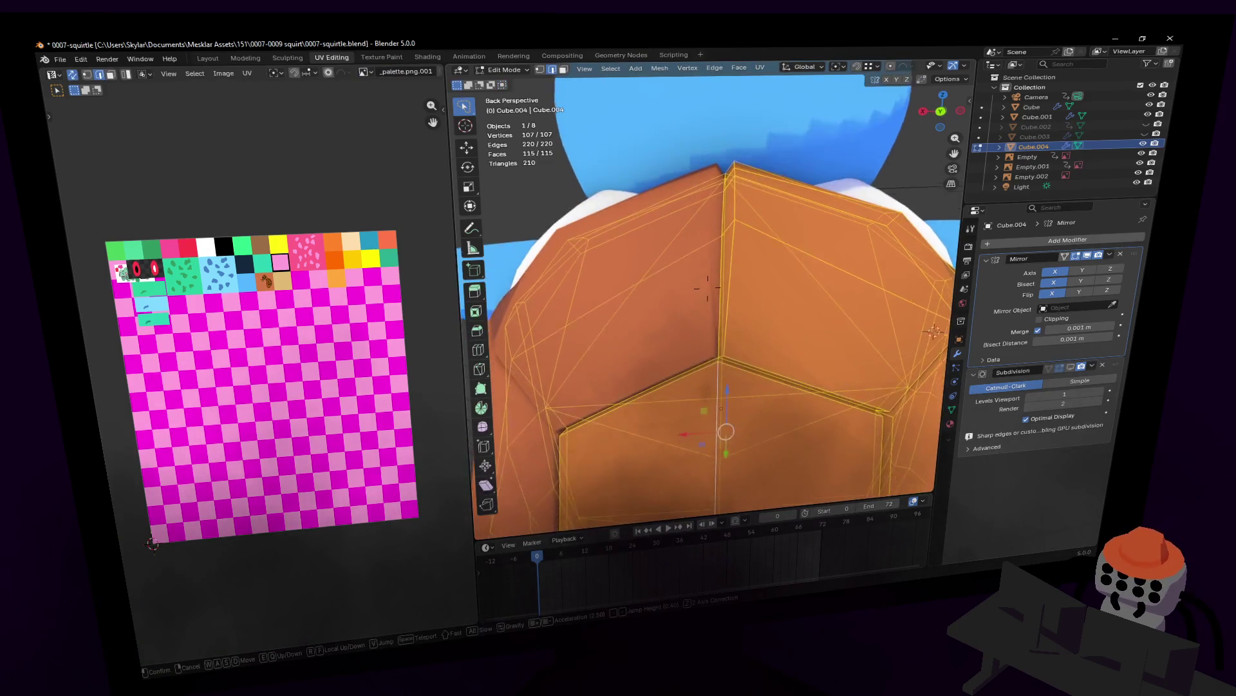
{"action": "scroll", "coordinate": [711, 366], "scroll_direction": "up", "scroll_amount": 3}
{"action": "left_click", "coordinate": [711, 366]}
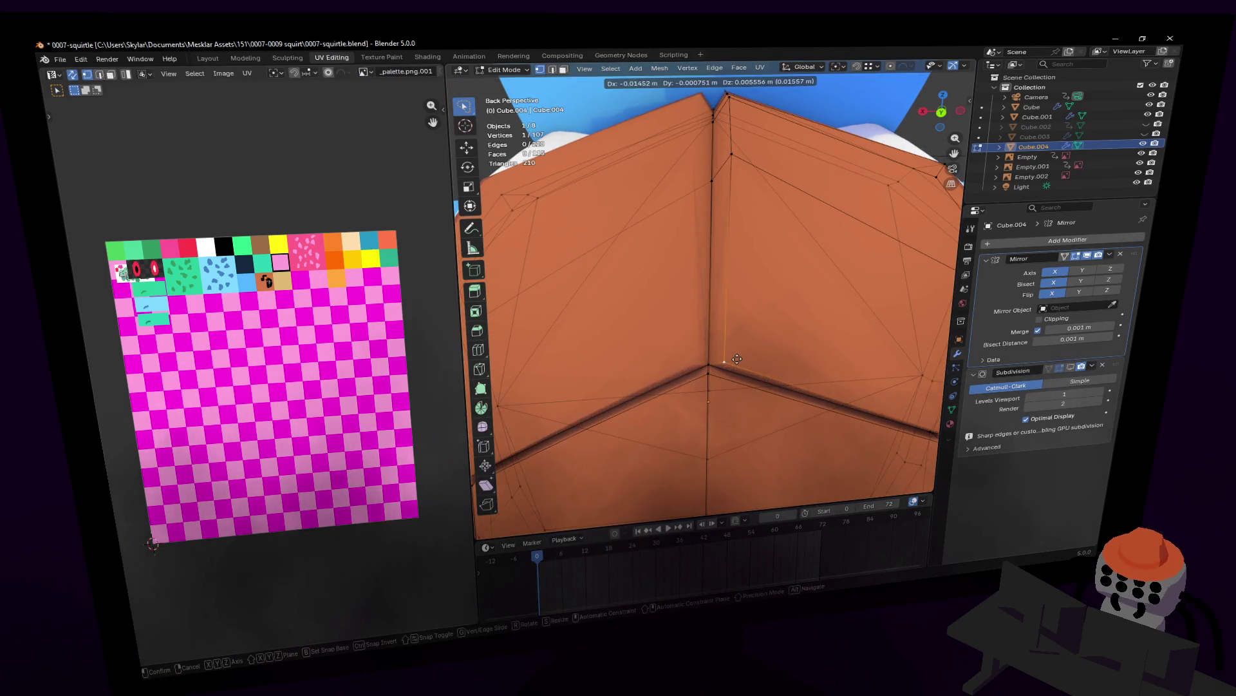
{"action": "key", "text": "g"}
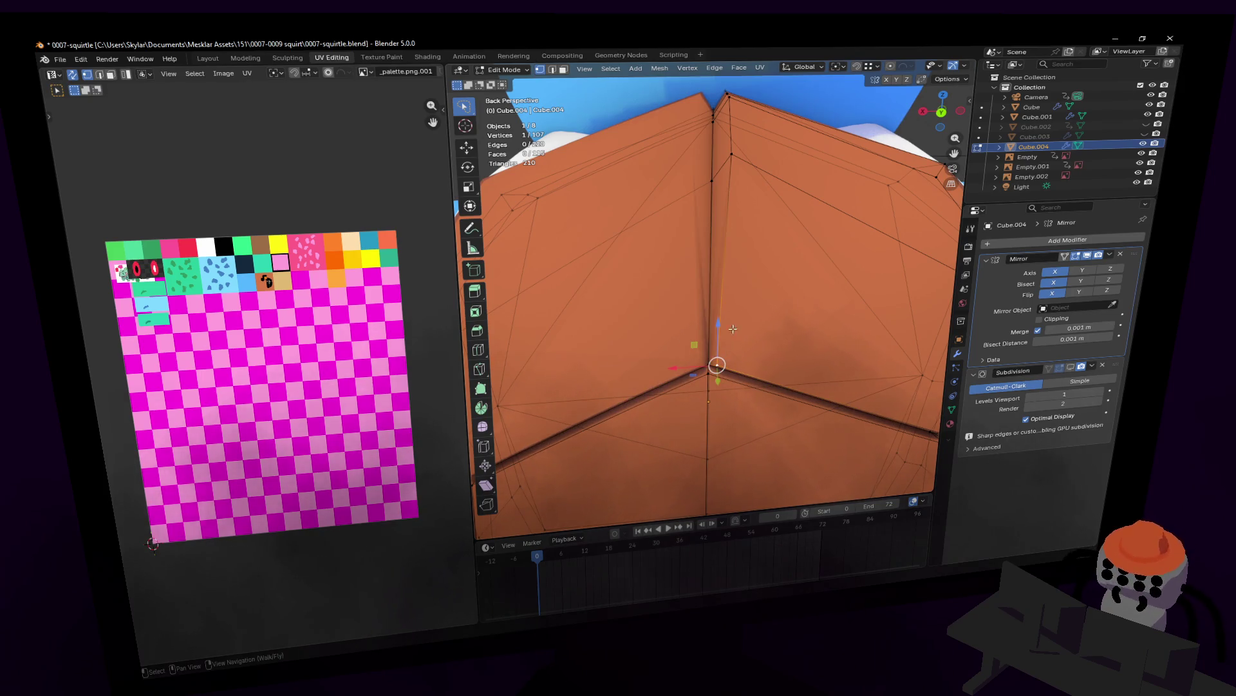
{"action": "key", "text": "g"}
{"action": "key", "text": "x"}
{"action": "left_click", "coordinate": [792, 260]}
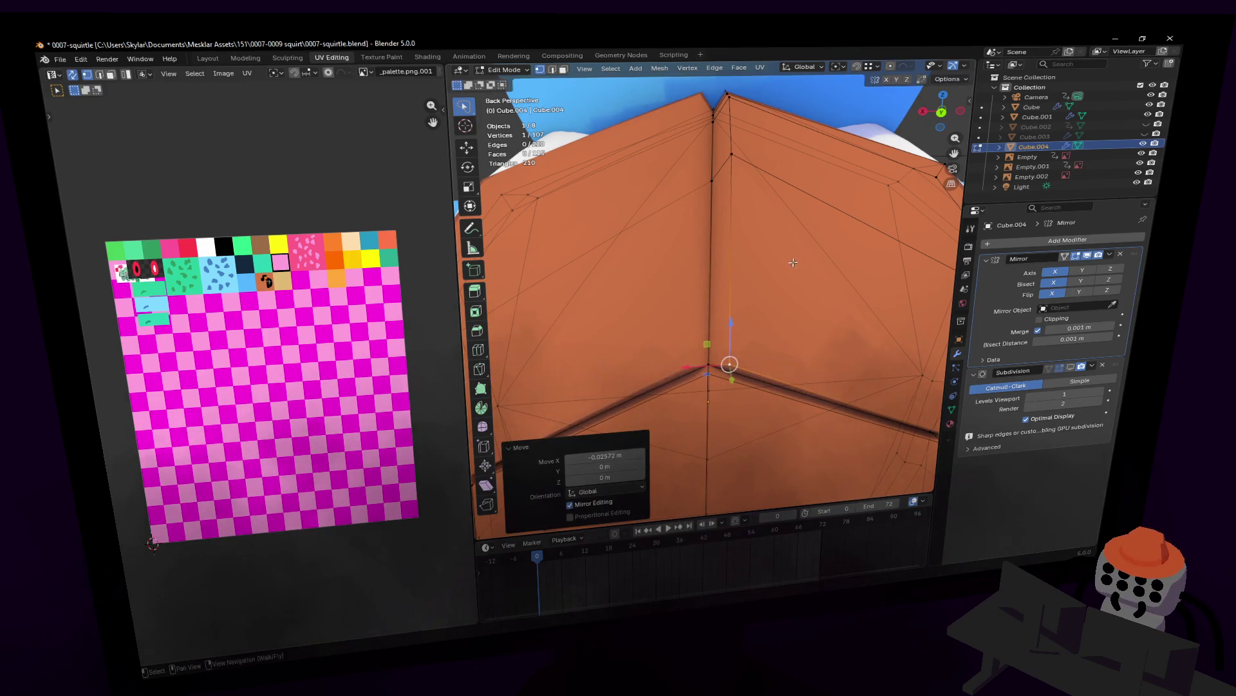
- Raise an upper plate edge about 0.038 m and show the subdivision cage
{"action": "mouse_move", "coordinate": [793, 259]}
{"action": "middle_mouse_down"}
{"action": "mouse_move", "coordinate": [707, 287]}
{"action": "mouse_move", "coordinate": [721, 369]}
{"action": "middle_mouse_up"}
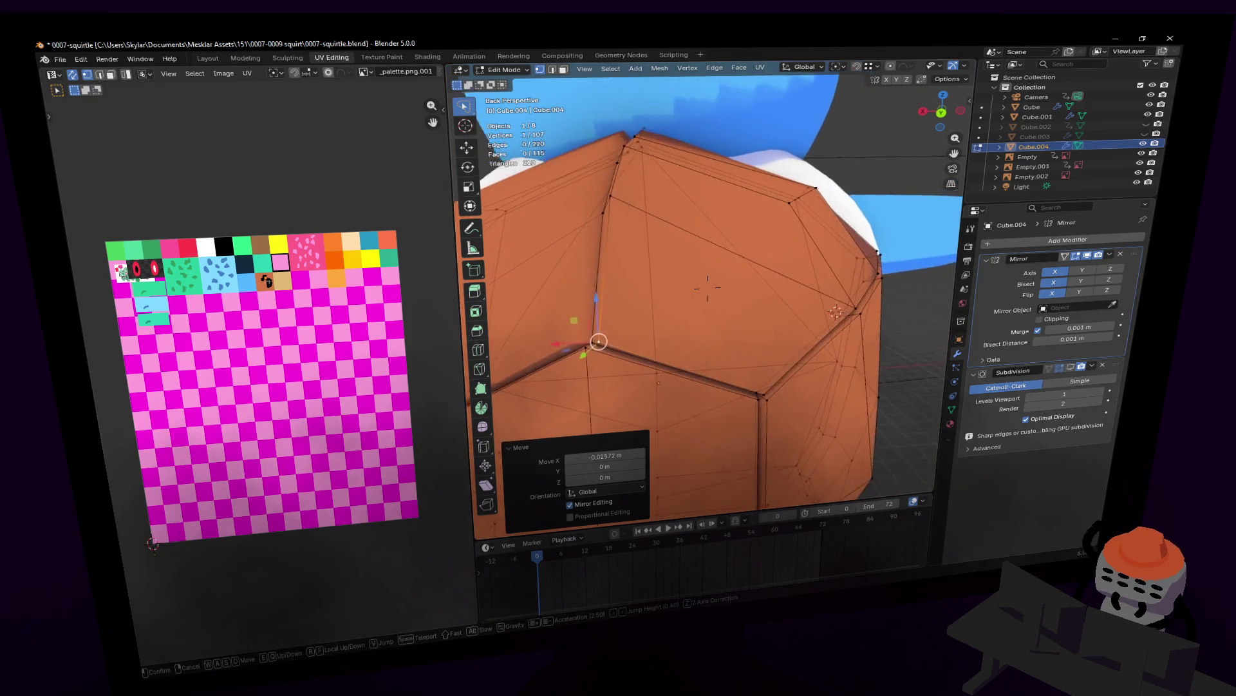
{"action": "left_click", "coordinate": [721, 369]}
{"action": "left_click", "coordinate": [705, 365]}
{"action": "key", "text": "g"}
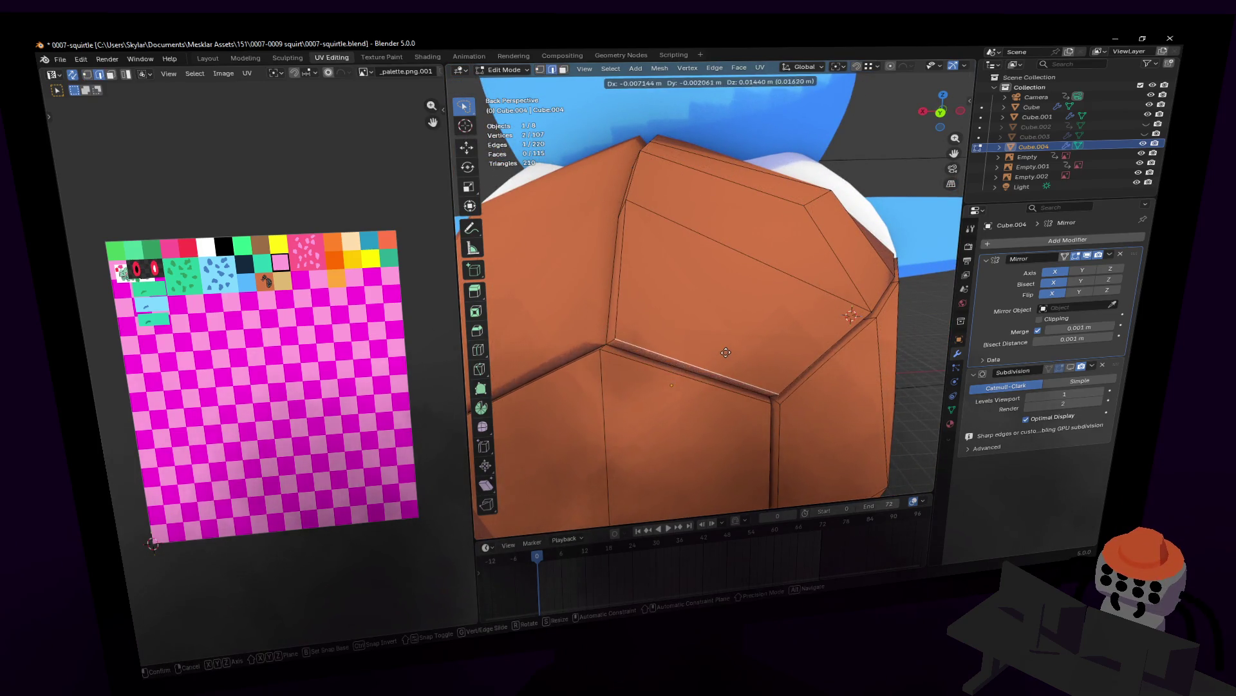
{"action": "left_click", "coordinate": [724, 346]}
{"action": "middle_click_drag", "start_coordinate": [724, 344], "coordinate": [764, 386]}
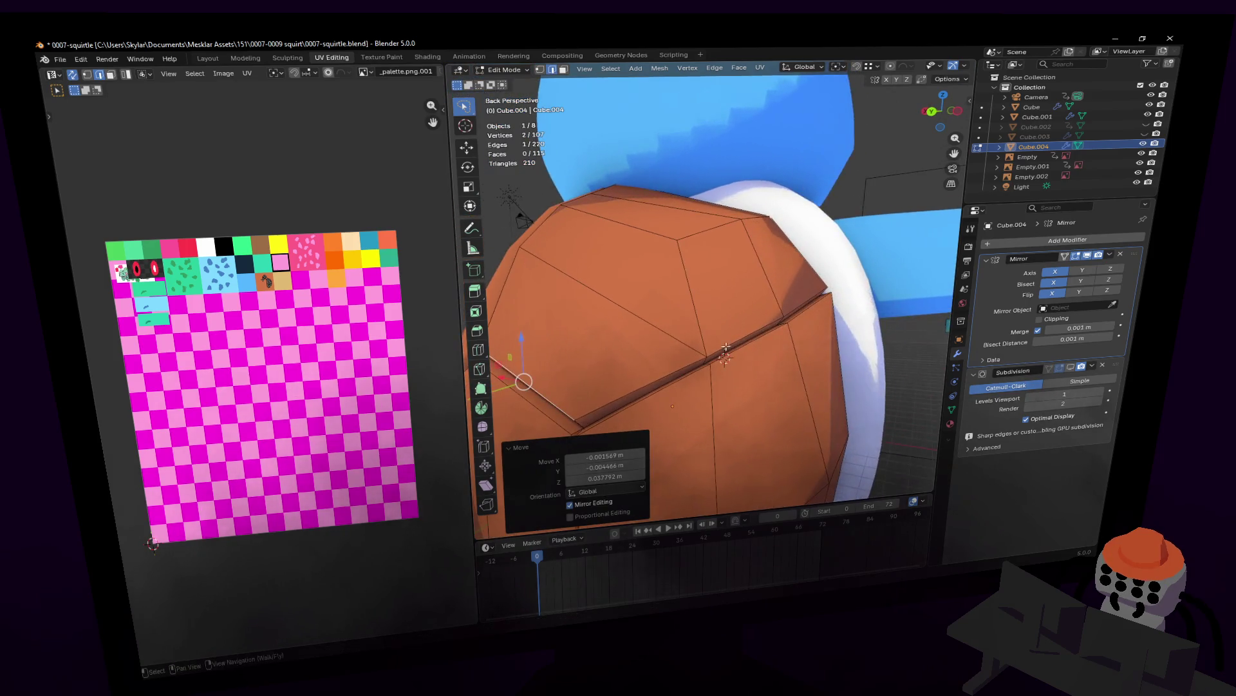
{"action": "left_click", "coordinate": [1066, 371]}
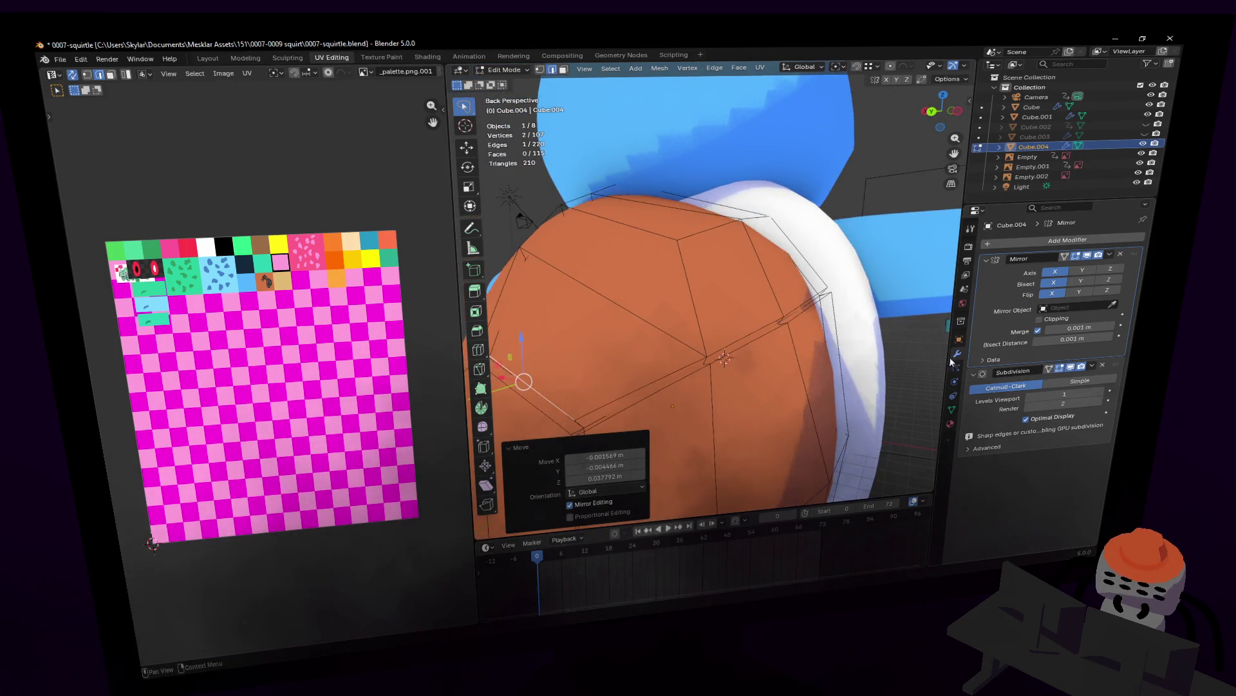
{"action": "key", "text": "Tab"}
{"action": "key", "text": "Tab"}
{"action": "scroll", "coordinate": [767, 319], "scroll_direction": "up", "scroll_amount": 2}
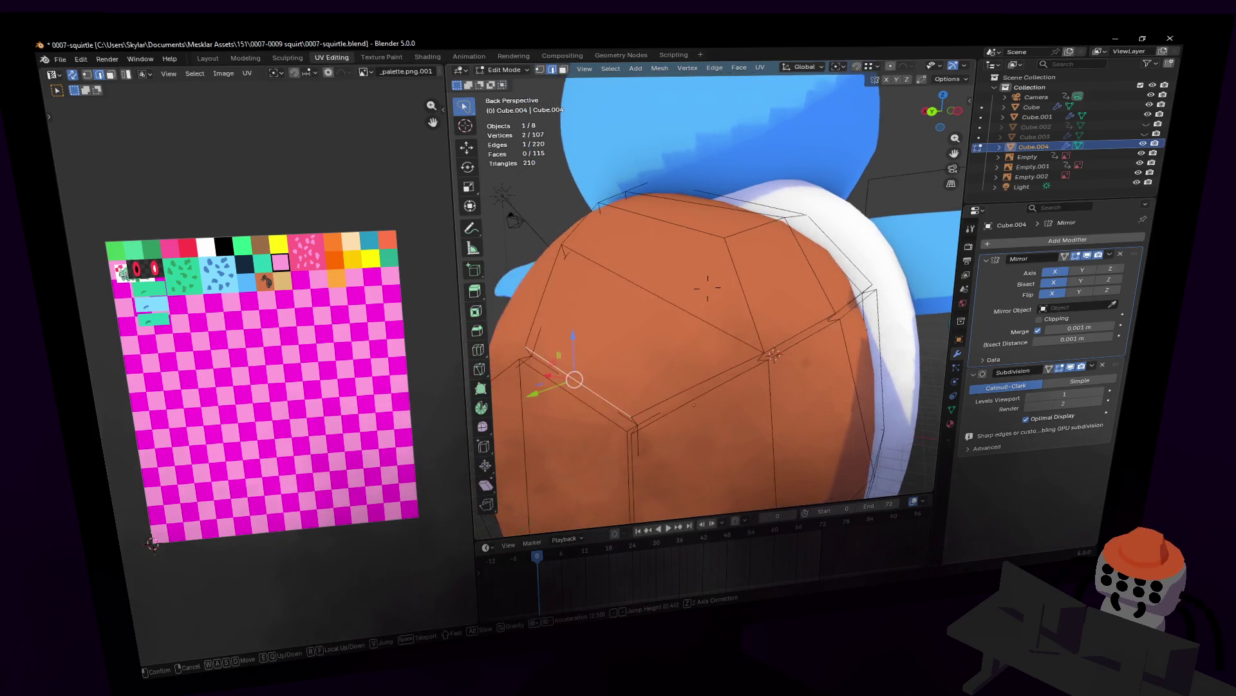
{"action": "mouse_move", "coordinate": [768, 320]}
{"action": "middle_mouse_down"}
{"action": "mouse_move", "coordinate": [662, 341]}
{"action": "mouse_move", "coordinate": [681, 338]}
{"action": "middle_mouse_up"}
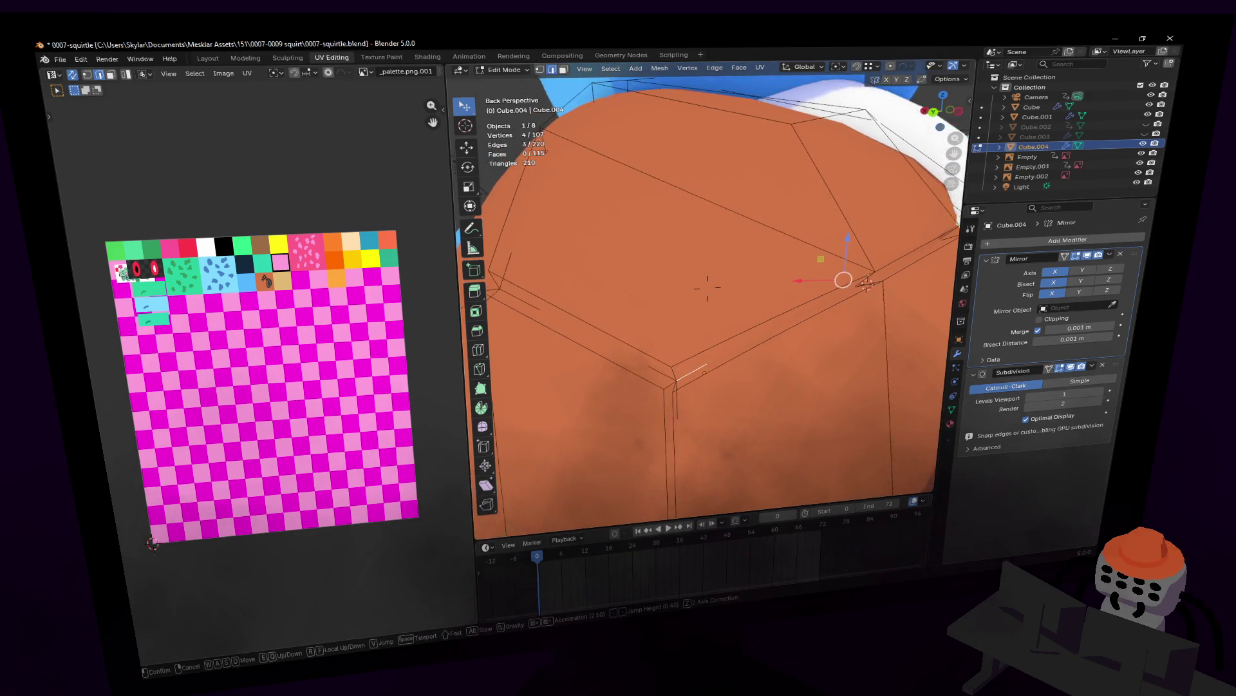
- Mark the selected edge and the plate-border edge loop as sharp
{"action": "key", "text": "ctrl+e"}
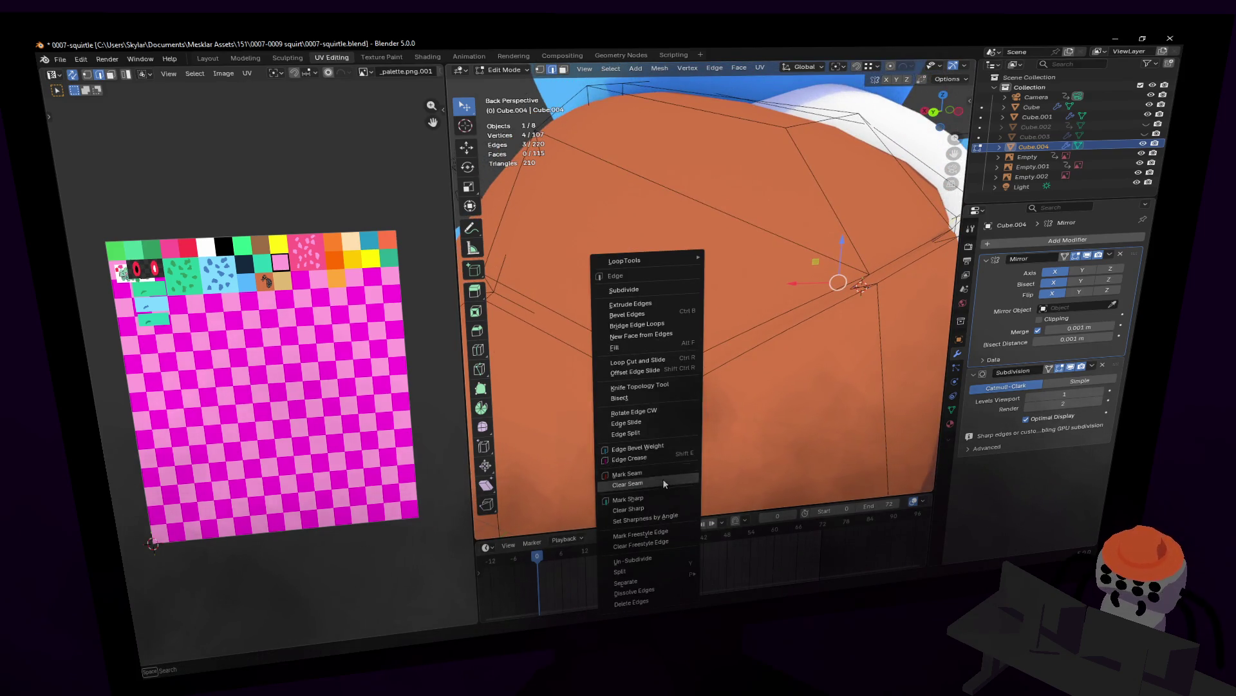
{"action": "left_click", "coordinate": [645, 500]}
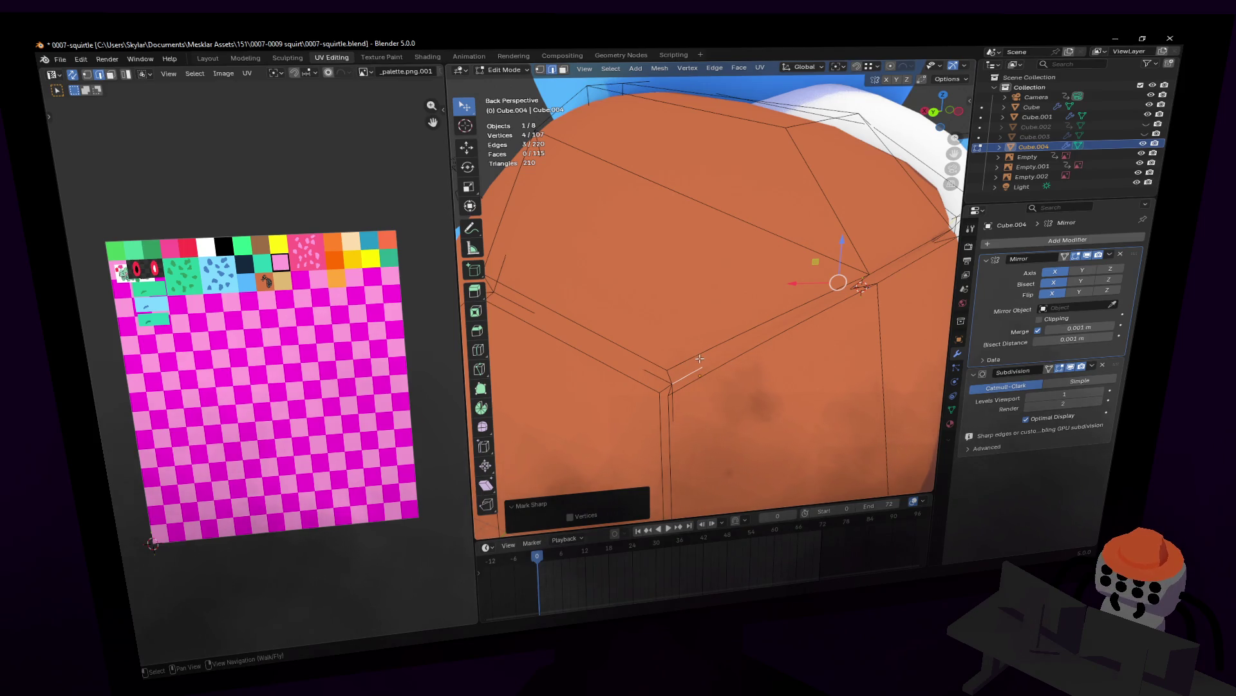
{"action": "left_click", "coordinate": [758, 325]}
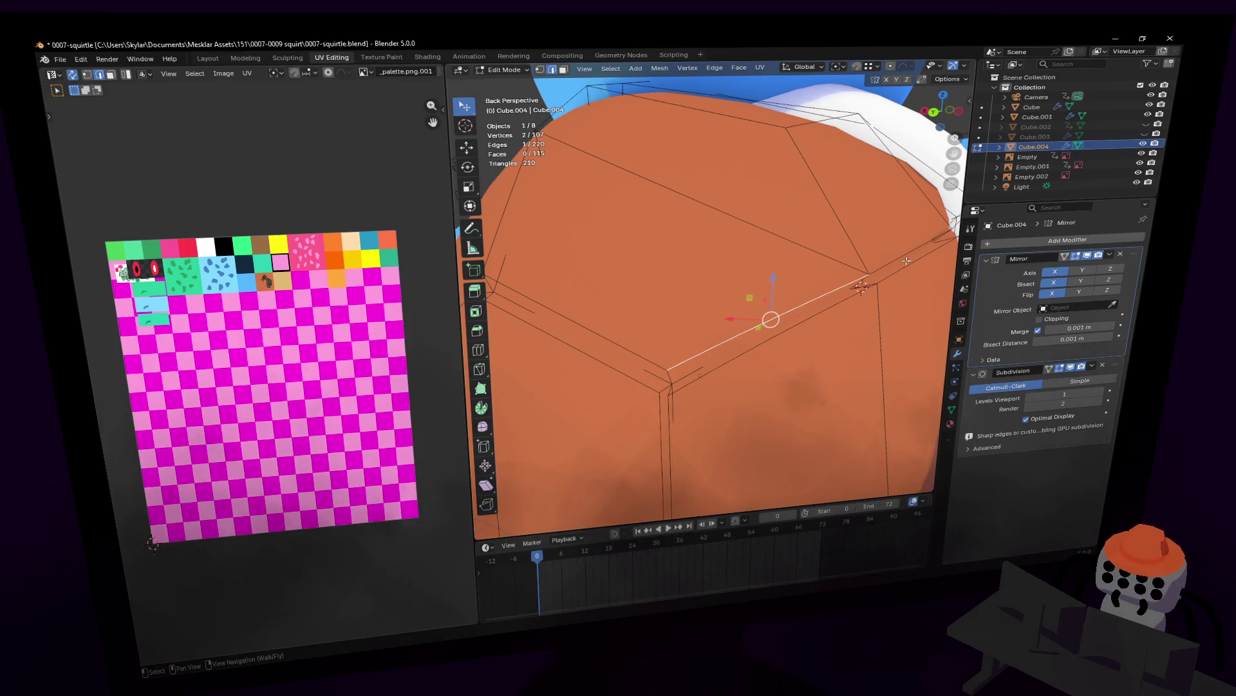
{"action": "middle_click_drag", "start_coordinate": [901, 252], "coordinate": [884, 237]}
{"action": "left_click", "coordinate": [878, 231], "text": "alt"}
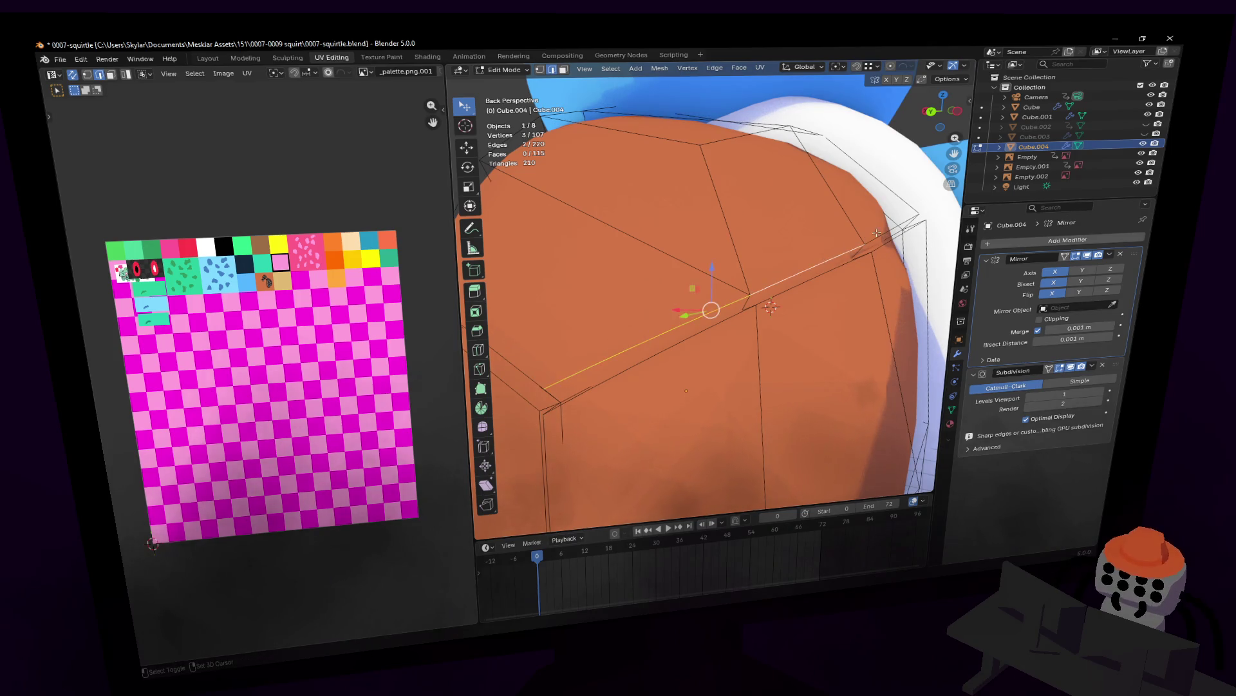
{"action": "key", "text": "ctrl+e"}
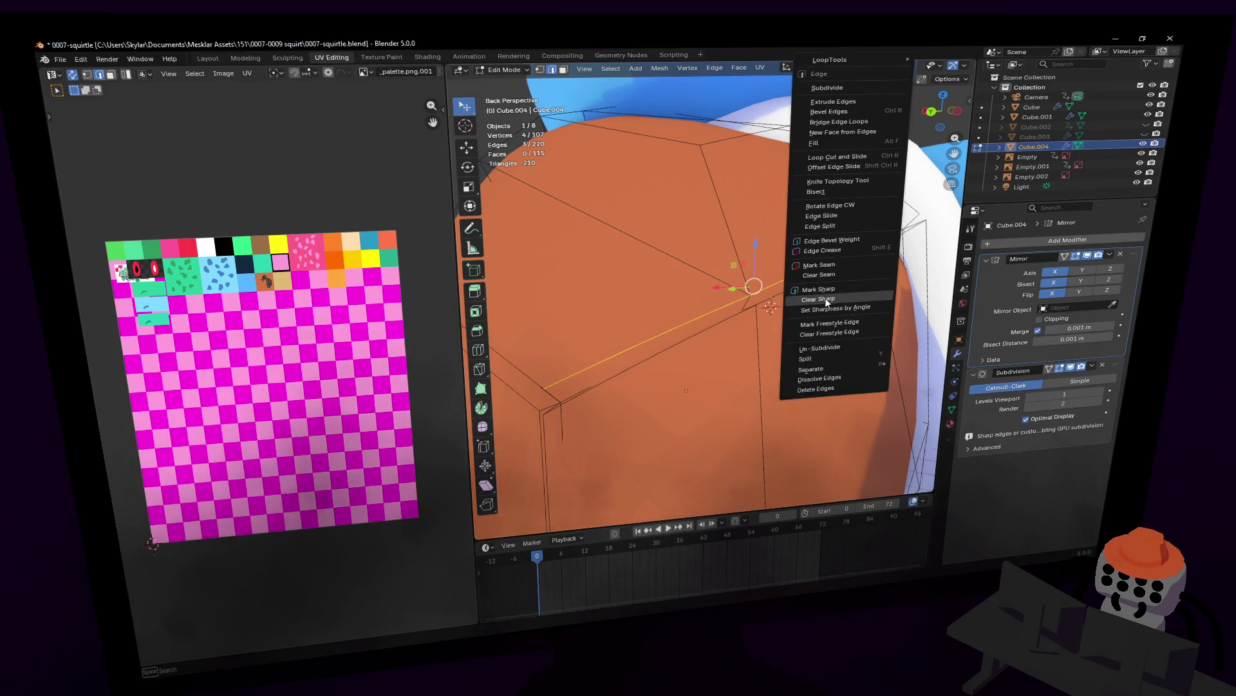
{"action": "left_click", "coordinate": [819, 289]}
{"action": "key", "text": "Tab"}
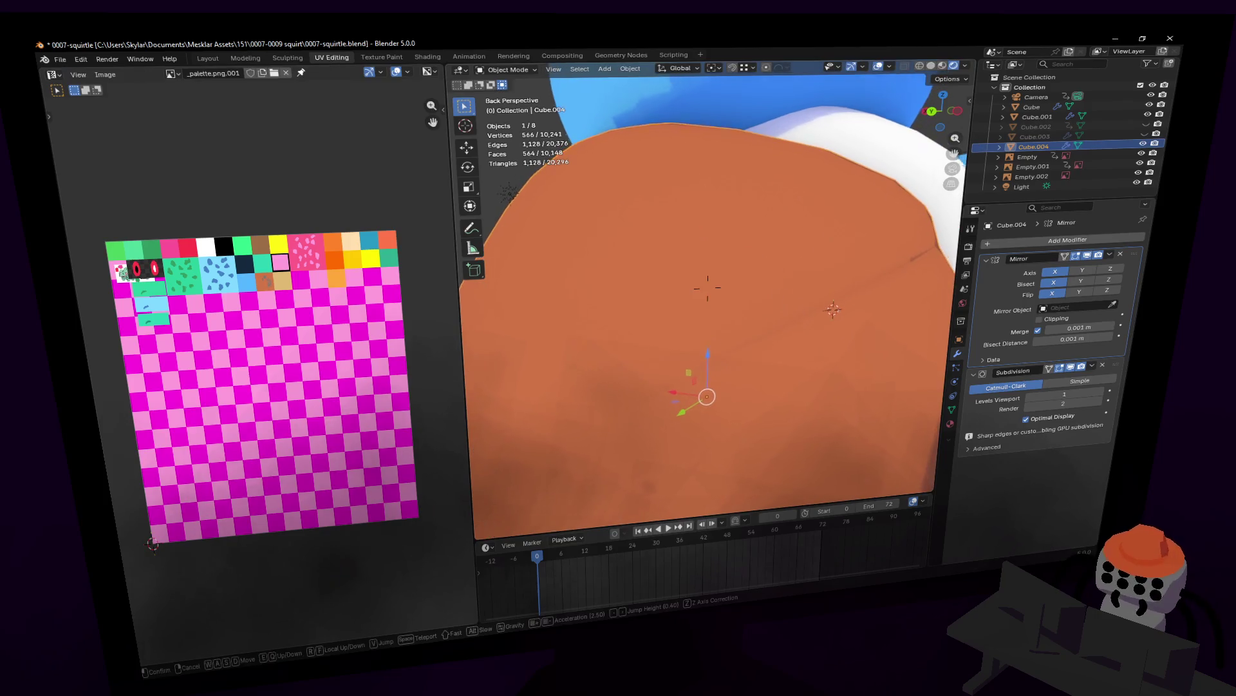
{"action": "key", "text": "Tab"}
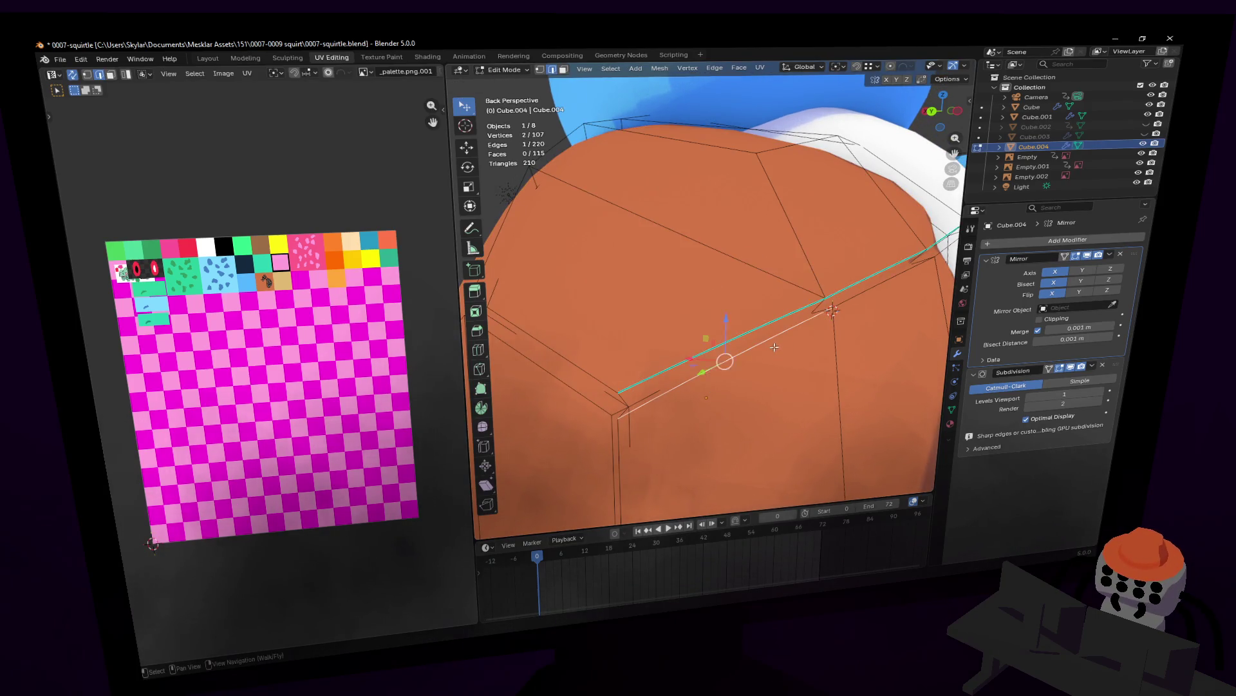
- Mark two more short plate edges sharp, then walk back to view the whole model
{"action": "left_click", "coordinate": [820, 301]}
{"action": "key", "text": "ctrl+e"}
{"action": "left_click", "coordinate": [817, 304]}
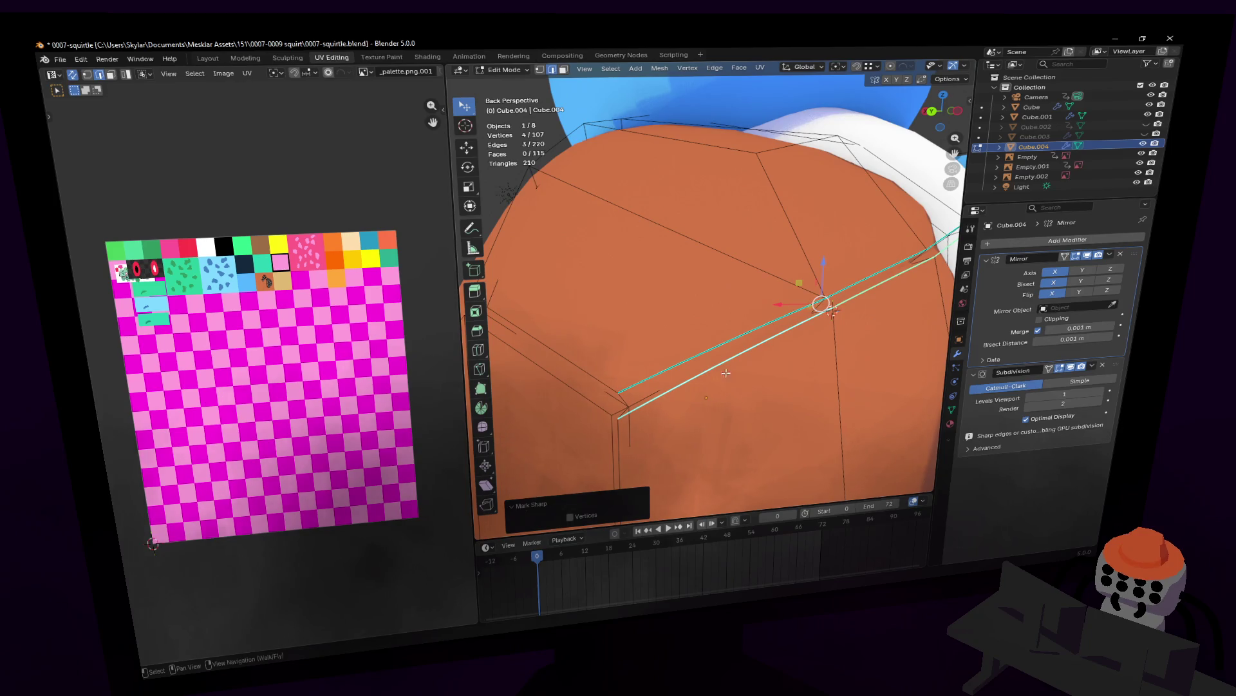
{"action": "left_click", "coordinate": [832, 309]}
{"action": "key", "text": "ctrl+e"}
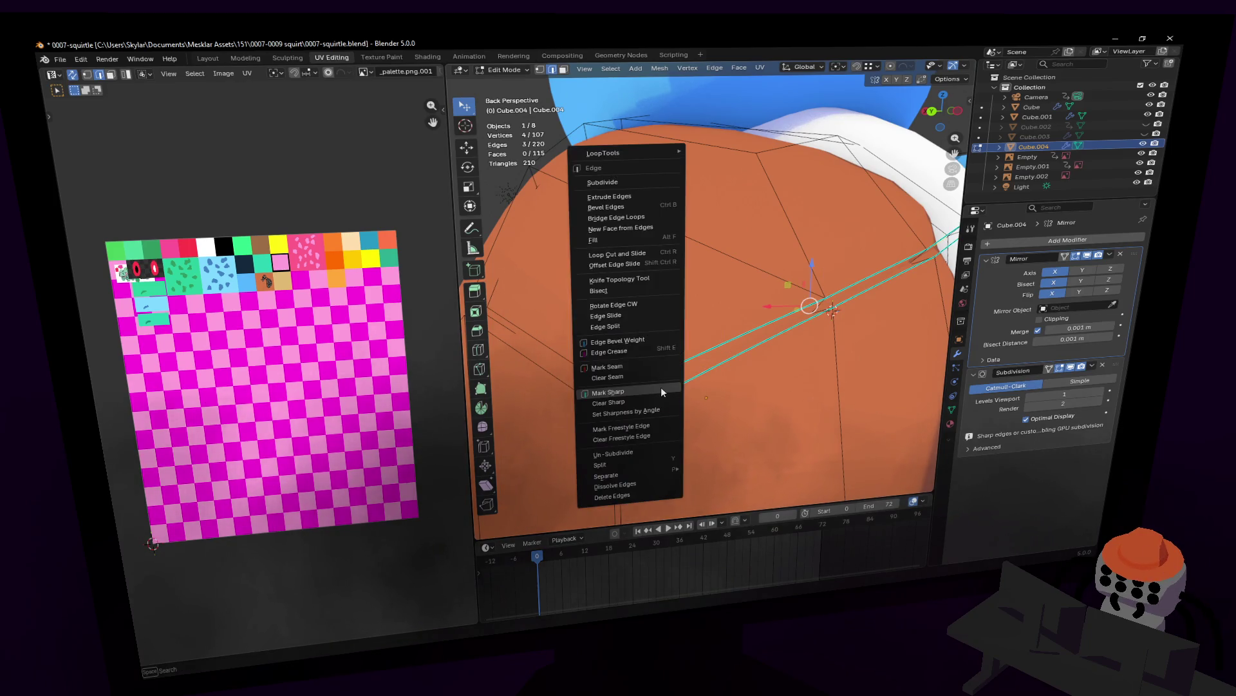
{"action": "left_click", "coordinate": [661, 388]}
{"action": "key", "text": "Tab"}
{"action": "key", "text": "shift+grave"}
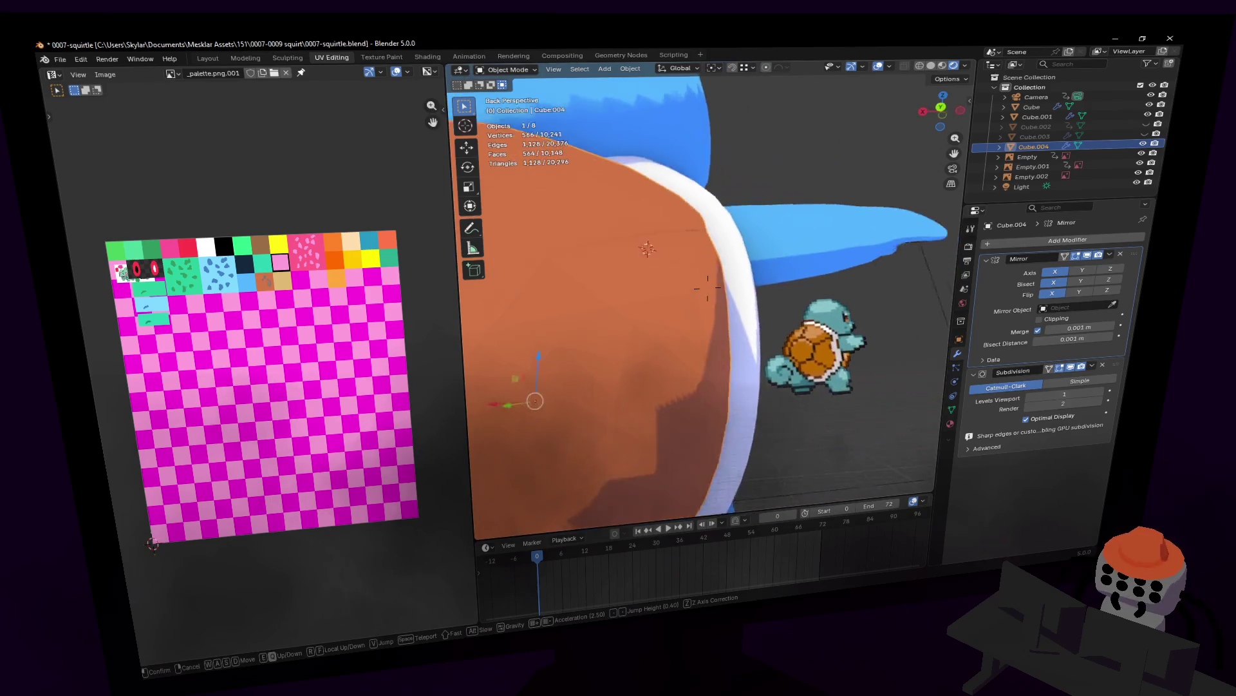
{"action": "key", "text": "s"}
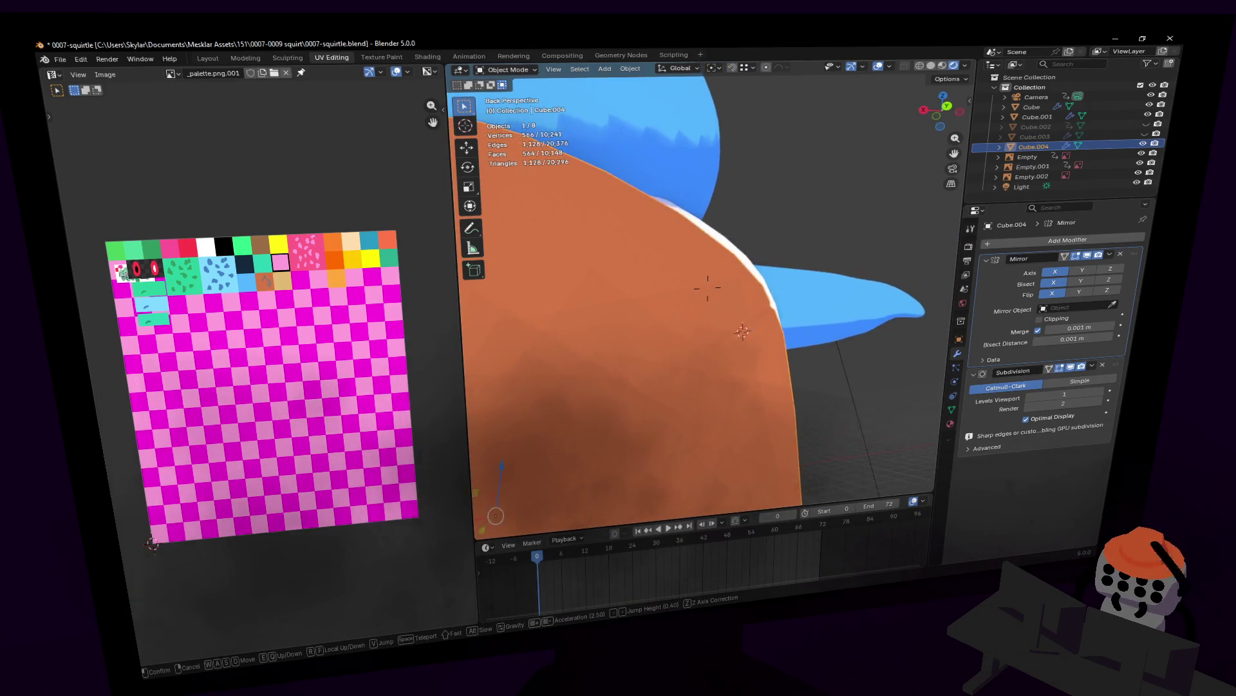
- Look around the shell's back, then re-enter mesh editing near its rim
{"action": "left_click", "coordinate": [708, 286]}
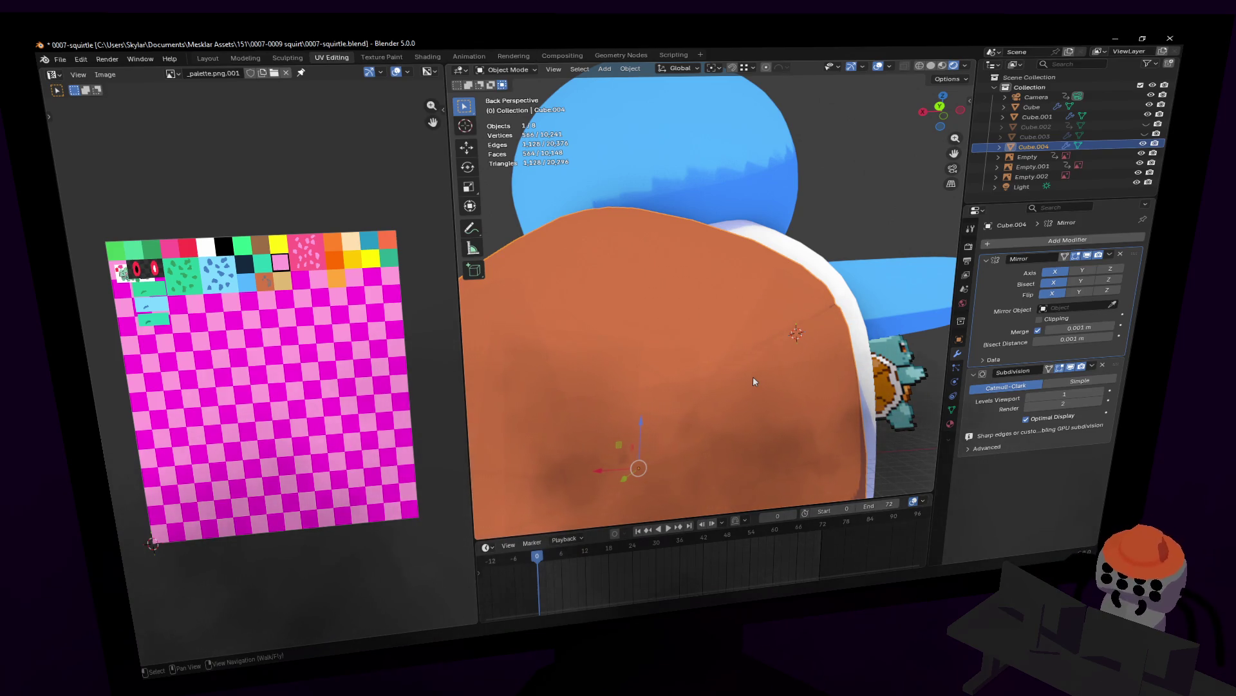
{"action": "key", "text": "shift+grave"}
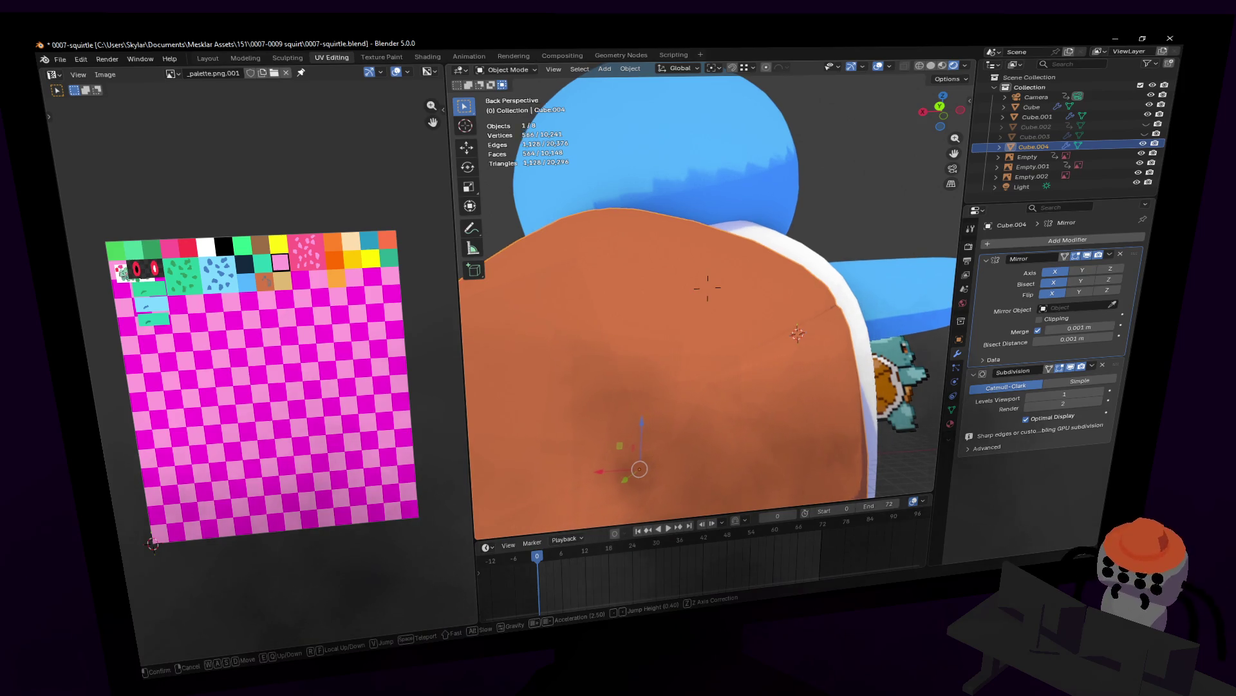
{"action": "key", "text": "Tab"}
{"action": "key", "text": "w"}
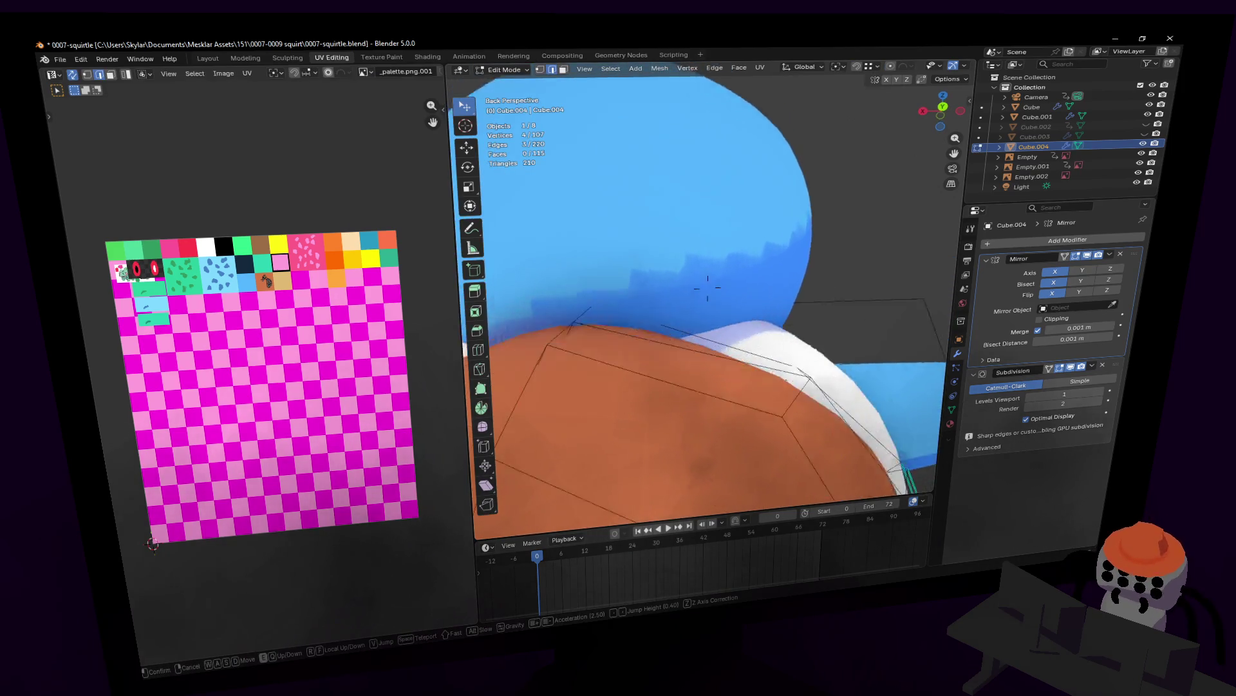
- Shift-select four groove edges between the shell plates while circling the shell
{"action": "key", "text": "w"}
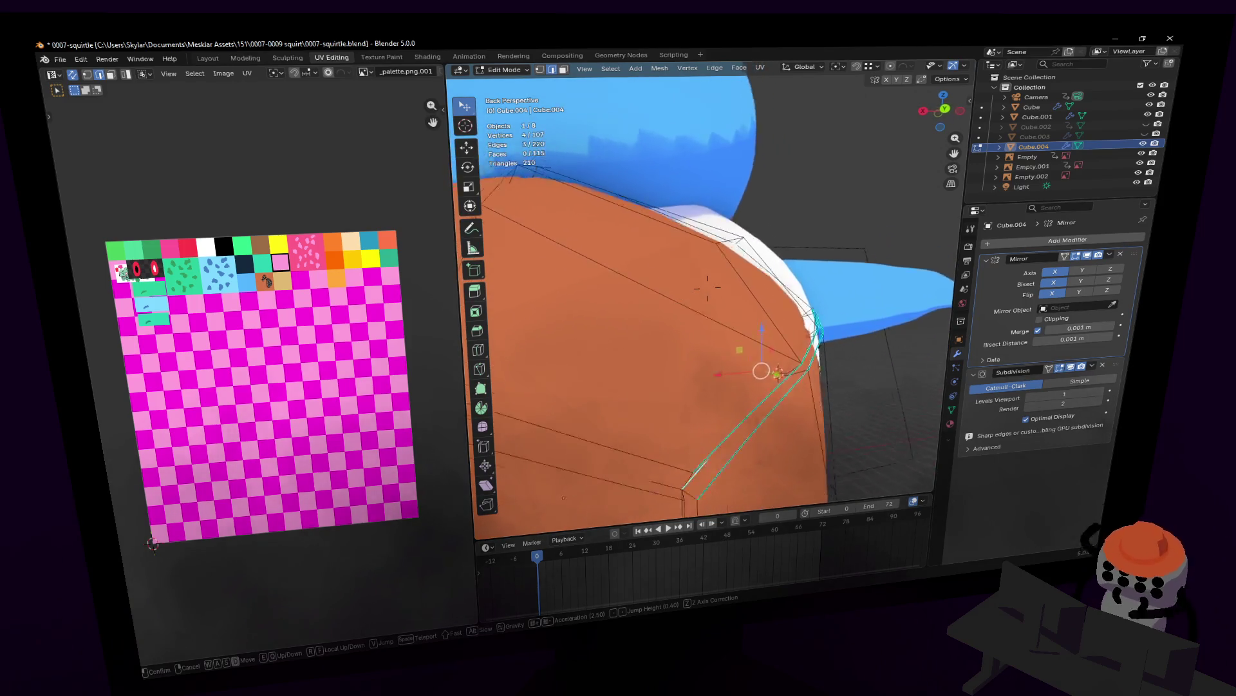
{"action": "left_click", "coordinate": [708, 286]}
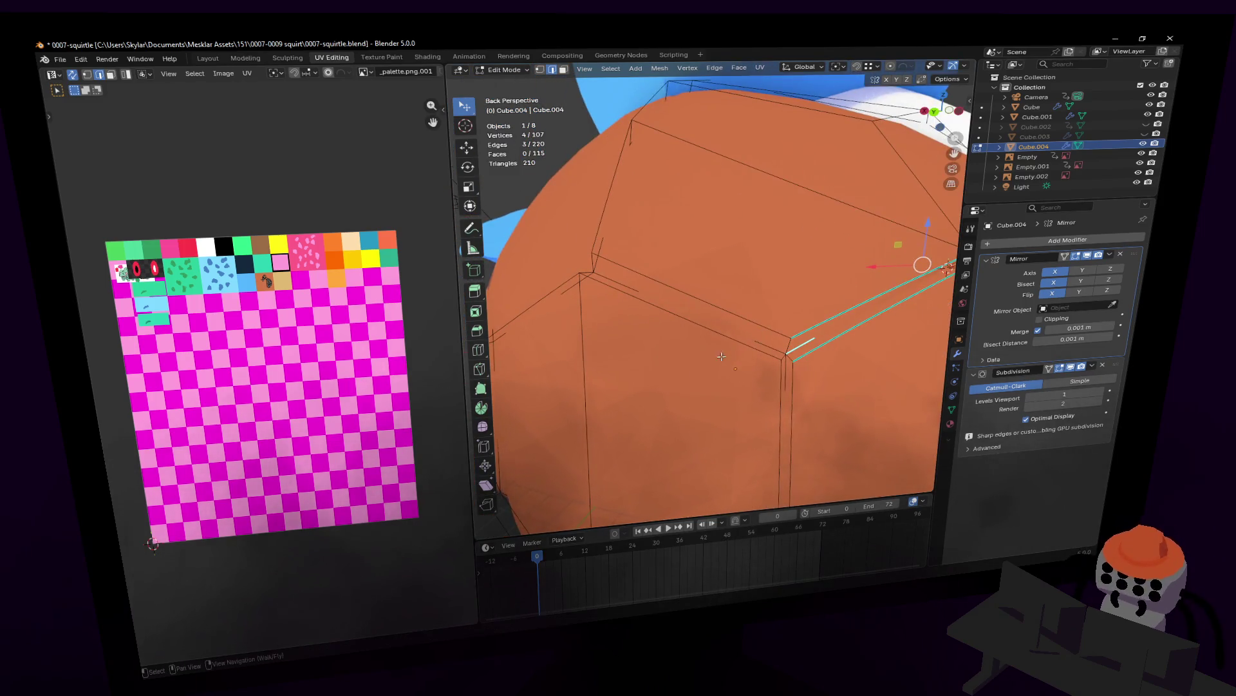
{"action": "left_click", "coordinate": [728, 329]}
{"action": "key", "text": "shift+grave"}
{"action": "key", "text": "w"}
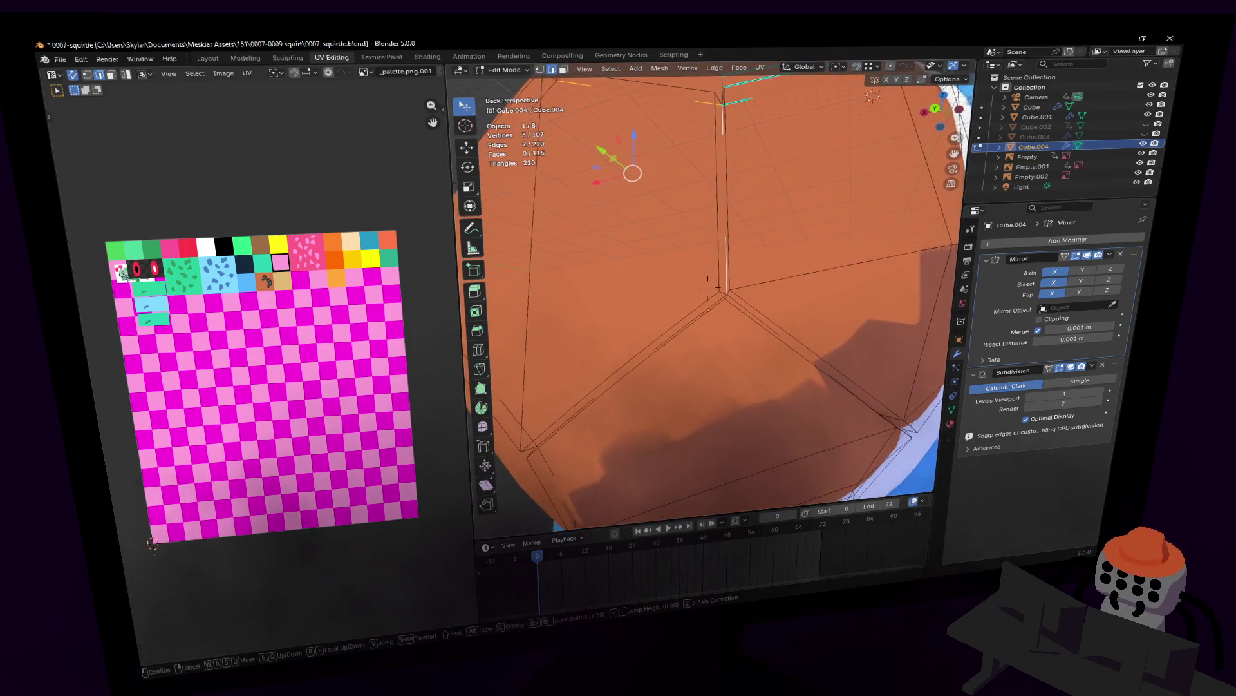
{"action": "left_click", "coordinate": [701, 306]}
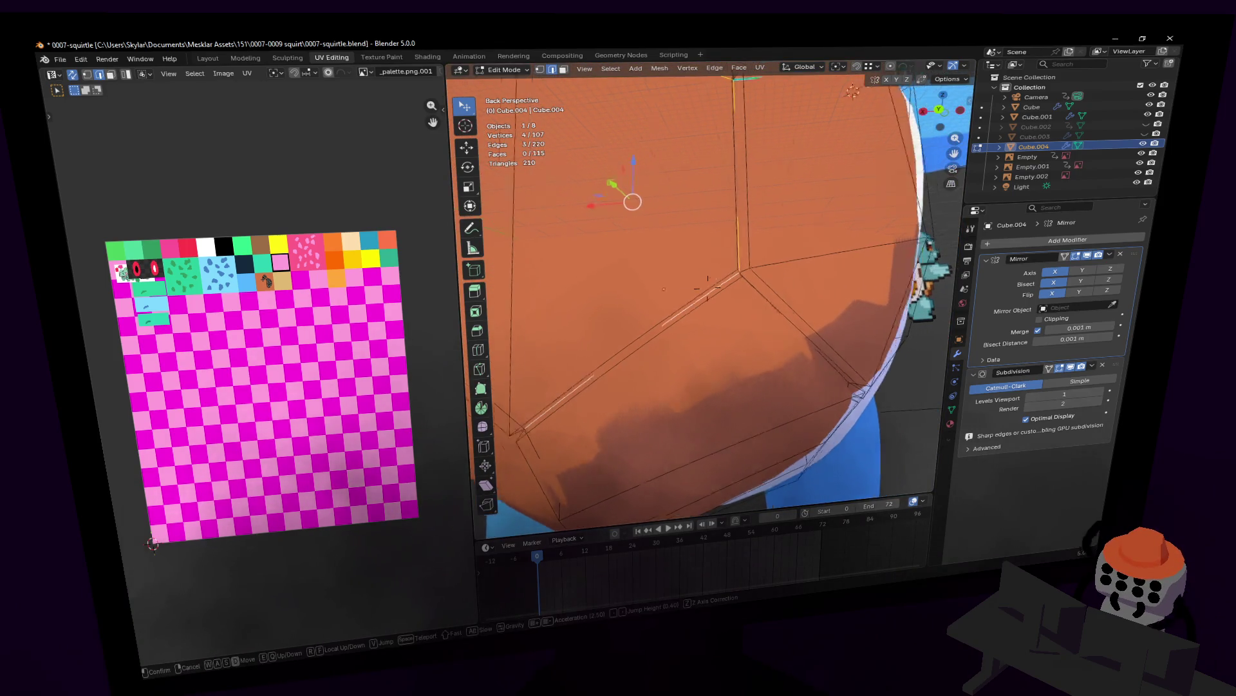
{"action": "middle_click_drag", "start_coordinate": [701, 307], "coordinate": [662, 302]}
{"action": "left_click", "coordinate": [661, 302], "text": "shift"}
{"action": "key", "text": "shift+grave"}
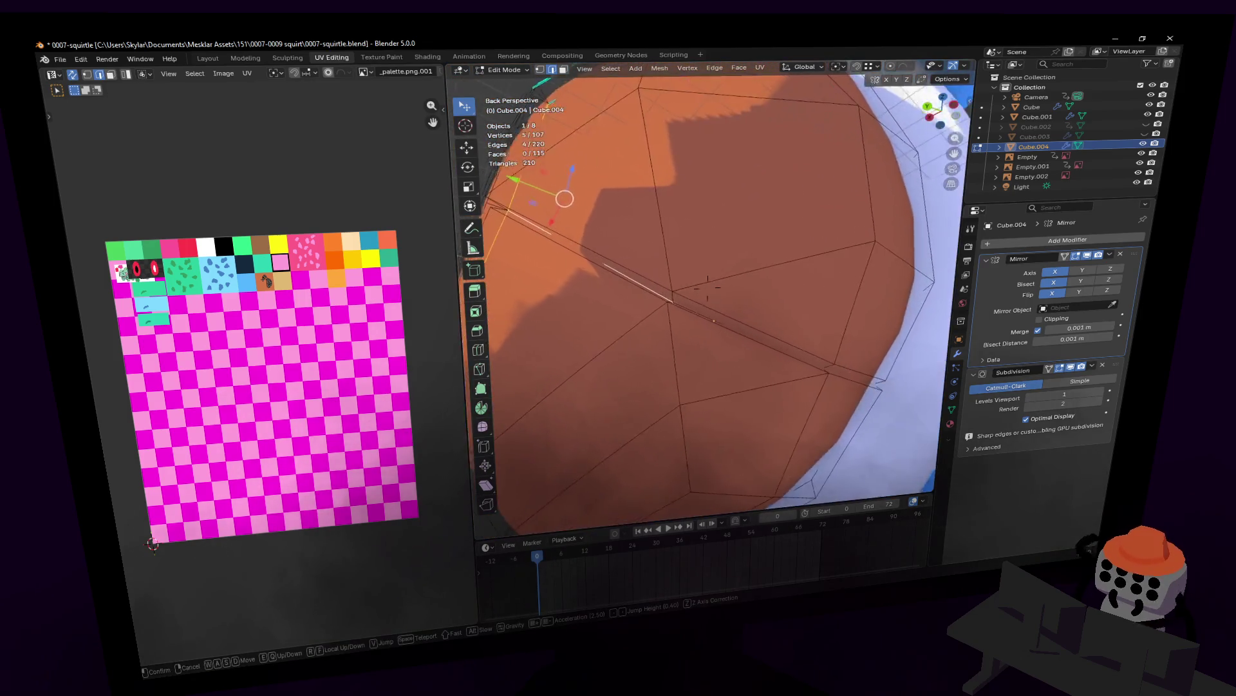
{"action": "left_click", "coordinate": [711, 301]}
{"action": "left_click", "coordinate": [701, 325], "text": "shift"}
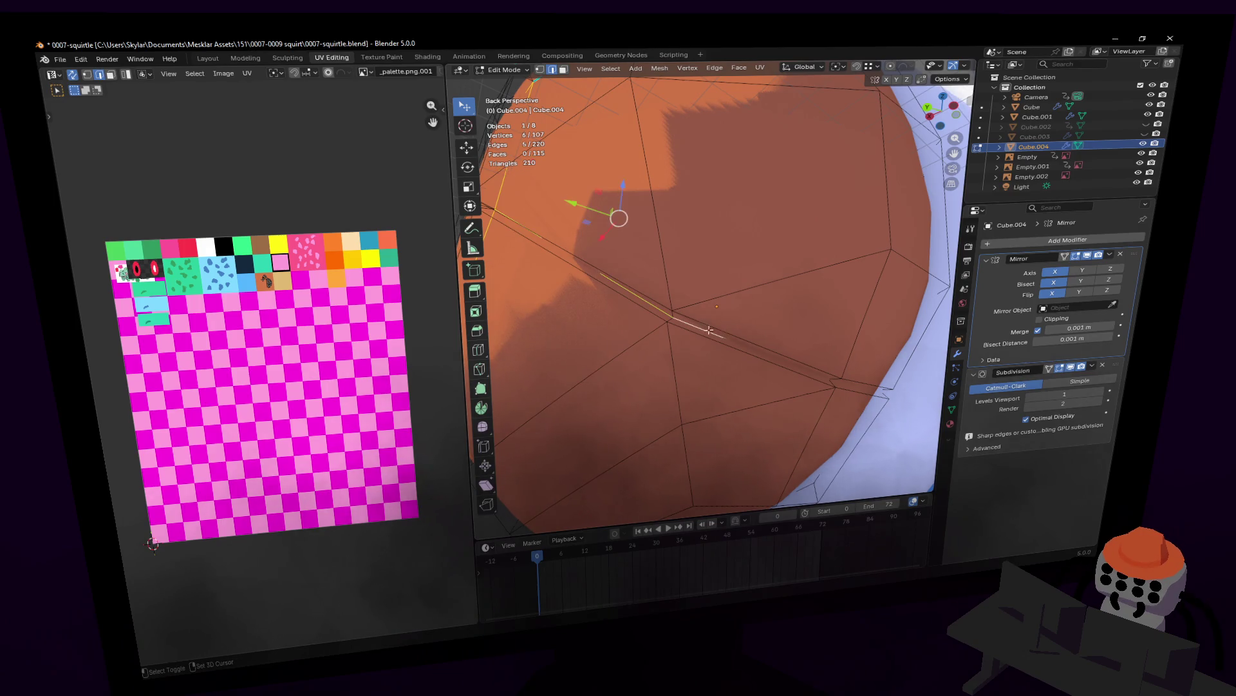
{"action": "middle_click_drag", "start_coordinate": [700, 325], "coordinate": [774, 346]}
{"action": "left_click", "coordinate": [742, 329], "text": "shift"}
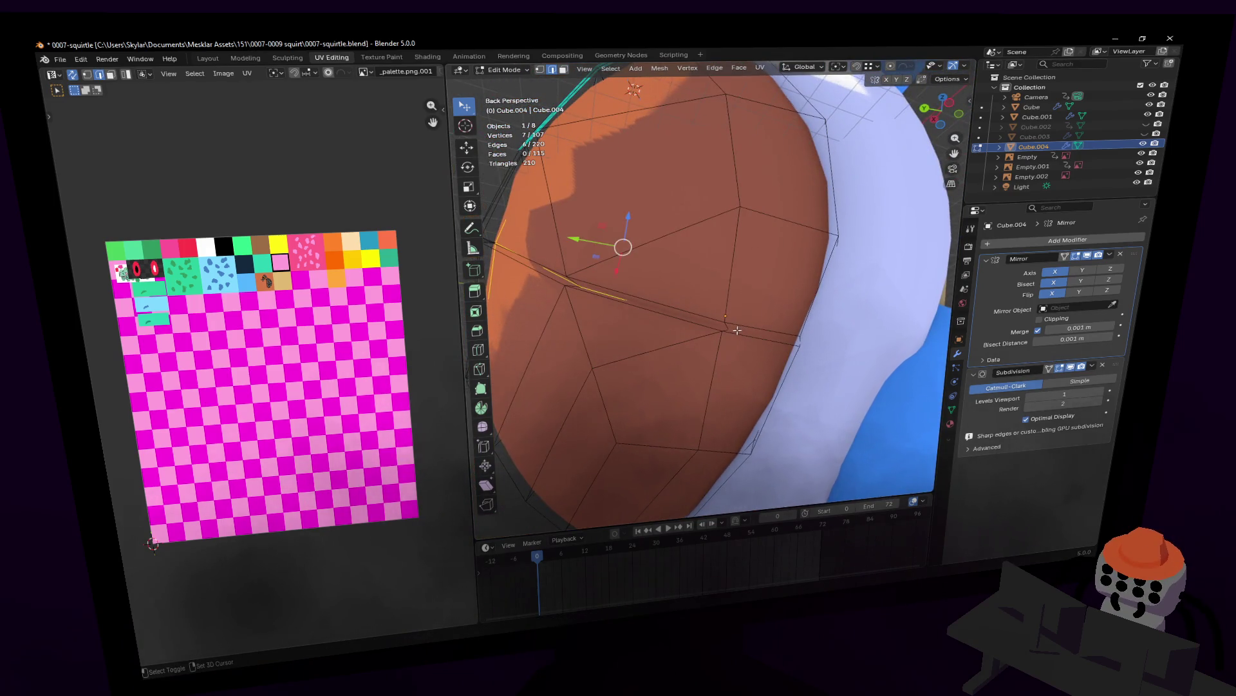
- Mark the selected groove edges sharp, then the vertical centre edge too
{"action": "key", "text": "shift+grave"}
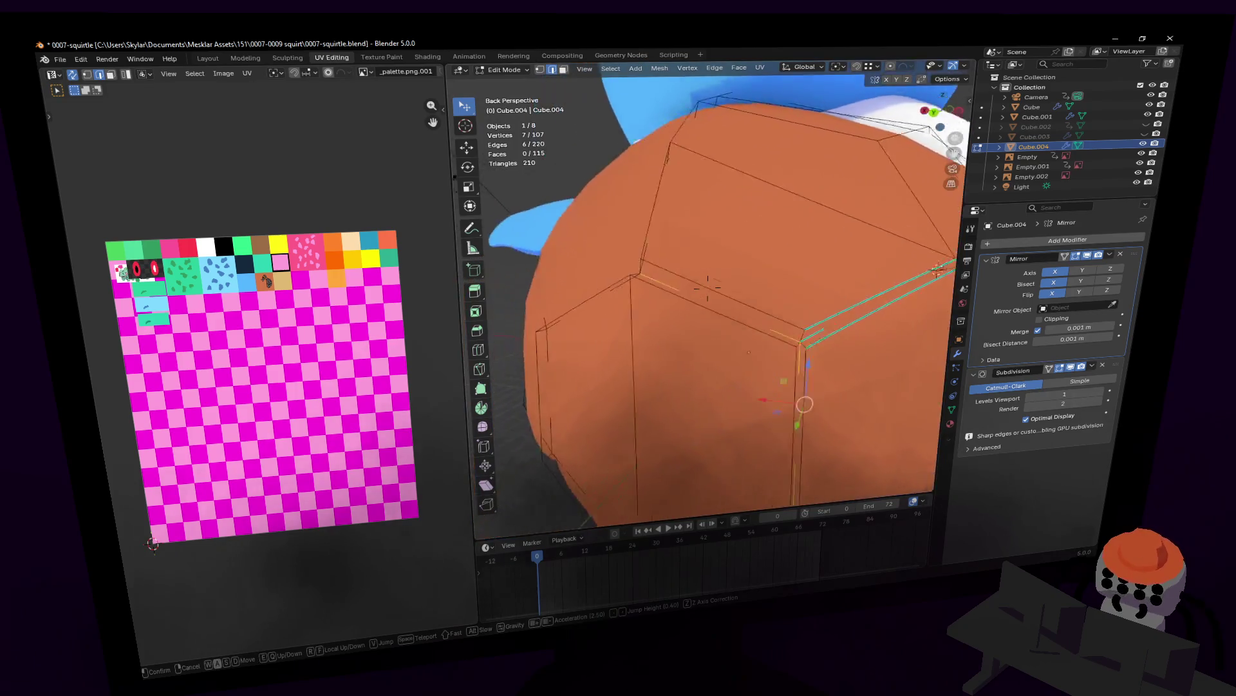
{"action": "left_click", "coordinate": [683, 288]}
{"action": "key", "text": "shift+grave"}
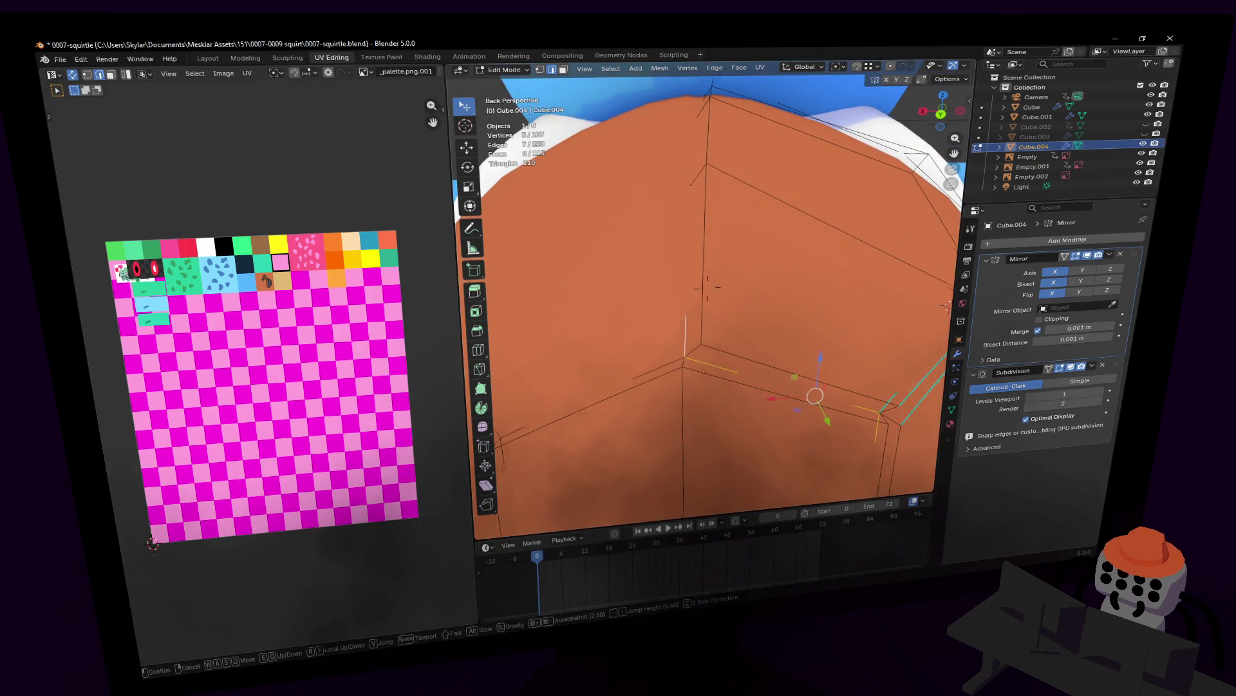
{"action": "left_click", "coordinate": [708, 290]}
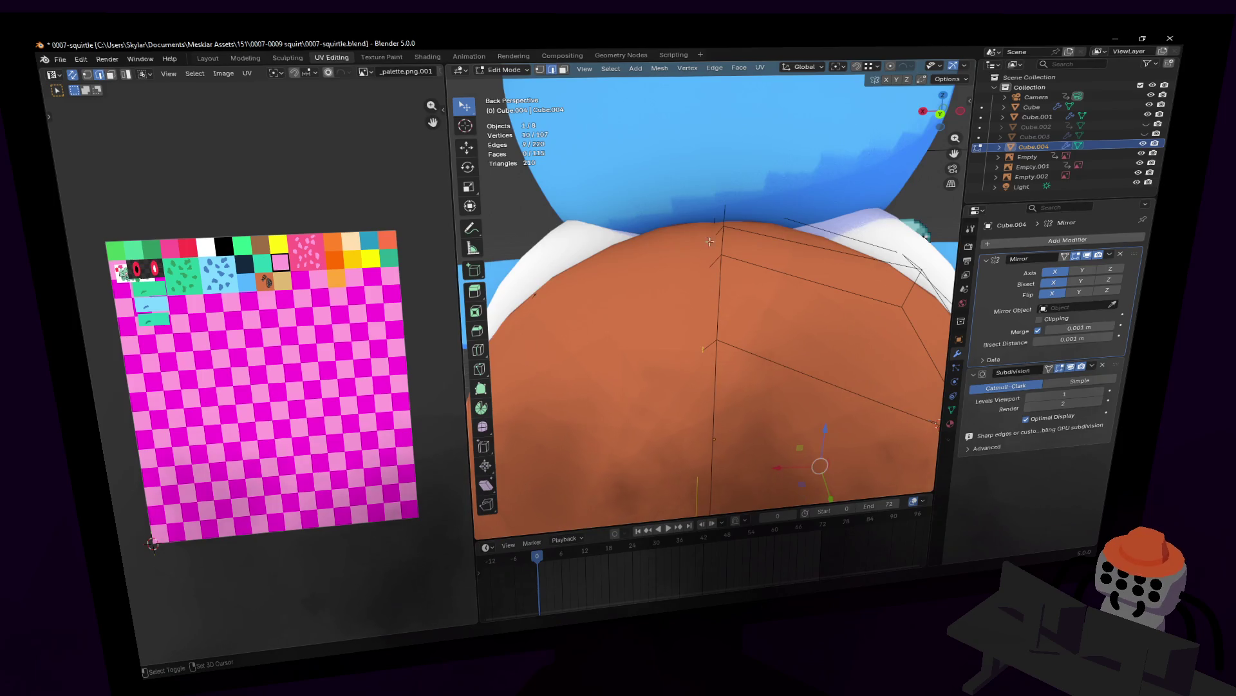
{"action": "key", "text": "shift+grave"}
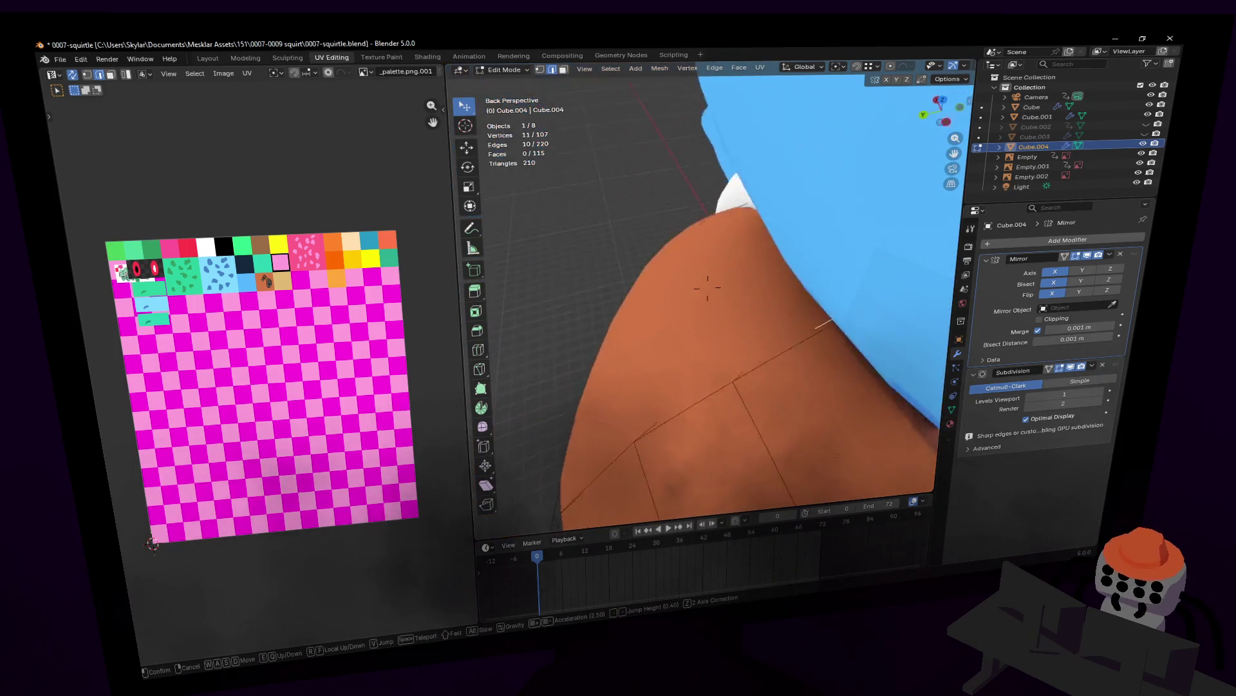
{"action": "key", "text": "s"}
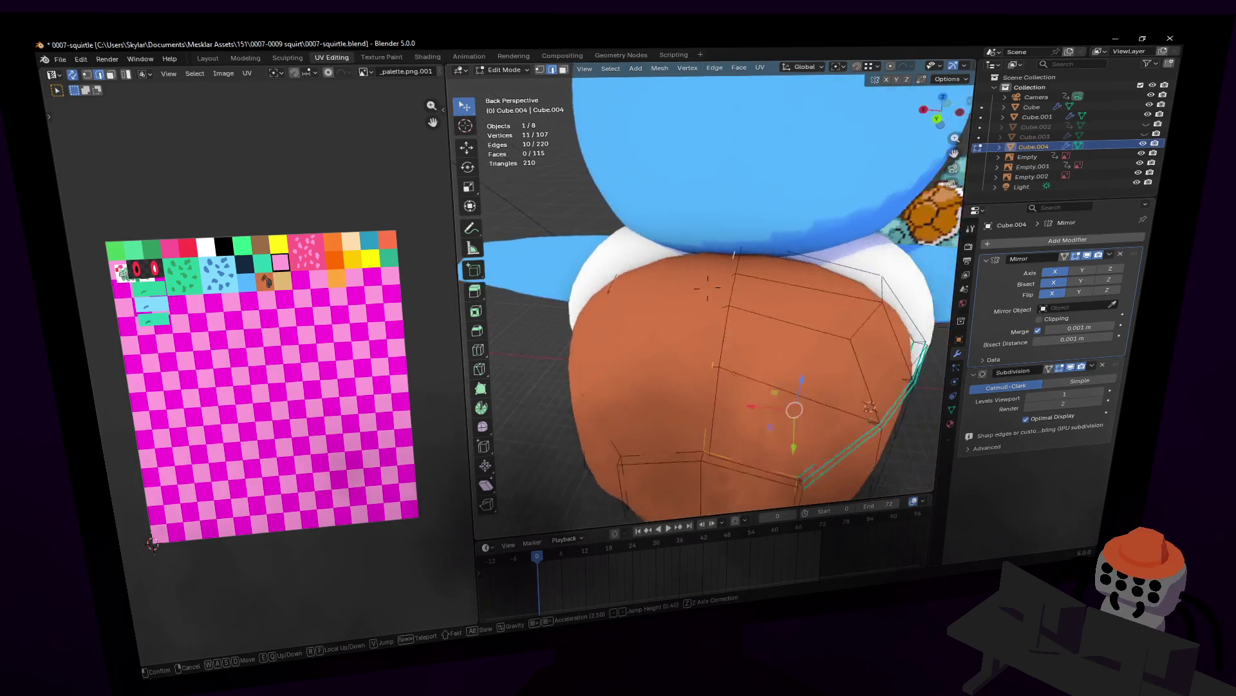
{"action": "left_click", "coordinate": [713, 232]}
{"action": "key", "text": "ctrl+e"}
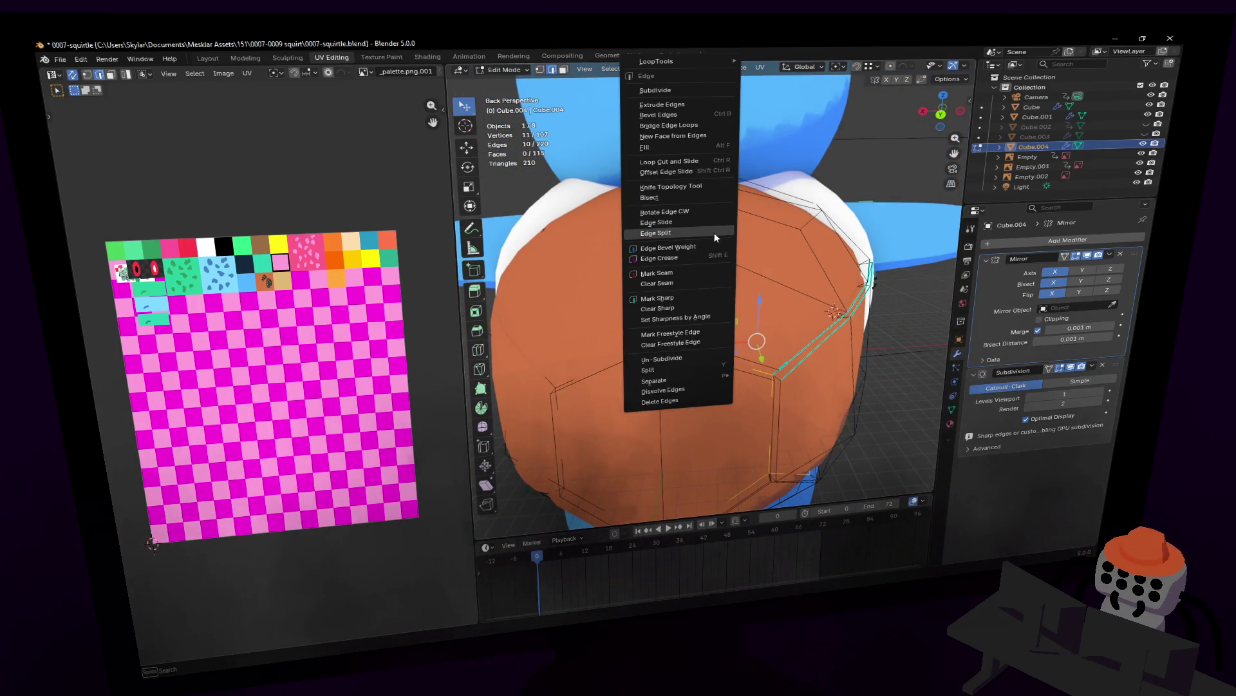
{"action": "left_click", "coordinate": [667, 299]}
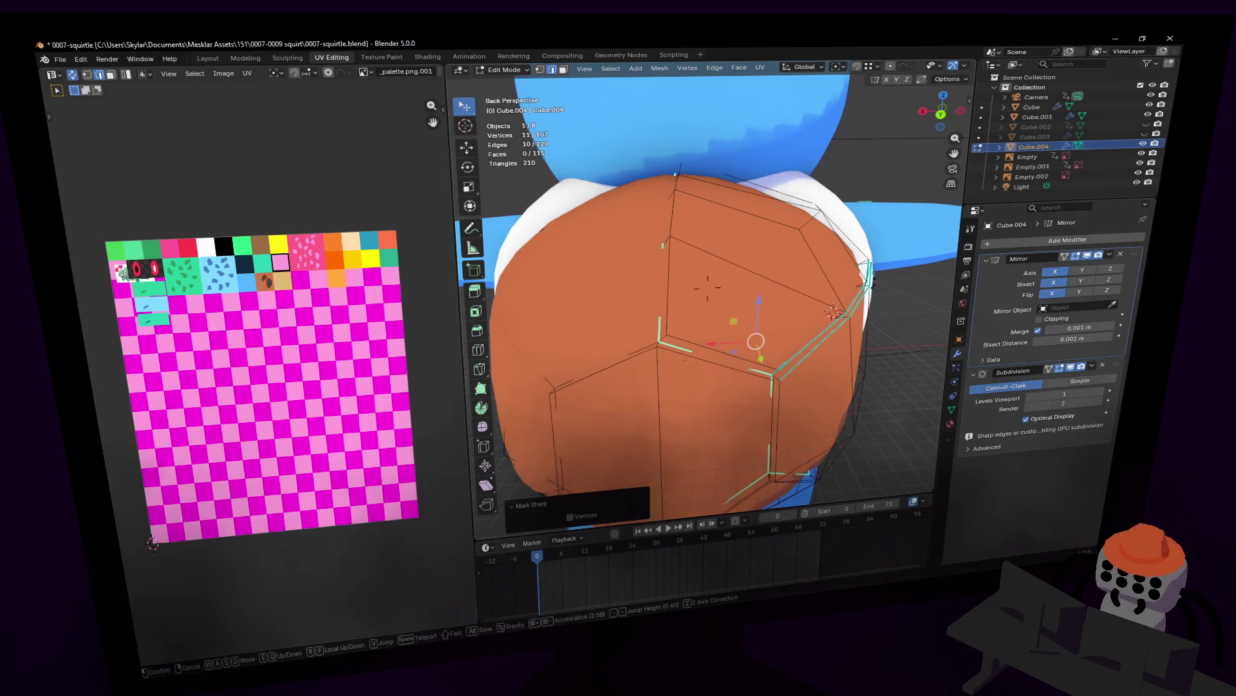
{"action": "middle_click_drag", "start_coordinate": [677, 309], "coordinate": [721, 289]}
{"action": "key", "text": "ctrl+e"}
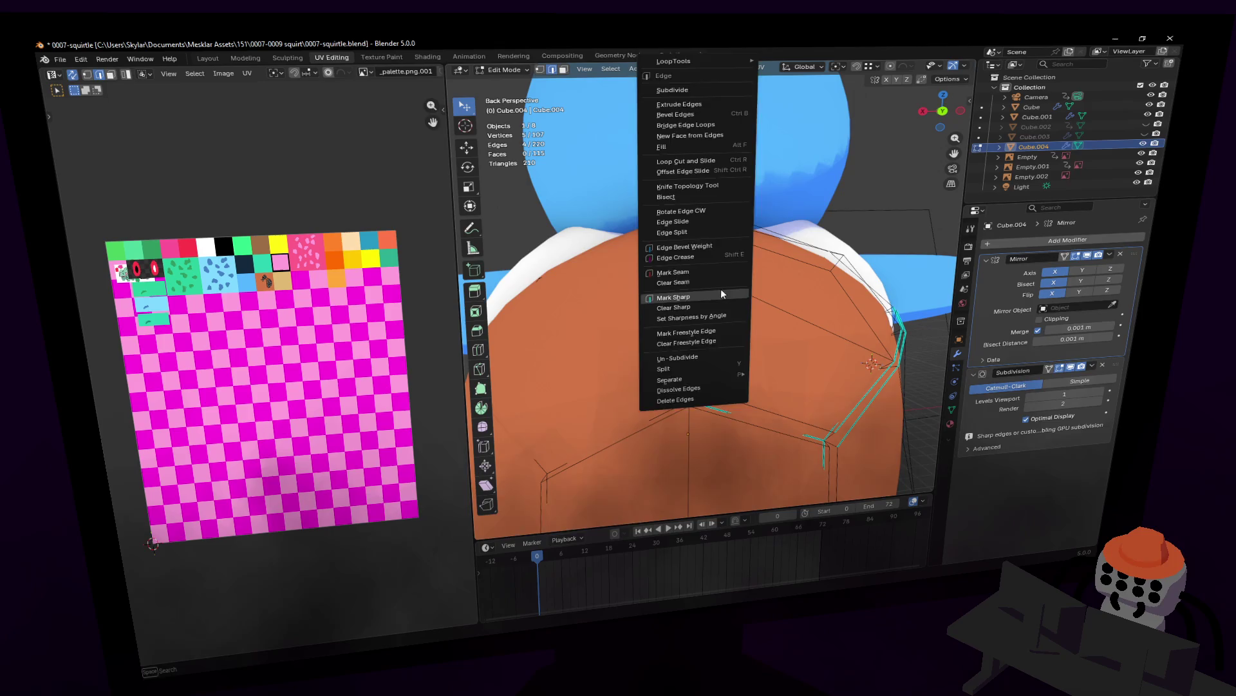
{"action": "left_click", "coordinate": [721, 288]}
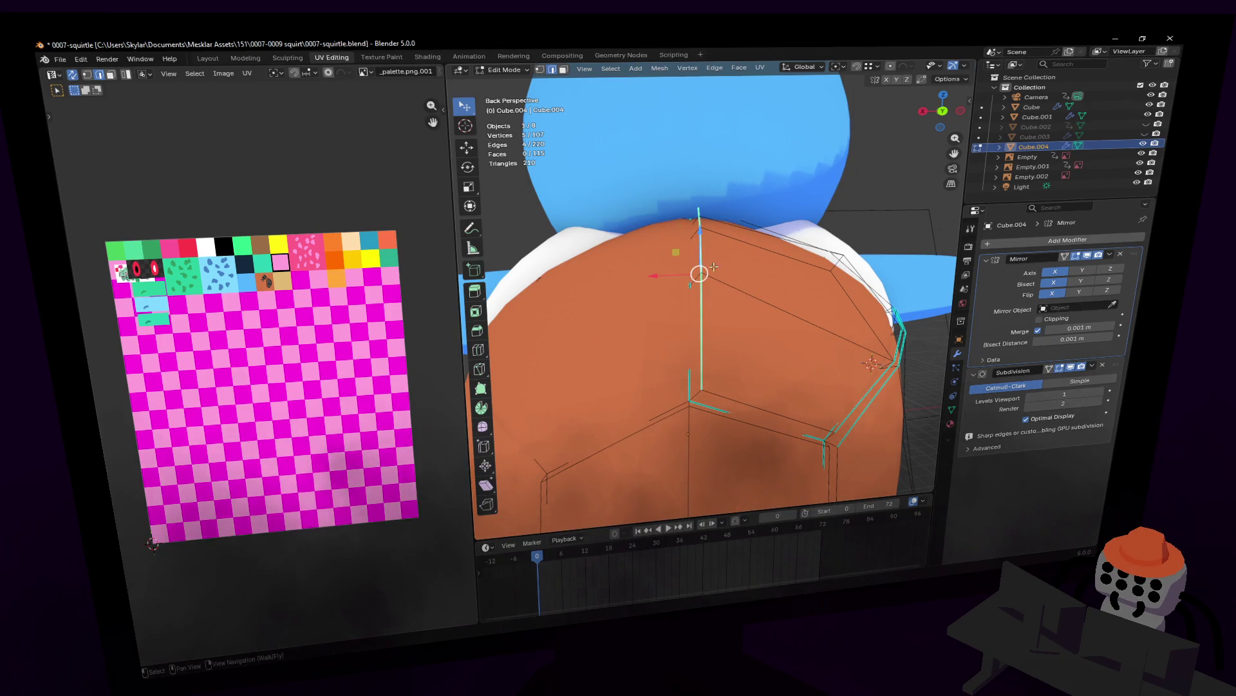
- Slide the centre edge about 0.027 m along X and look at the shell from above
{"action": "key", "text": "g"}
{"action": "key", "text": "x"}
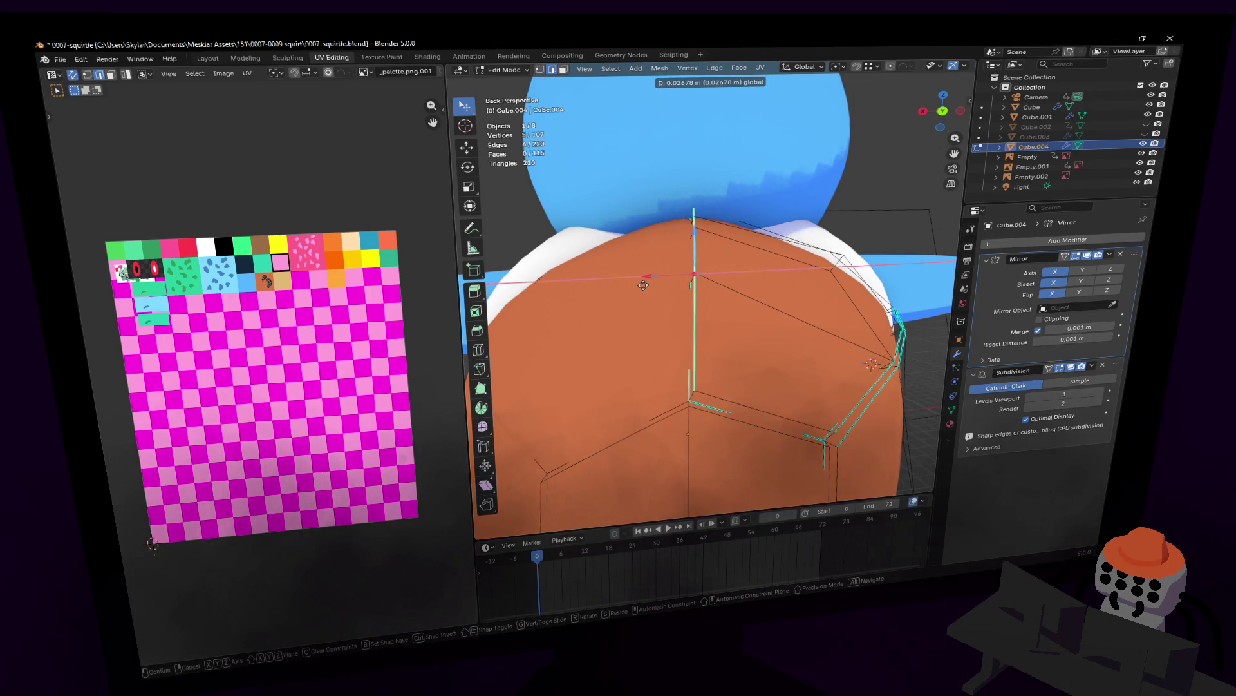
{"action": "left_click", "coordinate": [643, 285]}
{"action": "middle_click_drag", "start_coordinate": [644, 286], "coordinate": [718, 257]}
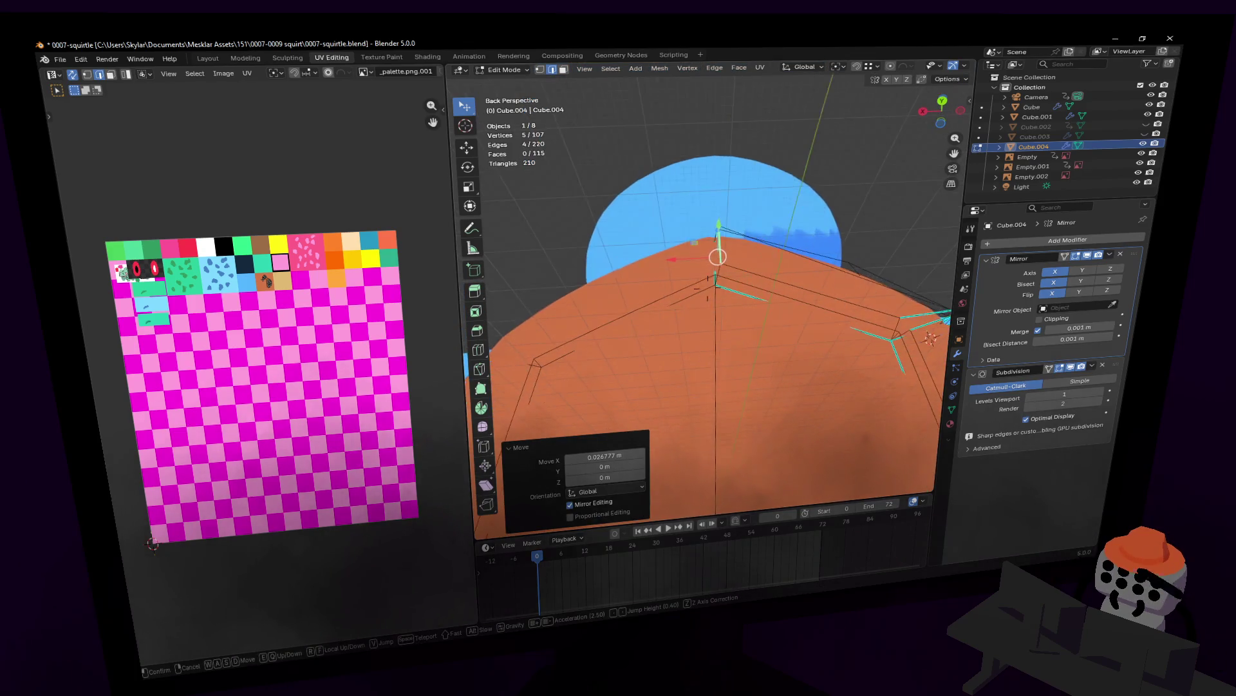
{"action": "left_click", "coordinate": [769, 331]}
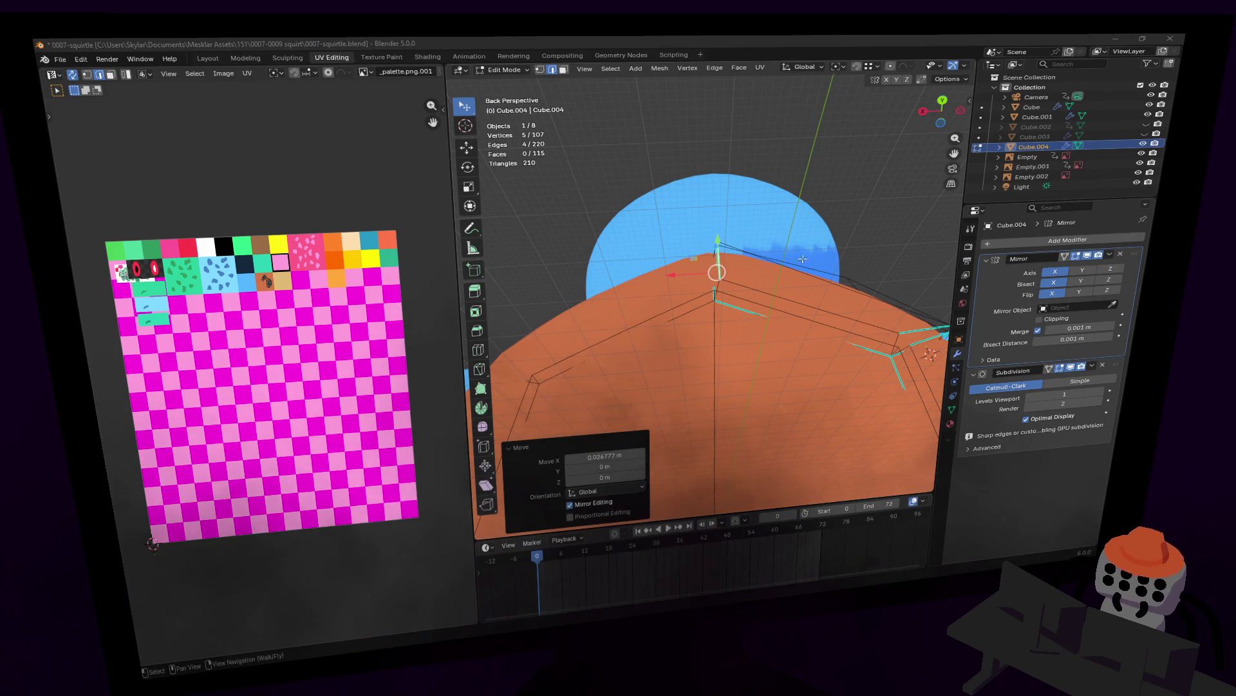
- Fly in close around the shell corner and ridge to inspect the seam, cancelling a stray edge move
{"action": "middle_click_drag", "start_coordinate": [788, 268], "coordinate": [789, 268]}
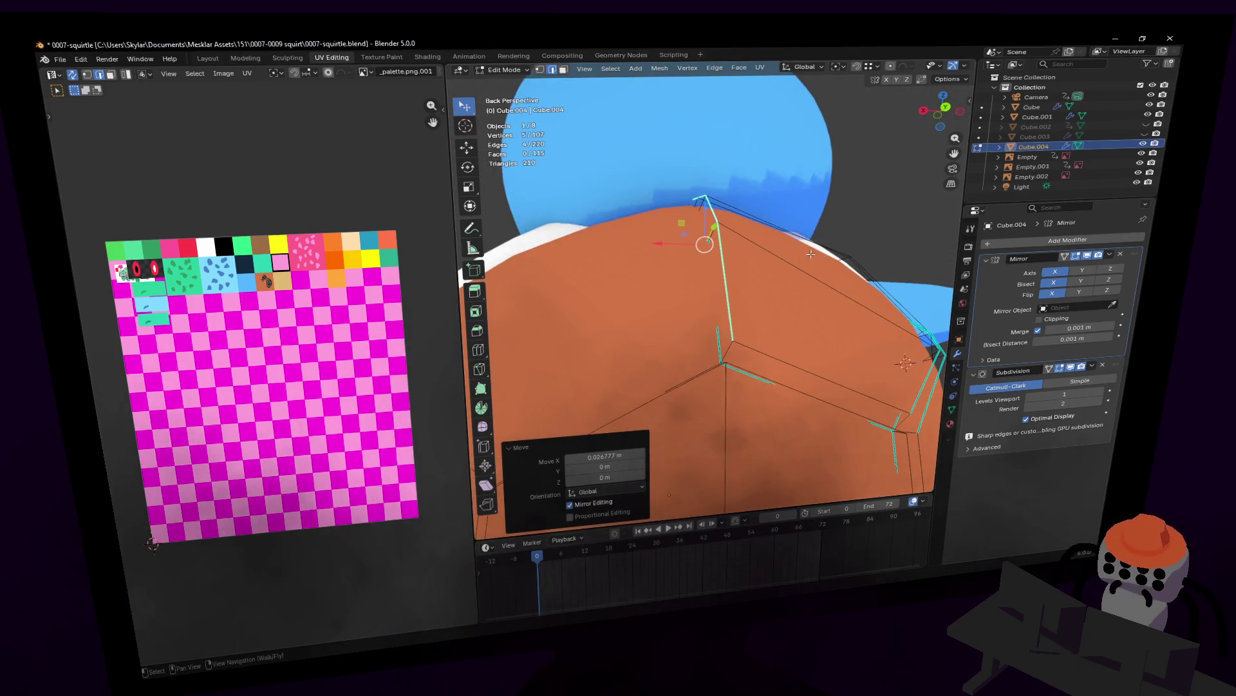
{"action": "key", "text": "shift+grave"}
{"action": "key", "text": "s"}
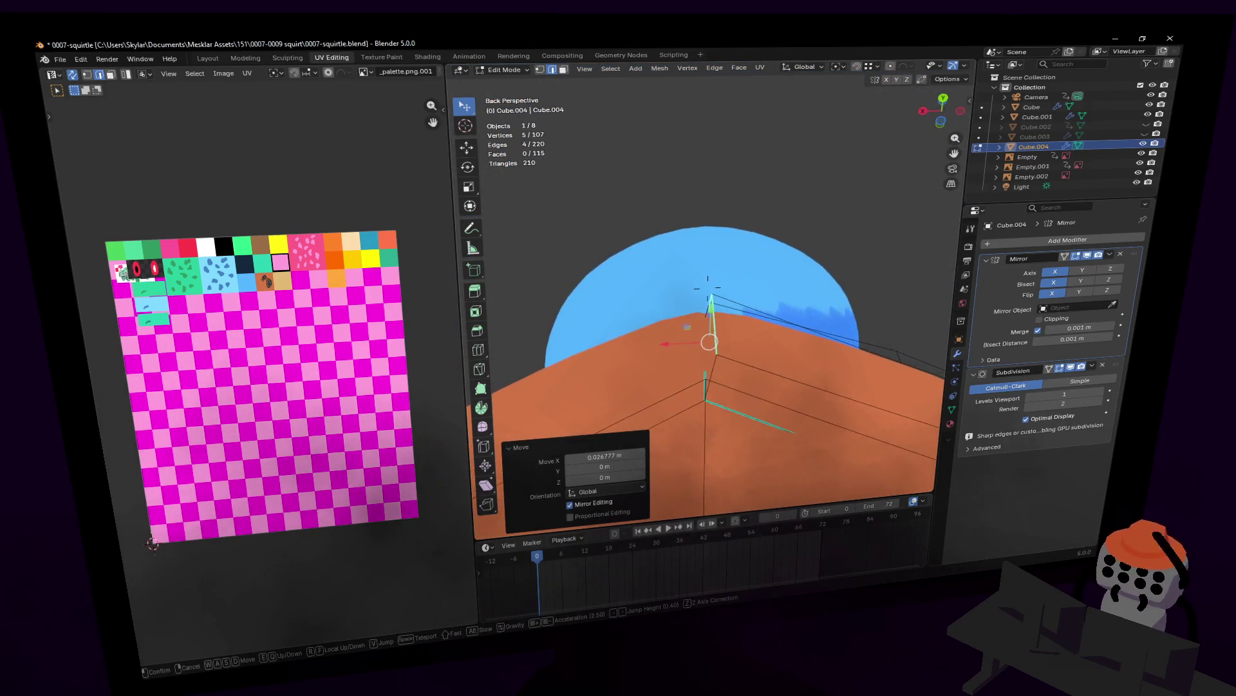
{"action": "left_click", "coordinate": [708, 326]}
{"action": "key", "text": "g"}
{"action": "key", "text": "Escape"}
{"action": "key", "text": "shift+grave"}
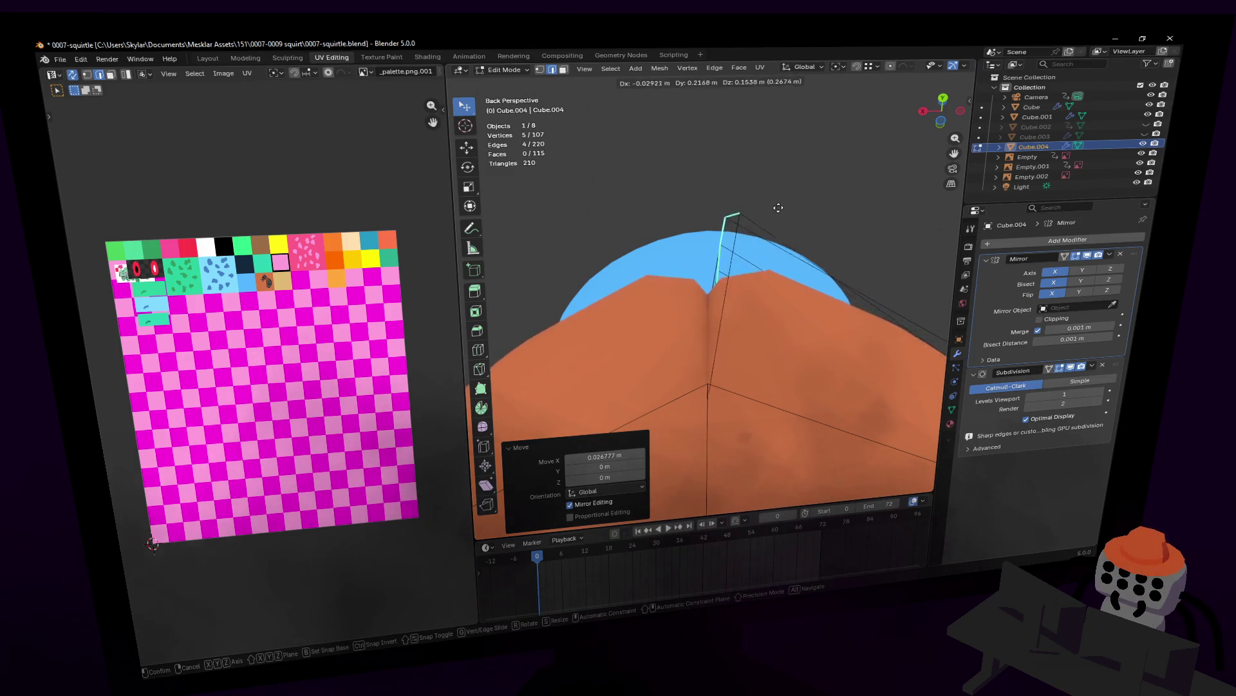
{"action": "key", "text": "w"}
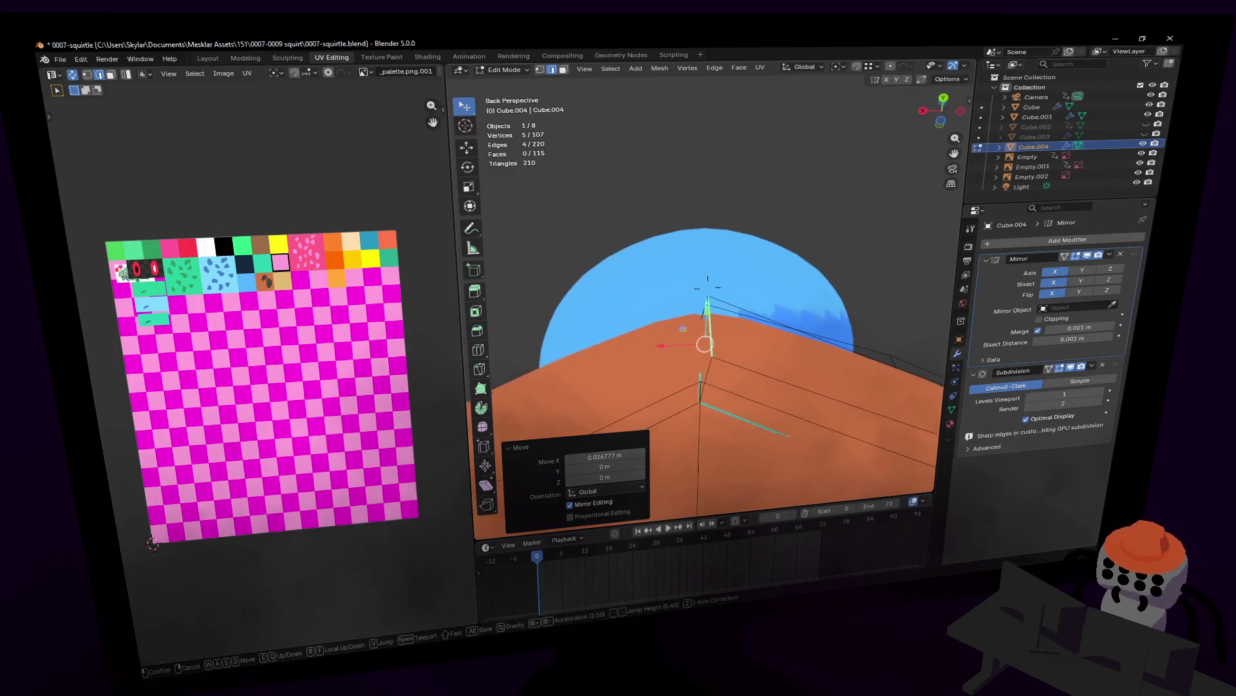
{"action": "key", "text": "w"}
{"action": "key", "text": "w"}
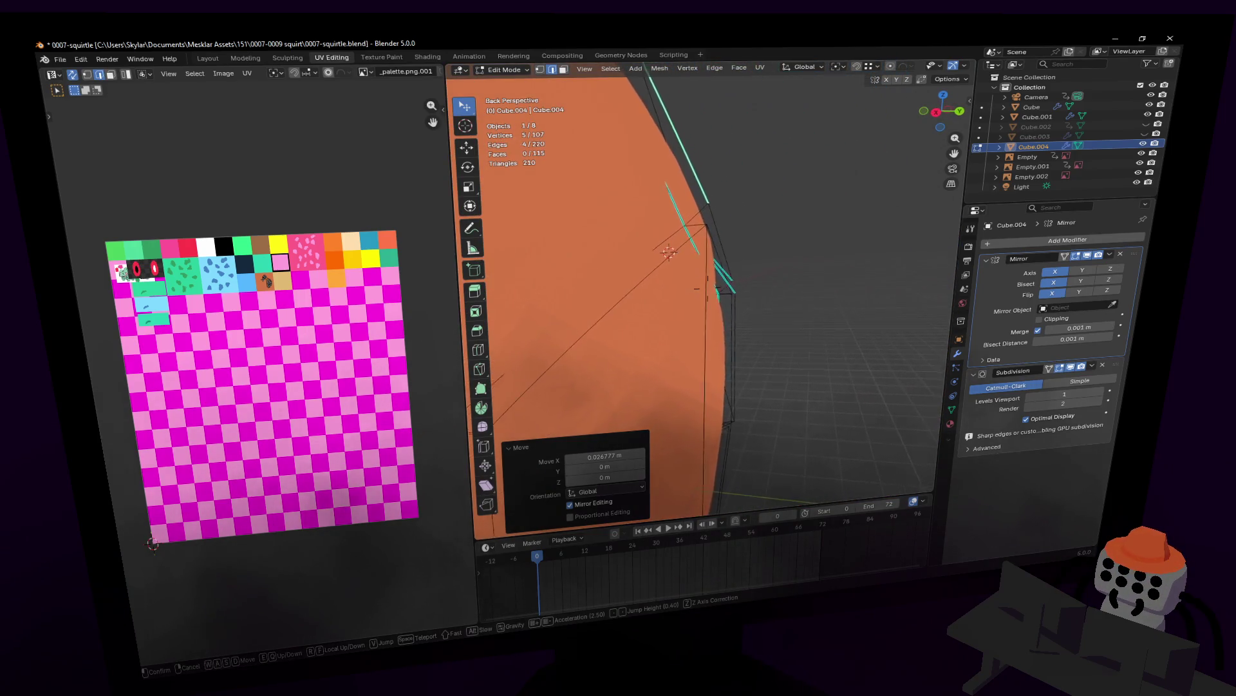
{"action": "key", "text": "s"}
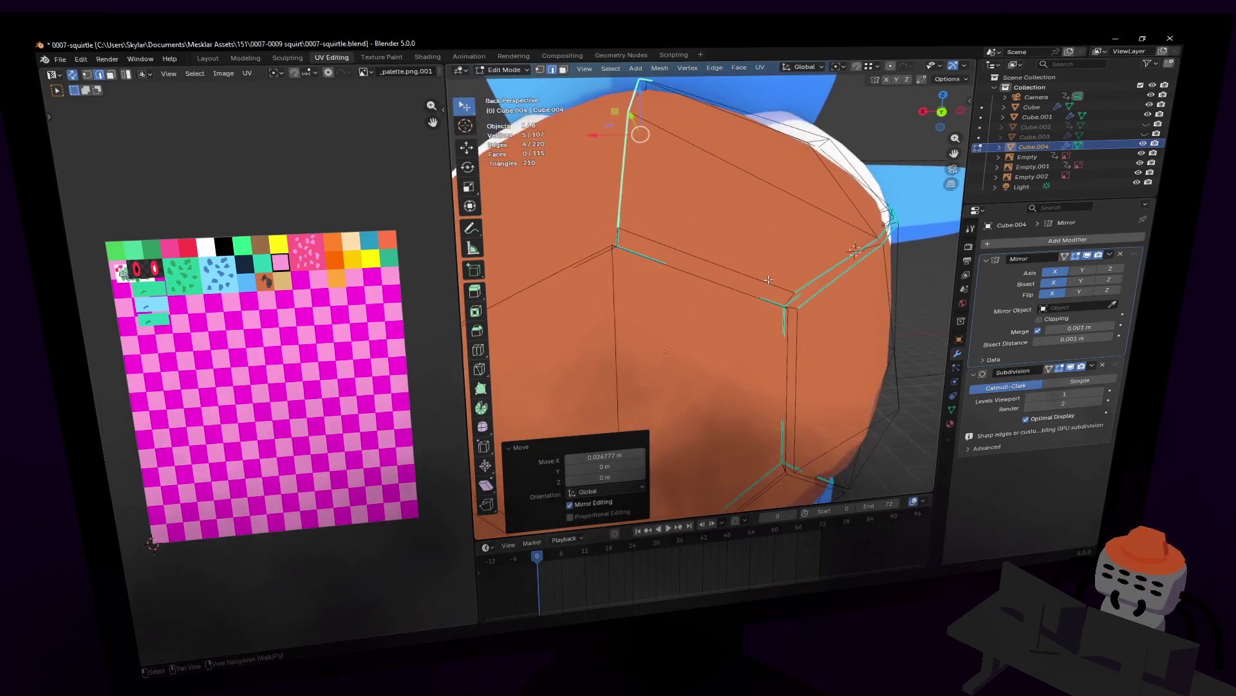
{"action": "left_click", "coordinate": [785, 295]}
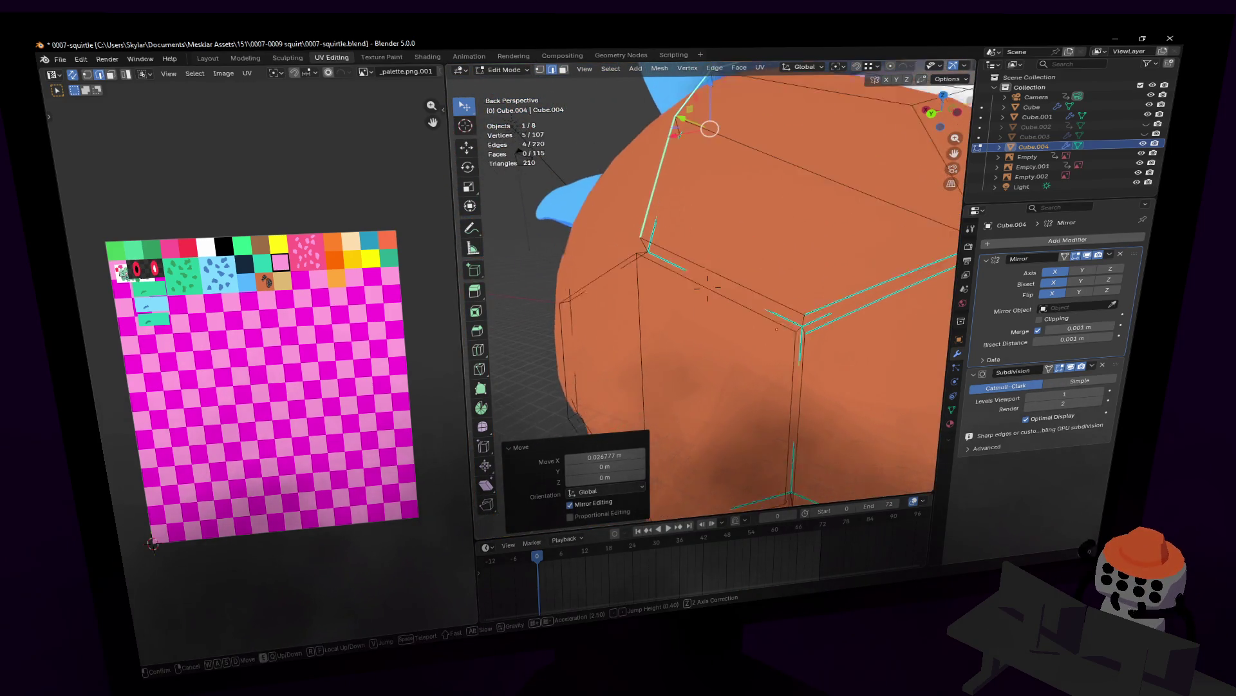
{"action": "middle_click_drag", "start_coordinate": [785, 295], "coordinate": [870, 289]}
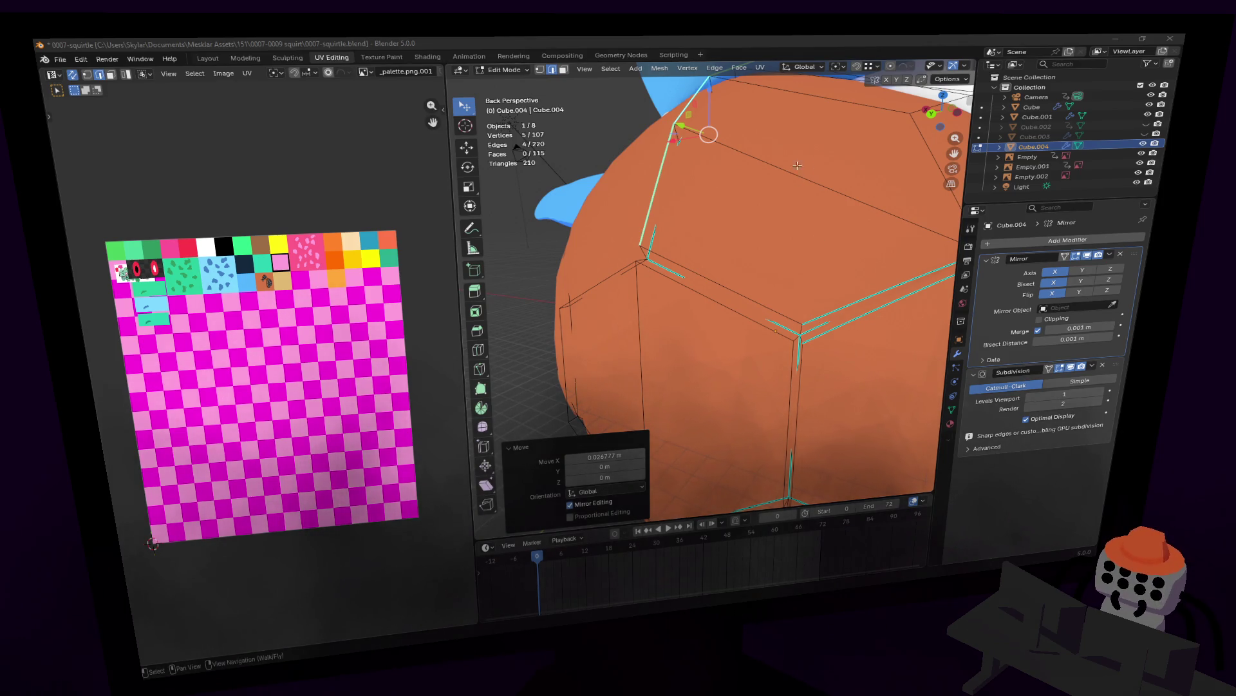
- Mark the edge running across the shell top as sharp
{"action": "middle_click_drag", "start_coordinate": [703, 277], "coordinate": [753, 197]}
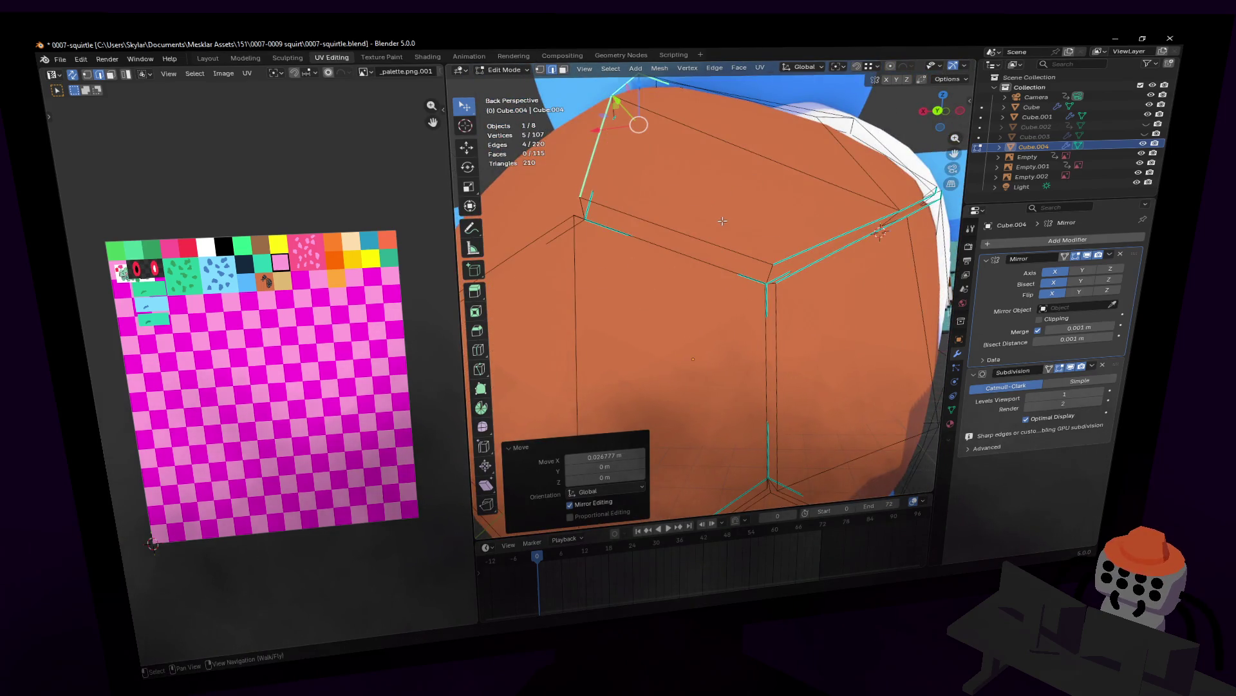
{"action": "left_click", "coordinate": [676, 240], "text": "alt"}
{"action": "key", "text": "ctrl+e"}
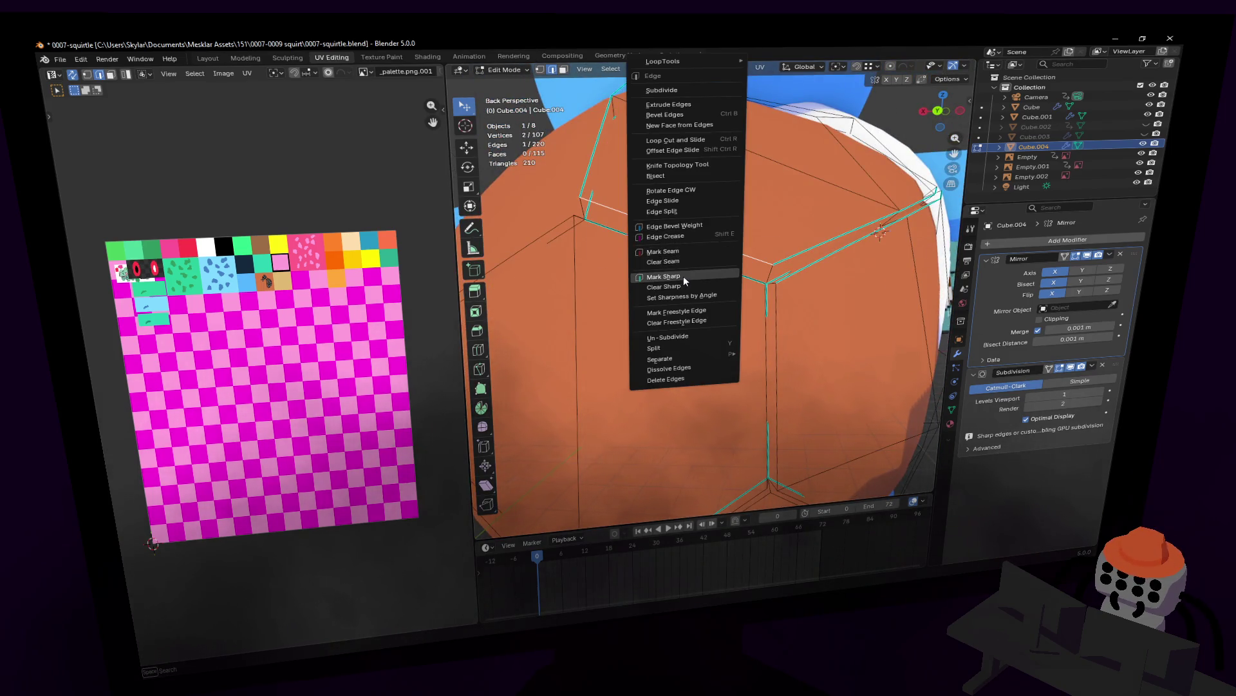
{"action": "left_click", "coordinate": [683, 275]}
- Mark three more plate-border edges as sharp
{"action": "middle_click_drag", "start_coordinate": [684, 275], "coordinate": [710, 198]}
{"action": "left_click", "coordinate": [682, 311], "text": "shift"}
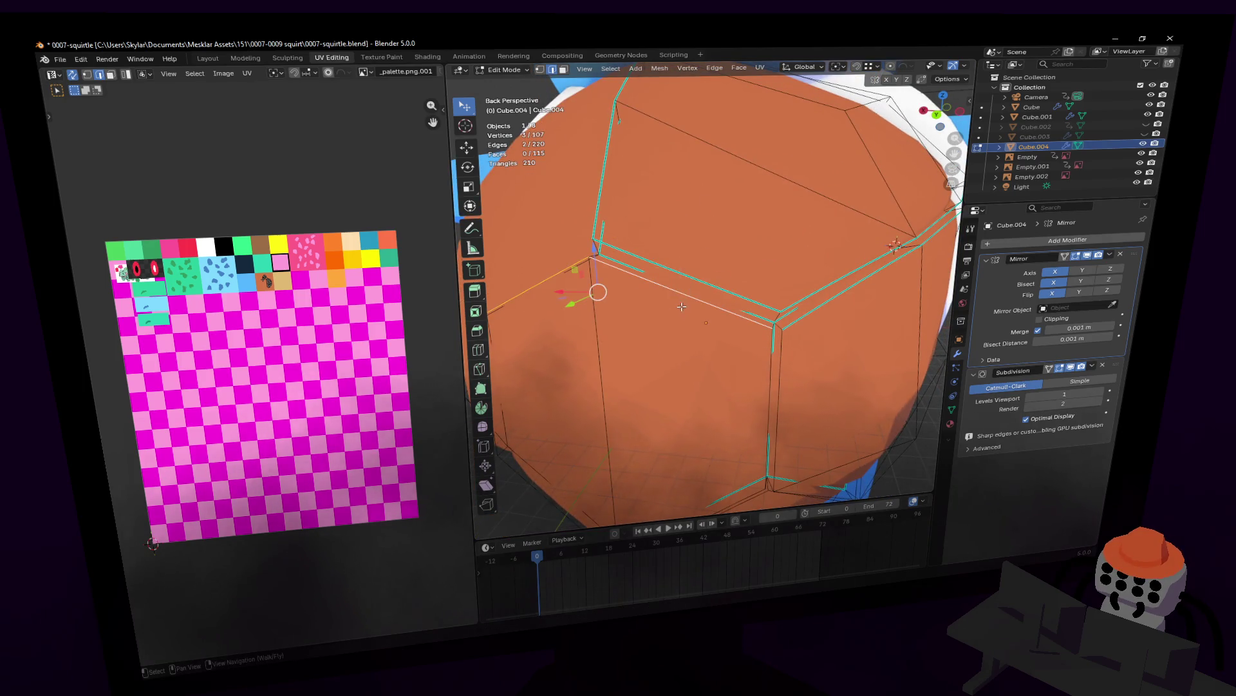
{"action": "middle_click_drag", "start_coordinate": [682, 312], "coordinate": [688, 286]}
{"action": "left_click", "coordinate": [678, 306], "text": "shift"}
{"action": "left_click", "coordinate": [687, 286], "text": "shift"}
{"action": "key", "text": "ctrl+e"}
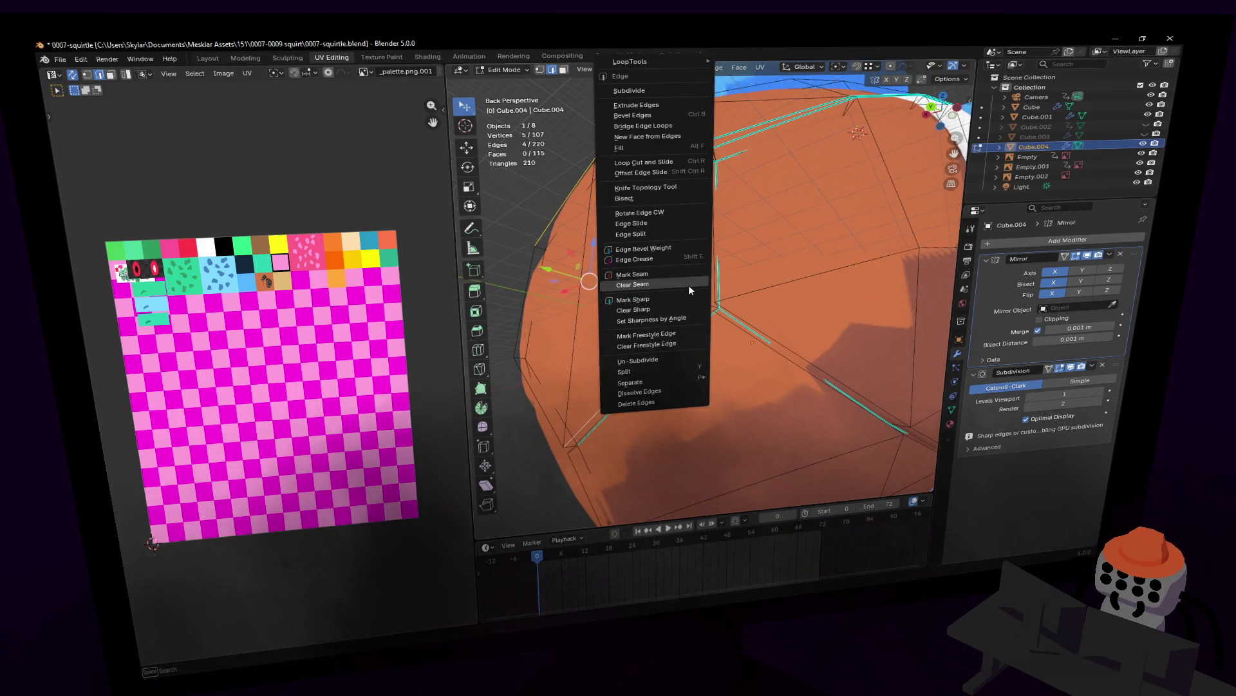
{"action": "left_click", "coordinate": [673, 294]}
- Mark the lower-left plate-border edges as sharp
{"action": "middle_click_drag", "start_coordinate": [672, 297], "coordinate": [599, 338]}
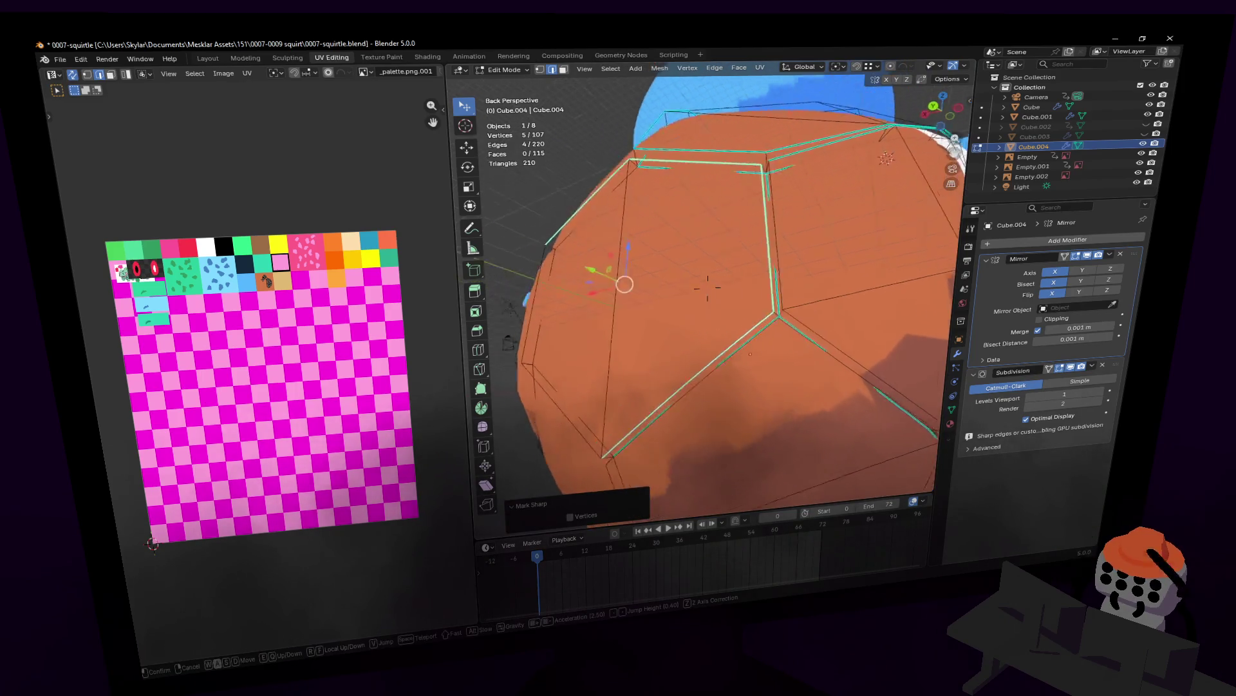
{"action": "left_click", "coordinate": [590, 333]}
{"action": "left_click", "coordinate": [616, 396], "text": "shift"}
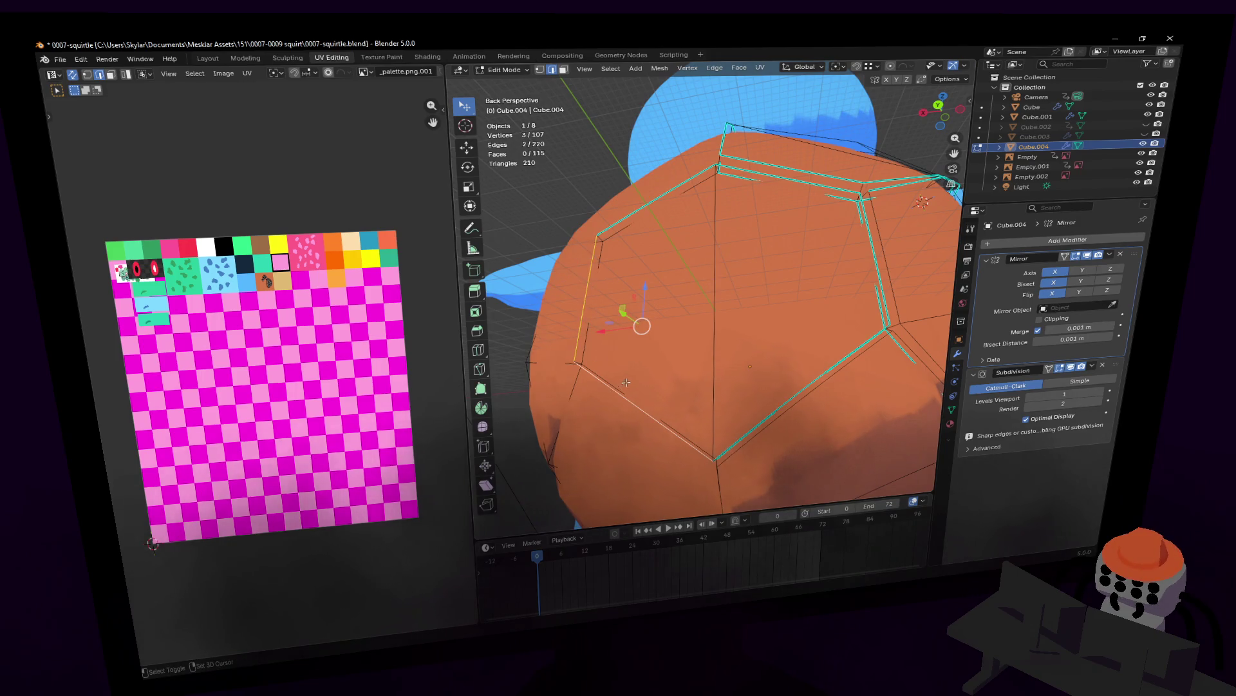
{"action": "middle_click_drag", "start_coordinate": [615, 396], "coordinate": [684, 284]}
{"action": "key", "text": "ctrl+e"}
{"action": "left_click", "coordinate": [637, 358]}
- Gather the vertical and side plate-border edges into a new selection
{"action": "left_click", "coordinate": [655, 309]}
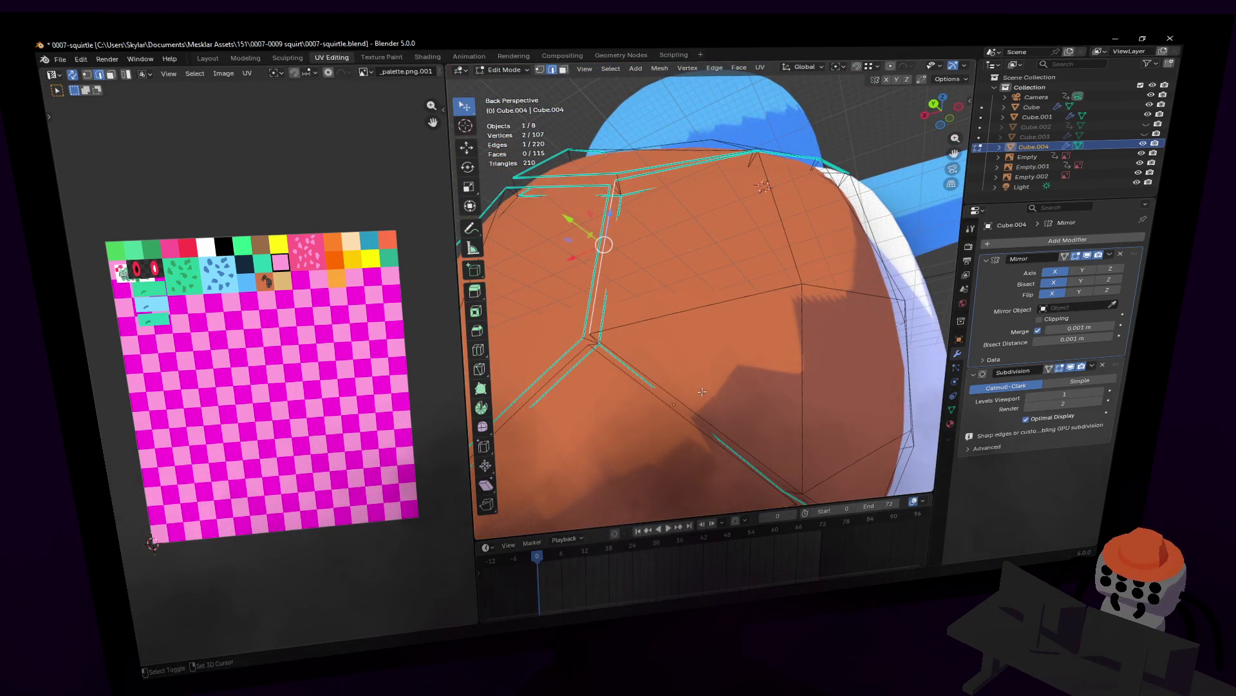
{"action": "left_click", "coordinate": [759, 311], "text": "shift"}
{"action": "middle_click_drag", "start_coordinate": [759, 318], "coordinate": [826, 446]}
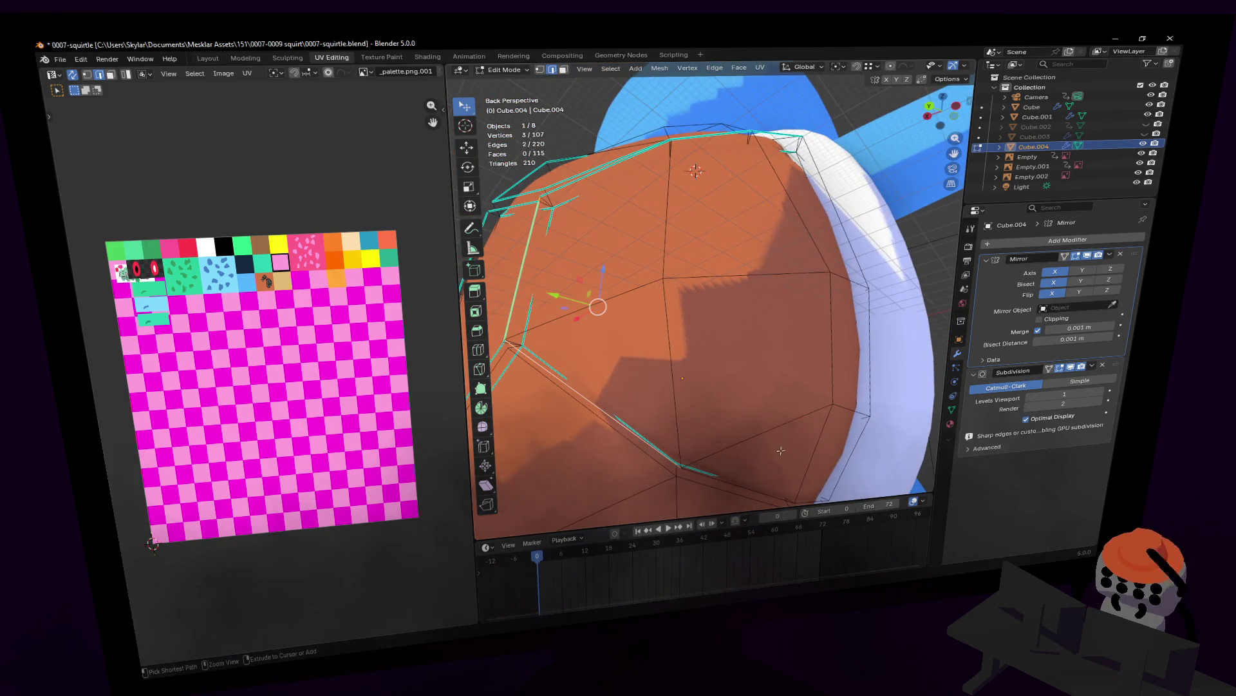
{"action": "key", "text": "shift+grave"}
{"action": "left_click", "coordinate": [708, 287]}
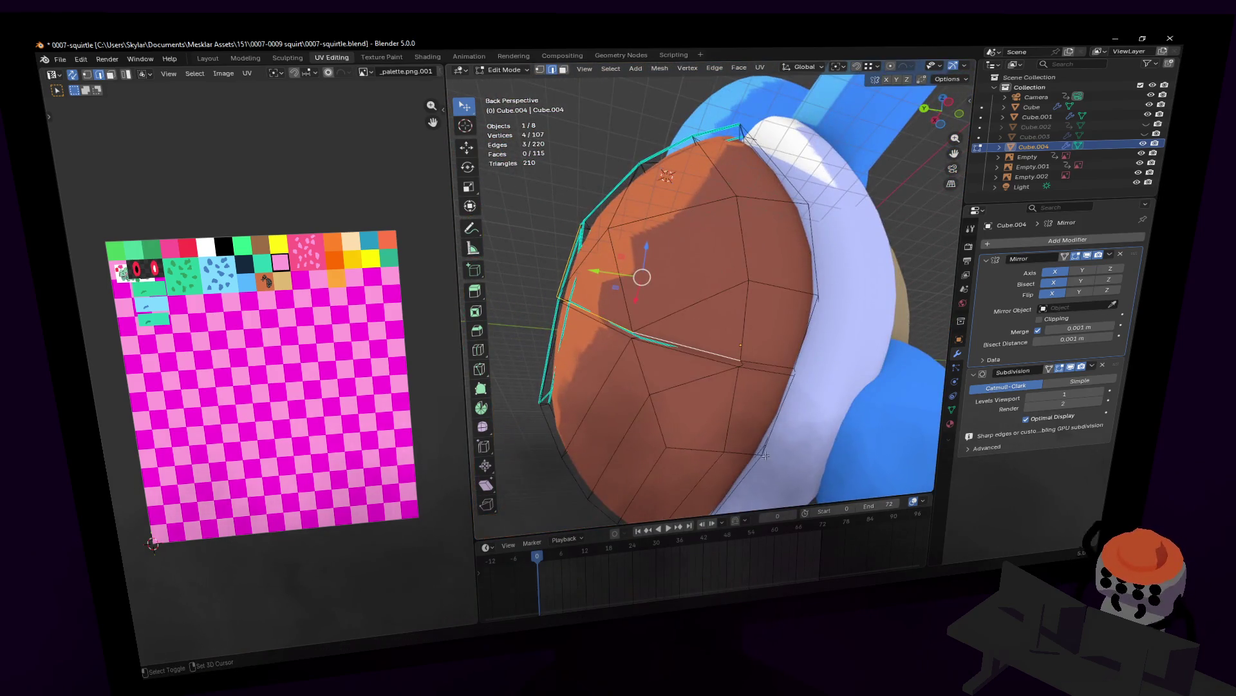
{"action": "left_click", "coordinate": [772, 365], "text": "shift"}
{"action": "key", "text": "shift+grave"}
- Fly back and forth around the shell to inspect the plate grooves up close
{"action": "key", "text": "w"}
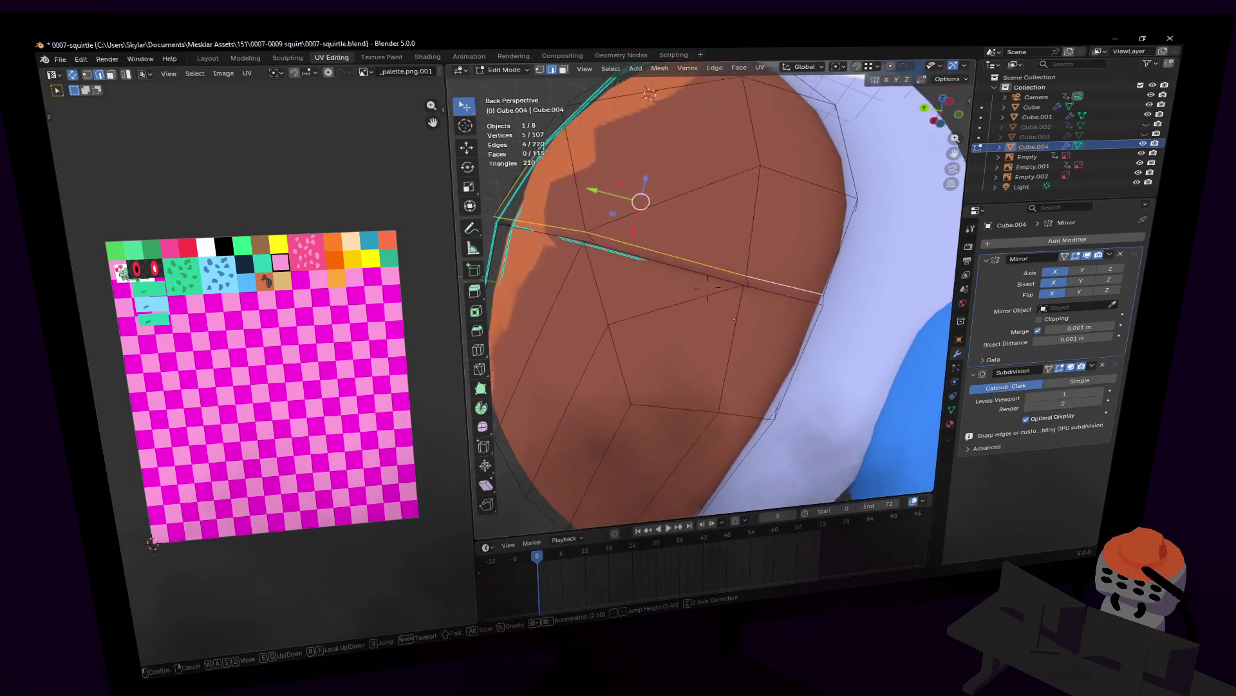
{"action": "key", "text": "s"}
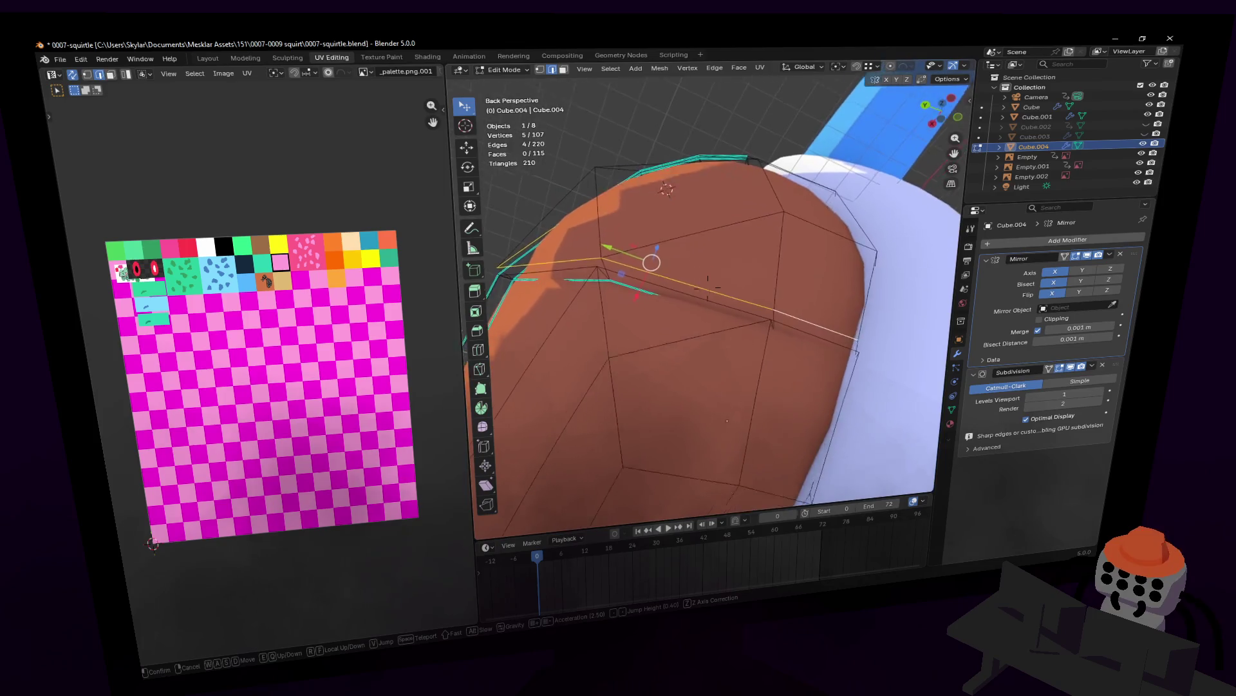
{"action": "left_click", "coordinate": [756, 326]}
{"action": "key", "text": "s"}
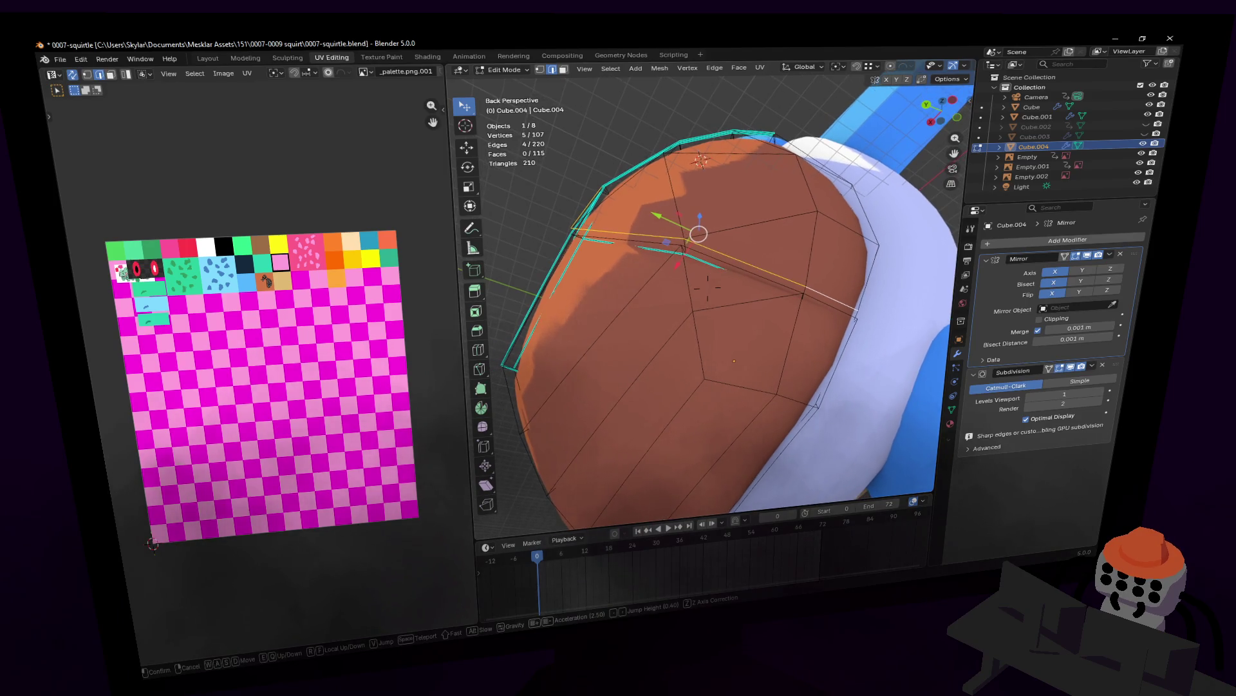
{"action": "key", "text": "w"}
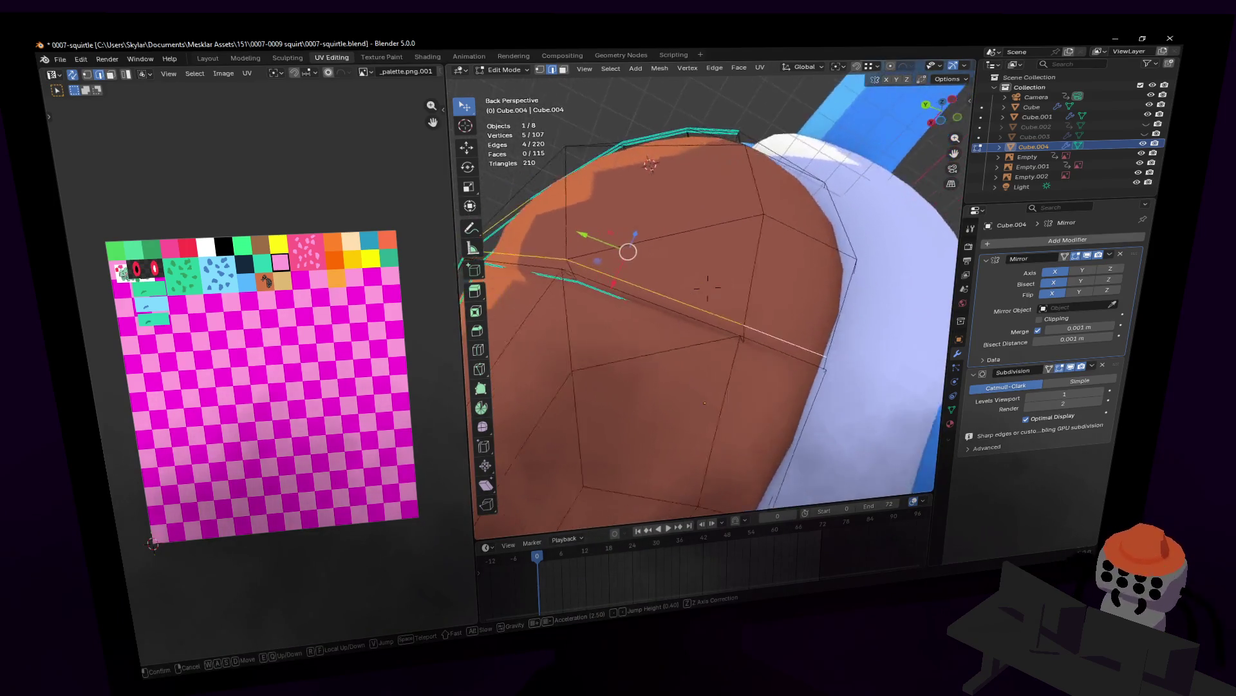
{"action": "left_click", "coordinate": [660, 378]}
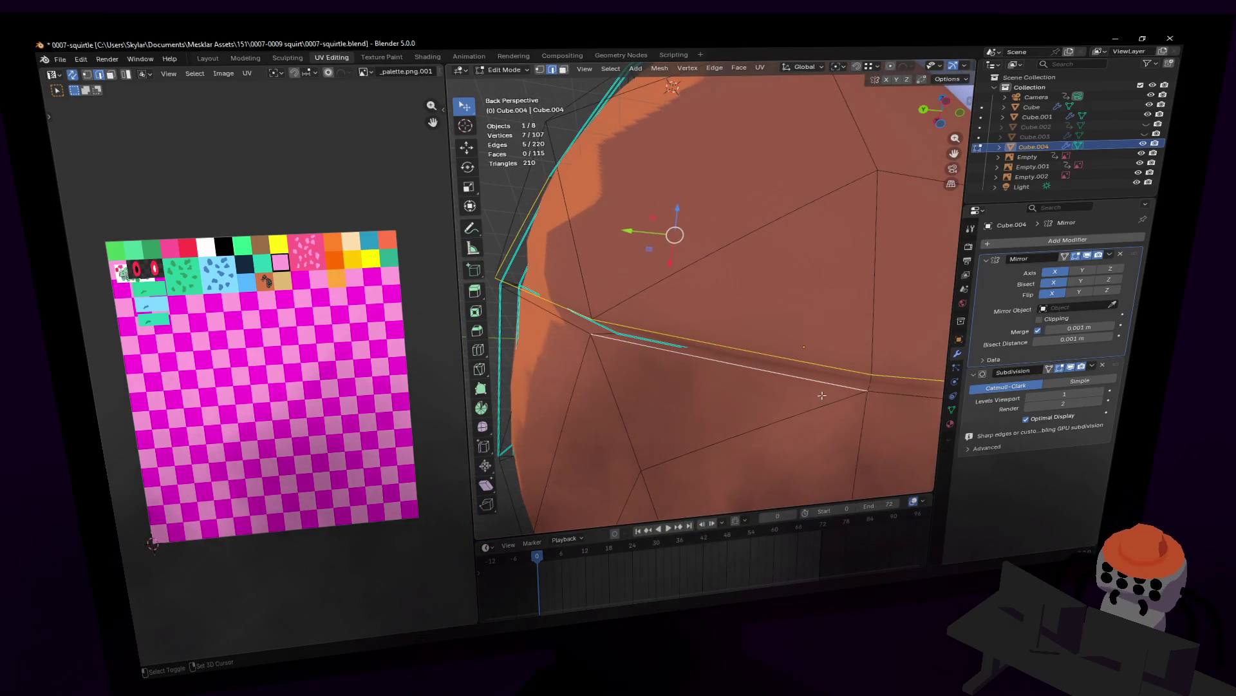
{"action": "key", "text": "shift+grave"}
{"action": "key", "text": "s"}
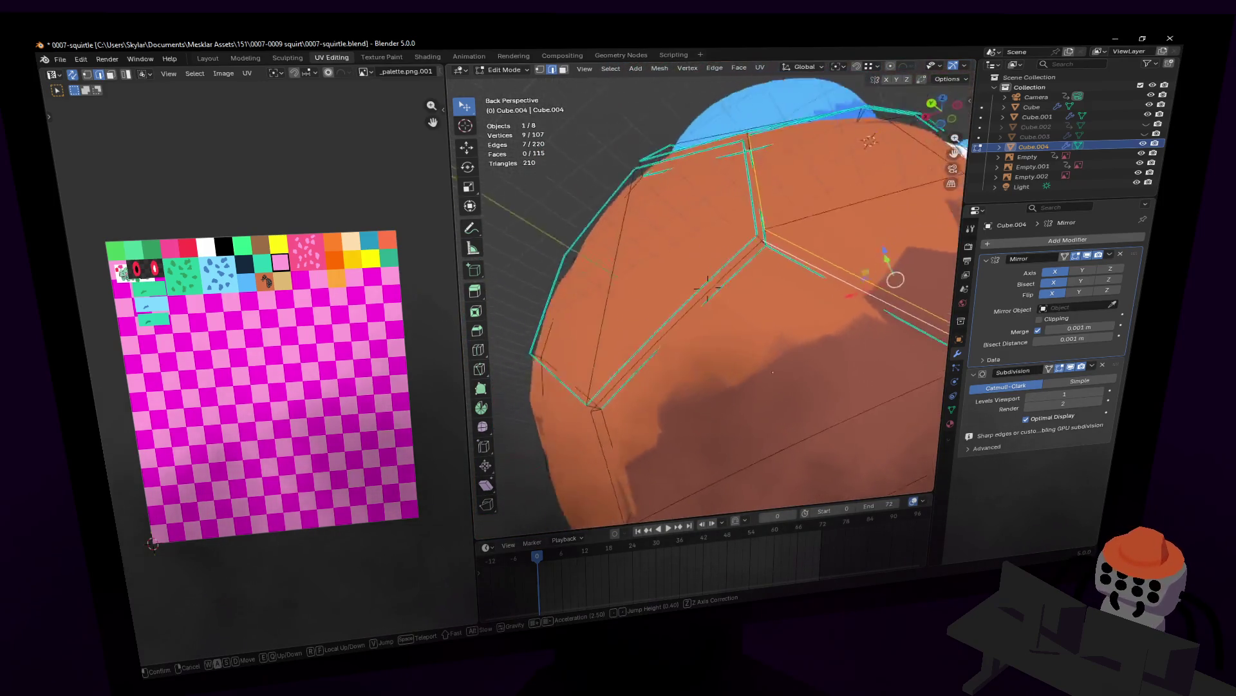
{"action": "key", "text": "w"}
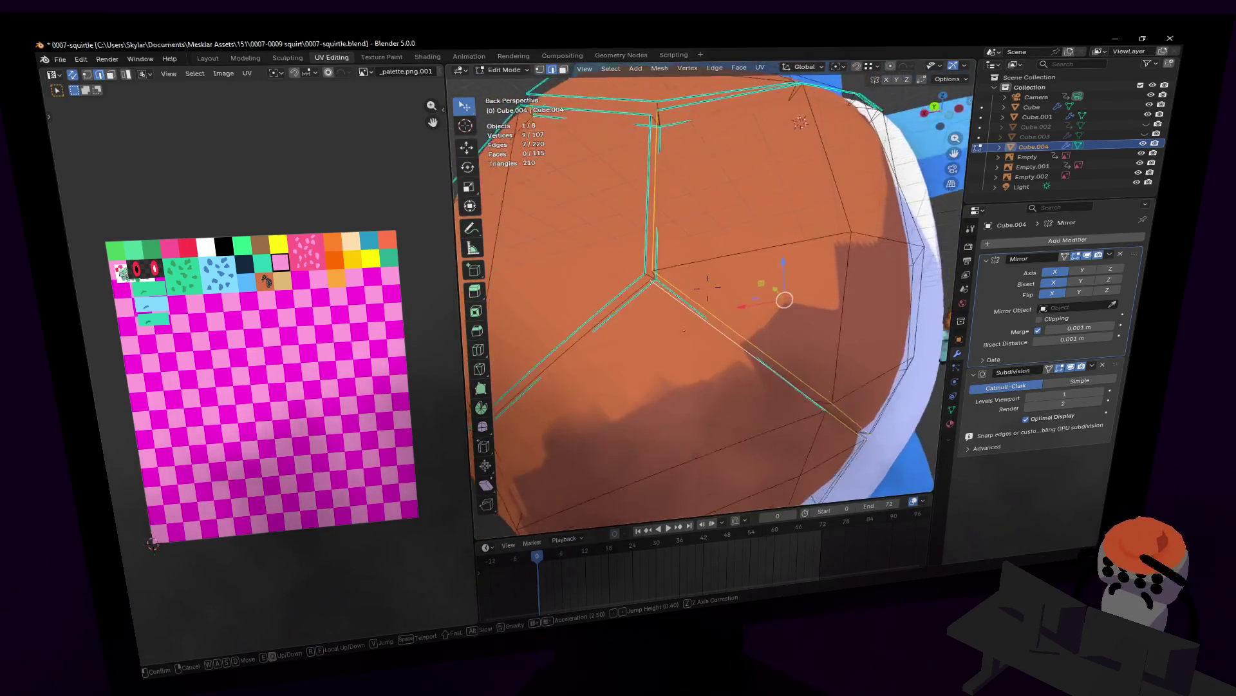
{"action": "key", "text": "w"}
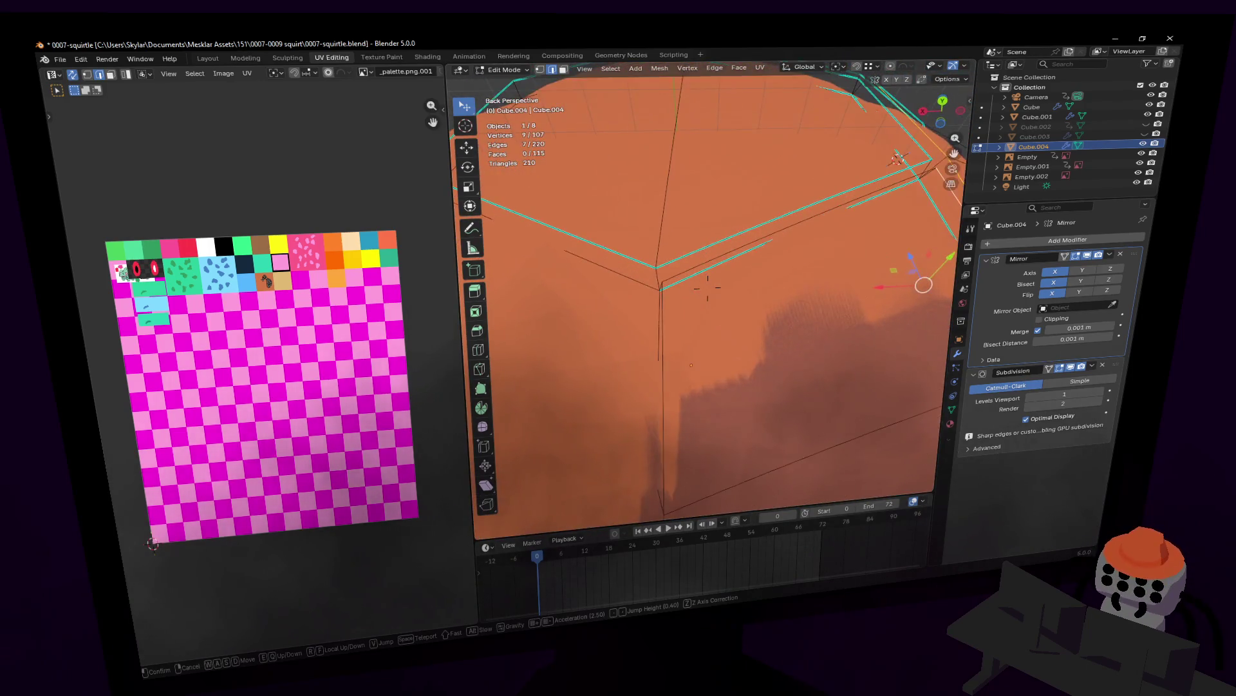
{"action": "left_click", "coordinate": [709, 286]}
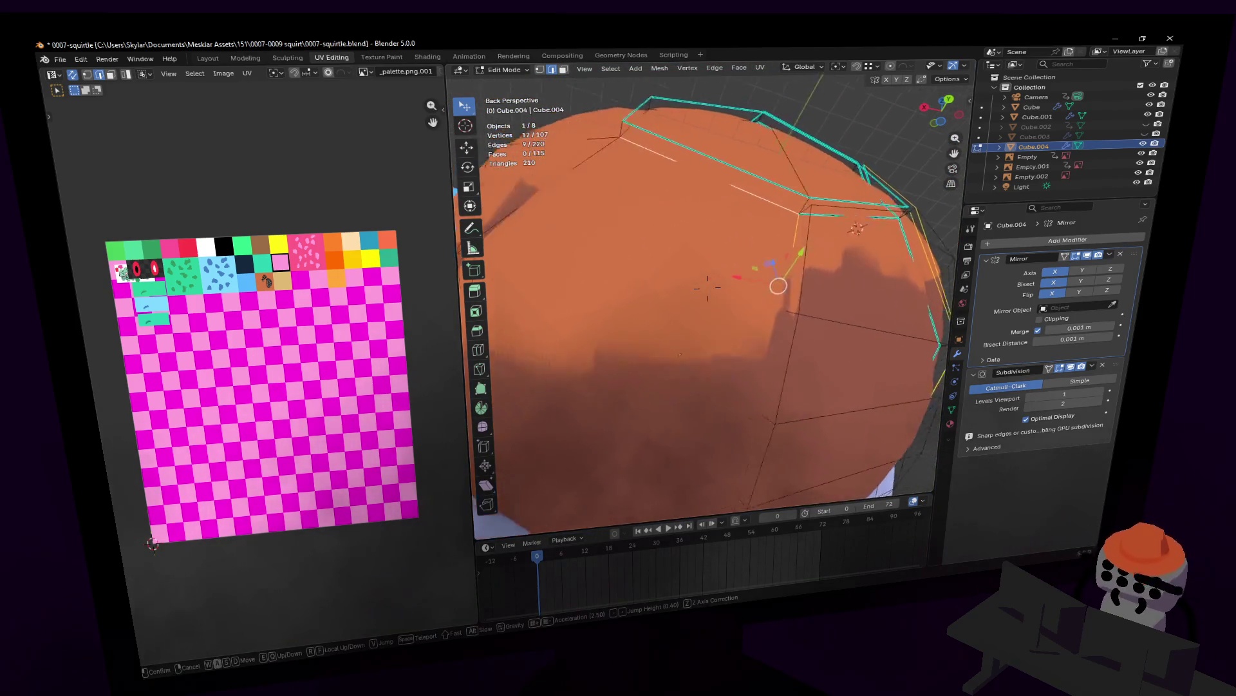
- Add another border edge to the selection and look down on the shell top
{"action": "left_click", "coordinate": [727, 311]}
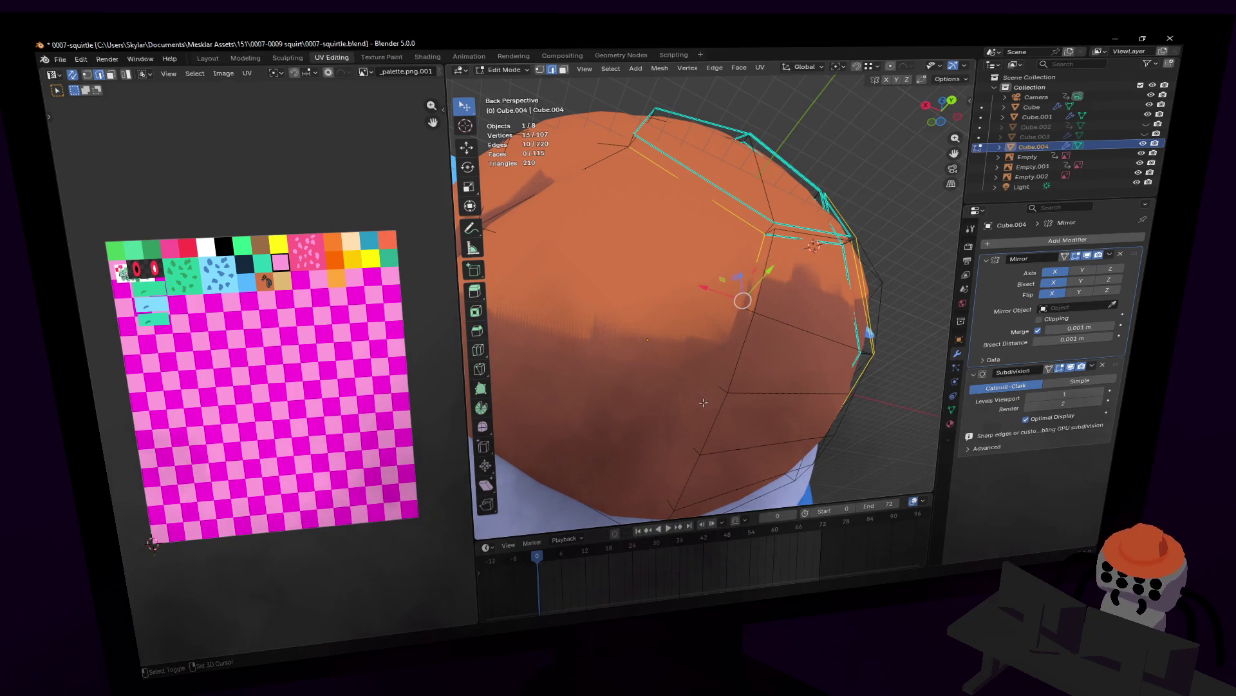
{"action": "left_click", "coordinate": [671, 454]}
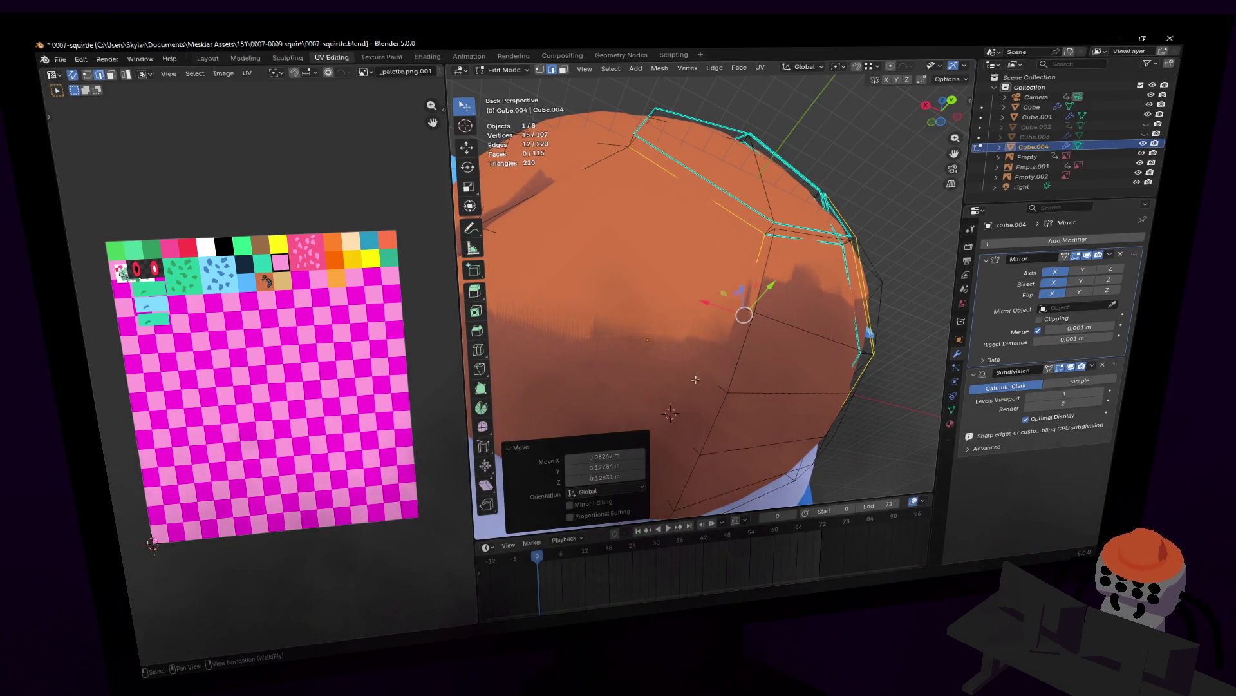
{"action": "key", "text": "shift+grave"}
{"action": "left_click", "coordinate": [720, 316]}
{"action": "key", "text": "shift+grave"}
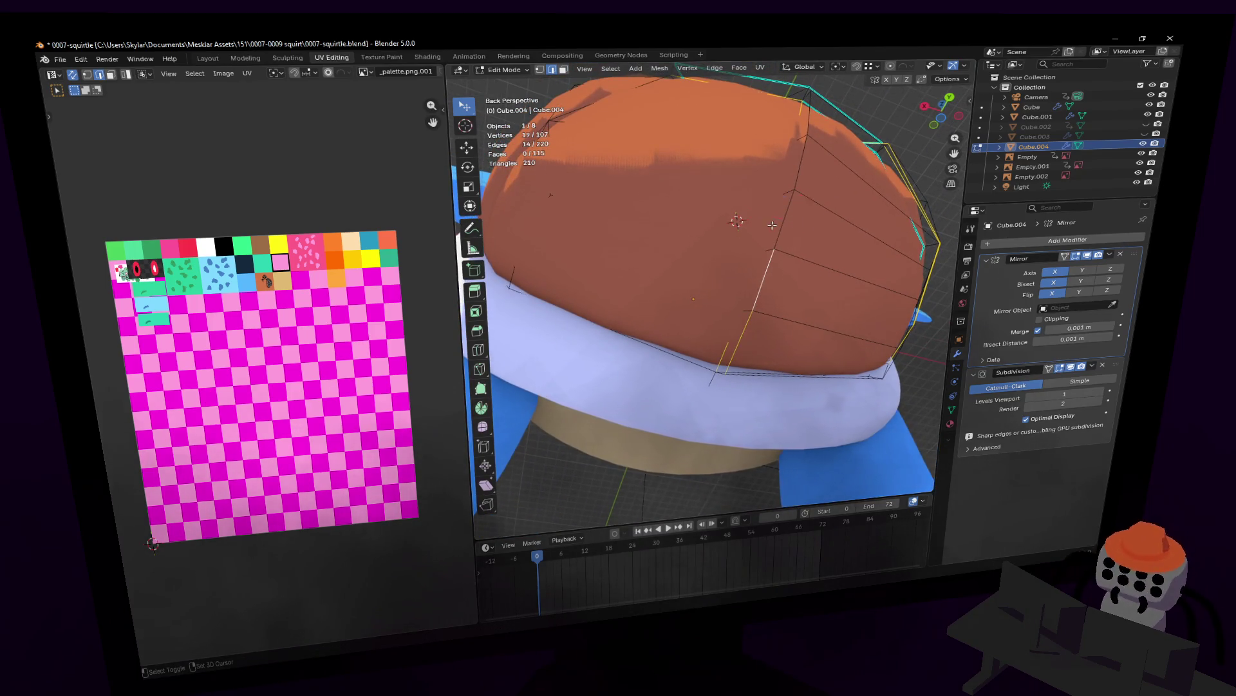
{"action": "middle_click_drag", "start_coordinate": [796, 193], "coordinate": [764, 256]}
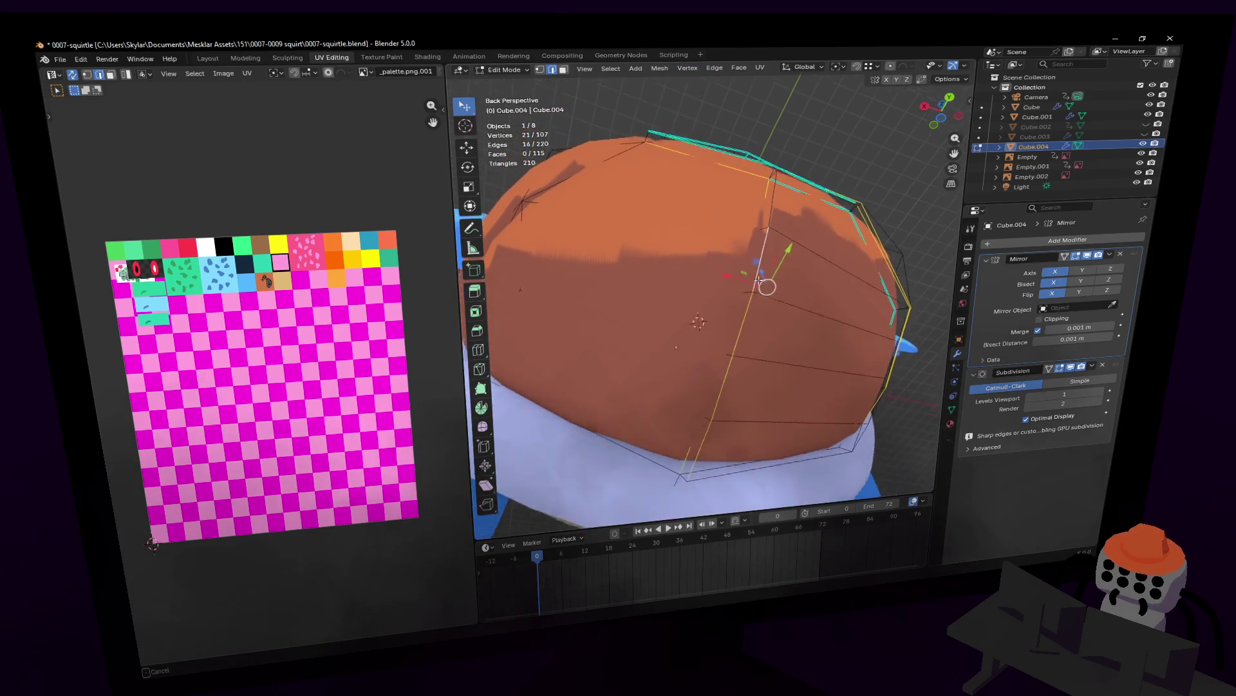
{"action": "key", "text": "w"}
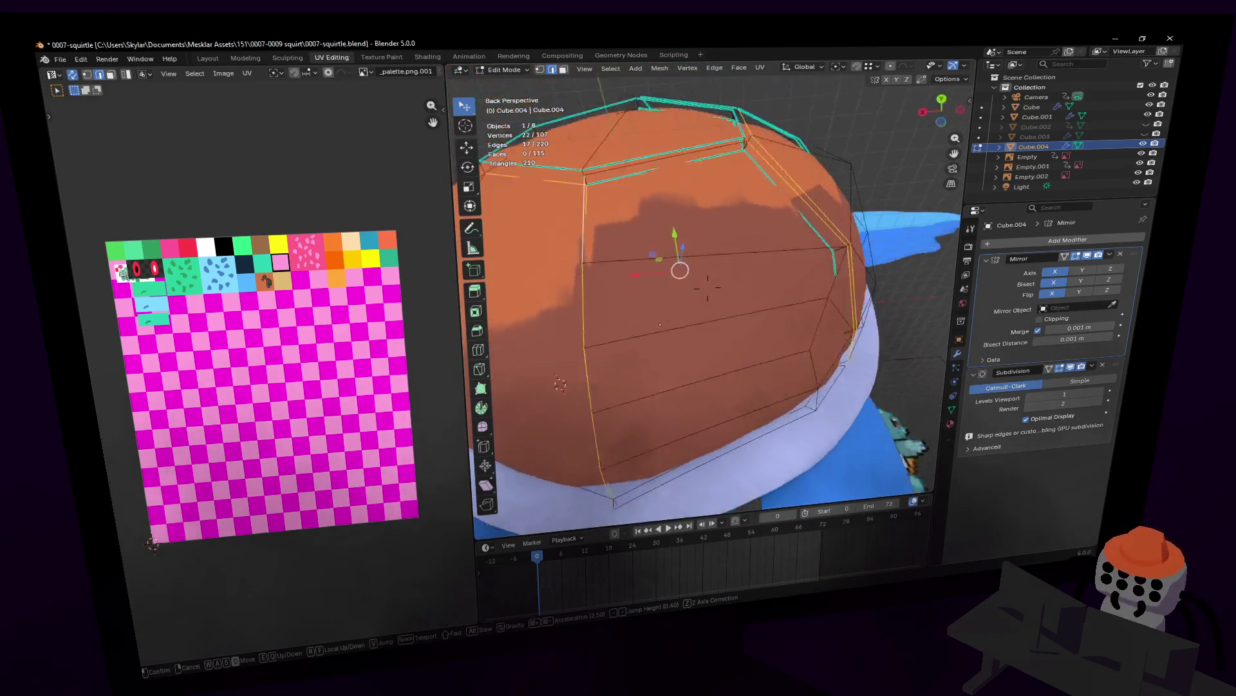
{"action": "left_click", "coordinate": [783, 215]}
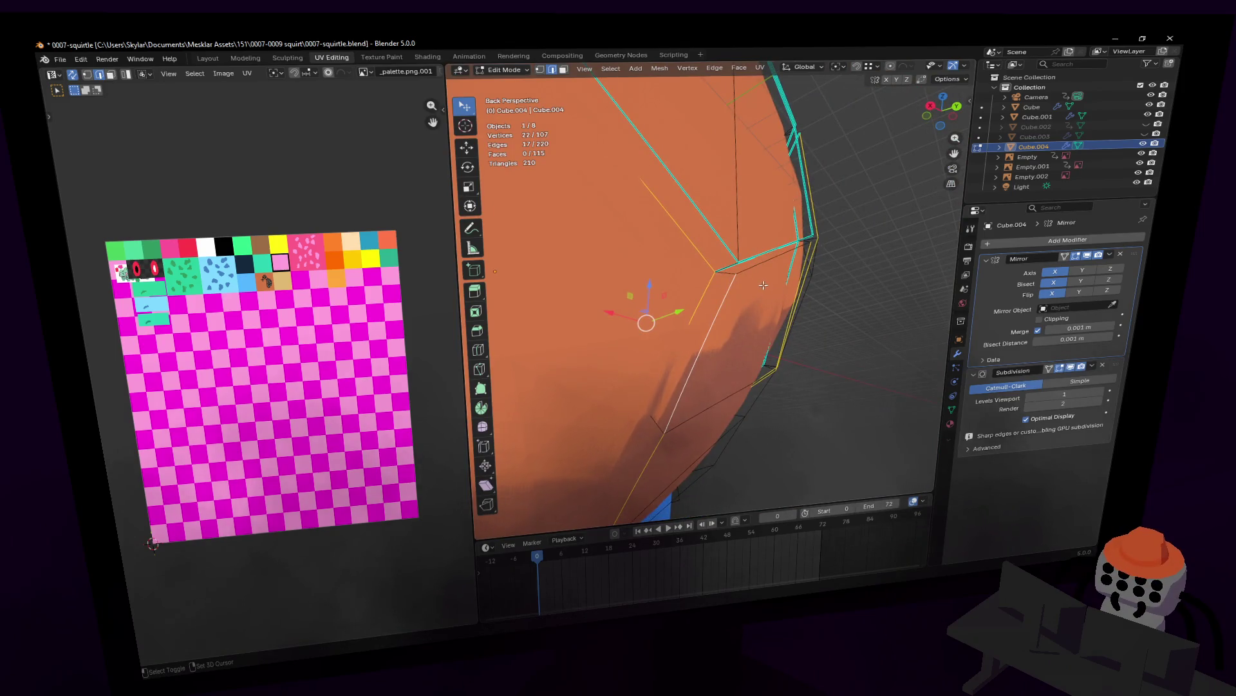
- Fly around the shell to check it over the body and circle between its corners
{"action": "key", "text": "shift+grave"}
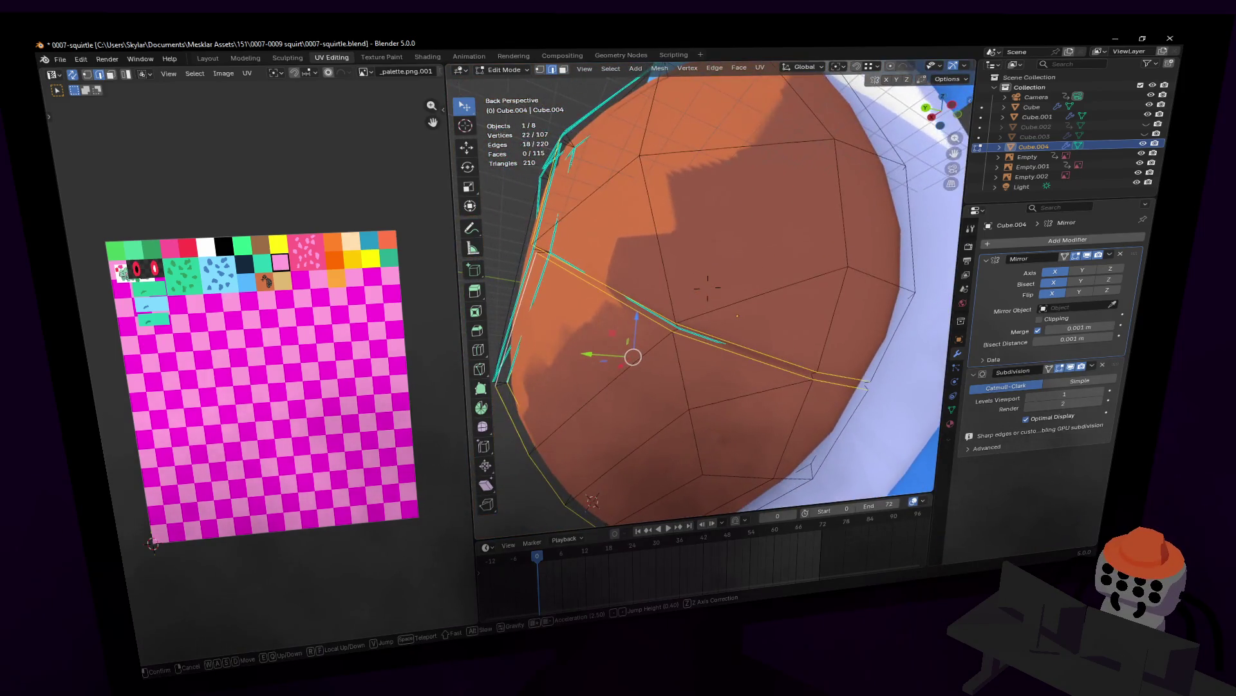
{"action": "key", "text": "s"}
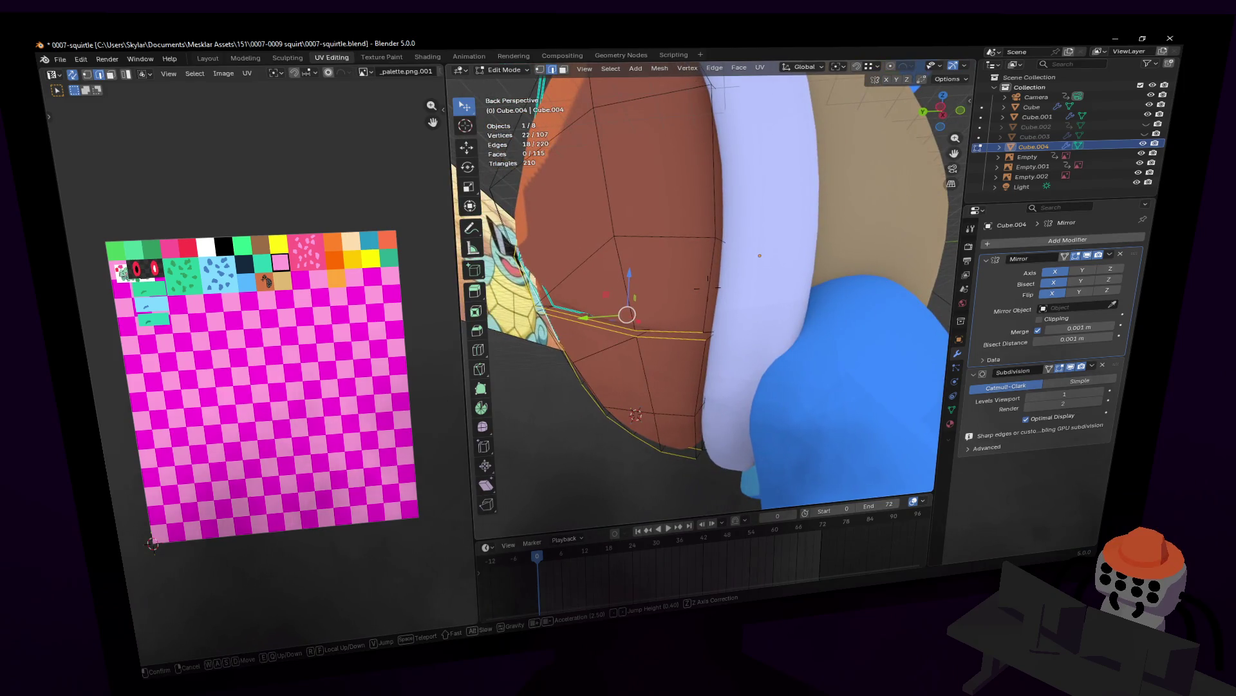
{"action": "key", "text": "s"}
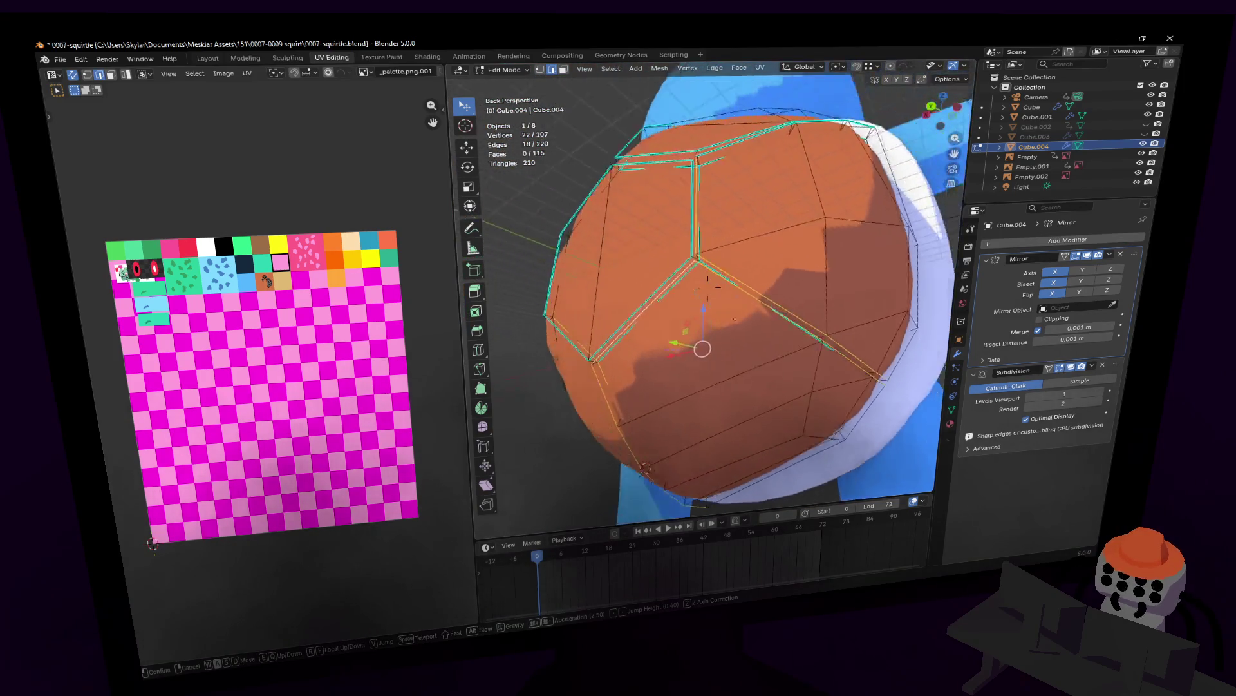
{"action": "key", "text": "s"}
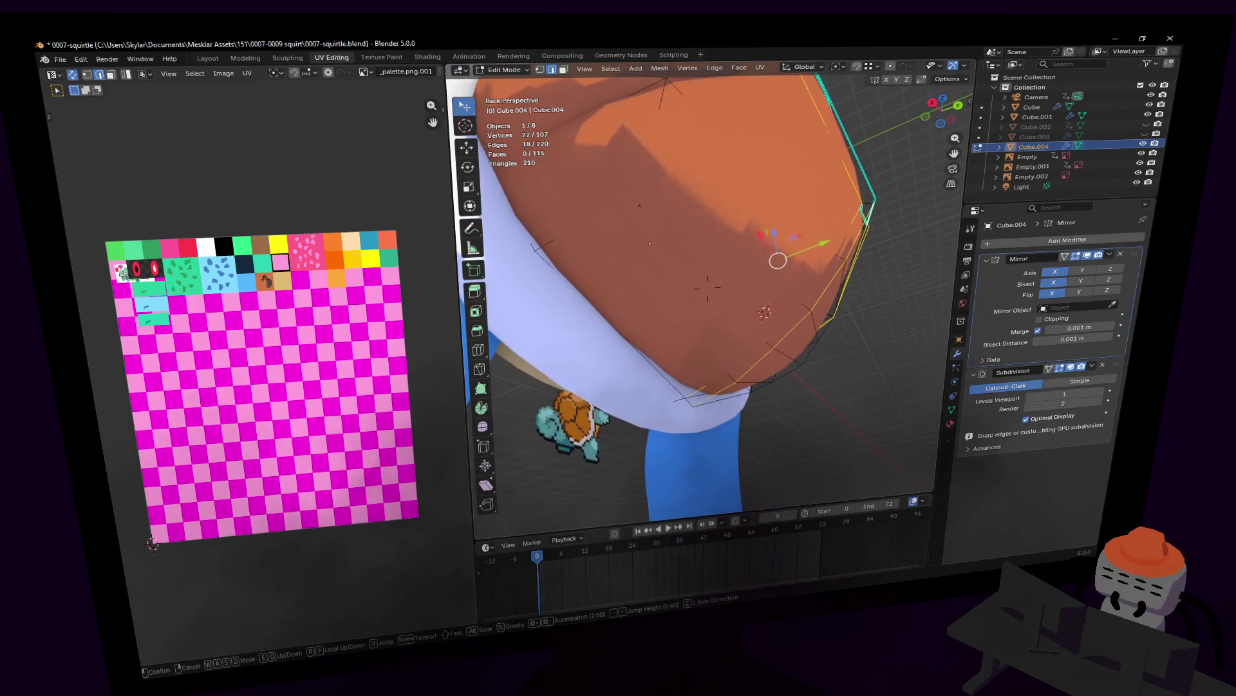
{"action": "key", "text": "w"}
{"action": "key", "text": "w"}
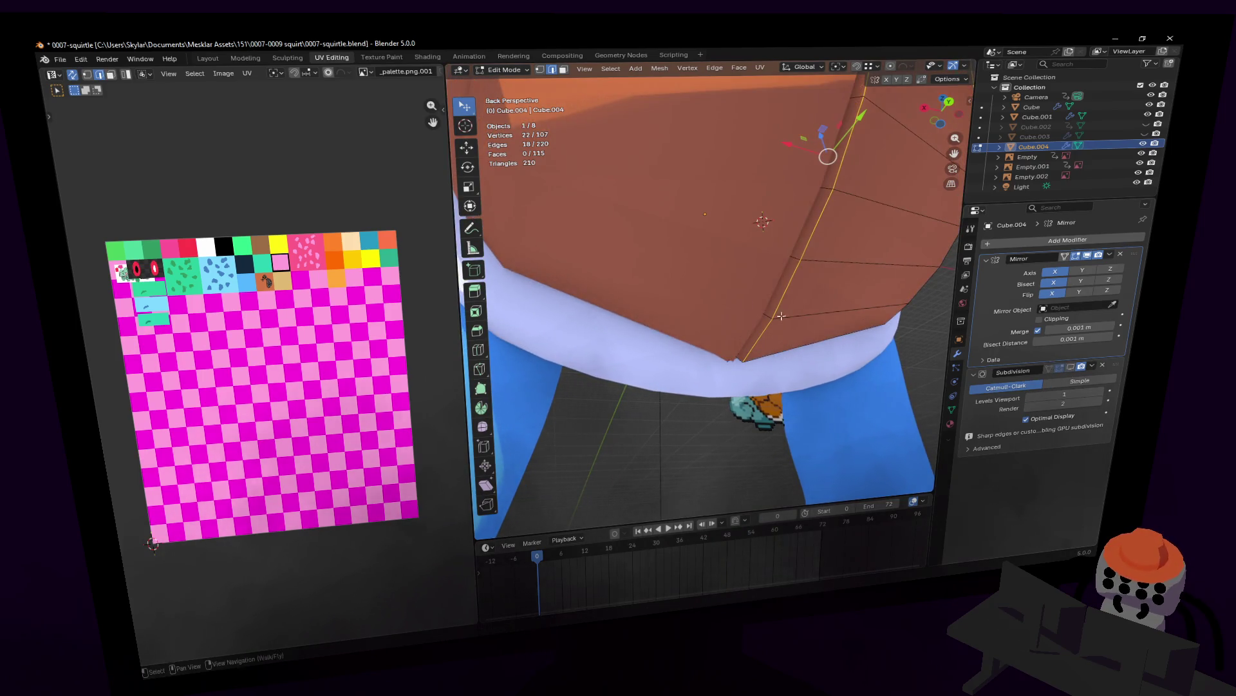
{"action": "key", "text": "w"}
{"action": "left_click", "coordinate": [744, 293]}
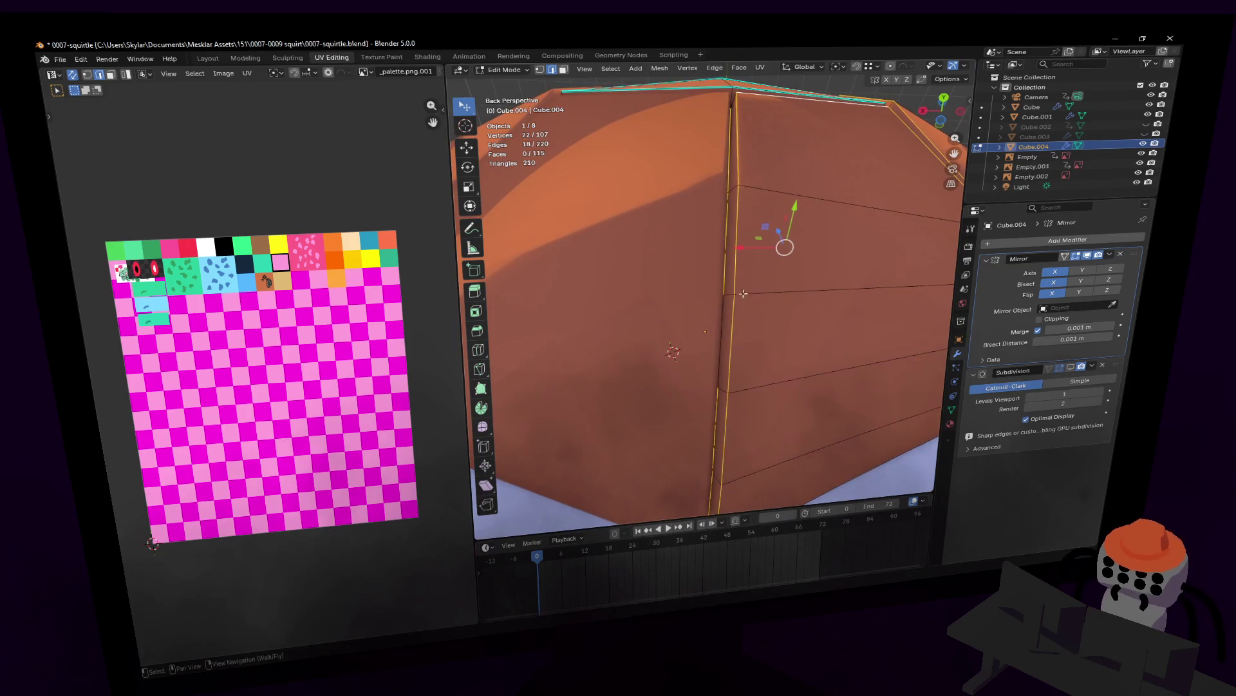
{"action": "key", "text": "shift+grave"}
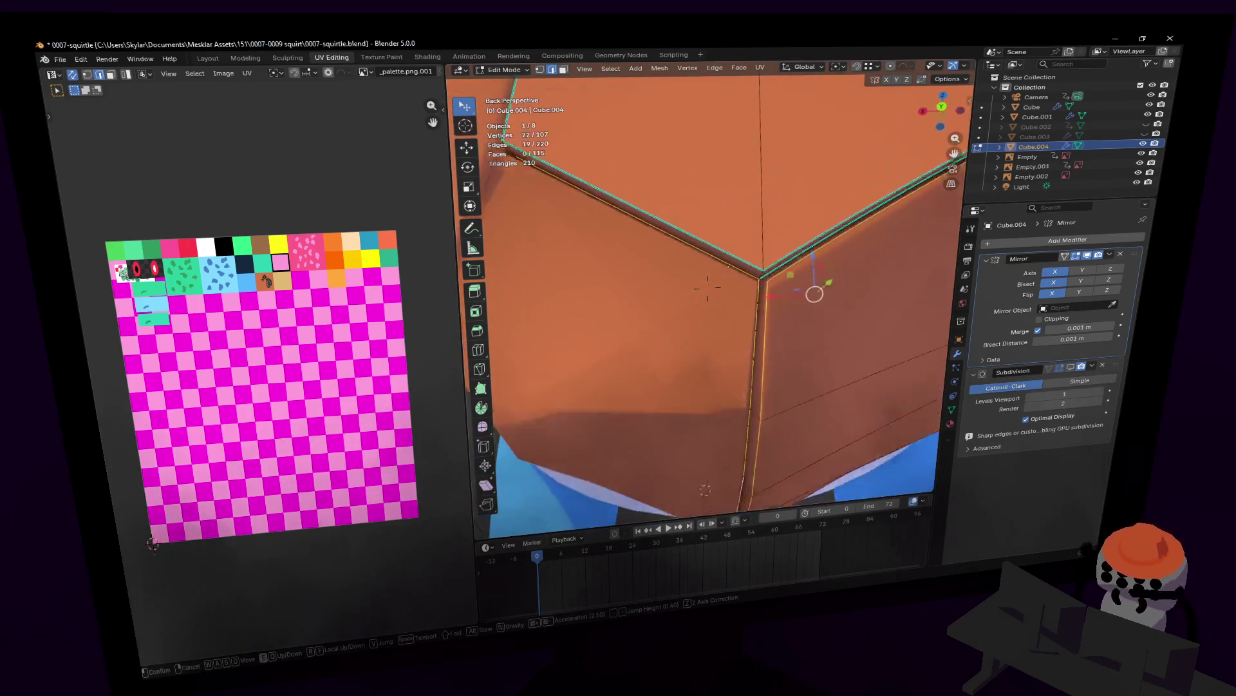
{"action": "key", "text": "s"}
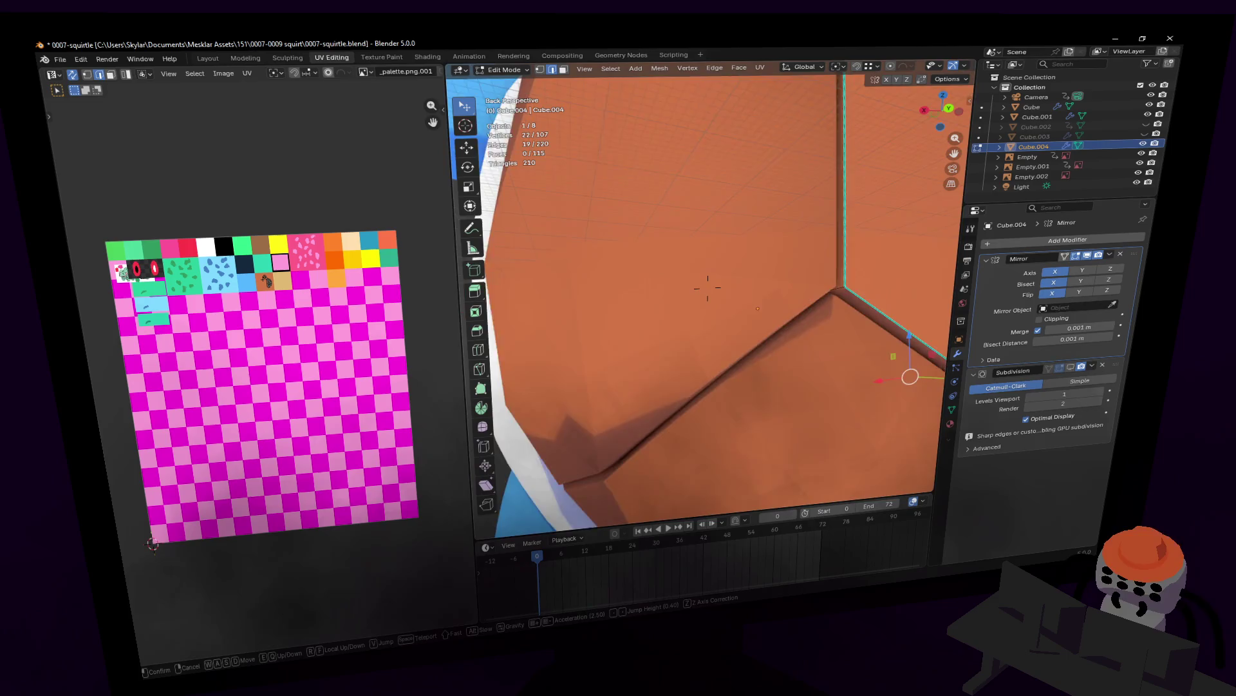
{"action": "key", "text": "a"}
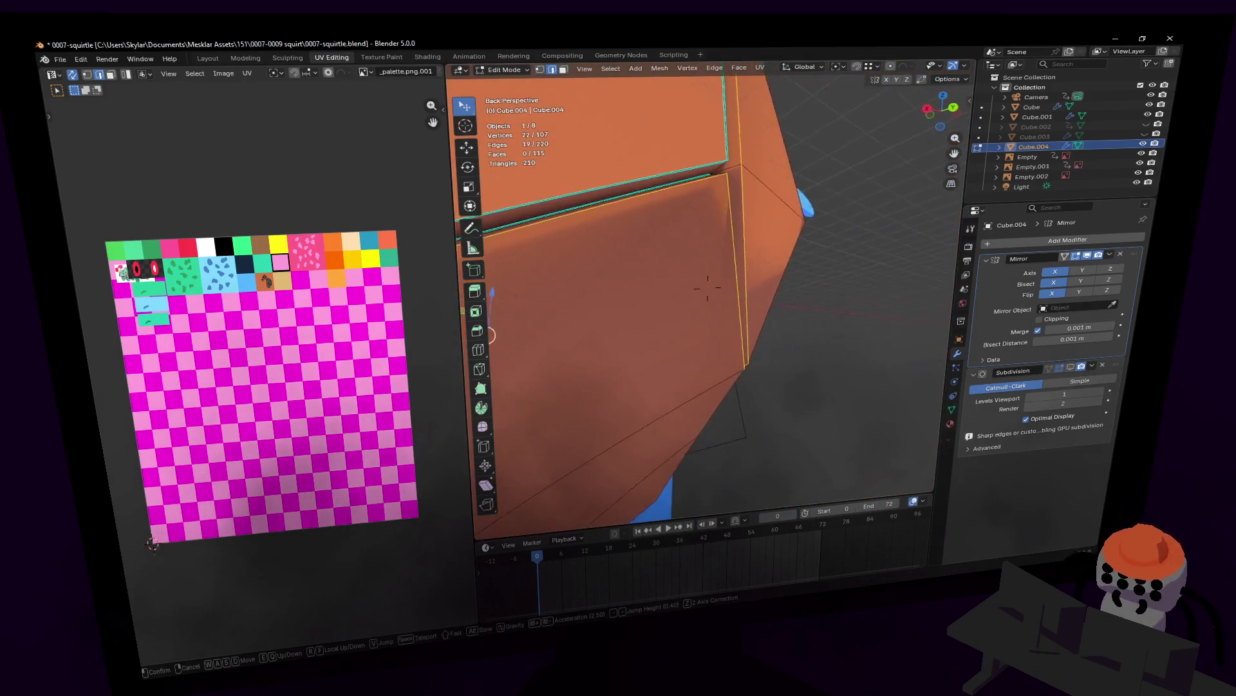
{"action": "key", "text": "w"}
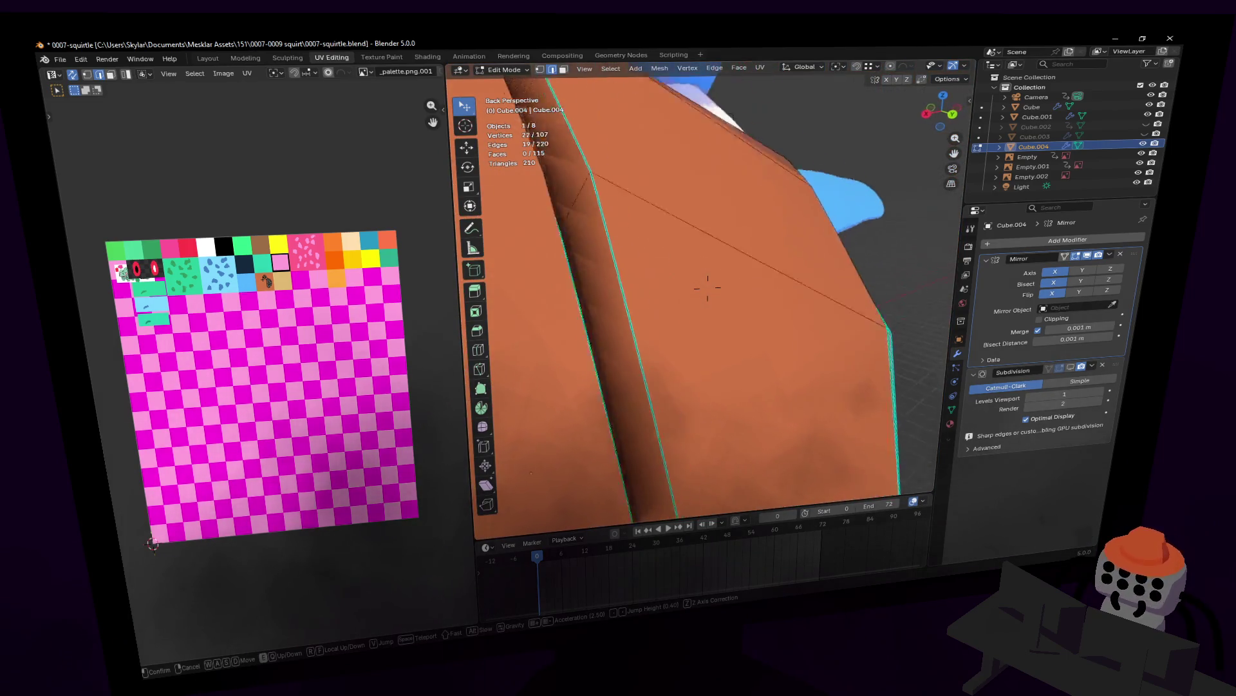
{"action": "key", "text": "s"}
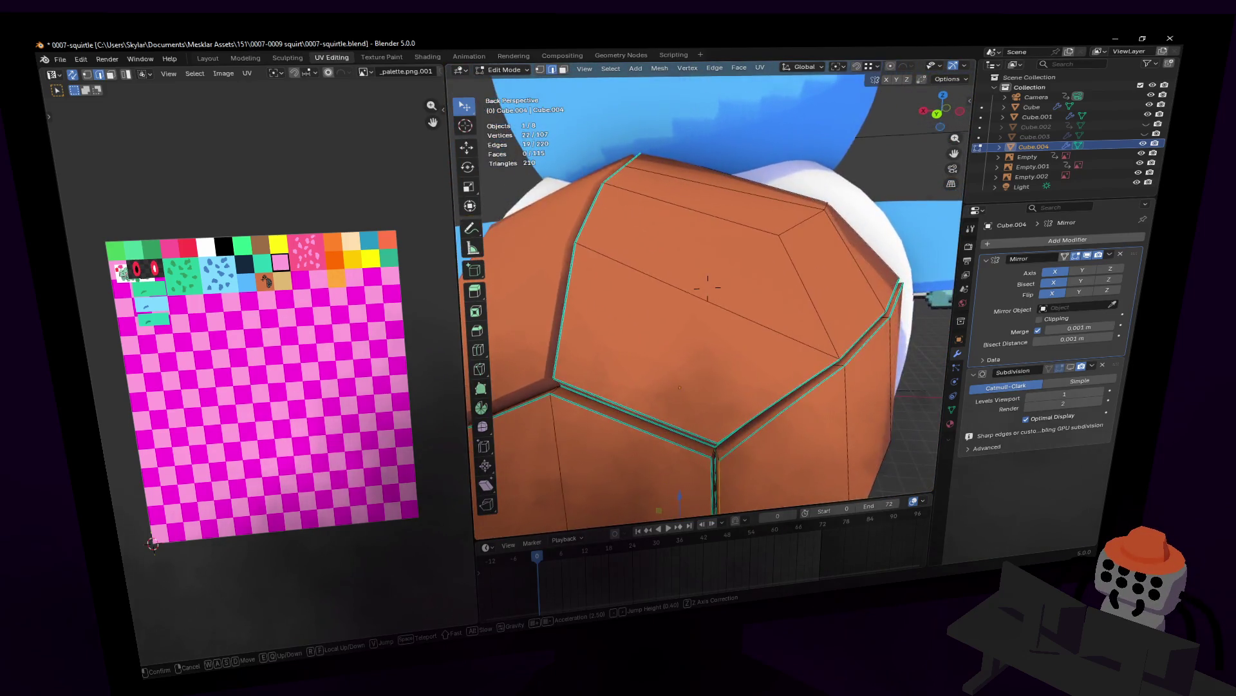
{"action": "left_click", "coordinate": [707, 287]}
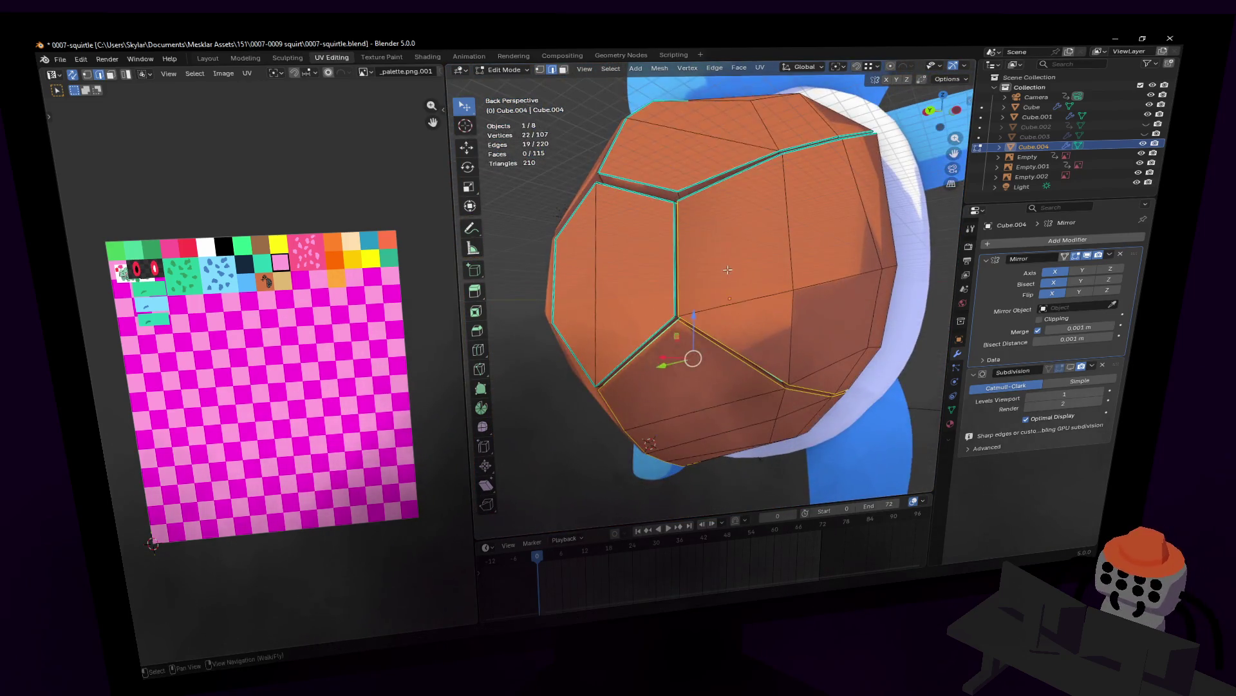
- Mark the selected groove edges as sharp and leave editing to view the smoothed shell
{"action": "key", "text": "ctrl+e"}
{"action": "left_click", "coordinate": [709, 294]}
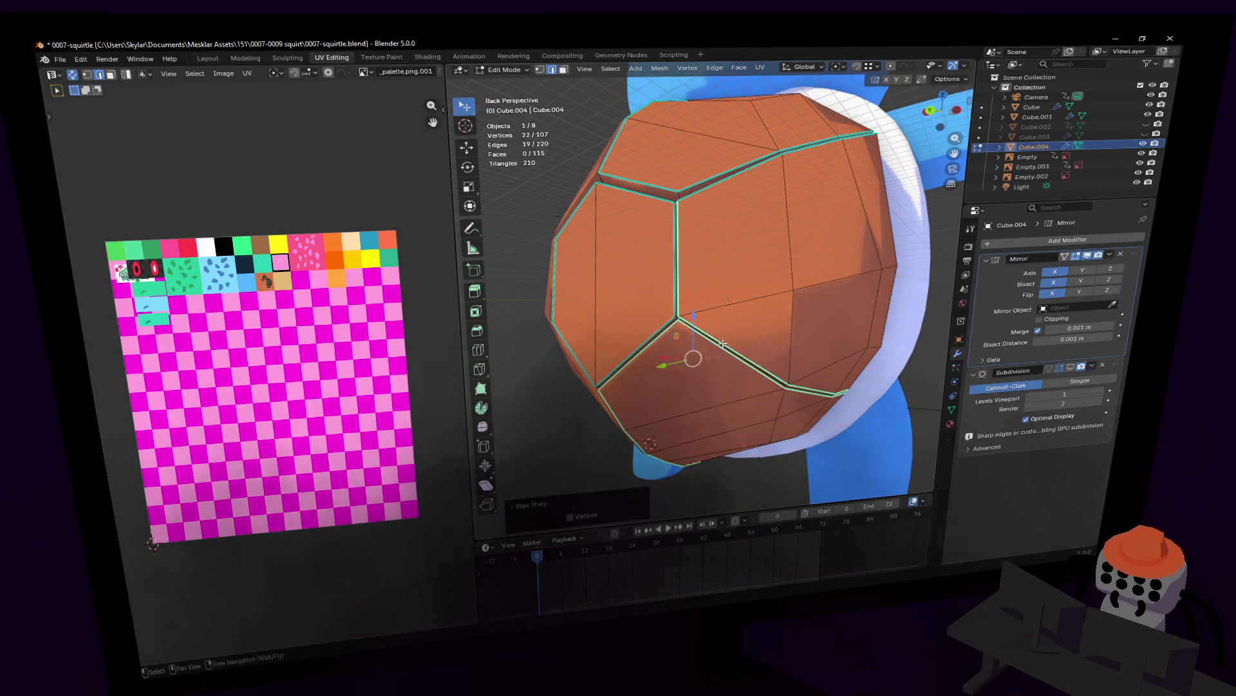
{"action": "key", "text": "Tab"}
{"action": "key", "text": "shift+grave"}
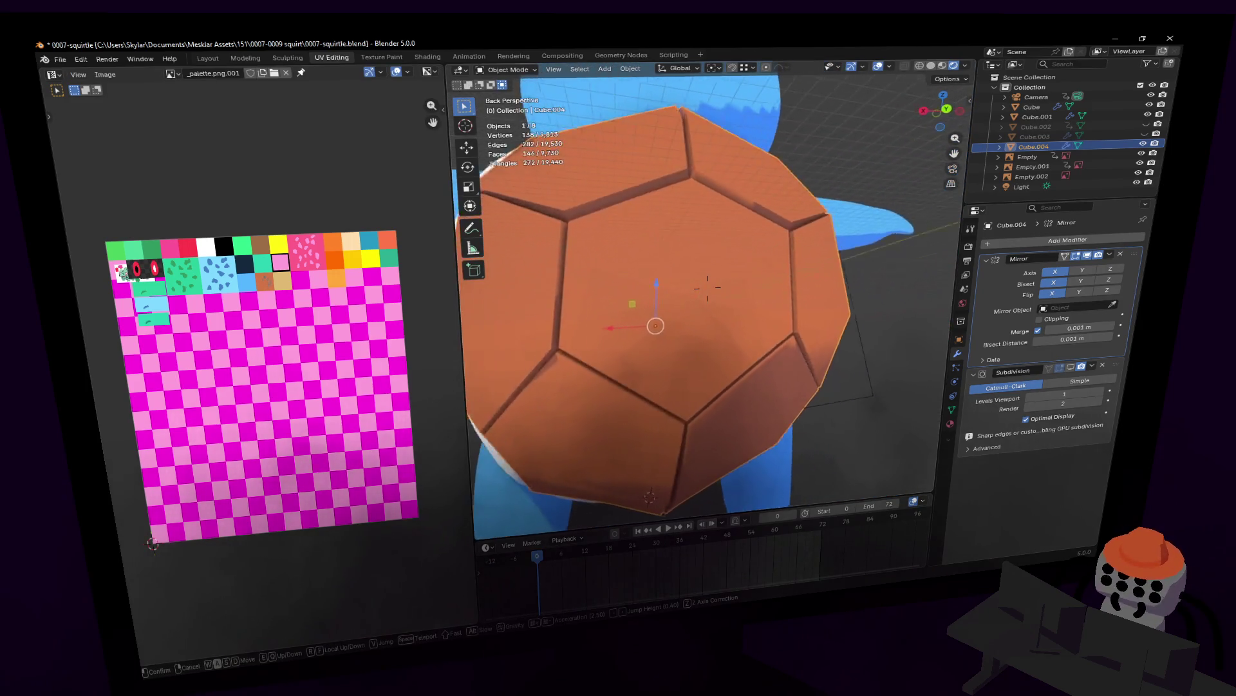
- Fly in on the shell surface and return to editing its mesh
{"action": "key", "text": "w"}
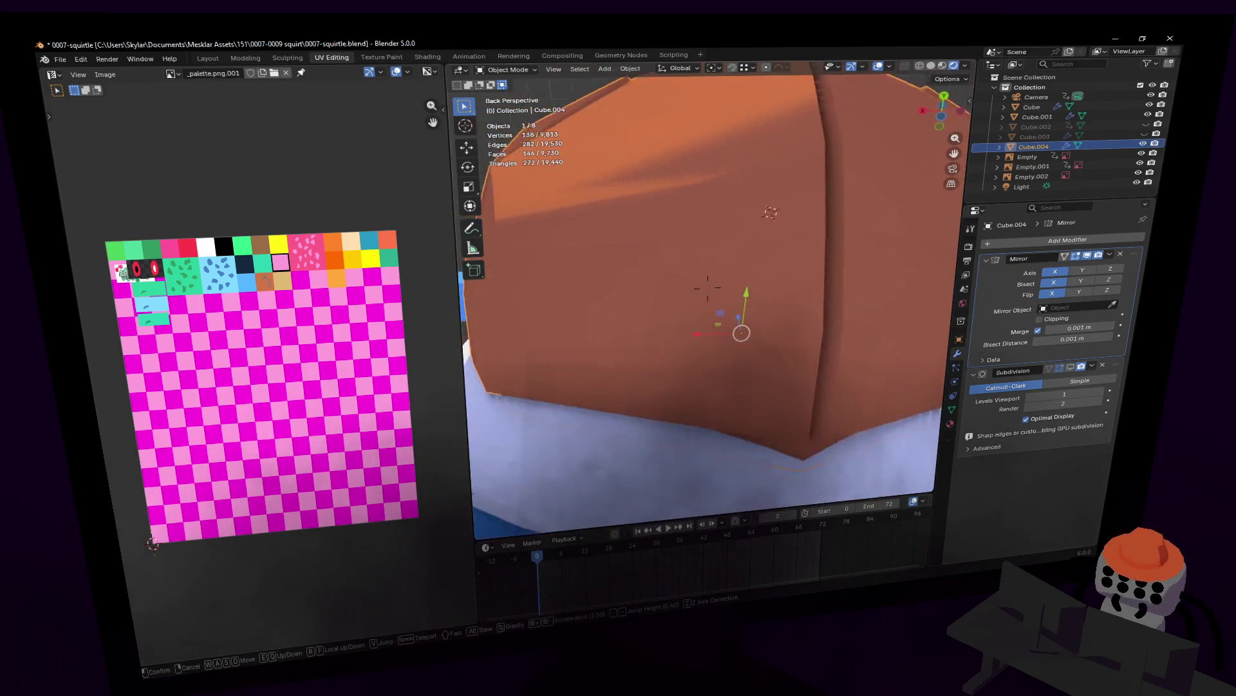
{"action": "key", "text": "Tab"}
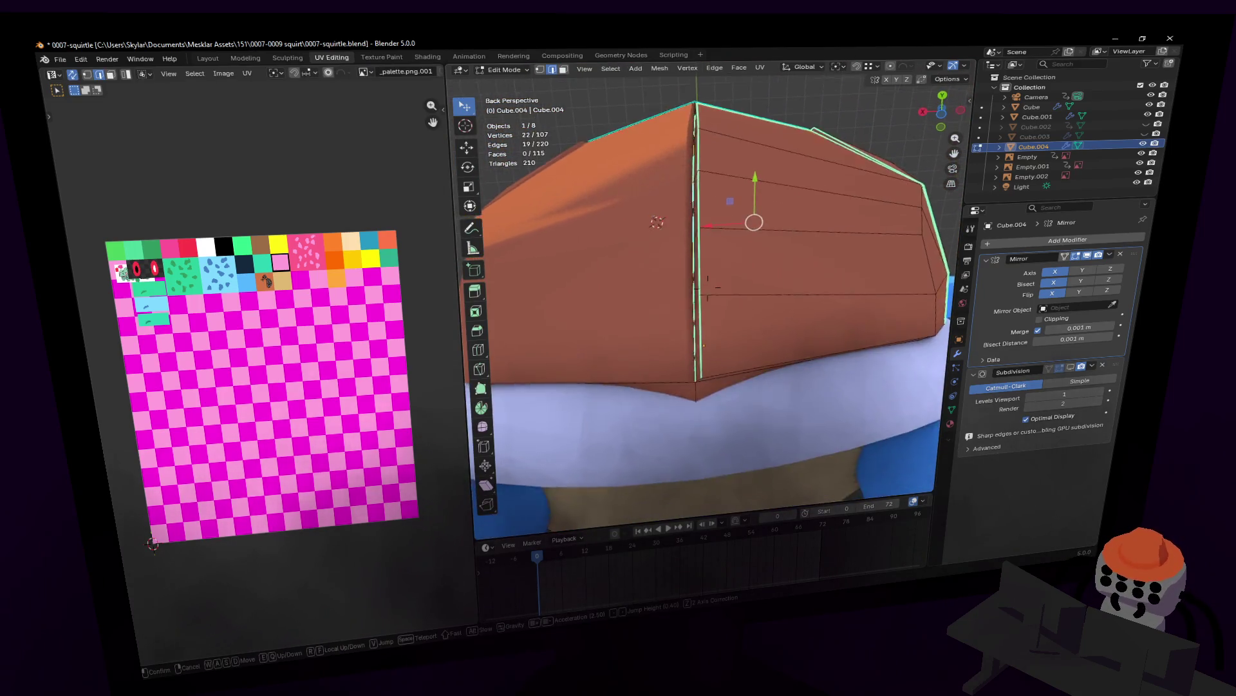
{"action": "key", "text": "Return"}
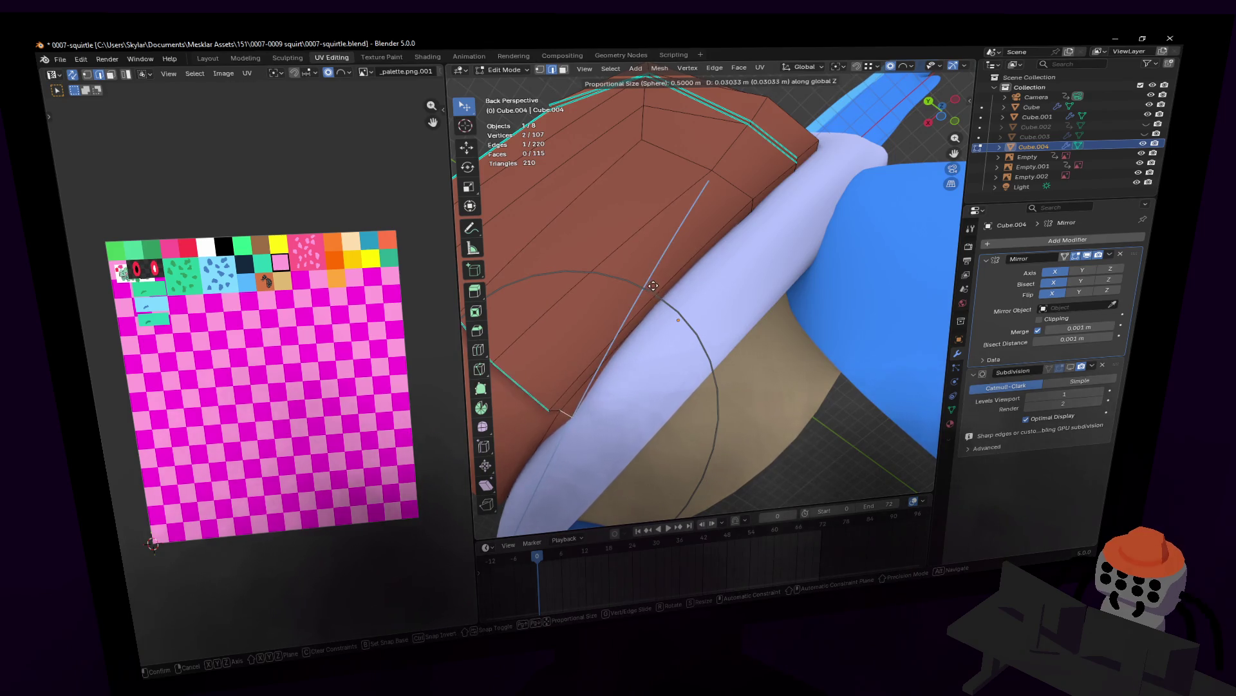
- Confirm lifting the rim edge, then leave editing and pull back to see the shell over the body
{"action": "left_click", "coordinate": [667, 282]}
{"action": "key", "text": "shift+grave"}
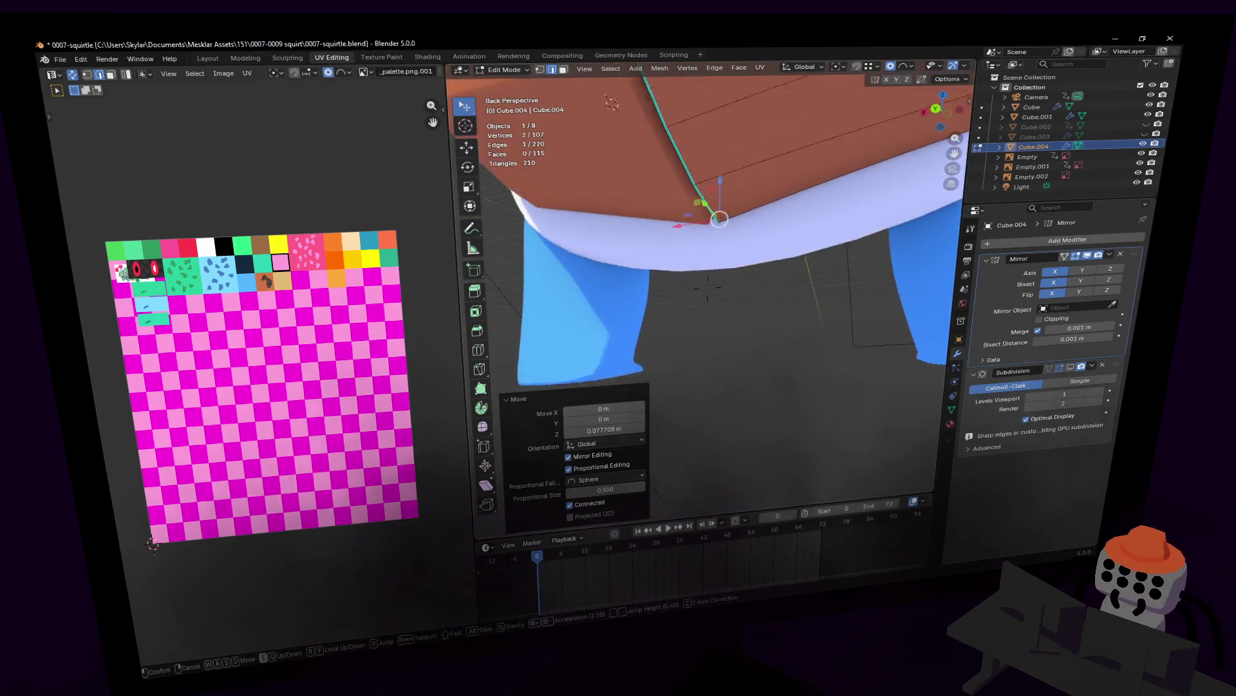
{"action": "key", "text": "Return"}
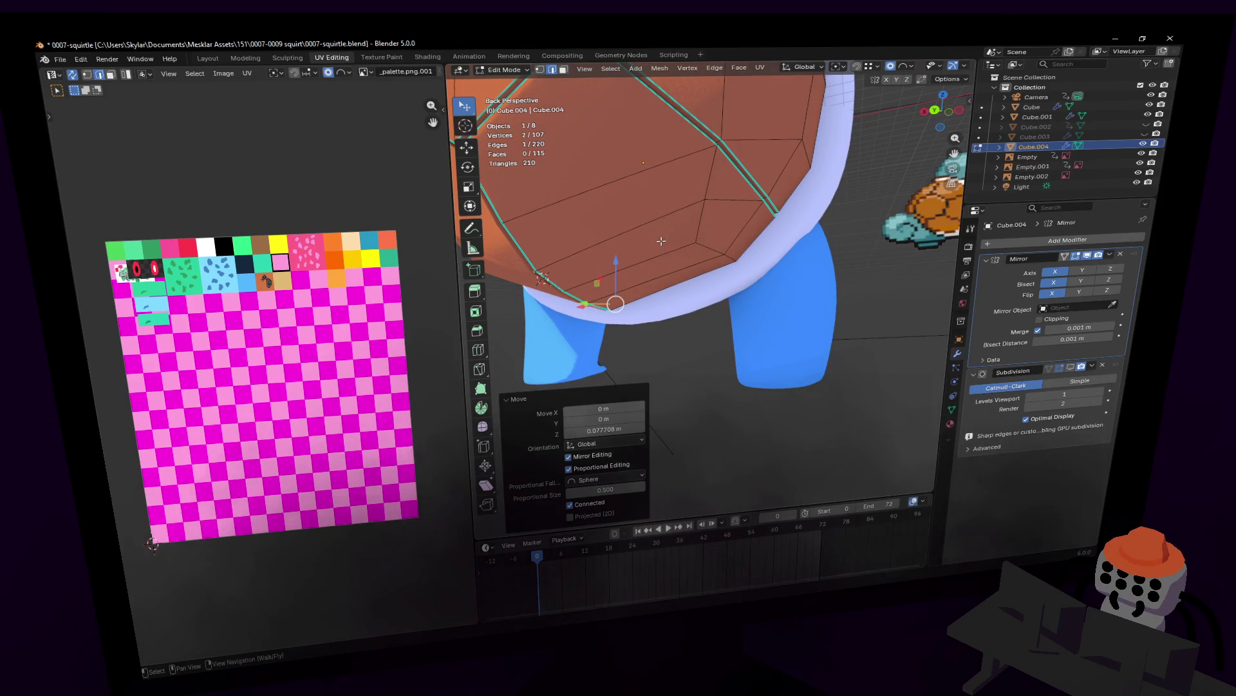
{"action": "key", "text": "shift+grave"}
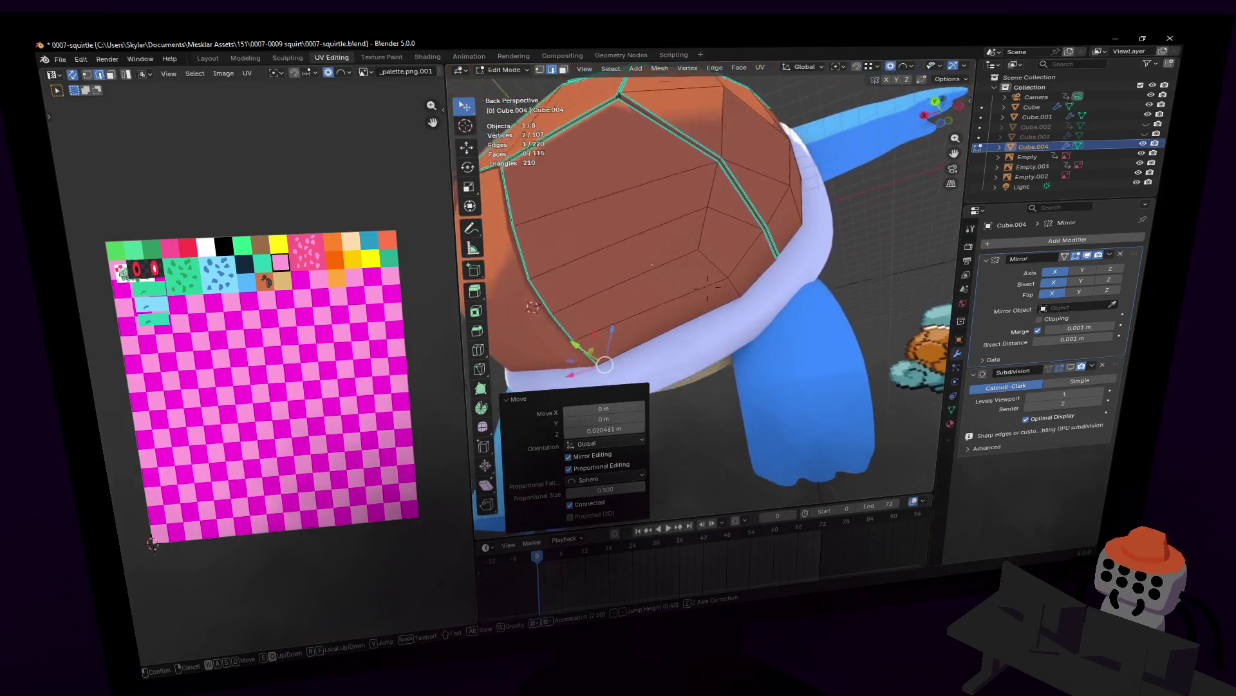
{"action": "key", "text": "w"}
{"action": "key", "text": "Tab"}
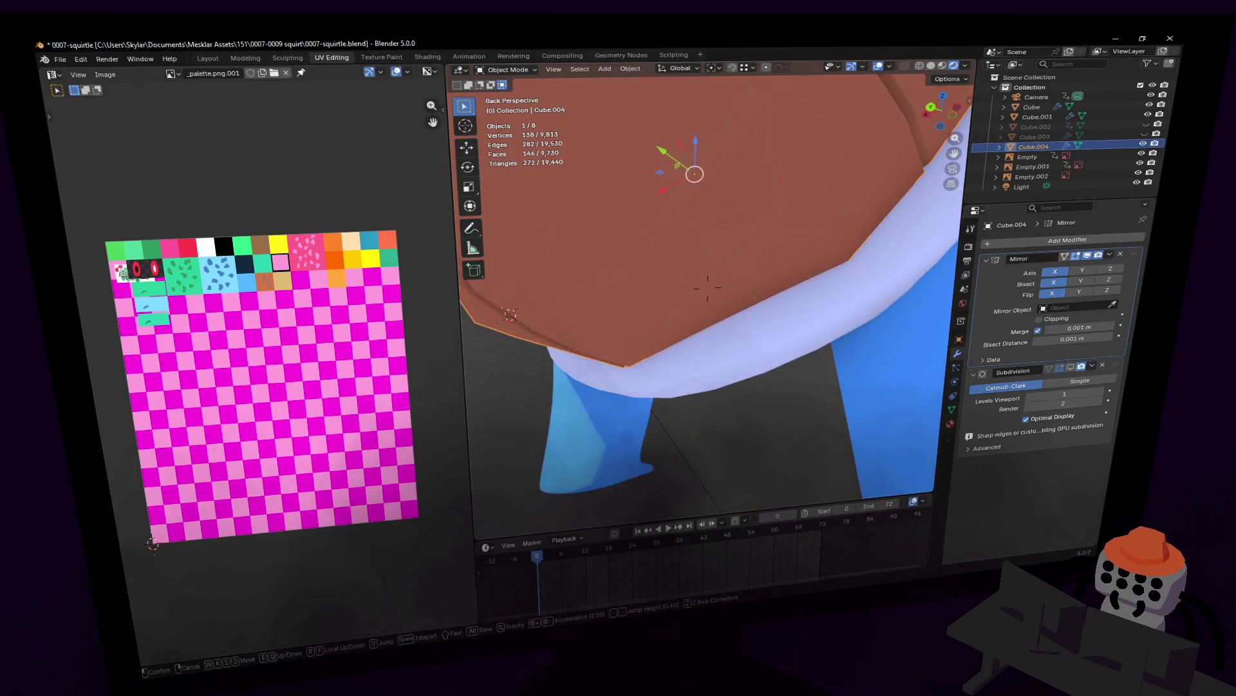
{"action": "key", "text": "s"}
{"action": "key", "text": "Return"}
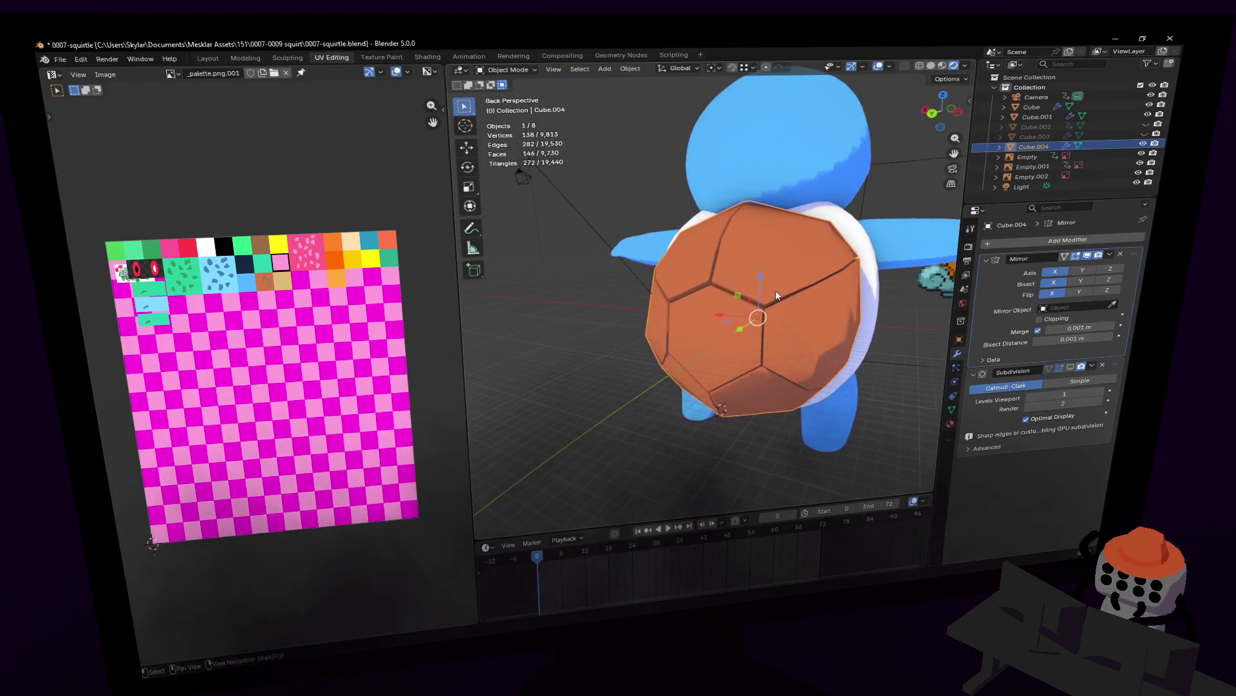
- Toggle the subdivision preview and gather the top and front plate faces into a selection
{"action": "left_click", "coordinate": [1076, 373]}
{"action": "key", "text": "shift+grave"}
{"action": "key", "text": "Tab"}
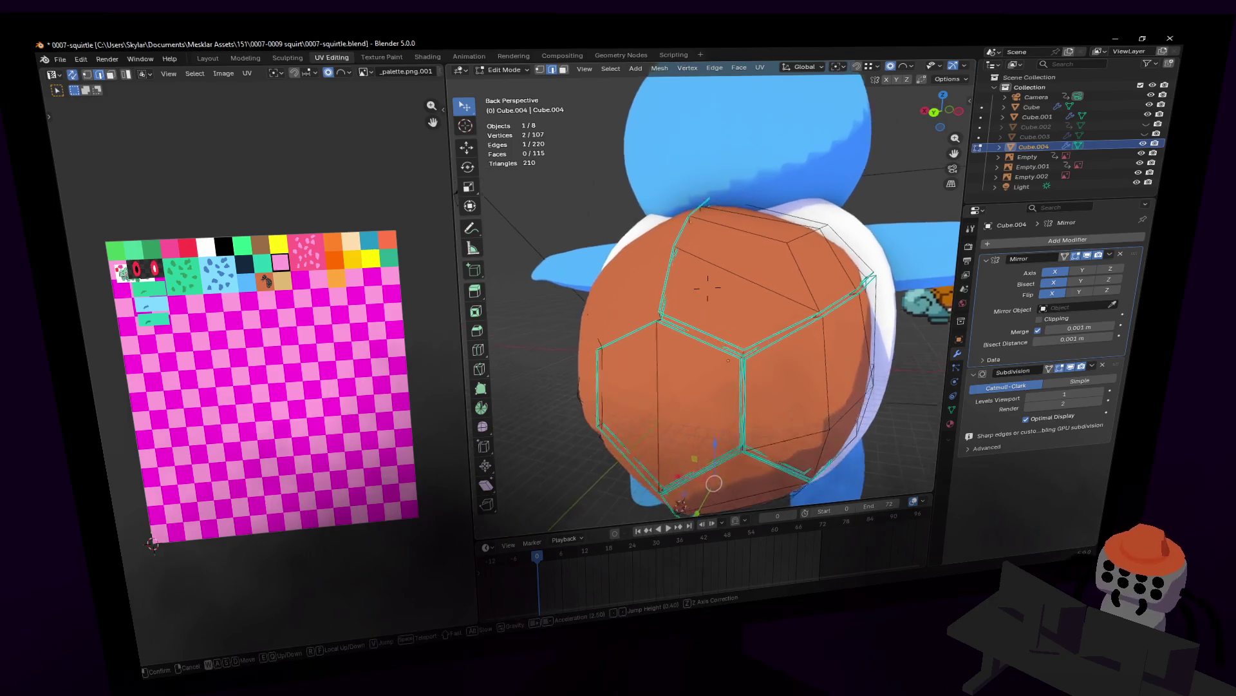
{"action": "left_click", "coordinate": [708, 286]}
{"action": "left_click", "coordinate": [696, 428]}
{"action": "left_click", "coordinate": [640, 419], "text": "shift"}
{"action": "left_click", "coordinate": [729, 324], "text": "shift"}
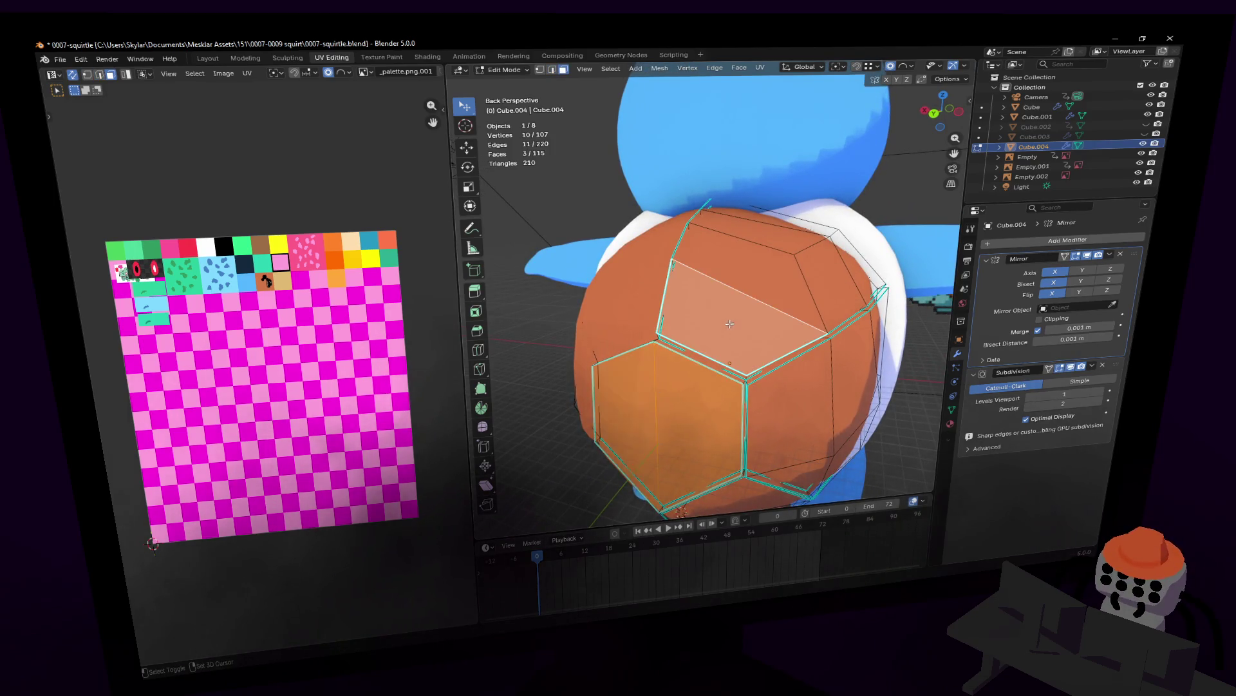
{"action": "left_click", "coordinate": [763, 253], "text": "shift"}
{"action": "left_click", "coordinate": [696, 237], "text": "shift"}
{"action": "left_click", "coordinate": [773, 222], "text": "shift"}
{"action": "key", "text": "shift+grave"}
{"action": "left_click", "coordinate": [823, 258]}
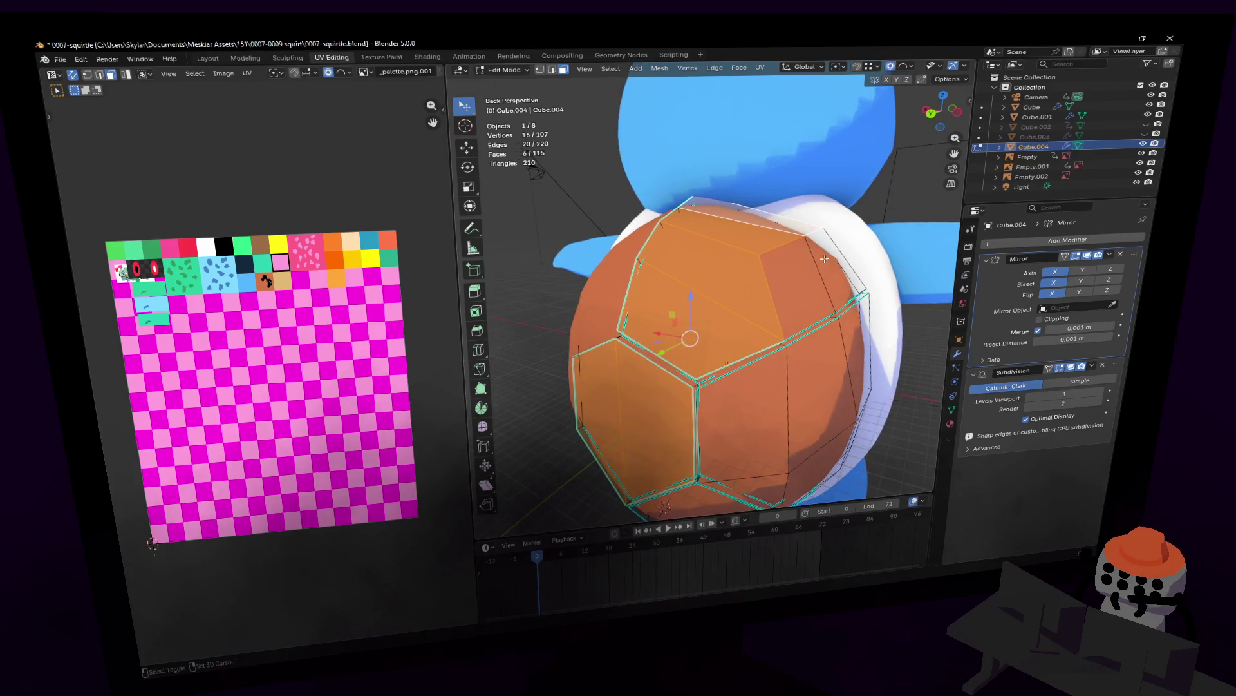
- Add the side and lower plate faces to the selection
{"action": "key", "text": "shift+grave"}
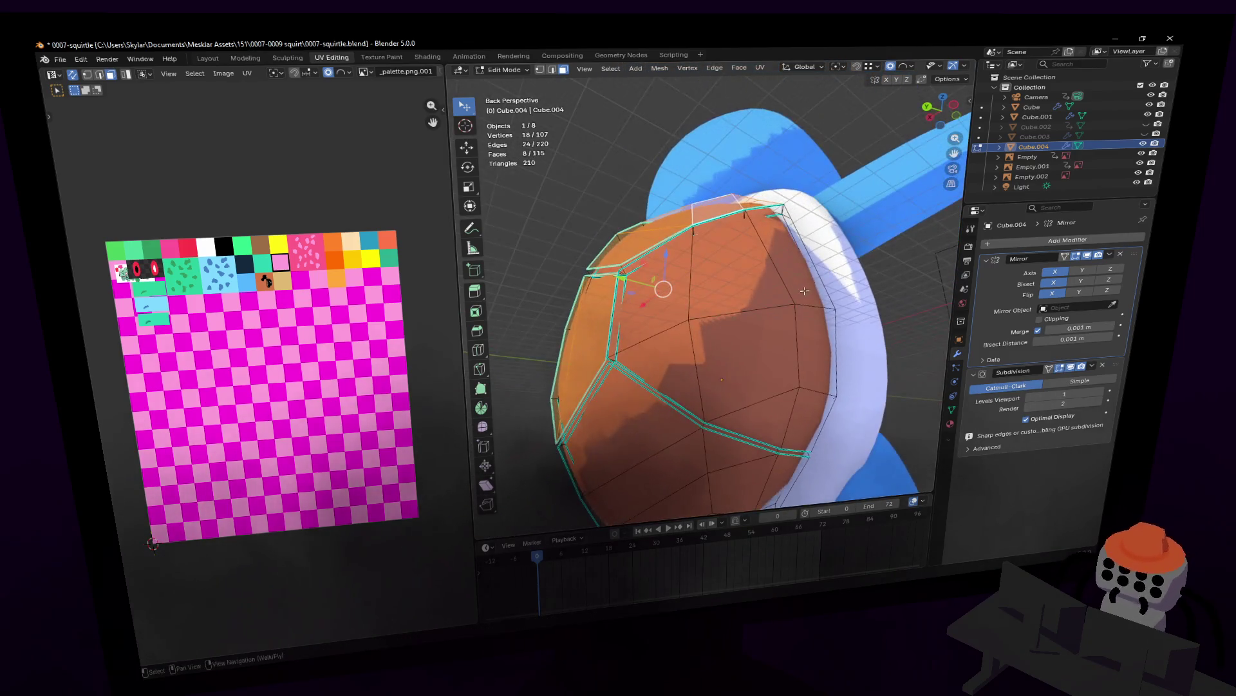
{"action": "left_click", "coordinate": [806, 353], "text": "shift"}
{"action": "left_click", "coordinate": [754, 270], "text": "shift"}
{"action": "left_click", "coordinate": [739, 348], "text": "shift"}
{"action": "left_click", "coordinate": [656, 372], "text": "shift"}
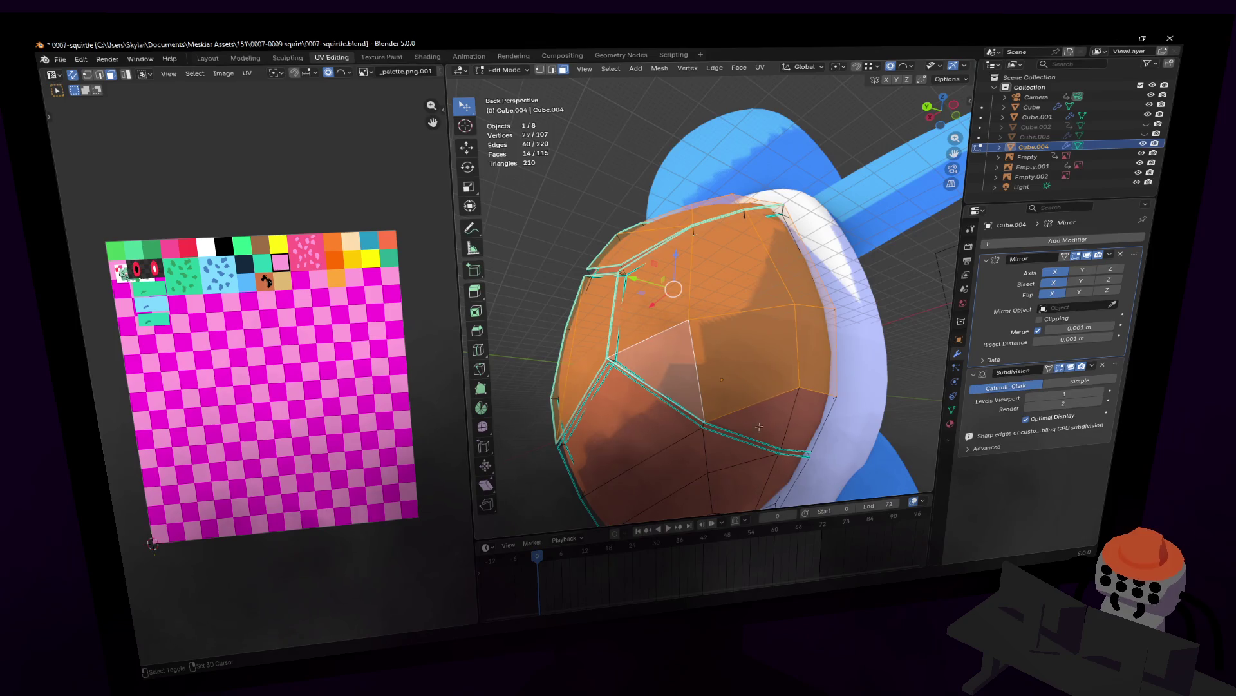
{"action": "key", "text": "shift+grave"}
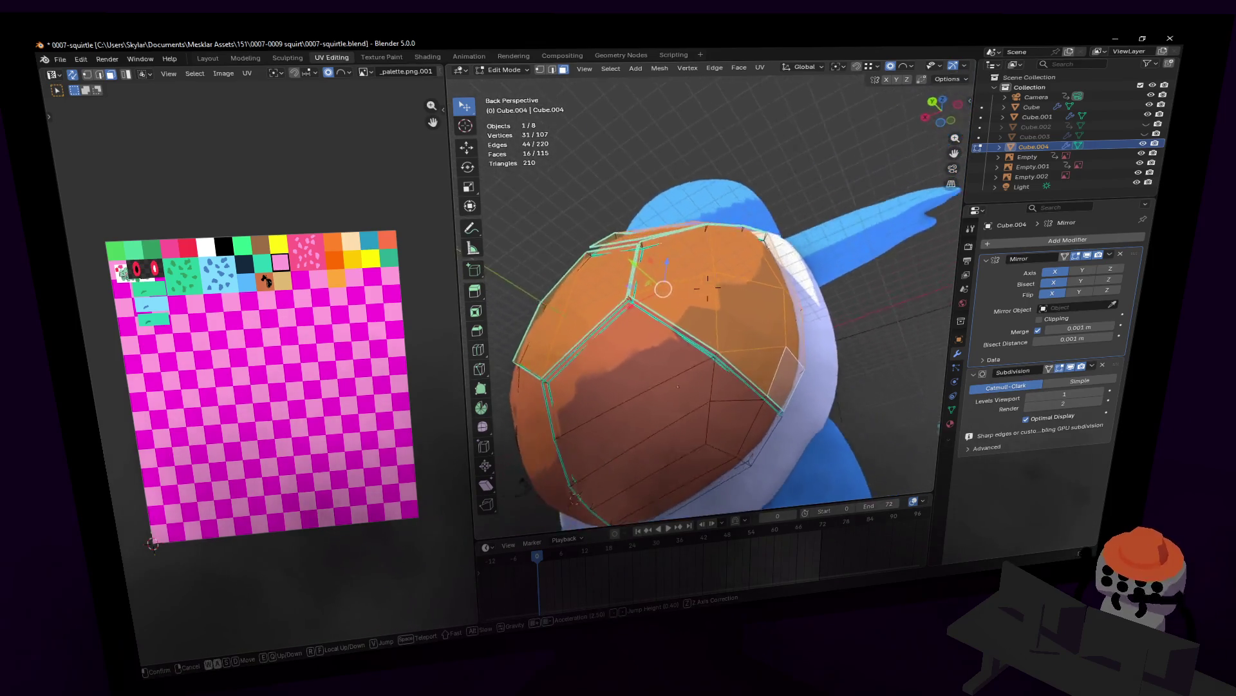
{"action": "left_click", "coordinate": [677, 322]}
{"action": "left_click", "coordinate": [739, 346], "text": "shift"}
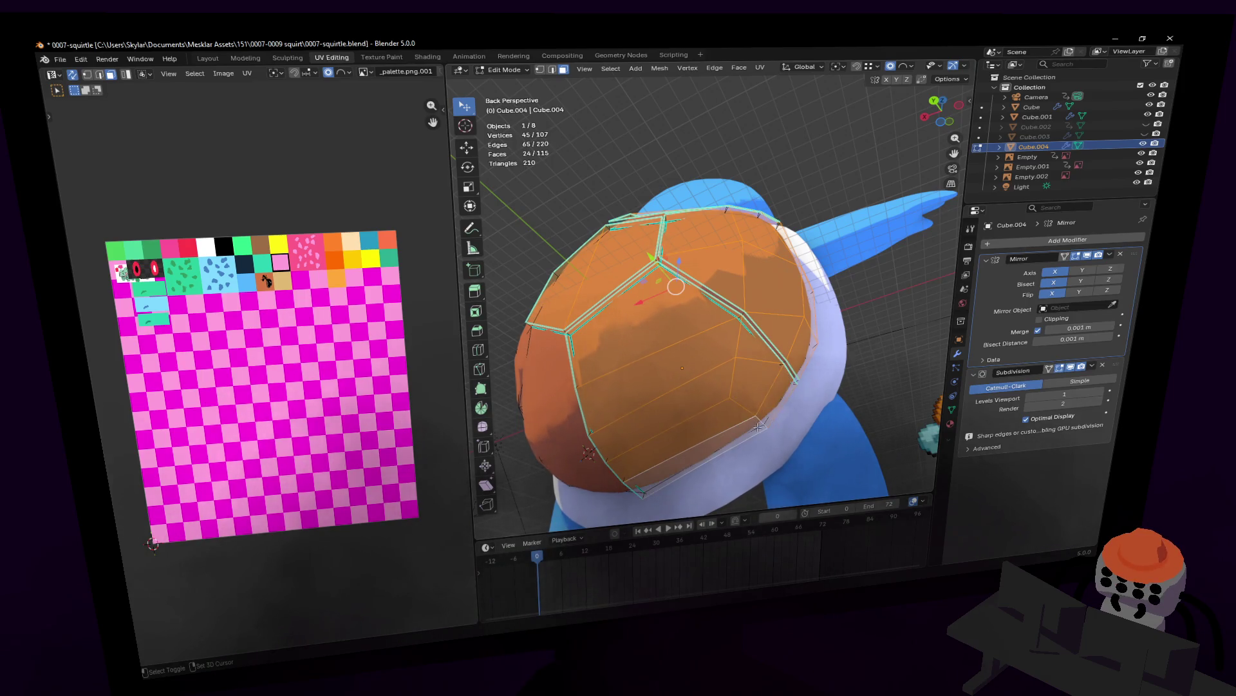
- Inset the selected plate faces by 0.027 m and leave editing to inspect the result
{"action": "middle_click_drag", "start_coordinate": [759, 426], "coordinate": [773, 378]}
{"action": "key", "text": "i"}
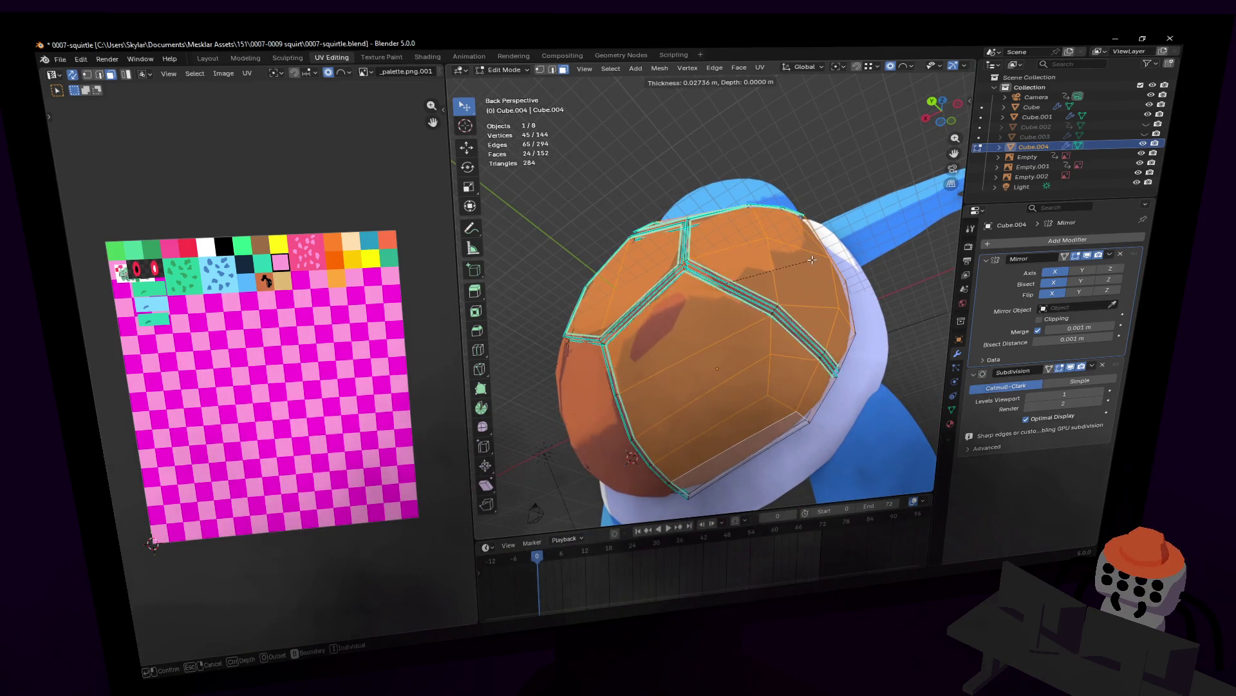
{"action": "left_click", "coordinate": [816, 257]}
{"action": "key", "text": "Tab"}
{"action": "key", "text": "shift+grave"}
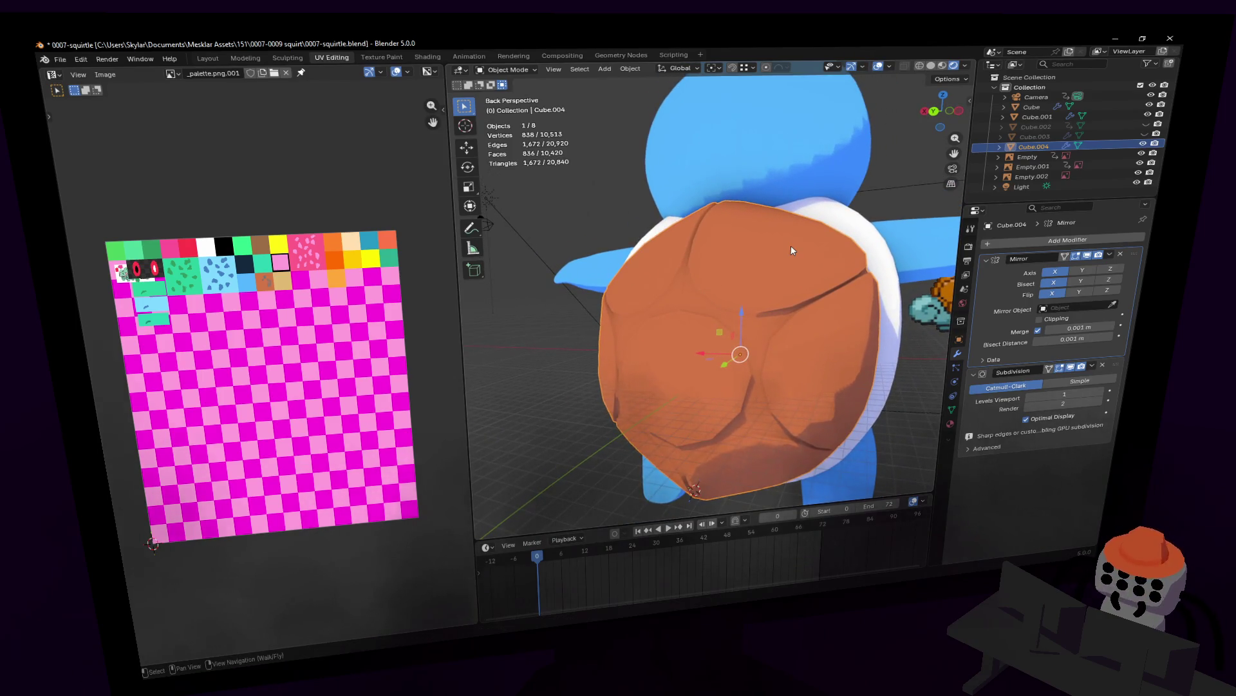
- Return to editing the shell and switch to edge selection
{"action": "key", "text": "Tab"}
{"action": "middle_click_drag", "start_coordinate": [799, 227], "coordinate": [808, 198]}
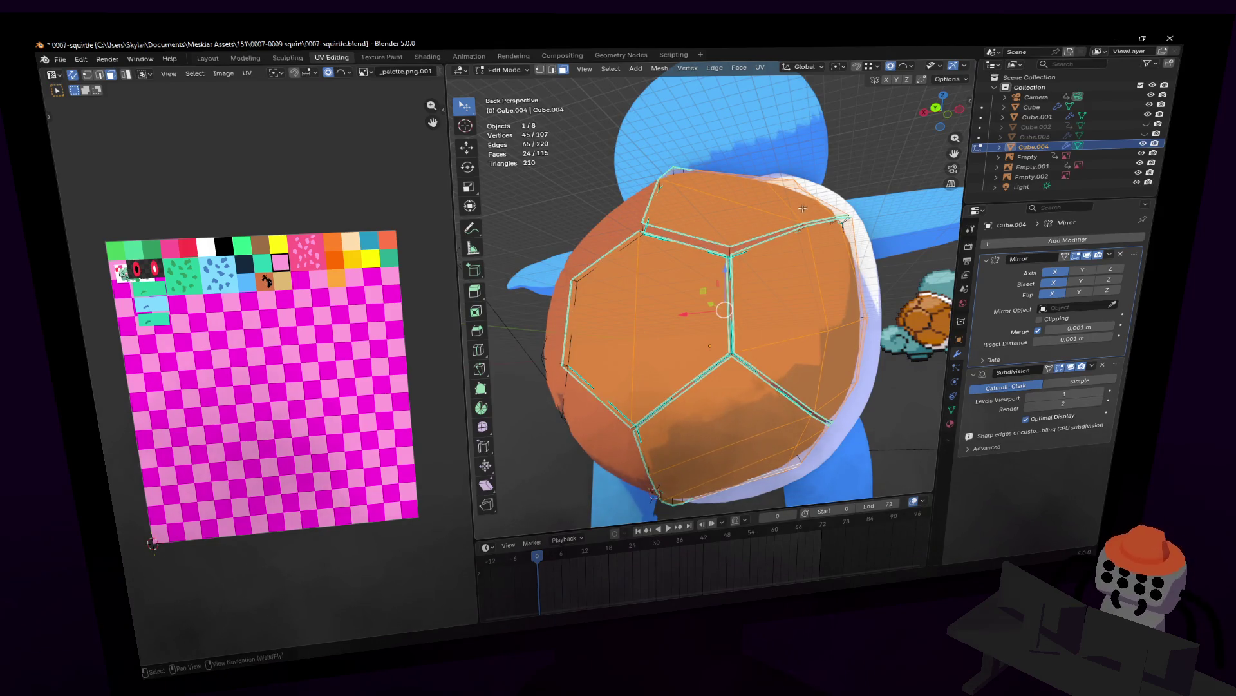
{"action": "scroll", "coordinate": [810, 207], "scroll_direction": "up", "scroll_amount": 5}
{"action": "mouse_move", "coordinate": [810, 206]}
{"action": "middle_mouse_down"}
{"action": "mouse_move", "coordinate": [873, 235]}
{"action": "mouse_move", "coordinate": [788, 306]}
{"action": "middle_mouse_up"}
{"action": "scroll", "coordinate": [873, 236], "scroll_direction": "down", "scroll_amount": 5}
{"action": "key", "text": "2"}
{"action": "left_click", "coordinate": [702, 270]}
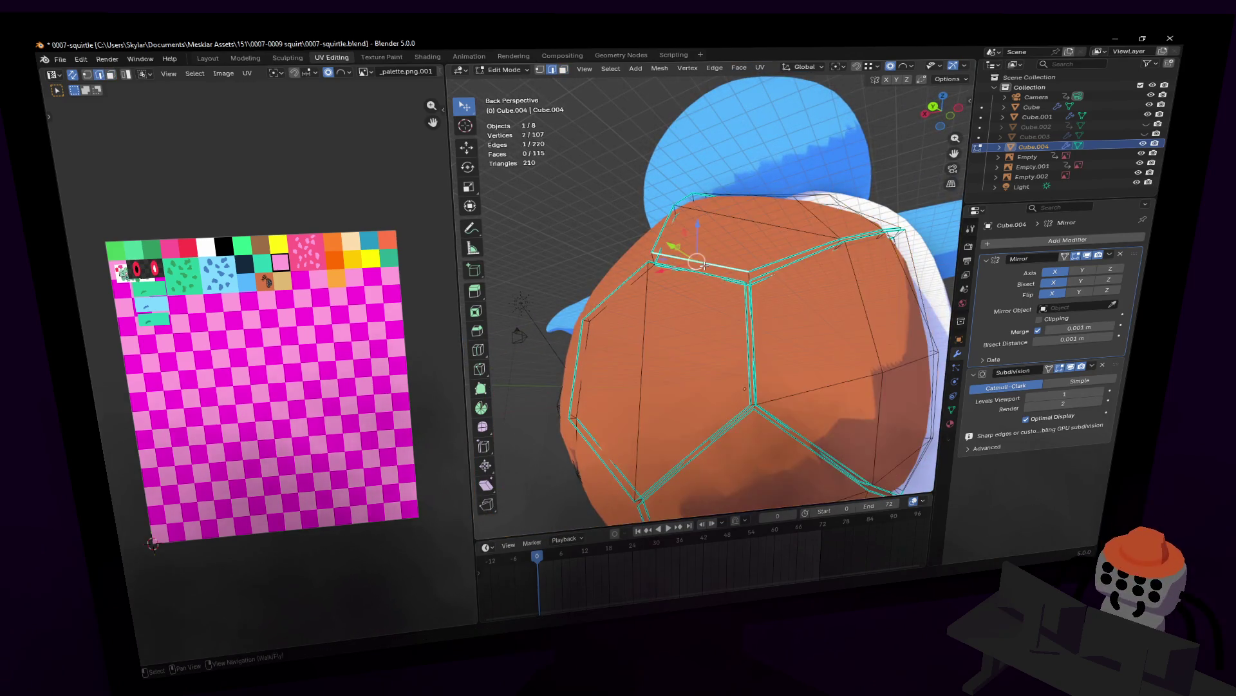
- Pull back to a wider view and select the entire shell mesh
{"action": "middle_click_drag", "start_coordinate": [702, 270], "coordinate": [769, 341]}
{"action": "key", "text": "shift+grave"}
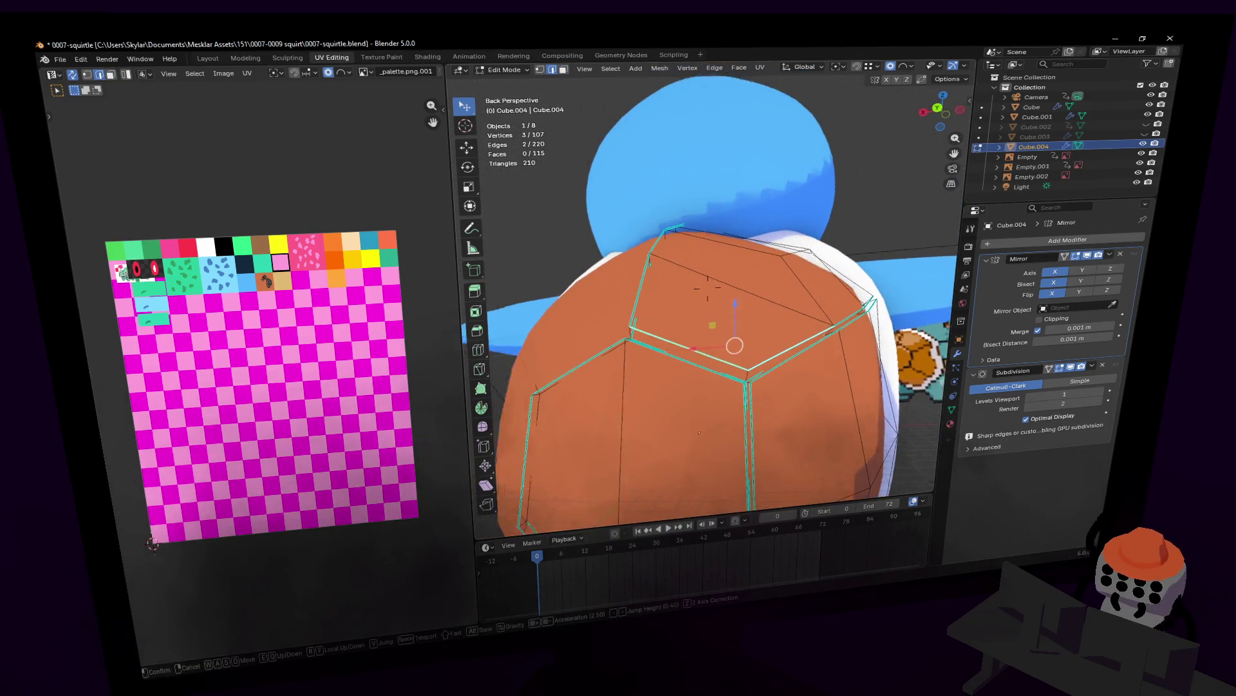
{"action": "key", "text": "s"}
{"action": "left_click", "coordinate": [707, 286]}
{"action": "key", "text": "a"}
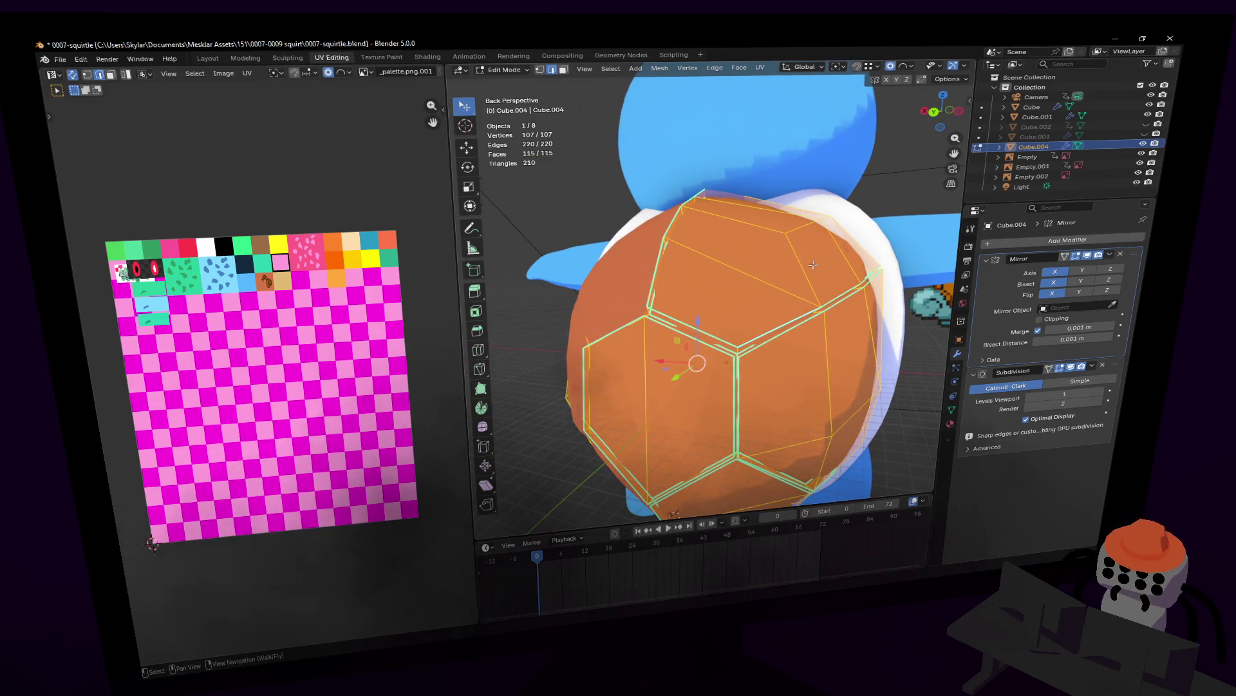
- Clear the sharp marking from every shell edge, then pick one edge near the top
{"action": "key", "text": "ctrl+e"}
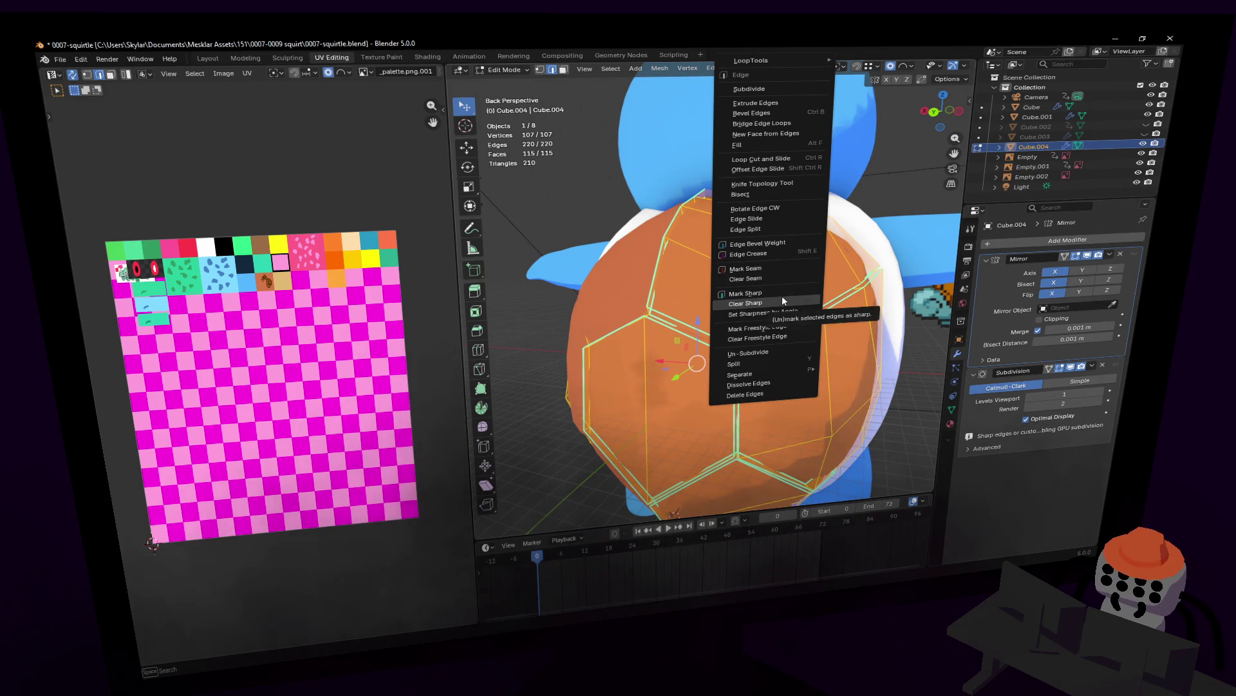
{"action": "left_click", "coordinate": [782, 296]}
{"action": "key", "text": "shift+grave"}
{"action": "key", "text": "w"}
{"action": "left_click", "coordinate": [707, 286]}
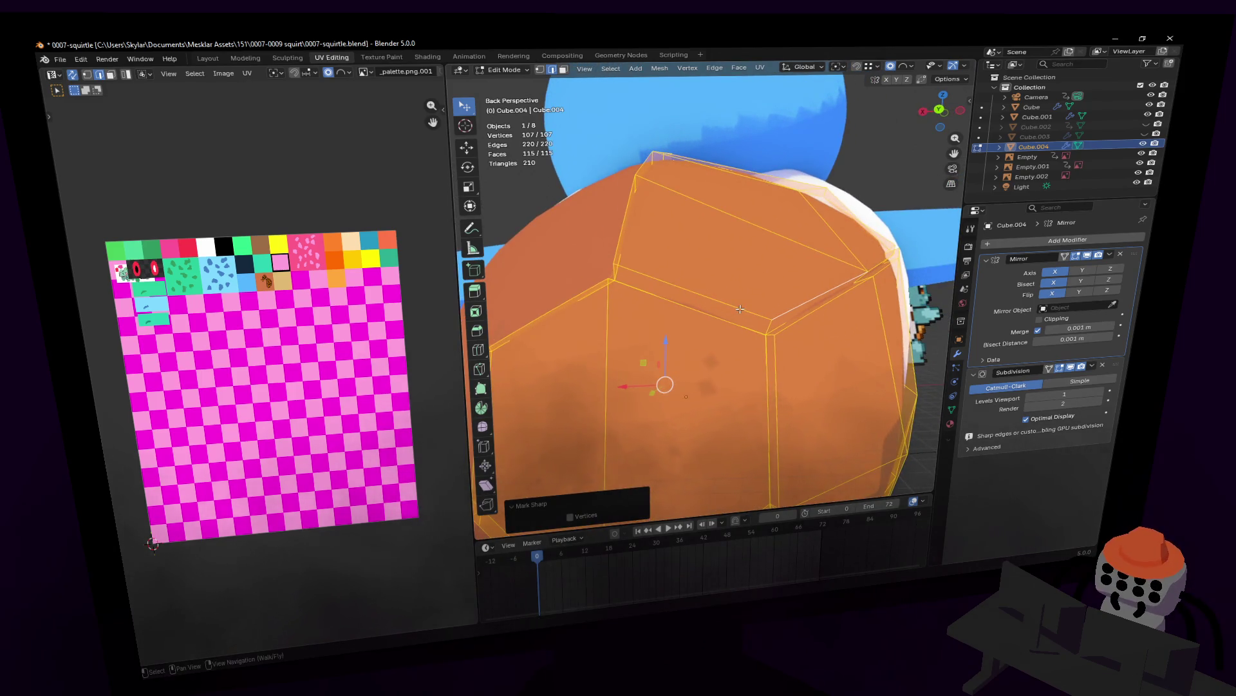
{"action": "mouse_move", "coordinate": [739, 309]}
{"action": "middle_mouse_down"}
{"action": "mouse_move", "coordinate": [755, 371]}
{"action": "mouse_move", "coordinate": [709, 396]}
{"action": "middle_mouse_up"}
{"action": "left_click", "coordinate": [710, 371]}
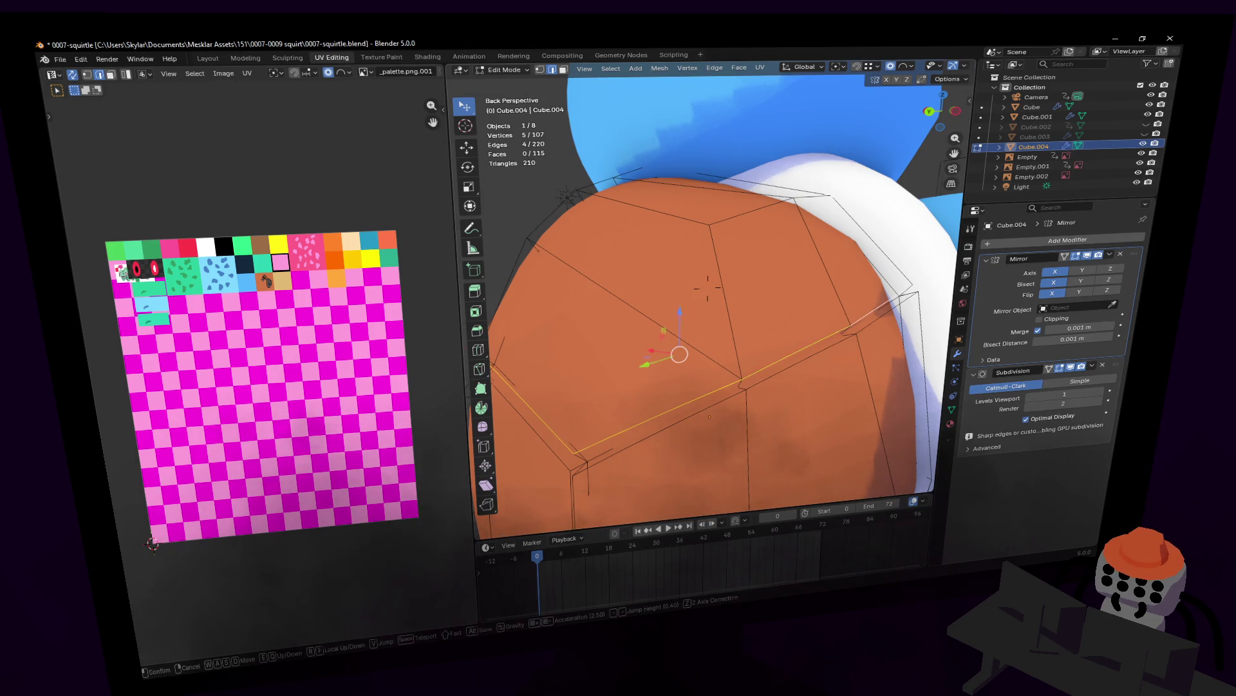
- Orbit around the shell and add the plate-border edges to the seam selection for the groove bevel
{"action": "middle_click_drag", "start_coordinate": [709, 289], "coordinate": [608, 310]}
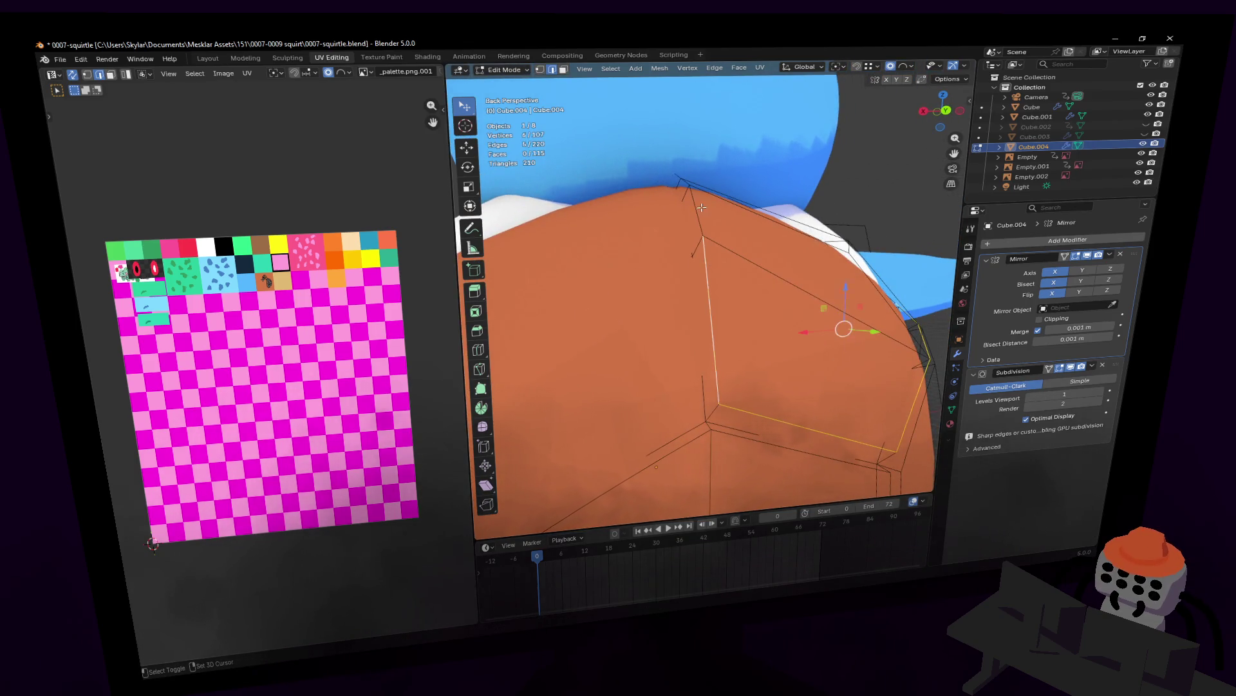
{"action": "middle_click_drag", "start_coordinate": [702, 207], "coordinate": [711, 213]}
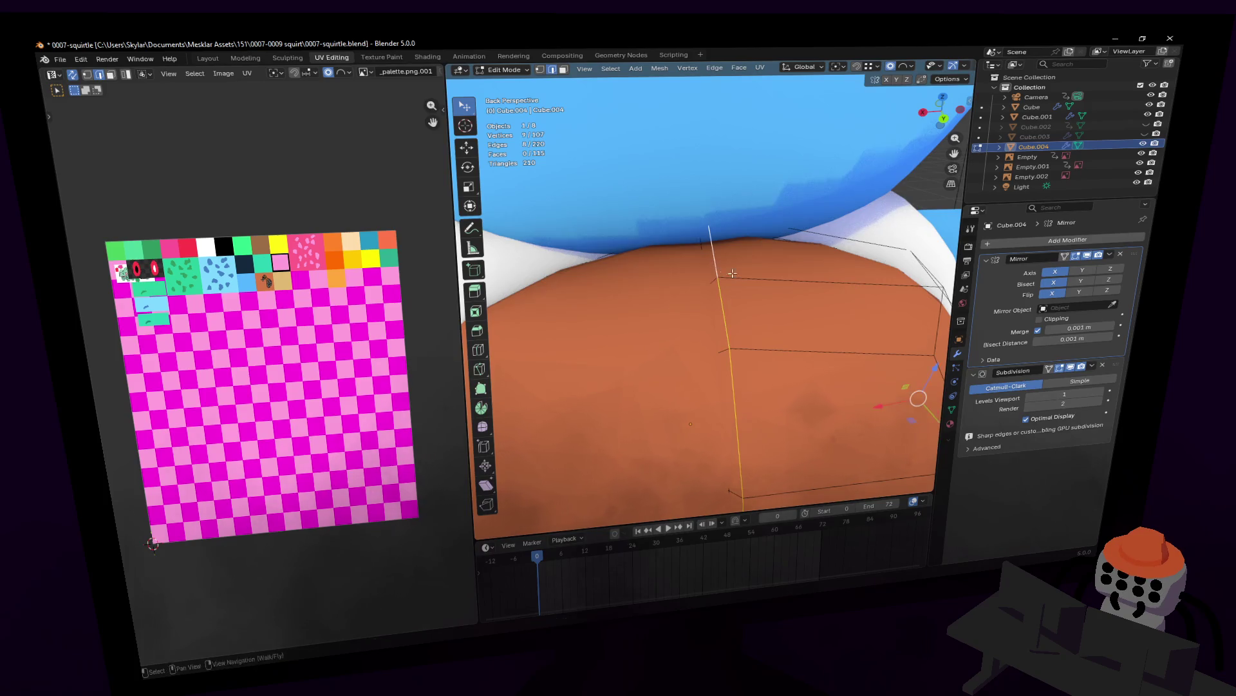
{"action": "middle_click_drag", "start_coordinate": [732, 274], "coordinate": [804, 218]}
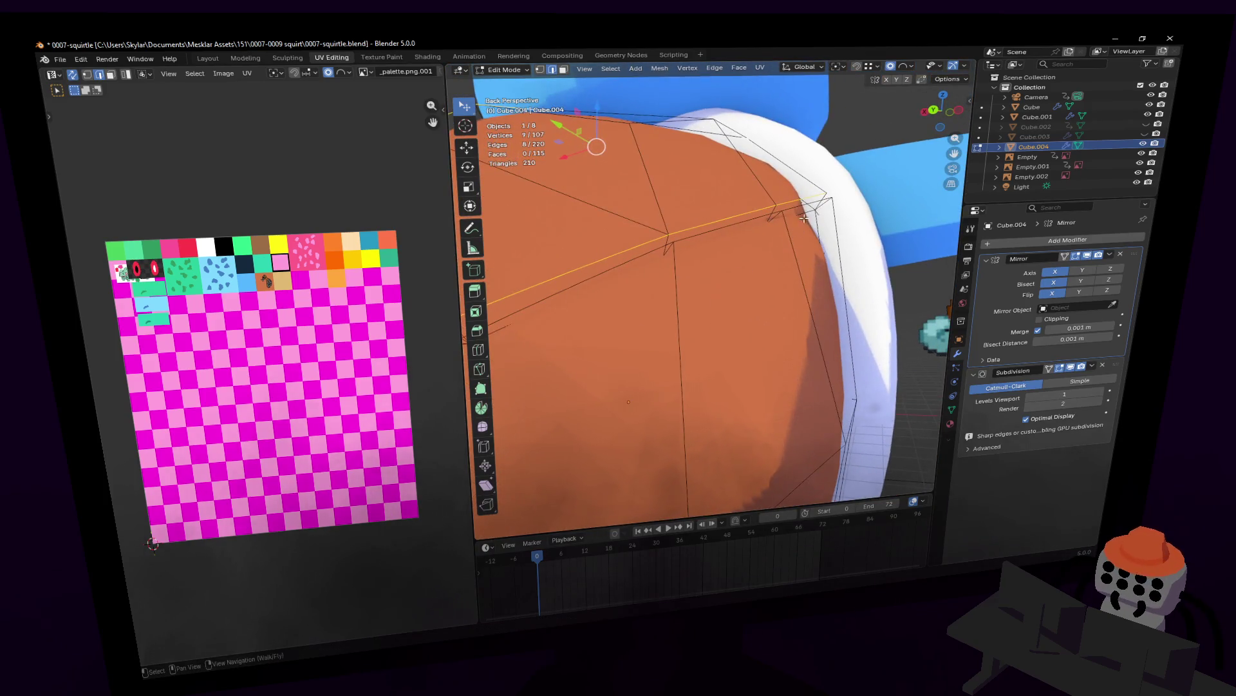
{"action": "middle_click_drag", "start_coordinate": [736, 240], "coordinate": [675, 257]}
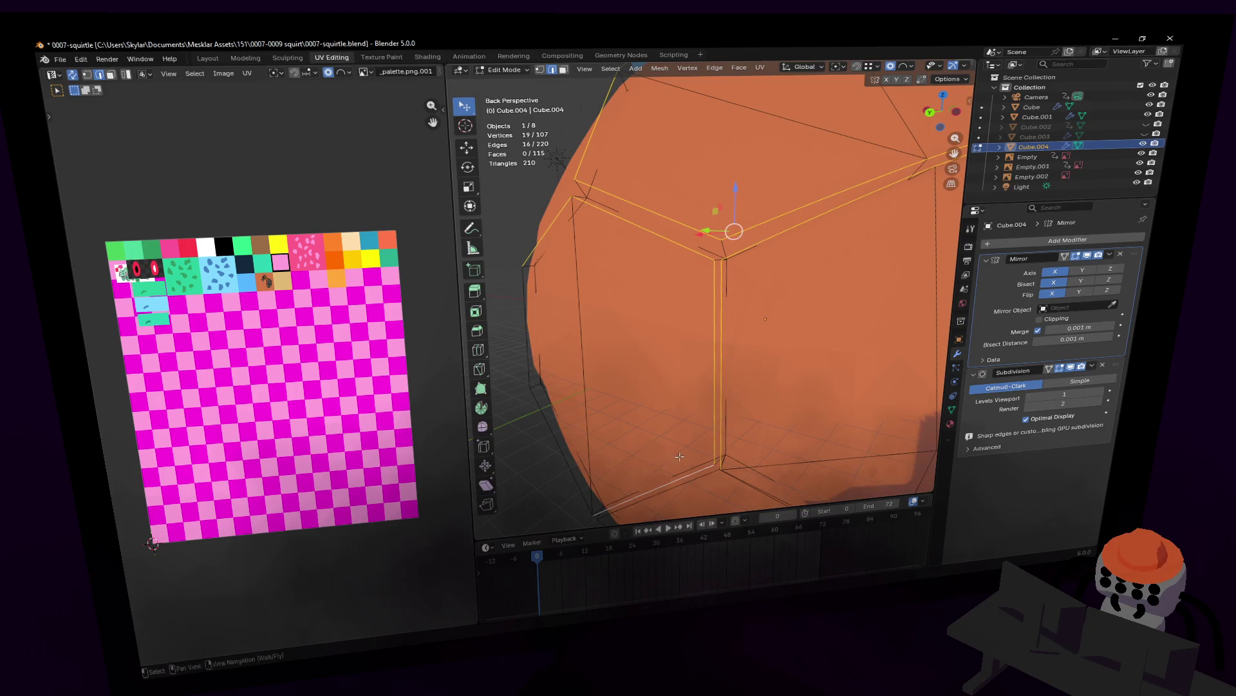
{"action": "middle_click_drag", "start_coordinate": [678, 456], "coordinate": [694, 417]}
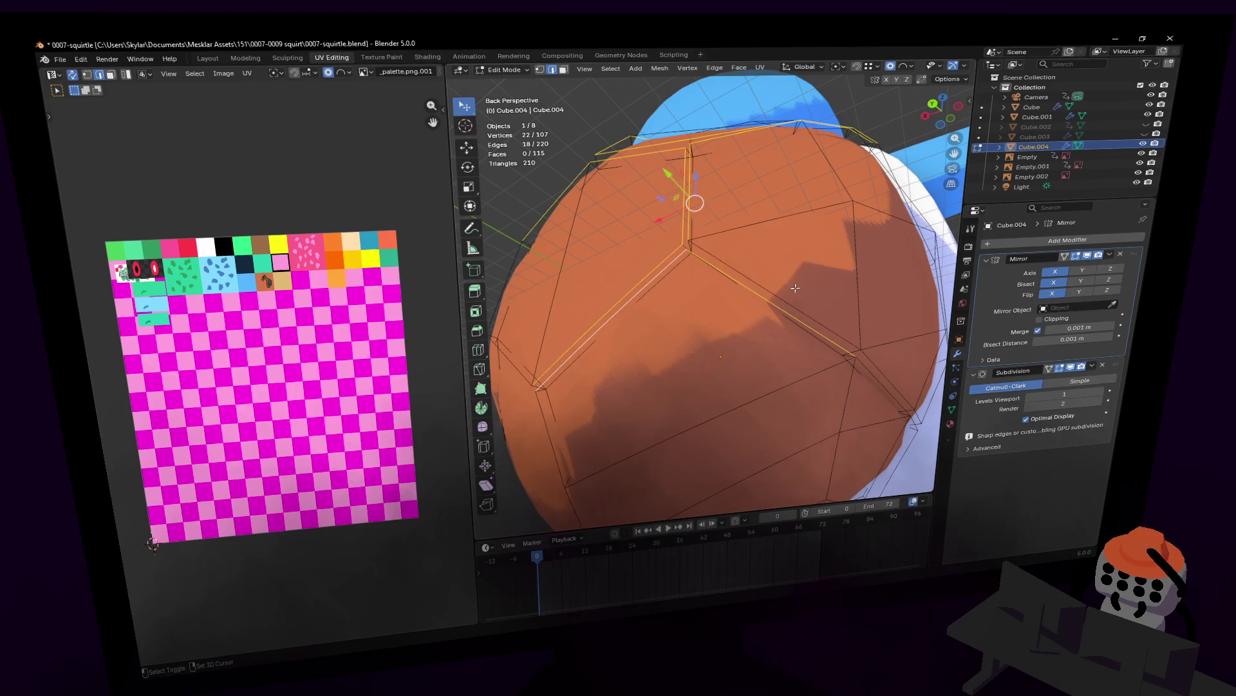
{"action": "left_click", "coordinate": [894, 372], "text": "shift"}
{"action": "middle_click_drag", "start_coordinate": [894, 372], "coordinate": [881, 372]}
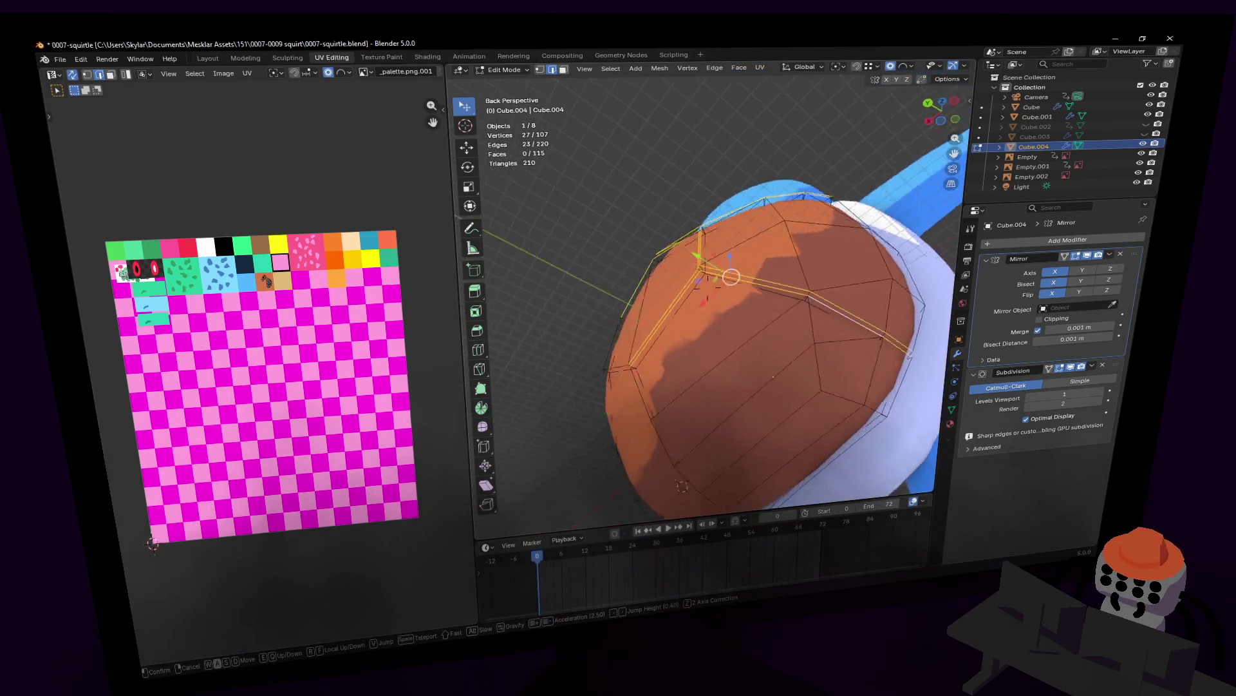
{"action": "middle_click_drag", "start_coordinate": [682, 336], "coordinate": [774, 343]}
{"action": "scroll", "coordinate": [775, 343], "scroll_direction": "up", "scroll_amount": 3}
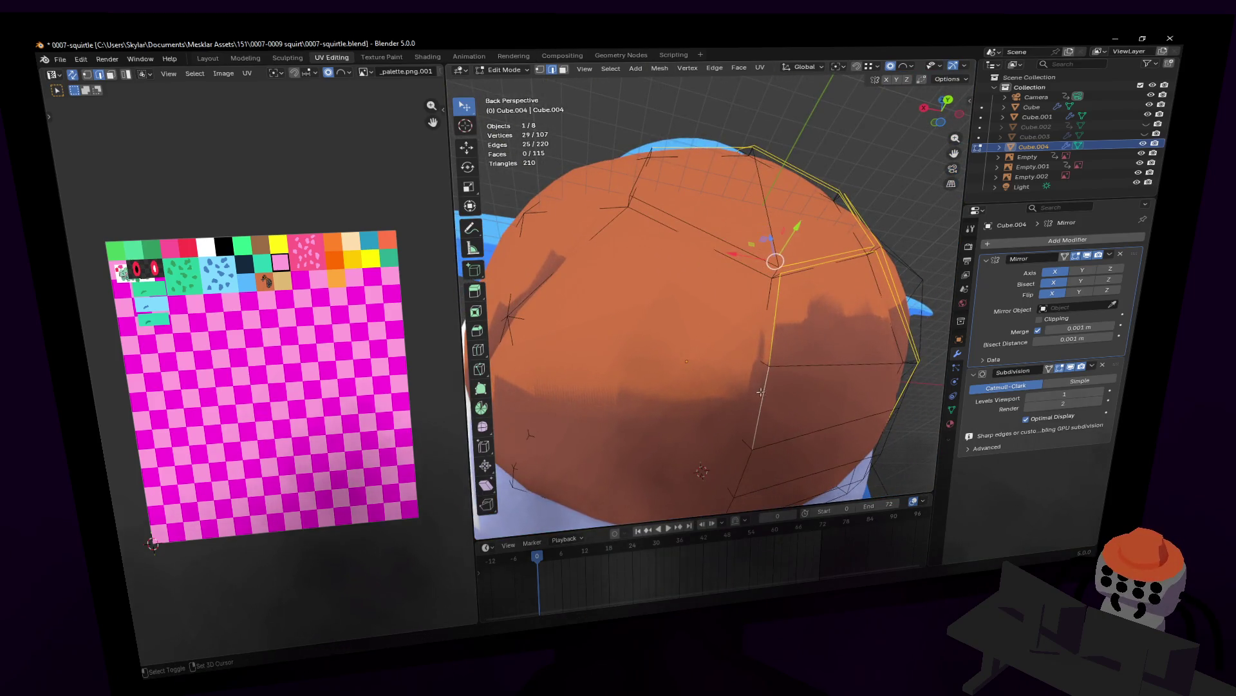
{"action": "scroll", "coordinate": [761, 393], "scroll_direction": "down", "scroll_amount": 3}
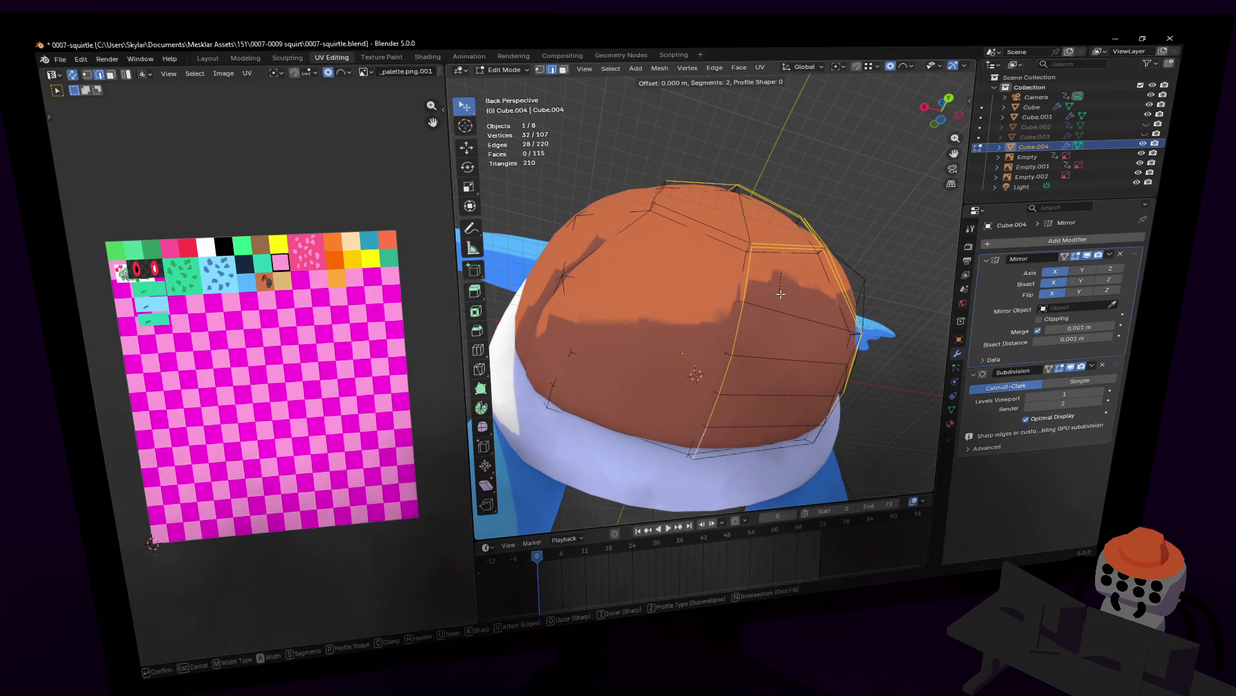
- Confirm the groove bevel and fly in to check the grooves in Object Mode before editing again
{"action": "left_click", "coordinate": [824, 234]}
{"action": "key", "text": "Tab"}
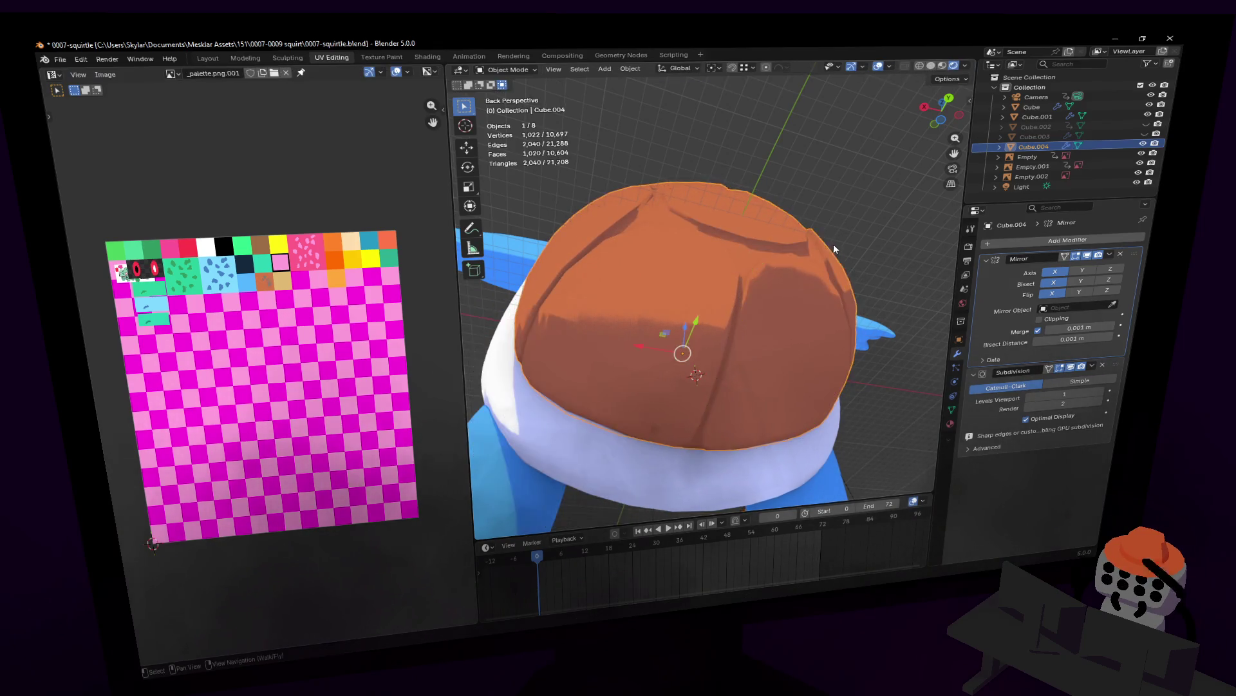
{"action": "key", "text": "shift+grave"}
{"action": "key", "text": "w"}
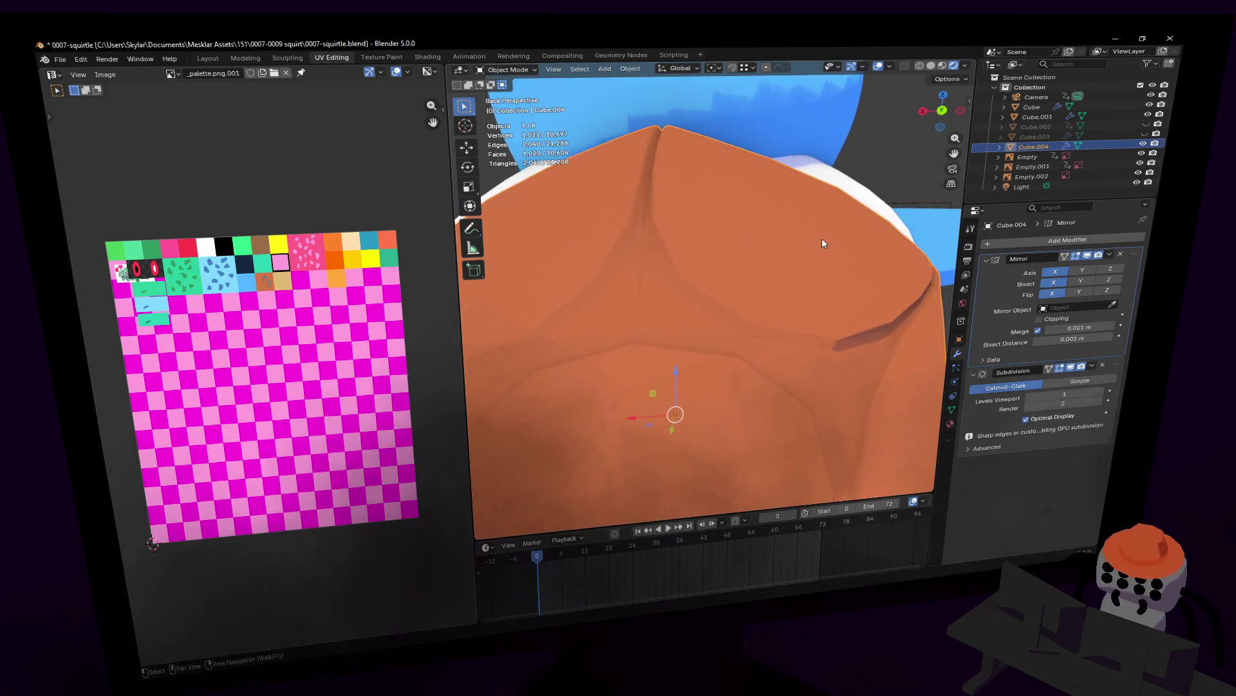
{"action": "key", "text": "Tab"}
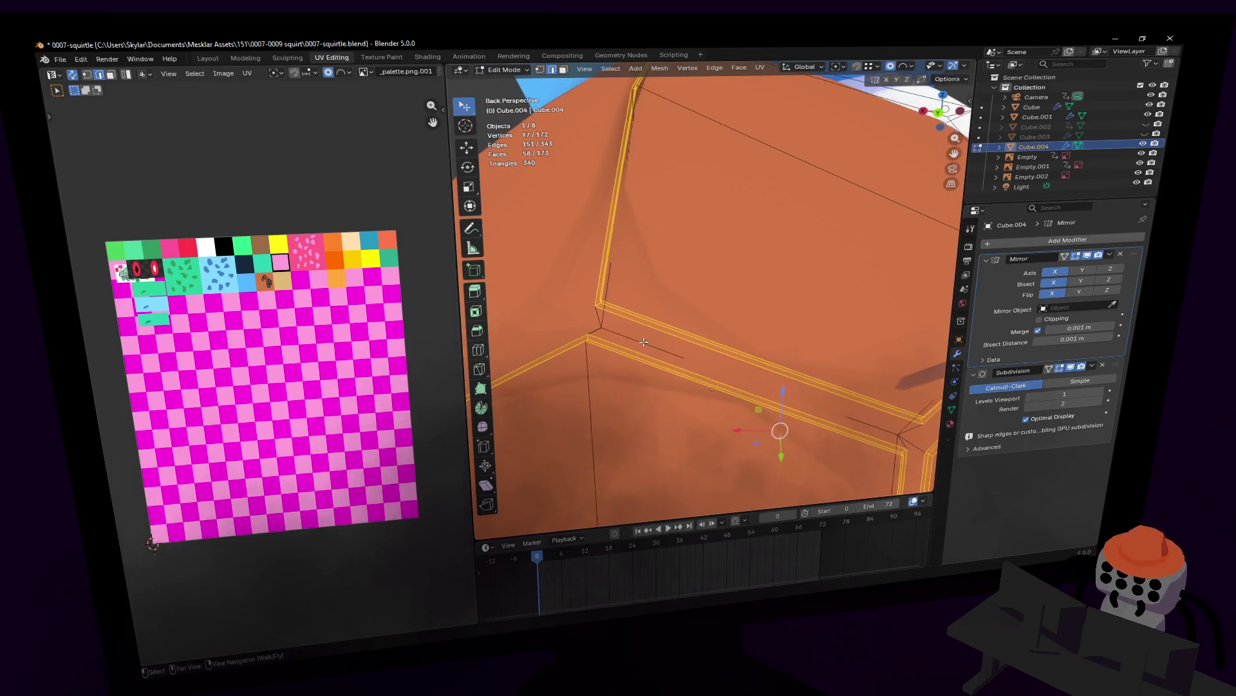
- Select a corner seam edge and give it a two-segment bevel
{"action": "left_click", "coordinate": [707, 287]}
{"action": "left_click", "coordinate": [682, 340]}
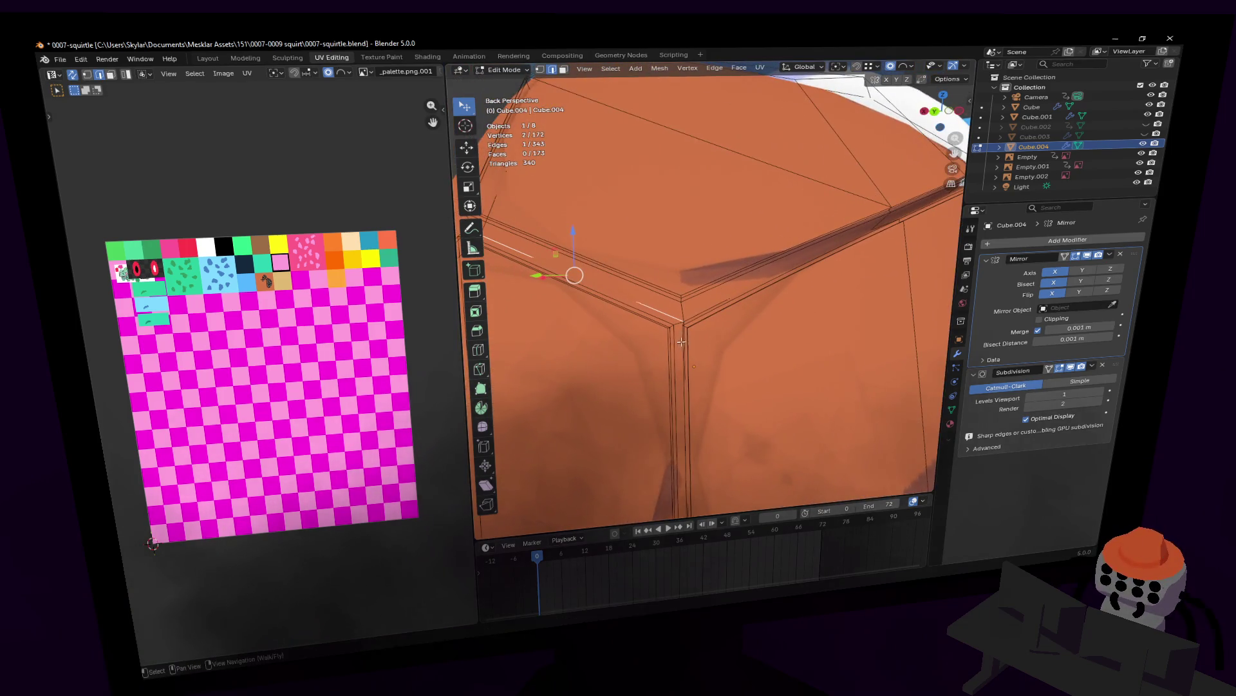
{"action": "left_click", "coordinate": [708, 287]}
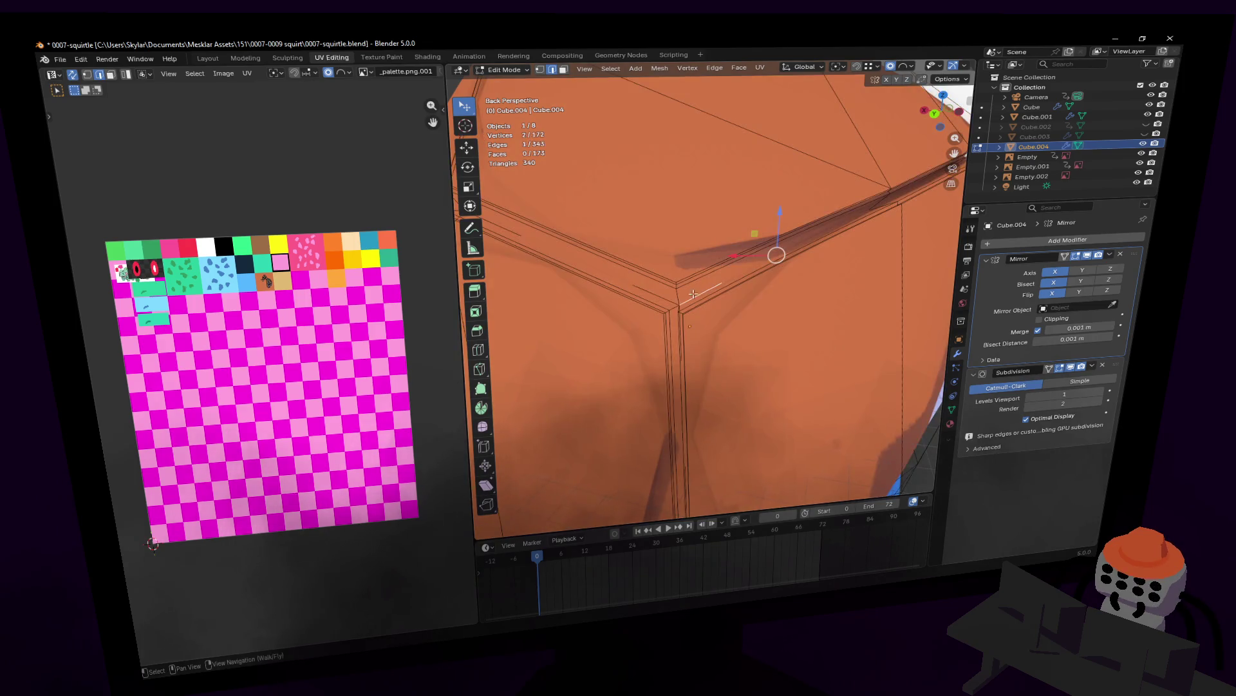
{"action": "middle_click_drag", "start_coordinate": [680, 306], "coordinate": [690, 301]}
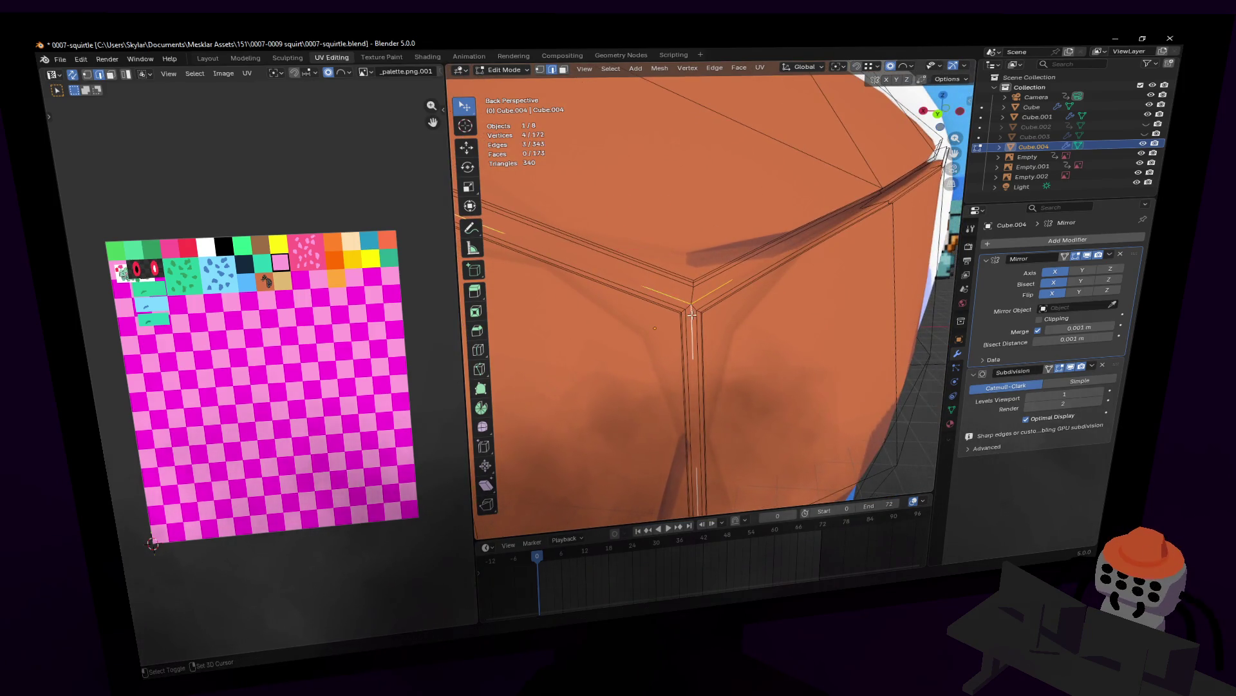
{"action": "left_click", "coordinate": [785, 177]}
{"action": "scroll", "coordinate": [772, 233], "scroll_direction": "down", "scroll_amount": 5}
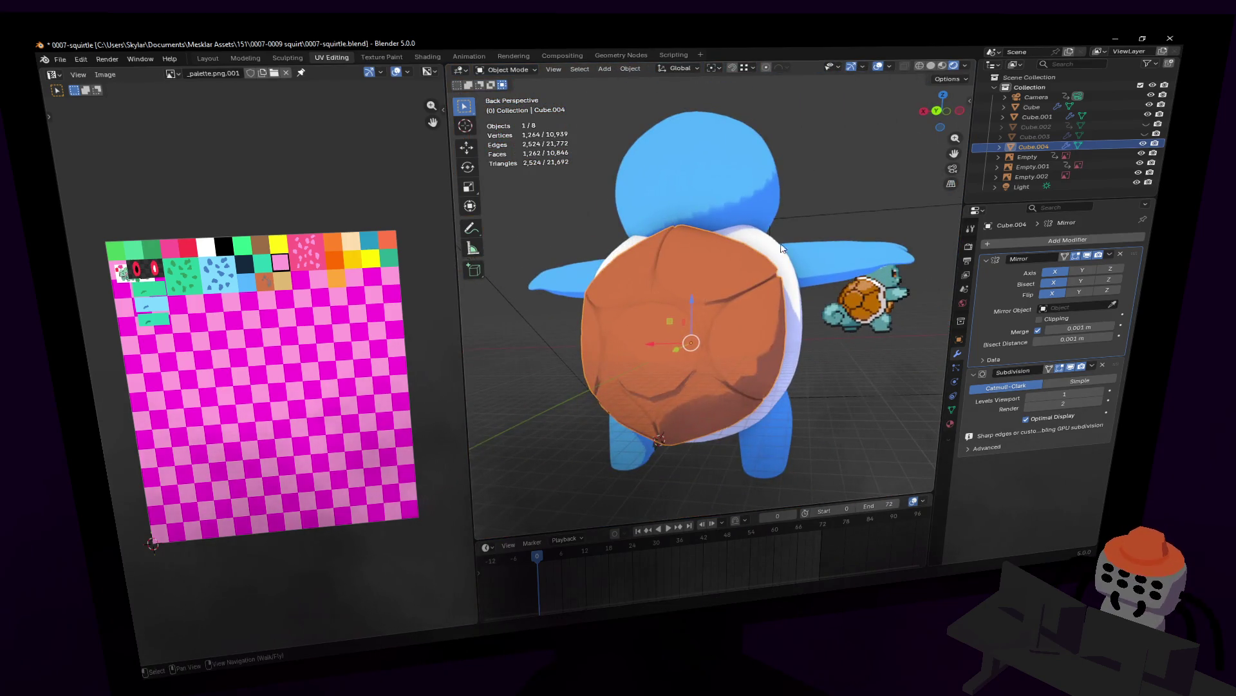
- Bevel the corner vertex where three plates meet with Ctrl+Shift+B and check it in Object Mode
{"action": "key", "text": "ctrl+z"}
{"action": "scroll", "coordinate": [772, 261], "scroll_direction": "up", "scroll_amount": 6}
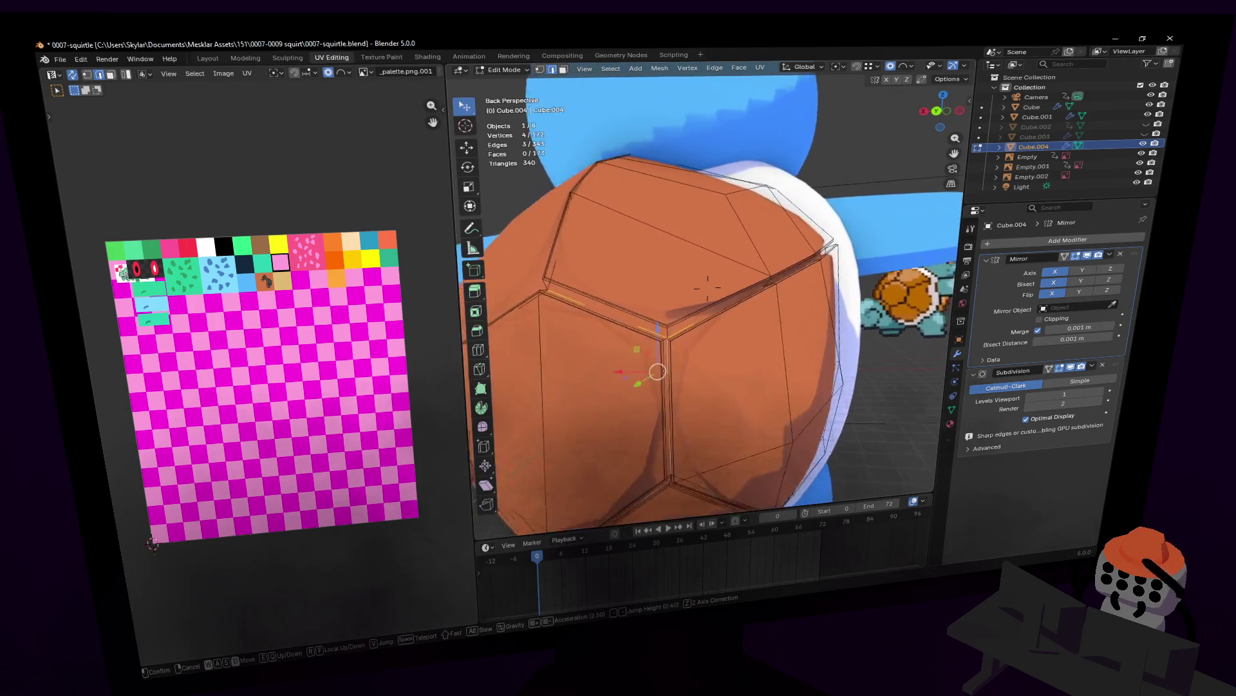
{"action": "scroll", "coordinate": [792, 280], "scroll_direction": "up", "scroll_amount": 4}
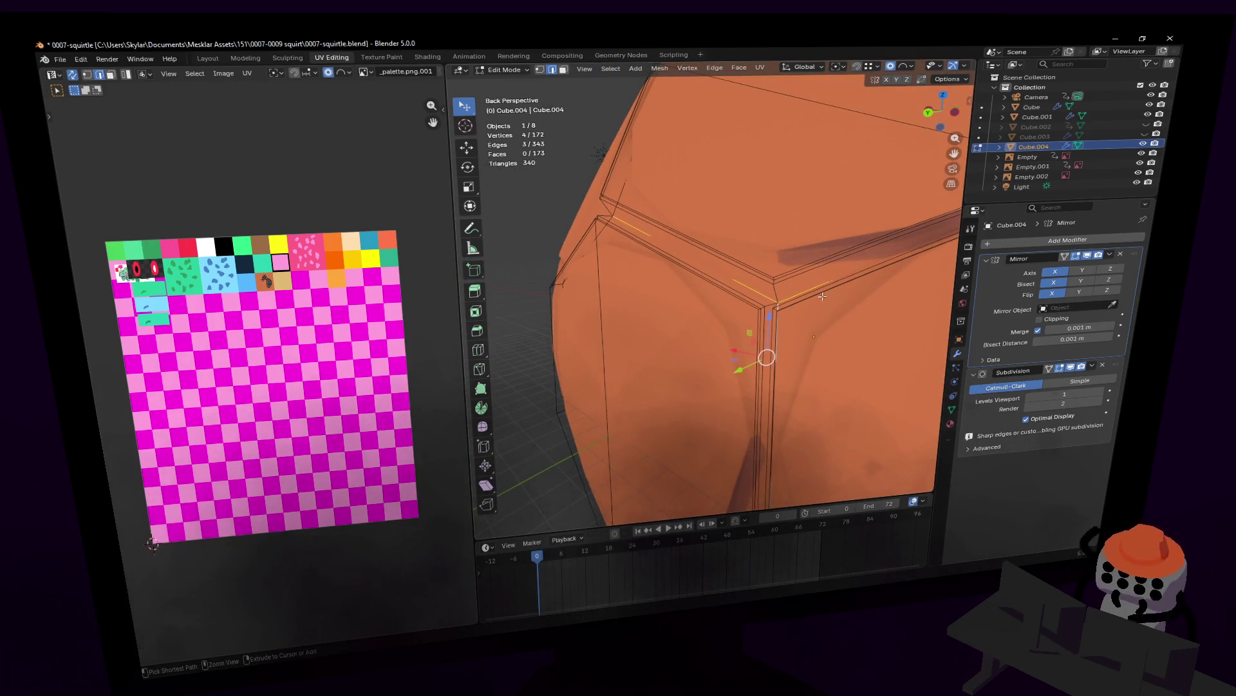
{"action": "key", "text": "a"}
{"action": "key", "text": "Tab"}
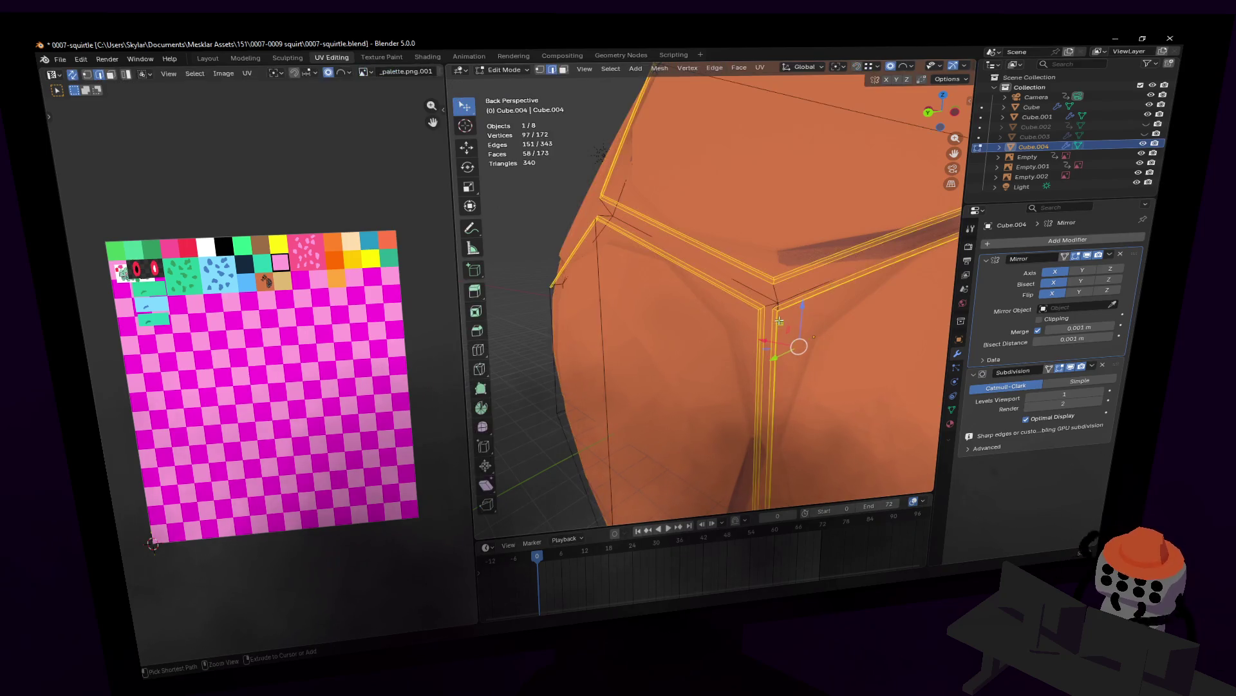
{"action": "scroll", "coordinate": [798, 336], "scroll_direction": "up", "scroll_amount": 2}
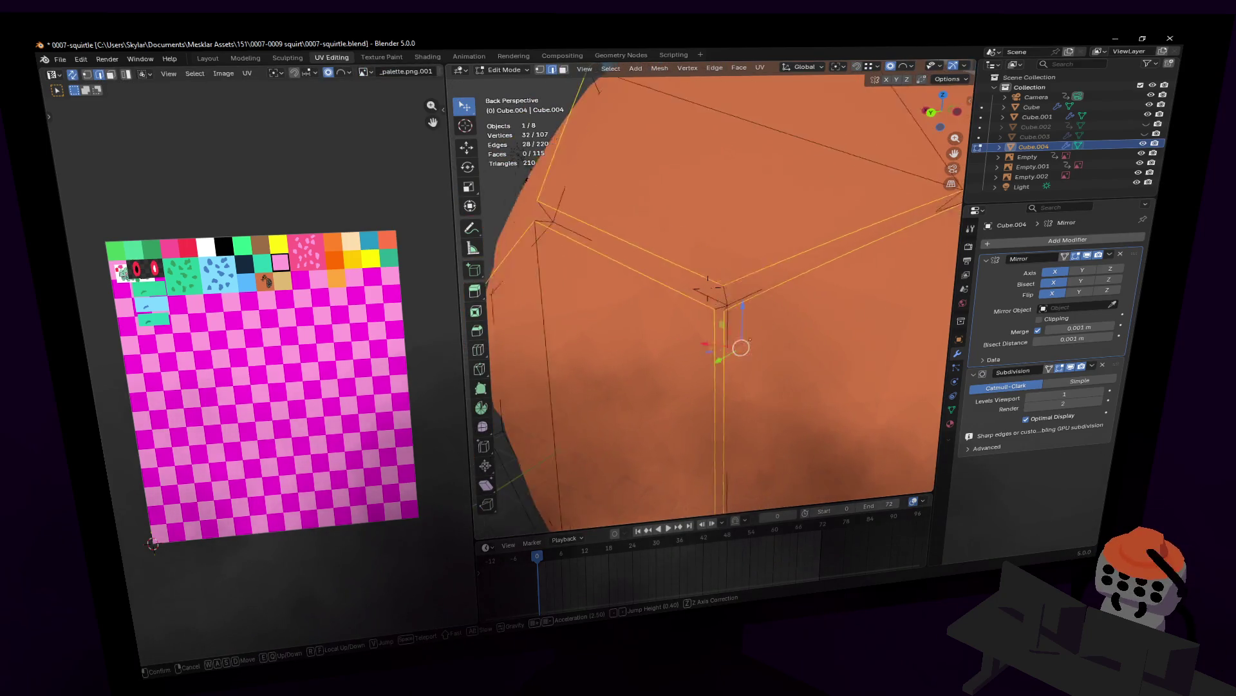
{"action": "scroll", "coordinate": [798, 329], "scroll_direction": "up", "scroll_amount": 1}
{"action": "scroll", "coordinate": [801, 290], "scroll_direction": "up", "scroll_amount": 2}
{"action": "middle_click_drag", "start_coordinate": [800, 290], "coordinate": [692, 337]}
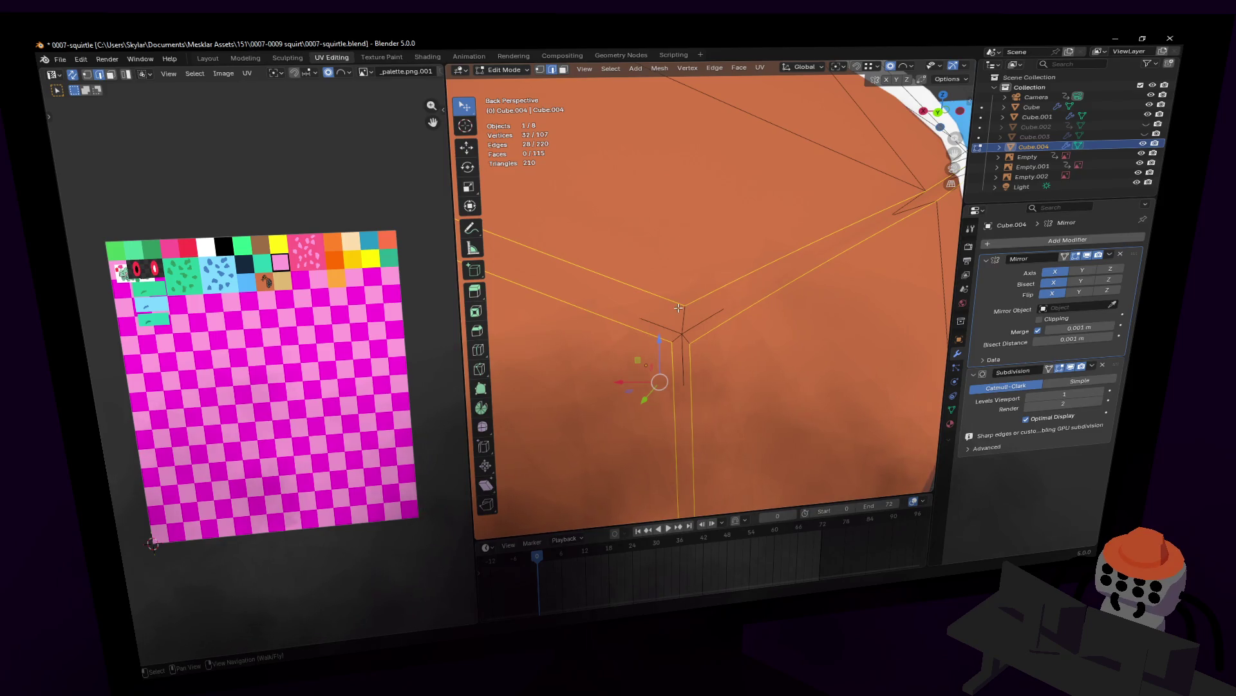
{"action": "left_click", "coordinate": [693, 337]}
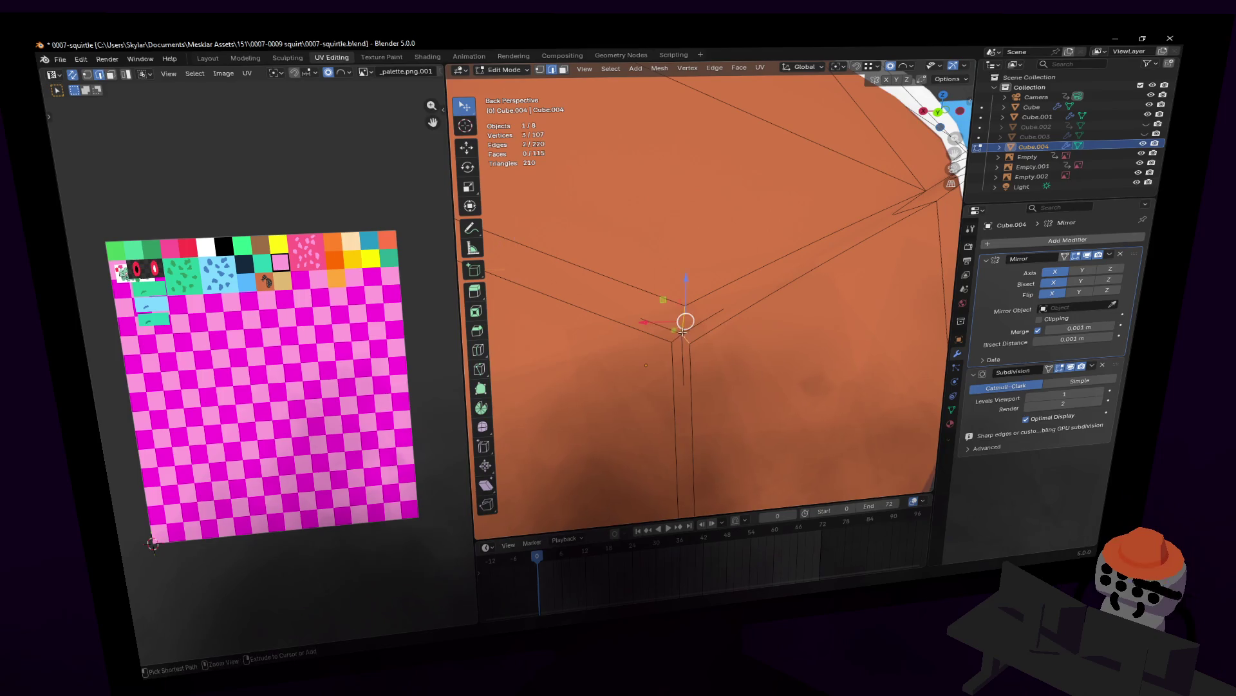
{"action": "scroll", "coordinate": [693, 345], "scroll_direction": "down", "scroll_amount": 3}
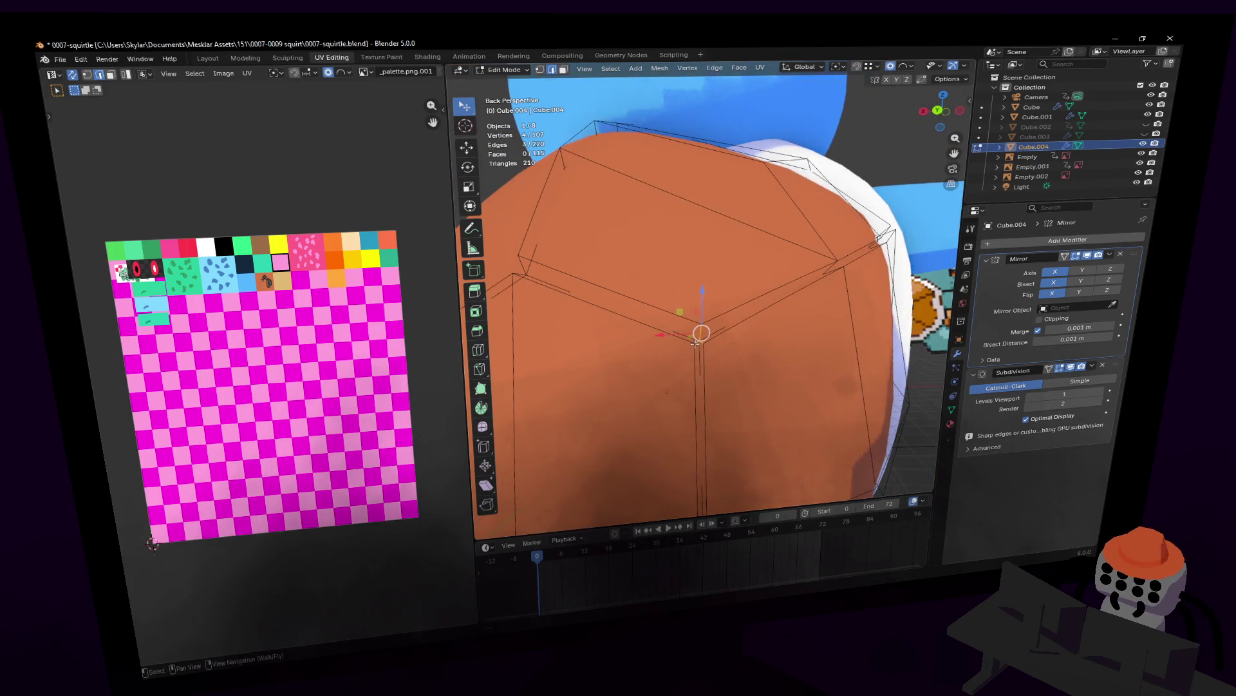
{"action": "key", "text": "ctrl+shift+b"}
{"action": "left_click", "coordinate": [779, 264]}
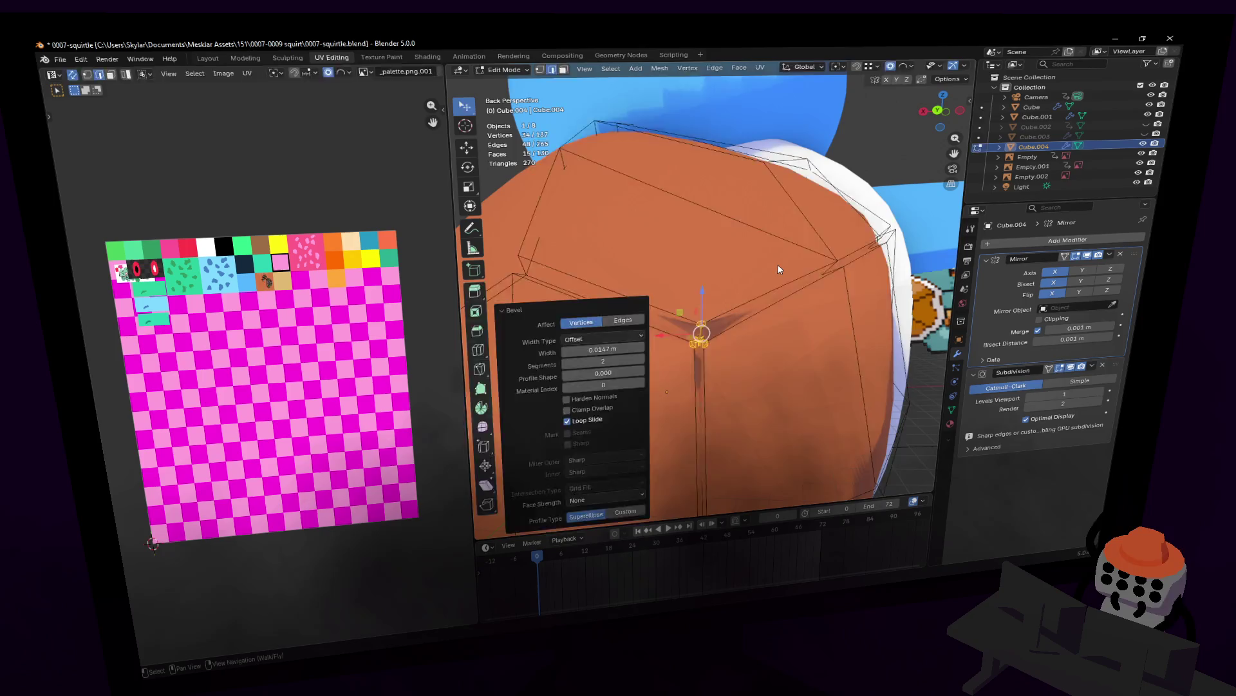
{"action": "key", "text": "Tab"}
{"action": "scroll", "coordinate": [708, 286], "scroll_direction": "down", "scroll_amount": 2}
{"action": "scroll", "coordinate": [777, 264], "scroll_direction": "down", "scroll_amount": 3}
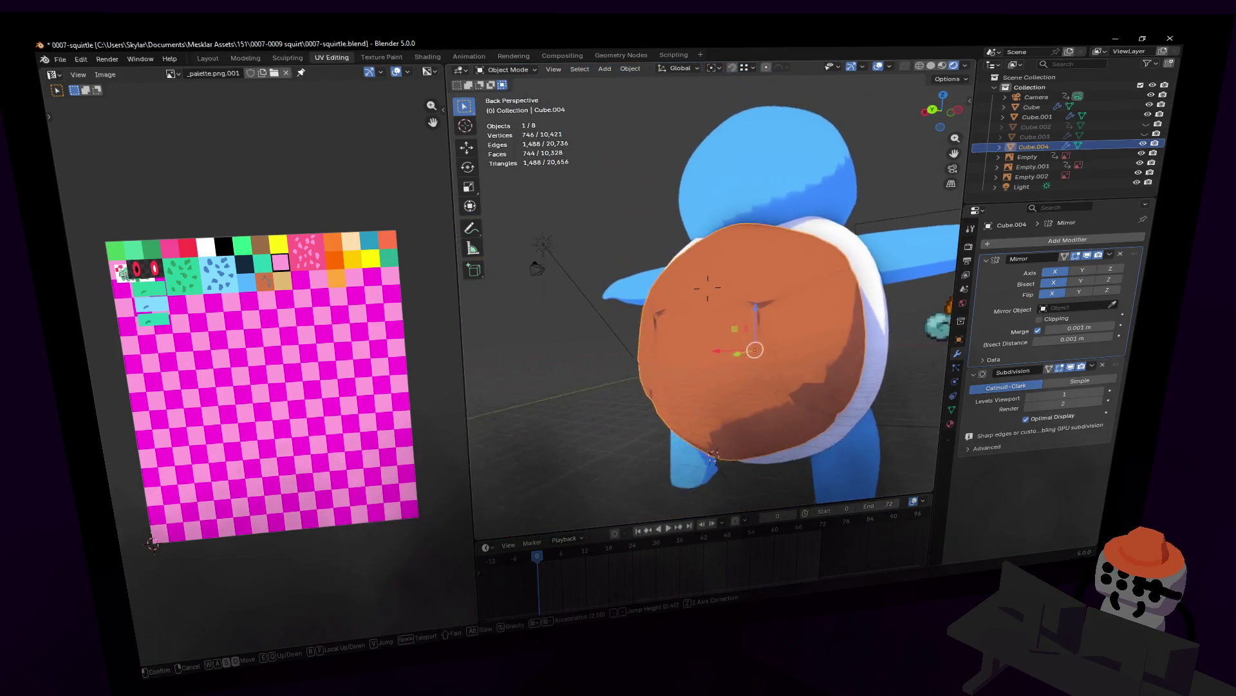
{"action": "scroll", "coordinate": [778, 264], "scroll_direction": "up", "scroll_amount": 2}
{"action": "scroll", "coordinate": [778, 263], "scroll_direction": "up", "scroll_amount": 2}
- Bevel a second corner vertex the same way and inspect the shell outside Edit Mode
{"action": "key", "text": "Tab"}
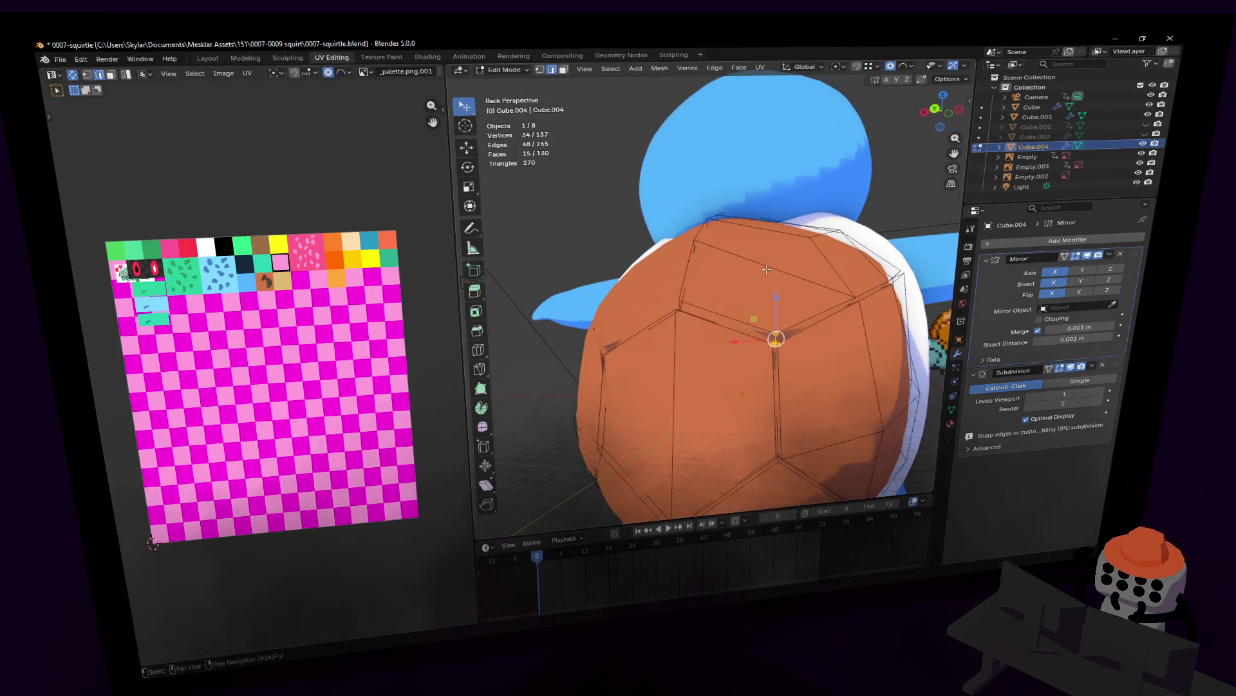
{"action": "scroll", "coordinate": [782, 280], "scroll_direction": "up", "scroll_amount": 3}
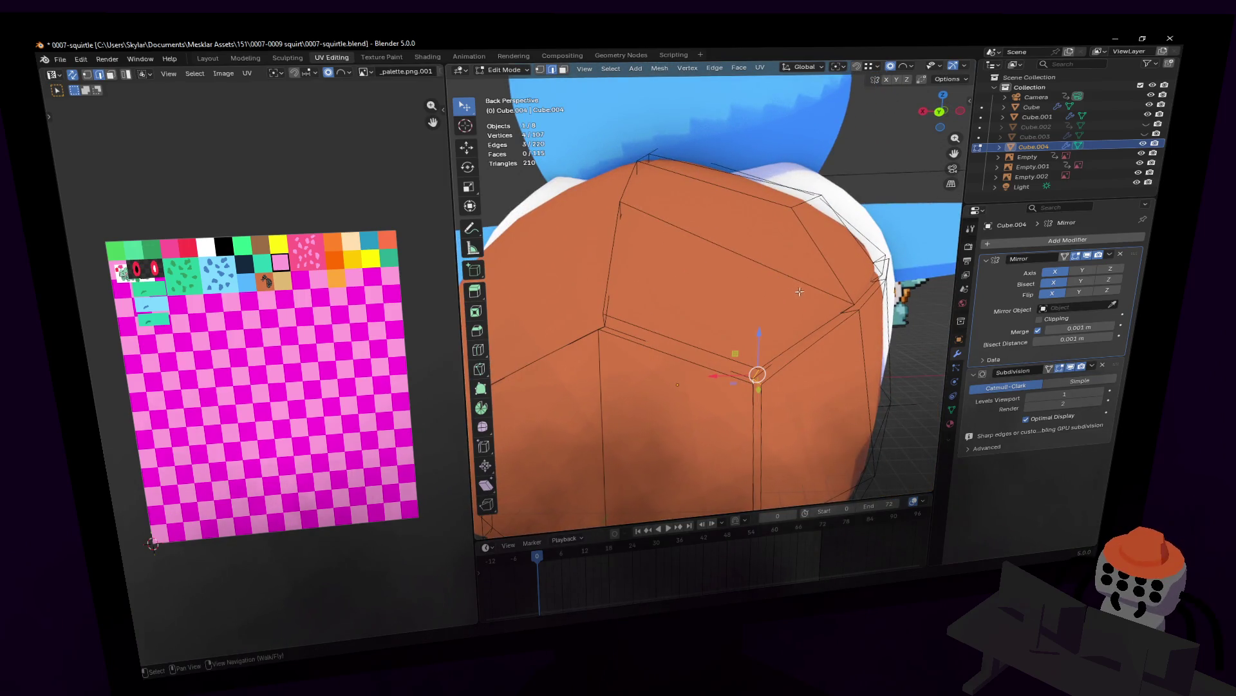
{"action": "key", "text": "ctrl+shift+b"}
{"action": "left_click", "coordinate": [825, 288]}
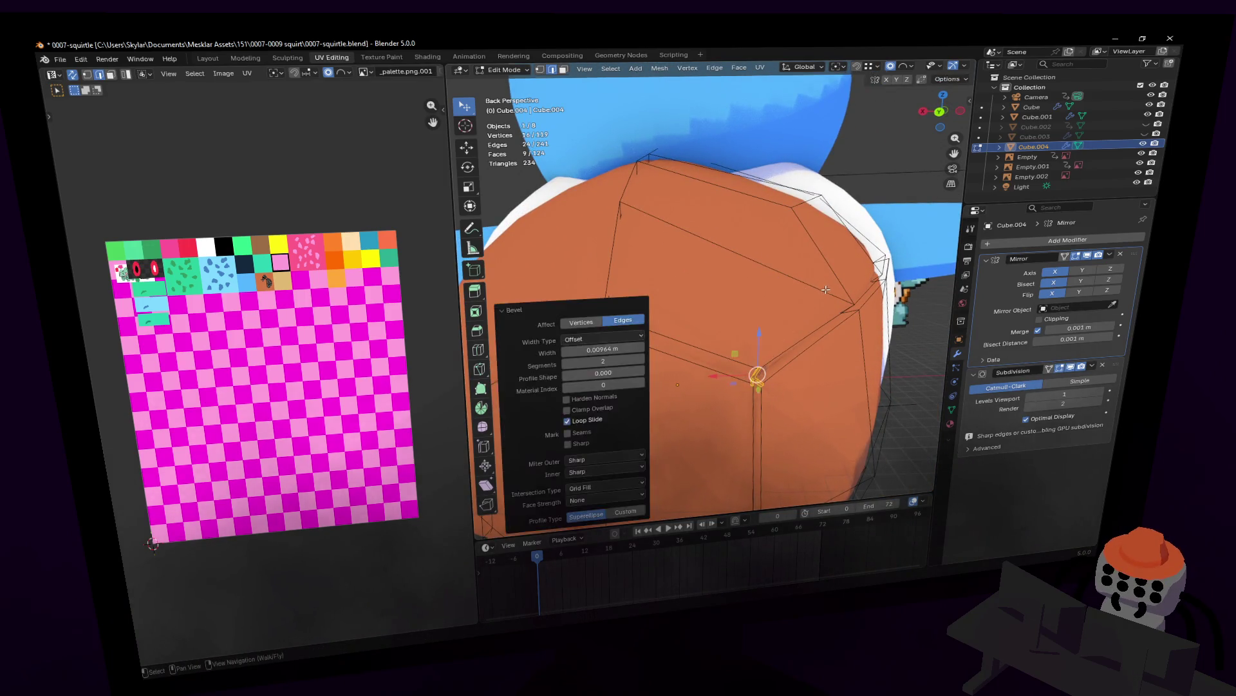
{"action": "key", "text": "Tab"}
{"action": "middle_click_drag", "start_coordinate": [824, 295], "coordinate": [847, 269], "text": "ctrl"}
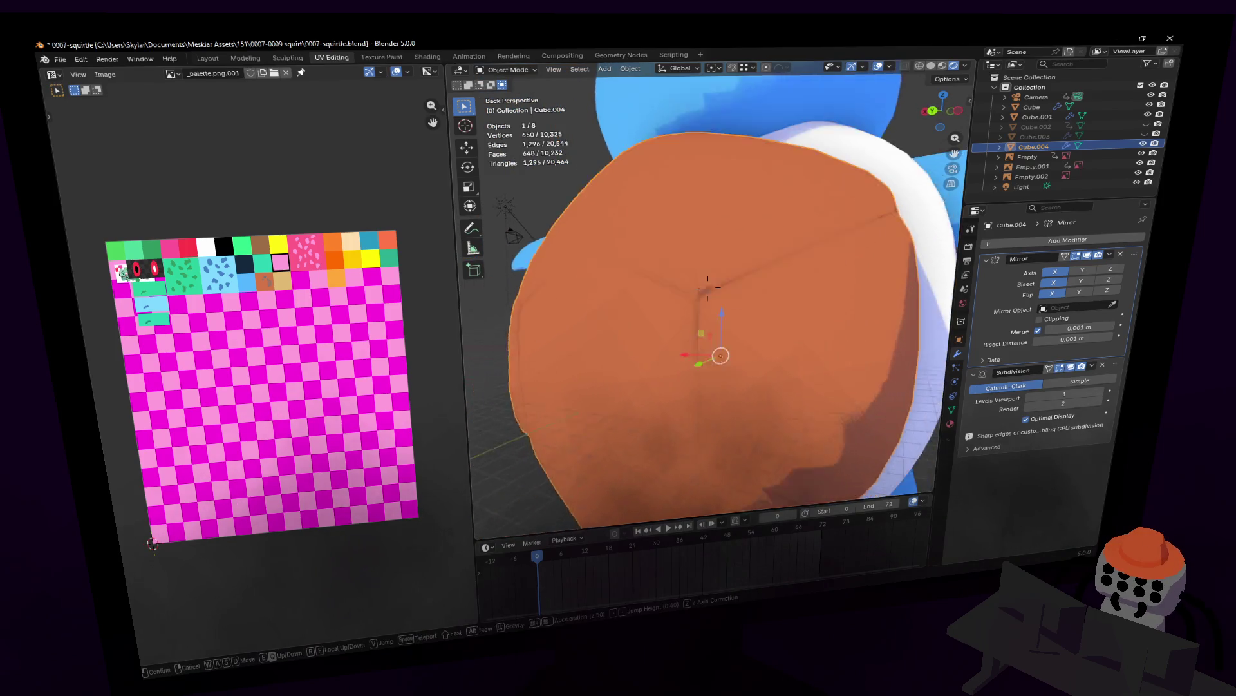
- Fly around the shell in Edit Mode and bevel the selected plate border into a 0.008 m two-segment groove
{"action": "key", "text": "Tab"}
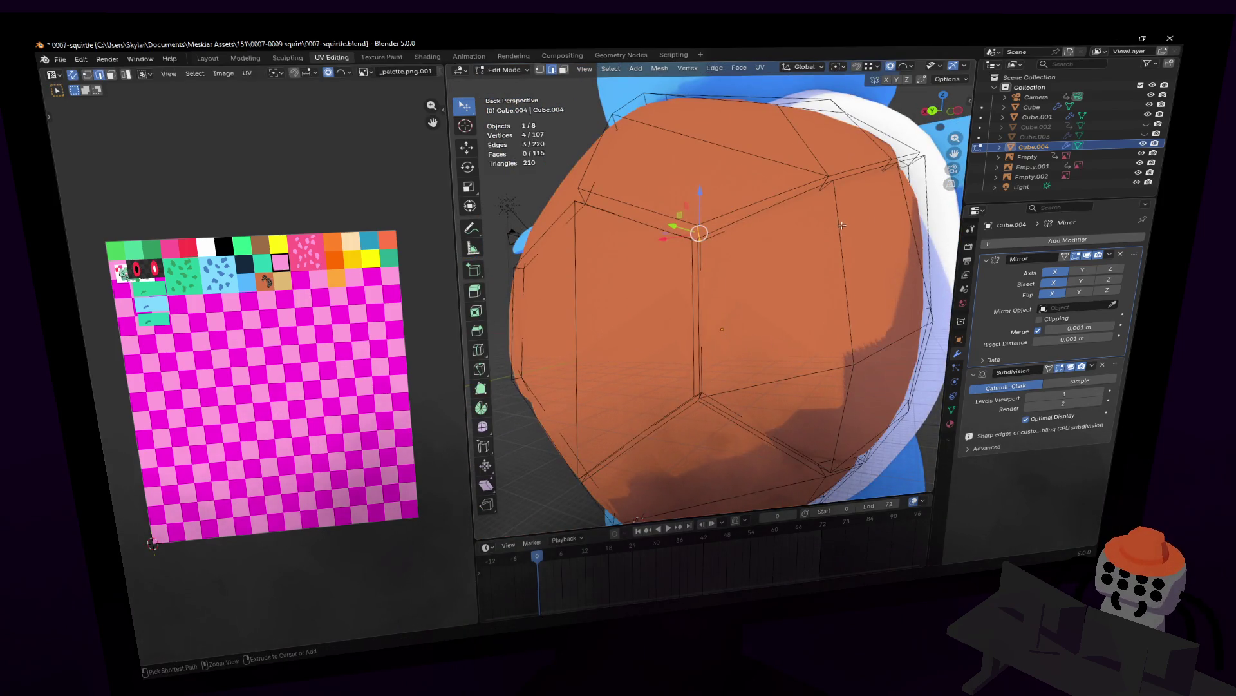
{"action": "key", "text": "shift+grave"}
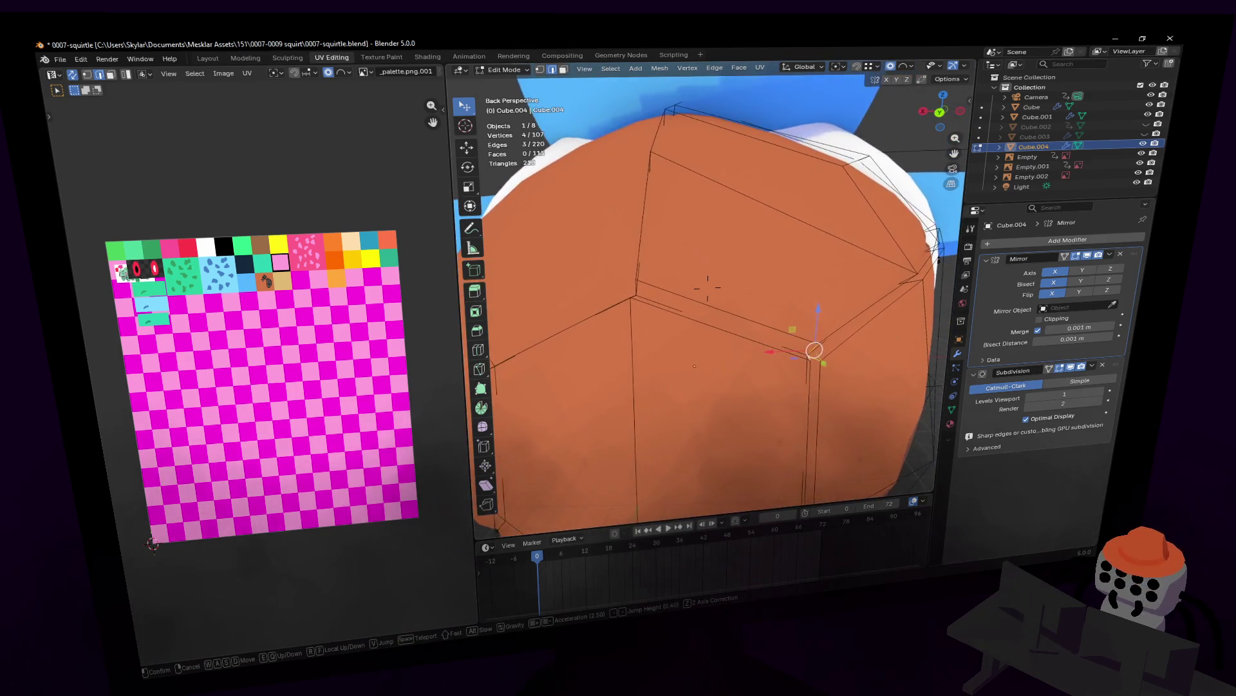
{"action": "left_click", "coordinate": [769, 252]}
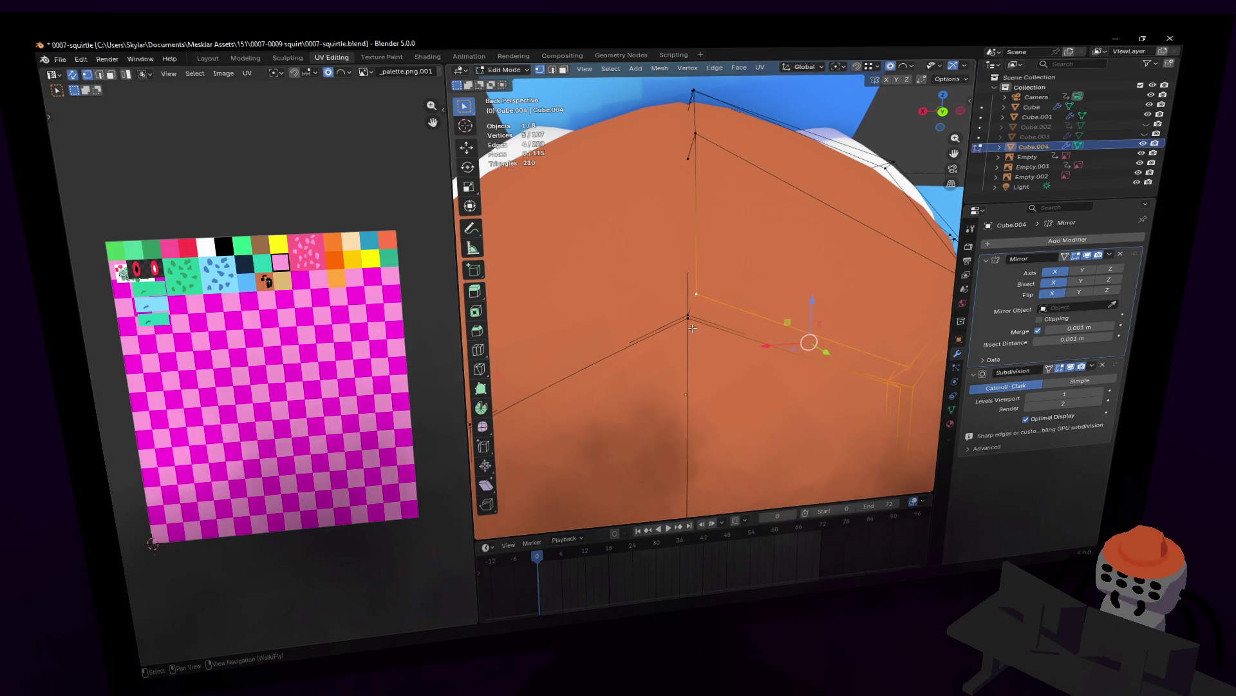
{"action": "key", "text": "shift+grave"}
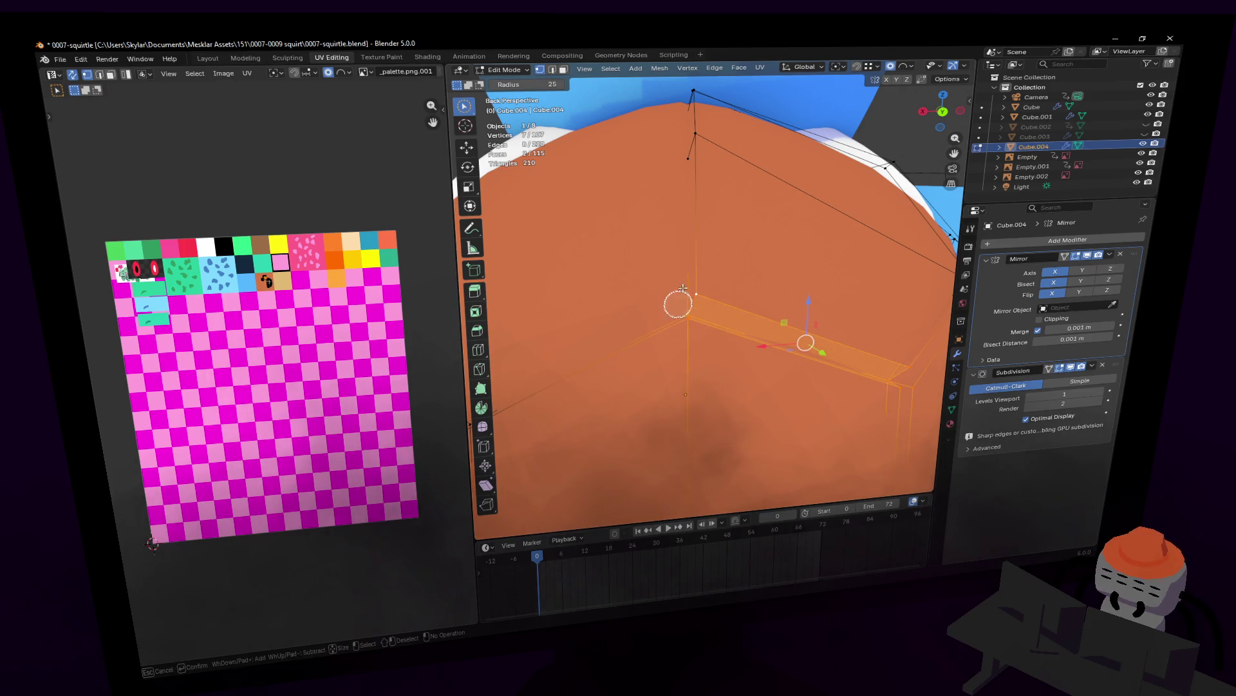
{"action": "left_click", "coordinate": [756, 281]}
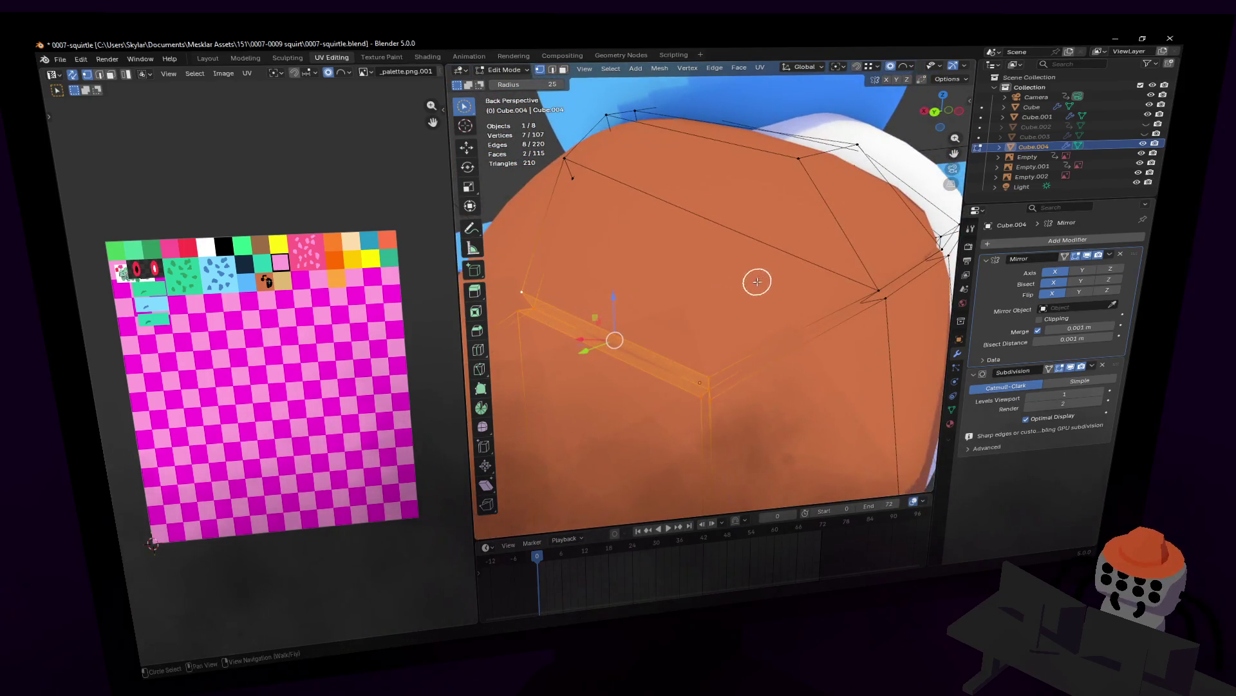
{"action": "key", "text": "ctrl+b"}
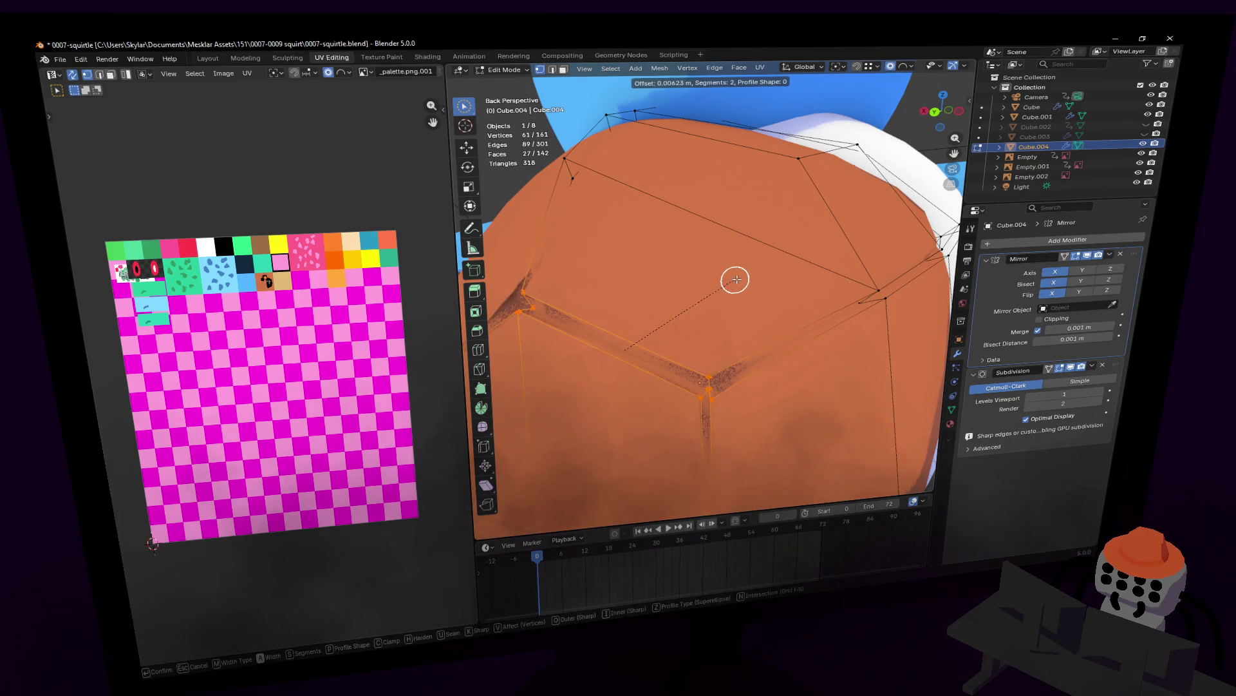
{"action": "left_click", "coordinate": [737, 278]}
- Leave Edit Mode and walk through the scene to view the groove on the whole character
{"action": "key", "text": "Tab"}
{"action": "key", "text": "shift+grave"}
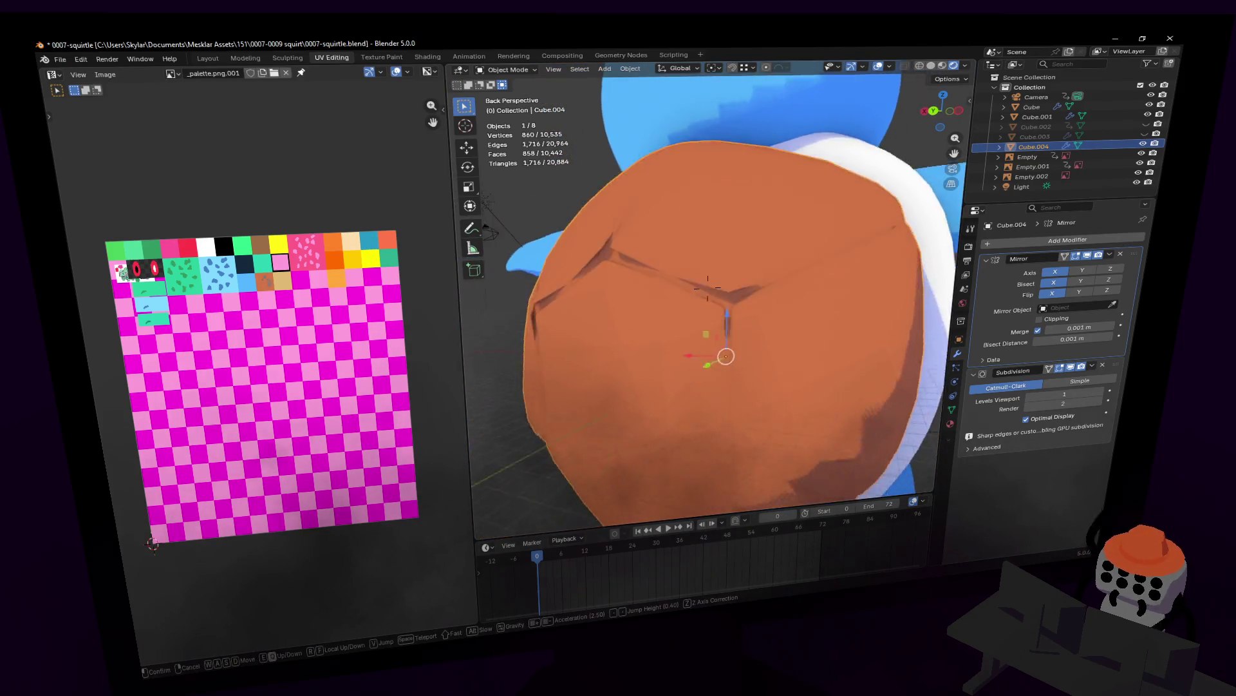
{"action": "key", "text": "s"}
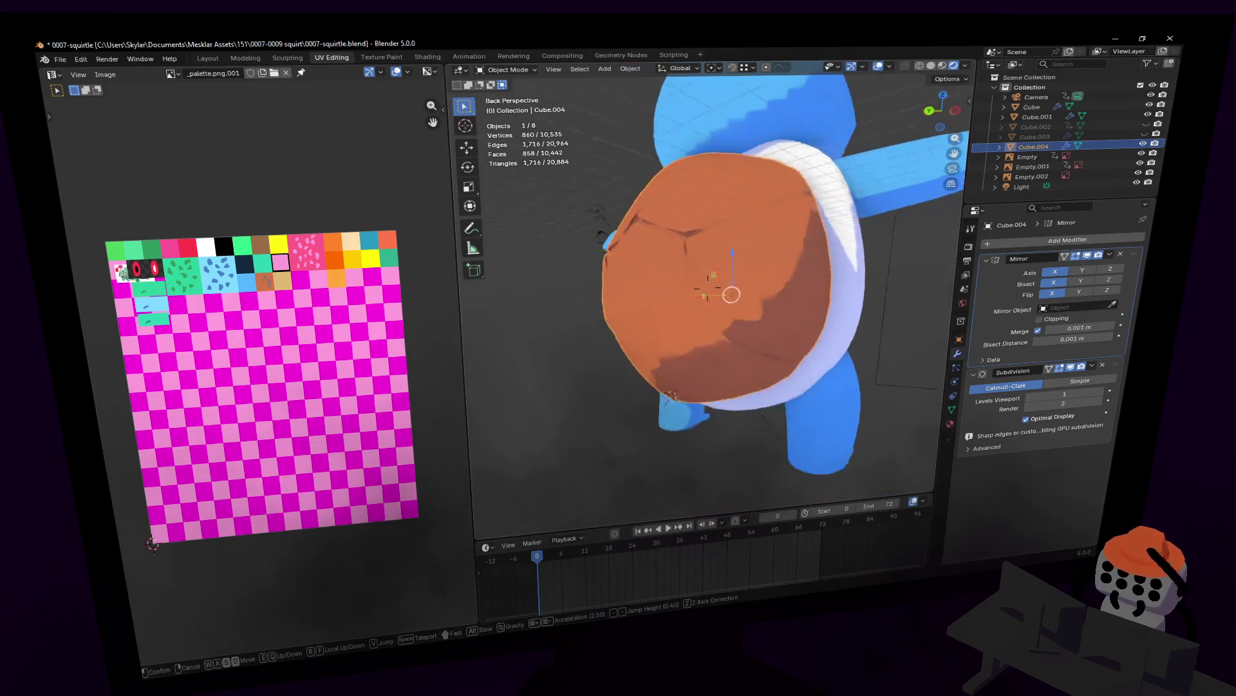
{"action": "key", "text": "w"}
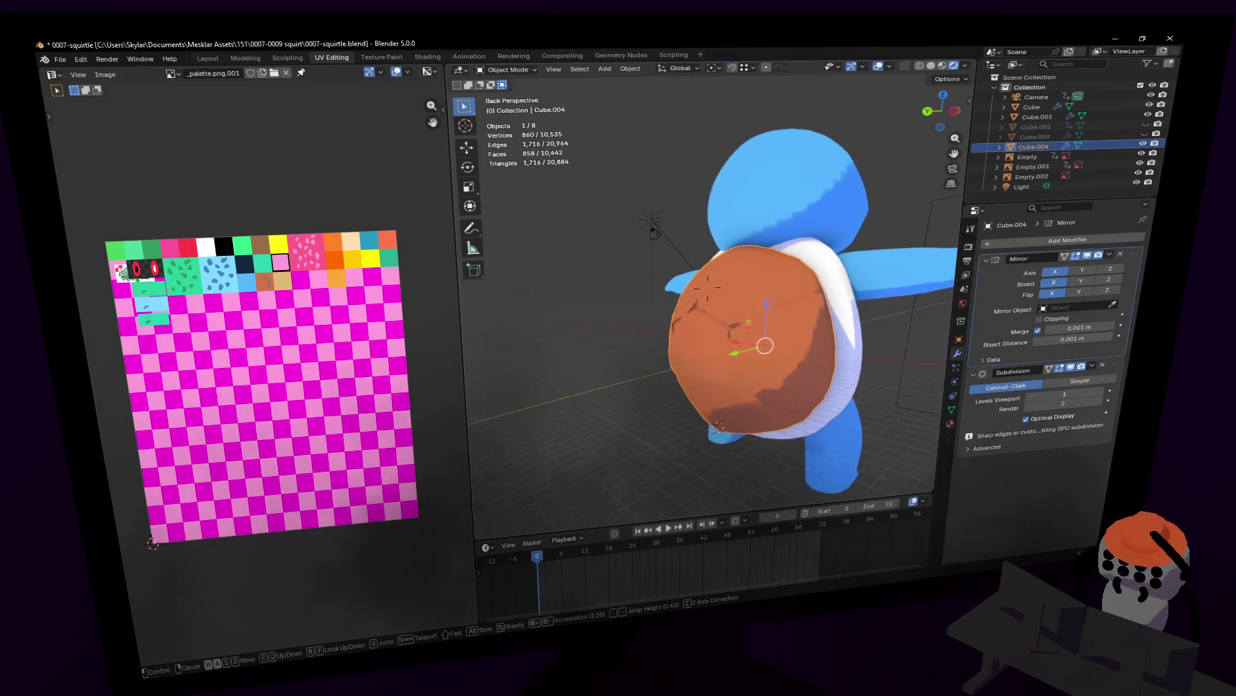
{"action": "key", "text": "w"}
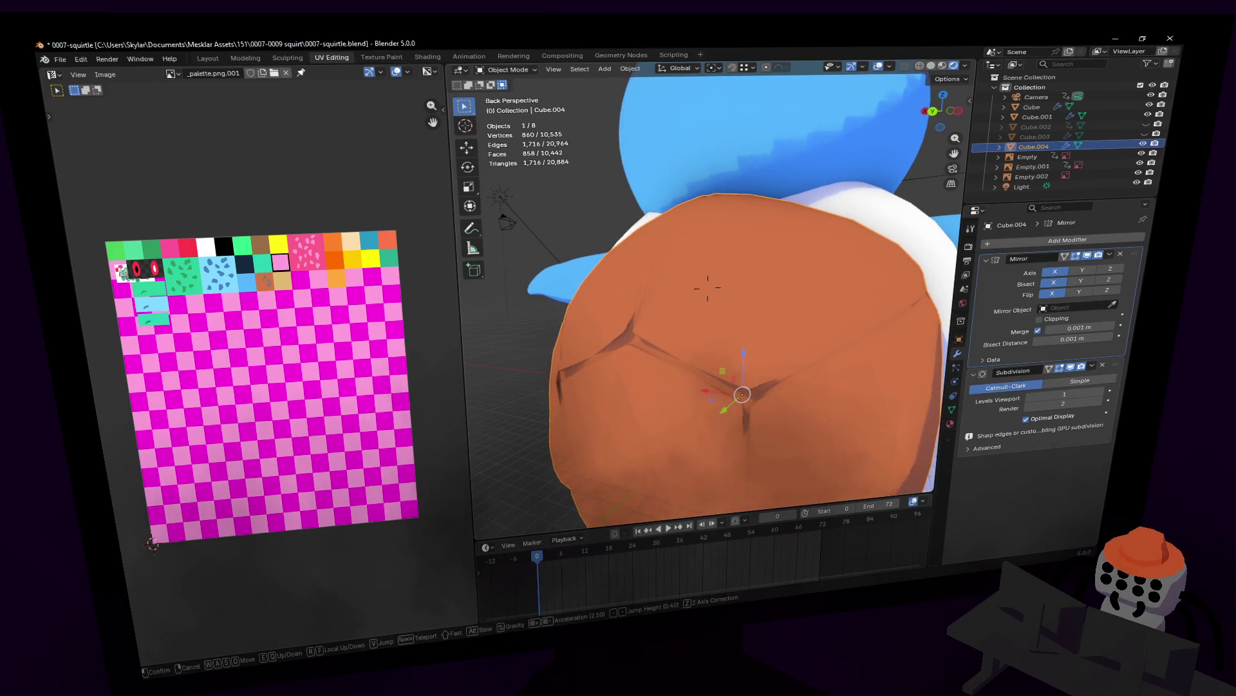
- Circle-select and Shift-click about six edges along a lower plate border of the shell
{"action": "key", "text": "Tab"}
{"action": "key", "text": "c"}
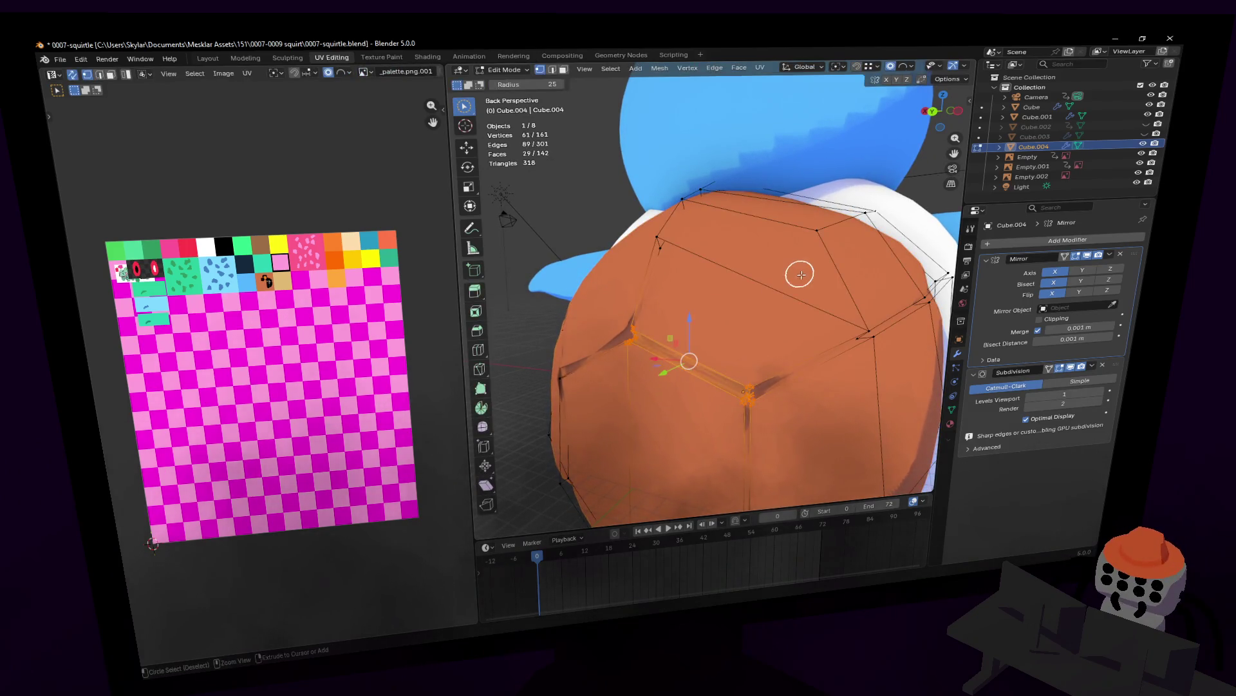
{"action": "left_click", "coordinate": [706, 310]}
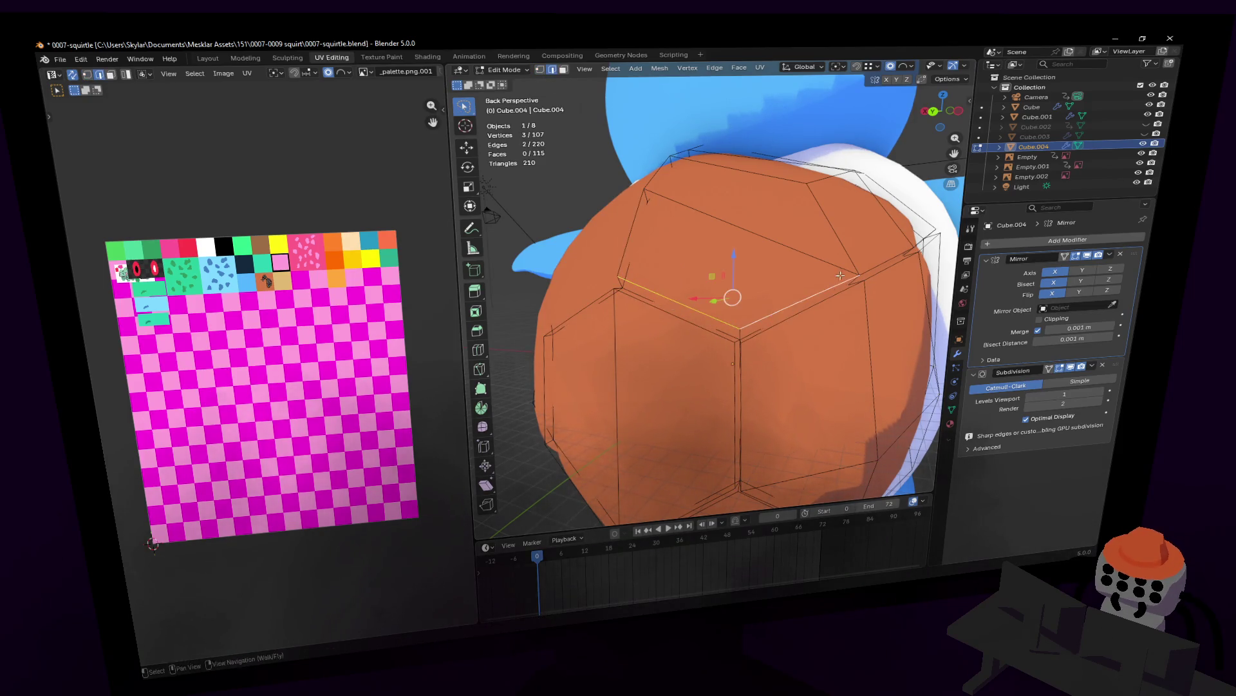
{"action": "middle_click_drag", "start_coordinate": [840, 276], "coordinate": [626, 342]}
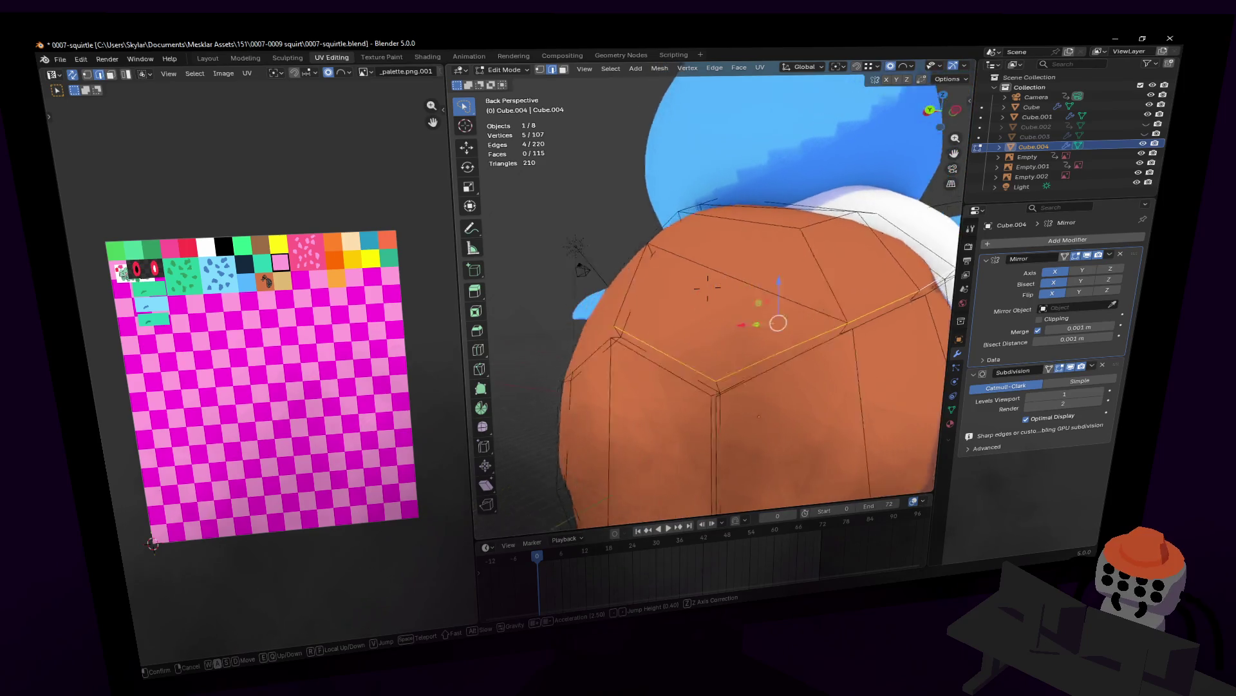
{"action": "left_click", "coordinate": [704, 323], "text": "shift"}
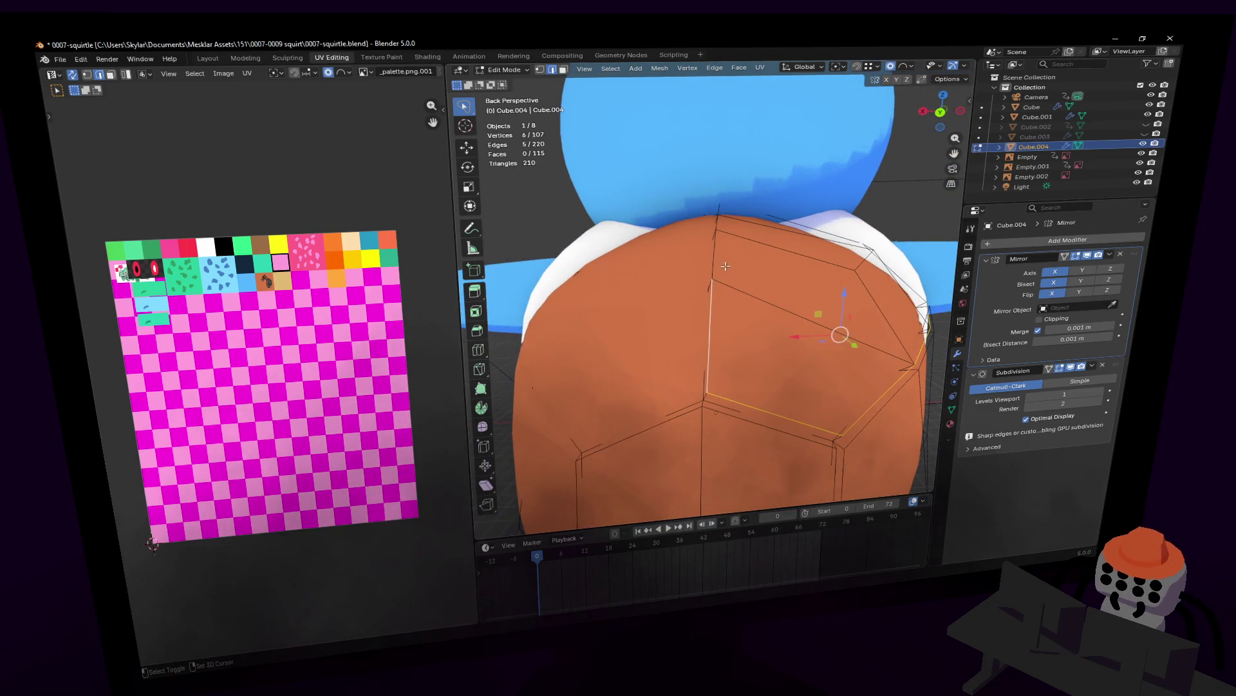
{"action": "middle_click_drag", "start_coordinate": [720, 251], "coordinate": [733, 414]}
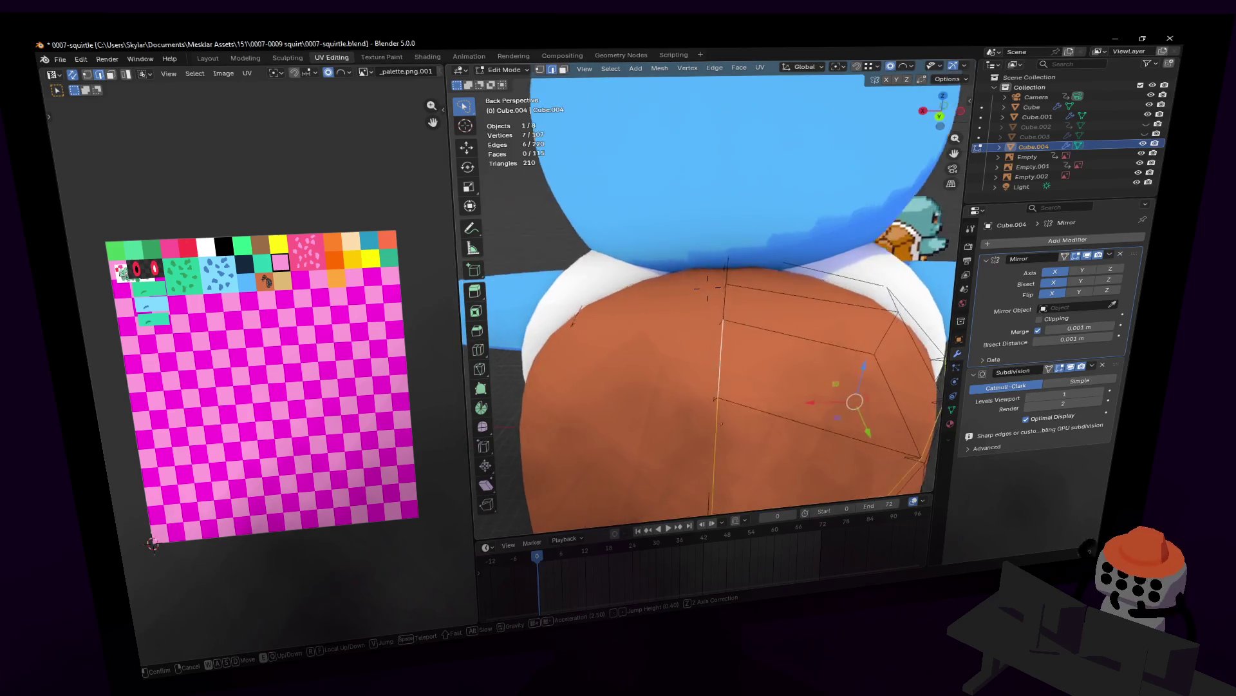
{"action": "key", "text": "shift+grave"}
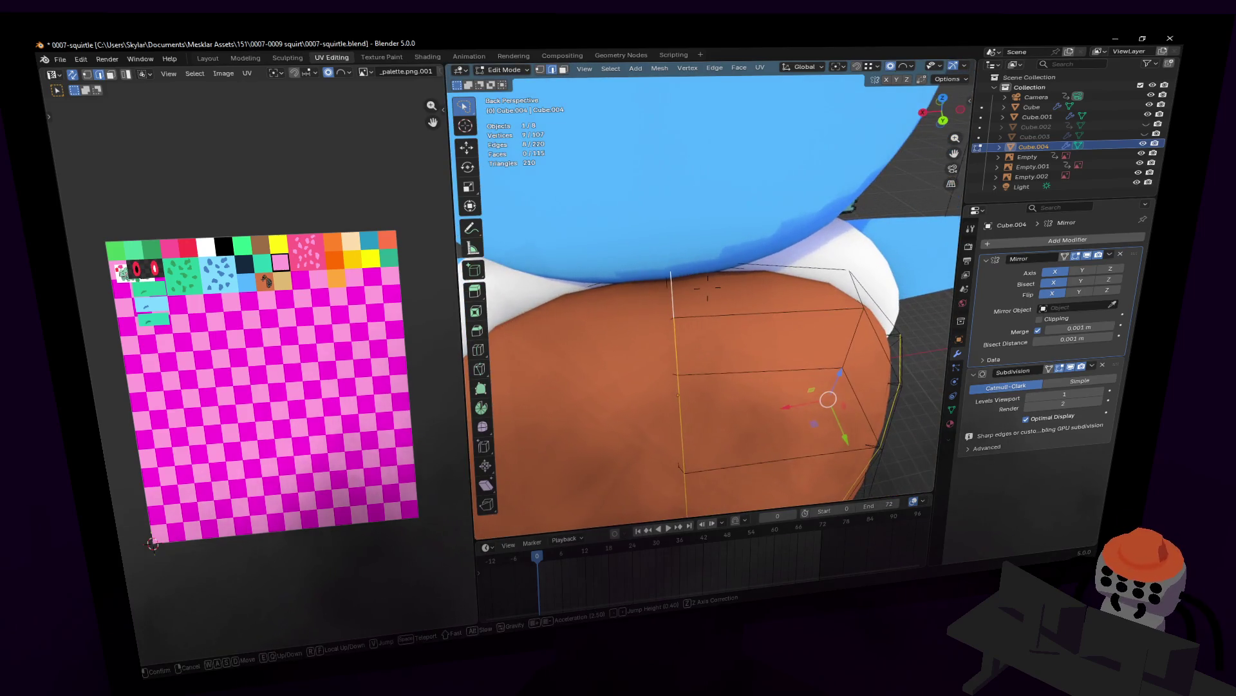
{"action": "key", "text": "s"}
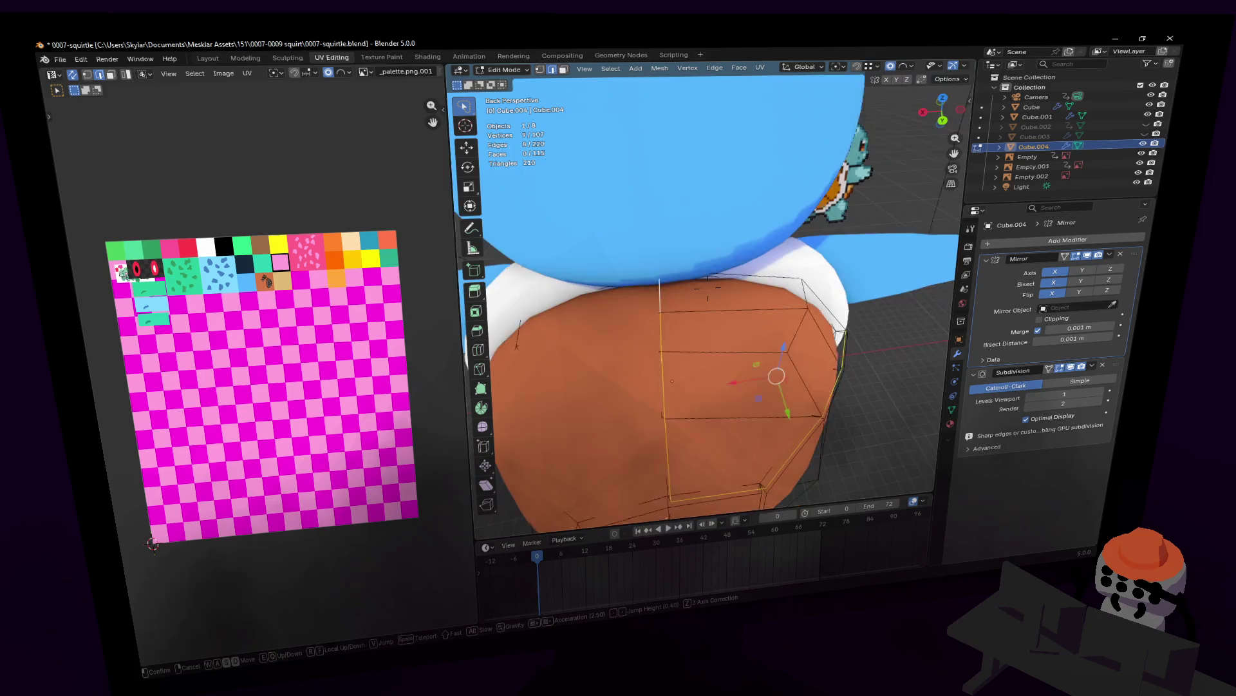
- Add the remaining plate-border edges to the selection while orbiting around the shell
{"action": "left_click", "coordinate": [707, 286]}
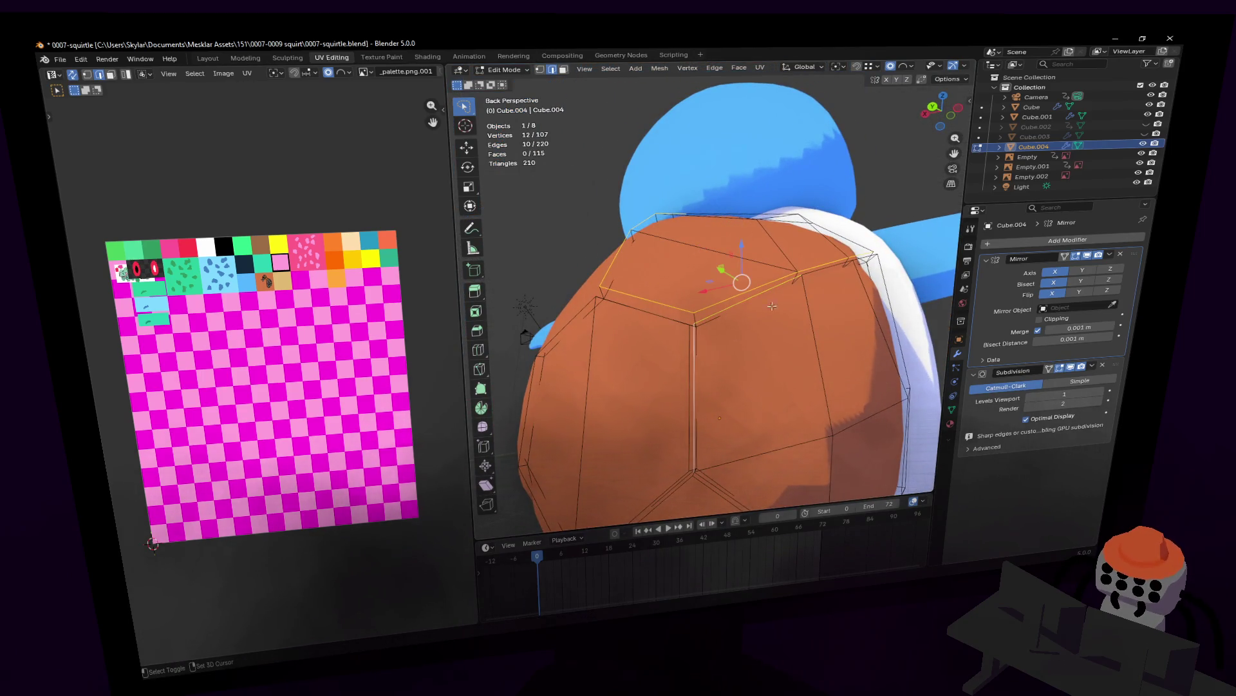
{"action": "left_click", "coordinate": [831, 269], "text": "shift"}
{"action": "middle_click_drag", "start_coordinate": [832, 270], "coordinate": [825, 257]}
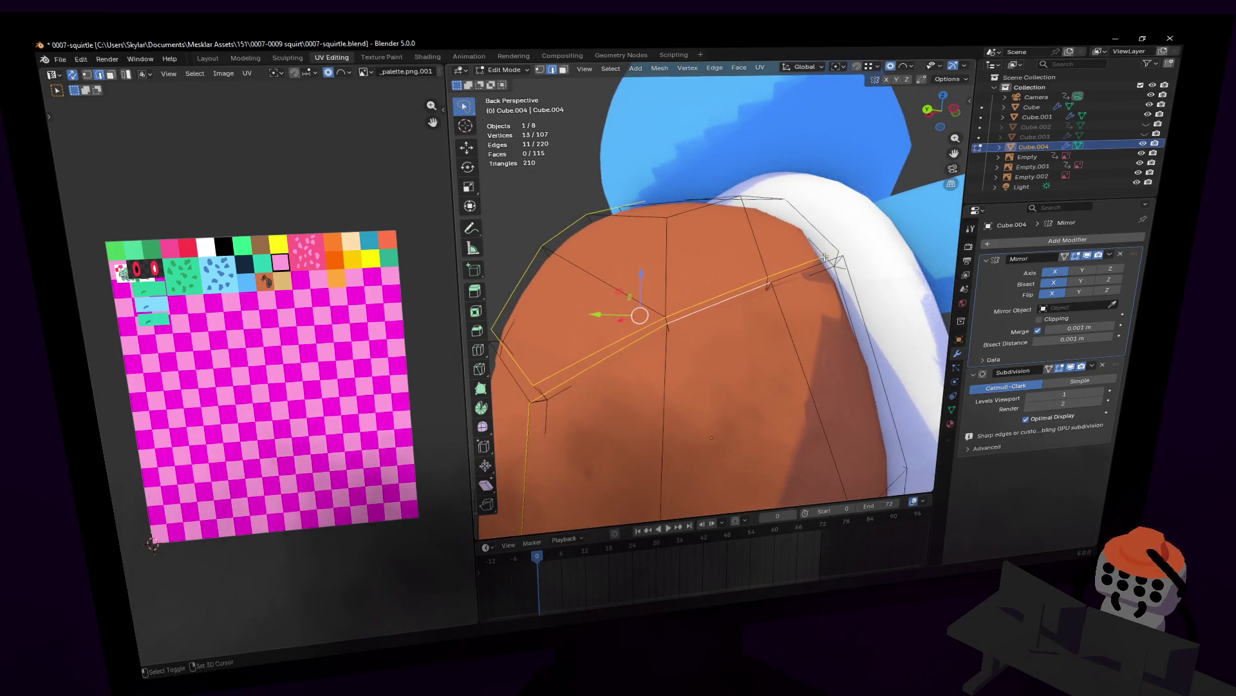
{"action": "key", "text": "shift+grave"}
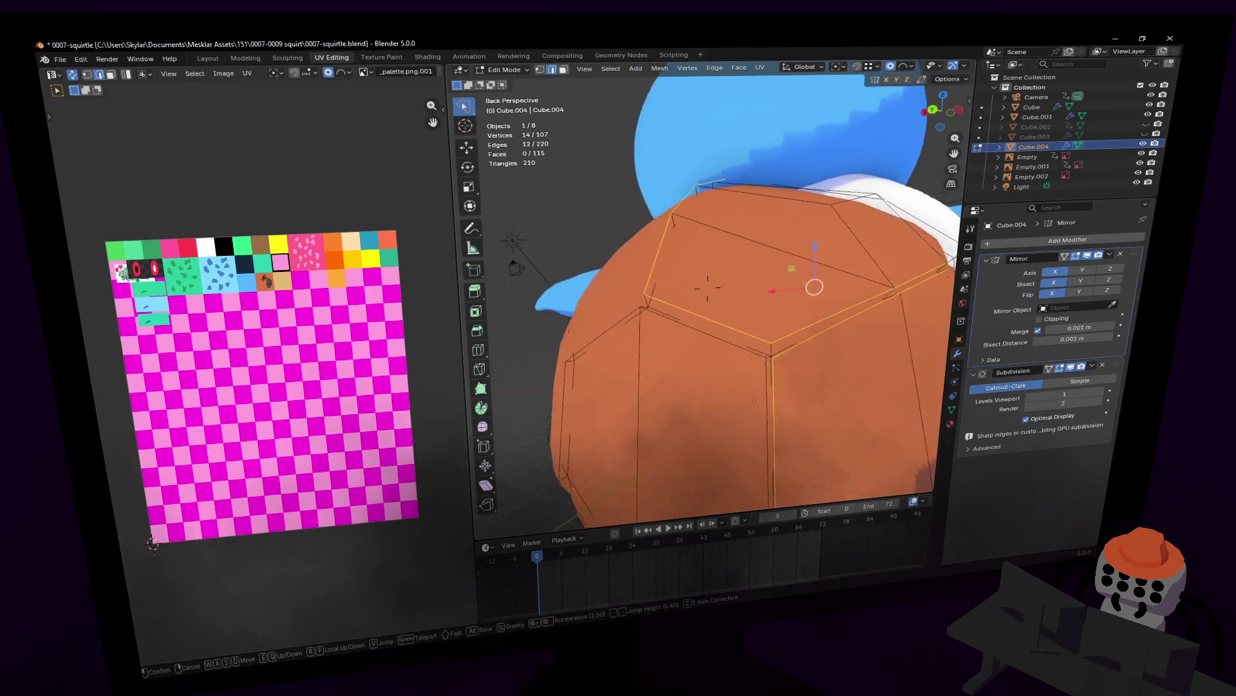
{"action": "left_click", "coordinate": [707, 286]}
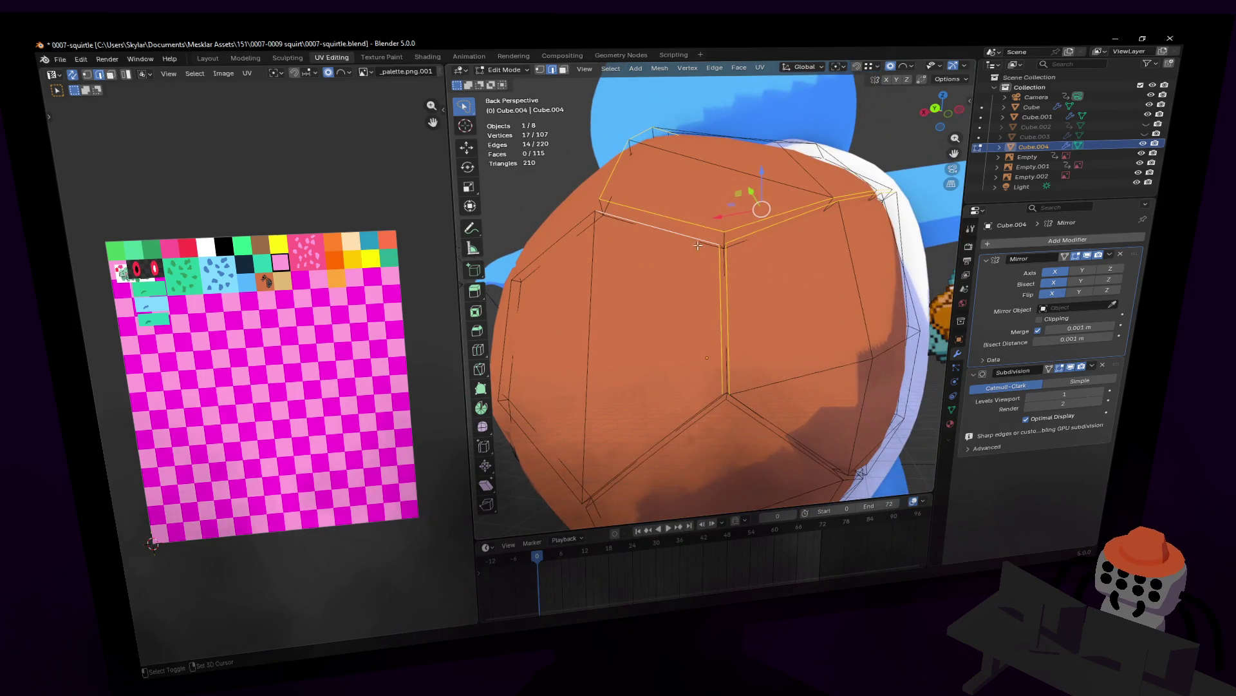
{"action": "middle_click_drag", "start_coordinate": [698, 245], "coordinate": [646, 253]}
{"action": "left_click", "coordinate": [637, 311], "text": "shift"}
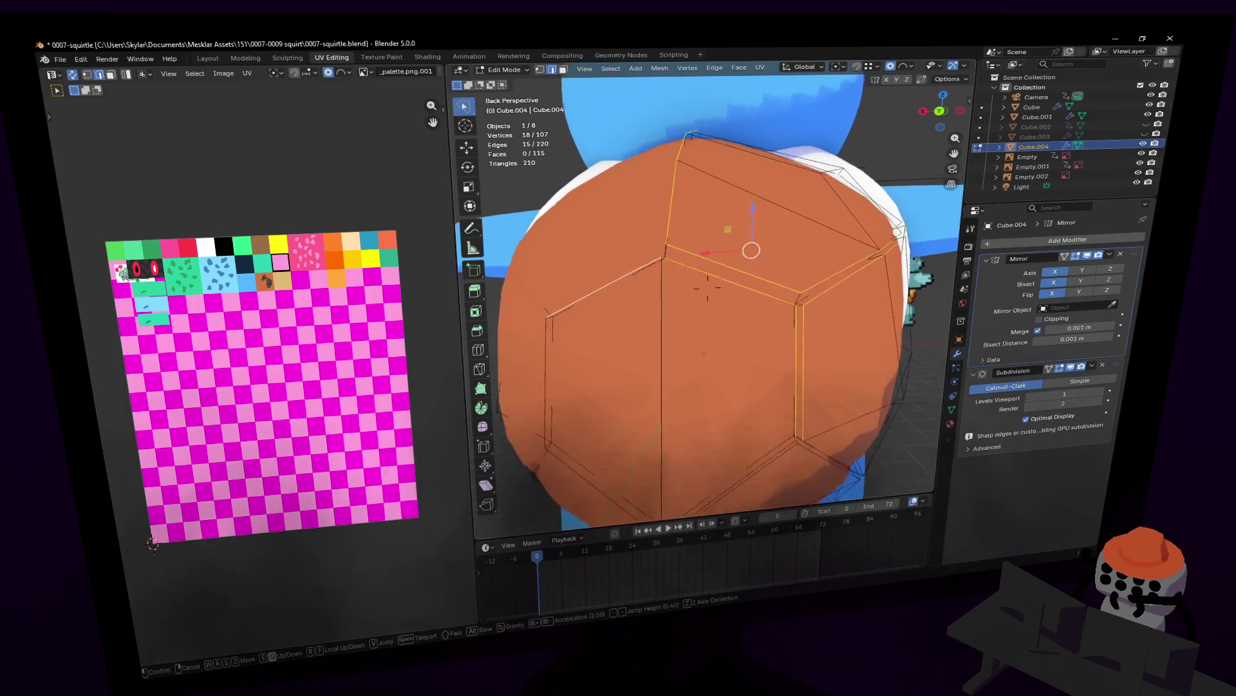
{"action": "middle_click_drag", "start_coordinate": [638, 310], "coordinate": [672, 318]}
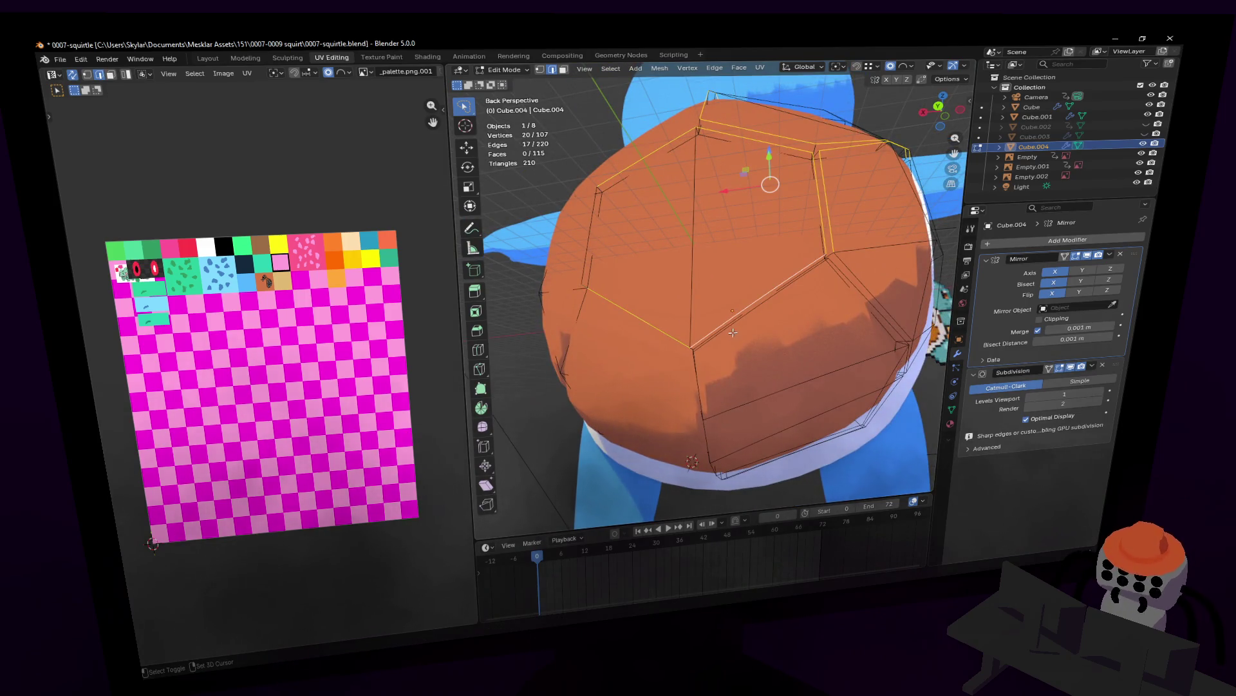
{"action": "left_click", "coordinate": [705, 376], "text": "shift"}
{"action": "middle_click_drag", "start_coordinate": [704, 376], "coordinate": [713, 360]}
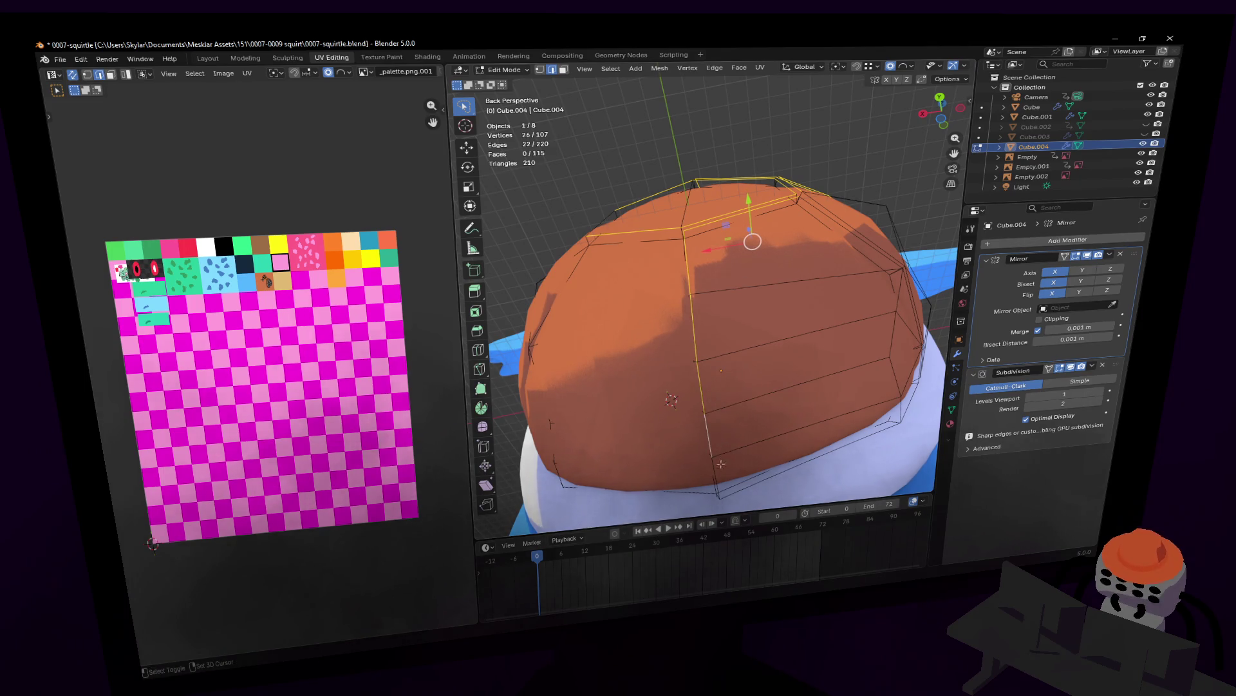
{"action": "middle_click_drag", "start_coordinate": [723, 474], "coordinate": [769, 406]}
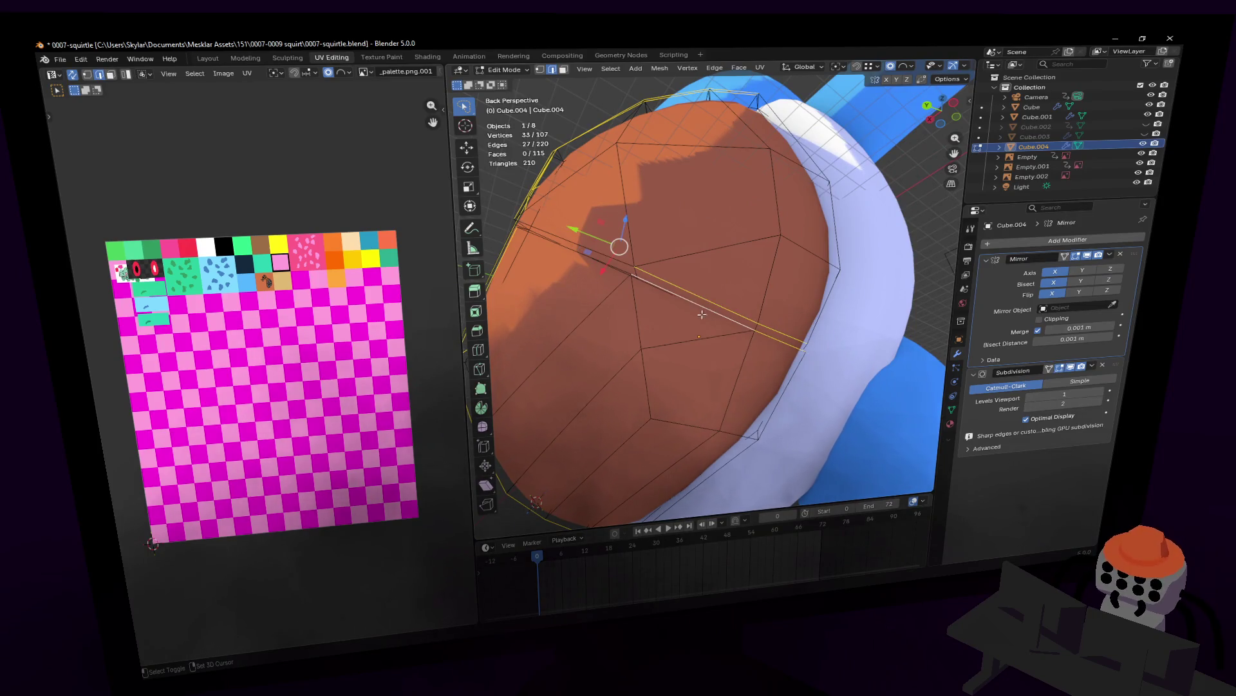
- Nudge one edge loop with G, add the last border edges, and start a bevel near 0.01 m on all of them
{"action": "key", "text": "g"}
{"action": "left_click", "coordinate": [704, 300]}
{"action": "middle_click_drag", "start_coordinate": [704, 299], "coordinate": [782, 239]}
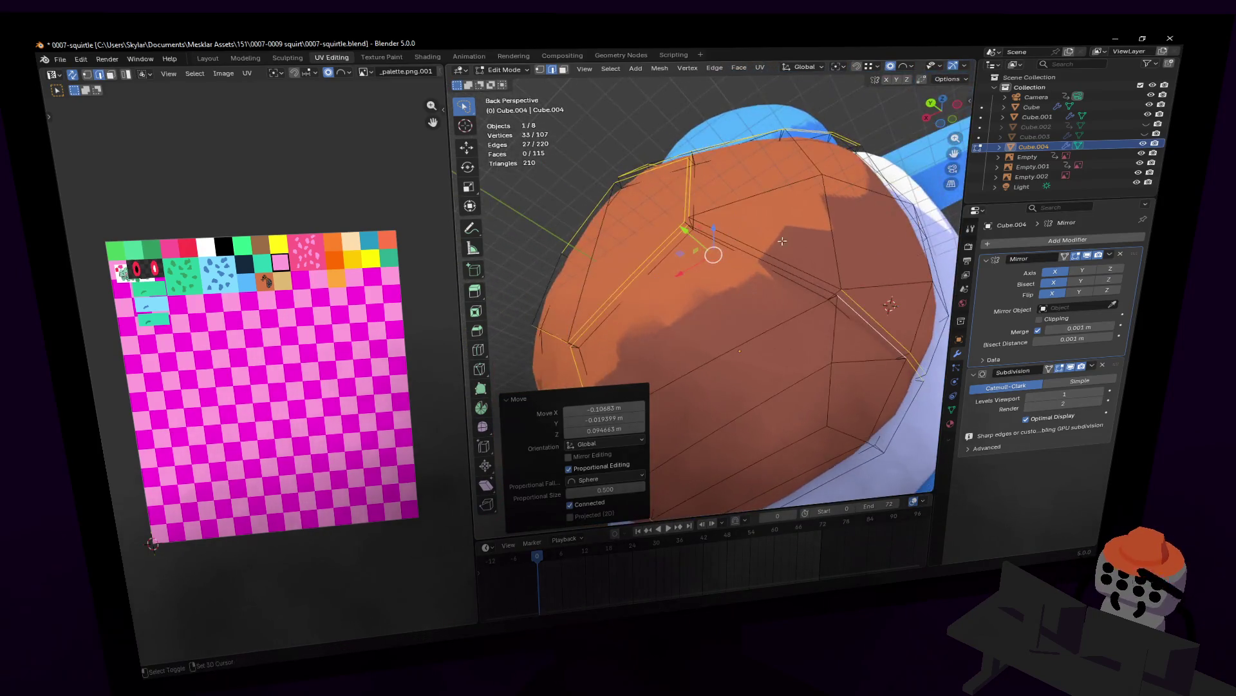
{"action": "left_click", "coordinate": [739, 237], "text": "shift"}
{"action": "key", "text": "shift+grave"}
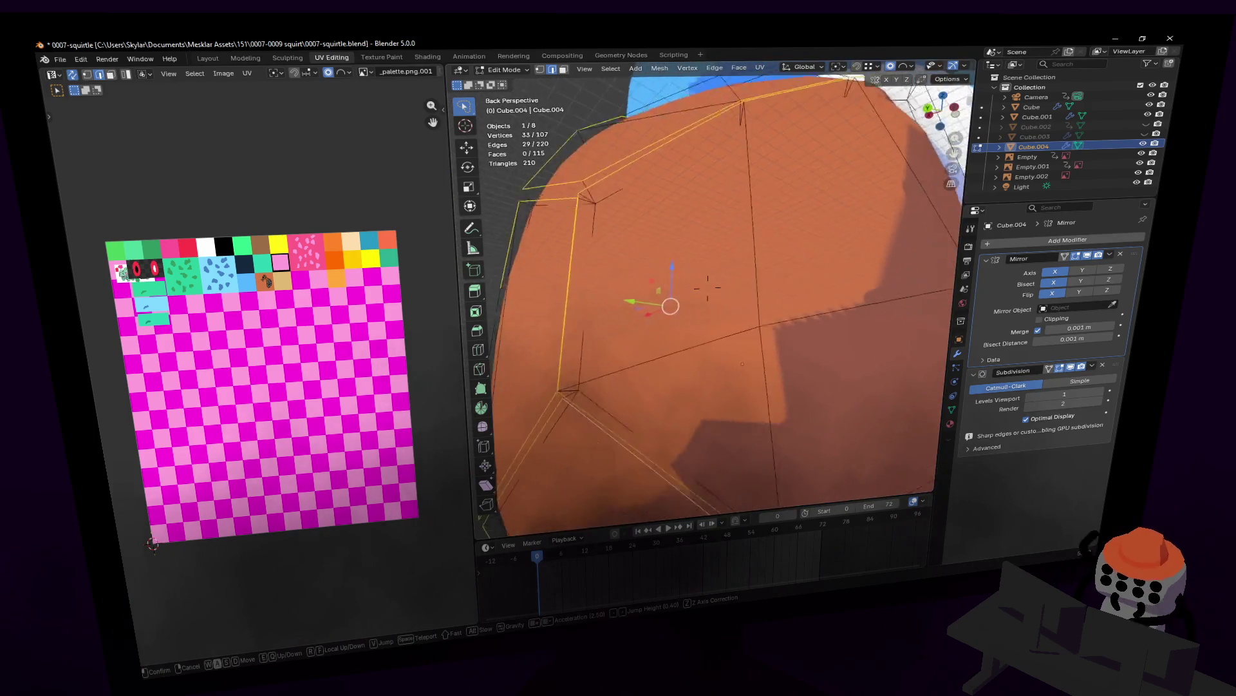
{"action": "key", "text": "s"}
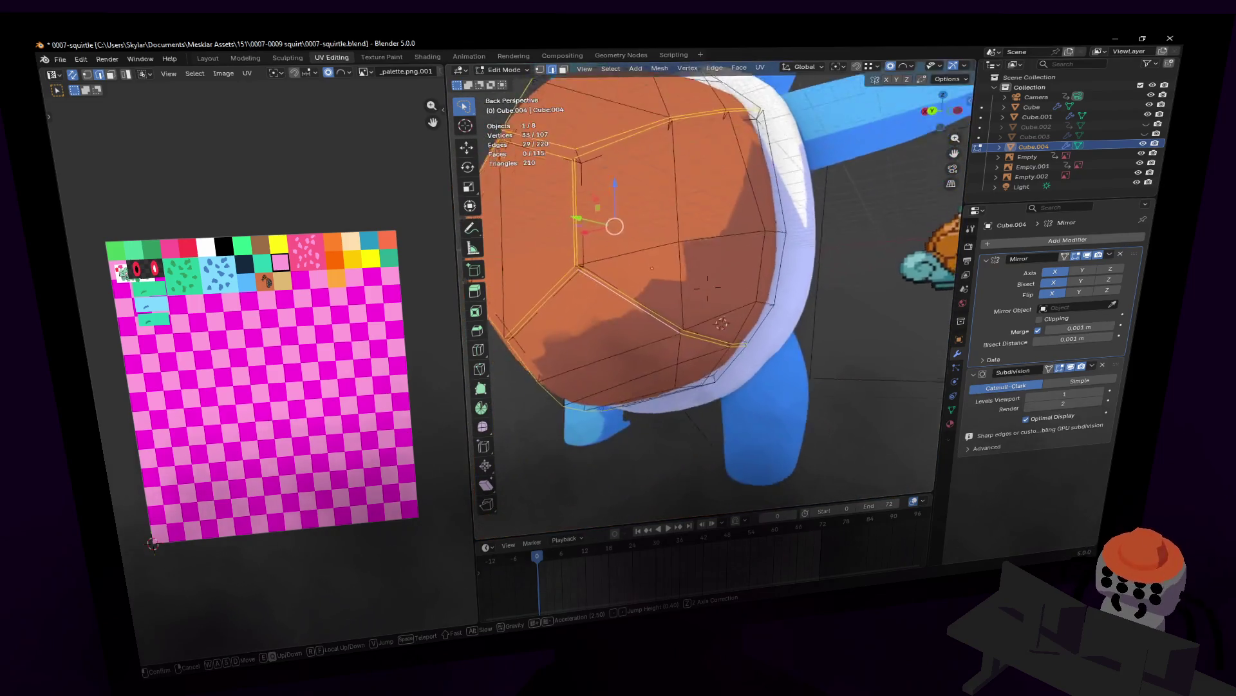
{"action": "key", "text": "d"}
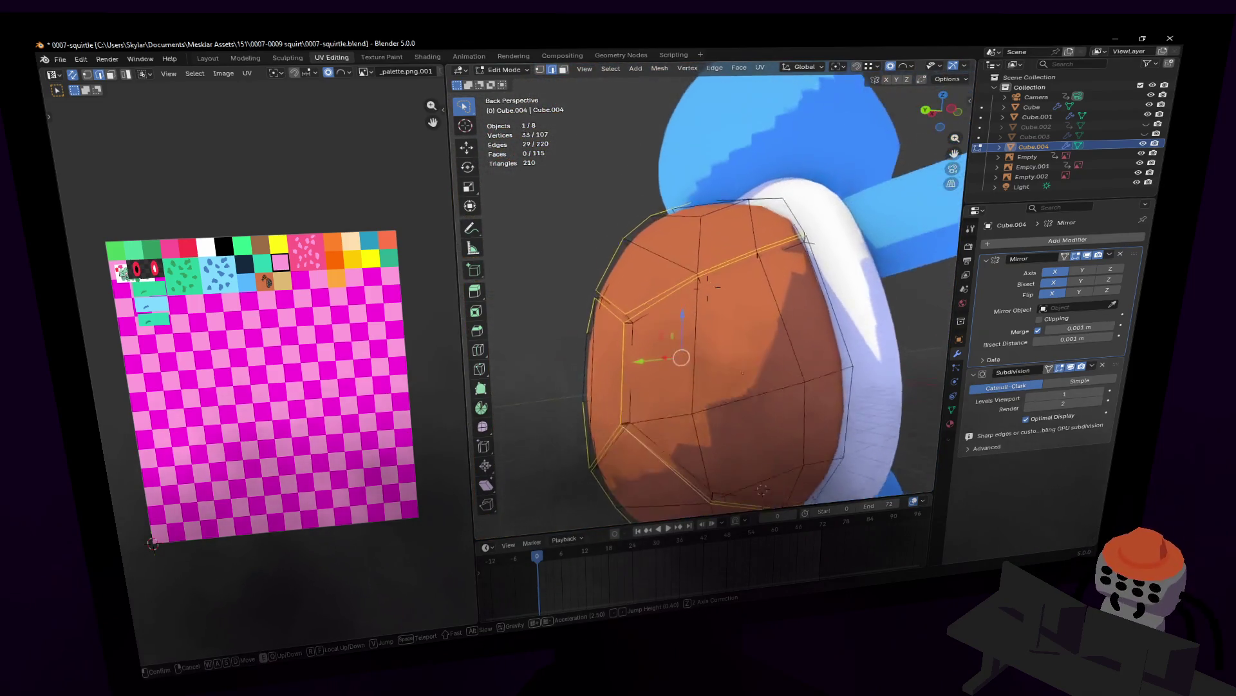
{"action": "key", "text": "w"}
{"action": "left_click", "coordinate": [794, 262]}
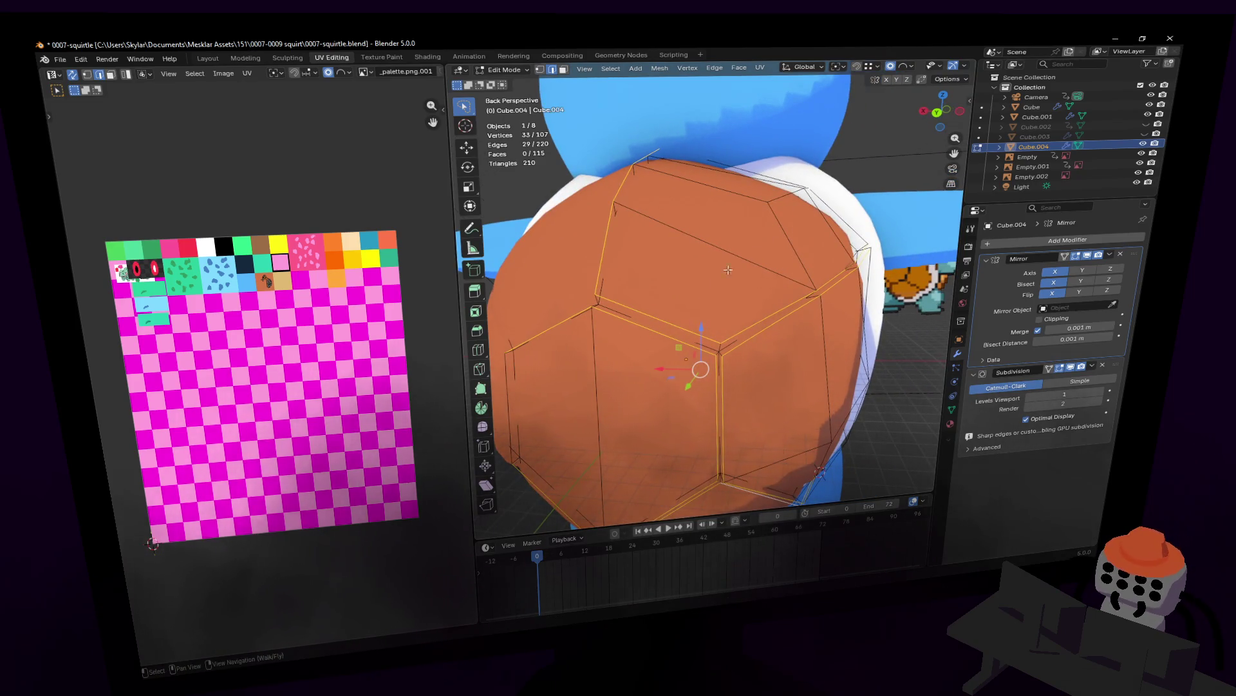
{"action": "key", "text": "ctrl+b"}
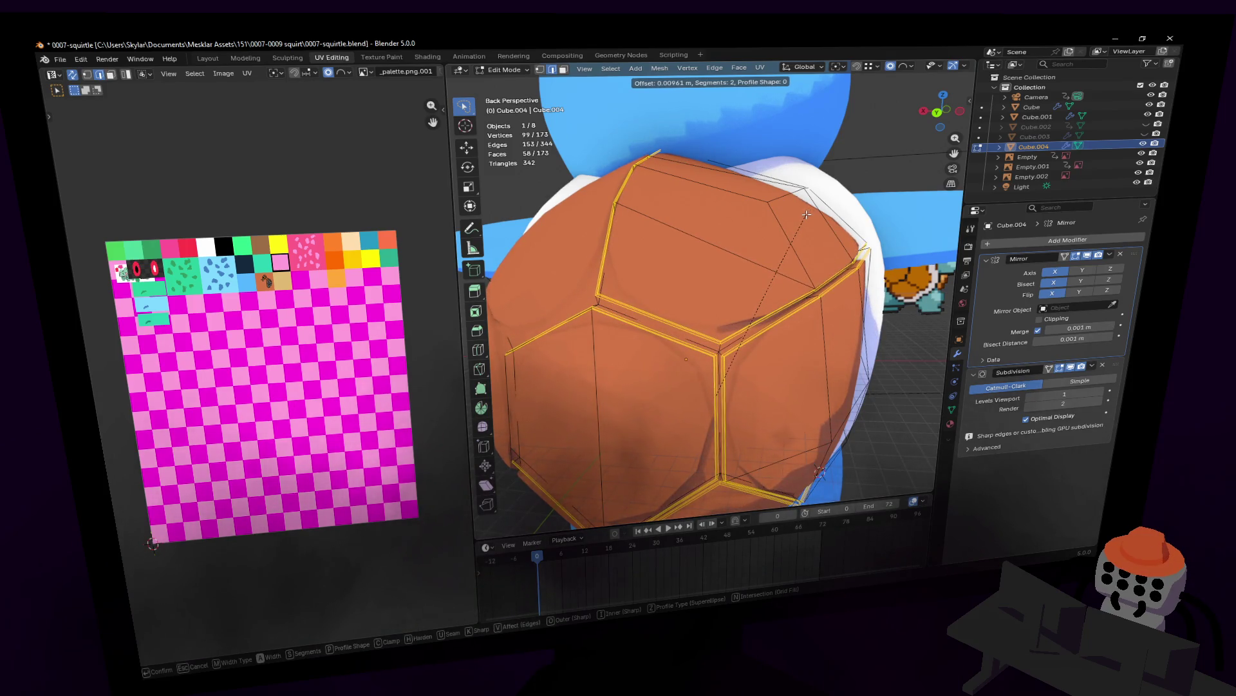
- Set the plate-border bevel to one segment and 0.01 m width and confirm it
{"action": "left_click", "coordinate": [806, 214]}
{"action": "key", "text": "shift+grave"}
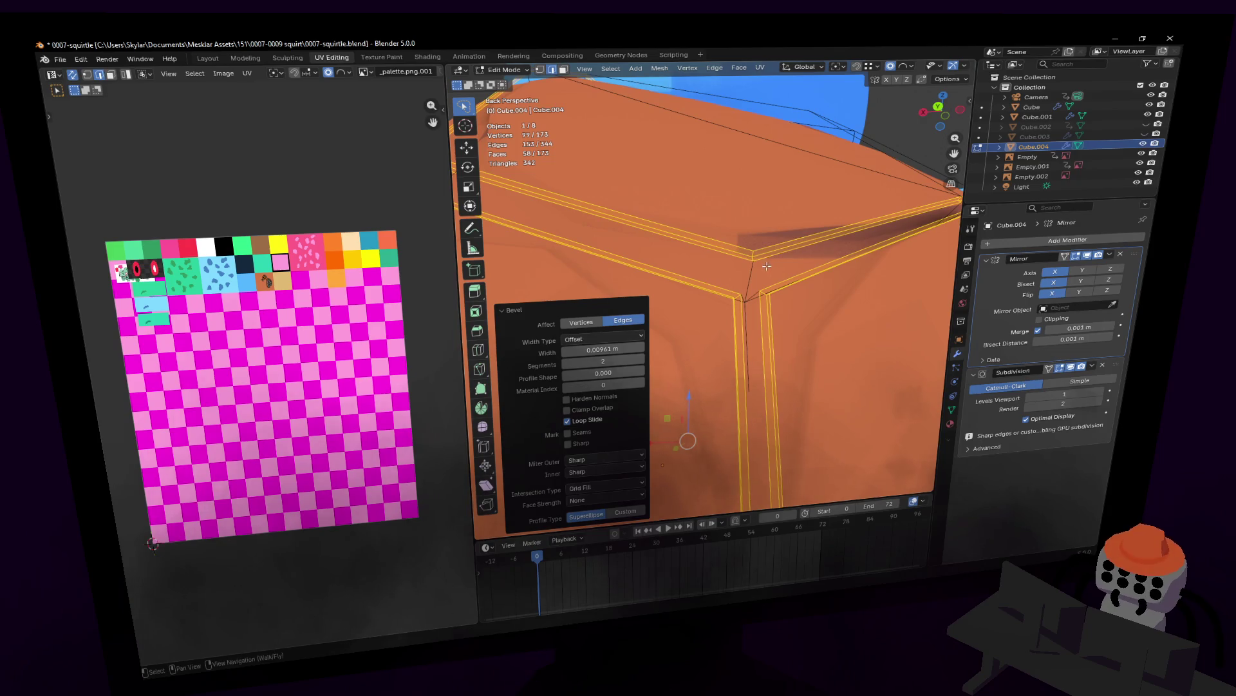
{"action": "key", "text": "d"}
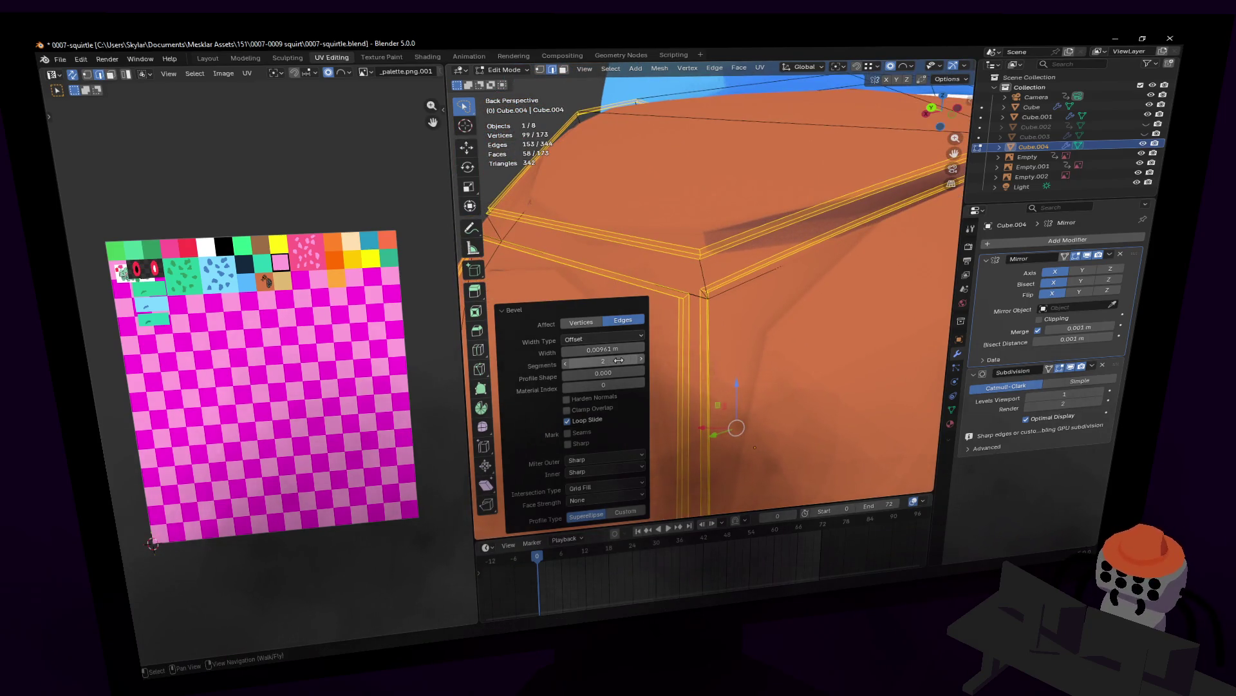
{"action": "left_click_drag", "start_coordinate": [612, 358], "coordinate": [600, 358]}
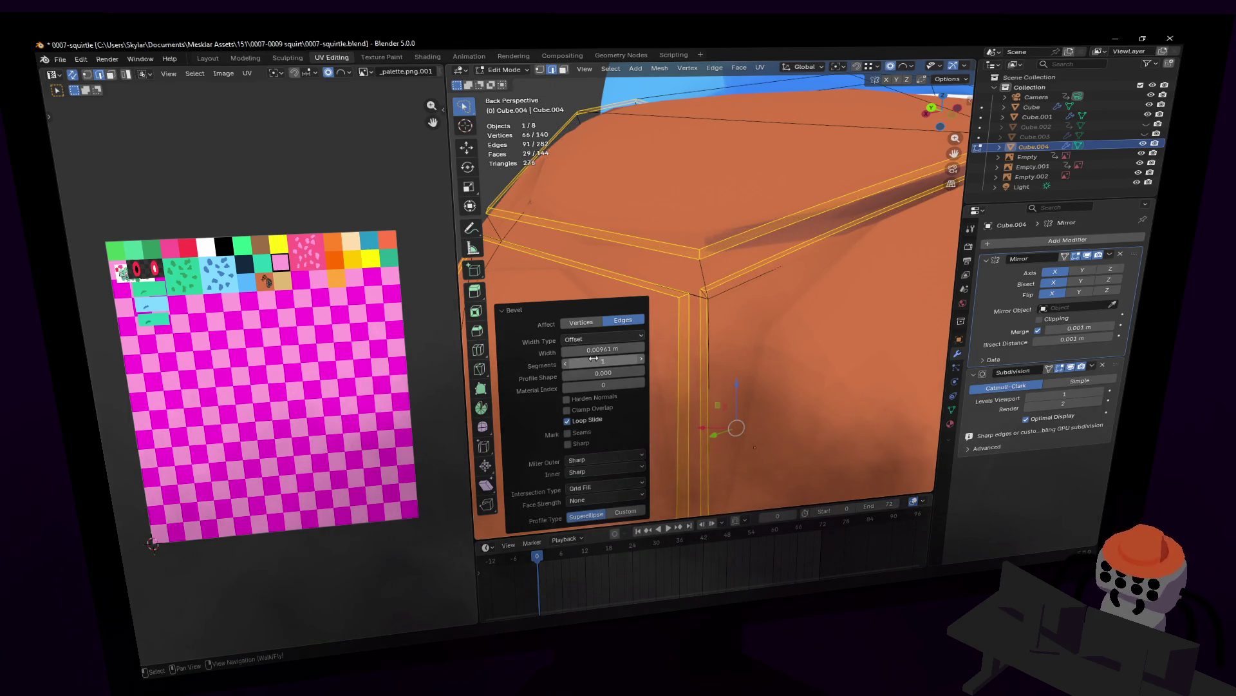
{"action": "left_click_drag", "start_coordinate": [603, 352], "coordinate": [616, 349]}
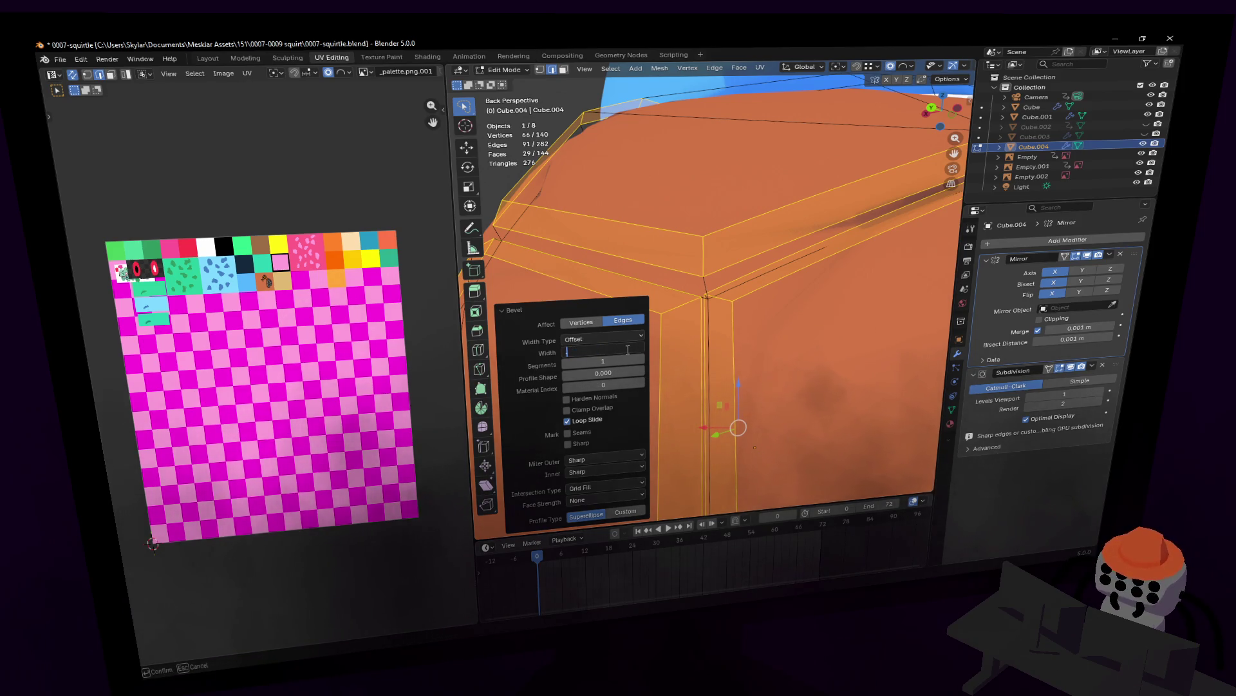
{"action": "type", "text": ".01"}
{"action": "key", "text": "Return"}
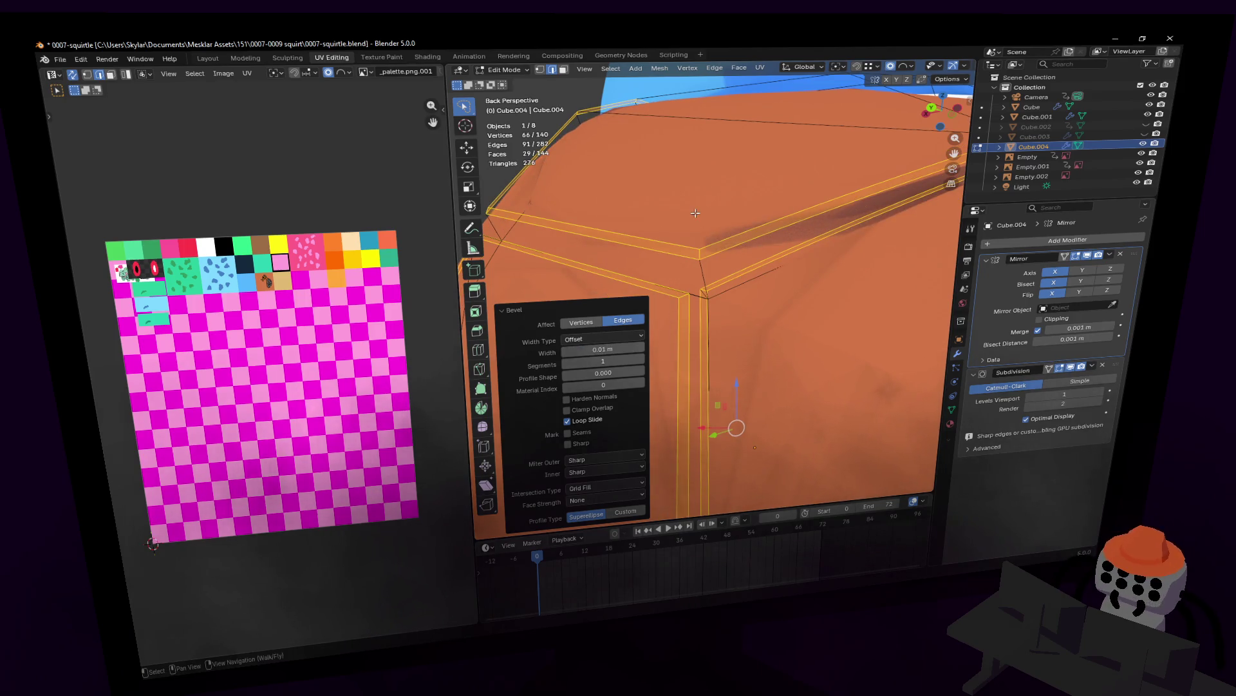
- Select the two groove edges meeting at a shell corner and leave Edit Mode to view the grooved shell
{"action": "middle_click_drag", "start_coordinate": [696, 213], "coordinate": [696, 213]}
{"action": "left_click", "coordinate": [709, 268]}
{"action": "middle_click_drag", "start_coordinate": [707, 268], "coordinate": [710, 269]}
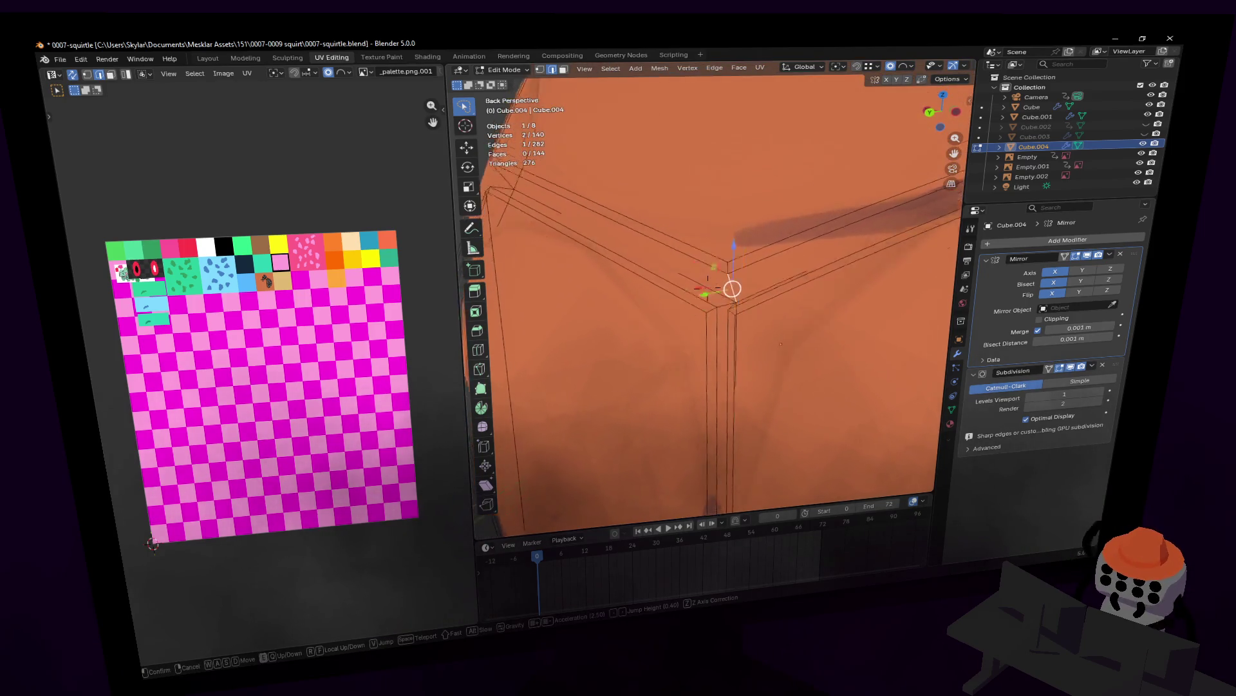
{"action": "left_click", "coordinate": [732, 311], "text": "shift"}
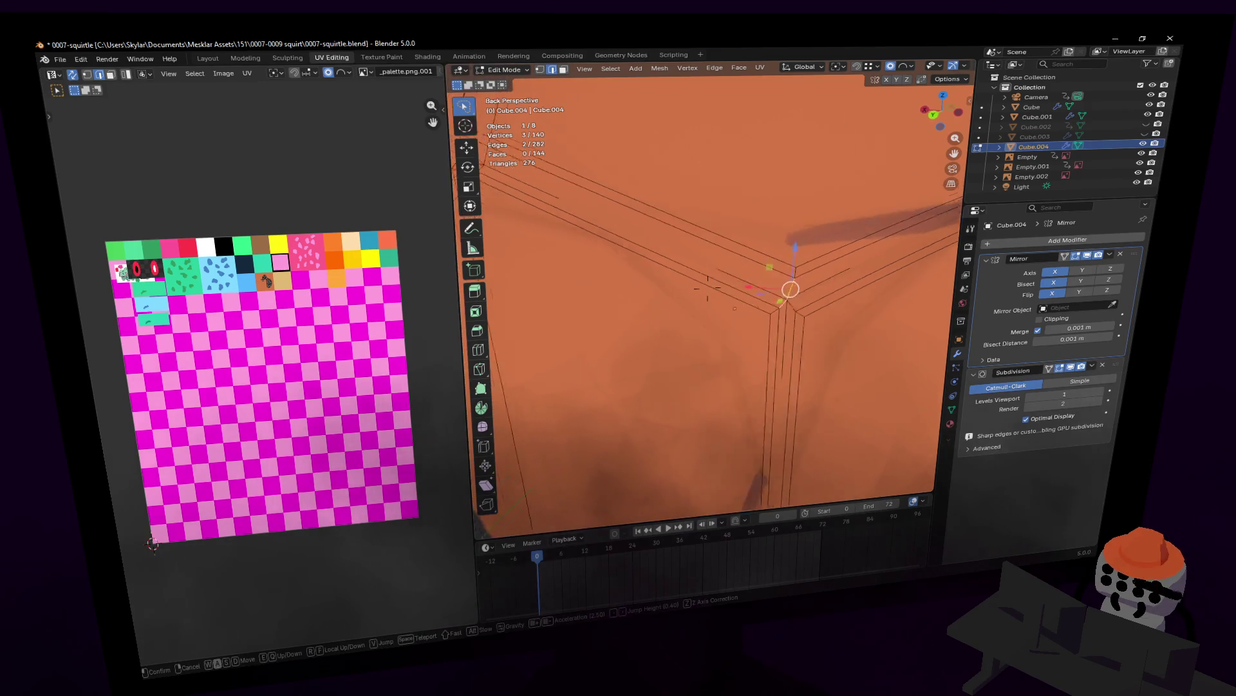
{"action": "middle_click_drag", "start_coordinate": [733, 311], "coordinate": [882, 305]}
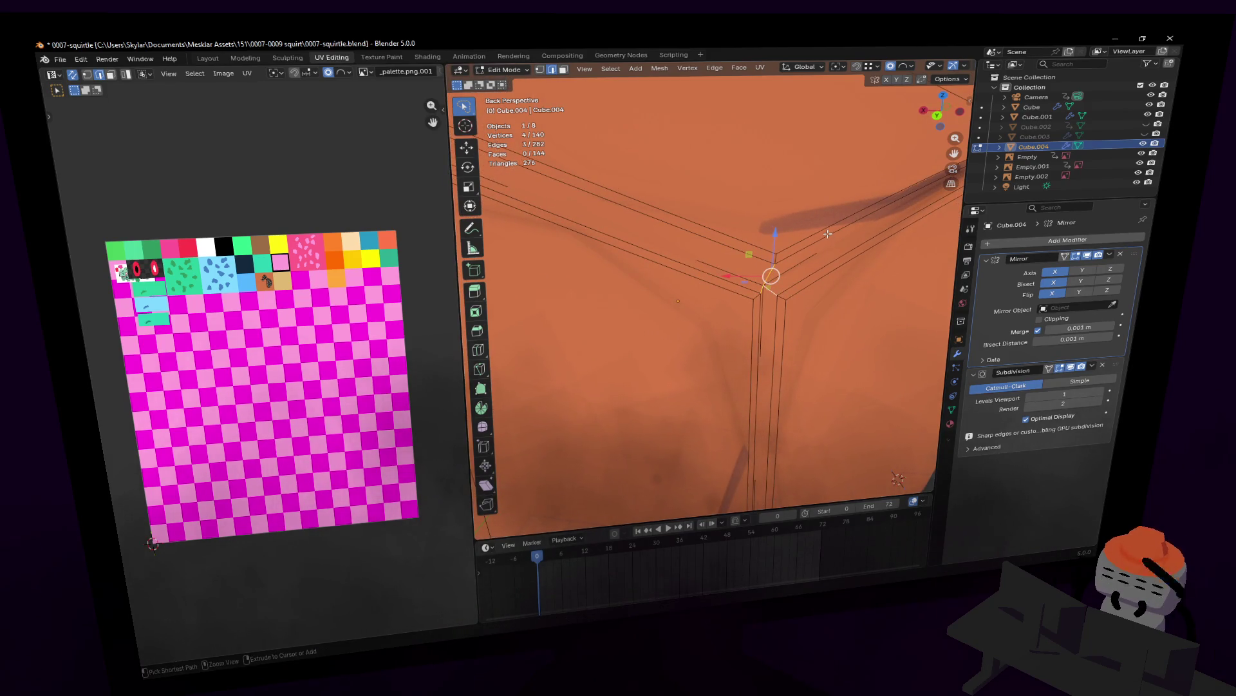
{"action": "key", "text": "Tab"}
- Fly back to the shell, re-enter Edit Mode and remove the extra geometry along the top edge
{"action": "key", "text": "shift+grave"}
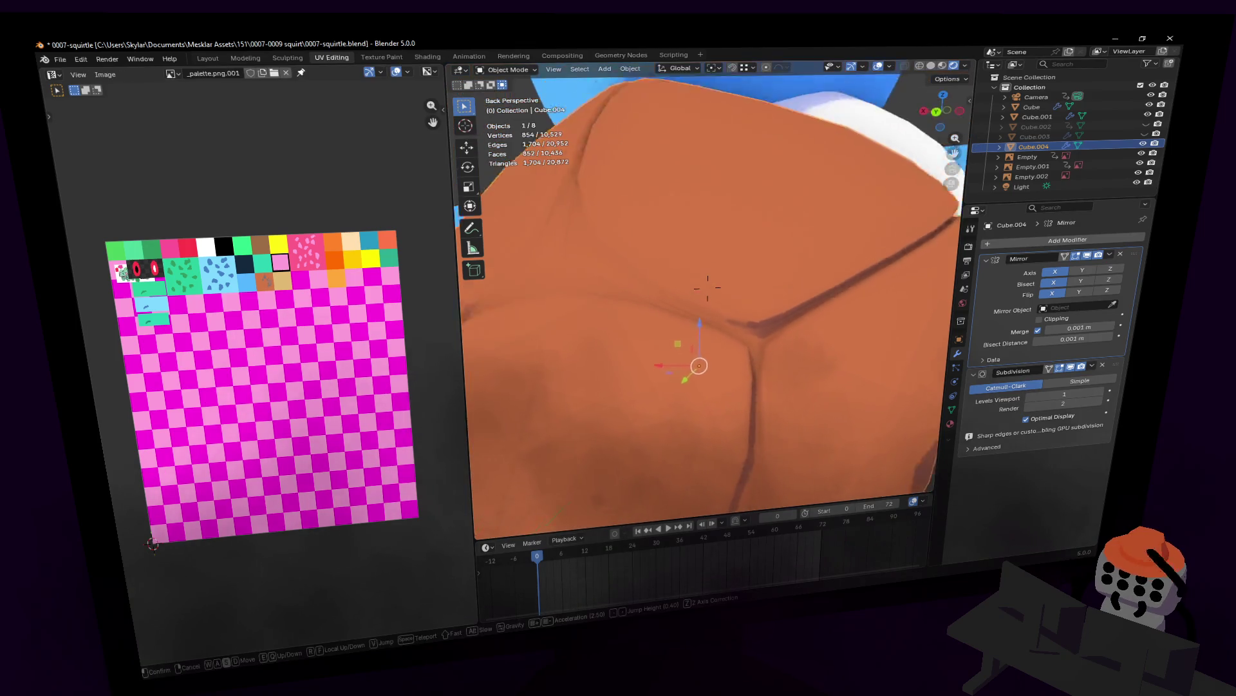
{"action": "key", "text": "s"}
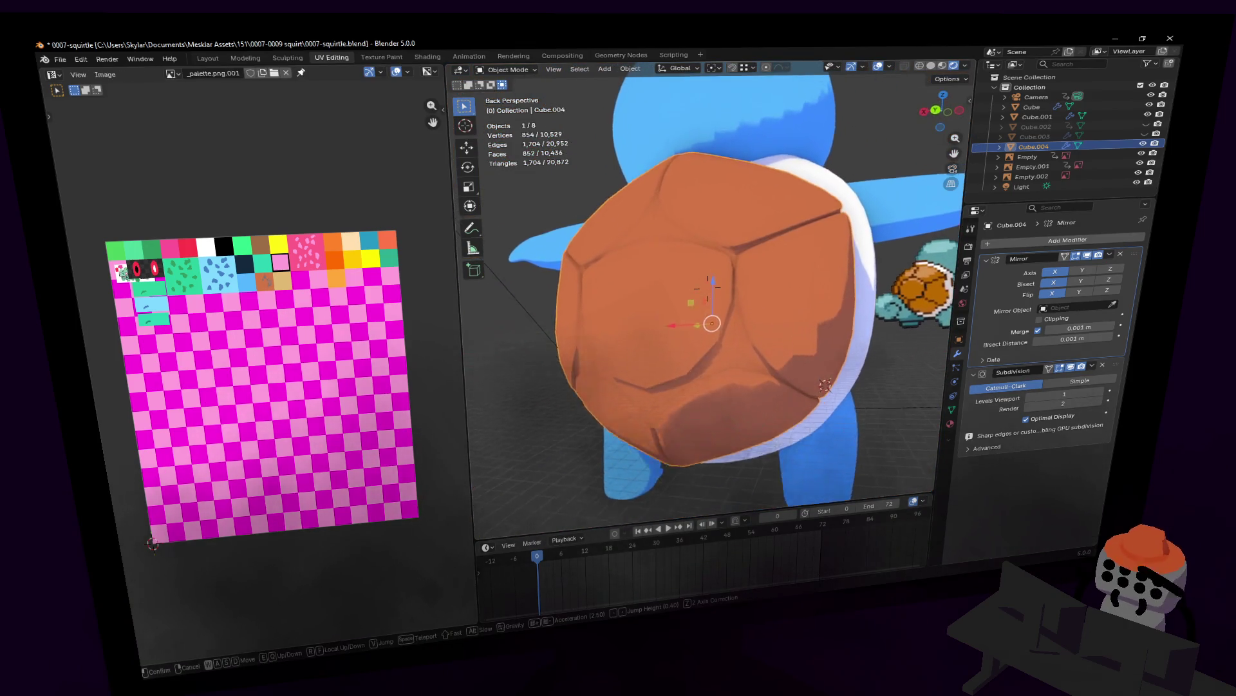
{"action": "key", "text": "w"}
{"action": "key", "text": "Tab"}
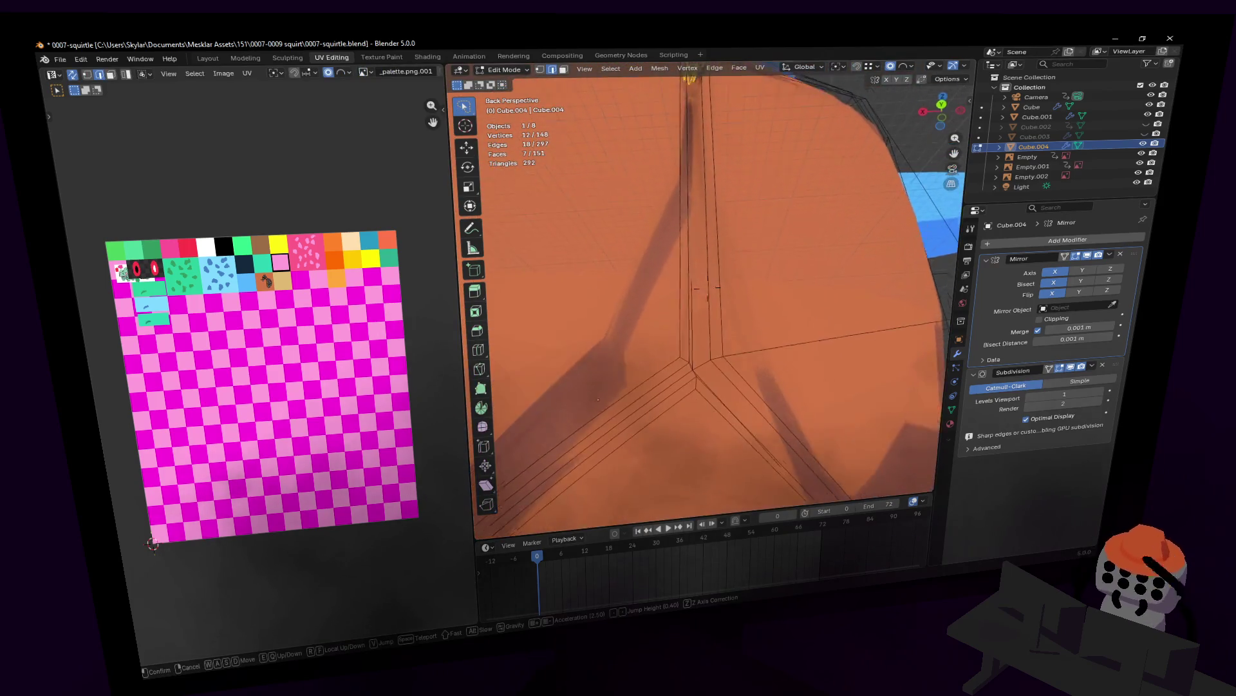
{"action": "left_click", "coordinate": [768, 296]}
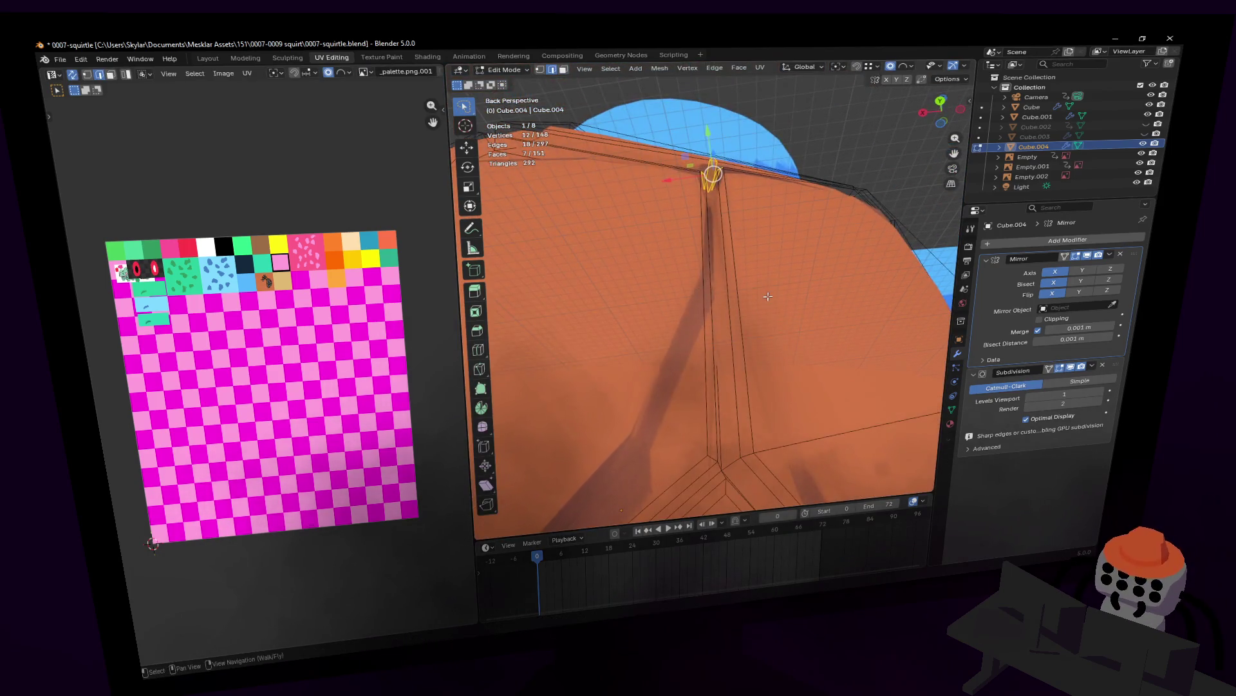
{"action": "key", "text": "ctrl+z"}
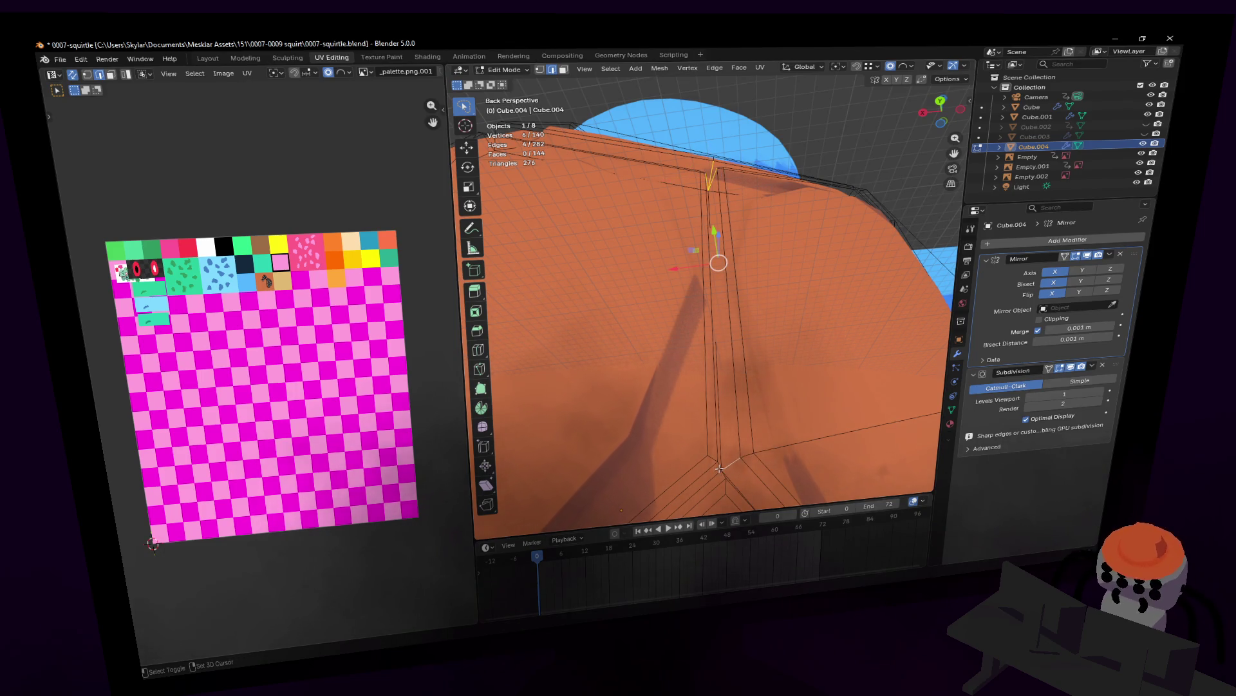
- Fly around to the groove junction points and start a one-segment bevel near 0.026 m on them
{"action": "key", "text": "shift+grave"}
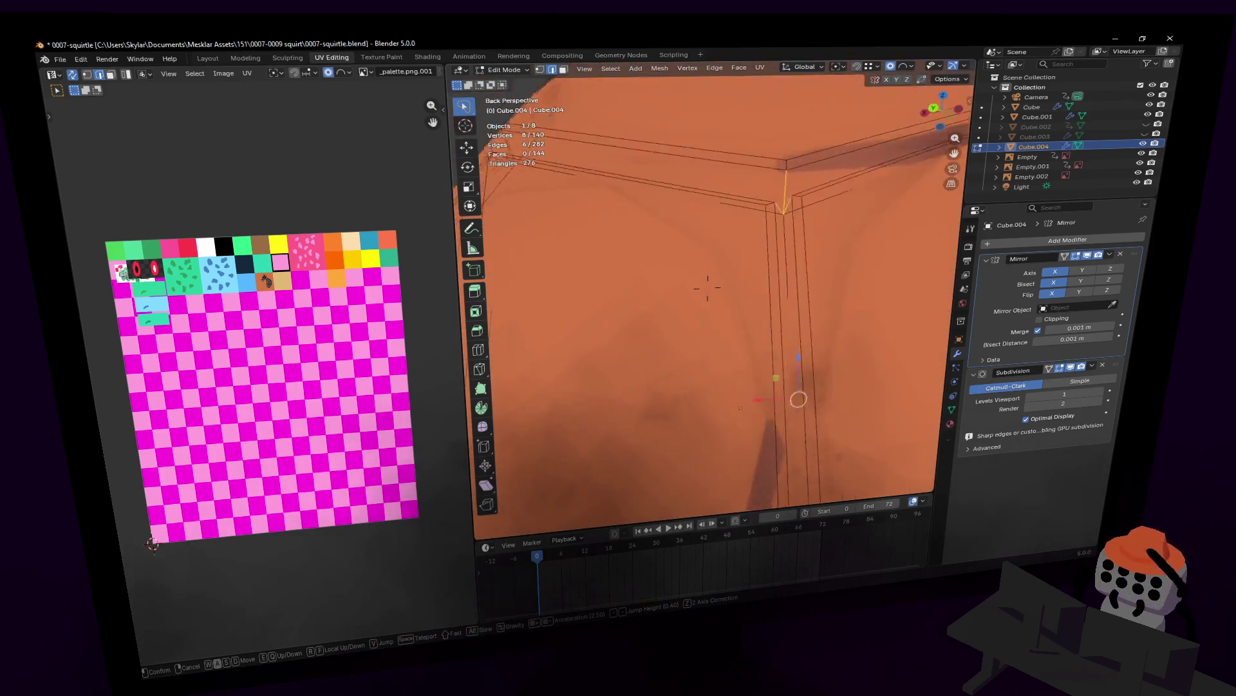
{"action": "left_click", "coordinate": [751, 408]}
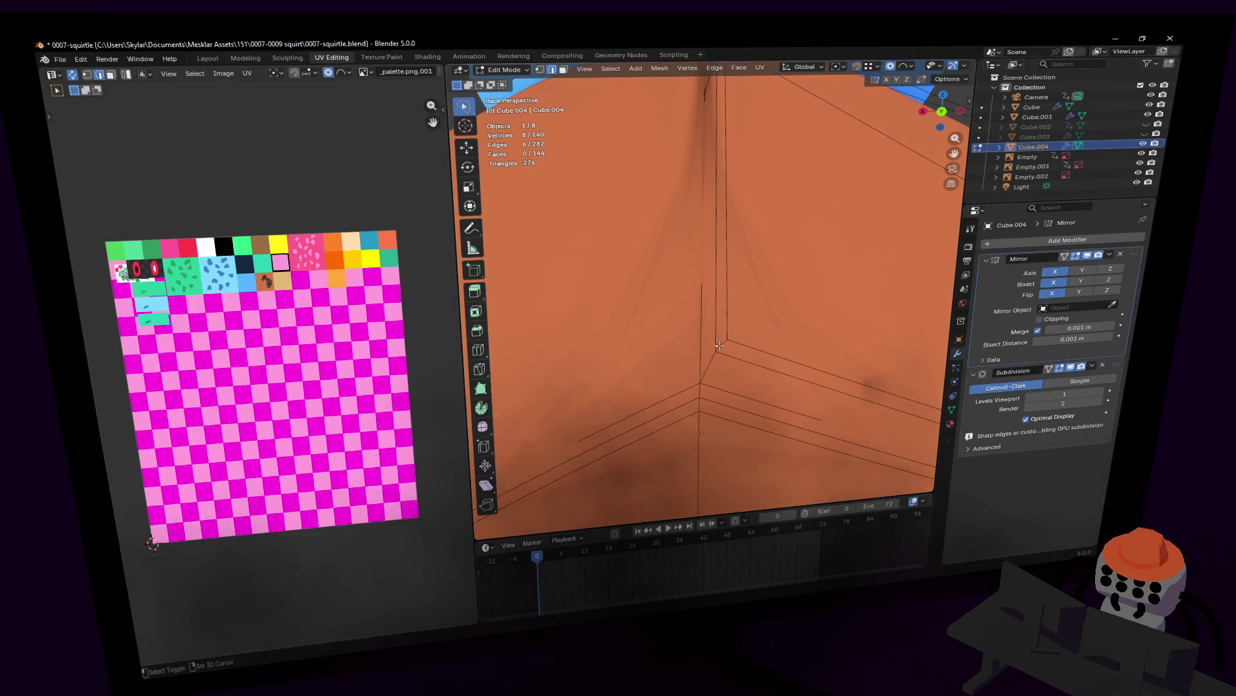
{"action": "key", "text": "shift+grave"}
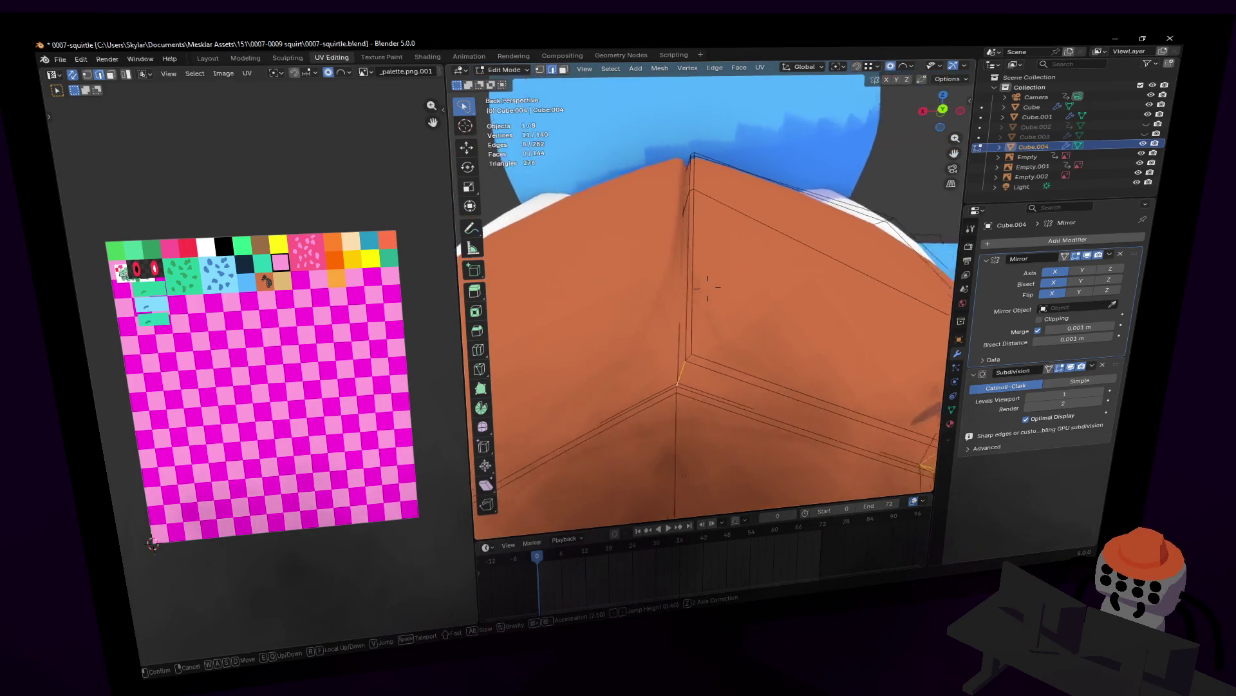
{"action": "left_click", "coordinate": [712, 379]}
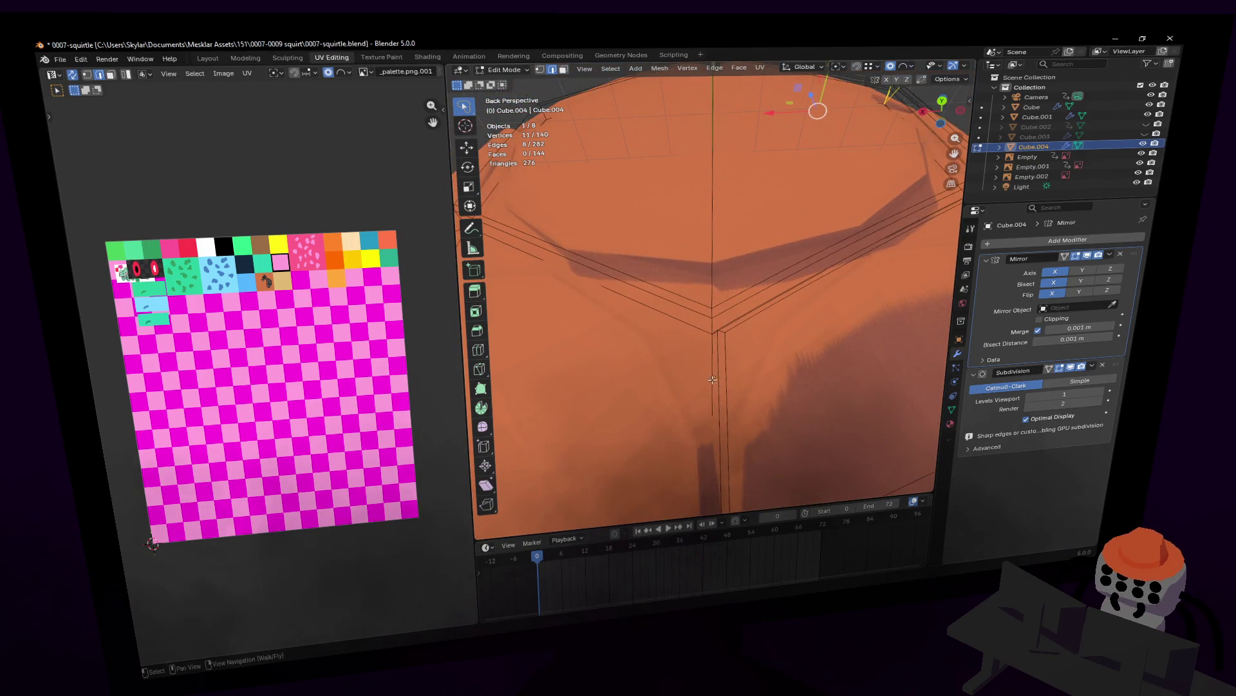
{"action": "middle_click_drag", "start_coordinate": [715, 326], "coordinate": [790, 328]}
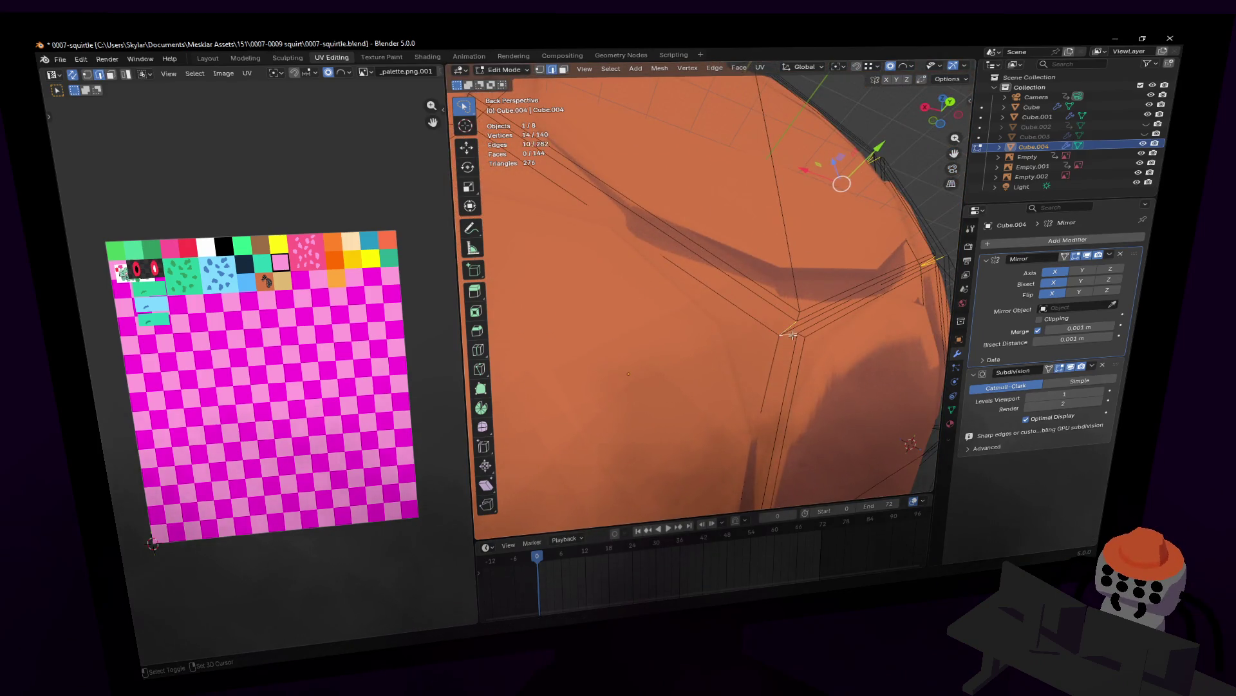
{"action": "scroll", "coordinate": [793, 335], "scroll_direction": "down", "scroll_amount": 3}
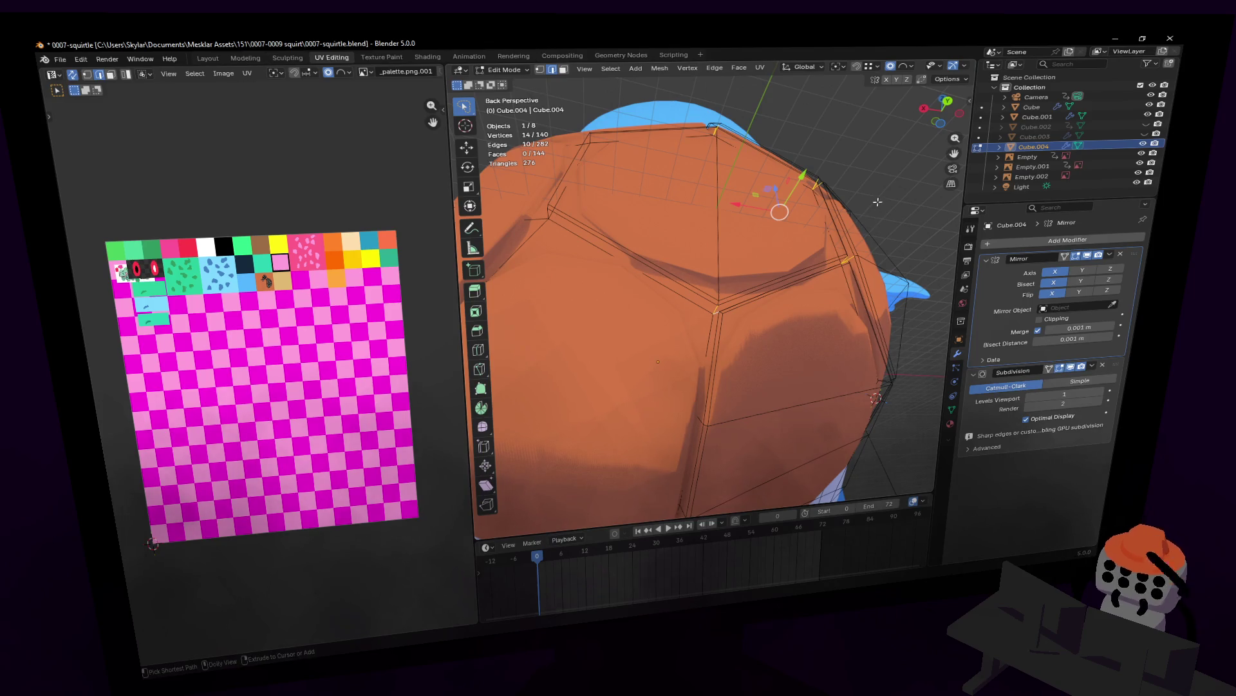
{"action": "key", "text": "ctrl+b"}
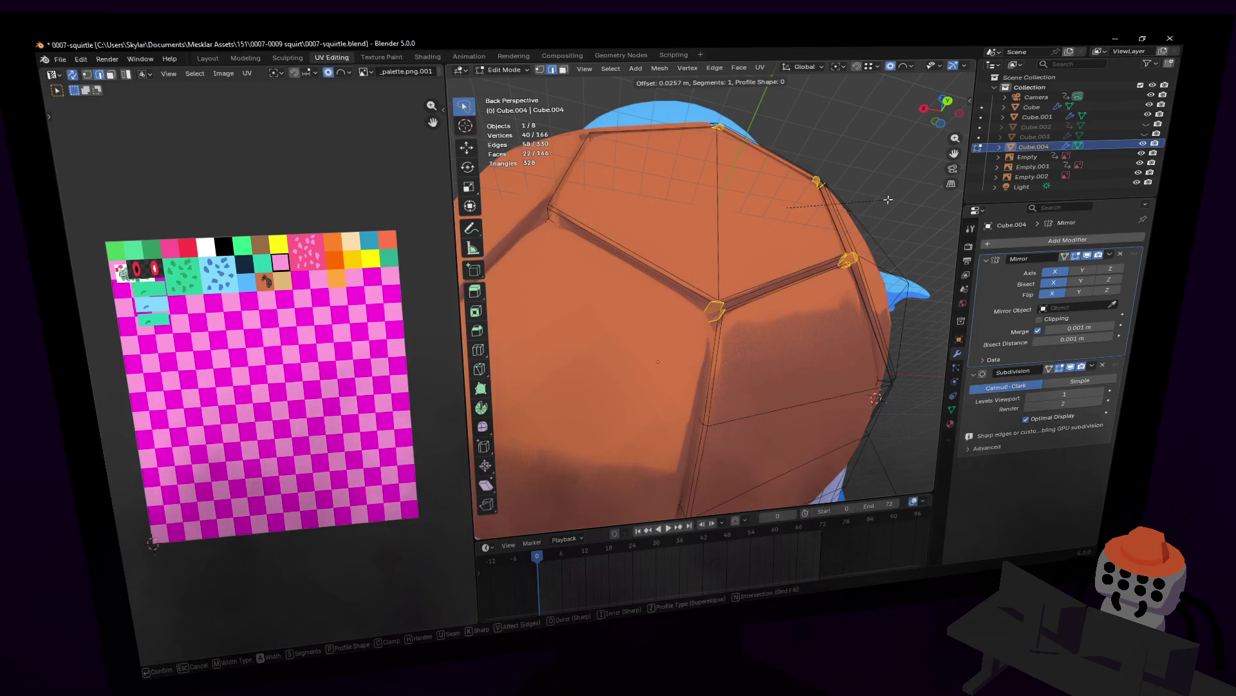
- Confirm the junction bevels and orbit around the Squirtle to inspect the finished shell
{"action": "left_click", "coordinate": [886, 199]}
{"action": "key", "text": "Tab"}
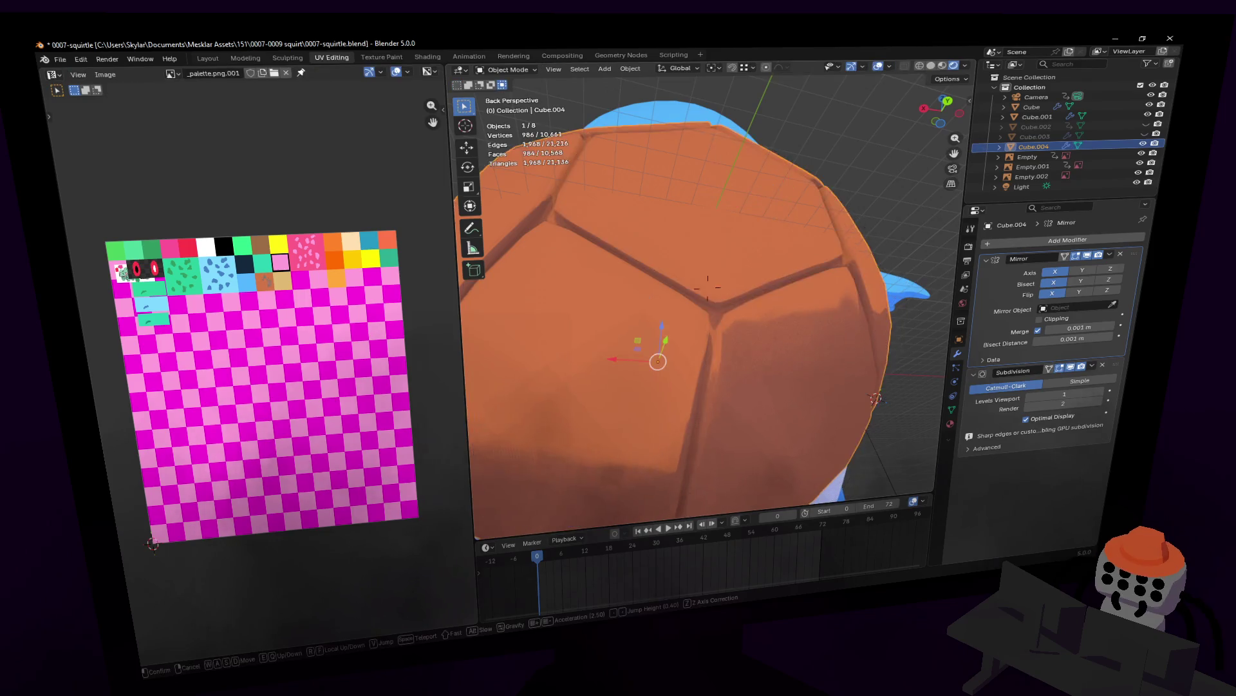
{"action": "scroll", "coordinate": [886, 200], "scroll_direction": "down", "scroll_amount": 4}
{"action": "scroll", "coordinate": [887, 200], "scroll_direction": "up", "scroll_amount": 2}
{"action": "mouse_move", "coordinate": [886, 199]}
{"action": "middle_mouse_down"}
{"action": "mouse_move", "coordinate": [779, 181]}
{"action": "mouse_move", "coordinate": [758, 155]}
{"action": "middle_mouse_up"}
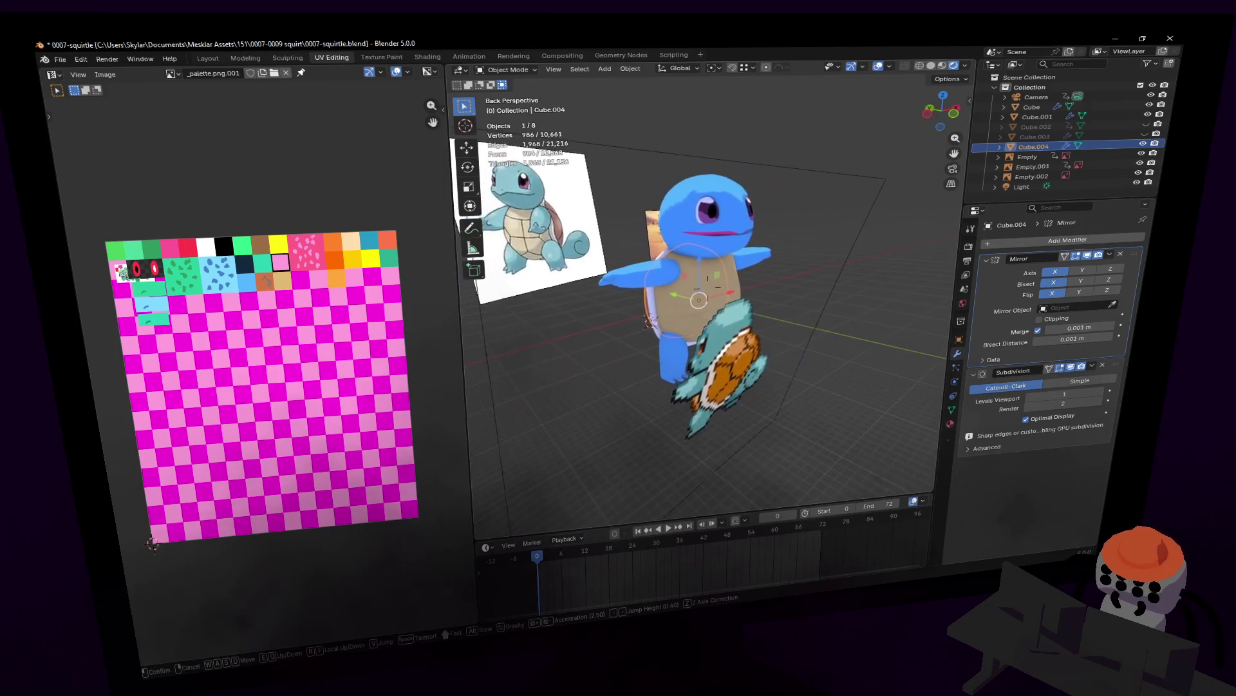
{"action": "middle_click_drag", "start_coordinate": [709, 286], "coordinate": [707, 286]}
{"action": "scroll", "coordinate": [709, 288], "scroll_direction": "up", "scroll_amount": 3}
{"action": "scroll", "coordinate": [707, 286], "scroll_direction": "up", "scroll_amount": 3}
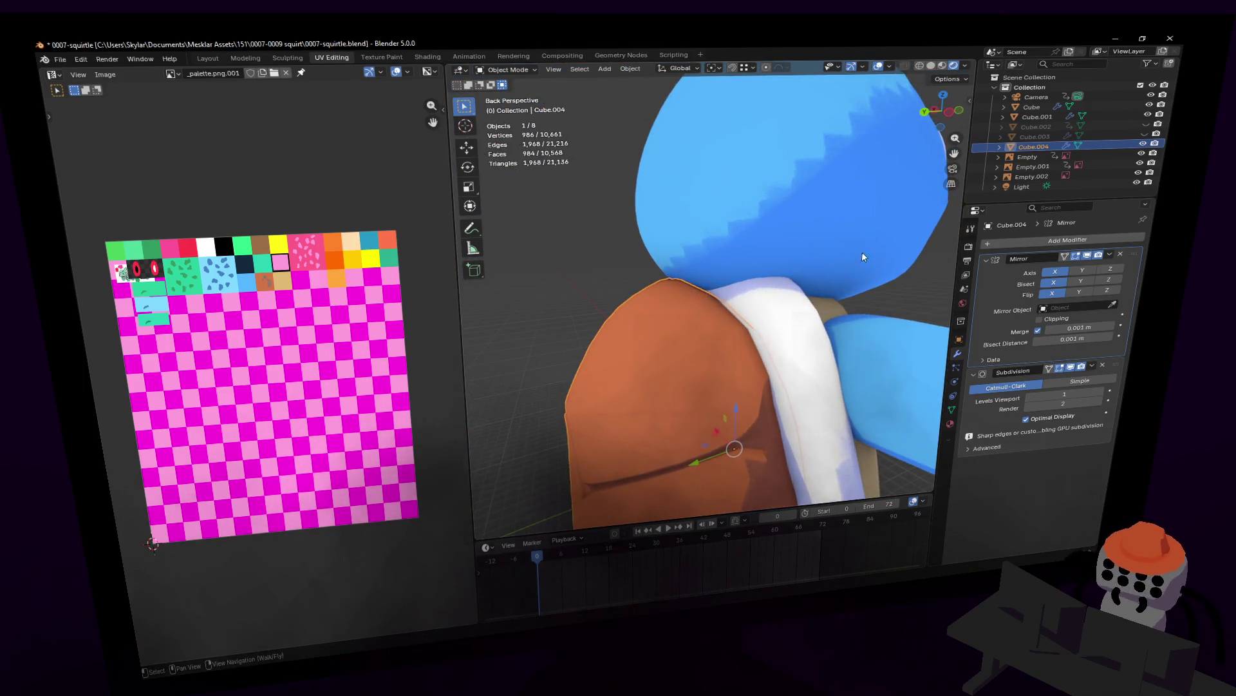
- Briefly edit the white strip, select the blue head and try a Y-axis move, then cancel it
{"action": "left_click", "coordinate": [783, 311]}
{"action": "key", "text": "Tab"}
{"action": "mouse_move", "coordinate": [784, 309]}
{"action": "middle_mouse_down"}
{"action": "mouse_move", "coordinate": [734, 279]}
{"action": "mouse_move", "coordinate": [768, 188]}
{"action": "middle_mouse_up"}
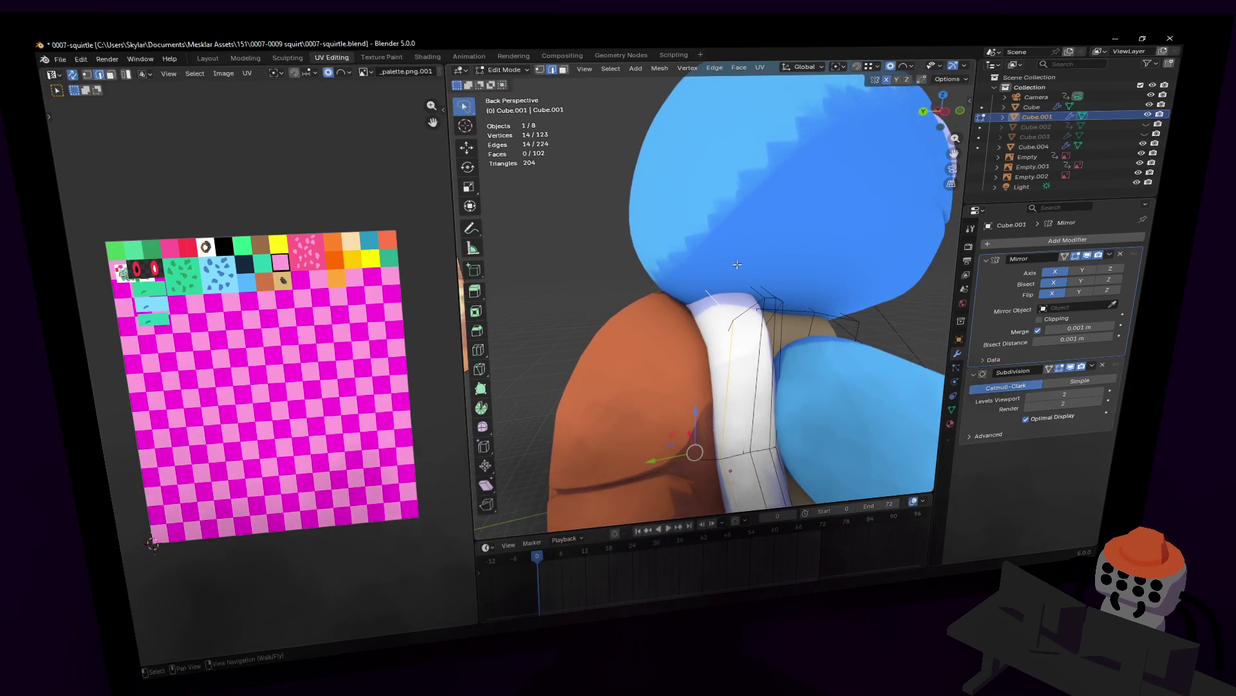
{"action": "key", "text": "Tab"}
{"action": "left_click", "coordinate": [767, 187]}
{"action": "key", "text": "g"}
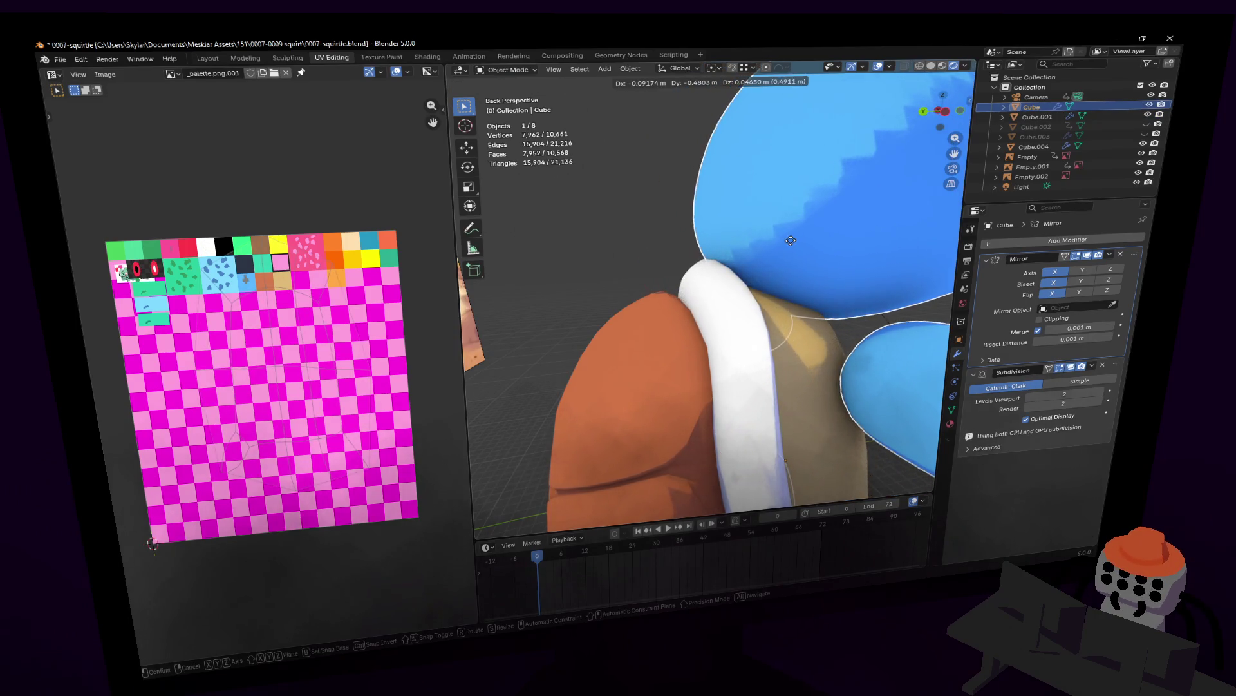
{"action": "key", "text": "y"}
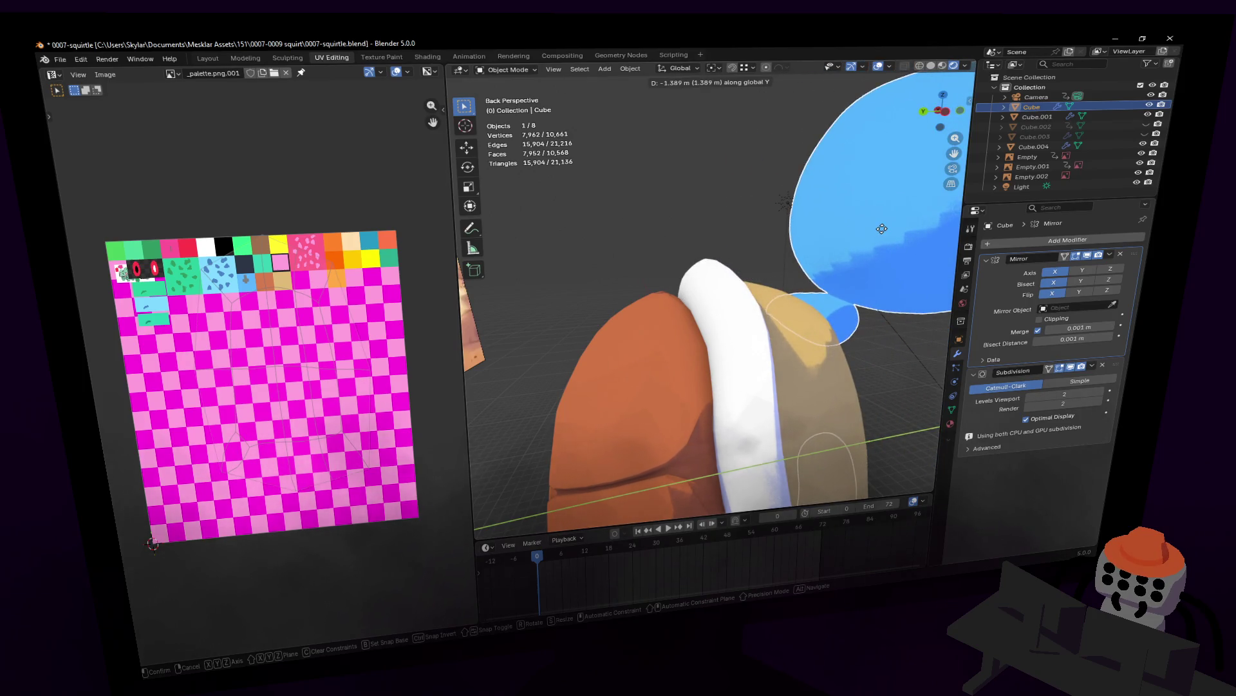
{"action": "key", "text": "Escape"}
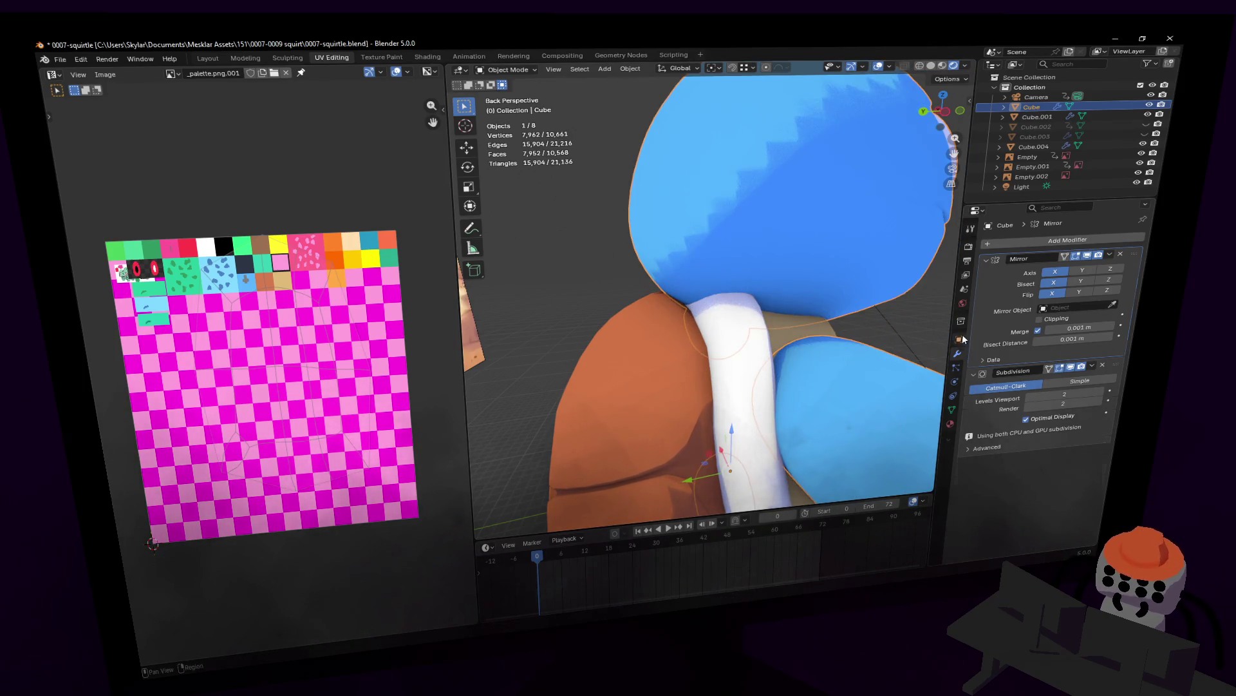
- Move the blue head along Y to about -0.95 m, reselect the white strip and show the interaction mode list
{"action": "left_click", "coordinate": [963, 339]}
{"action": "key", "text": "g"}
{"action": "key", "text": "y"}
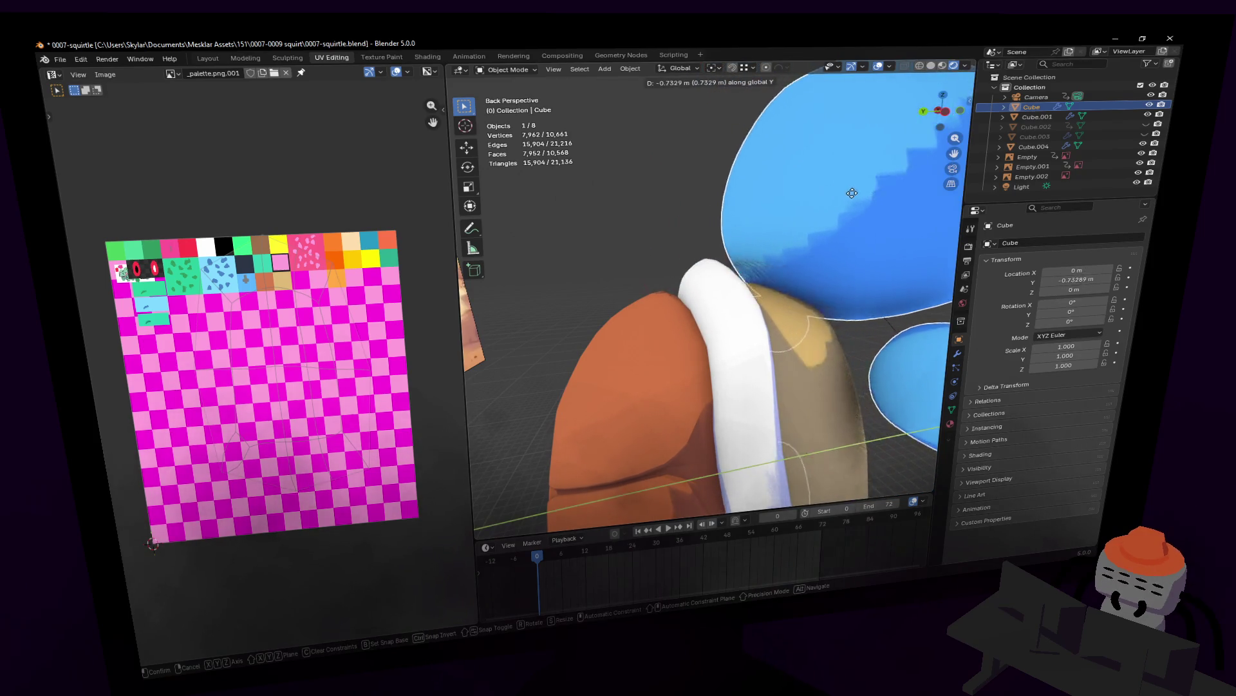
{"action": "left_click", "coordinate": [732, 261]}
{"action": "key", "text": "Tab"}
{"action": "key", "text": "Tab"}
{"action": "middle_click_drag", "start_coordinate": [713, 292], "coordinate": [676, 319]}
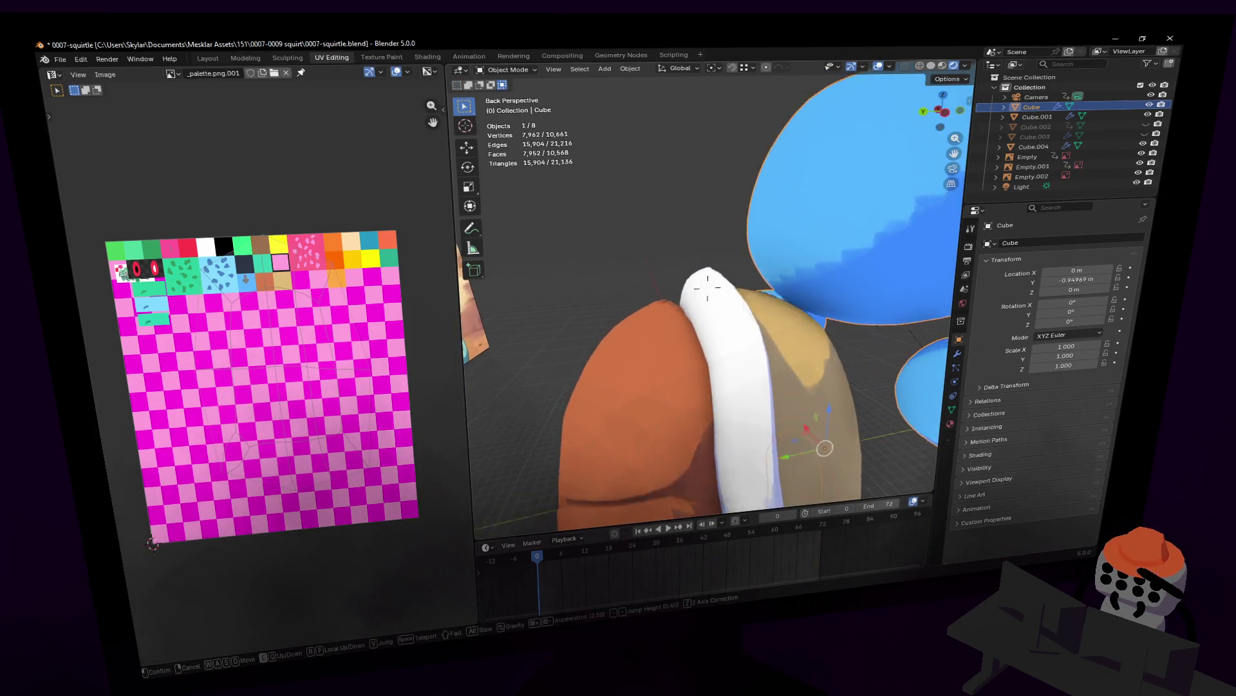
{"action": "left_click", "coordinate": [628, 405]}
{"action": "left_click", "coordinate": [508, 70]}
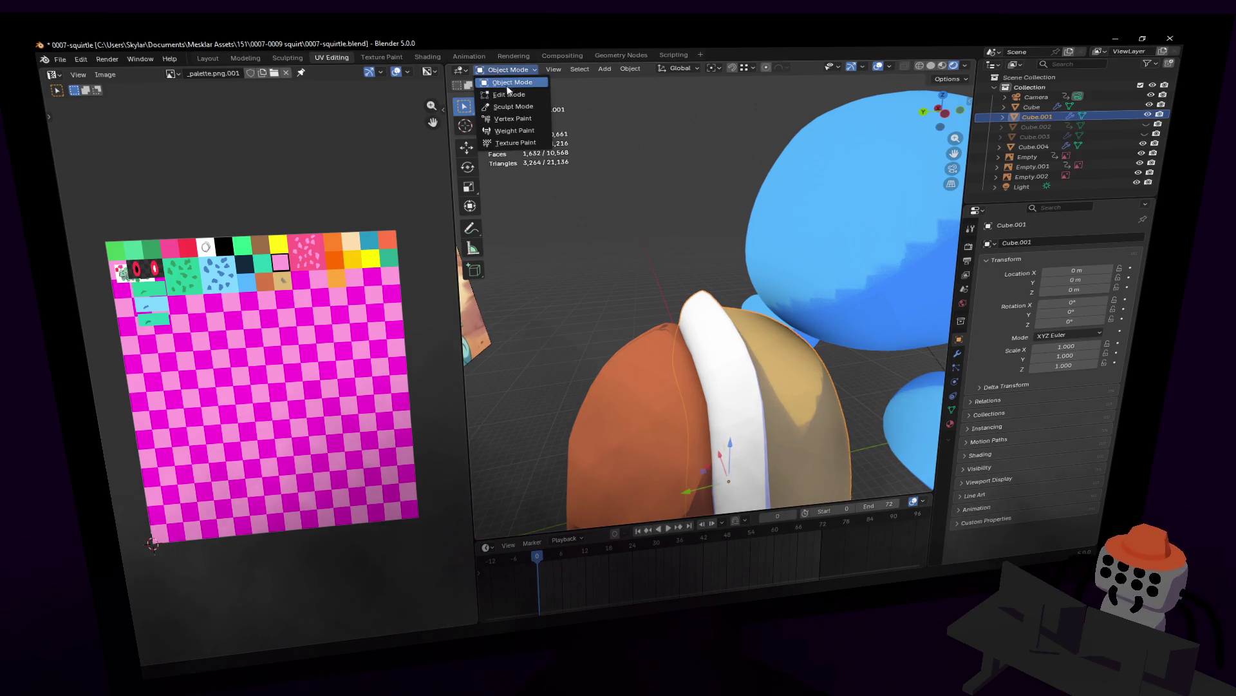
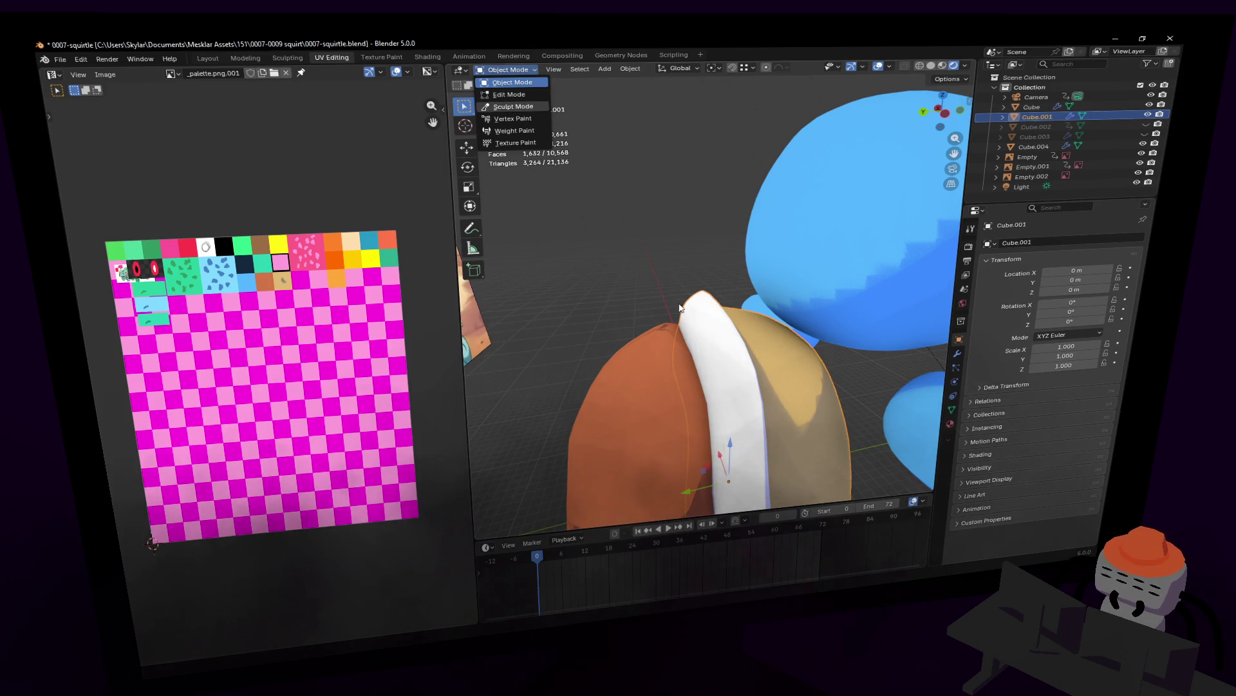
- Edge-select two top edges of the rim (Cube.001) and slide them along Y with proportional falloff
{"action": "middle_click_drag", "start_coordinate": [681, 307], "coordinate": [580, 135]}
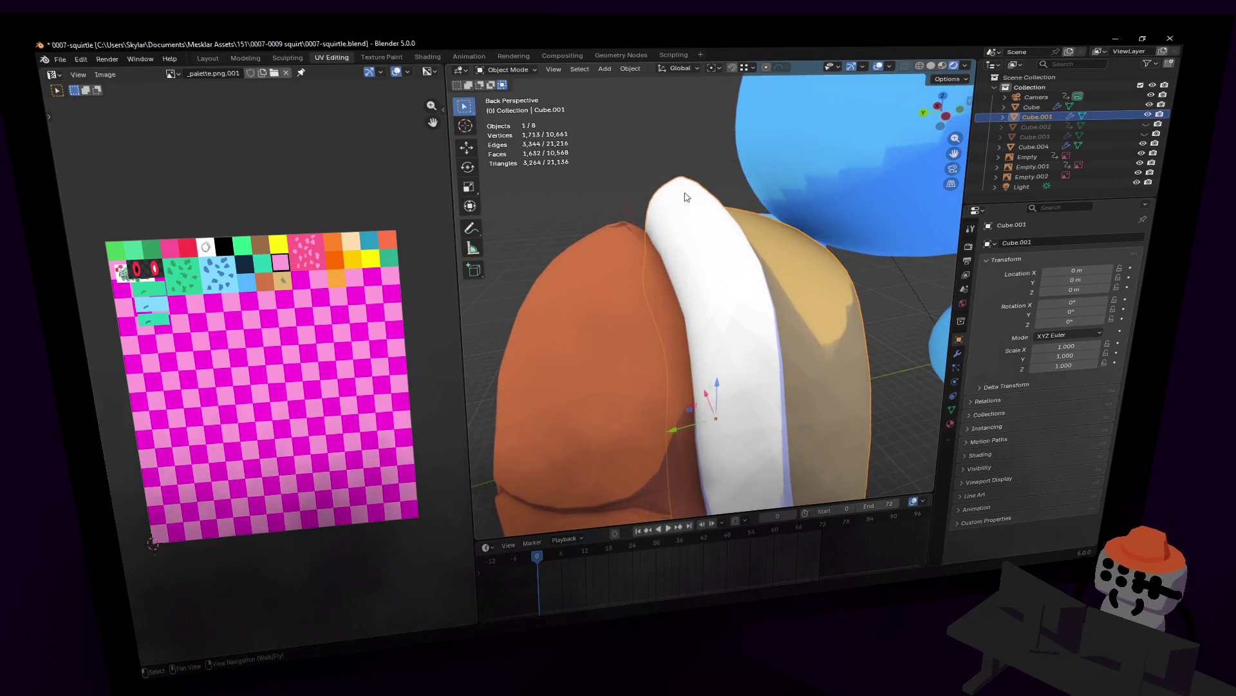
{"action": "key", "text": "shift+grave"}
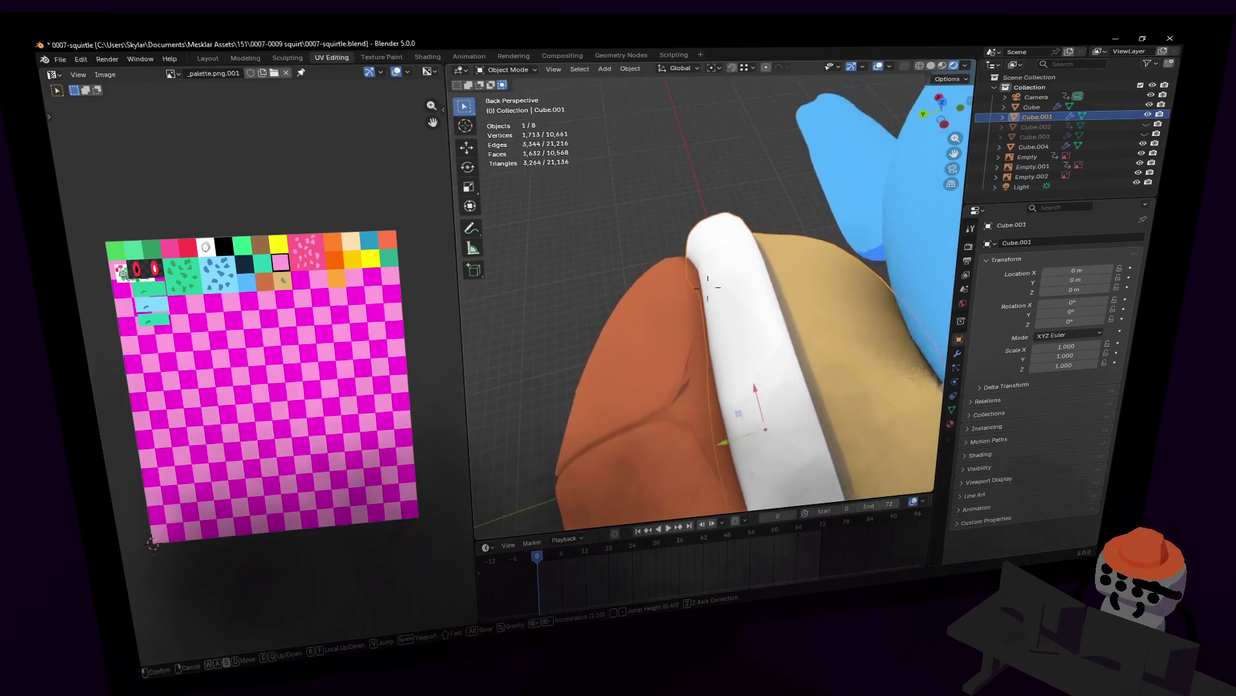
{"action": "left_click", "coordinate": [726, 259]}
{"action": "key", "text": "Tab"}
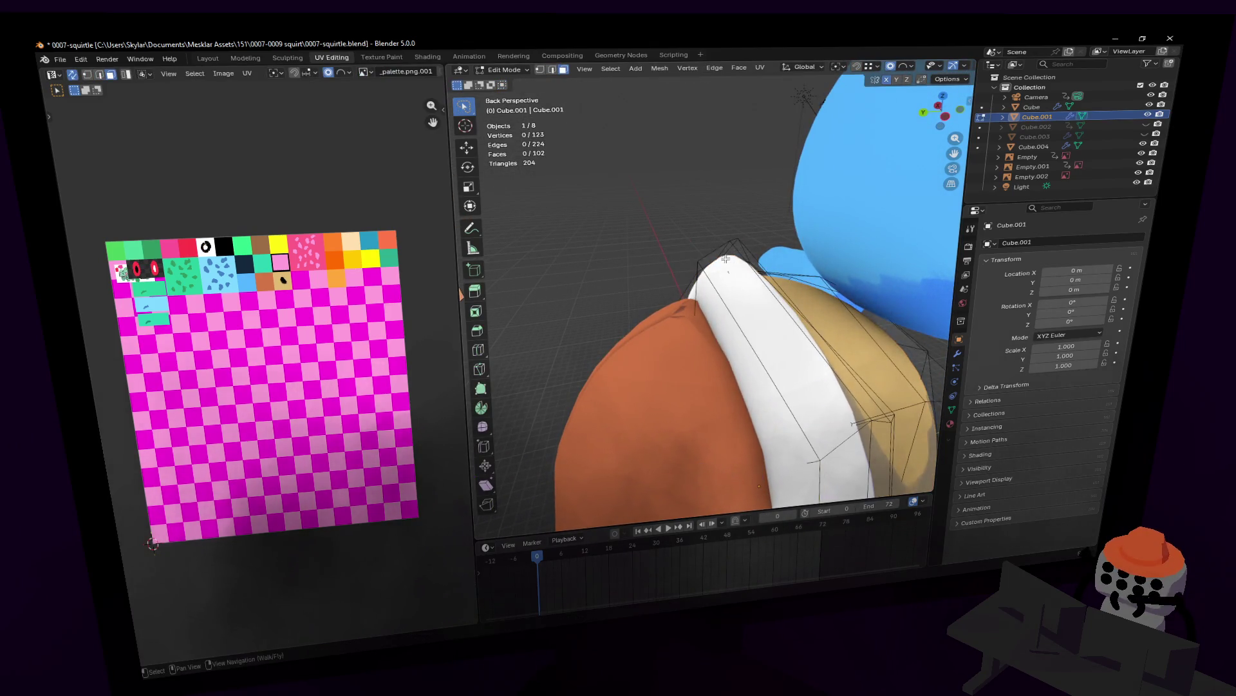
{"action": "key", "text": "2"}
{"action": "mouse_move", "coordinate": [726, 260]}
{"action": "middle_mouse_down"}
{"action": "mouse_move", "coordinate": [722, 276]}
{"action": "mouse_move", "coordinate": [761, 264]}
{"action": "middle_mouse_up"}
{"action": "left_click", "coordinate": [722, 276]}
{"action": "left_click", "coordinate": [761, 263], "text": "shift"}
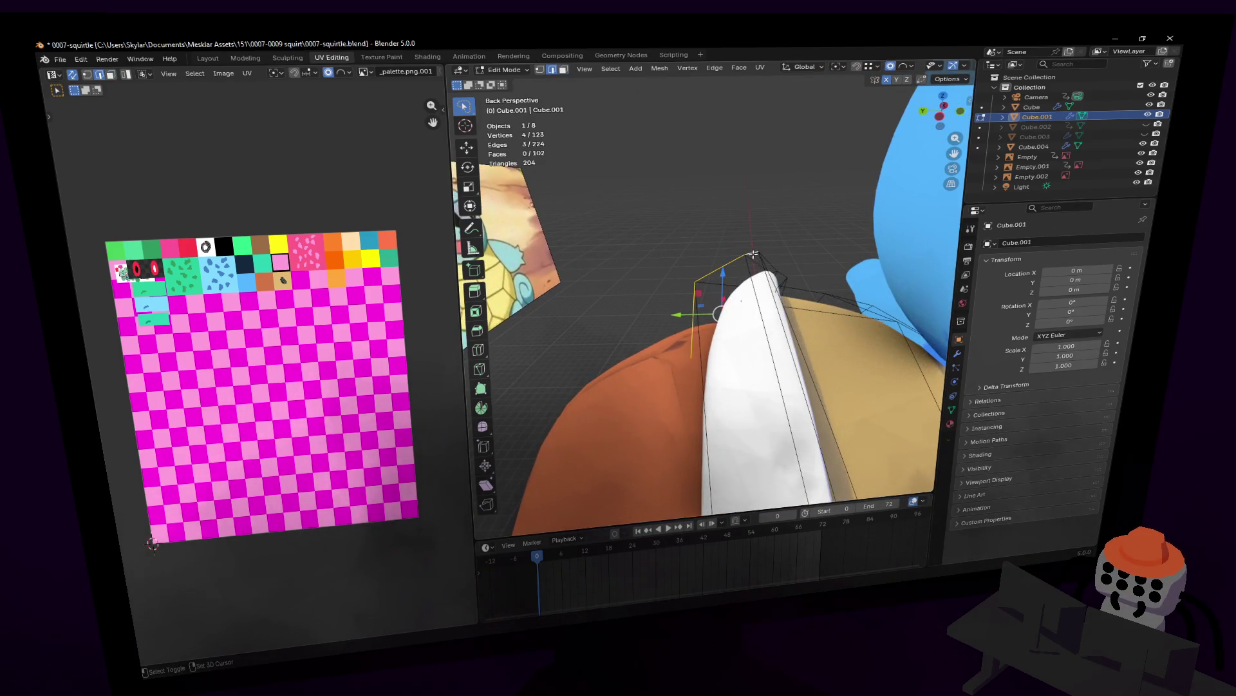
{"action": "left_click_drag", "start_coordinate": [682, 315], "coordinate": [651, 319]}
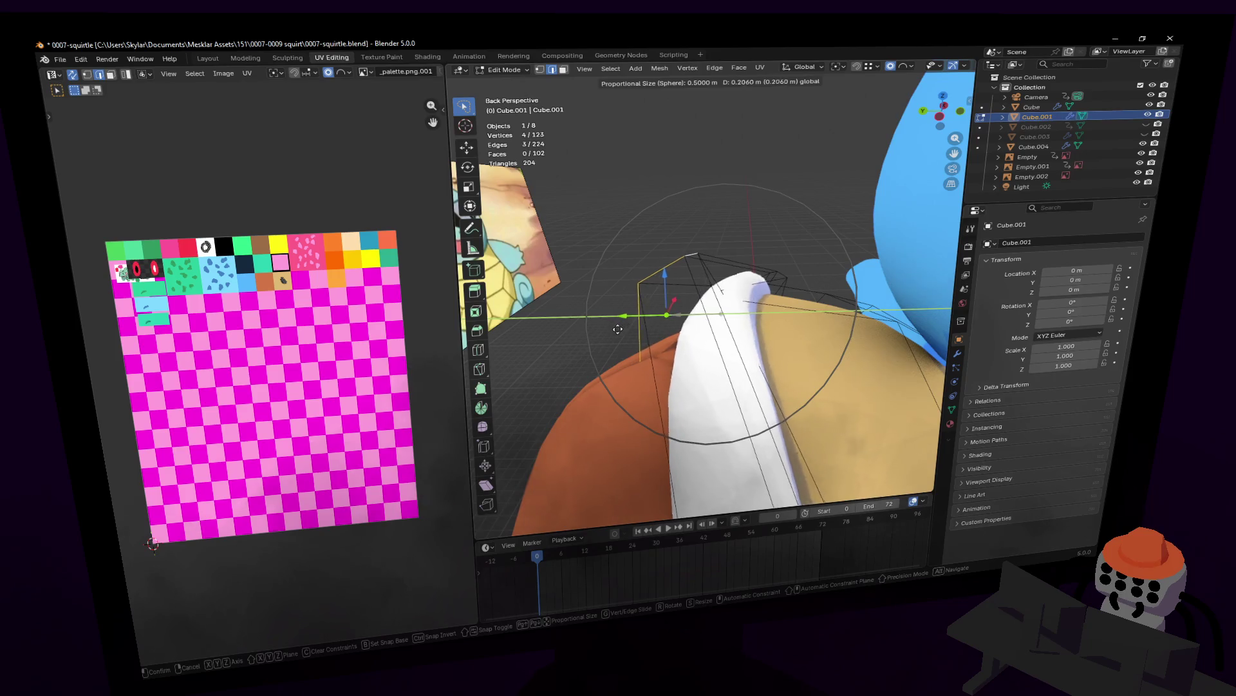
{"action": "left_click", "coordinate": [597, 332]}
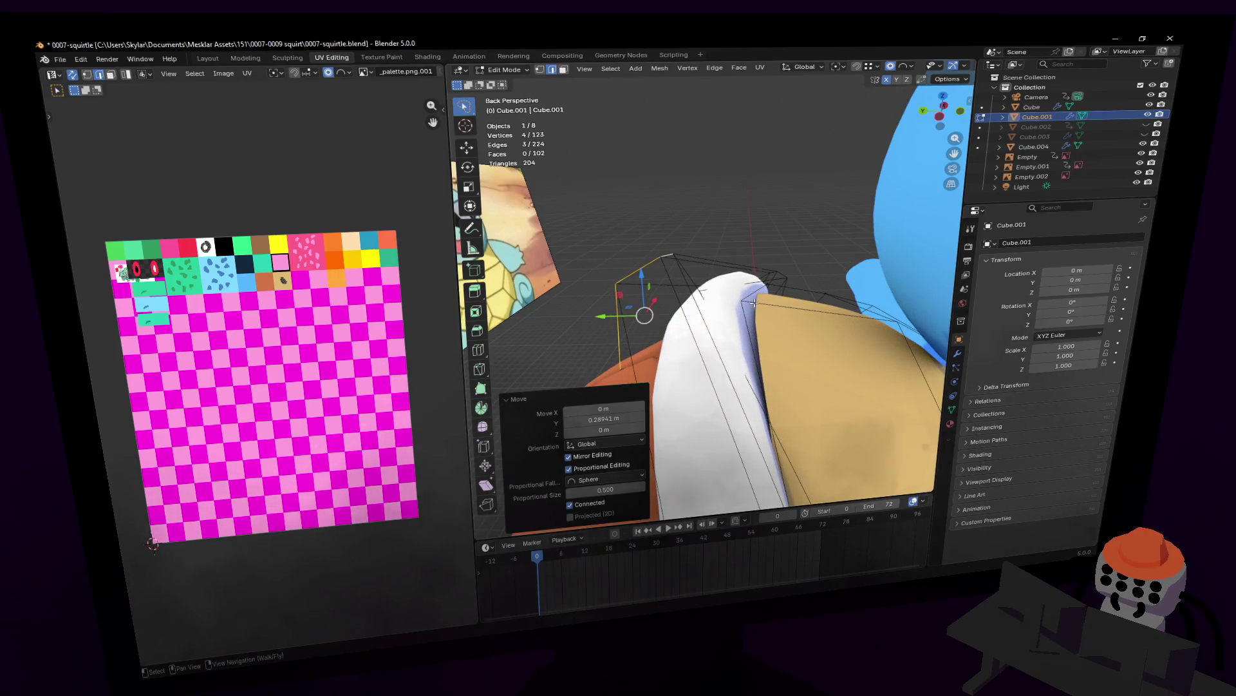
- Move a single top rim vertex along Y then slightly down in Z with falloff, and leave Edit Mode
{"action": "left_click", "coordinate": [741, 295]}
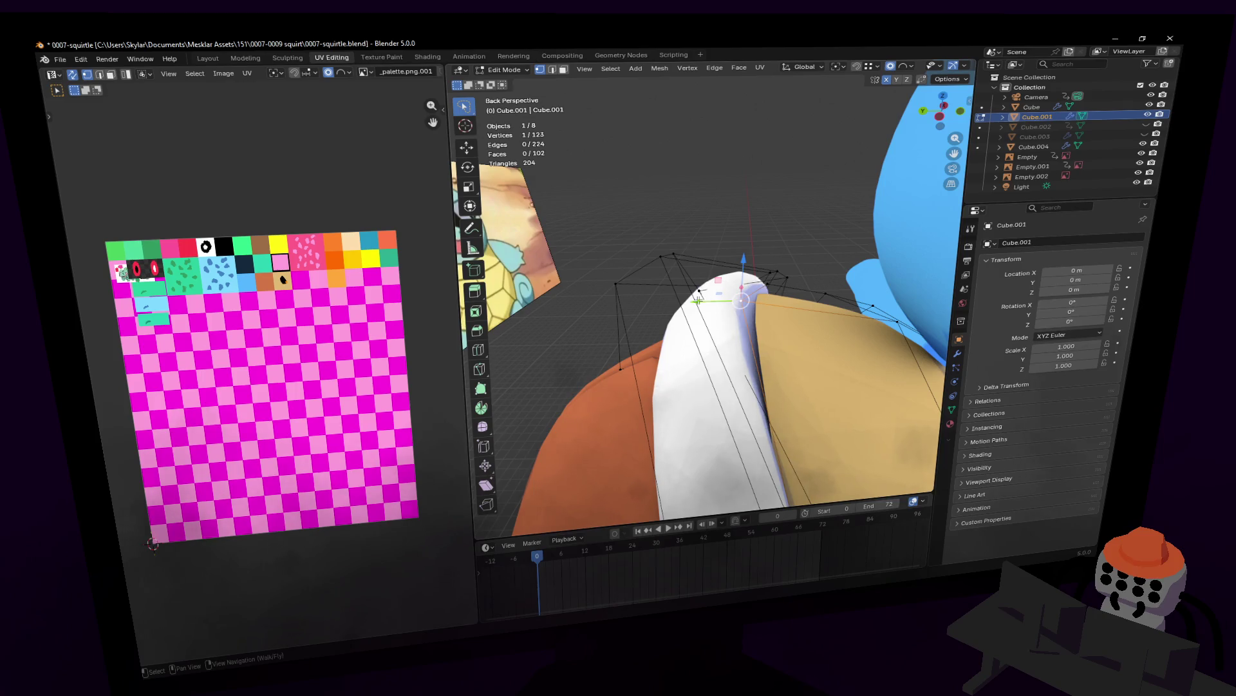
{"action": "left_click_drag", "start_coordinate": [699, 300], "coordinate": [653, 305]}
{"action": "left_click", "coordinate": [660, 307]}
{"action": "middle_click_drag", "start_coordinate": [660, 306], "coordinate": [706, 290]}
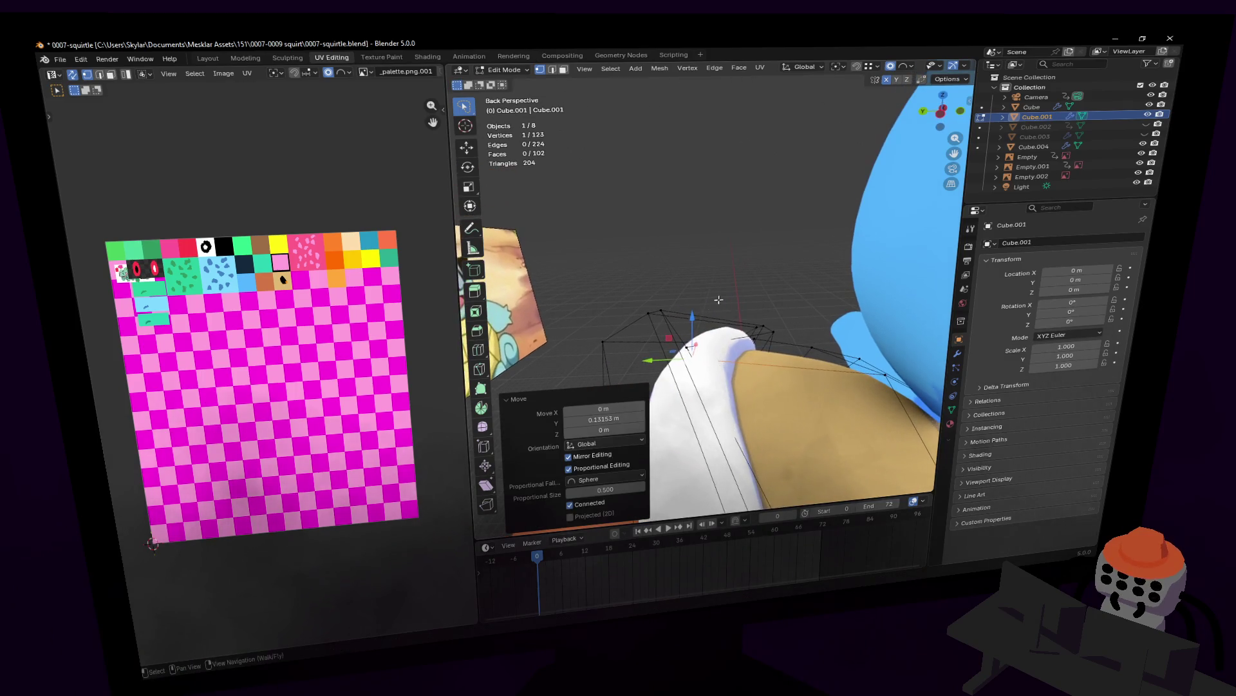
{"action": "left_click_drag", "start_coordinate": [687, 334], "coordinate": [707, 287]}
{"action": "middle_click_drag", "start_coordinate": [709, 285], "coordinate": [706, 286]}
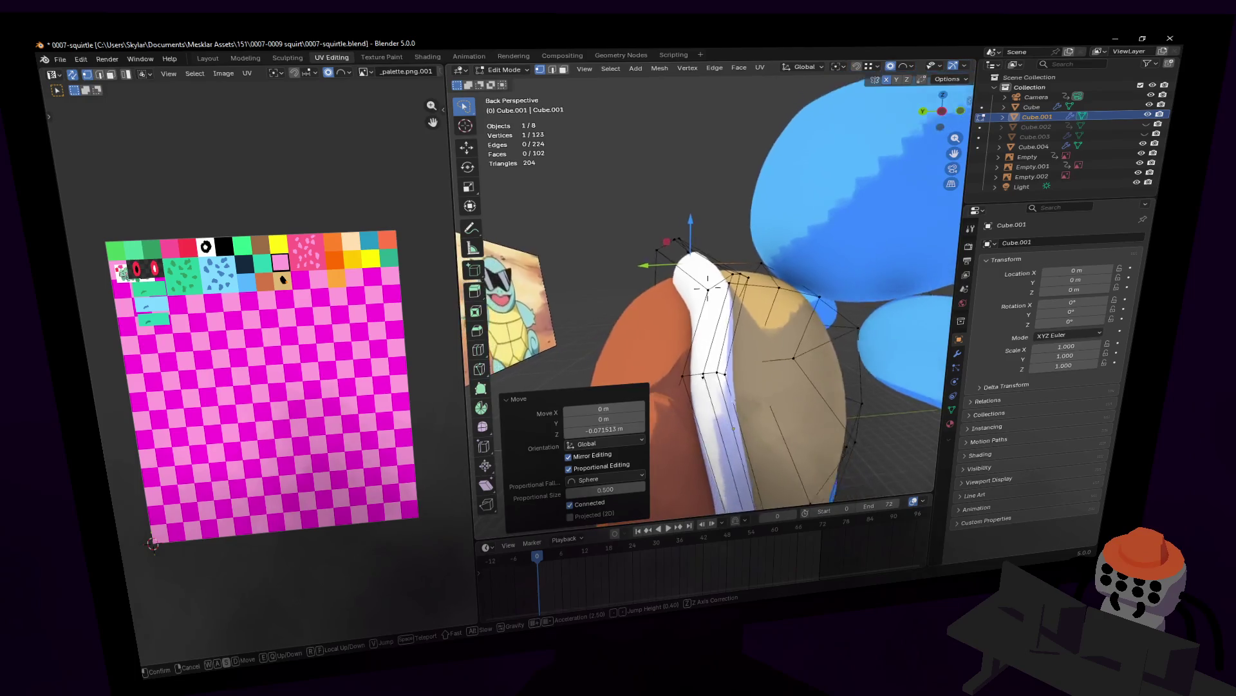
{"action": "key", "text": "Tab"}
- Reset the blue body object's Location Y to 0 m in the Transform panel
{"action": "left_click", "coordinate": [874, 231]}
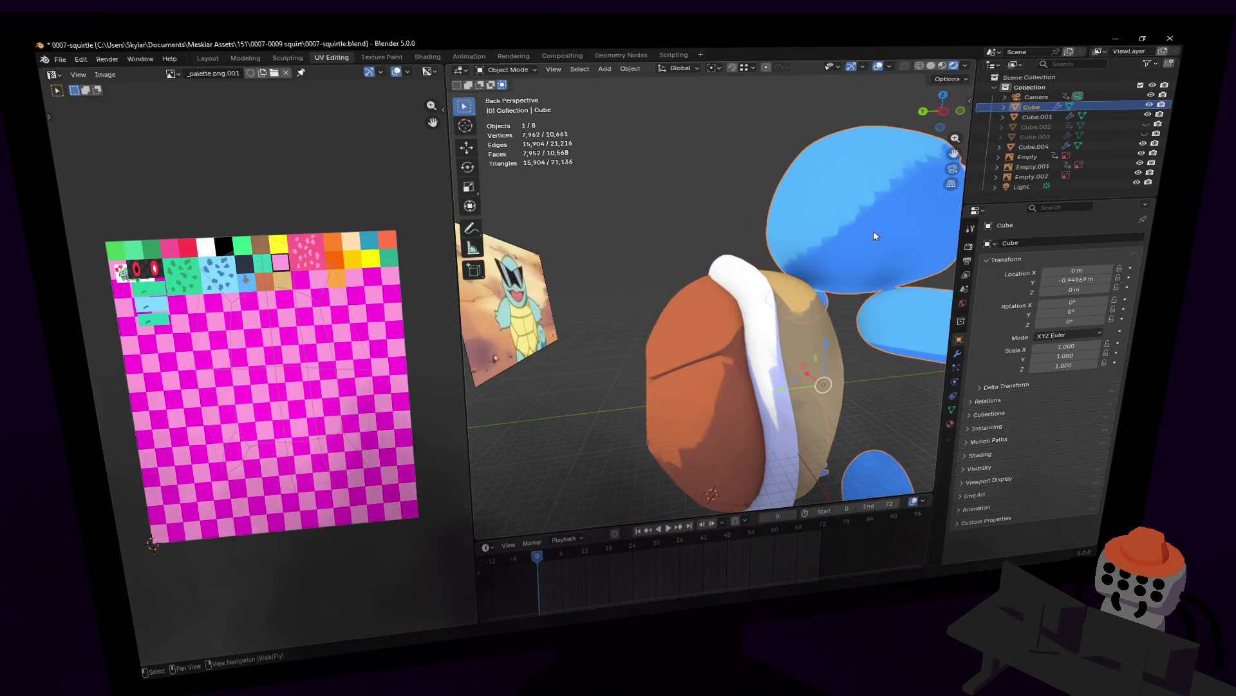
{"action": "type", "text": "0"}
{"action": "key", "text": "Return"}
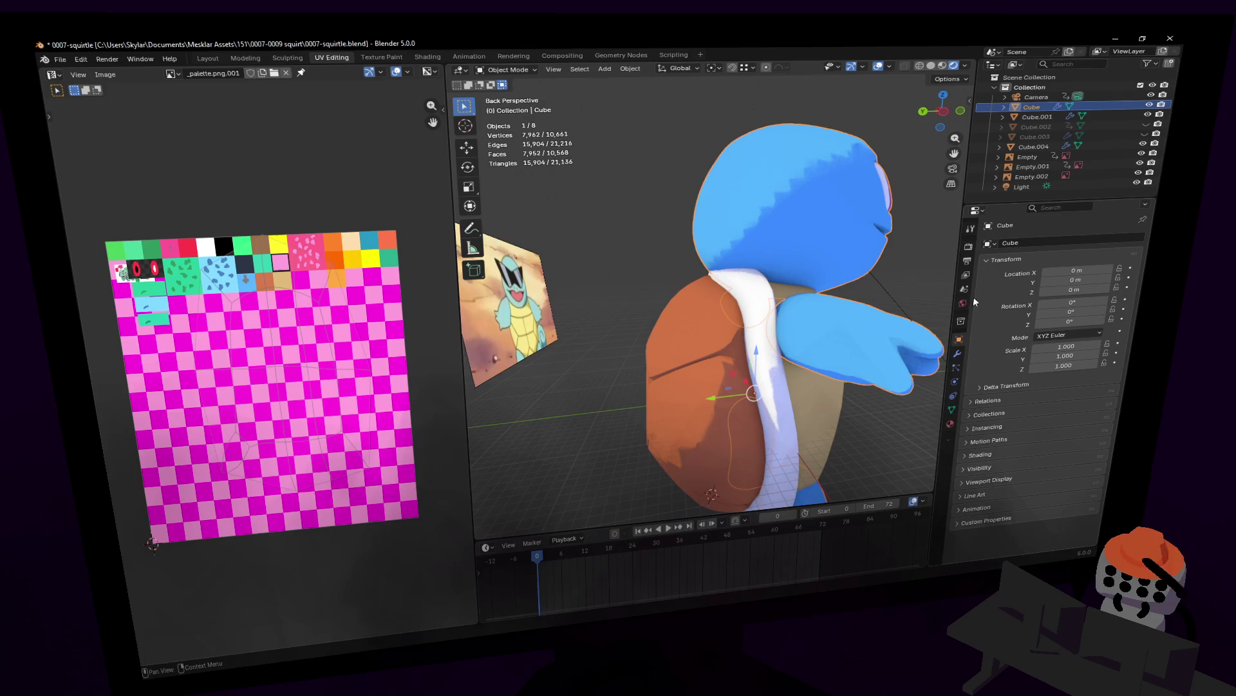
{"action": "key", "text": "shift+grave"}
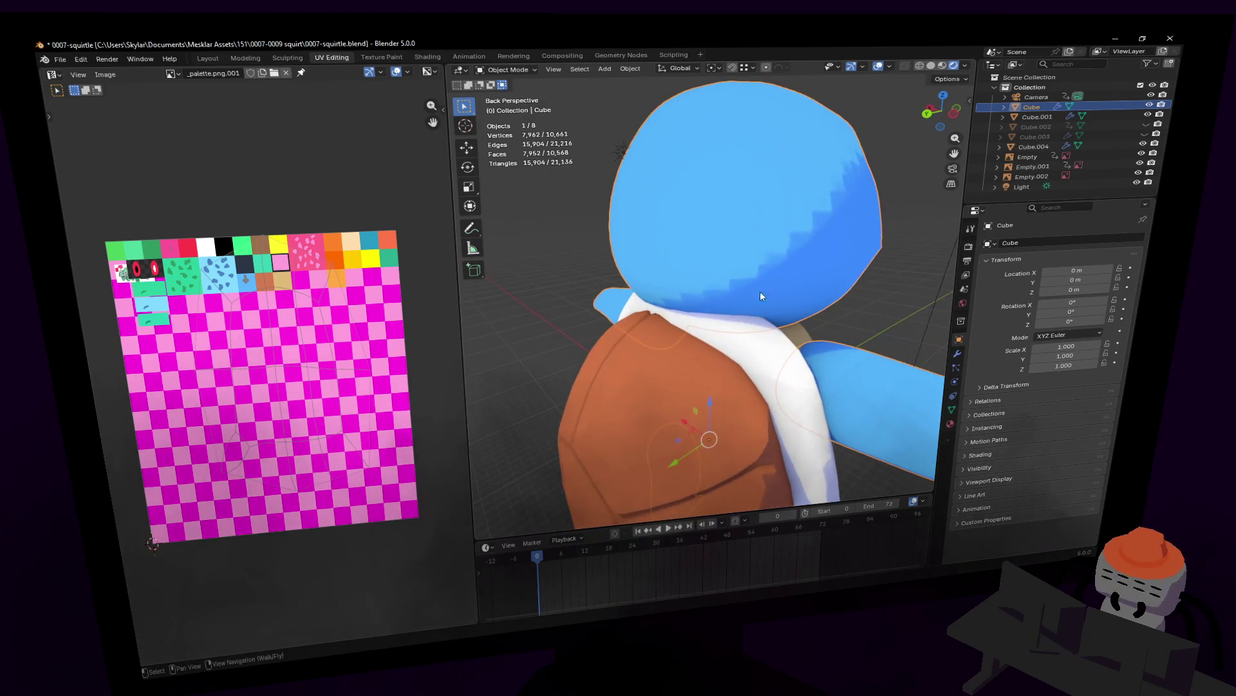
- Select the white rim Cube.001, back the view out over the character and enter Edit Mode on it
{"action": "left_click", "coordinate": [760, 291]}
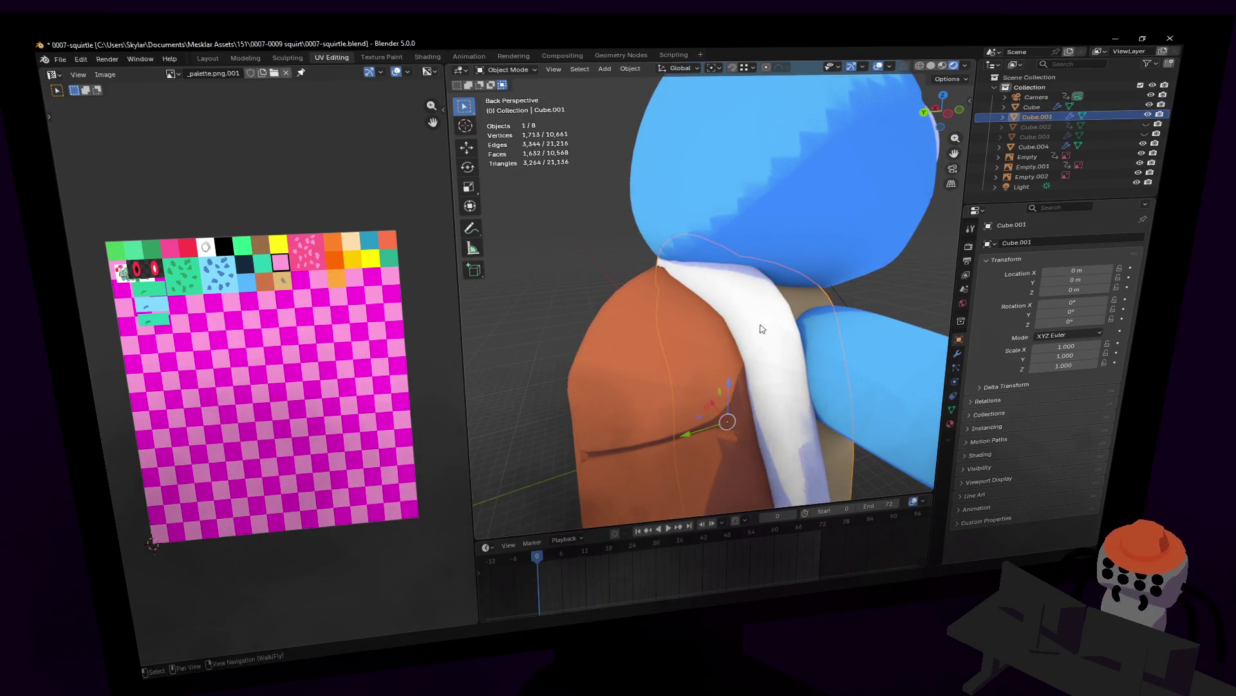
{"action": "key", "text": "shift+grave"}
{"action": "key", "text": "s"}
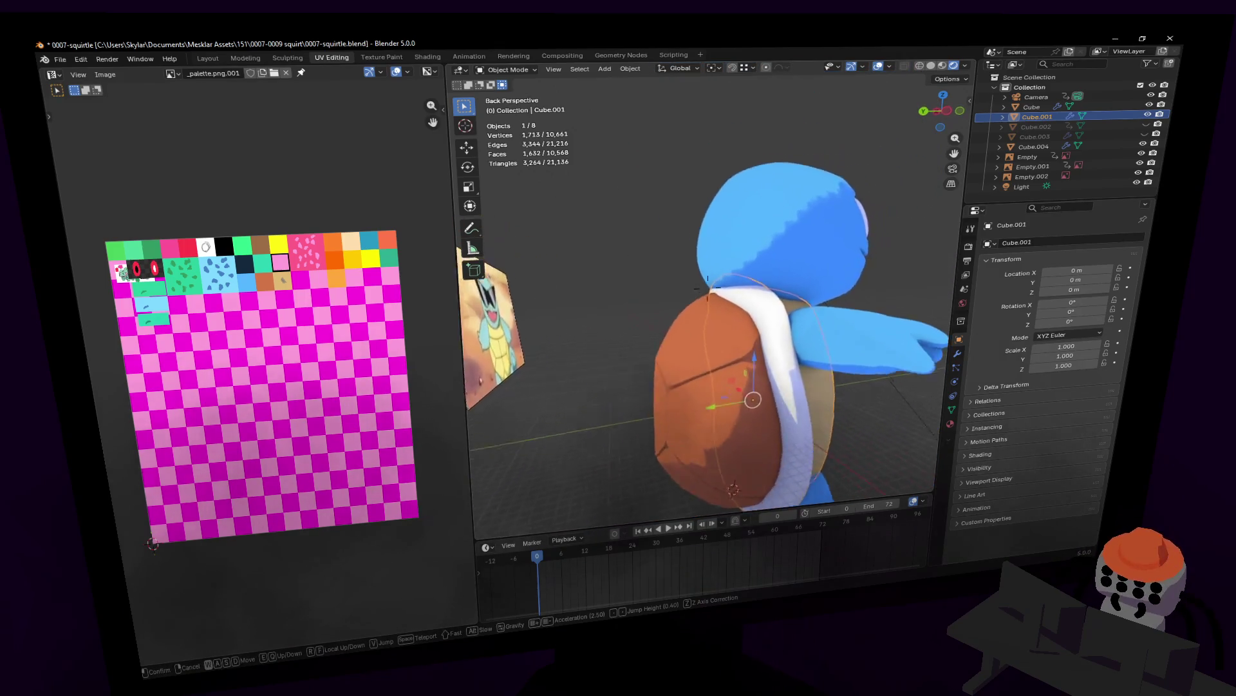
{"action": "left_click", "coordinate": [774, 357]}
{"action": "key", "text": "Tab"}
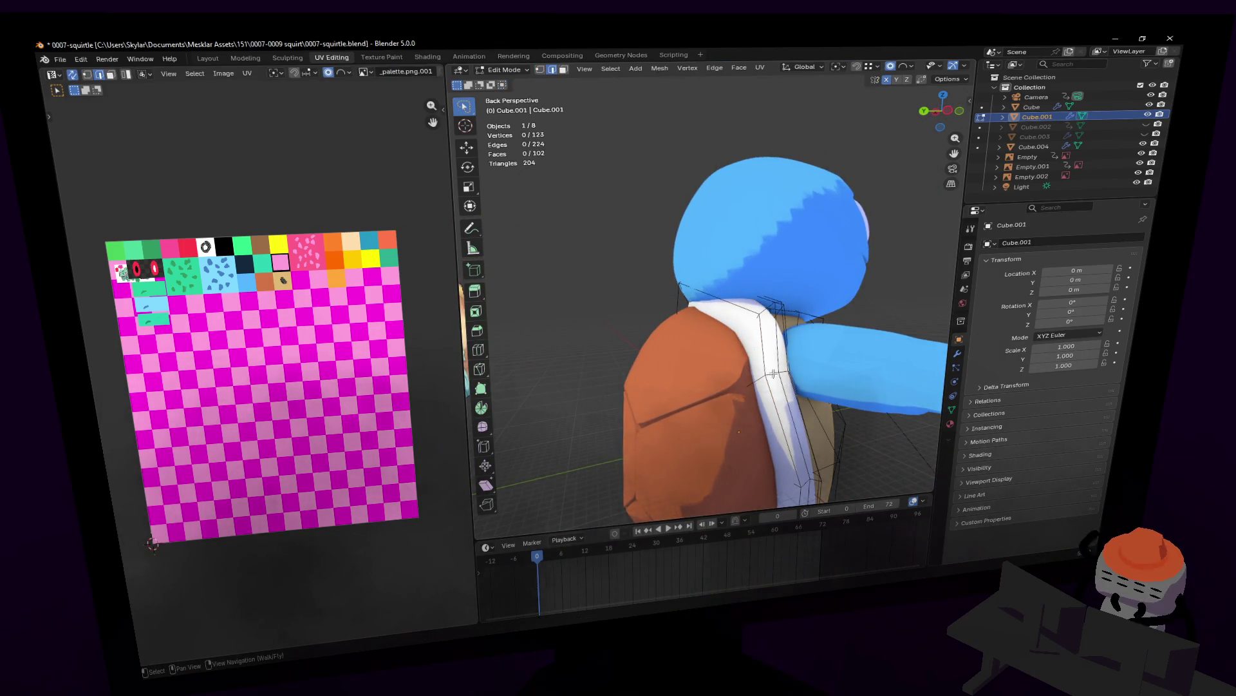
{"action": "scroll", "coordinate": [778, 373], "scroll_direction": "up", "scroll_amount": 3}
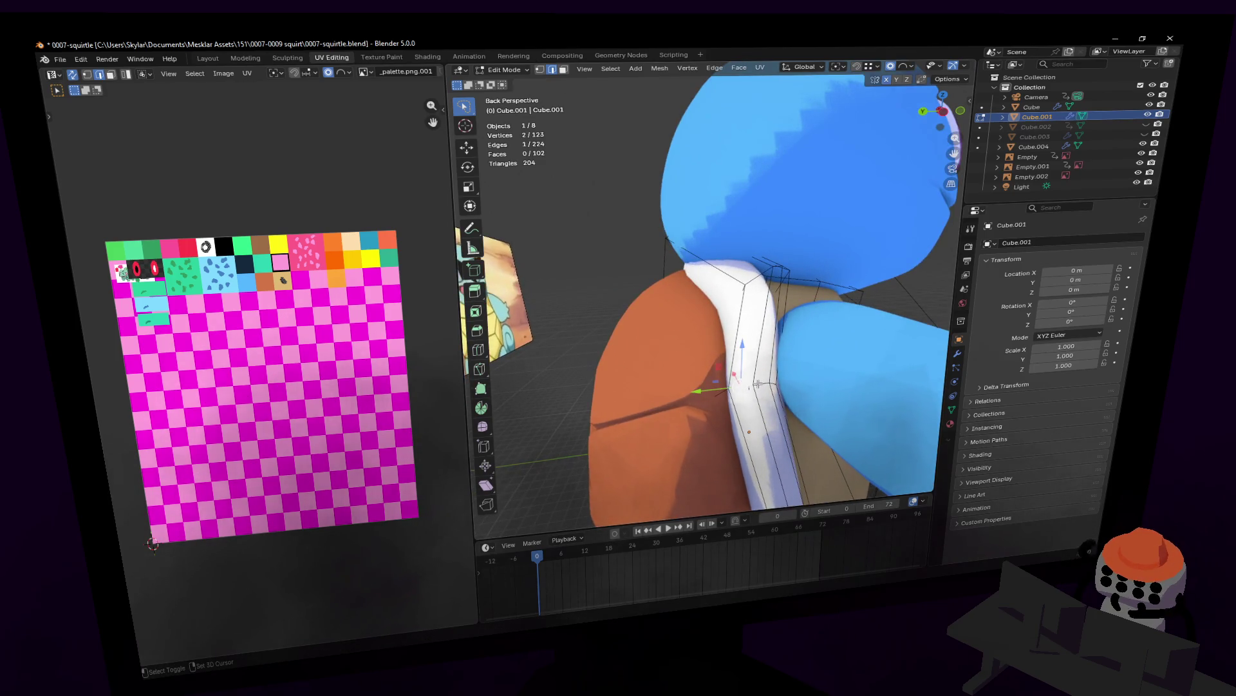
- Select rim vertices near the collar and move them along Y about 0.108 m with smooth falloff
{"action": "key", "text": "shift+grave"}
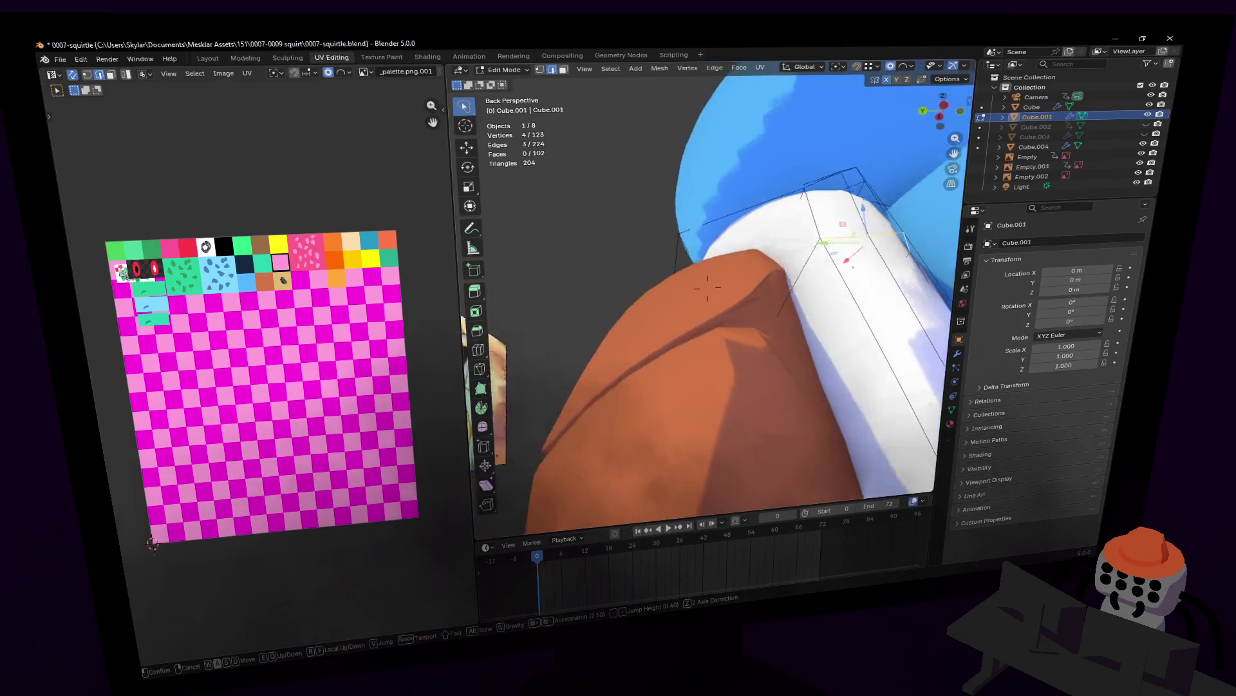
{"action": "left_click", "coordinate": [804, 347]}
{"action": "left_click", "coordinate": [791, 395]}
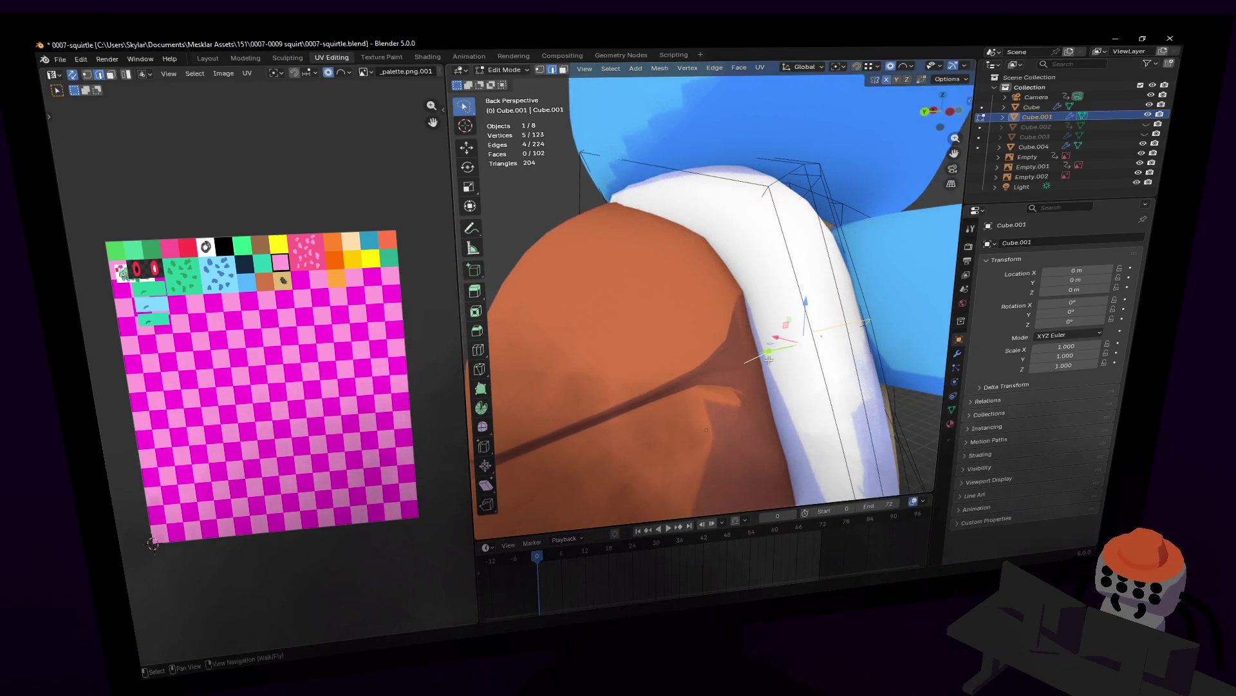
{"action": "key", "text": "g"}
{"action": "key", "text": "y"}
{"action": "left_click", "coordinate": [745, 353]}
- Check the fit from afar, then adjust the same rim vertices with a second Y move
{"action": "key", "text": "shift+grave"}
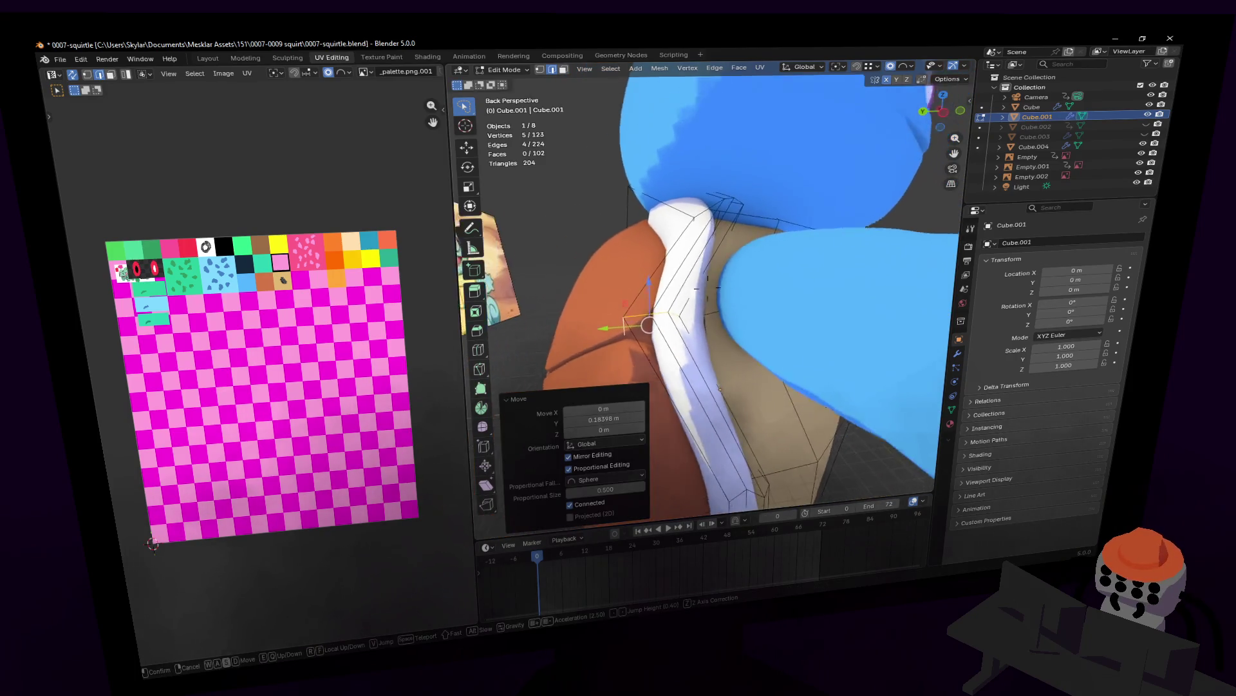
{"action": "key", "text": "s"}
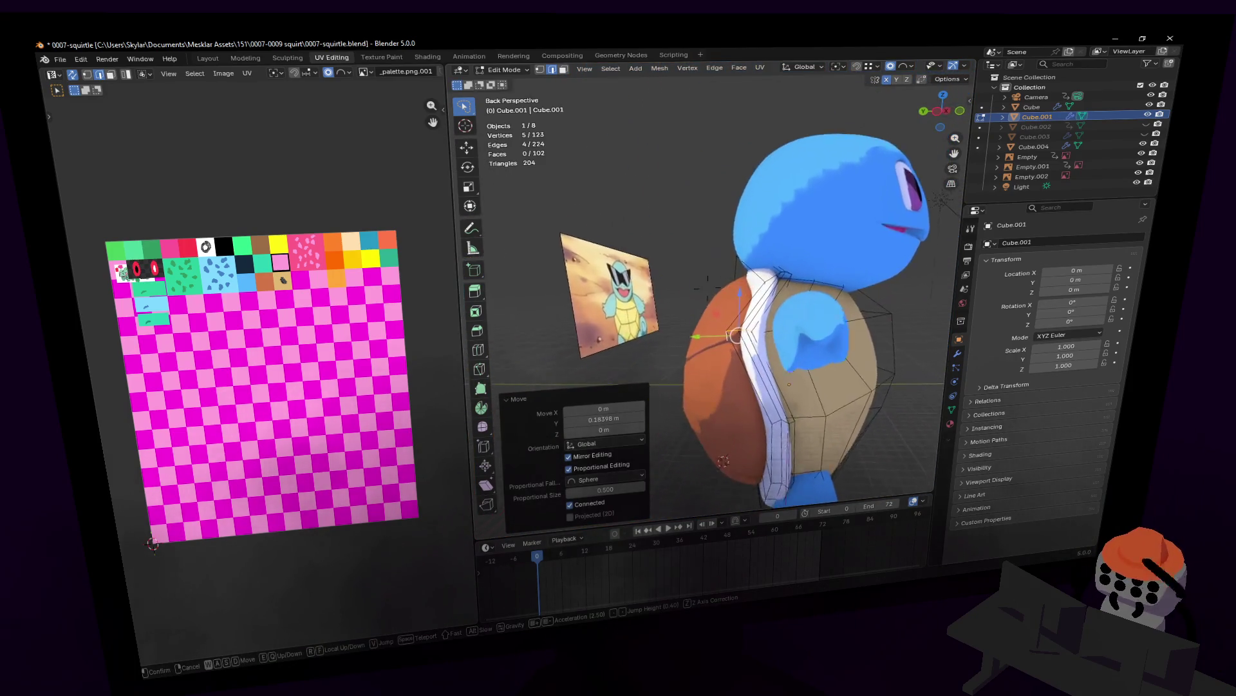
{"action": "key", "text": "w"}
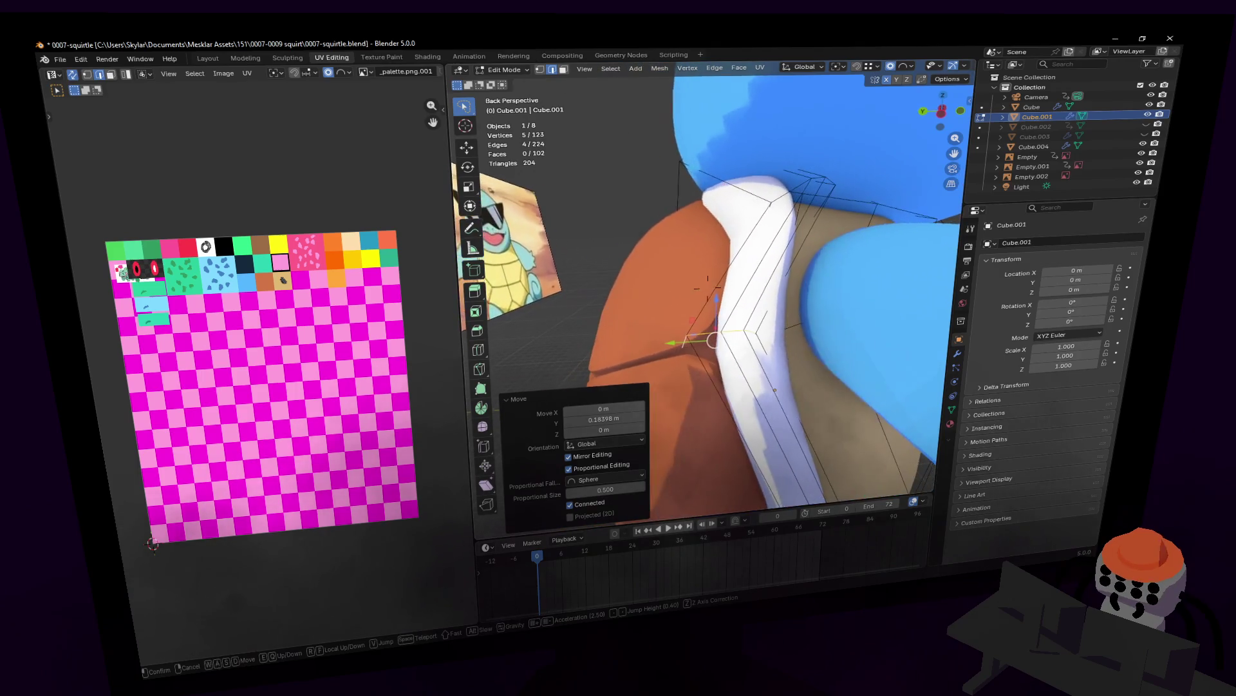
{"action": "key", "text": "g"}
{"action": "key", "text": "y"}
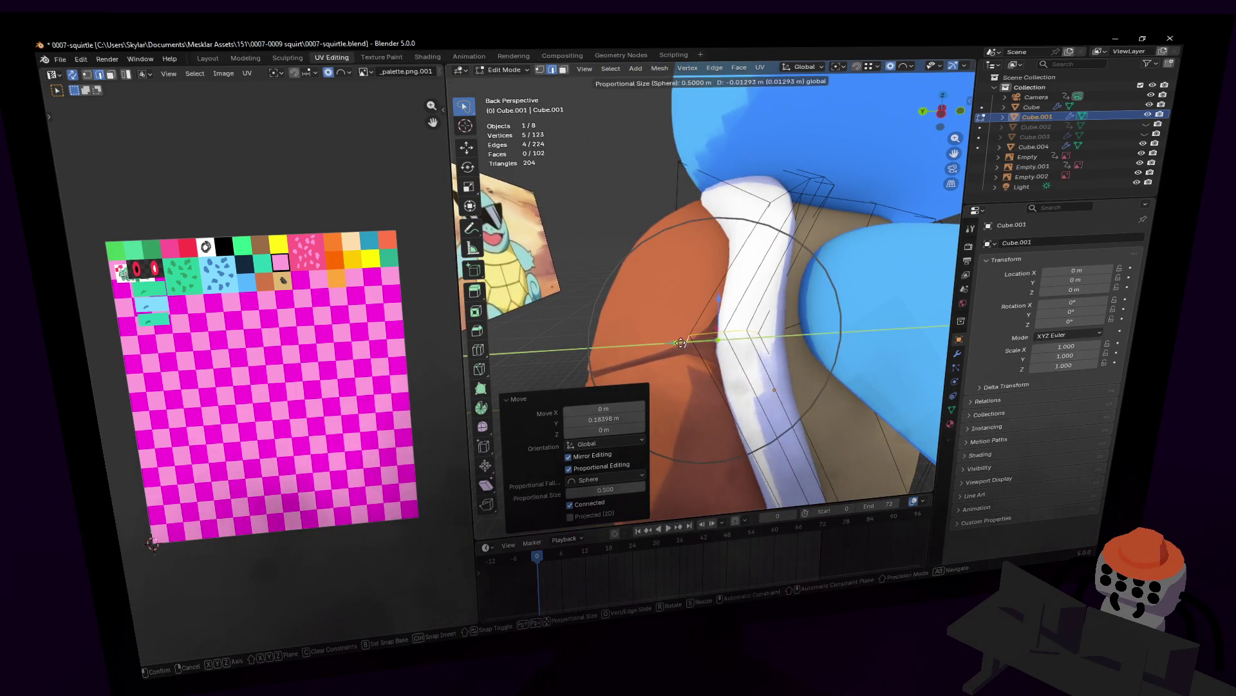
{"action": "left_click", "coordinate": [688, 343]}
- Select one rim edge near the neck and shift it along Y
{"action": "key", "text": "shift+grave"}
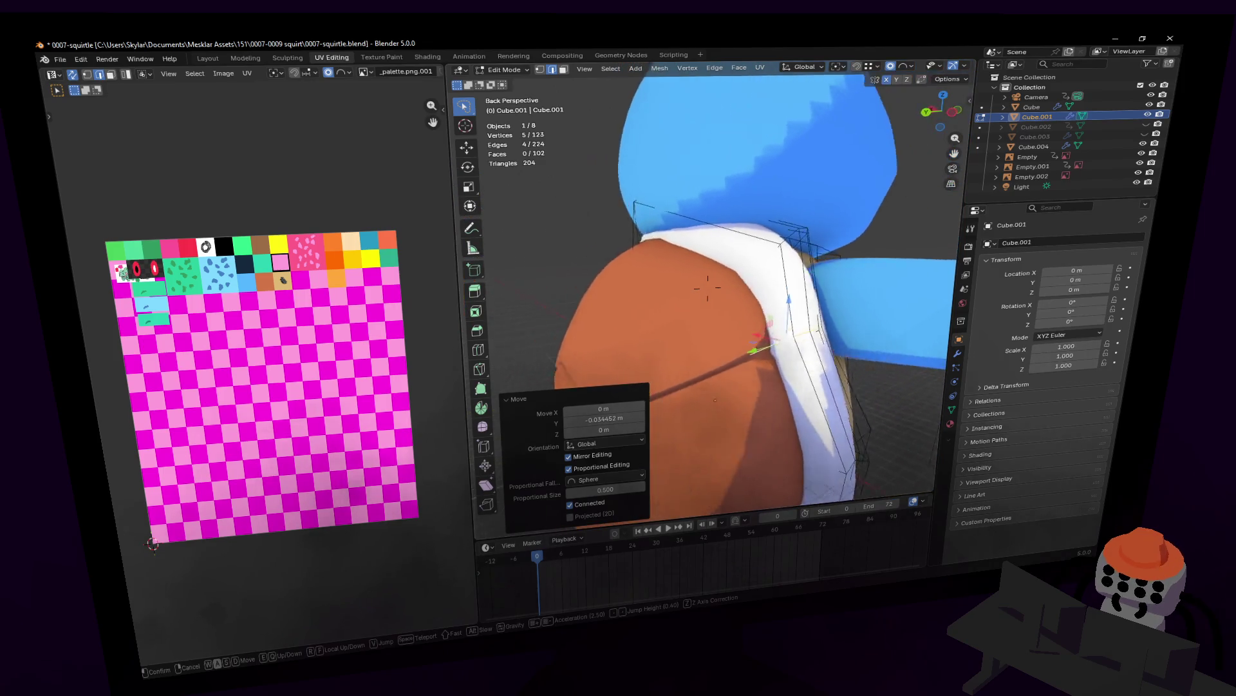
{"action": "key", "text": "w"}
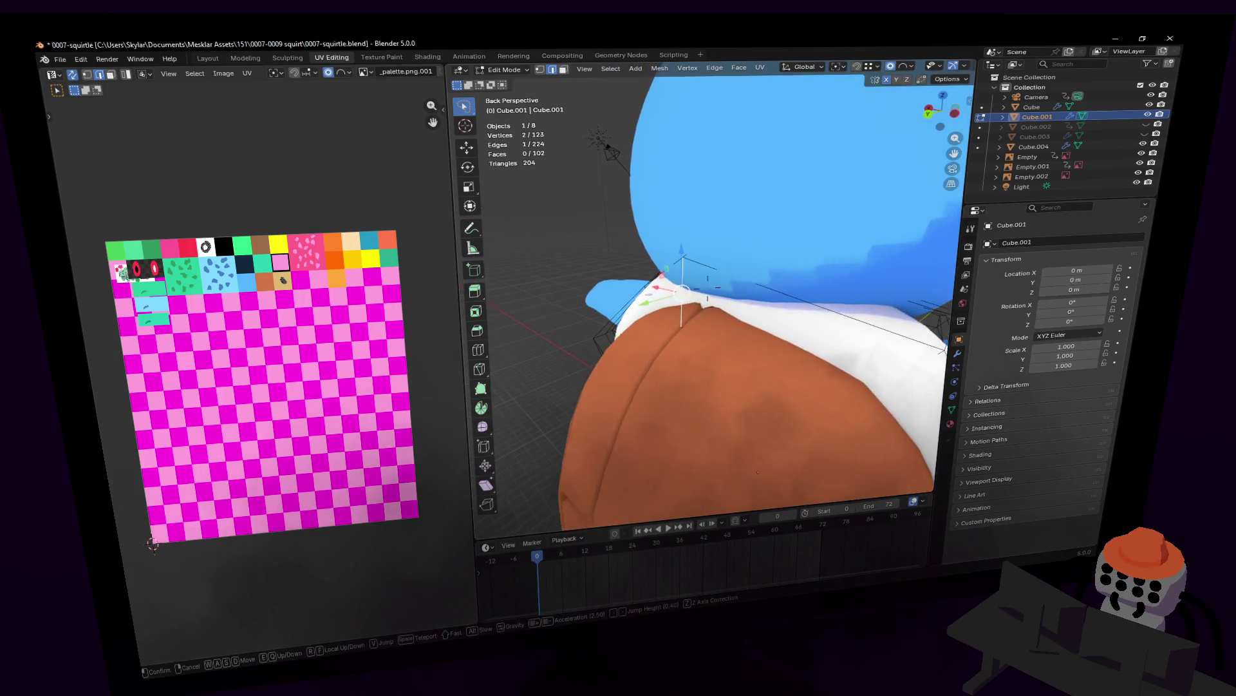
{"action": "left_click", "coordinate": [709, 285]}
{"action": "left_click", "coordinate": [736, 289]}
{"action": "key", "text": "g"}
{"action": "key", "text": "y"}
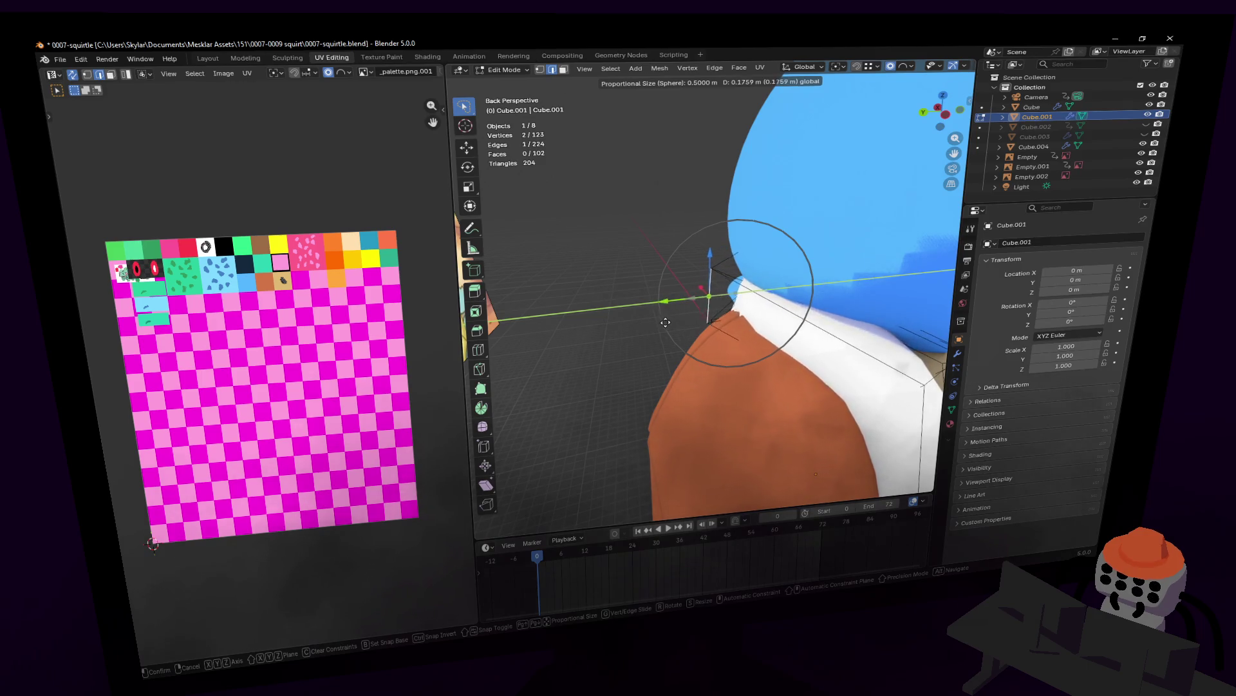
{"action": "left_click", "coordinate": [660, 325]}
- Add the rim's end vertices, squash them vertically and move them into place over the shell edge
{"action": "key", "text": "shift+grave"}
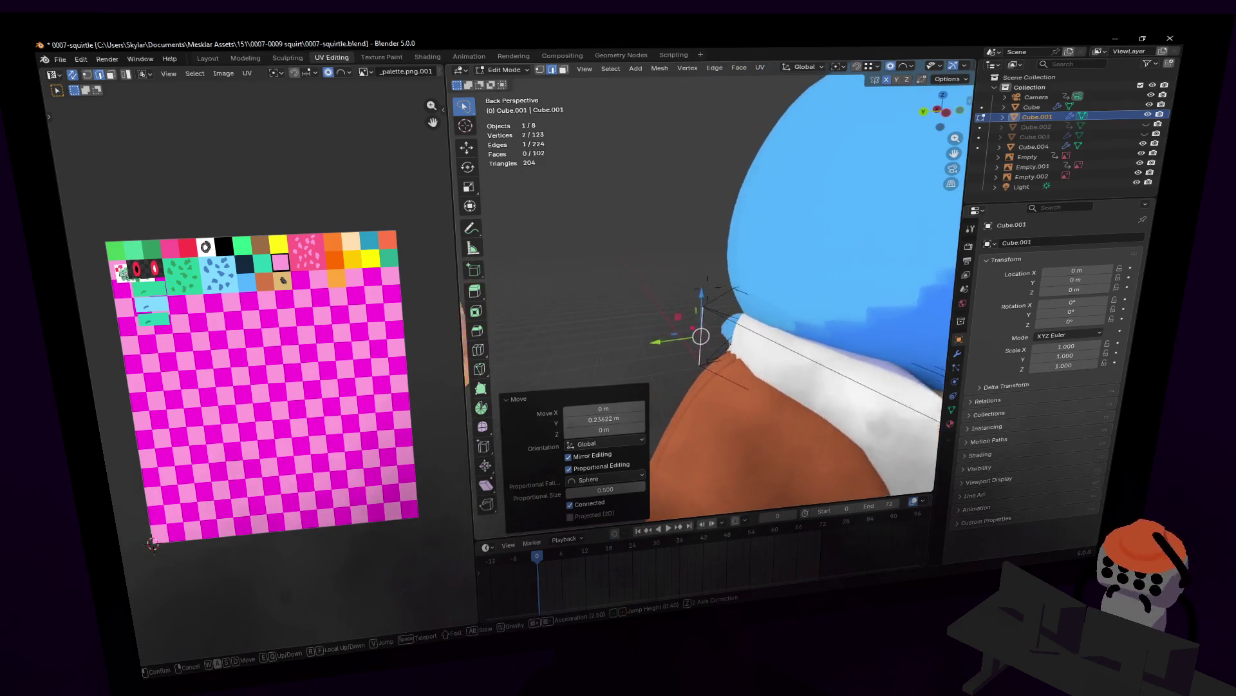
{"action": "left_click", "coordinate": [679, 286]}
{"action": "left_click", "coordinate": [688, 234]}
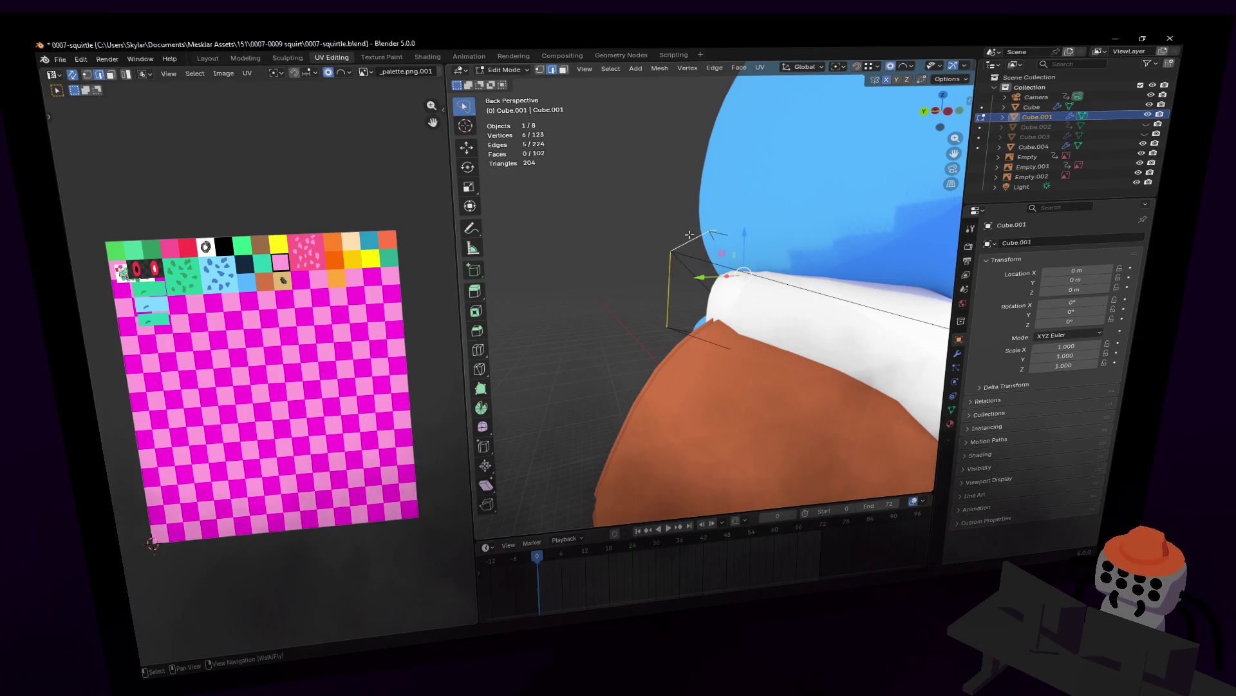
{"action": "left_click", "coordinate": [728, 201]}
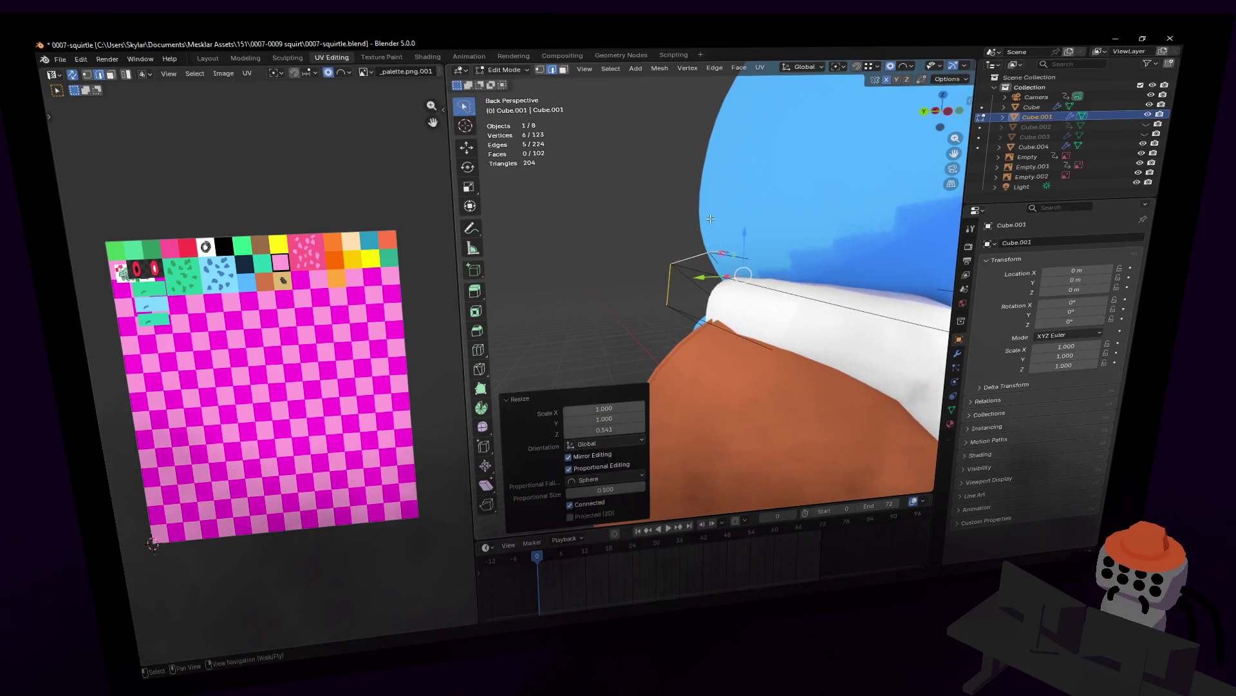
{"action": "key", "text": "shift+grave"}
{"action": "key", "text": "g"}
{"action": "left_click", "coordinate": [674, 263]}
{"action": "key", "text": "shift+grave"}
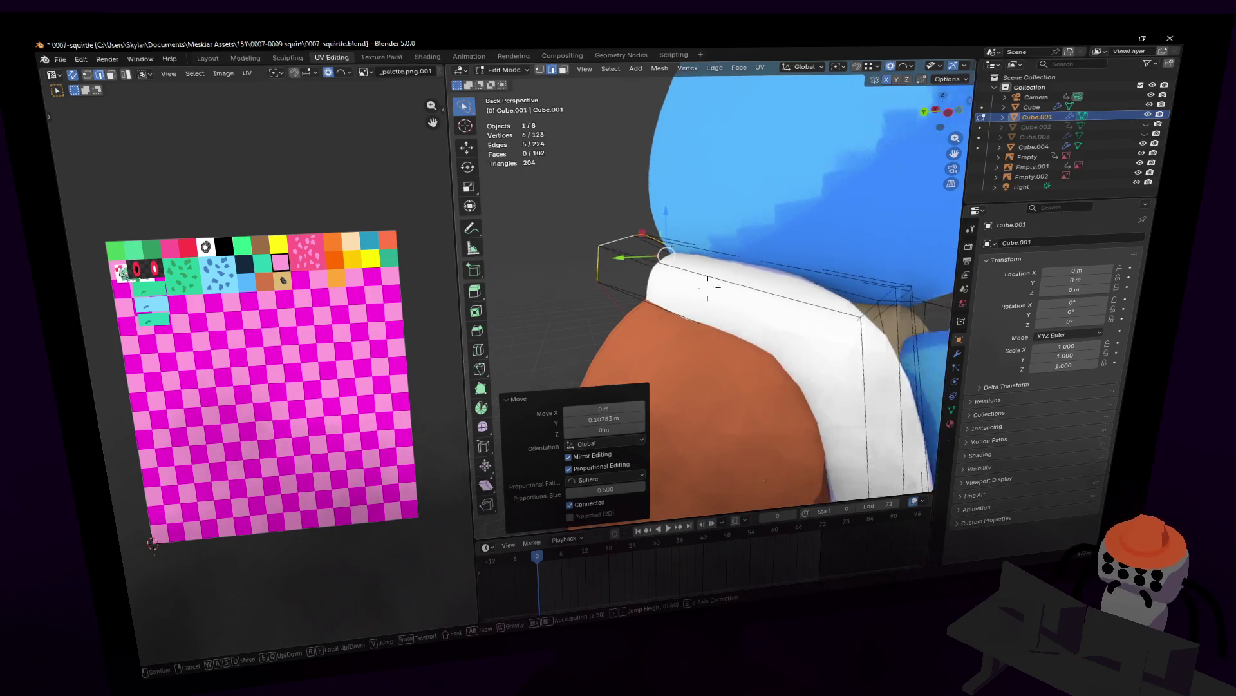
{"action": "key", "text": "s"}
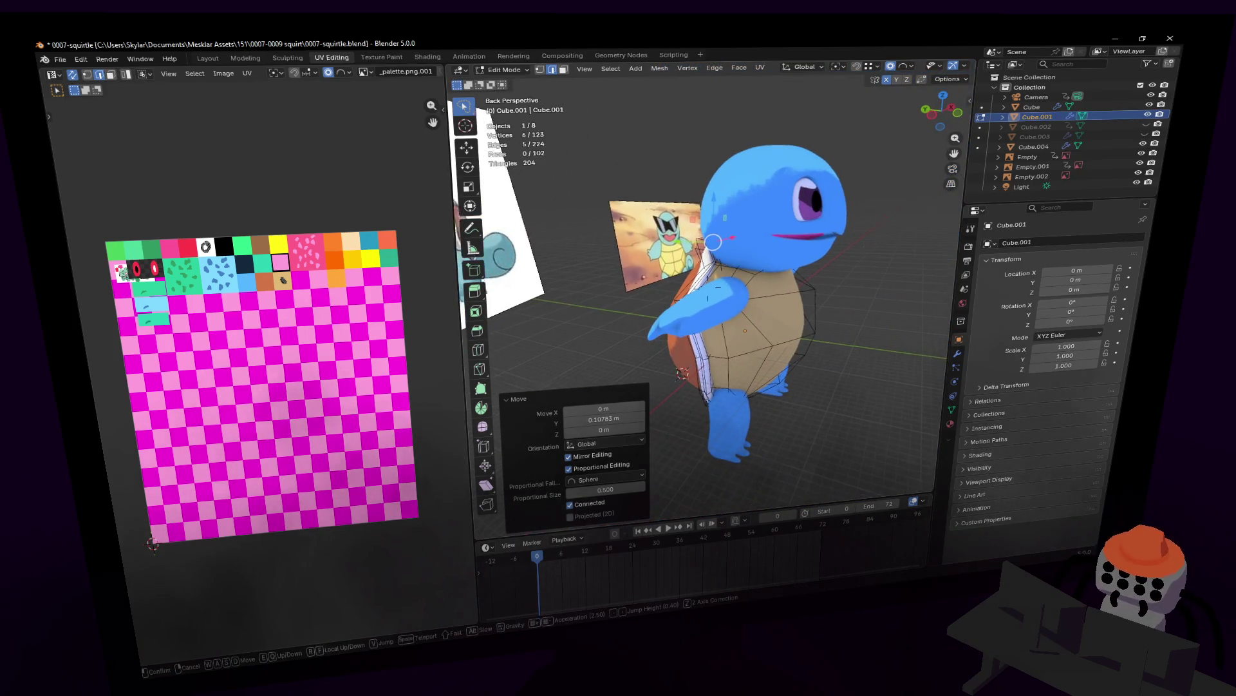
- Walk round to the model's back, select a rim edge, try a small downward Z move and undo it
{"action": "key", "text": "w"}
{"action": "left_click", "coordinate": [715, 287]}
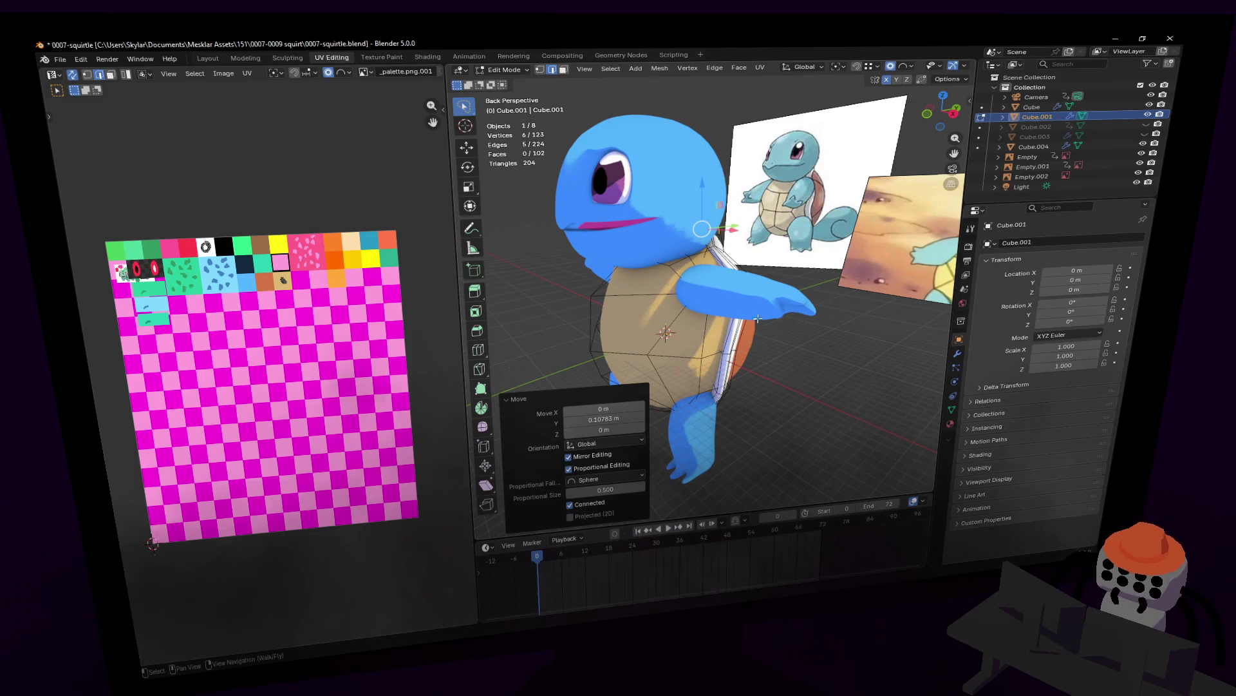
{"action": "key", "text": "shift+grave"}
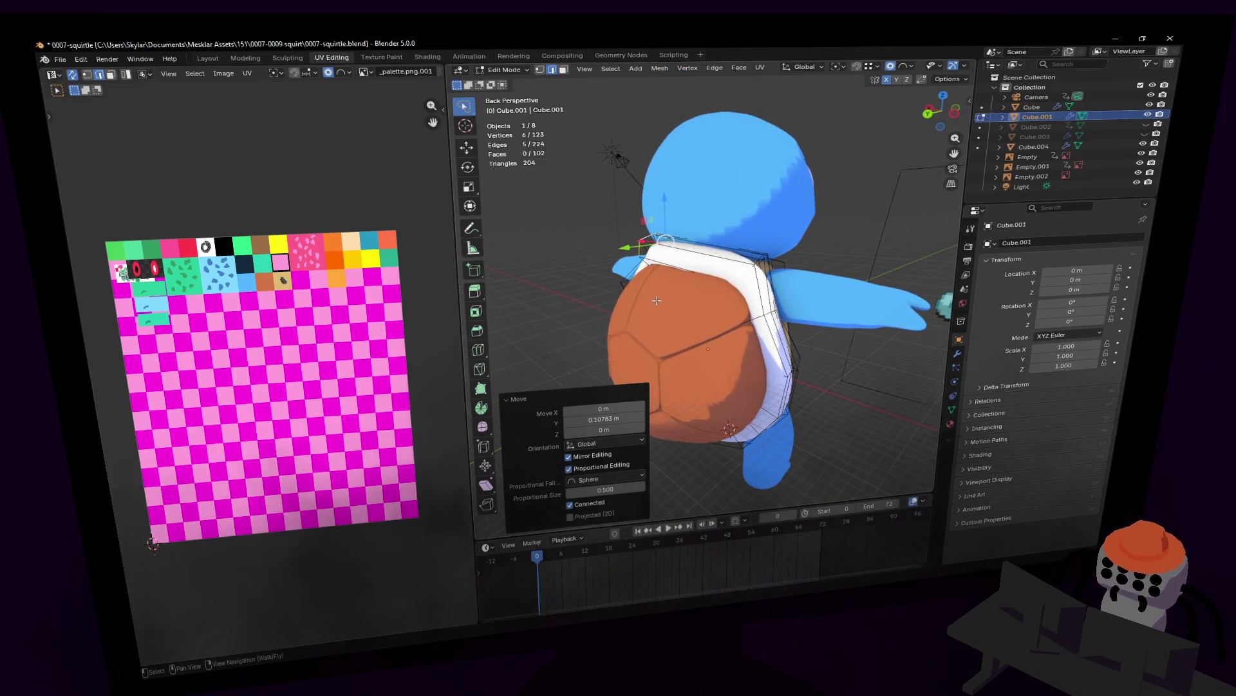
{"action": "key", "text": "shift+grave"}
{"action": "key", "text": "w"}
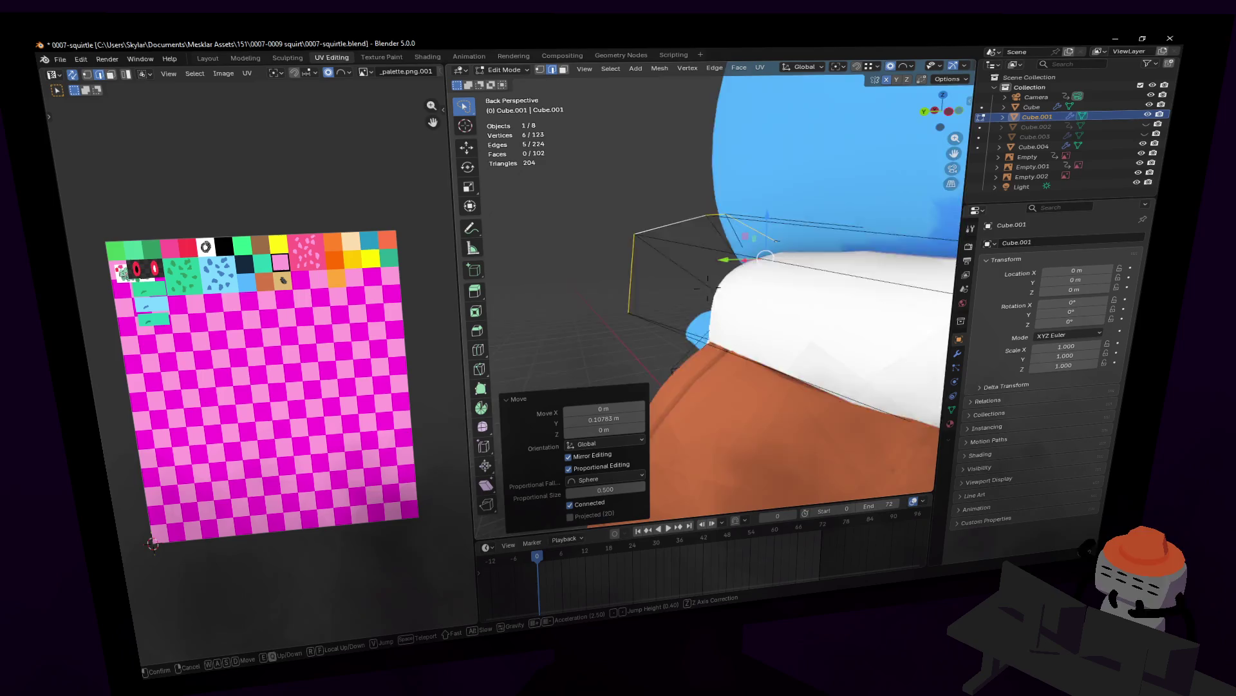
{"action": "left_click", "coordinate": [593, 248]}
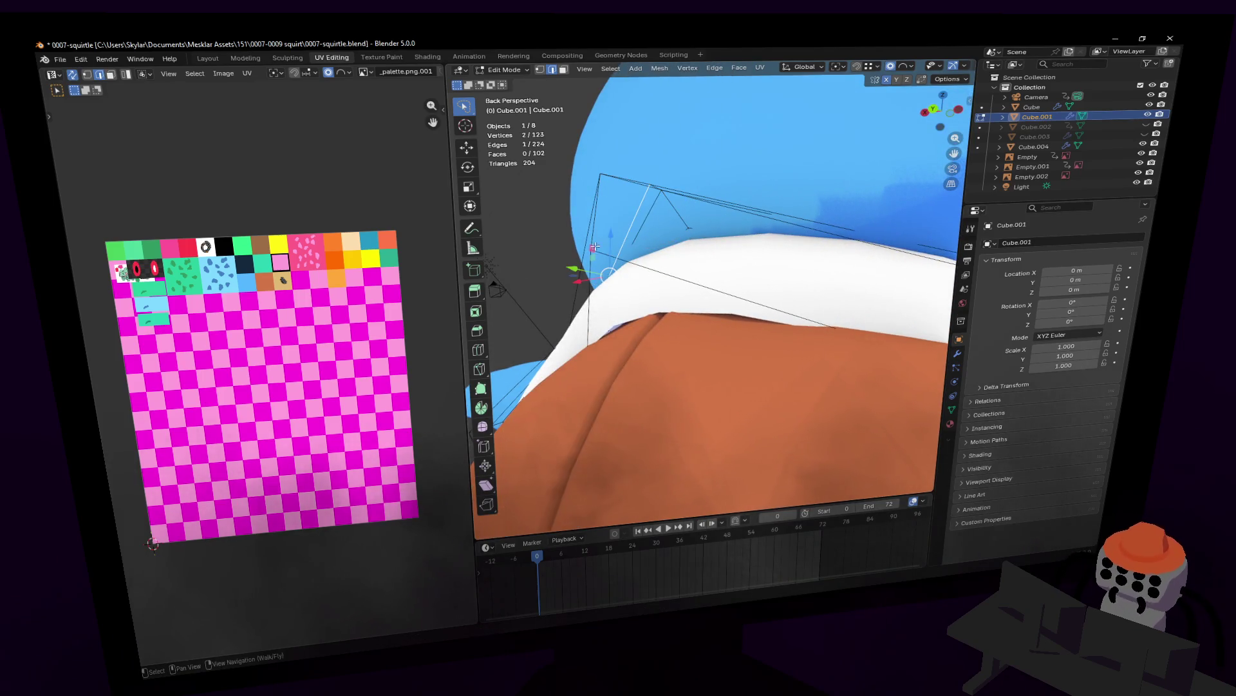
{"action": "middle_click_drag", "start_coordinate": [594, 246], "coordinate": [578, 251]}
{"action": "key", "text": "g"}
{"action": "key", "text": "z"}
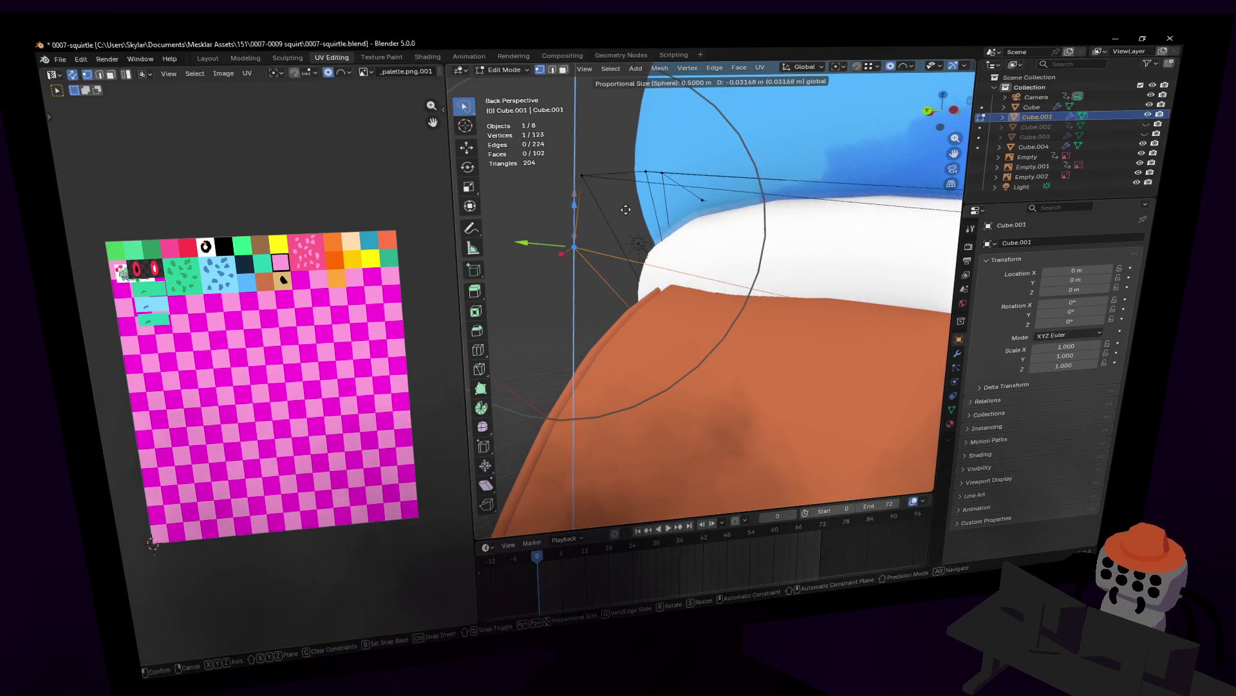
{"action": "left_click", "coordinate": [656, 219]}
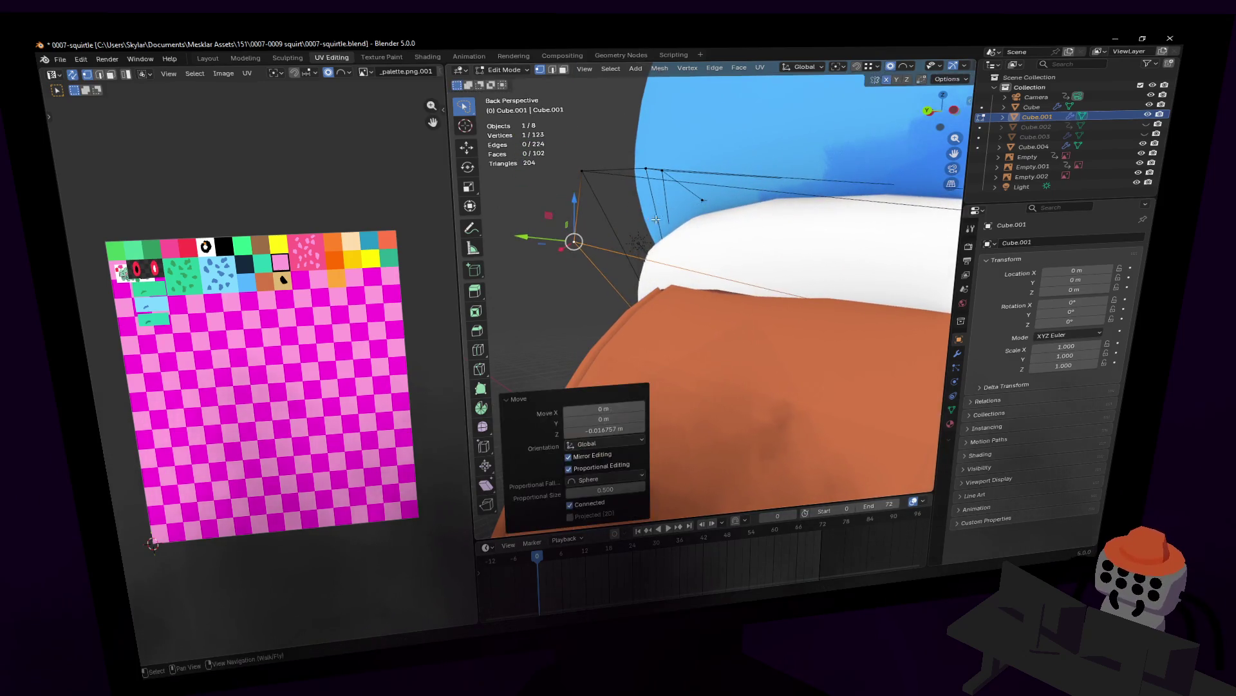
{"action": "key", "text": "ctrl+z"}
- Retry the vertical move from another angle, undo once more, then lower the rim vertex with falloff
{"action": "middle_click_drag", "start_coordinate": [717, 242], "coordinate": [677, 240]}
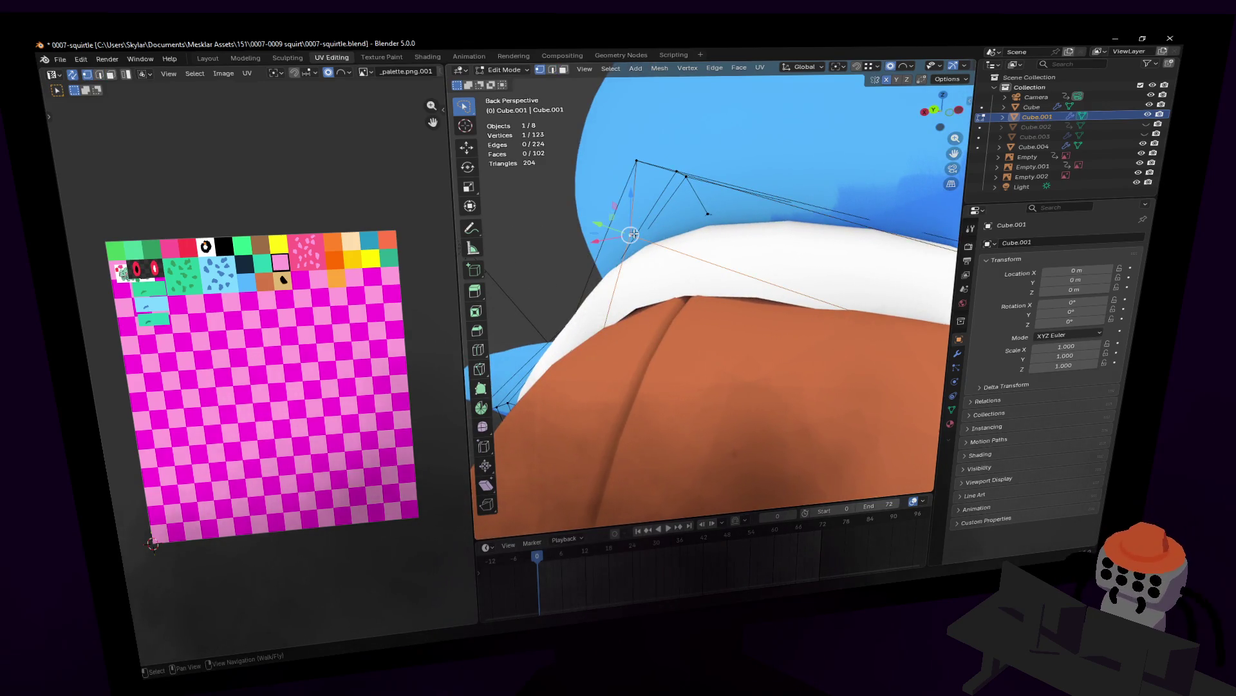
{"action": "key", "text": "g"}
{"action": "key", "text": "z"}
{"action": "left_click", "coordinate": [629, 217]}
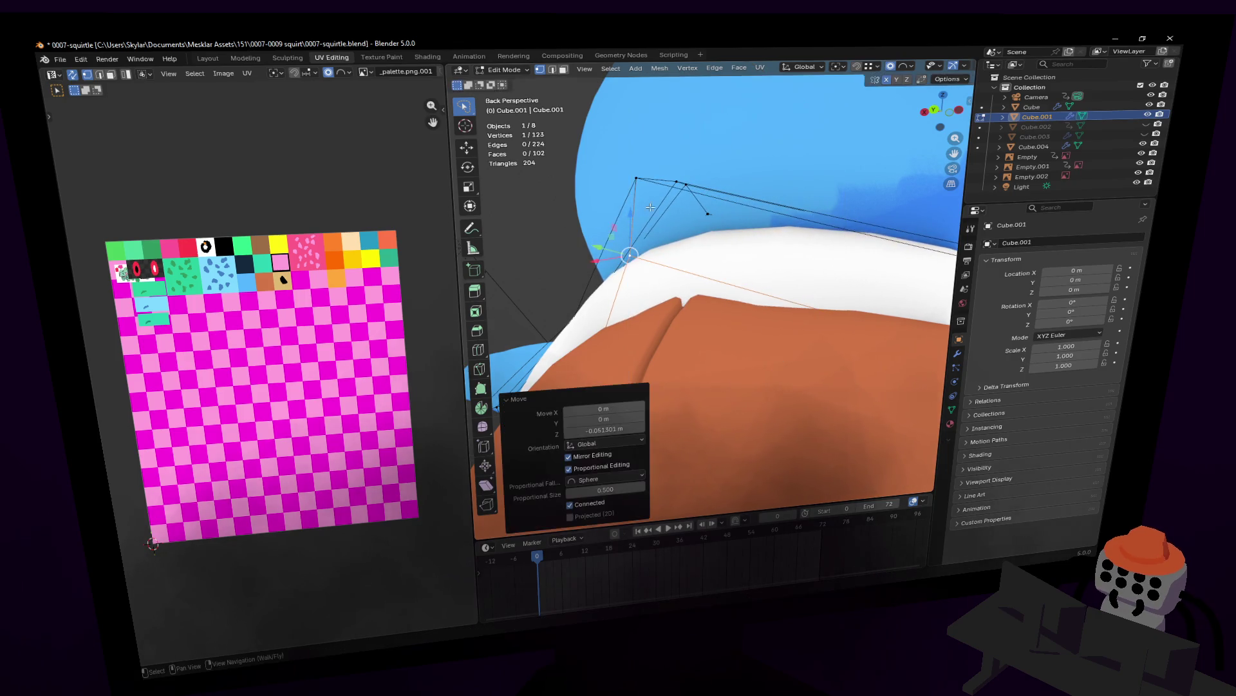
{"action": "key", "text": "ctrl+z"}
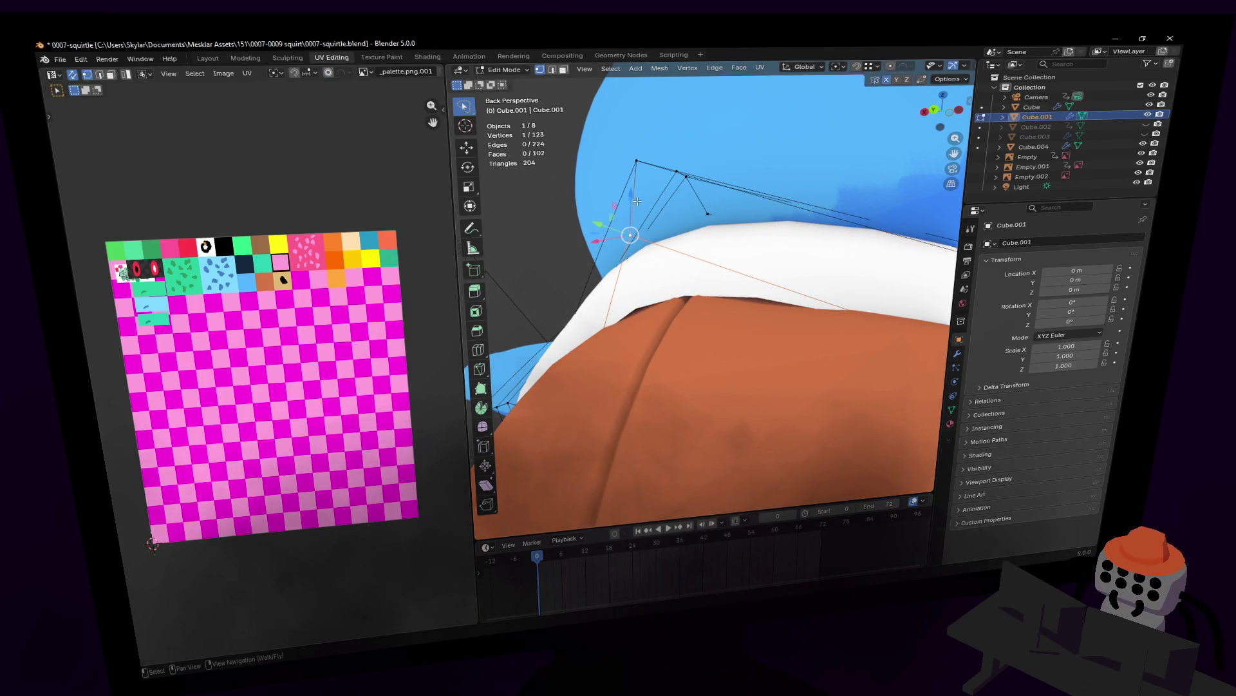
{"action": "left_click", "coordinate": [632, 230]}
- Pull the rim vertices inward along Y about -0.088 m and return to Object Mode
{"action": "mouse_move", "coordinate": [633, 229]}
{"action": "middle_mouse_down"}
{"action": "mouse_move", "coordinate": [633, 254]}
{"action": "mouse_move", "coordinate": [664, 263]}
{"action": "middle_mouse_up"}
{"action": "key", "text": "g"}
{"action": "key", "text": "y"}
{"action": "left_click", "coordinate": [634, 255]}
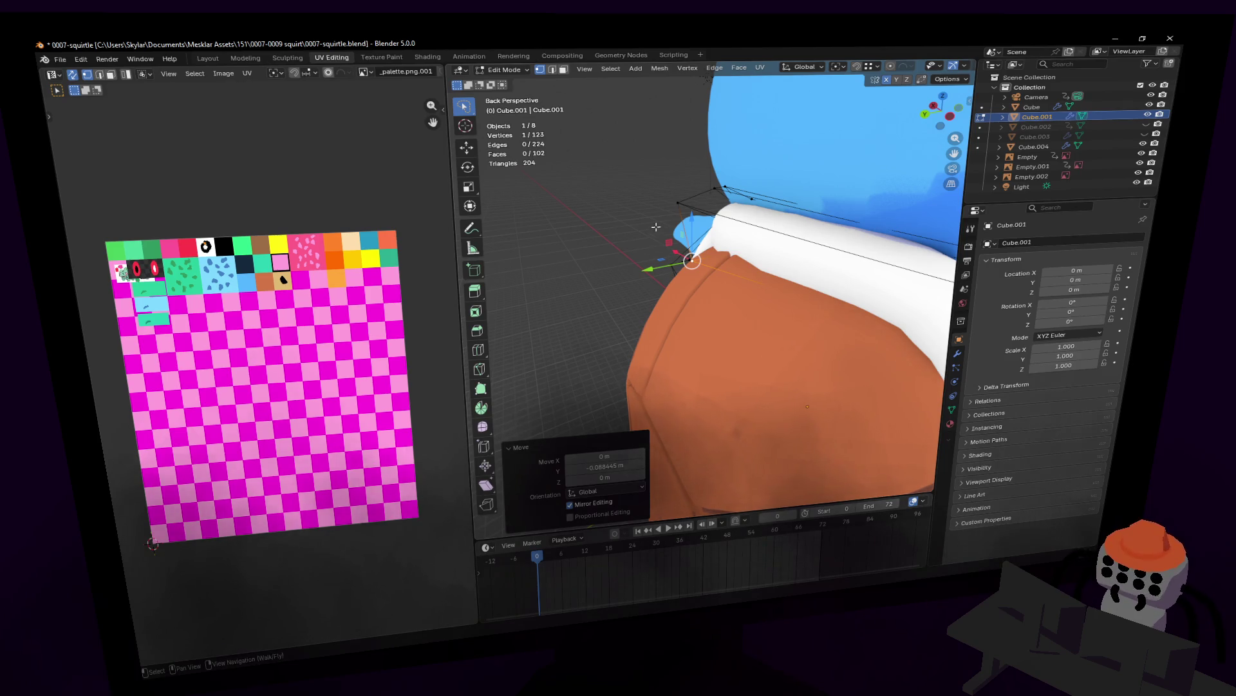
{"action": "key", "text": "shift+grave"}
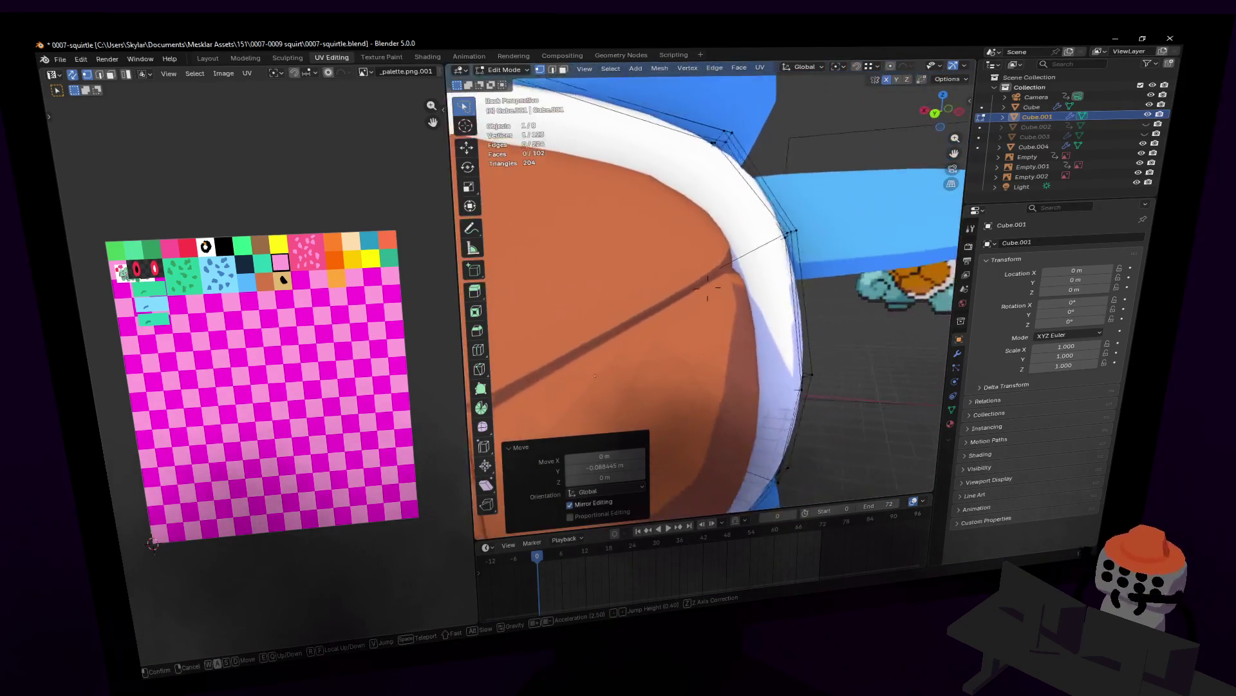
{"action": "left_click", "coordinate": [707, 288]}
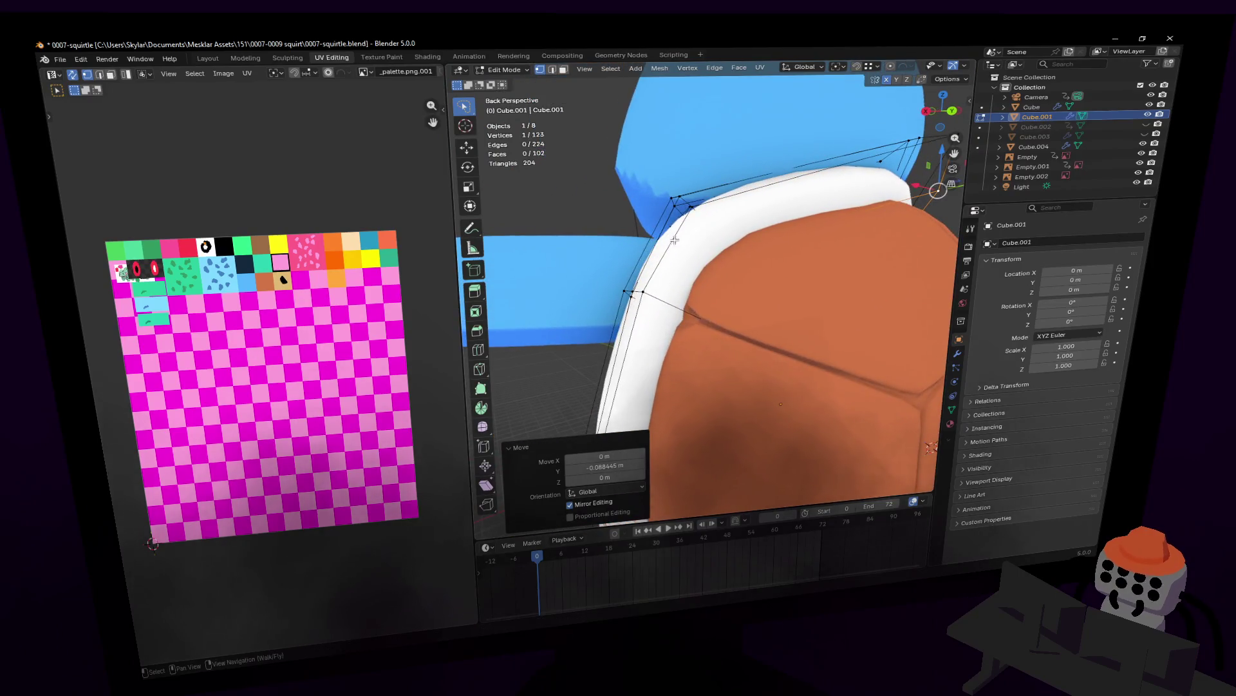
{"action": "key", "text": "Tab"}
{"action": "key", "text": "shift+grave"}
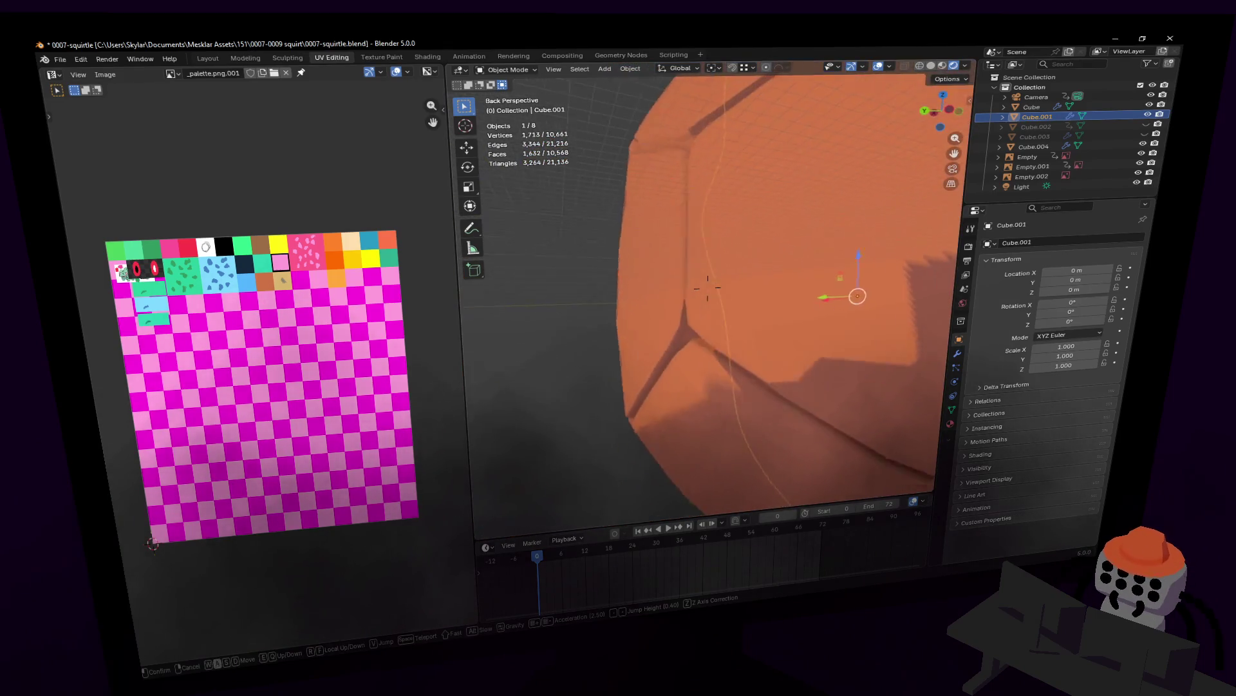
- Switch editing to the shell Cube.004 and add a centred loop cut across its panel
{"action": "left_click", "coordinate": [707, 285]}
{"action": "key", "text": "Tab"}
{"action": "key", "text": "alt+q"}
{"action": "key", "text": "KP_Decimal"}
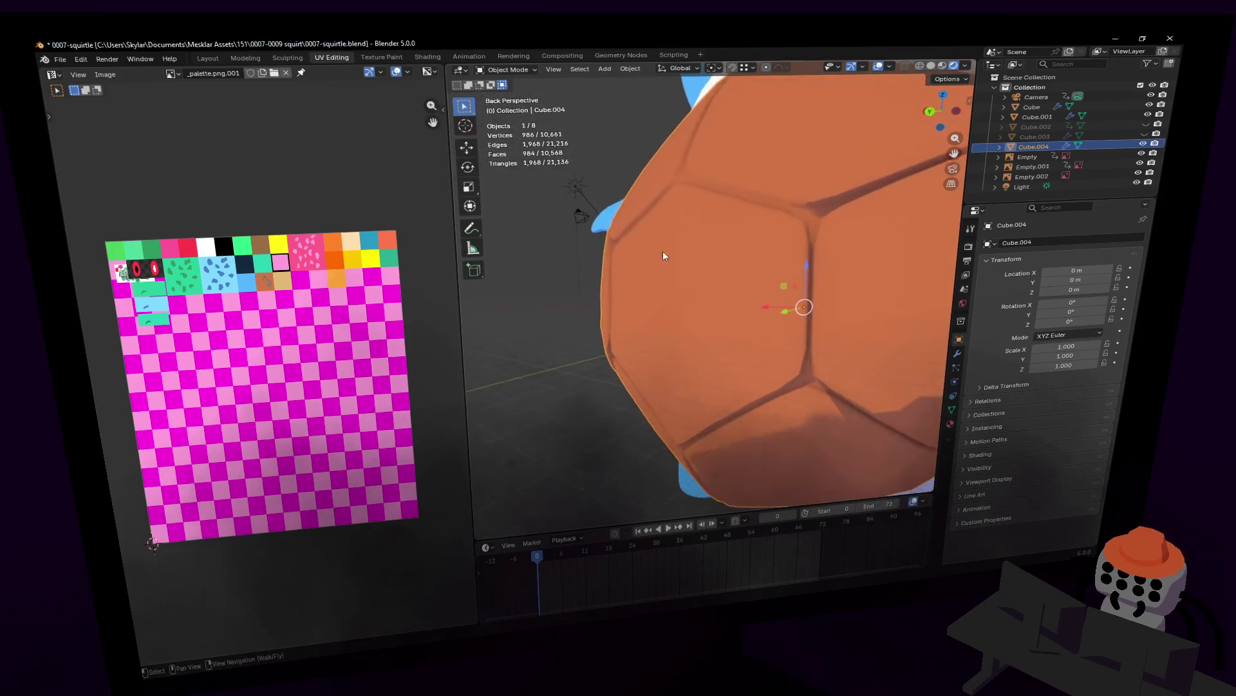
{"action": "left_click", "coordinate": [674, 288]}
{"action": "right_click", "coordinate": [673, 289]}
- Move a vertex on the new loop sideways and slightly shrink the shell's side edges
{"action": "left_click", "coordinate": [677, 314]}
{"action": "mouse_move", "coordinate": [676, 316]}
{"action": "middle_mouse_down"}
{"action": "mouse_move", "coordinate": [706, 279]}
{"action": "mouse_move", "coordinate": [733, 292]}
{"action": "middle_mouse_up"}
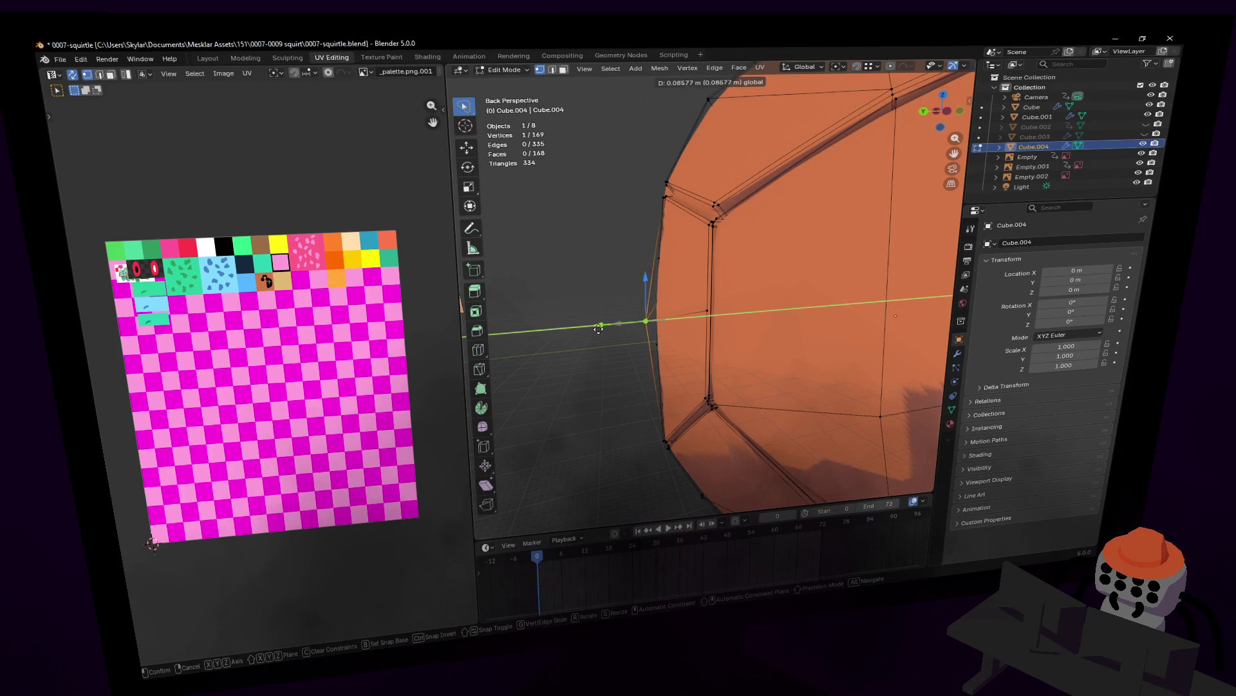
{"action": "left_click", "coordinate": [569, 333]}
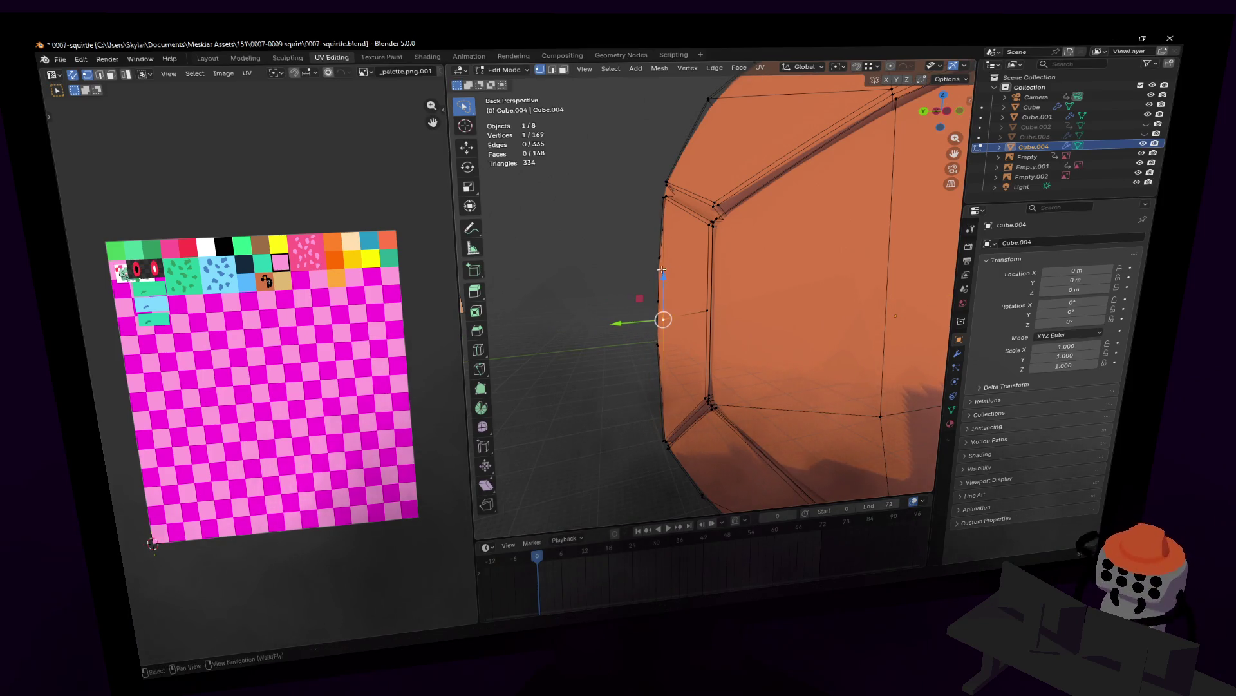
{"action": "middle_click_drag", "start_coordinate": [630, 320], "coordinate": [633, 288]}
{"action": "middle_click_drag", "start_coordinate": [711, 285], "coordinate": [704, 277]}
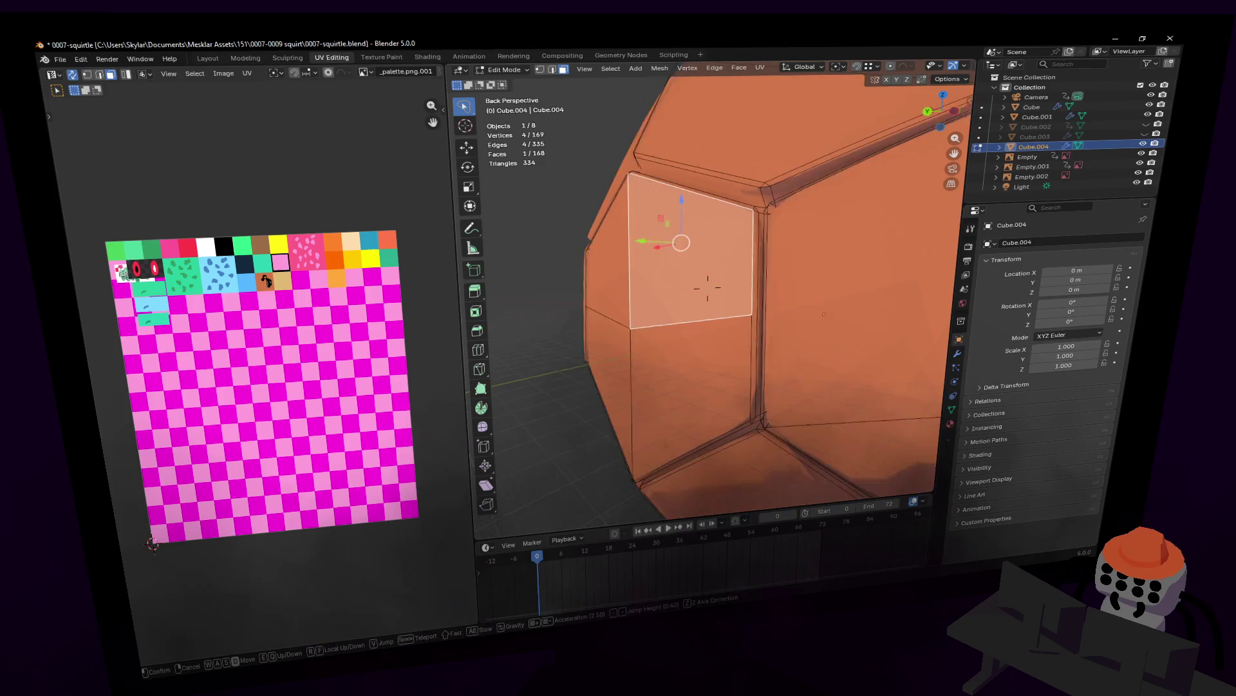
{"action": "left_click", "coordinate": [668, 290]}
{"action": "key", "text": "shift+grave"}
{"action": "left_click", "coordinate": [709, 284]}
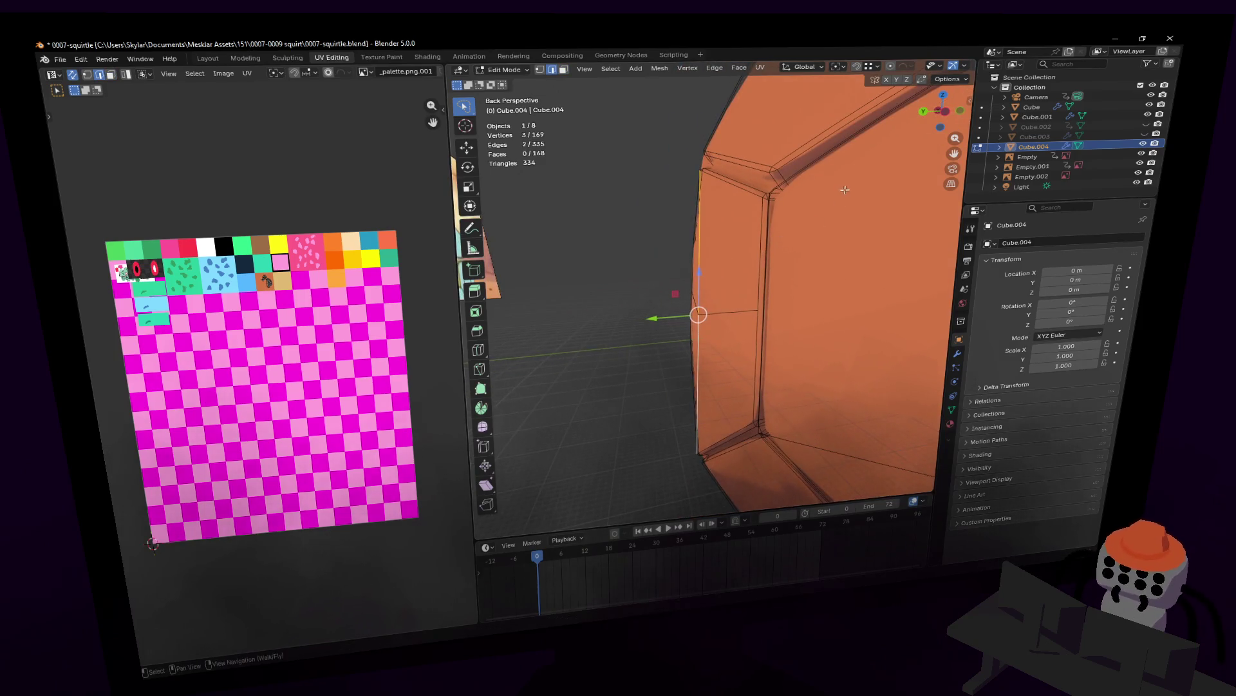
{"action": "left_click", "coordinate": [820, 192]}
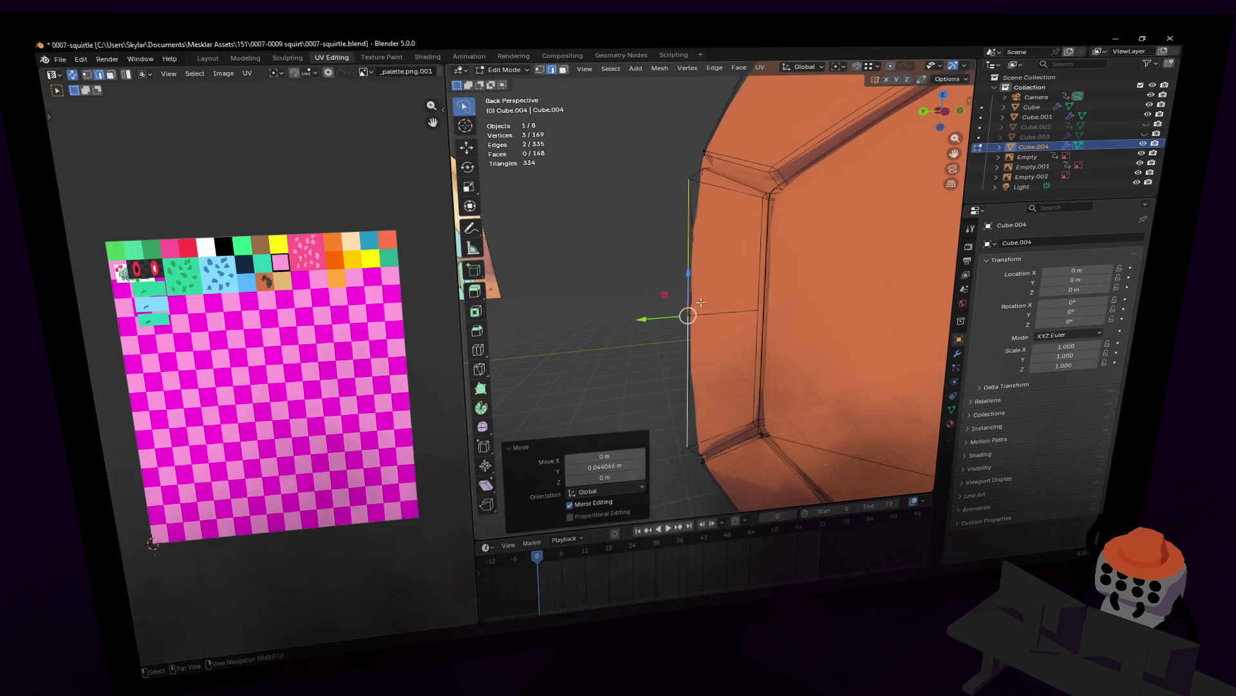
- Nudge two shell edge vertices along Y to sit inside the rim and leave Edit Mode
{"action": "left_click", "coordinate": [682, 322]}
{"action": "left_click", "coordinate": [635, 322]}
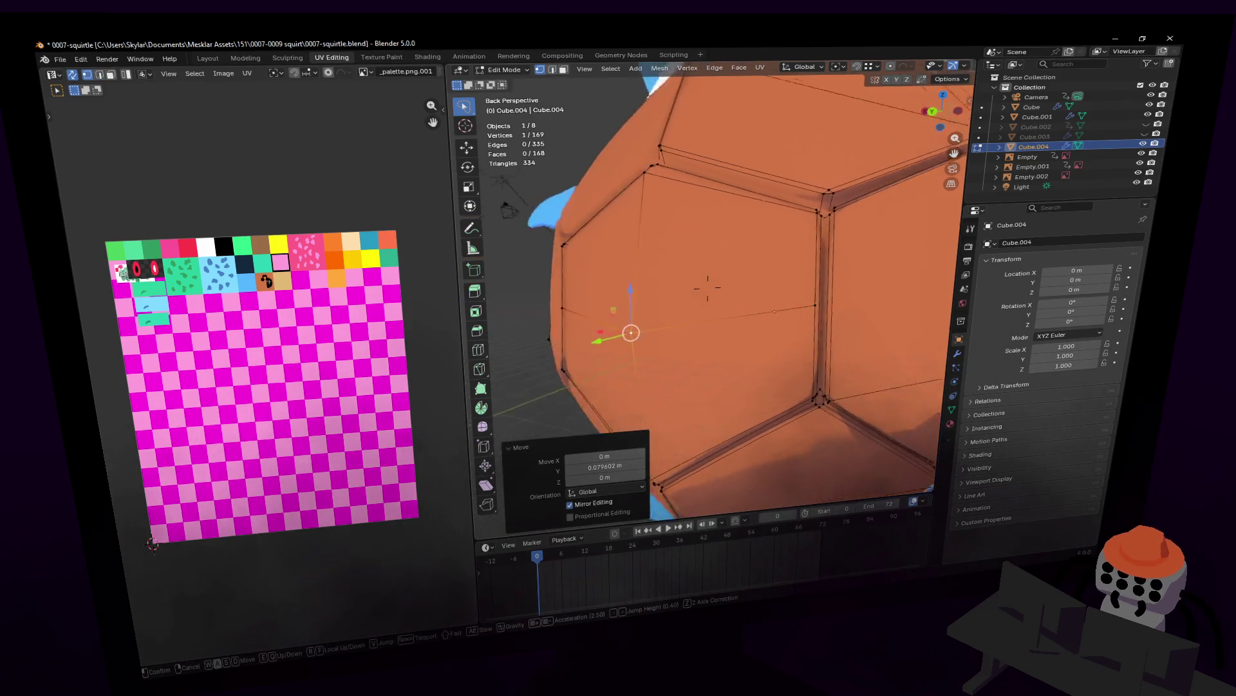
{"action": "middle_click_drag", "start_coordinate": [633, 322], "coordinate": [678, 318]}
{"action": "key", "text": "shift+grave"}
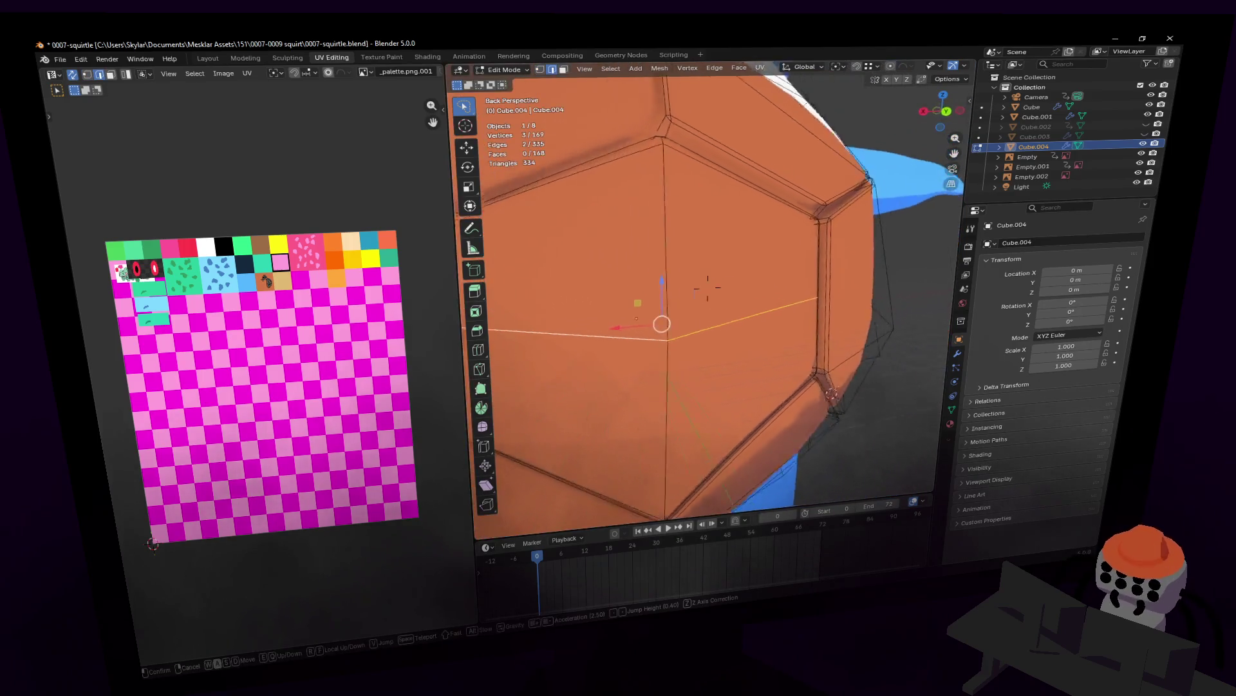
{"action": "left_click", "coordinate": [680, 359]}
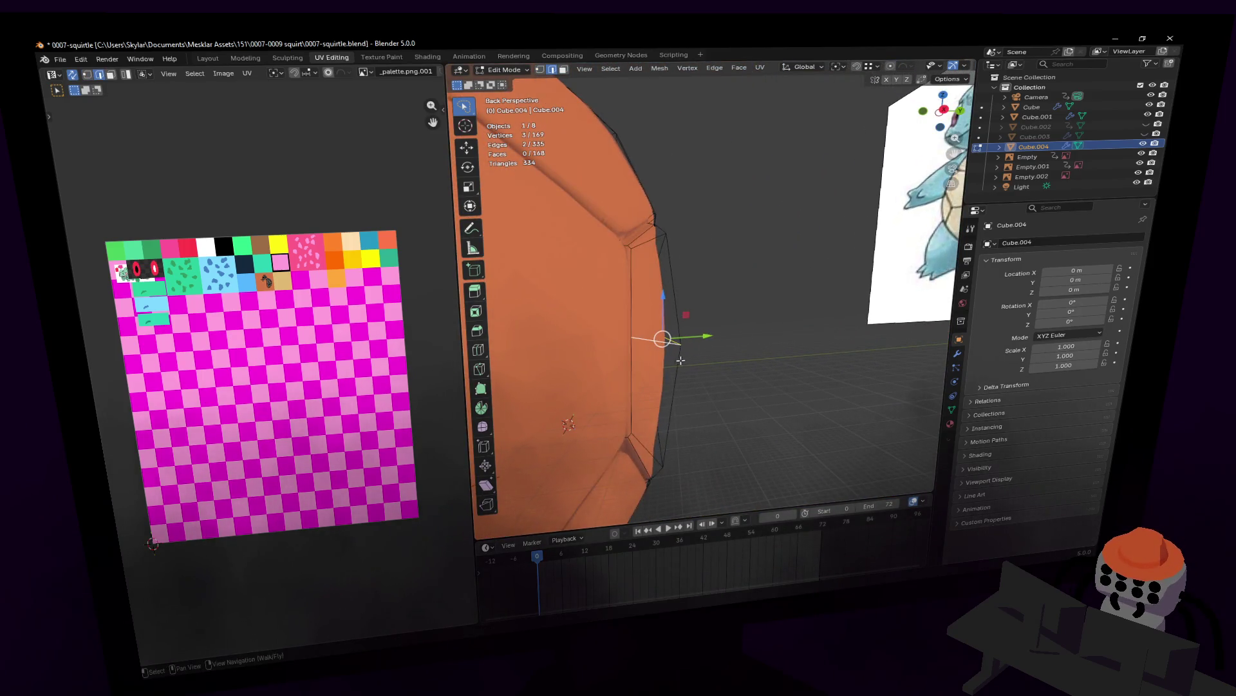
{"action": "left_click", "coordinate": [722, 333]}
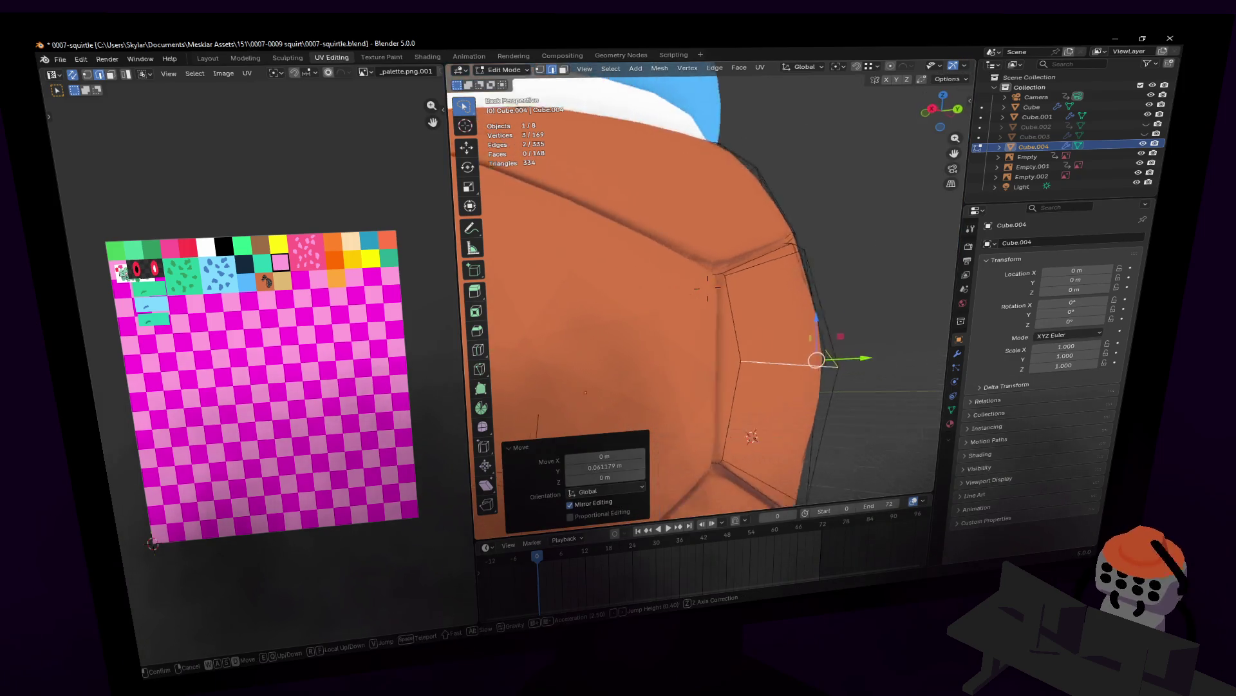
{"action": "middle_click_drag", "start_coordinate": [723, 334], "coordinate": [780, 311]}
{"action": "key", "text": "Tab"}
- Walk-navigate around the orange shell to review its rim fit, then enter Edit Mode on Cube.004
{"action": "key", "text": "shift+grave"}
{"action": "key", "text": "s"}
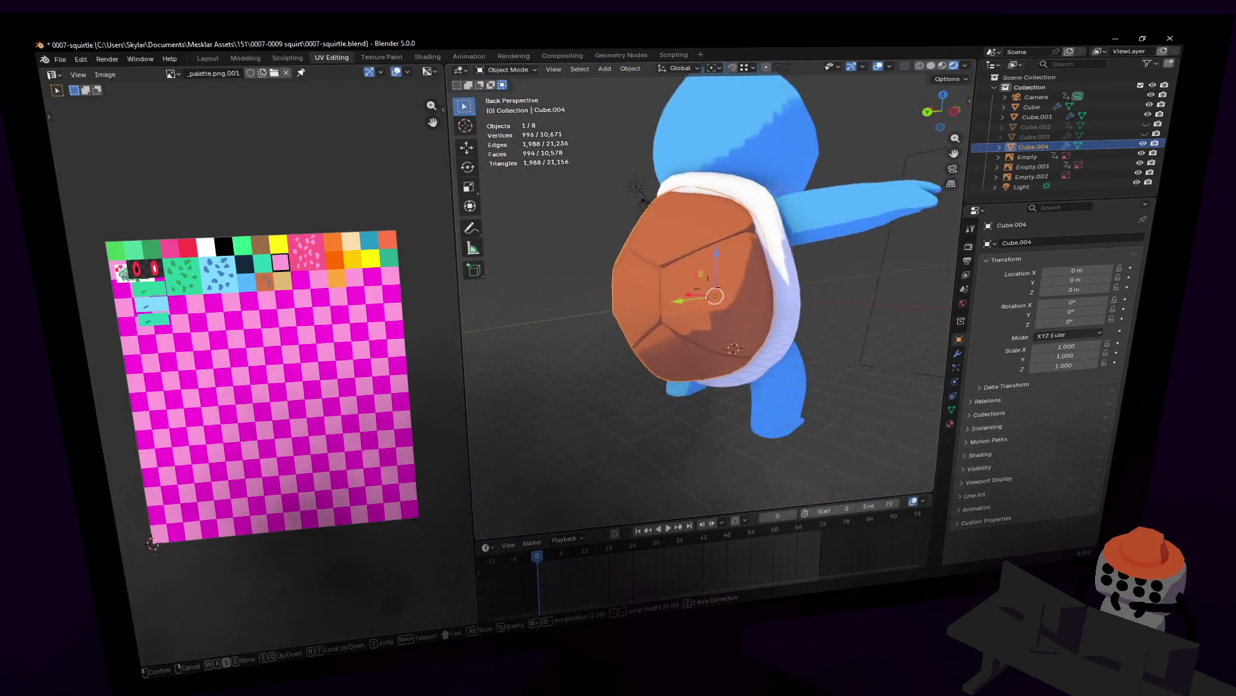
{"action": "key", "text": "w"}
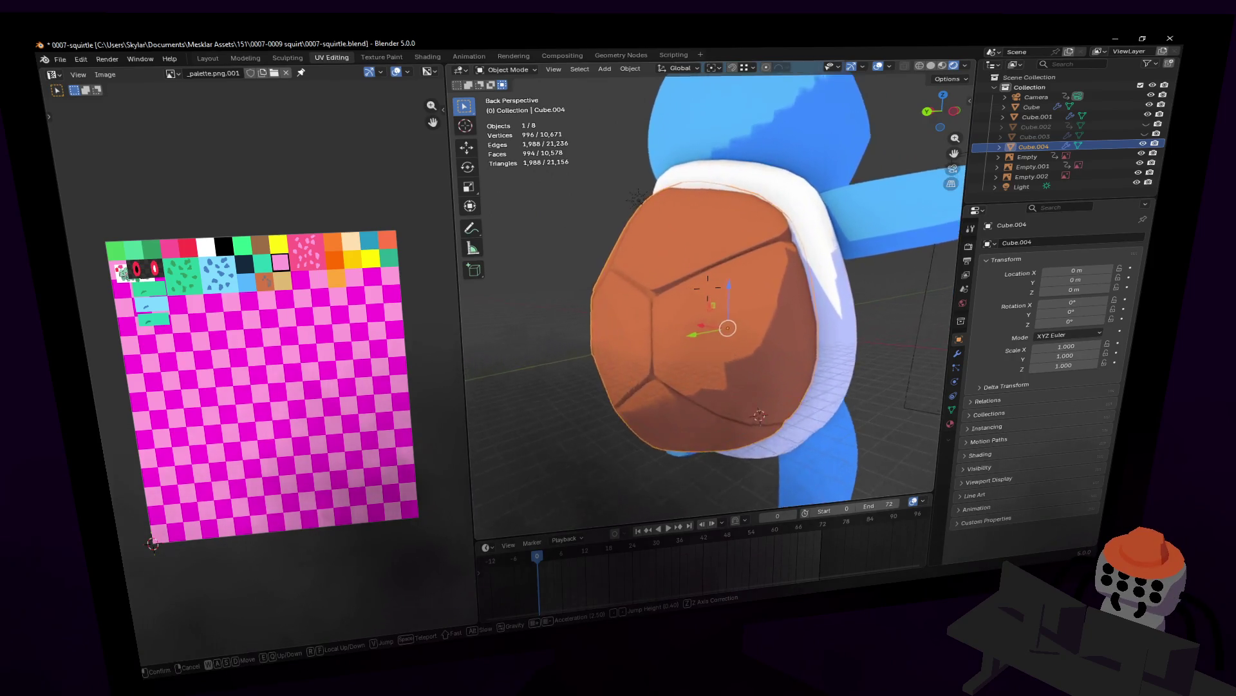
{"action": "key", "text": "w"}
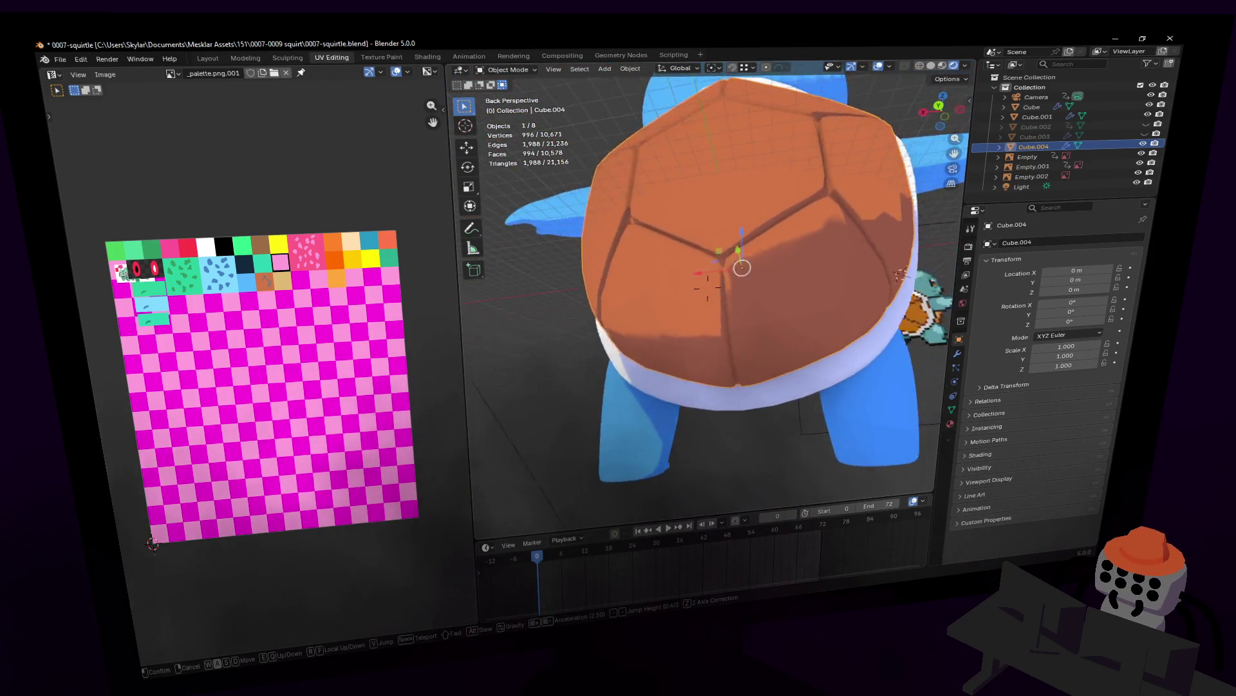
{"action": "key", "text": "d"}
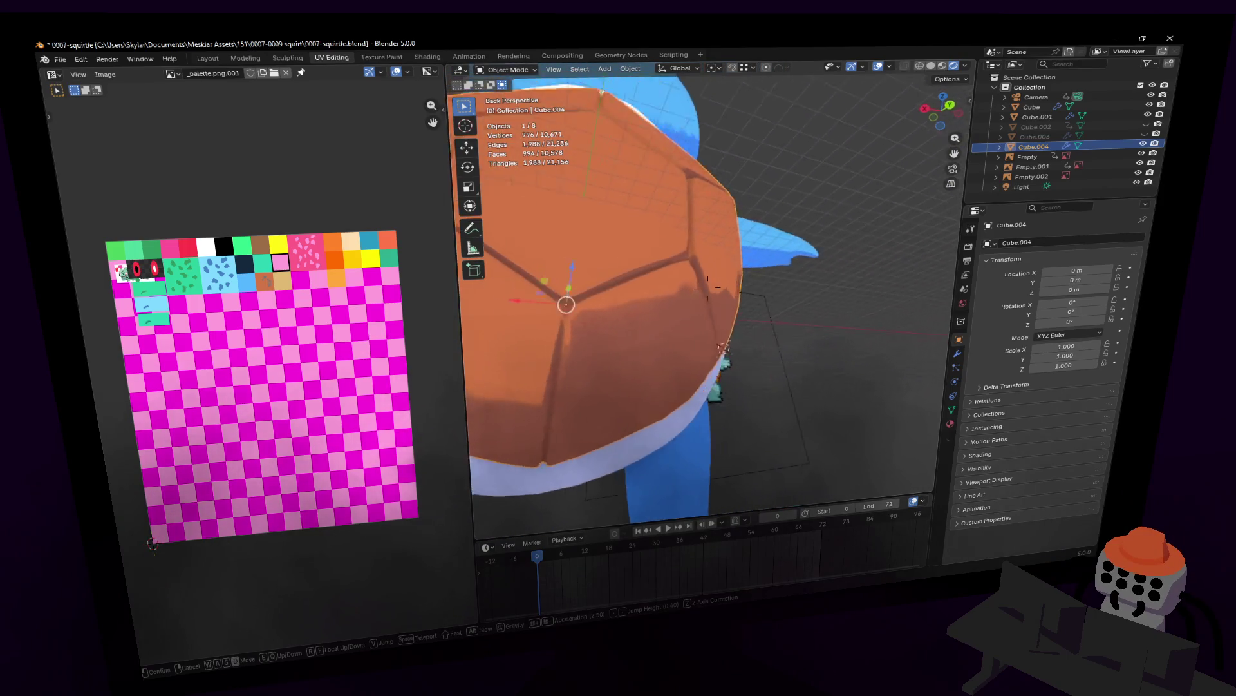
{"action": "key", "text": "a"}
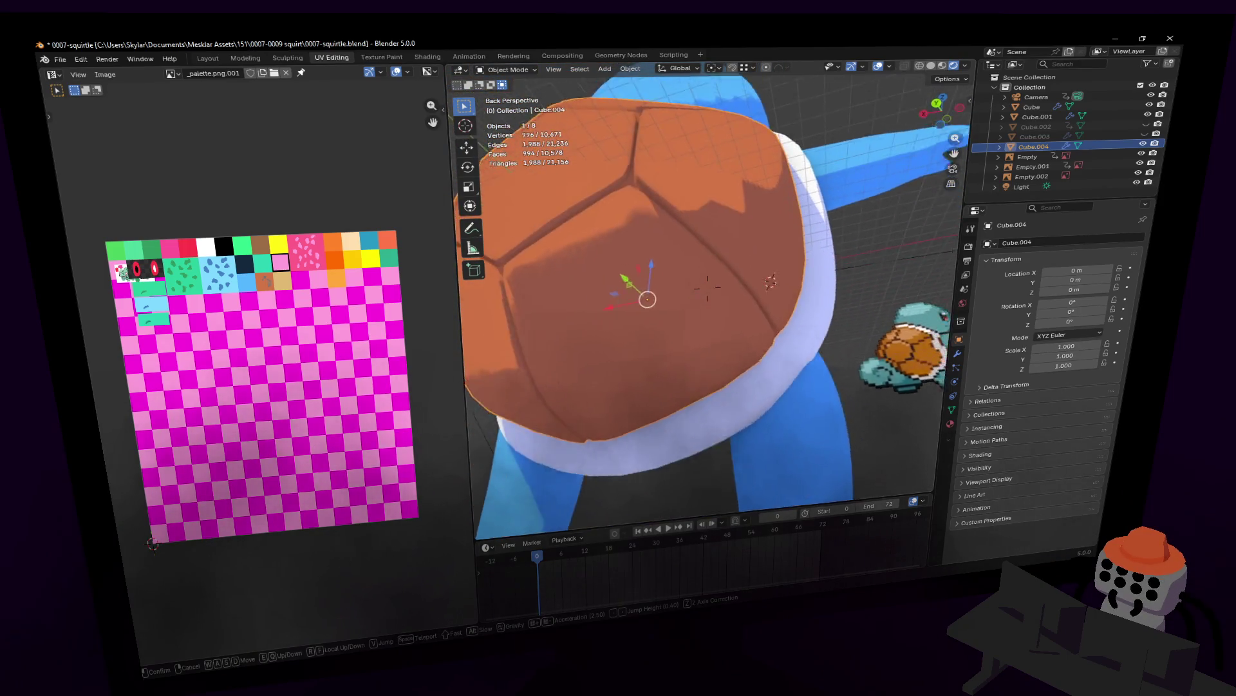
{"action": "key", "text": "s"}
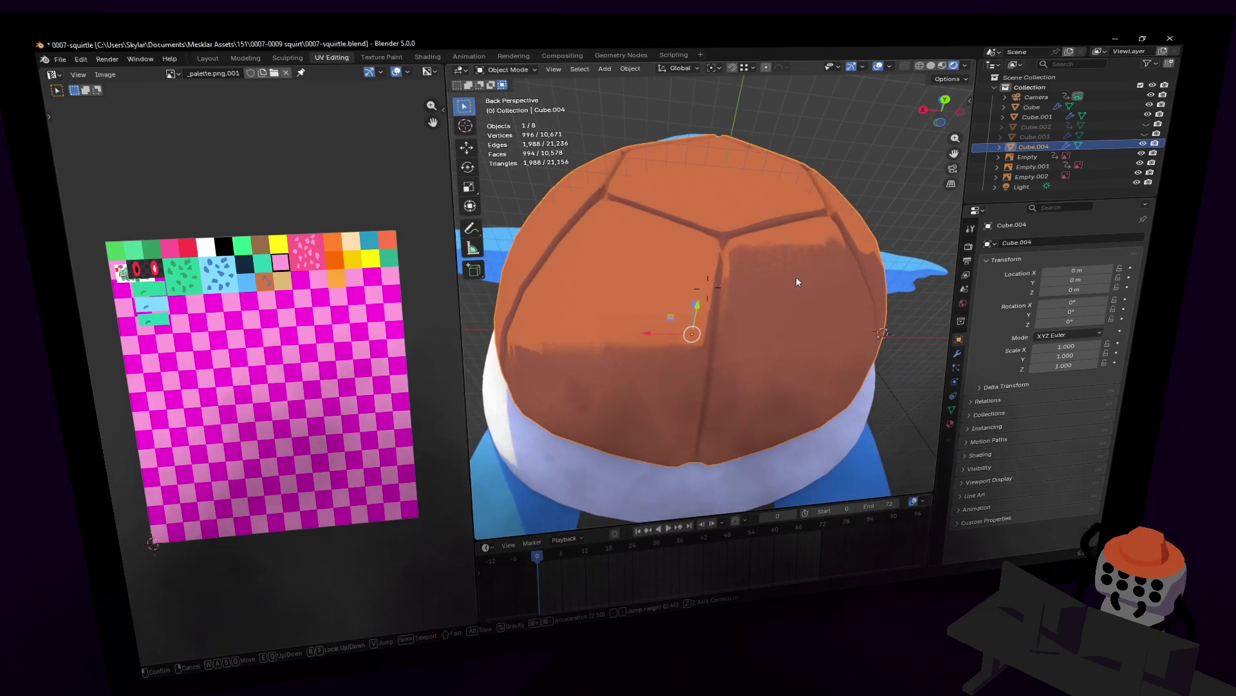
{"action": "key", "text": "Tab"}
{"action": "key", "text": "shift+grave"}
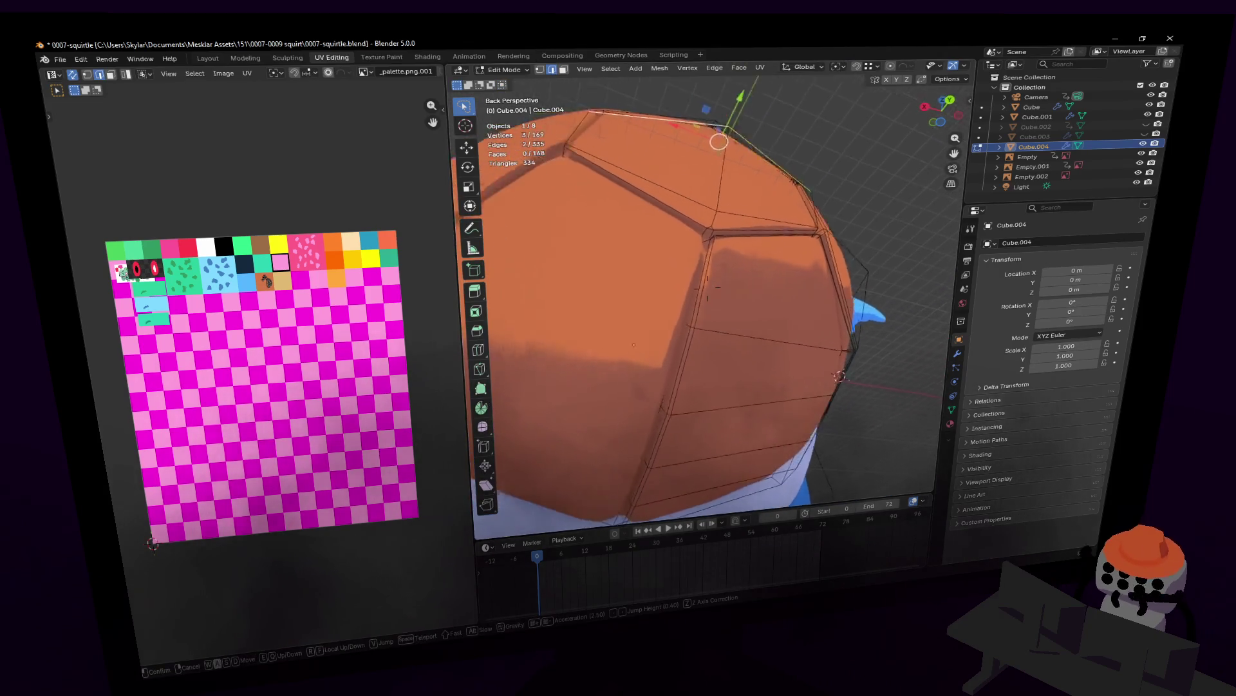
- Move shell lower-edge vertices with Mirror Editing and back out to check the fit
{"action": "key", "text": "a"}
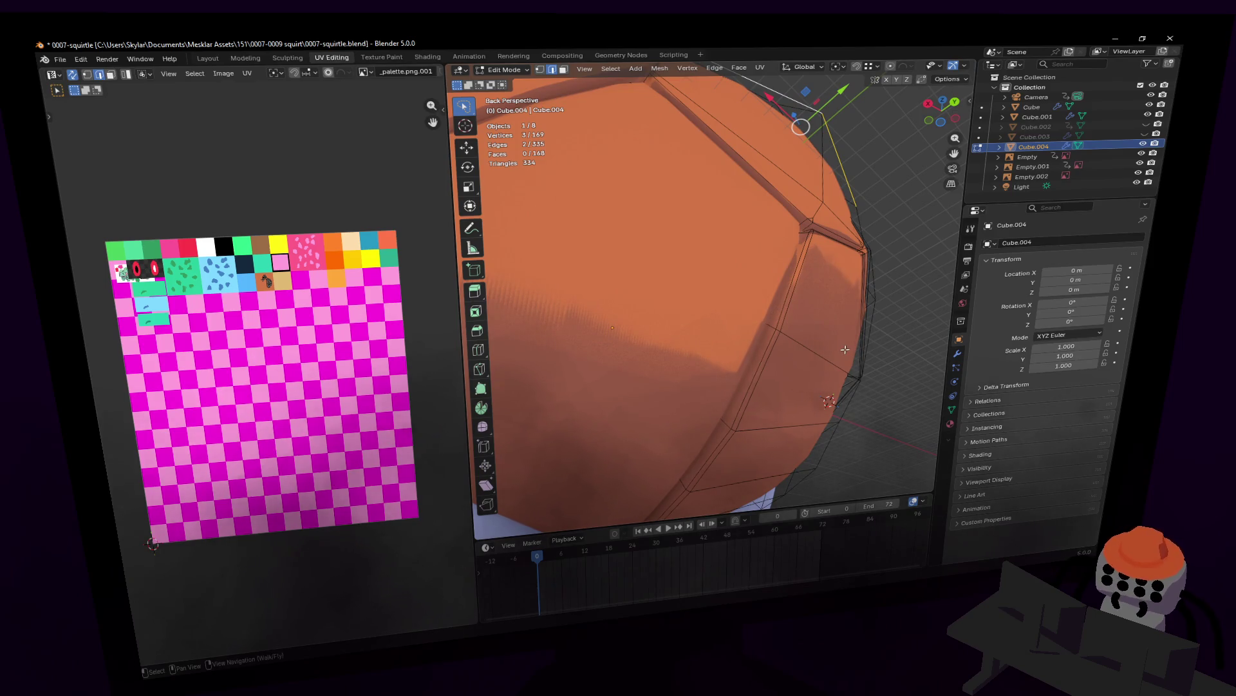
{"action": "key", "text": "shift+grave"}
{"action": "left_click", "coordinate": [705, 286]}
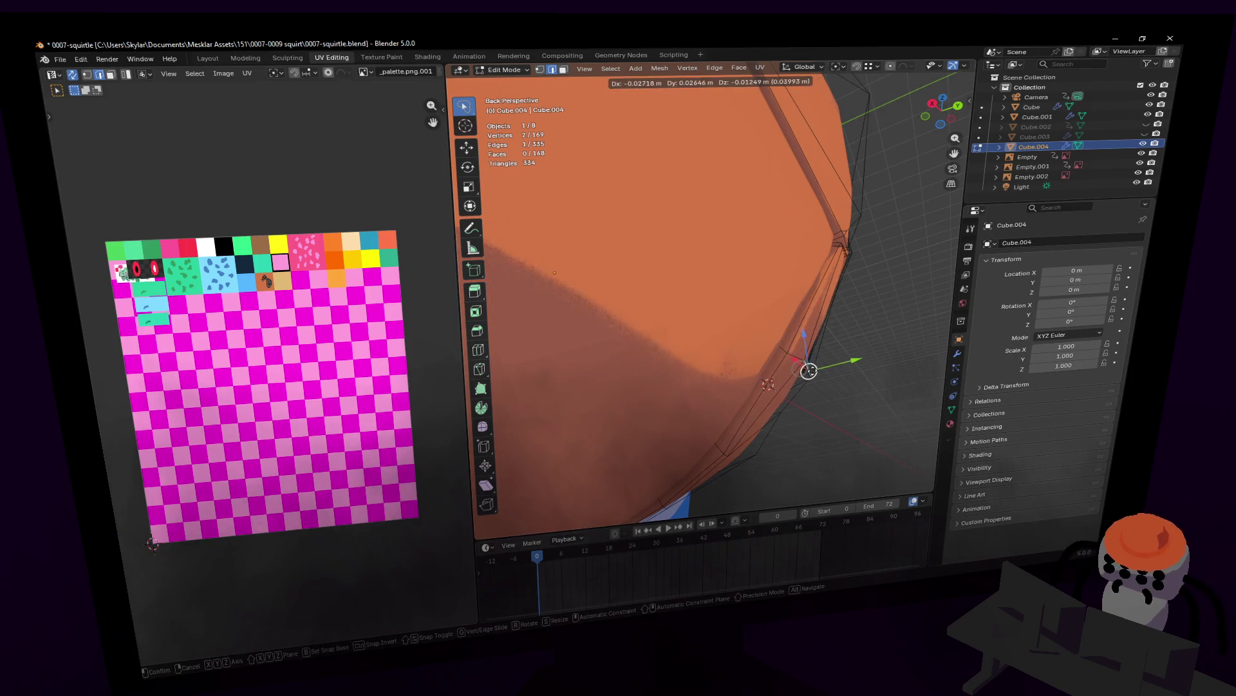
{"action": "key", "text": "Return"}
{"action": "key", "text": "shift+grave"}
{"action": "key", "text": "s"}
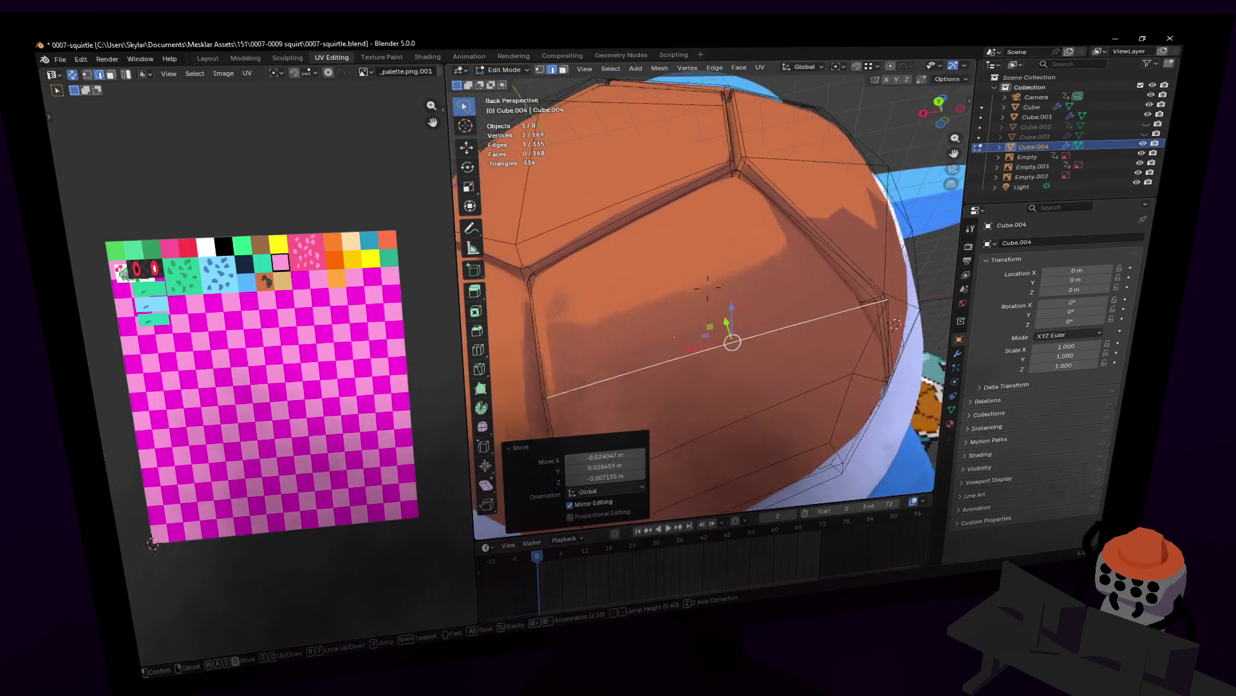
{"action": "key", "text": "w"}
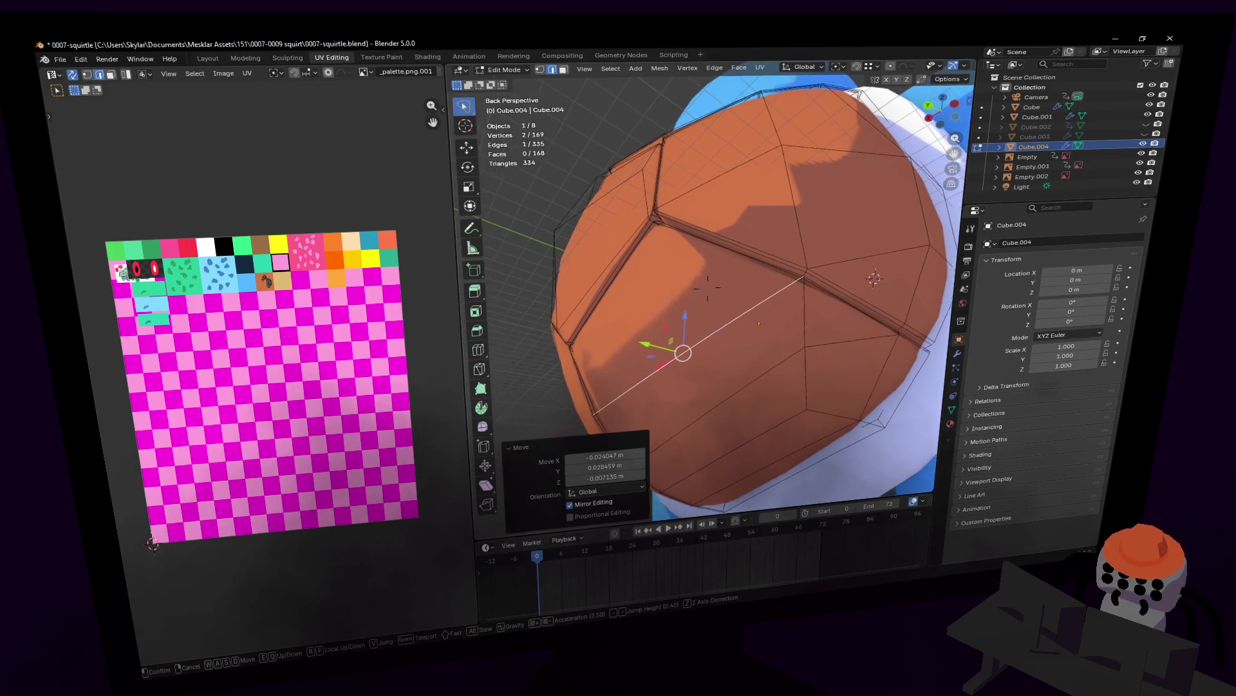
{"action": "left_click", "coordinate": [709, 288]}
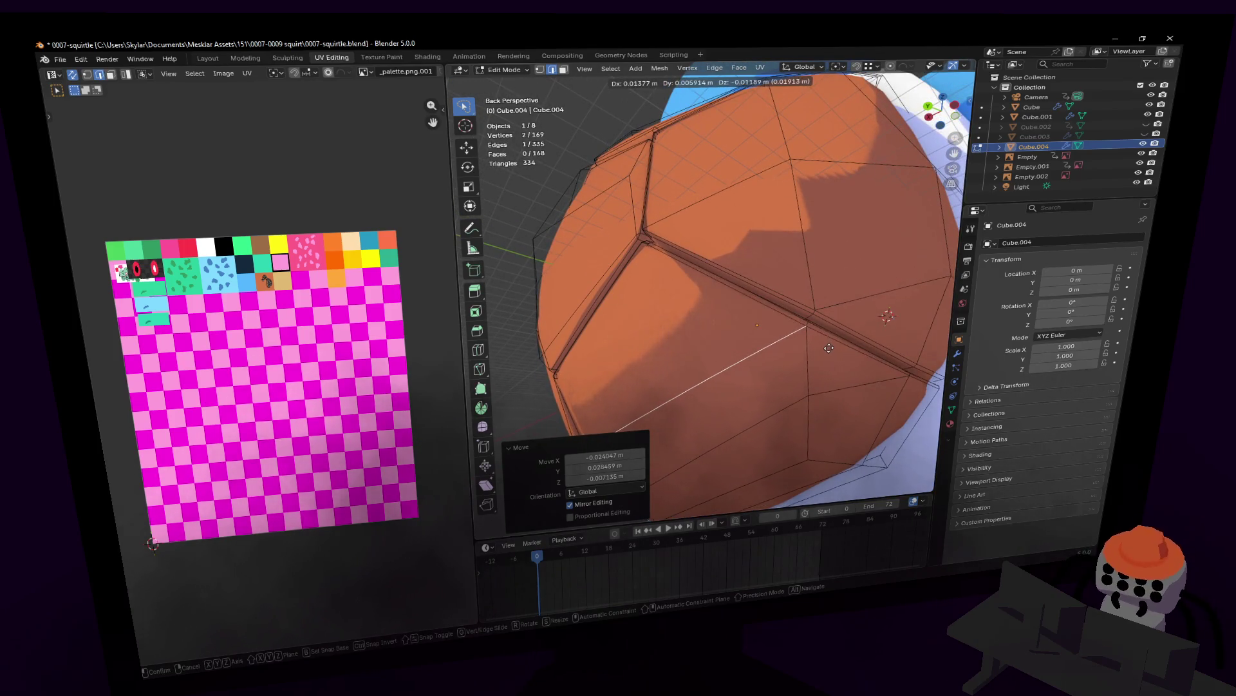
- Nudge the shell edge vertices toward the rim again, inspect from several angles and end the move
{"action": "key", "text": "shift+grave"}
{"action": "key", "text": "s"}
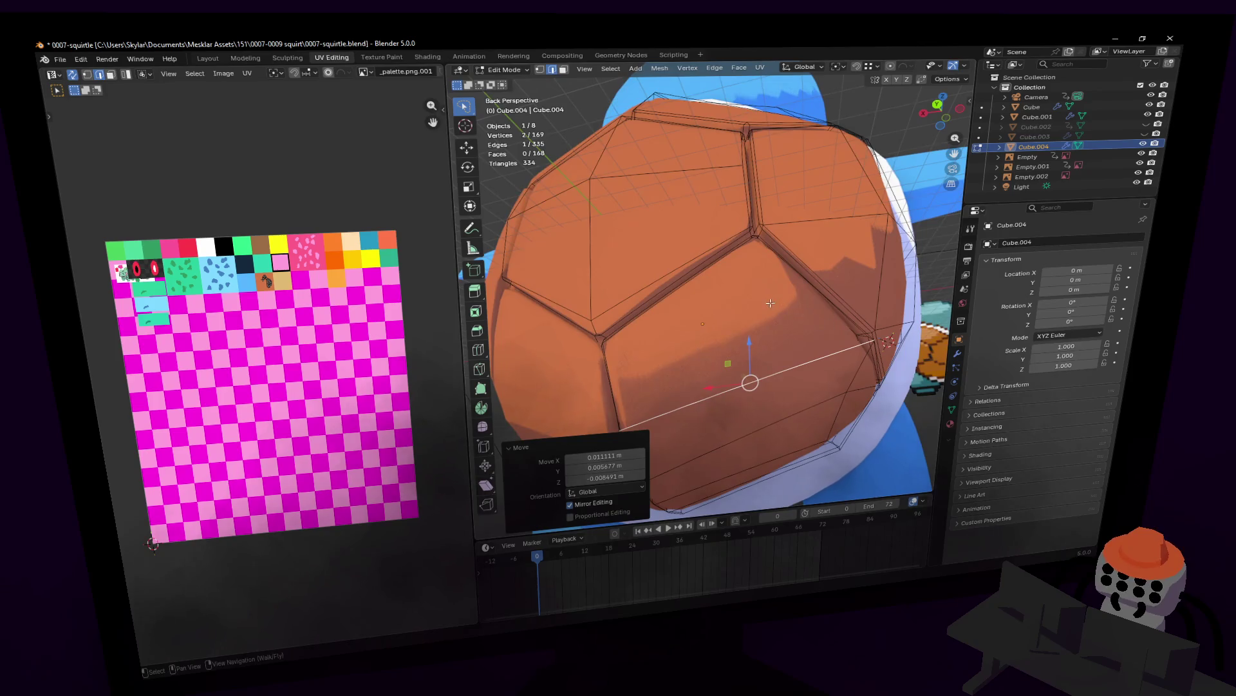
{"action": "key", "text": "w"}
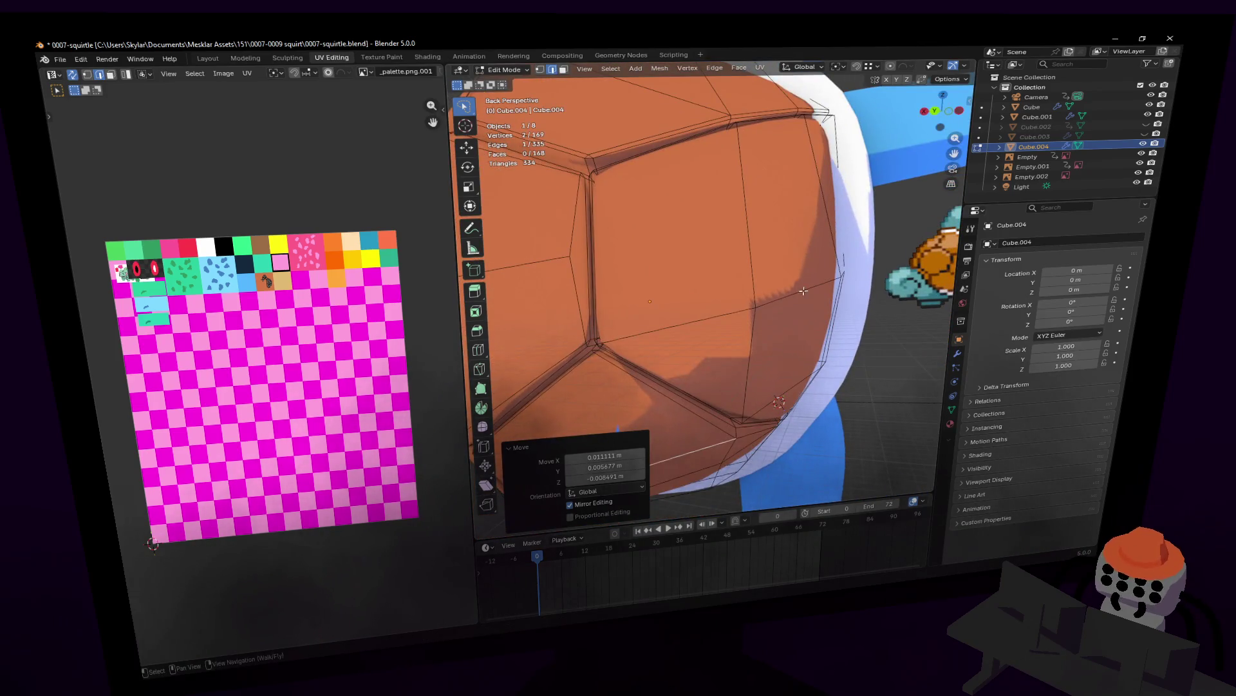
{"action": "key", "text": "shift+grave"}
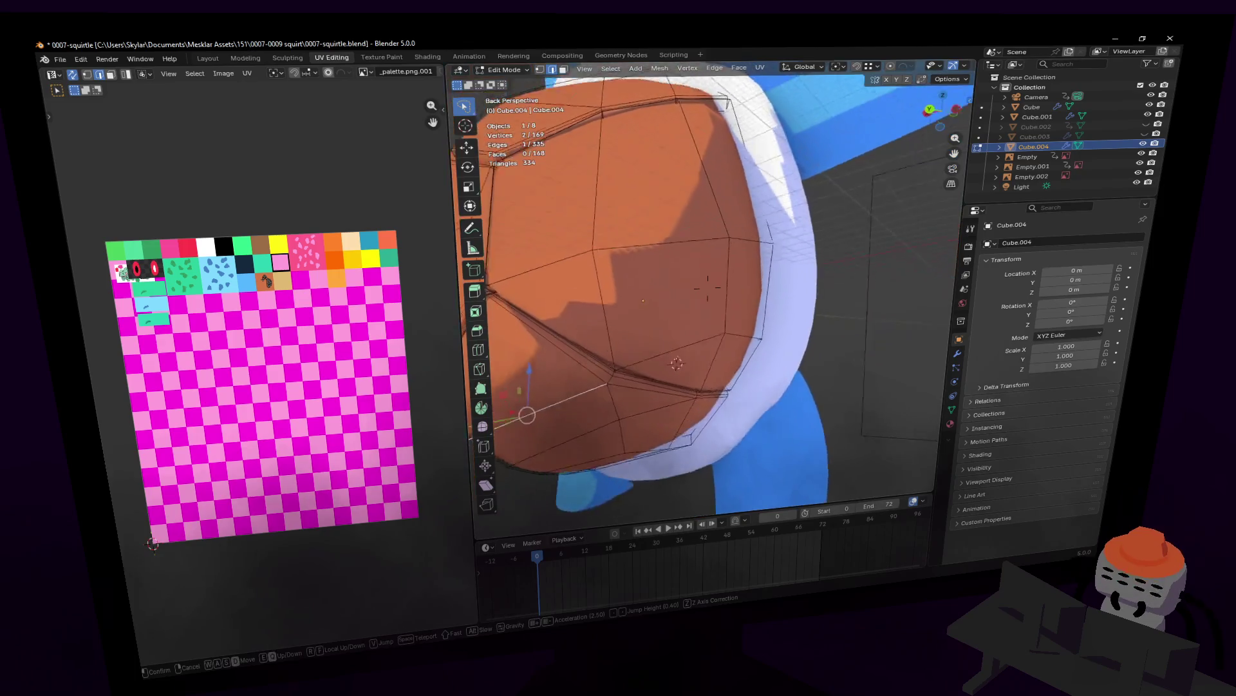
{"action": "left_click", "coordinate": [708, 286]}
{"action": "key", "text": "w"}
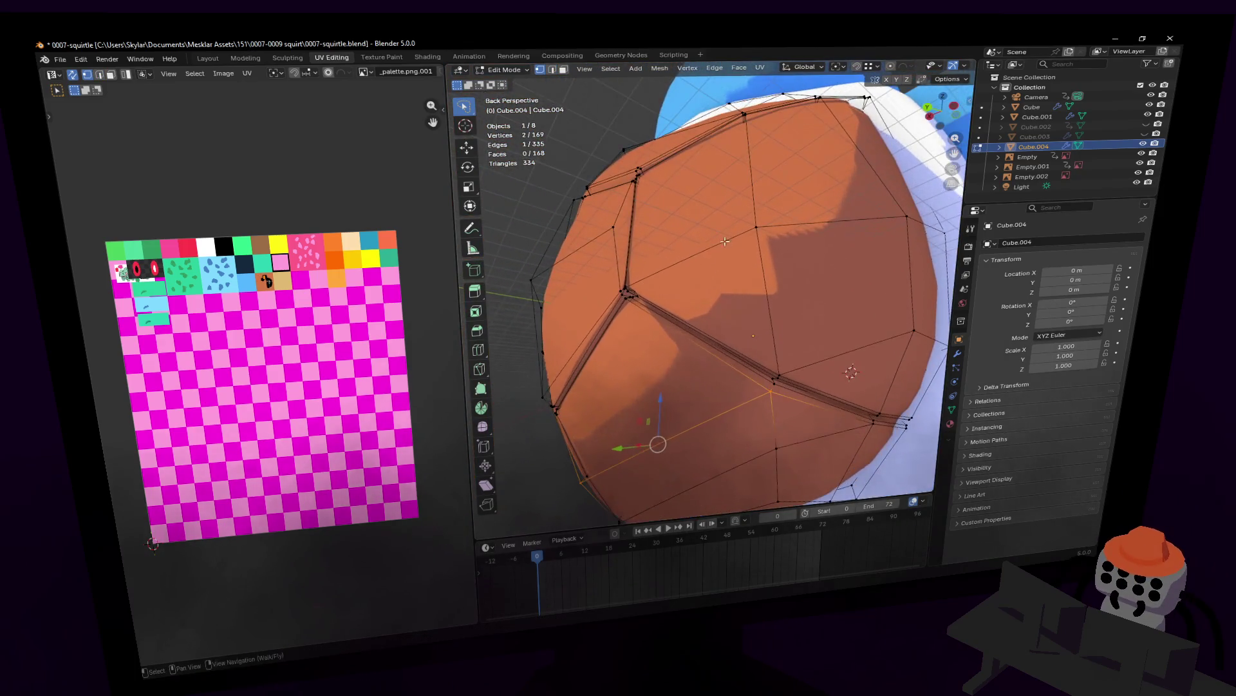
{"action": "key", "text": "s"}
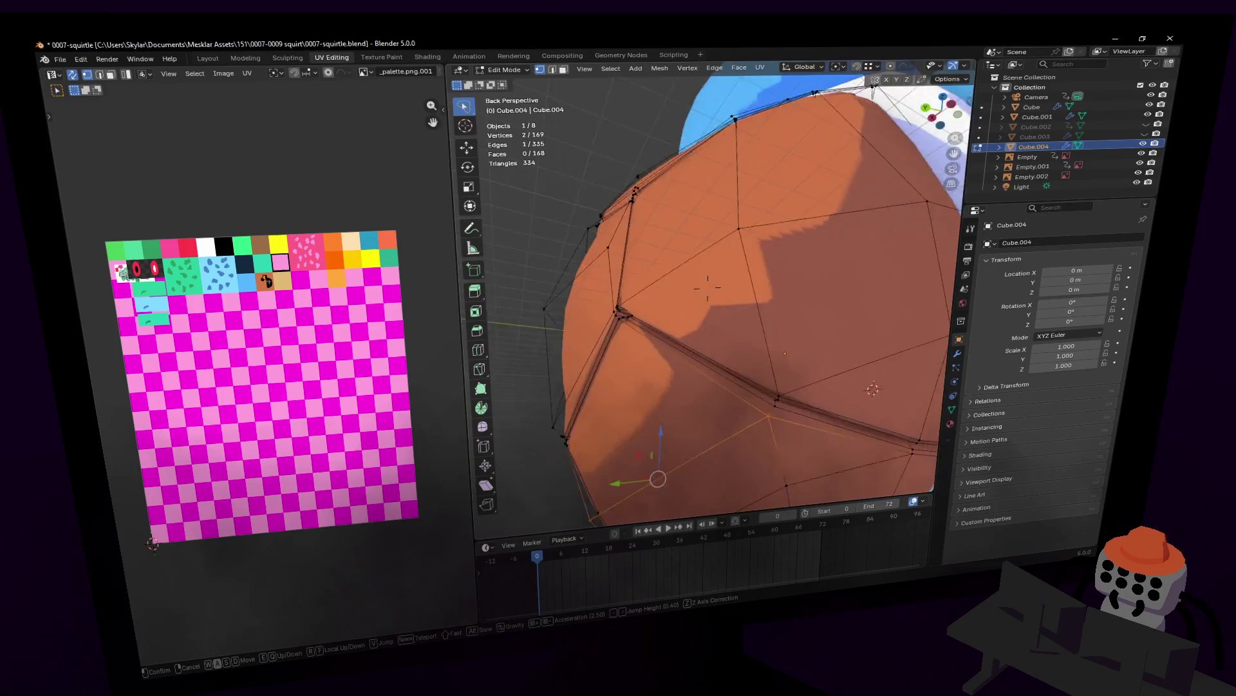
{"action": "left_click", "coordinate": [740, 206]}
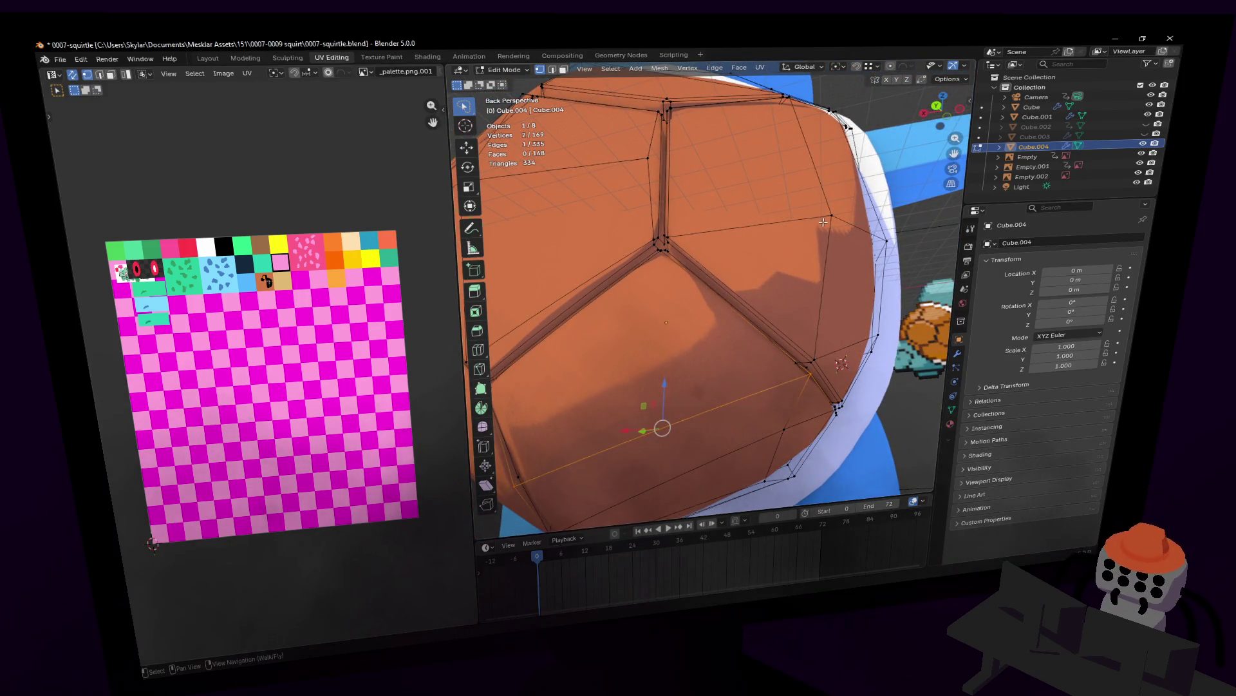
{"action": "mouse_move", "coordinate": [823, 222]}
{"action": "middle_mouse_down"}
{"action": "mouse_move", "coordinate": [863, 210]}
{"action": "mouse_move", "coordinate": [842, 239]}
{"action": "middle_mouse_up"}
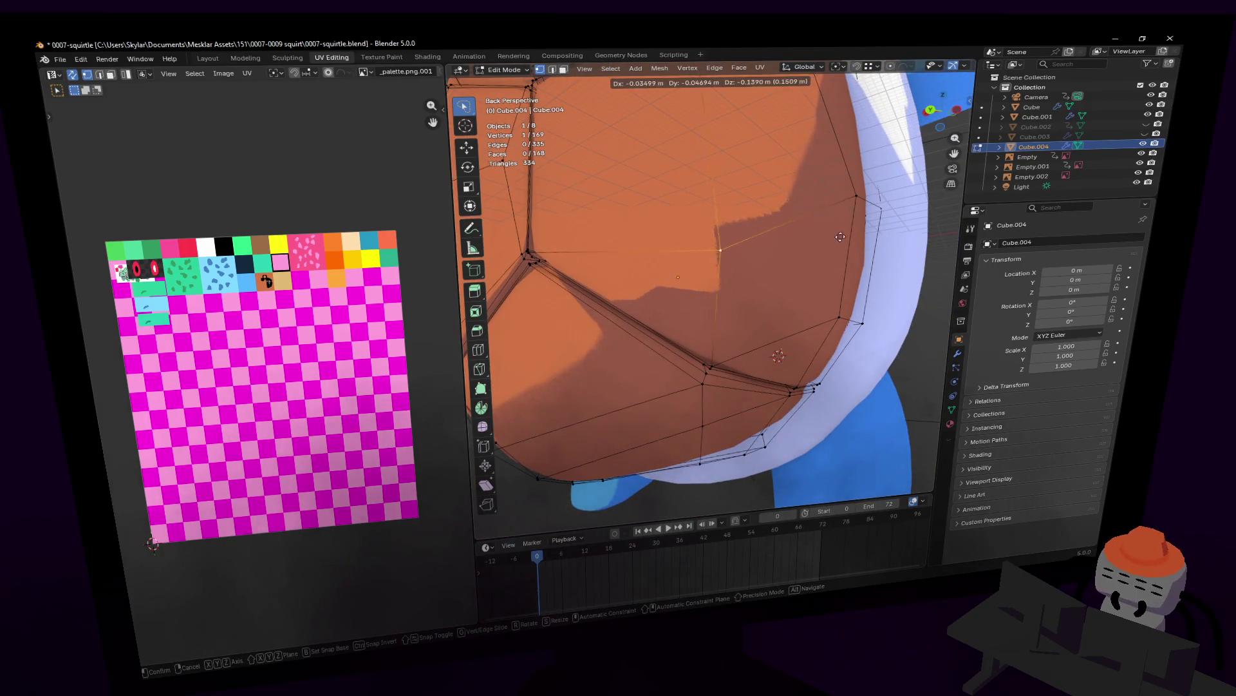
{"action": "key", "text": "Escape"}
{"action": "key", "text": "shift+grave"}
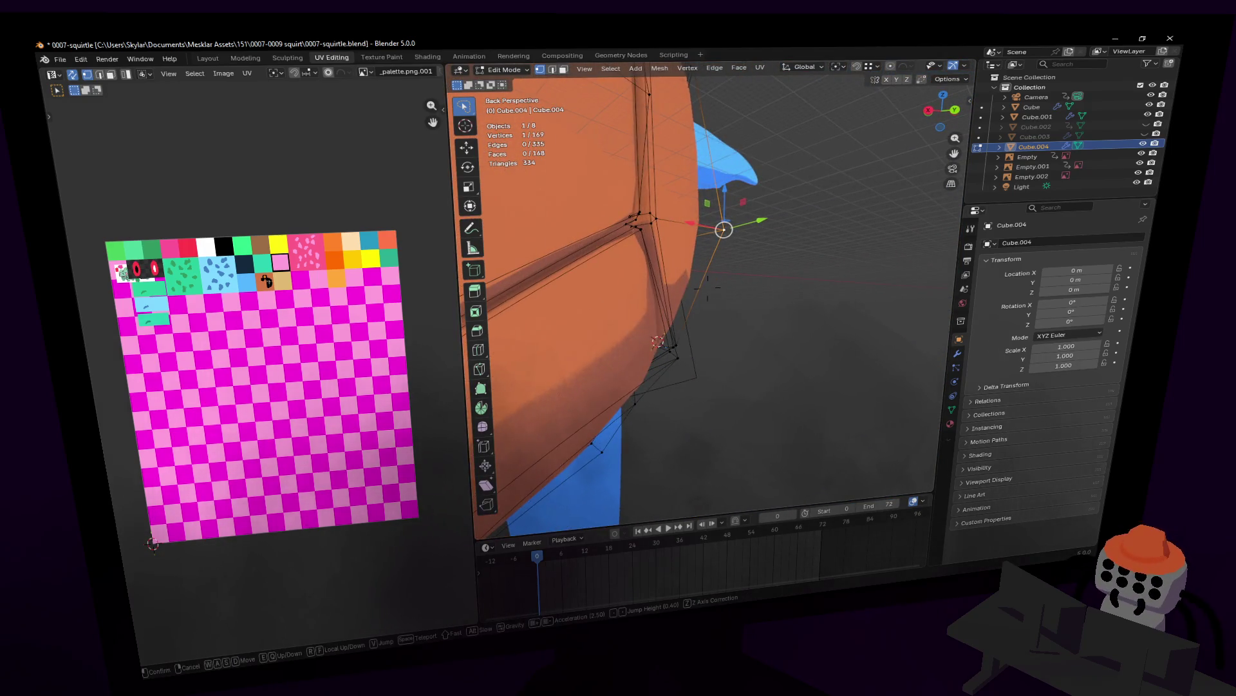
- Check a section of the white rim's mesh against the shell in Edit Mode, then leave editing
{"action": "key", "text": "Tab"}
{"action": "left_click", "coordinate": [707, 244]}
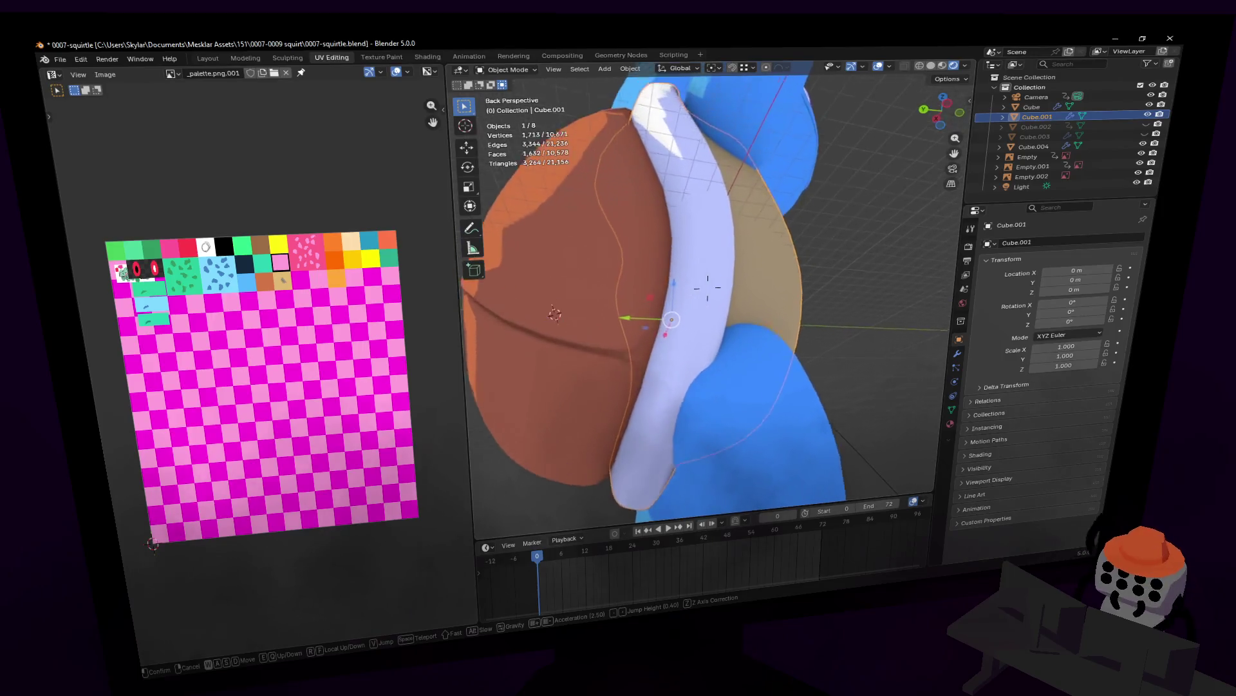
{"action": "key", "text": "shift+grave"}
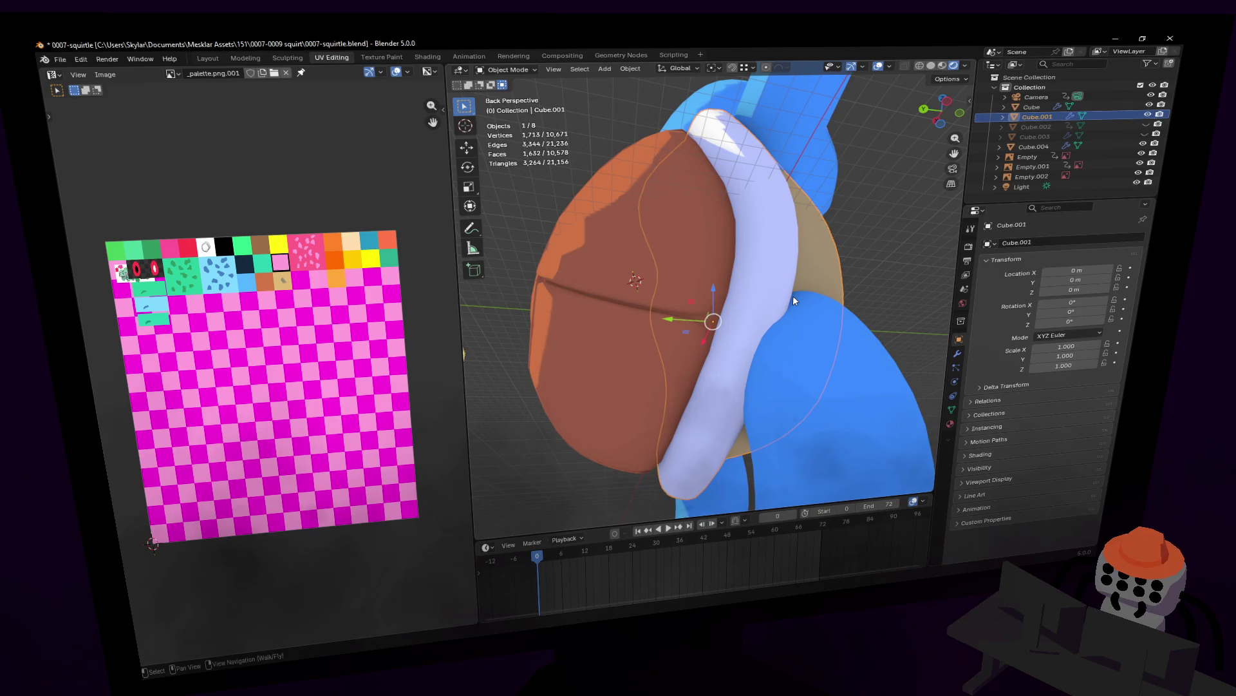
{"action": "key", "text": "Tab"}
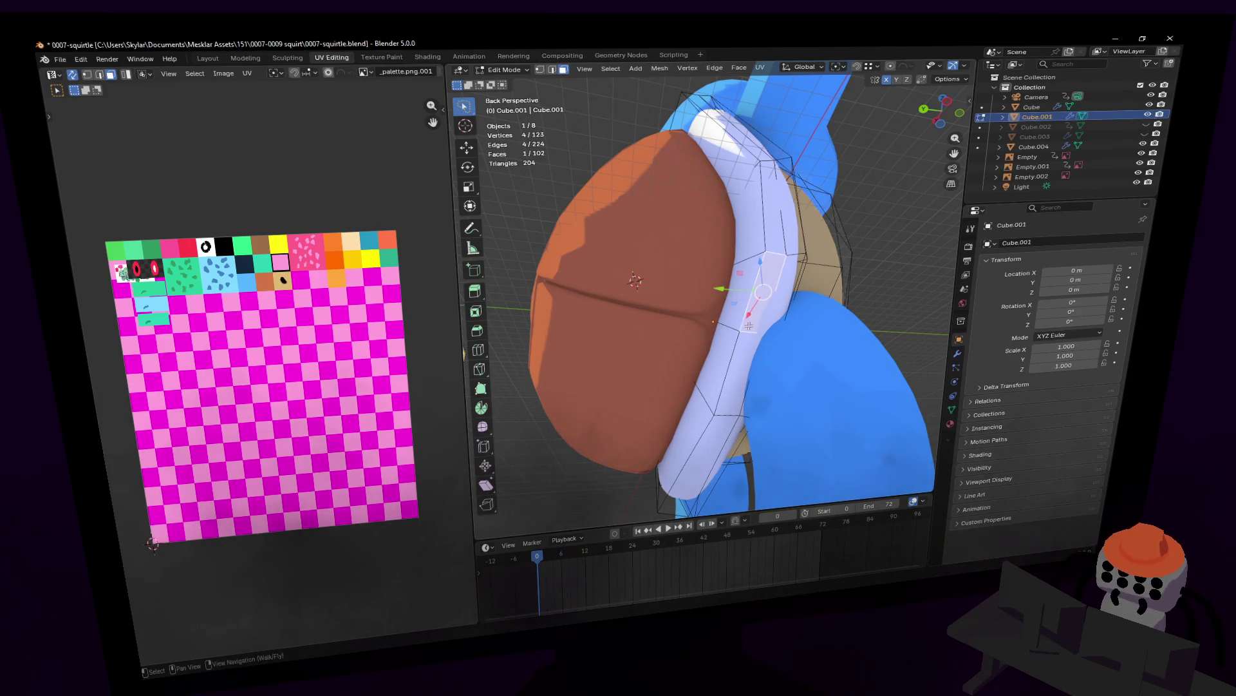
{"action": "left_click", "coordinate": [709, 288]}
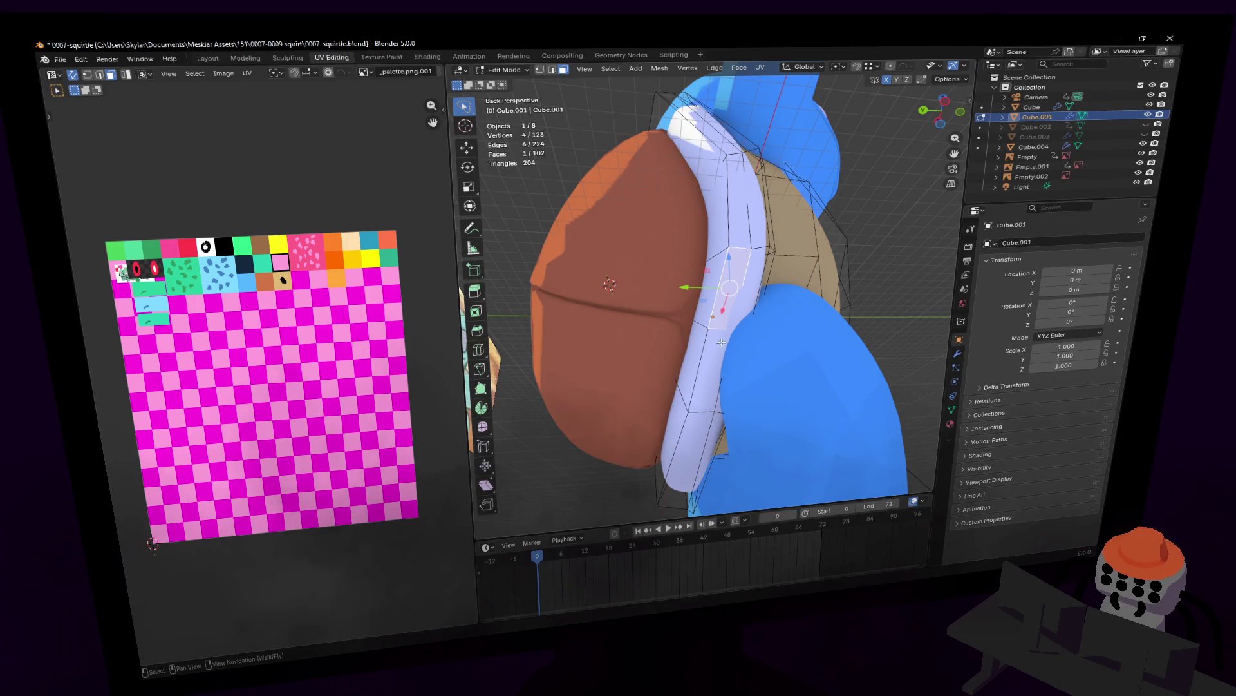
{"action": "key", "text": "shift+grave"}
{"action": "key", "text": "s"}
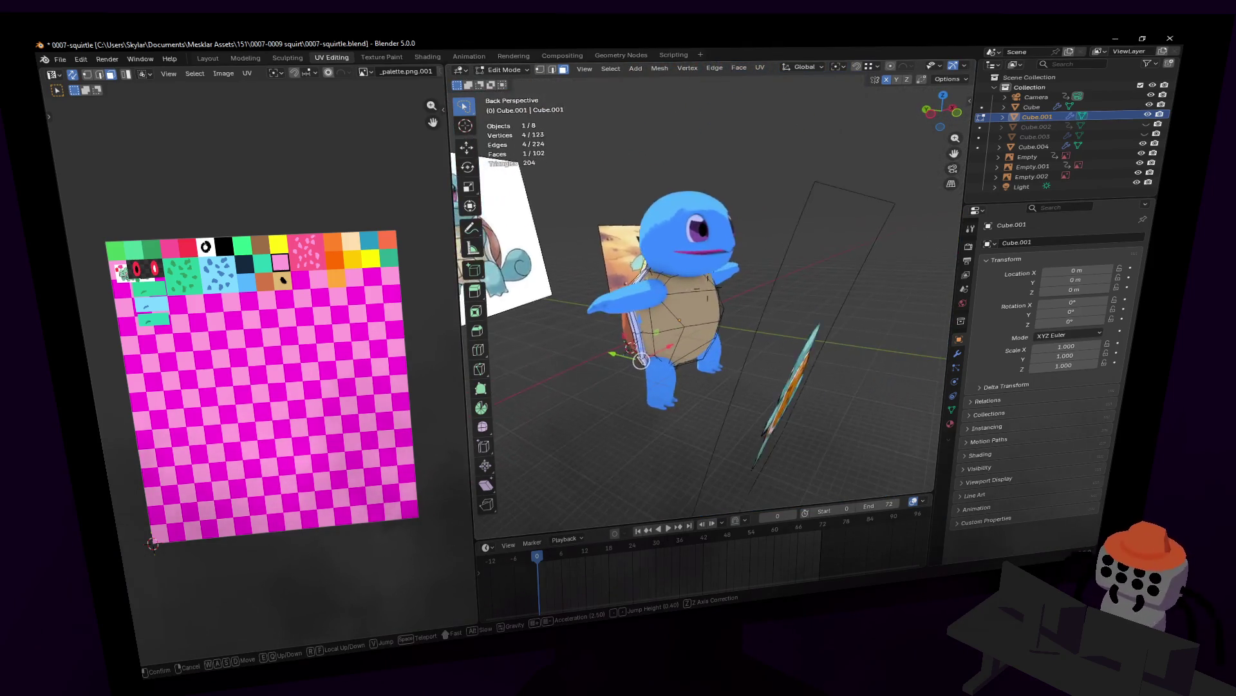
{"action": "key", "text": "a"}
{"action": "key", "text": "Return"}
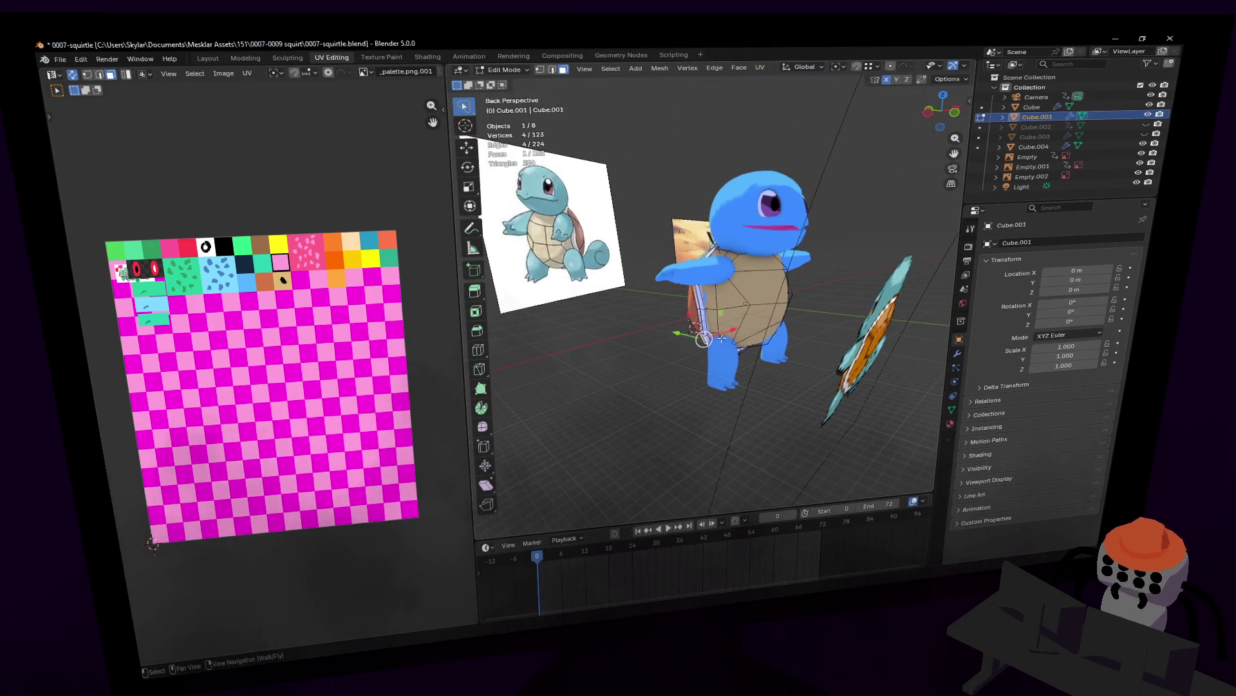
- Select the blue Cube body and fly the view in closer to it
{"action": "key", "text": "Tab"}
{"action": "left_click", "coordinate": [756, 290]}
{"action": "key", "text": "shift+grave"}
{"action": "key", "text": "w"}
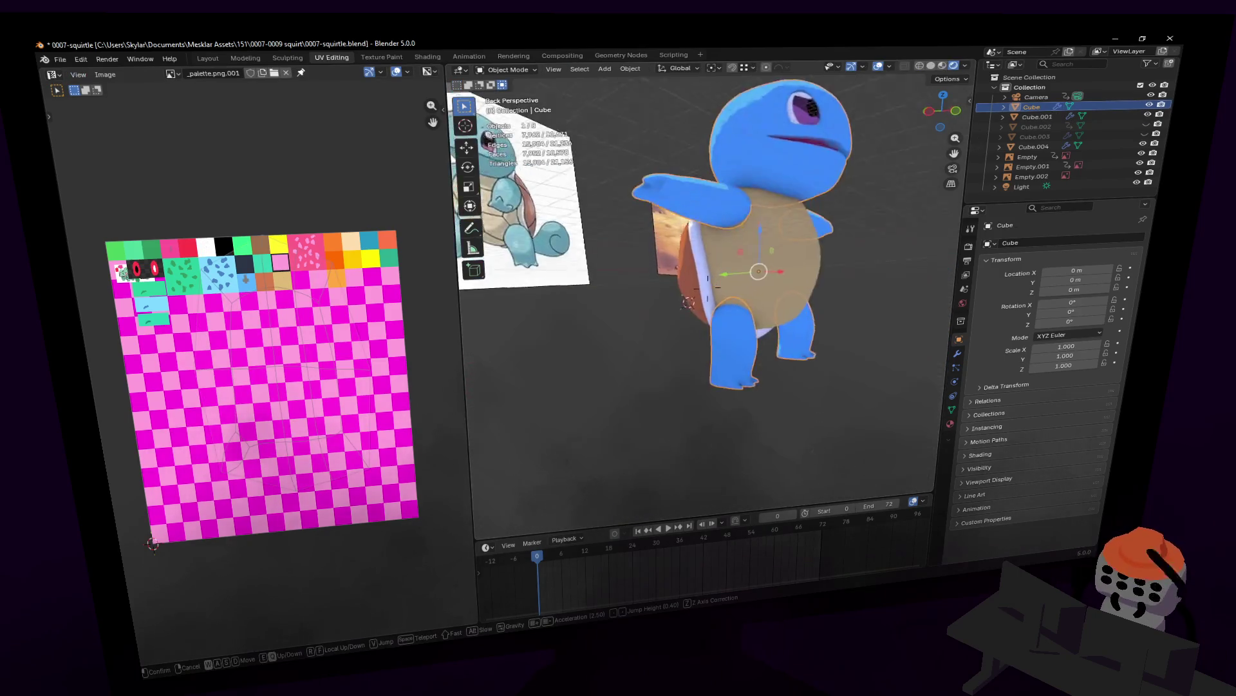
- Enter the body's mesh and select the whole linked leg from one face
{"action": "key", "text": "Return"}
{"action": "key", "text": "Tab"}
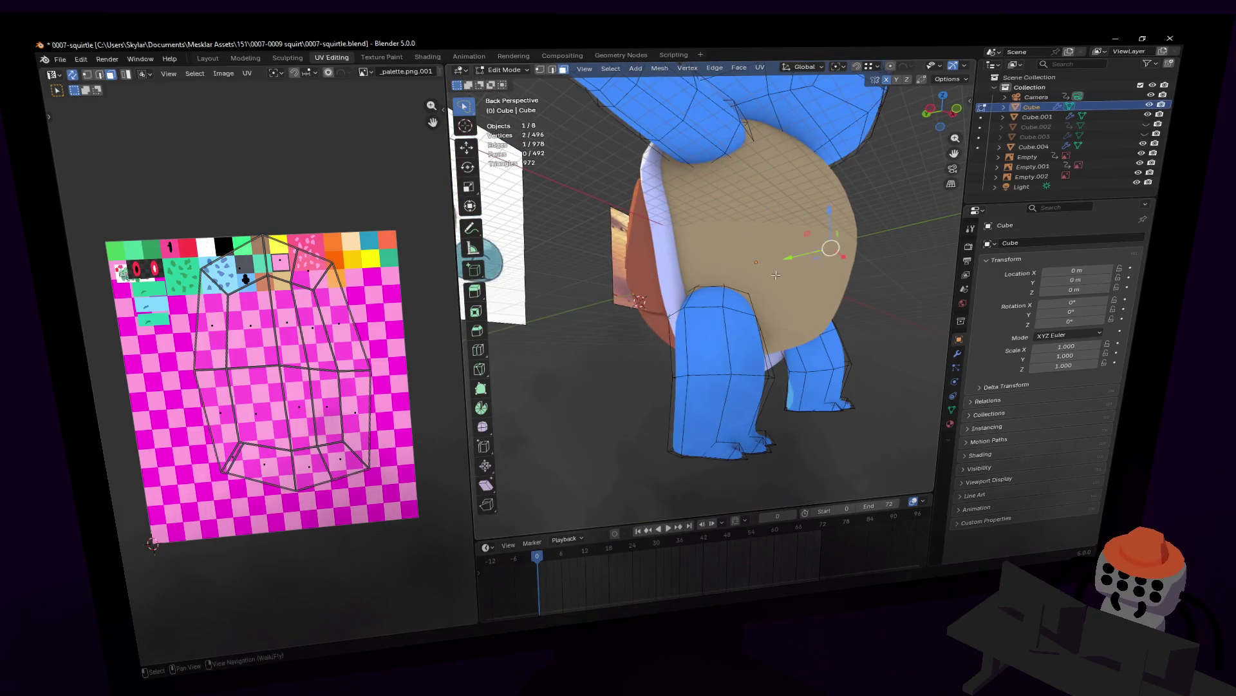
{"action": "key", "text": "a"}
{"action": "left_click", "coordinate": [744, 338]}
{"action": "key", "text": "ctrl+l"}
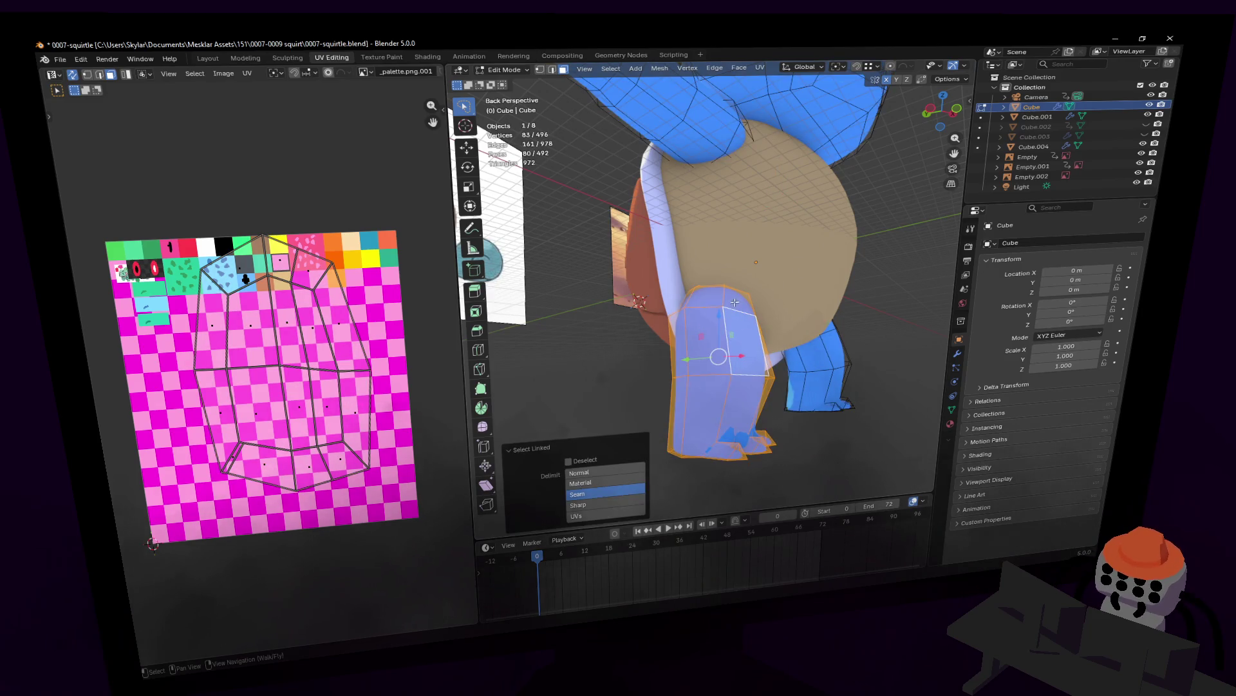
- Widen the leg about 1.13 times along X and Y only, keeping its height, then leave editing
{"action": "key", "text": "shift+grave"}
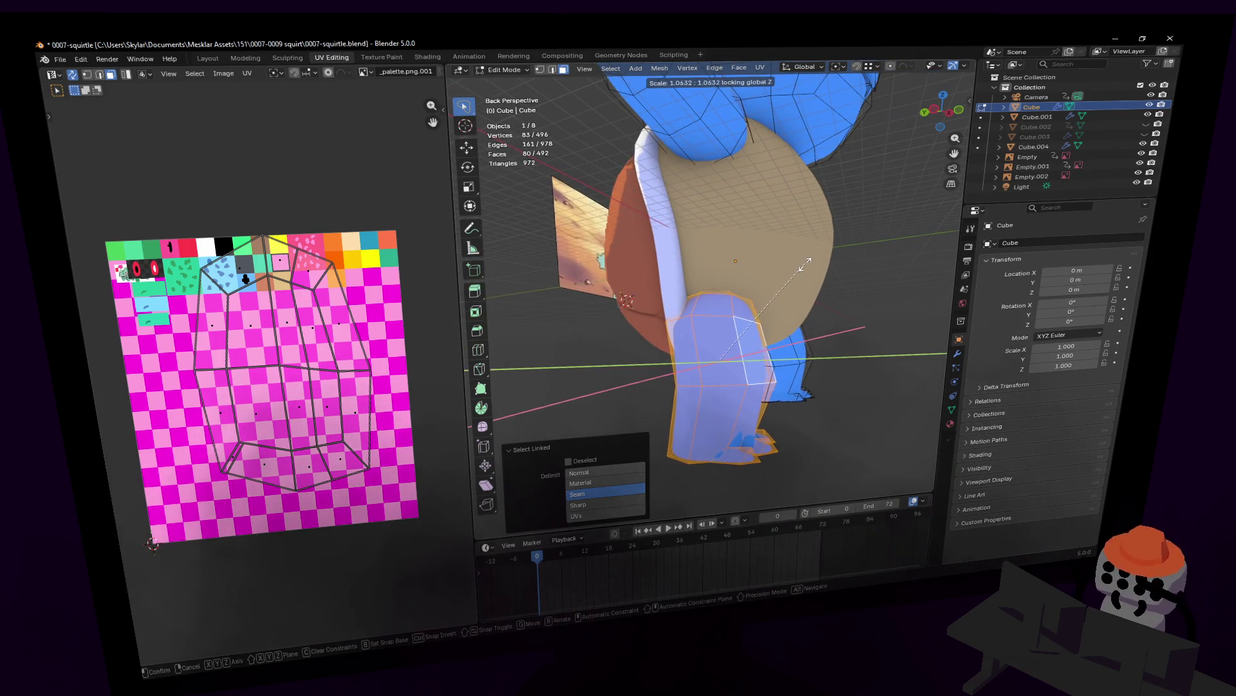
{"action": "left_click", "coordinate": [819, 262]}
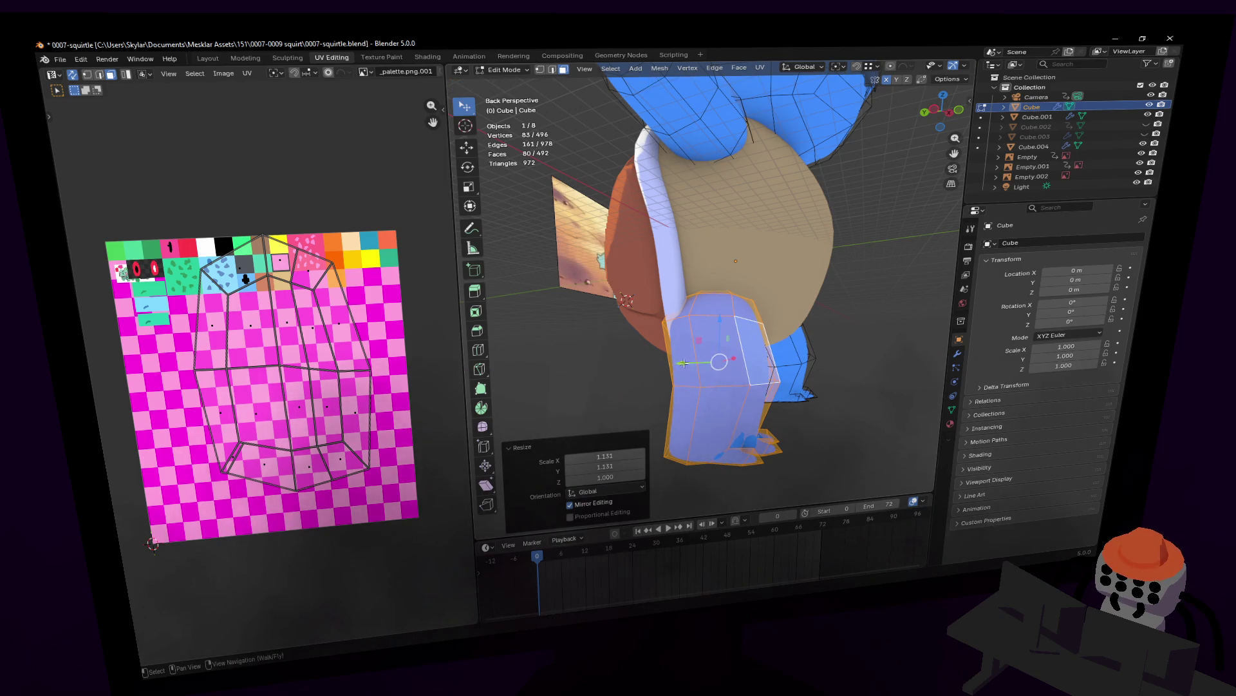
{"action": "key", "text": "Tab"}
- Move two selected faces of the belly piece Cube.001 along the Y axis
{"action": "key", "text": "w"}
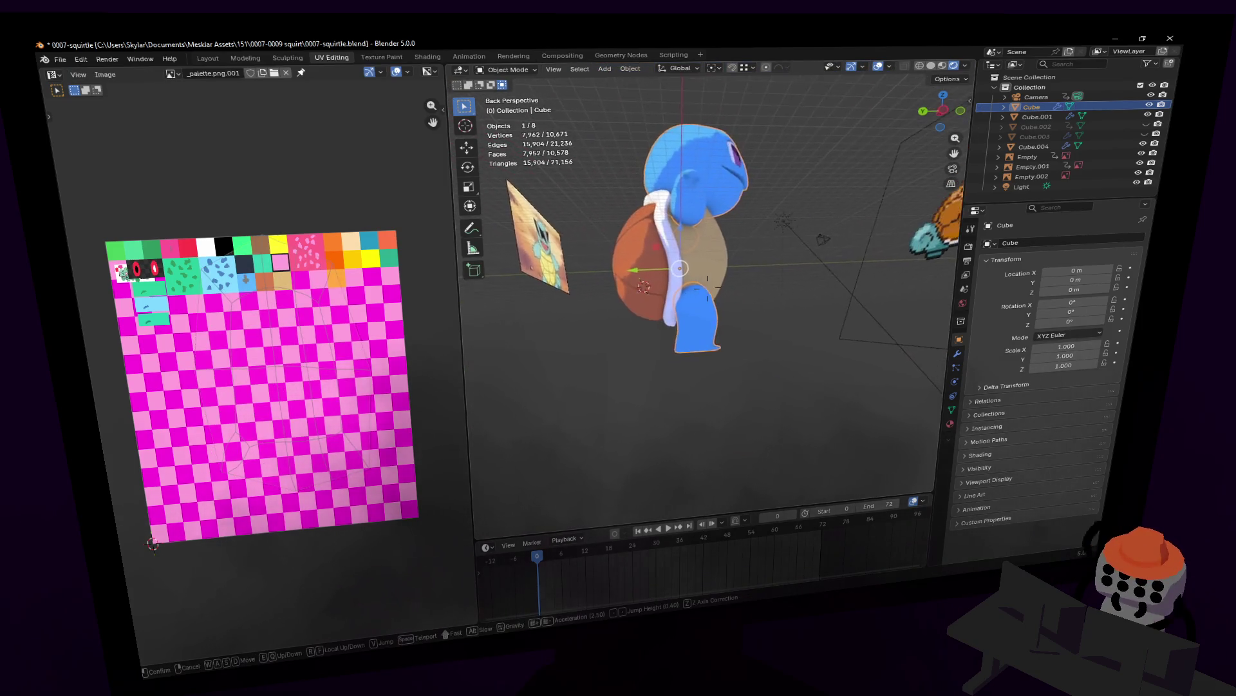
{"action": "left_click", "coordinate": [758, 280]}
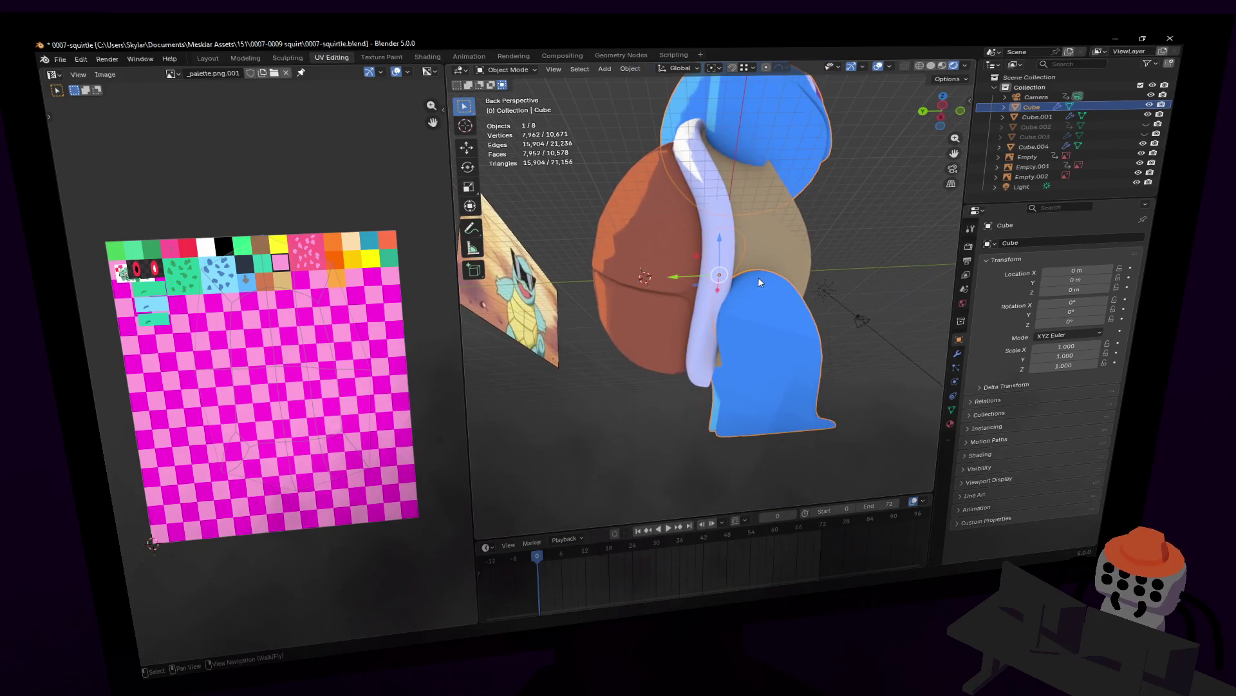
{"action": "left_click", "coordinate": [708, 191]}
{"action": "key", "text": "Tab"}
{"action": "key", "text": "shift+grave"}
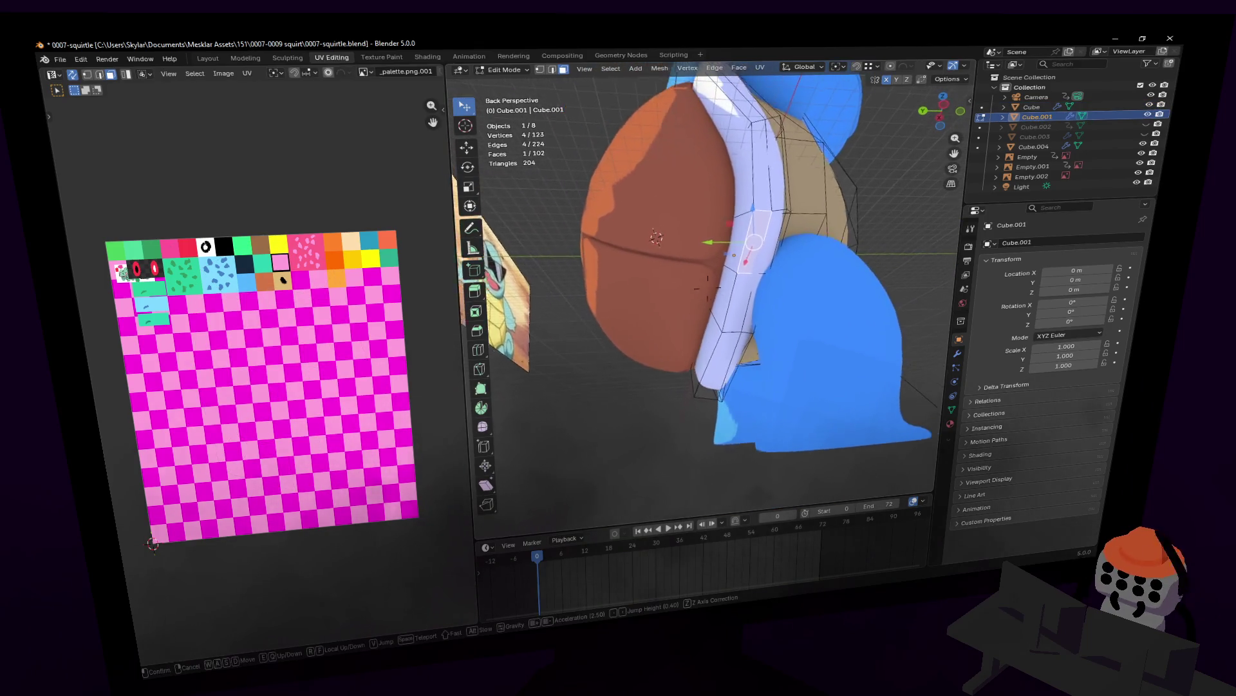
{"action": "left_click", "coordinate": [741, 273]}
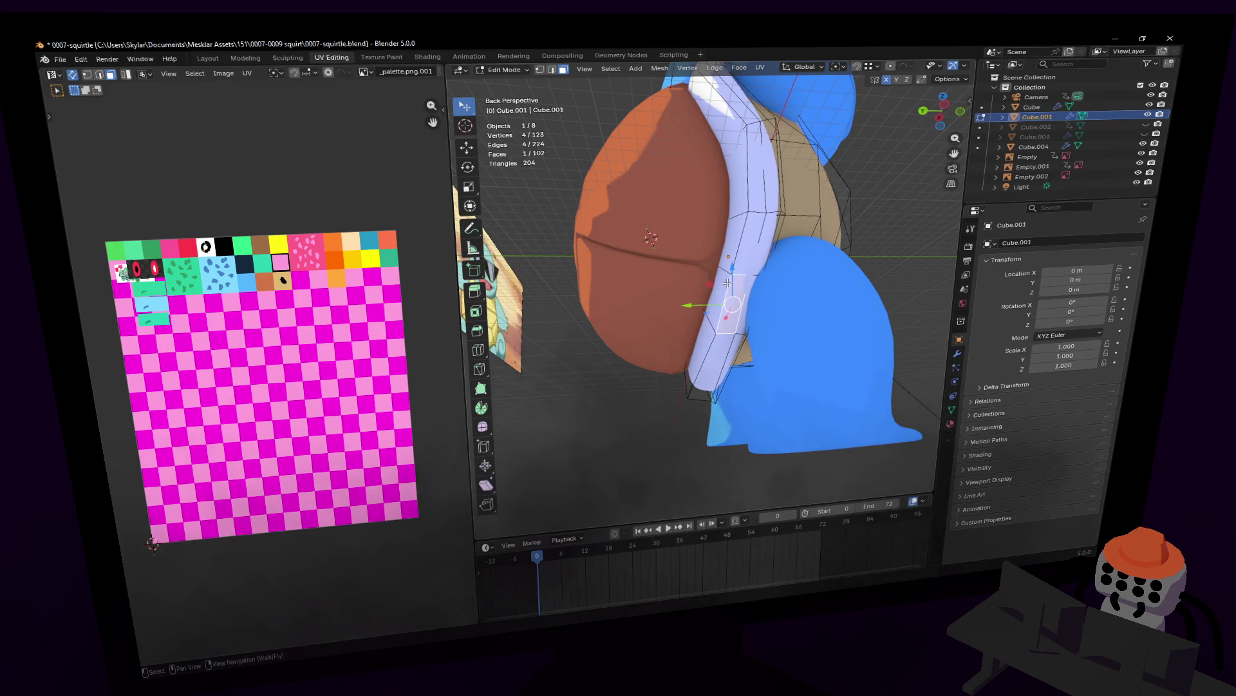
{"action": "left_click", "coordinate": [725, 283], "text": "shift"}
{"action": "key", "text": "g"}
{"action": "key", "text": "y"}
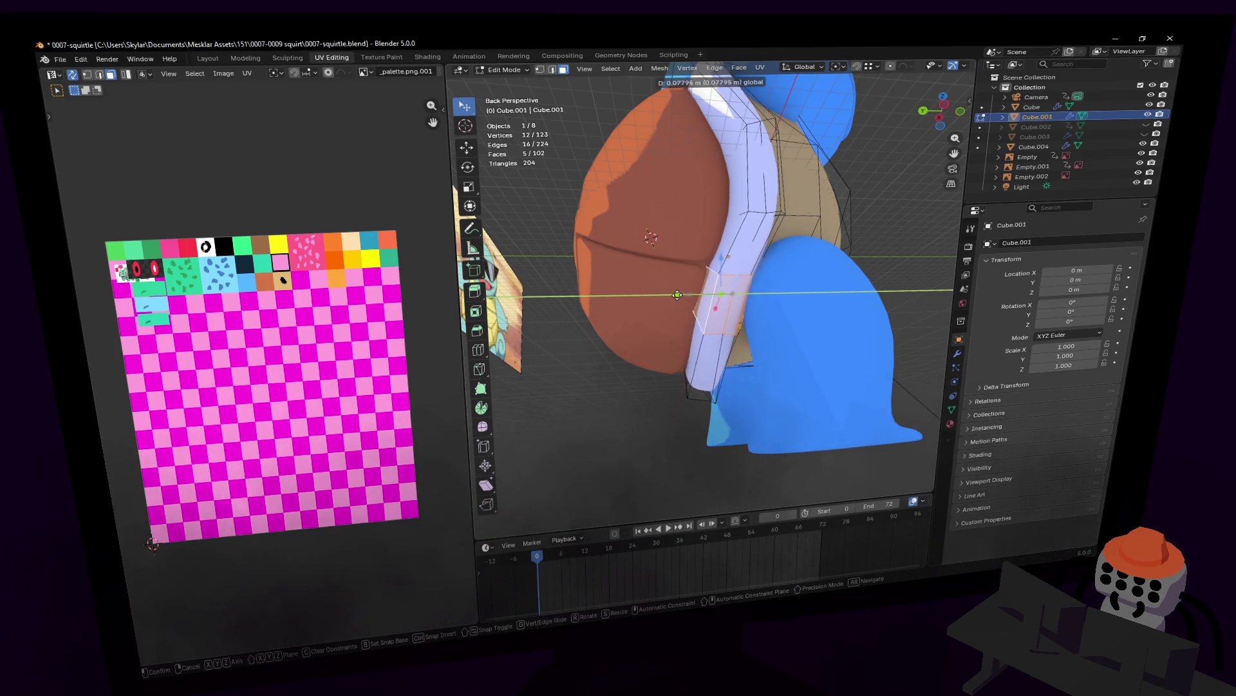
{"action": "left_click", "coordinate": [710, 290]}
{"action": "scroll", "coordinate": [710, 290], "scroll_direction": "down", "scroll_amount": 3}
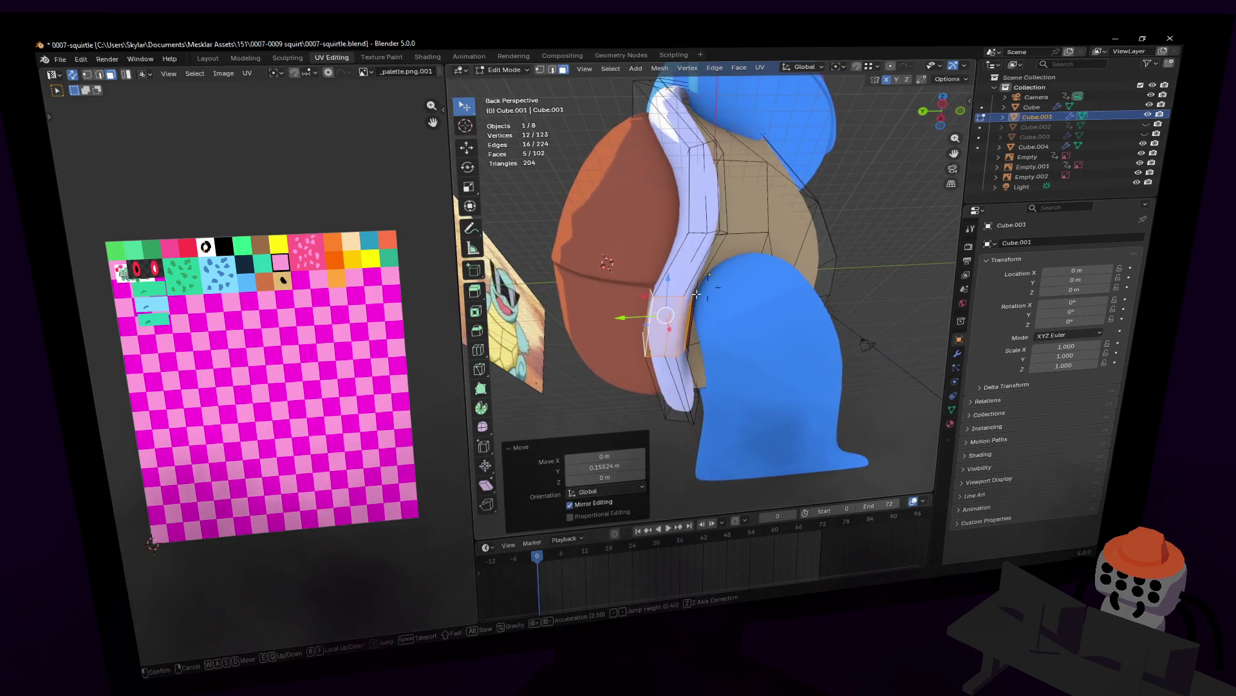
{"action": "key", "text": "Tab"}
{"action": "scroll", "coordinate": [734, 241], "scroll_direction": "down", "scroll_amount": 2}
- Circle the view round to the model's side to inspect the piece
{"action": "middle_click_drag", "start_coordinate": [708, 284], "coordinate": [723, 273]}
{"action": "key", "text": "Tab"}
{"action": "key", "text": "Tab"}
{"action": "key", "text": "shift+grave"}
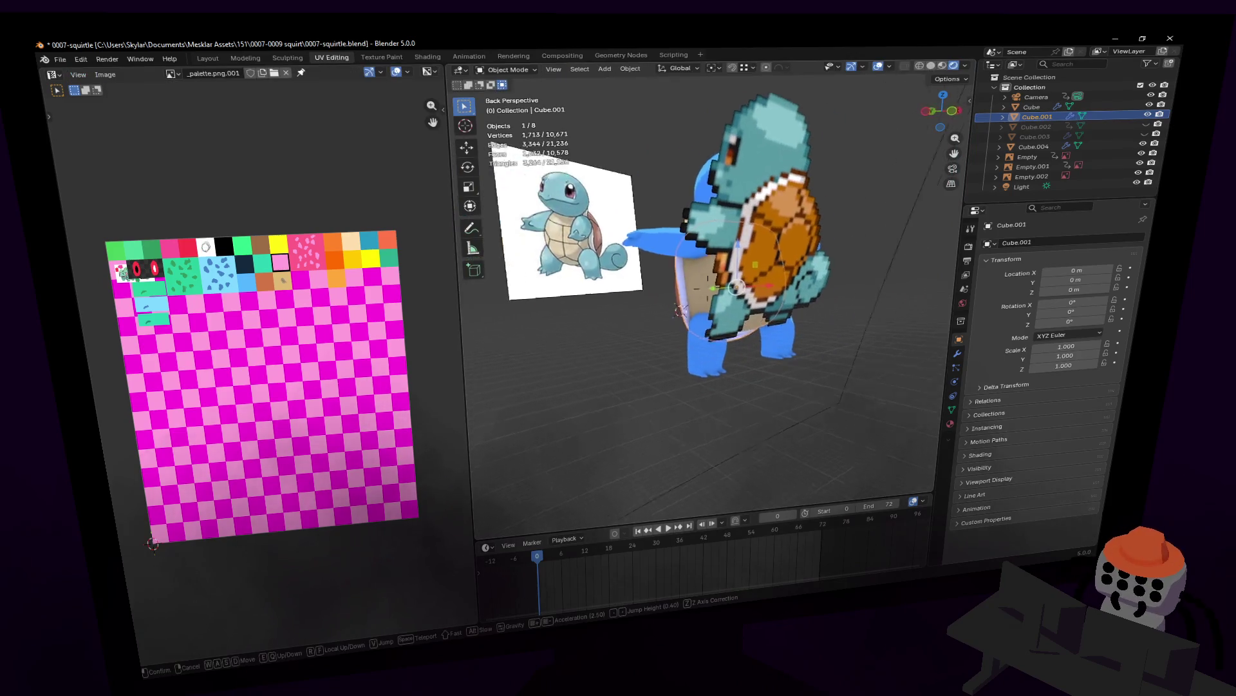
{"action": "key", "text": "d"}
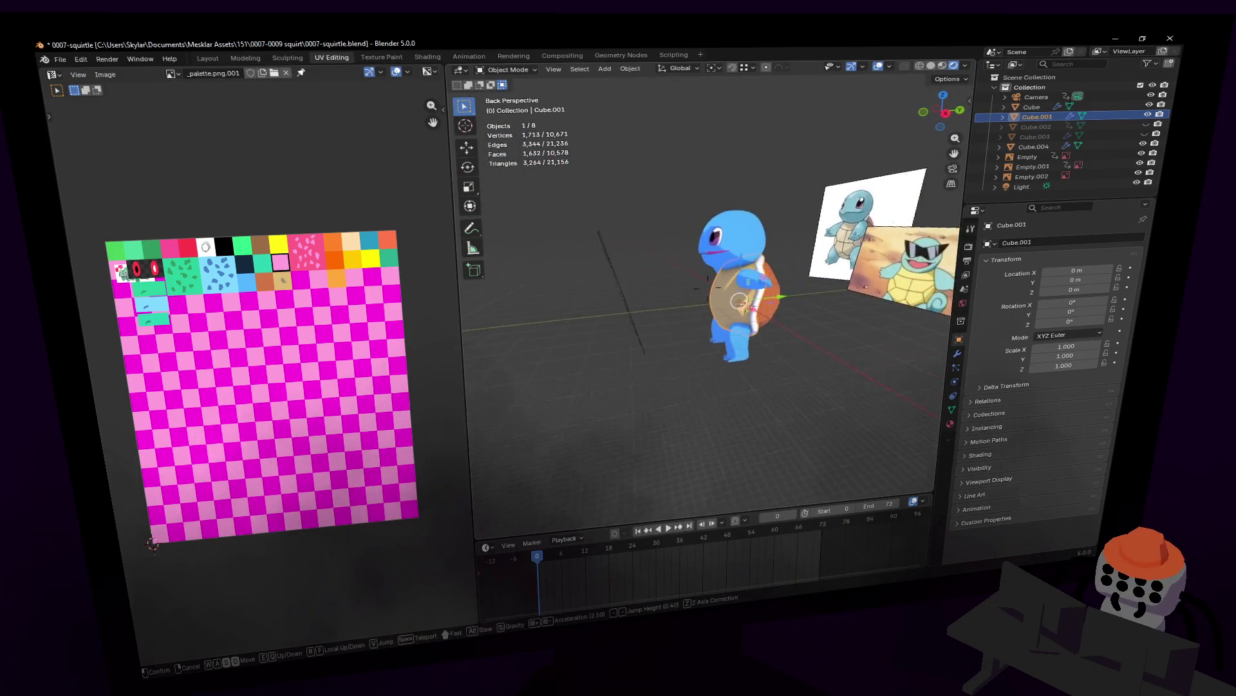
{"action": "key", "text": "w"}
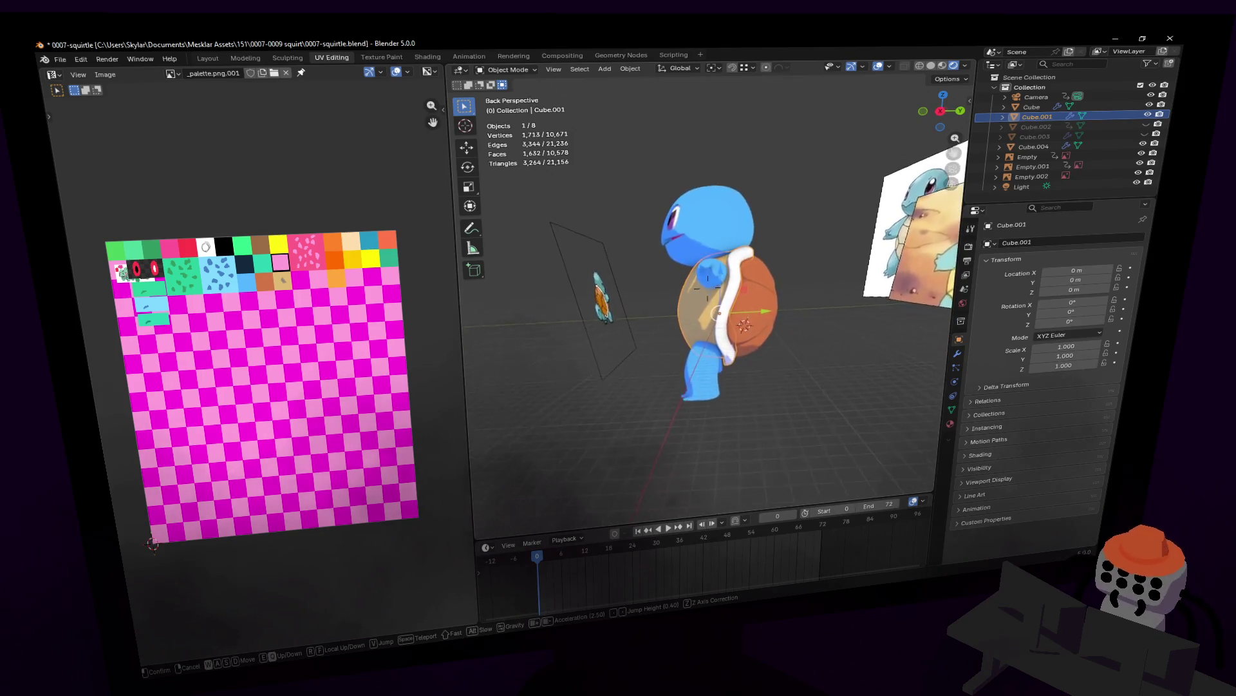
{"action": "left_click", "coordinate": [914, 273]}
{"action": "key", "text": "Tab"}
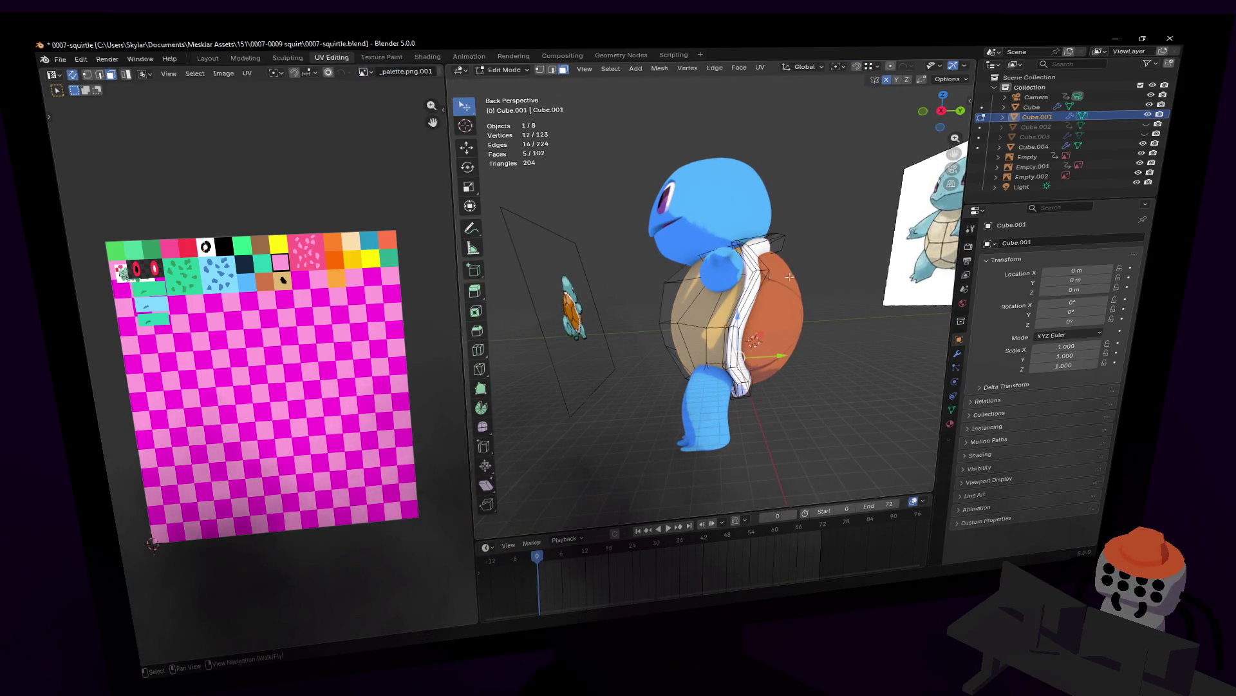
{"action": "key", "text": "Tab"}
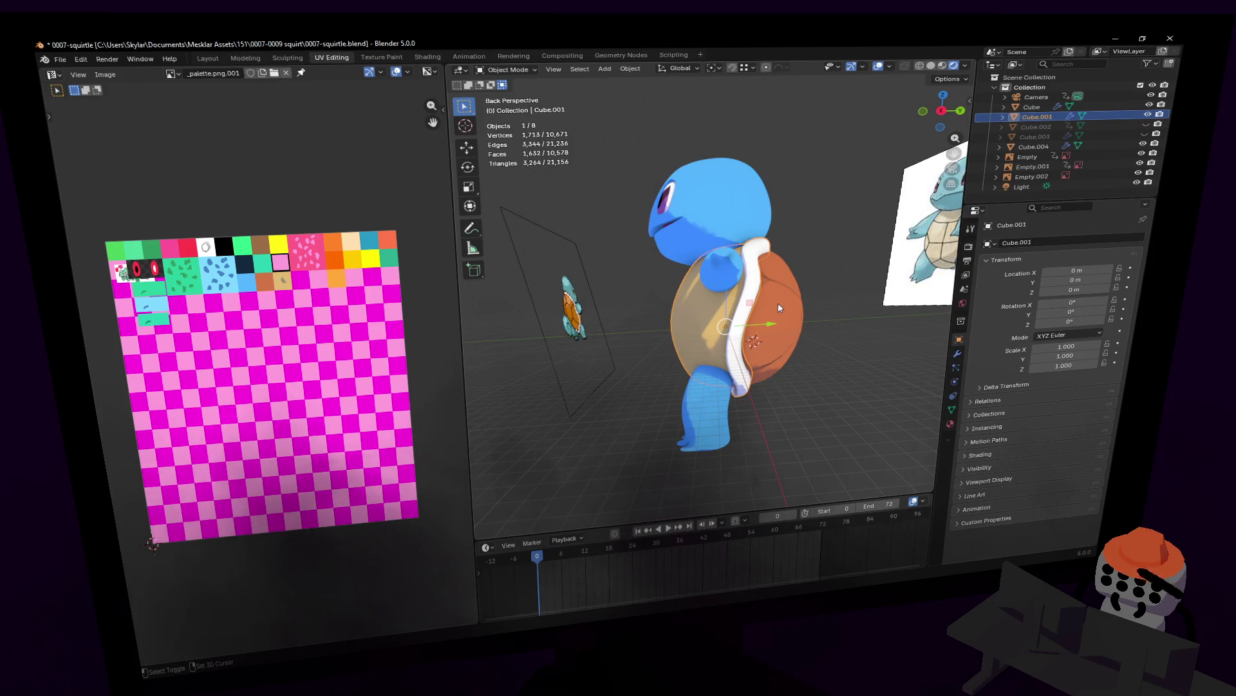
- Tilt the shell Cube.004 about 10° around X, redoing it once after an undo
{"action": "left_click", "coordinate": [780, 307], "text": "shift"}
{"action": "key", "text": "r"}
{"action": "key", "text": "x"}
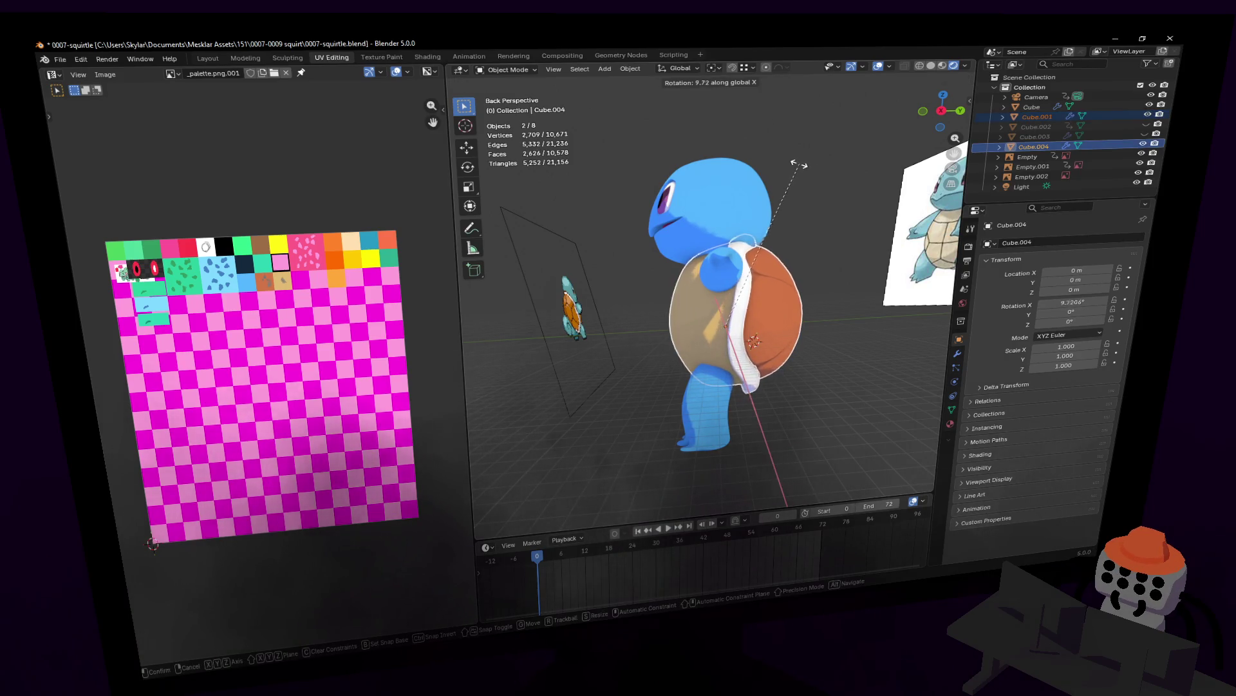
{"action": "left_click", "coordinate": [784, 278]}
{"action": "key", "text": "ctrl+z"}
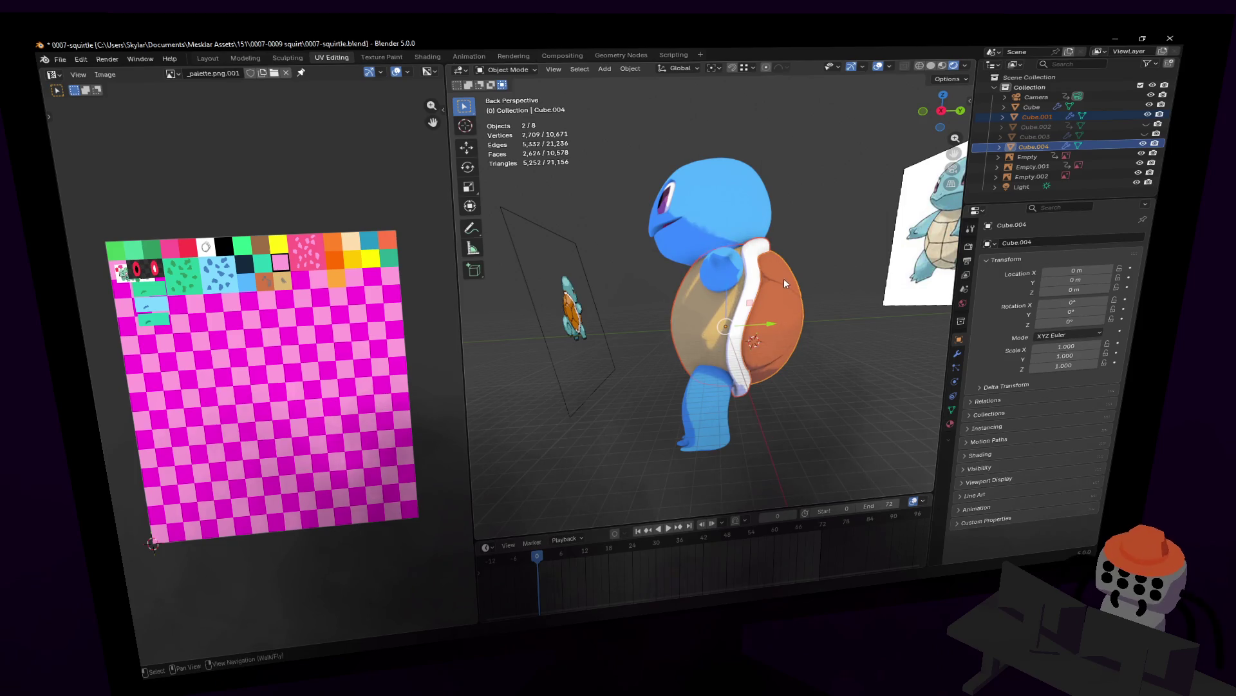
{"action": "key", "text": "r"}
{"action": "key", "text": "x"}
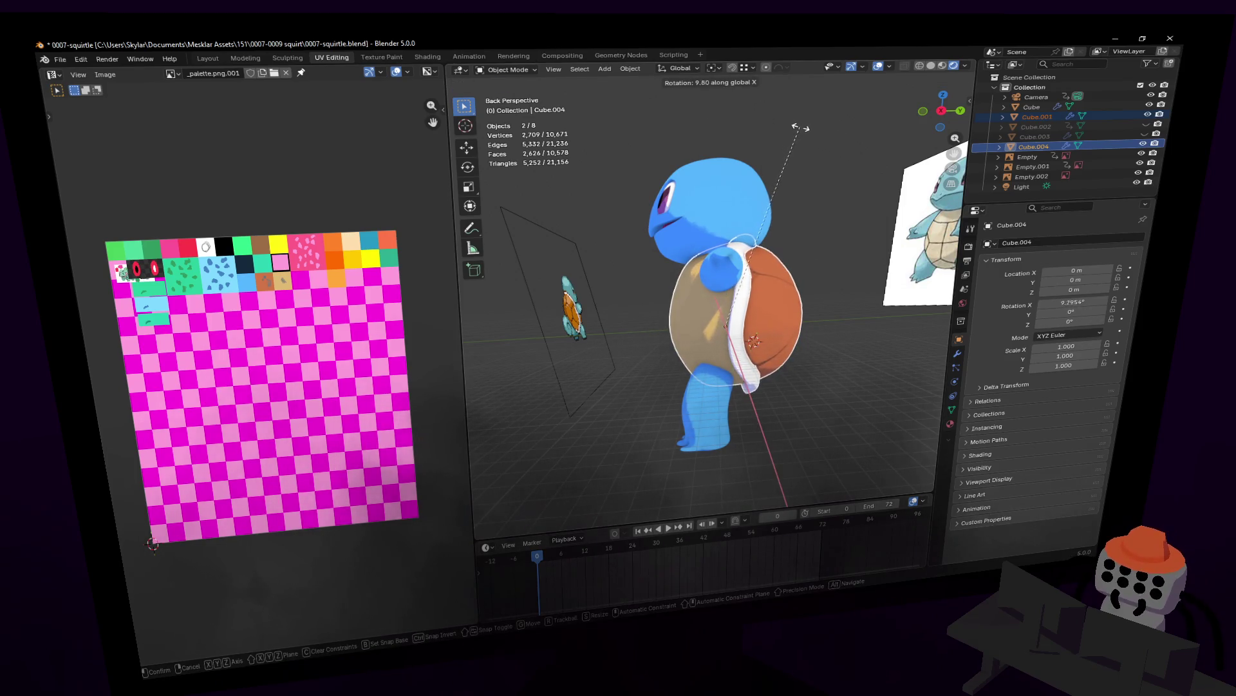
{"action": "left_click", "coordinate": [802, 128]}
- Switch mesh editing over to the head-and-body Cube object
{"action": "middle_click_drag", "start_coordinate": [802, 129], "coordinate": [720, 200]}
{"action": "key", "text": "Tab"}
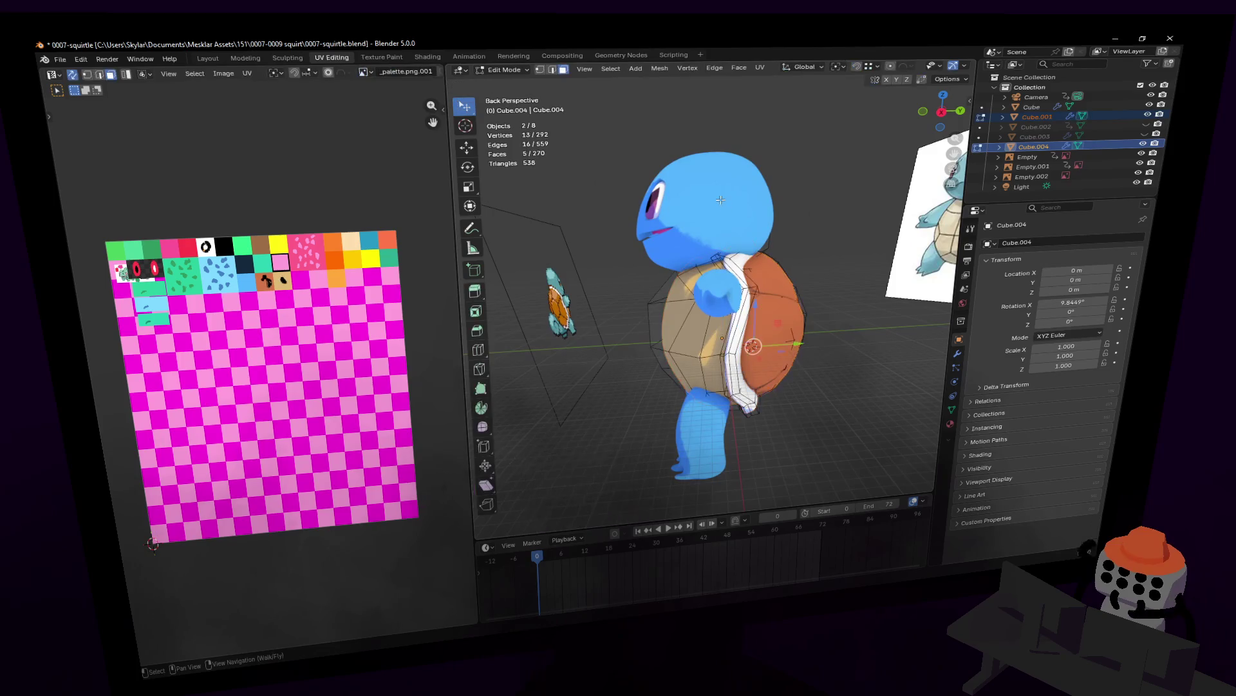
{"action": "key", "text": "alt+q"}
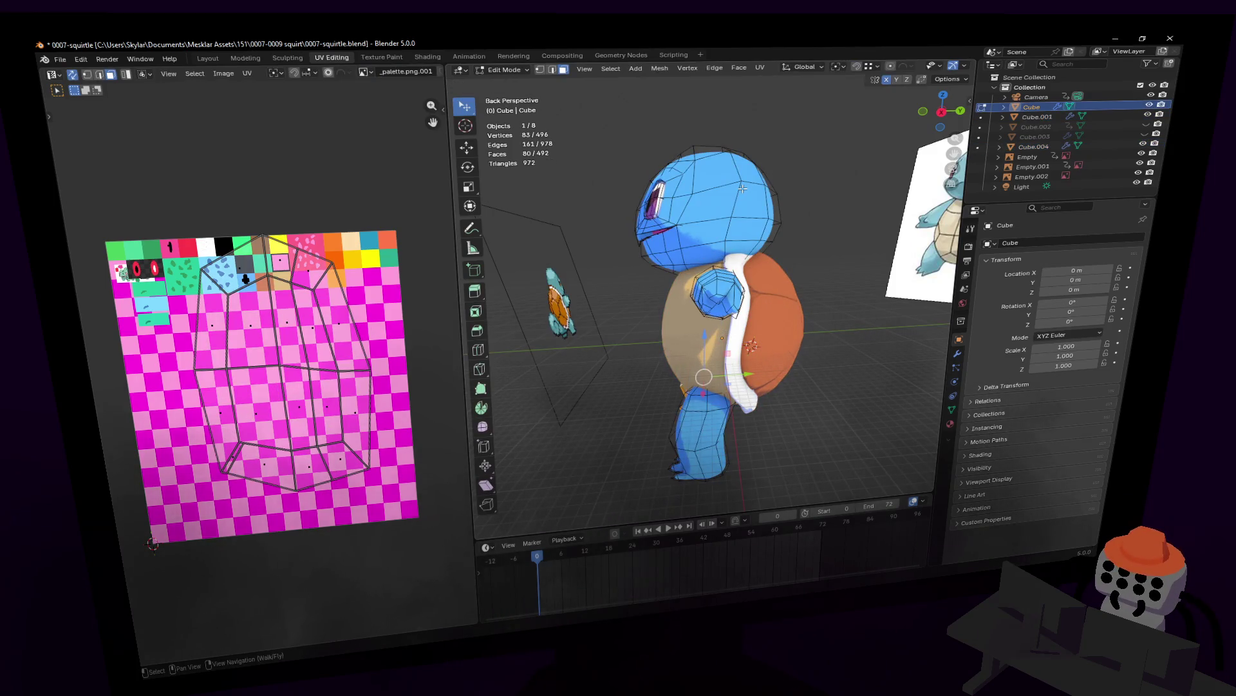
- Select the whole linked head section and shift it along Y
{"action": "key", "text": "l"}
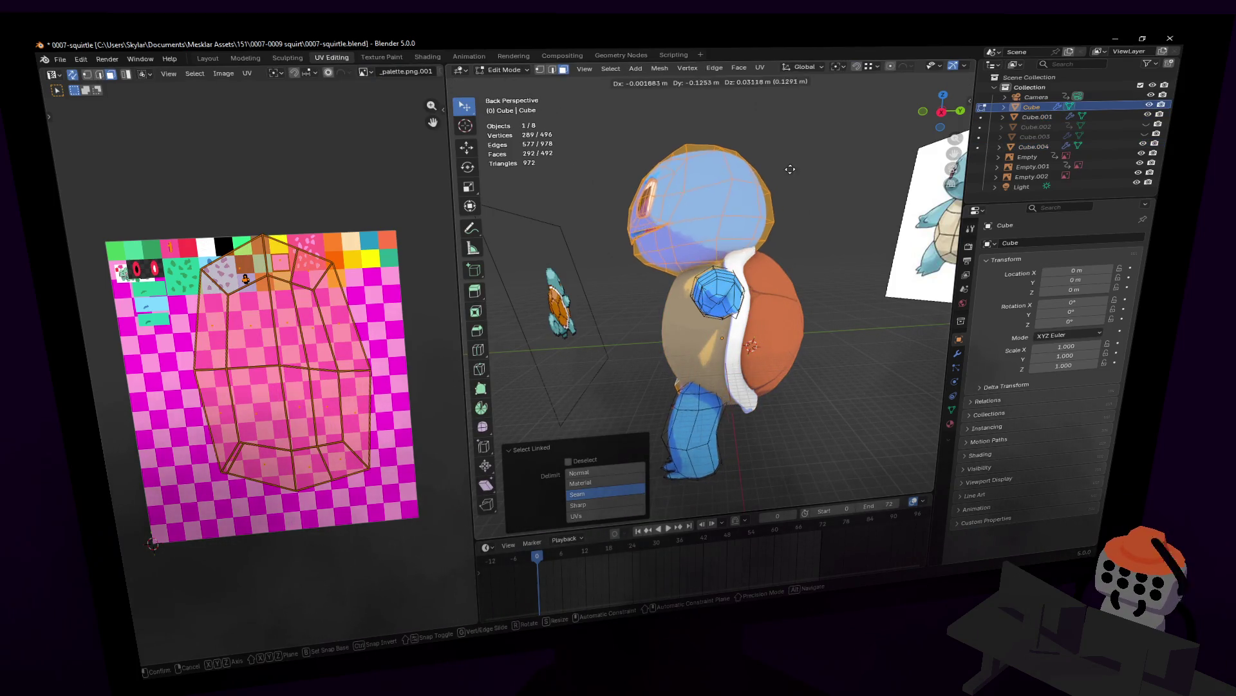
{"action": "left_click", "coordinate": [750, 200]}
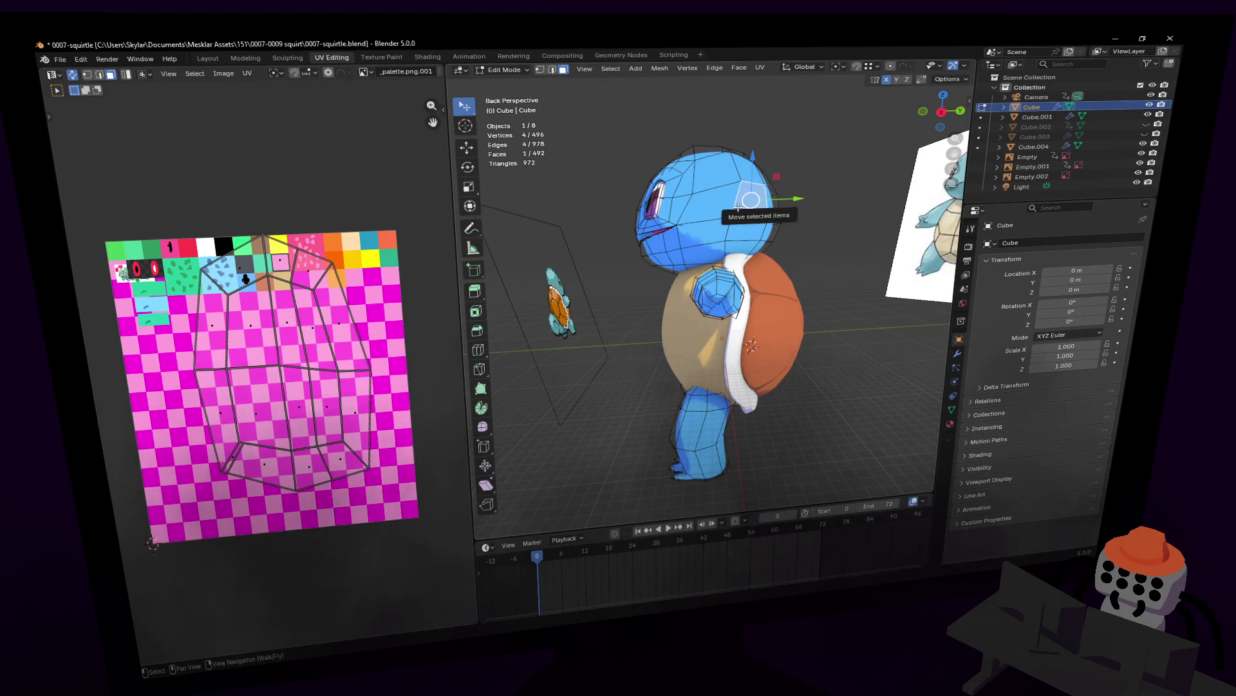
{"action": "key", "text": "l"}
{"action": "key", "text": "g"}
{"action": "key", "text": "y"}
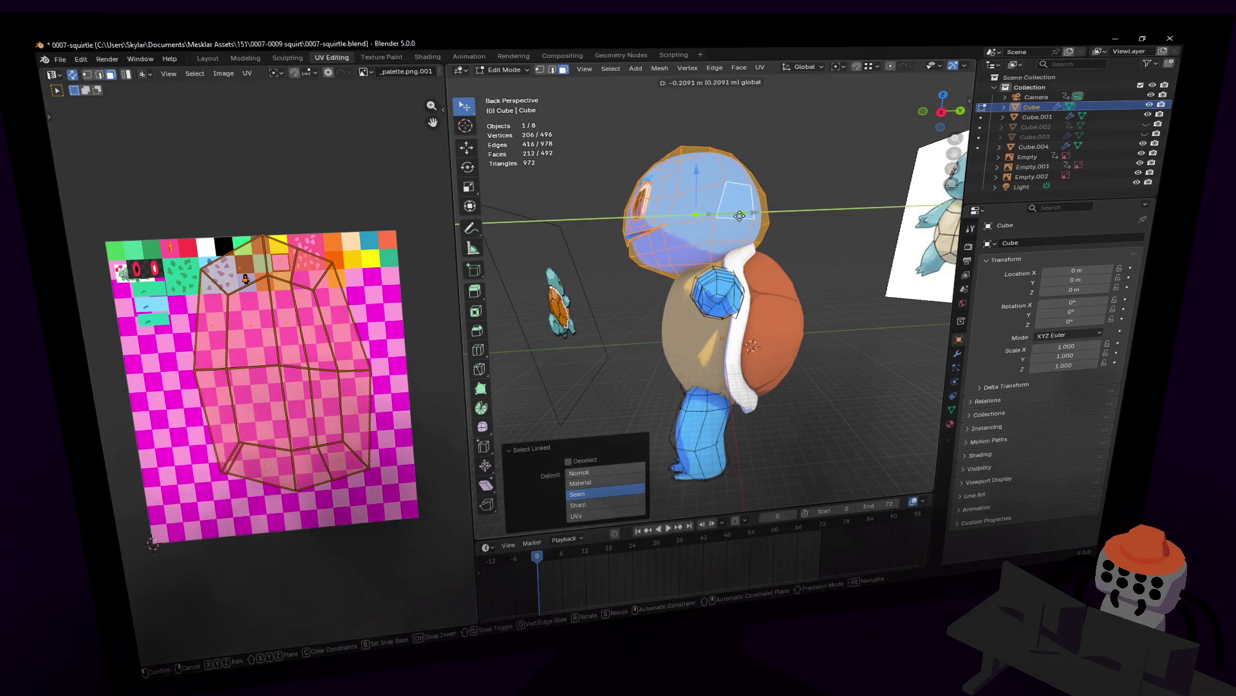
{"action": "left_click", "coordinate": [738, 212]}
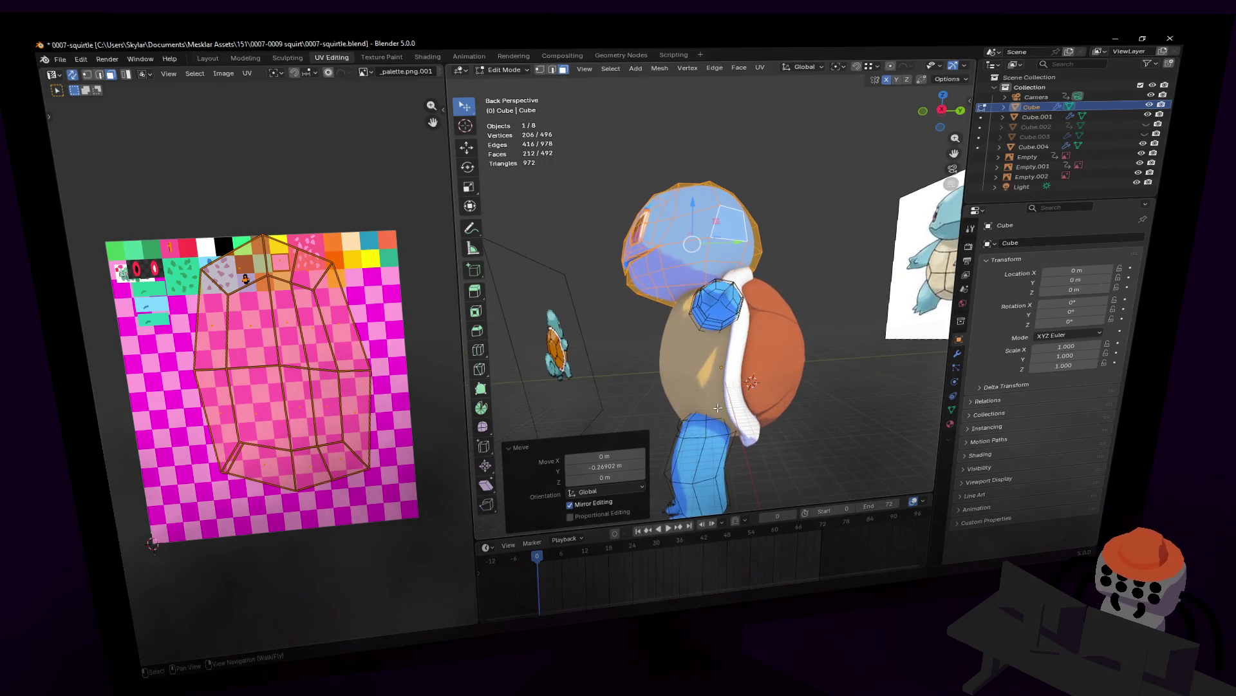
- Select the whole leg and shift it along Y, then review the model from closer in
{"action": "middle_click_drag", "start_coordinate": [715, 289], "coordinate": [740, 334]}
{"action": "scroll", "coordinate": [707, 287], "scroll_direction": "up", "scroll_amount": 3}
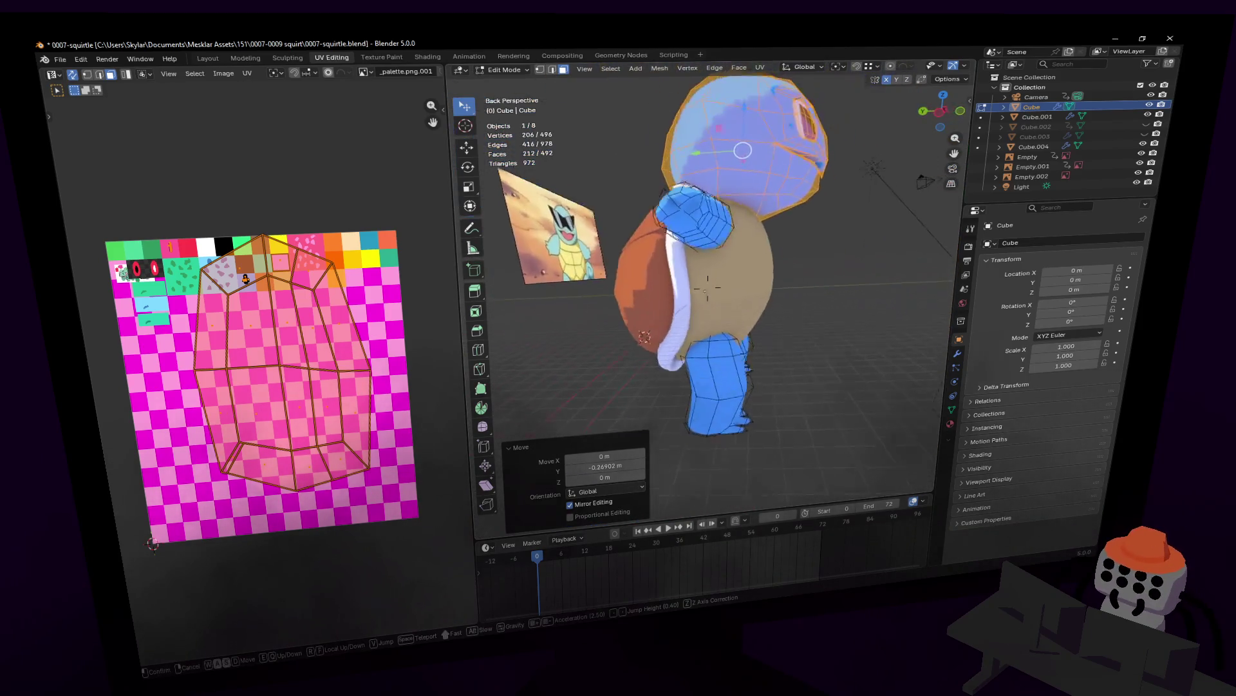
{"action": "left_click", "coordinate": [740, 334]}
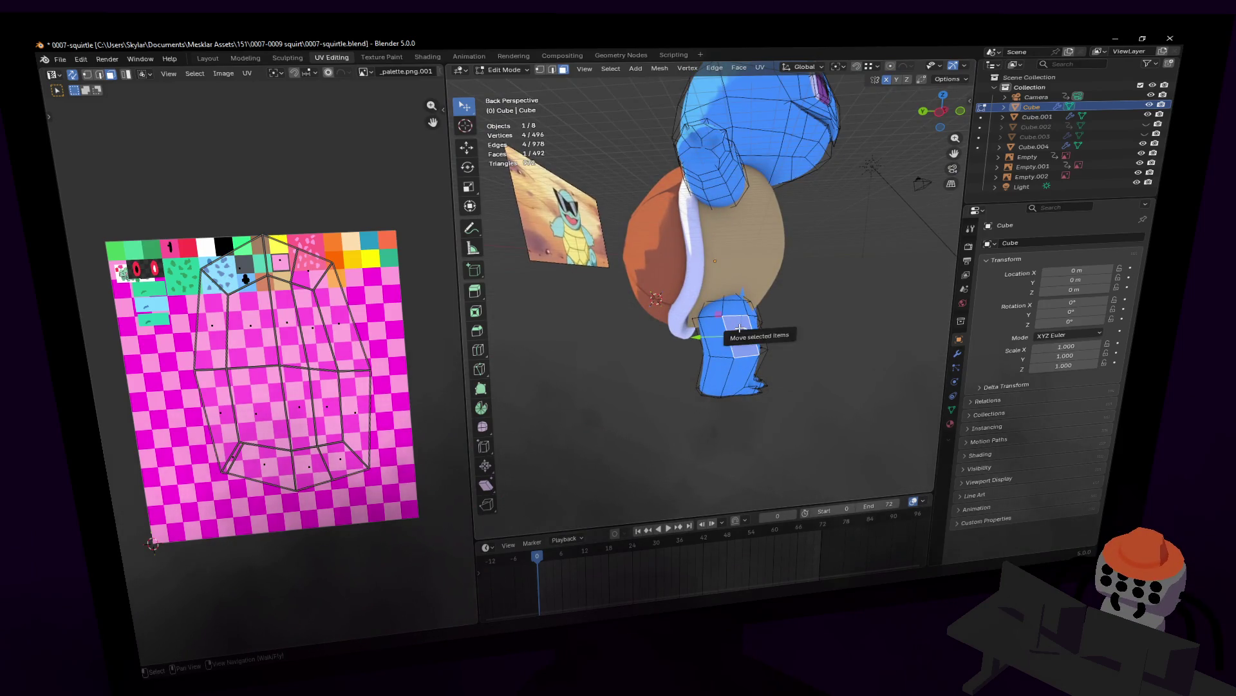
{"action": "key", "text": "ctrl+l"}
{"action": "key", "text": "g"}
{"action": "key", "text": "y"}
{"action": "key", "text": "Return"}
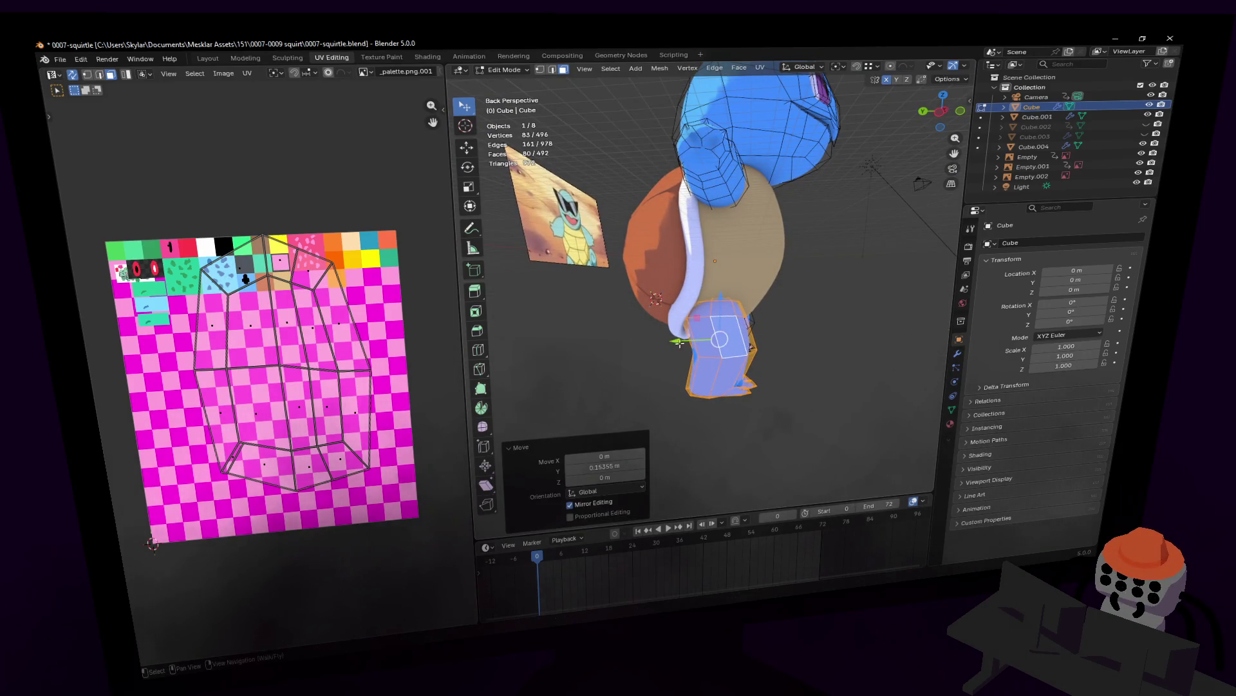
{"action": "key", "text": "shift+grave"}
{"action": "key", "text": "Tab"}
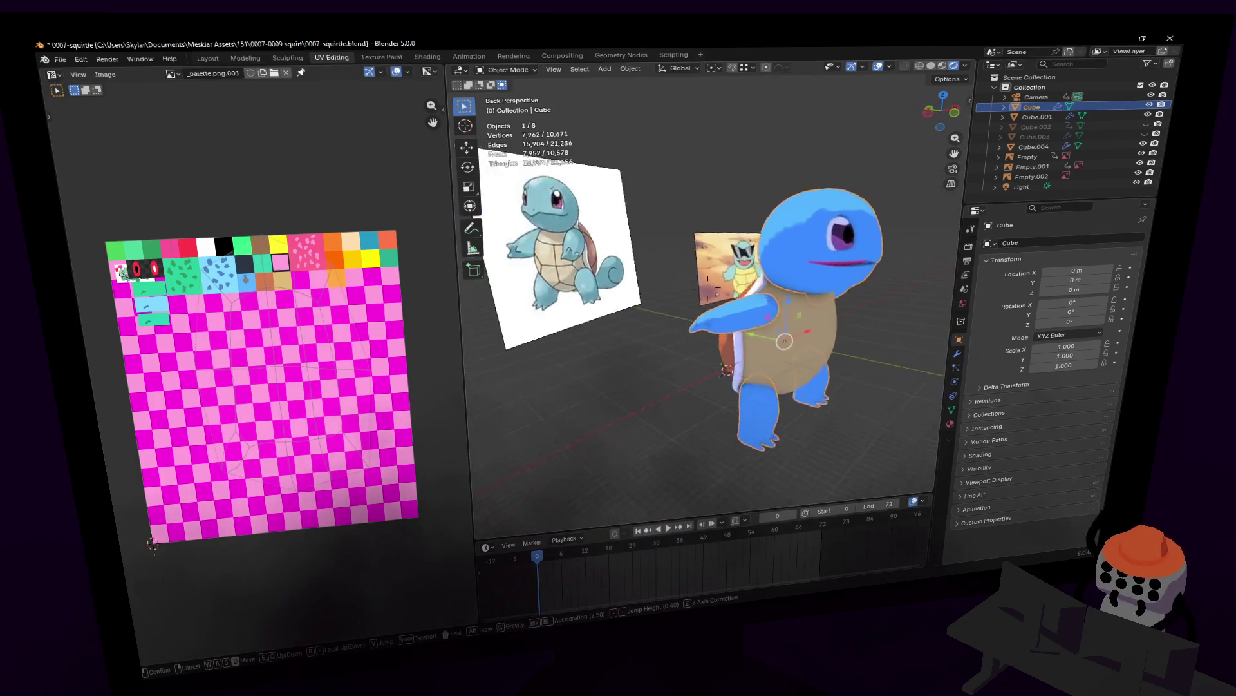
{"action": "key", "text": "w"}
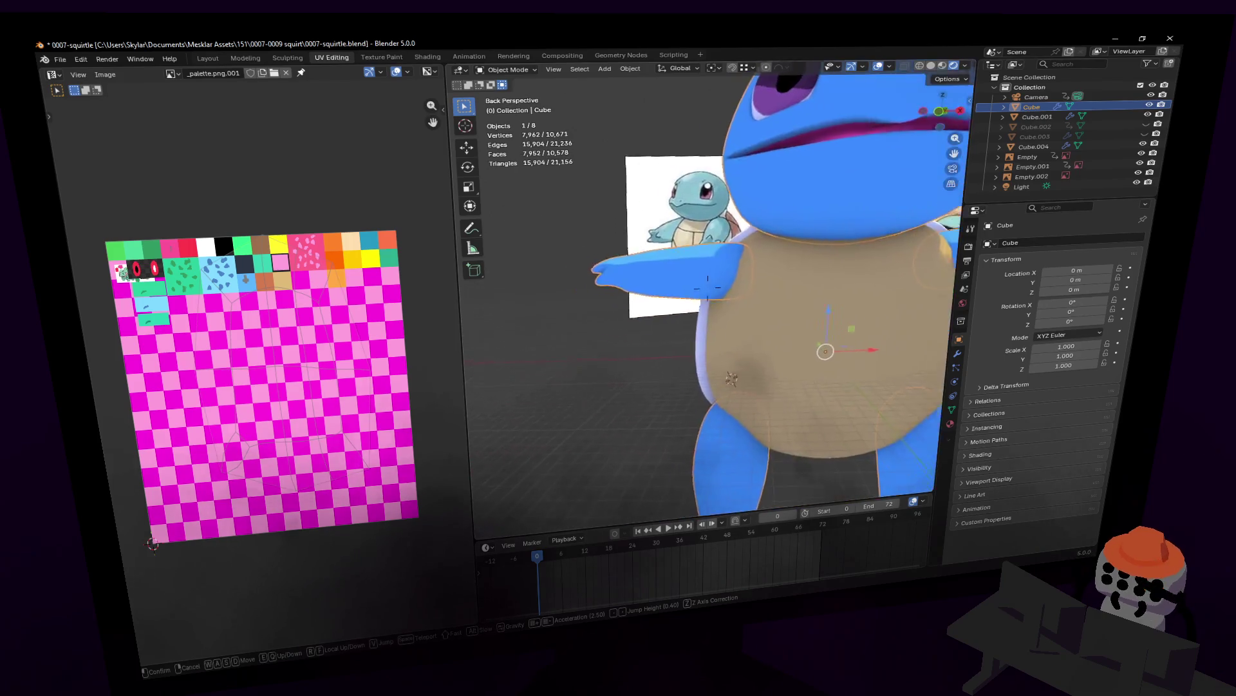
{"action": "left_click", "coordinate": [752, 317]}
- Enlarge two edge loops on the arm to about 1.2 times their size
{"action": "key", "text": "Tab"}
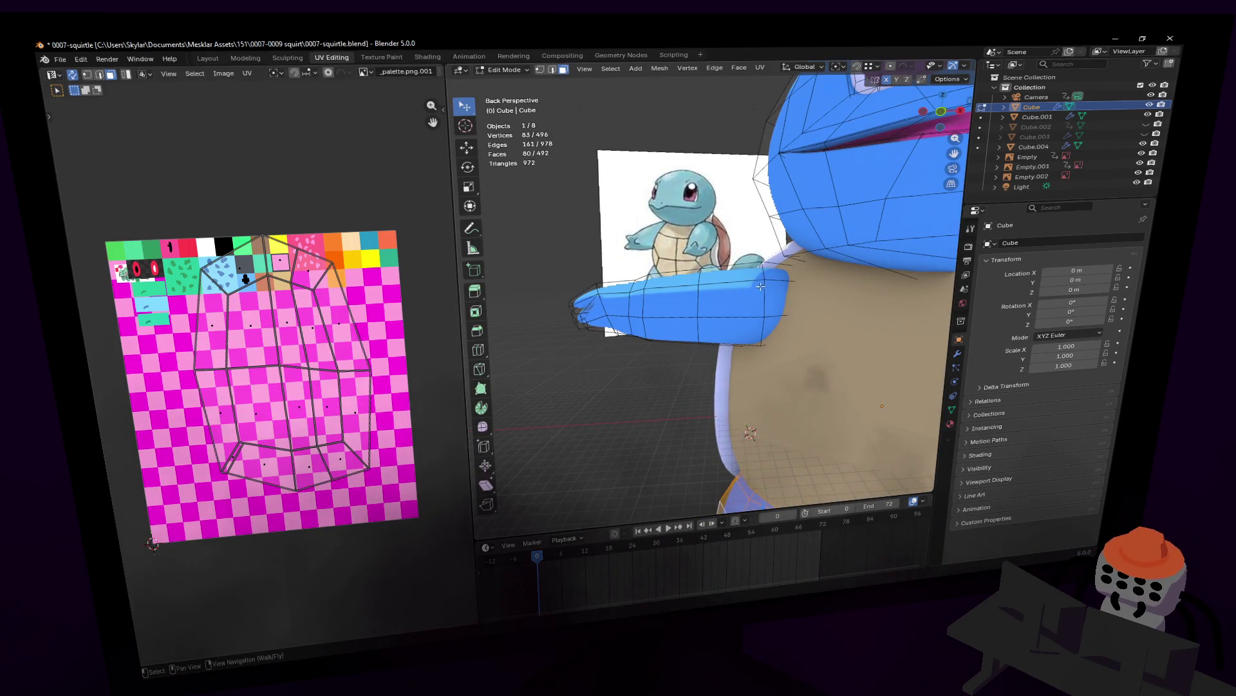
{"action": "key", "text": "1"}
{"action": "left_click", "coordinate": [765, 290], "text": "alt"}
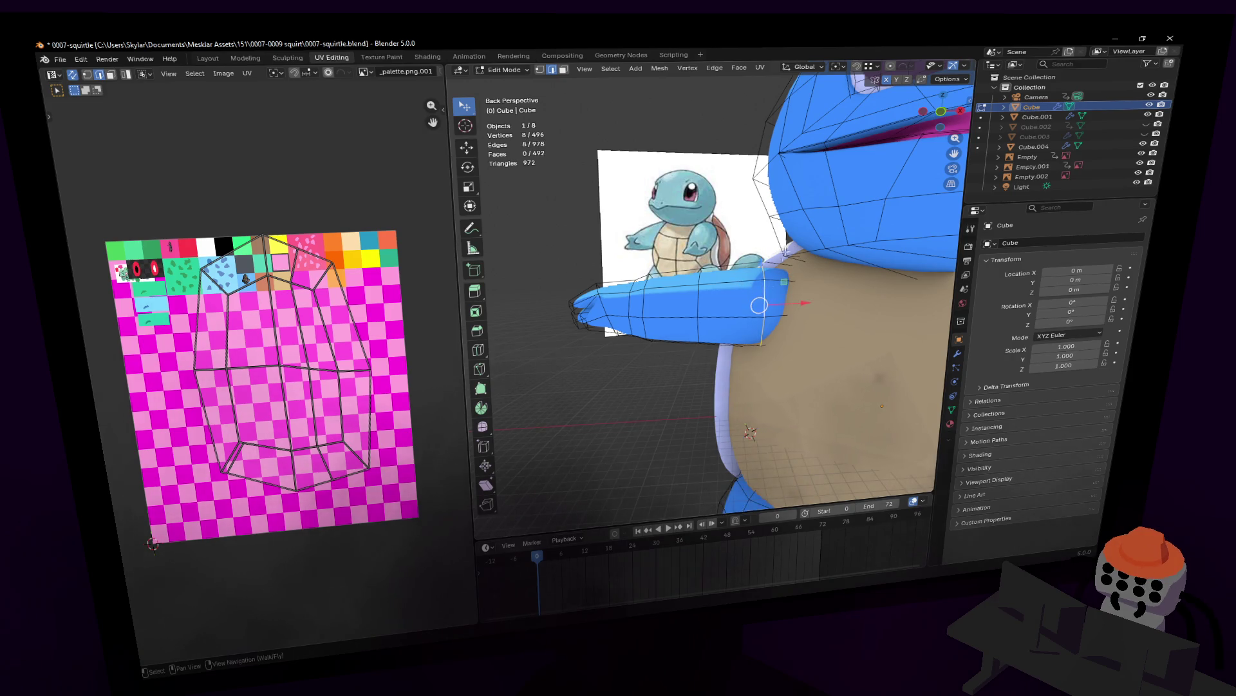
{"action": "key", "text": "s"}
{"action": "left_click", "coordinate": [702, 280]}
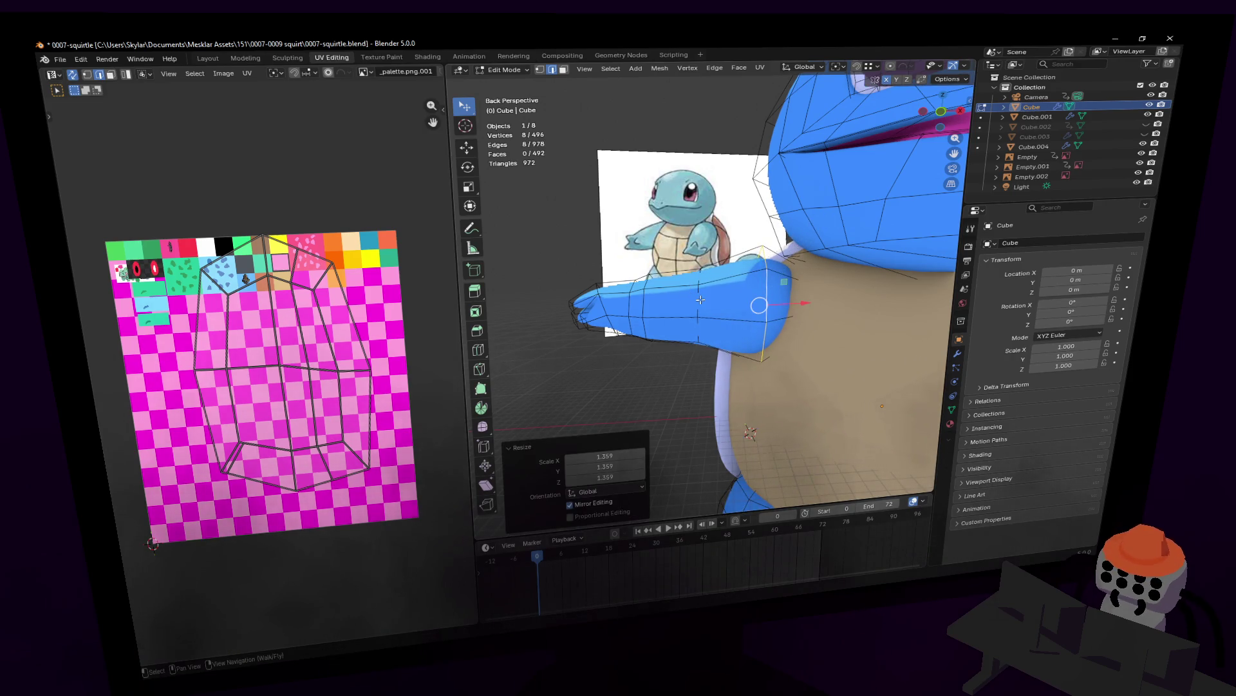
{"action": "left_click", "coordinate": [701, 299], "text": "alt"}
{"action": "key", "text": "s"}
{"action": "left_click", "coordinate": [701, 307]}
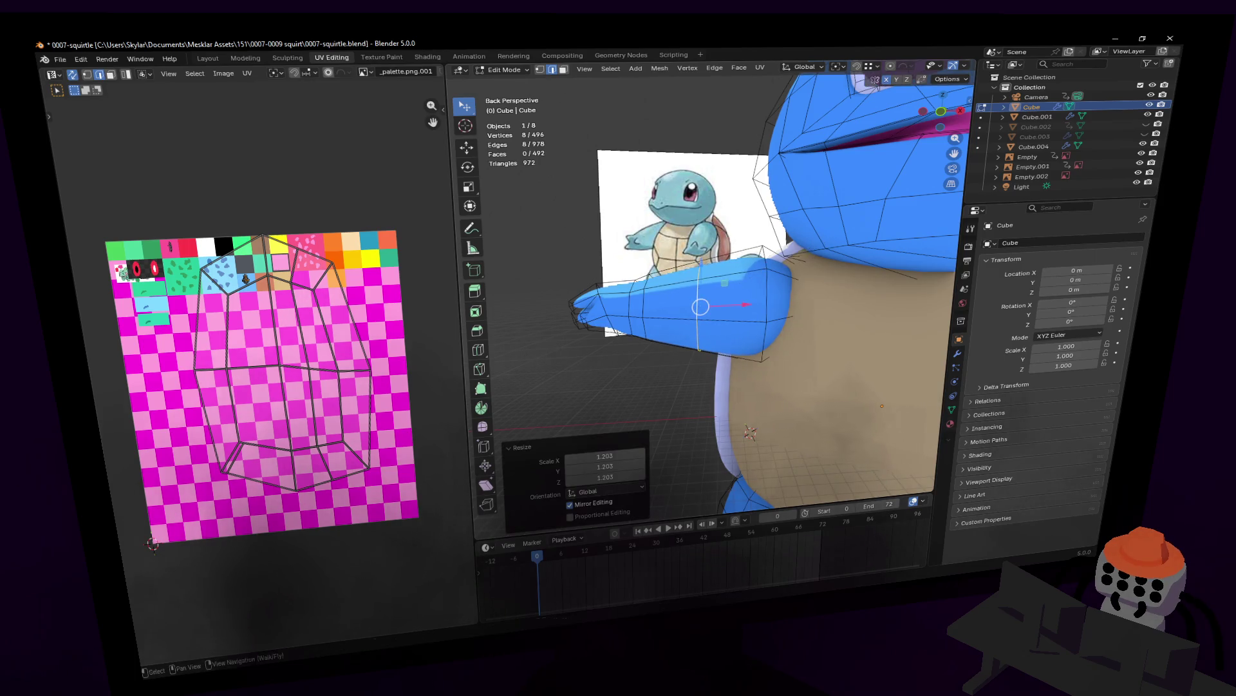
- Switch mesh editing over to the belly plate Cube.001
{"action": "key", "text": "shift+grave"}
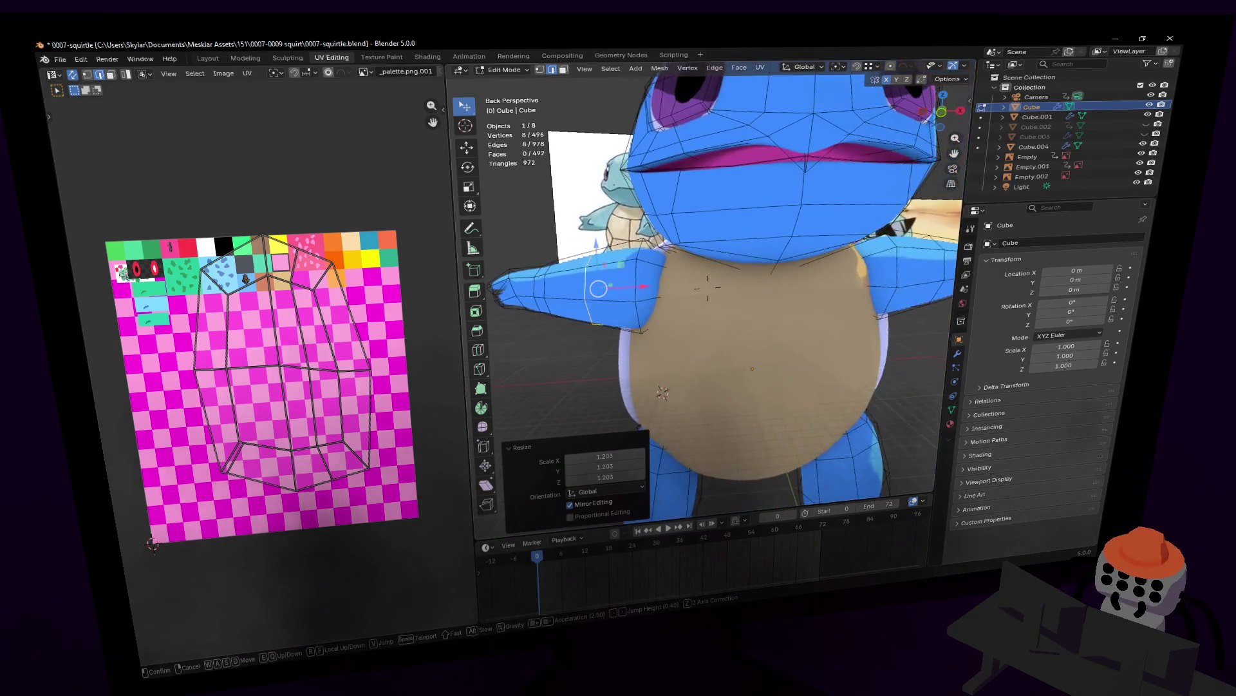
{"action": "left_click", "coordinate": [736, 298]}
{"action": "key", "text": "alt+q"}
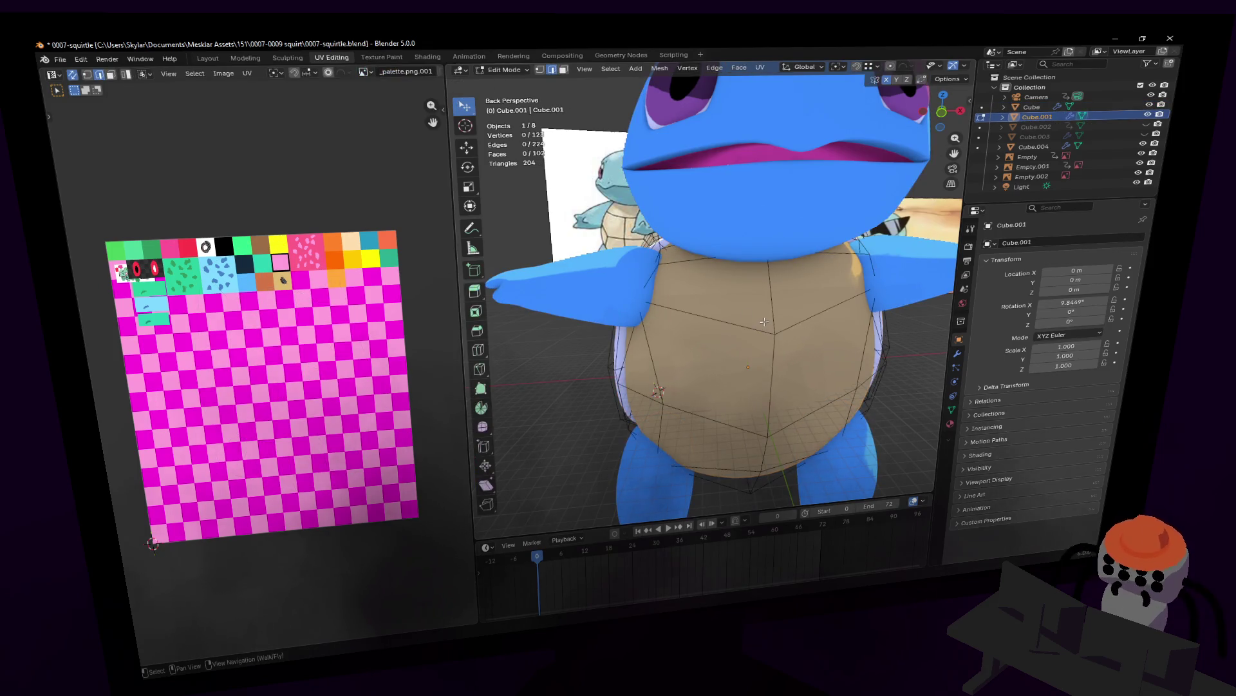
- Select all linked belly geometry, inspect it from the side, and bring up the Separate options
{"action": "key", "text": "ctrl+l"}
{"action": "key", "text": "shift+grave"}
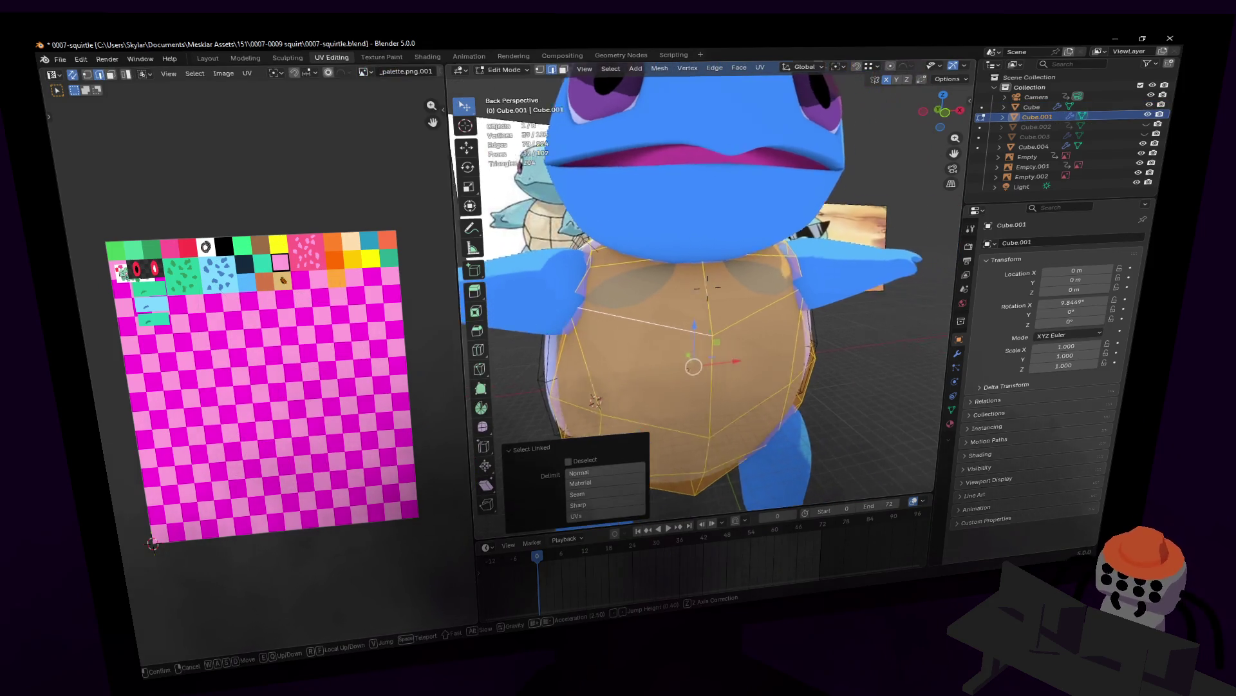
{"action": "left_click", "coordinate": [734, 327]}
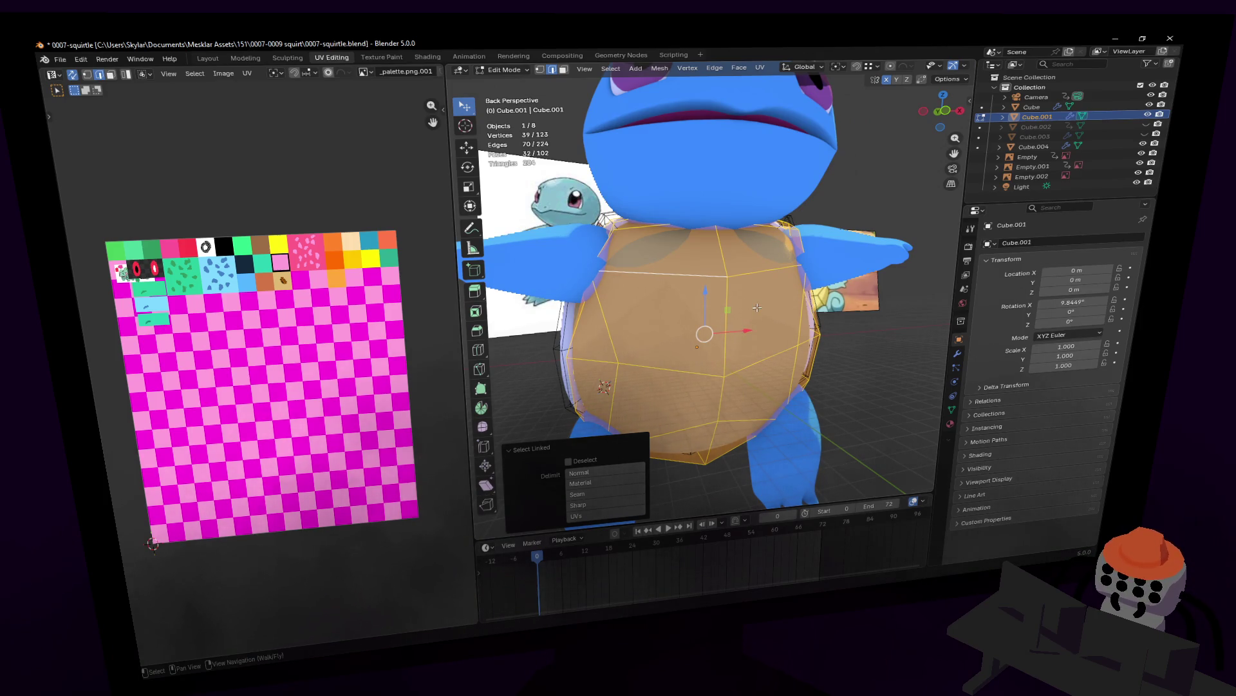
{"action": "key", "text": "shift+grave"}
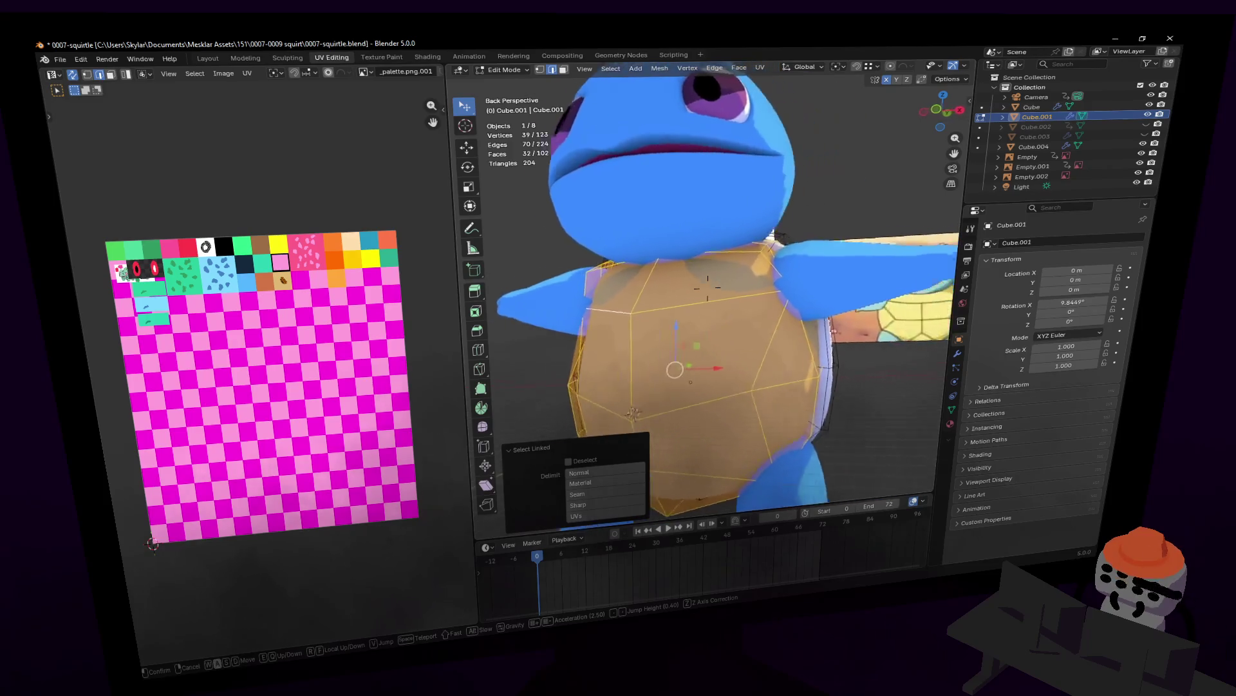
{"action": "key", "text": "d"}
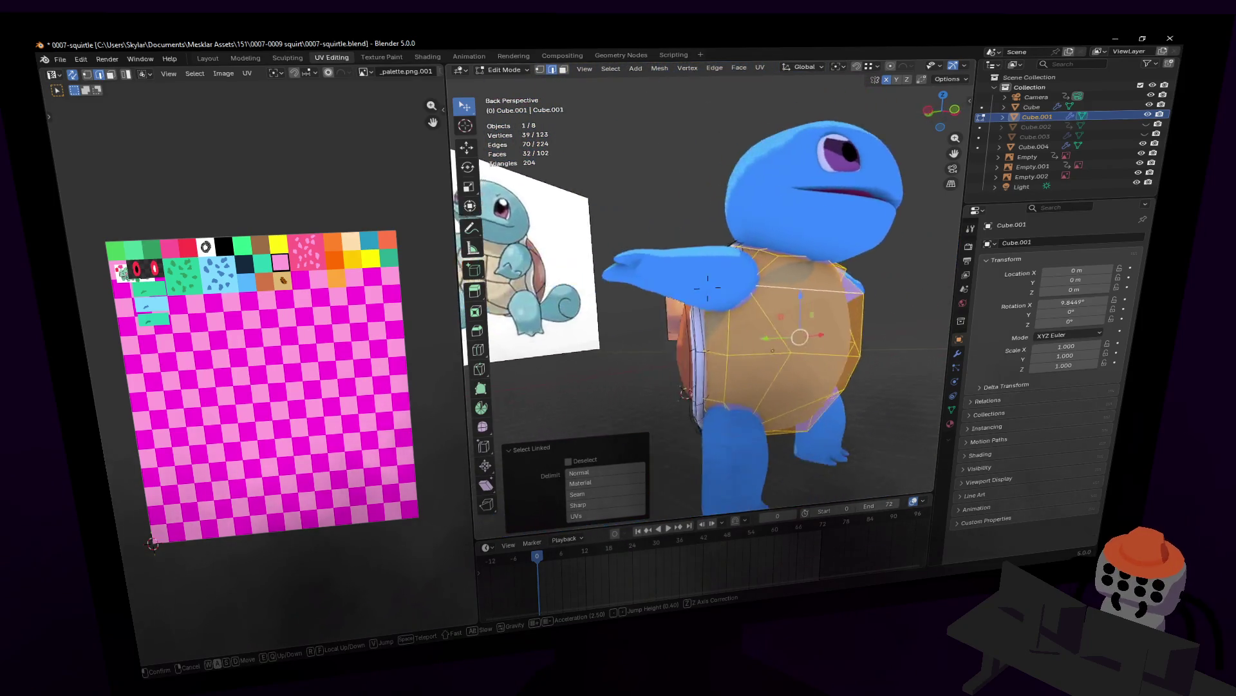
{"action": "left_click", "coordinate": [706, 291]}
{"action": "key", "text": "Tab"}
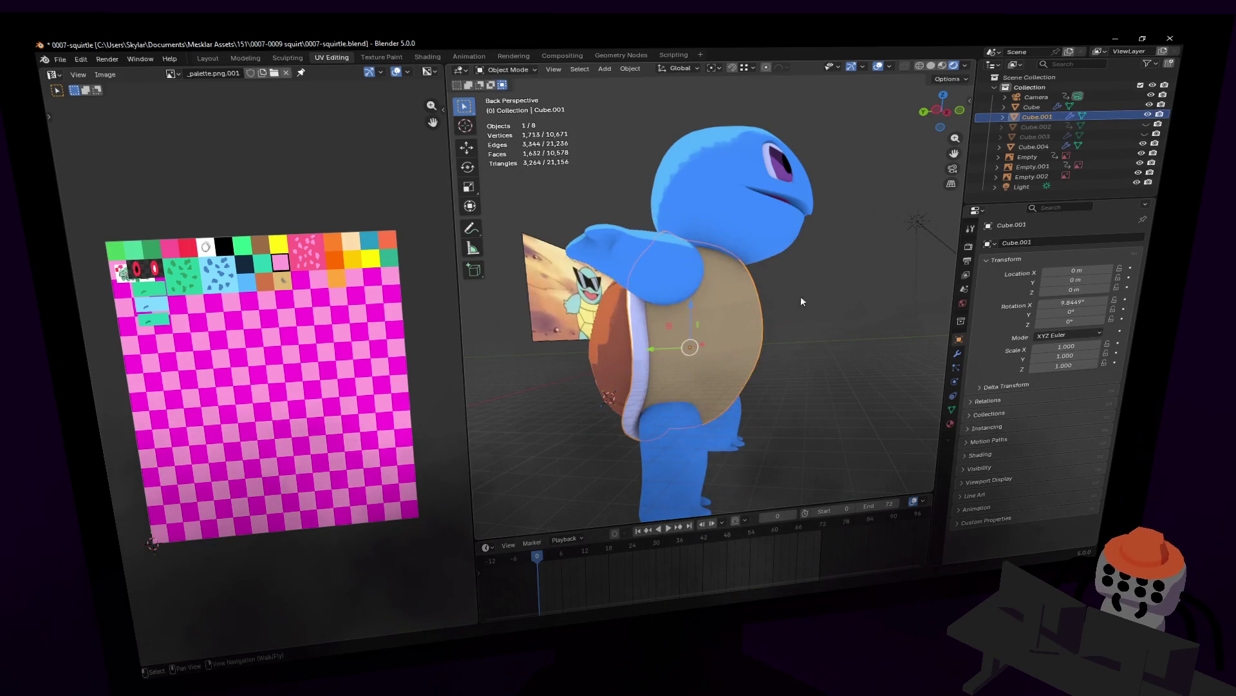
{"action": "key", "text": "Tab"}
{"action": "key", "text": "p"}
- Separate the belly into Cube.005 and show its Mirror and Subdivision Surface modifiers
{"action": "left_click", "coordinate": [774, 261]}
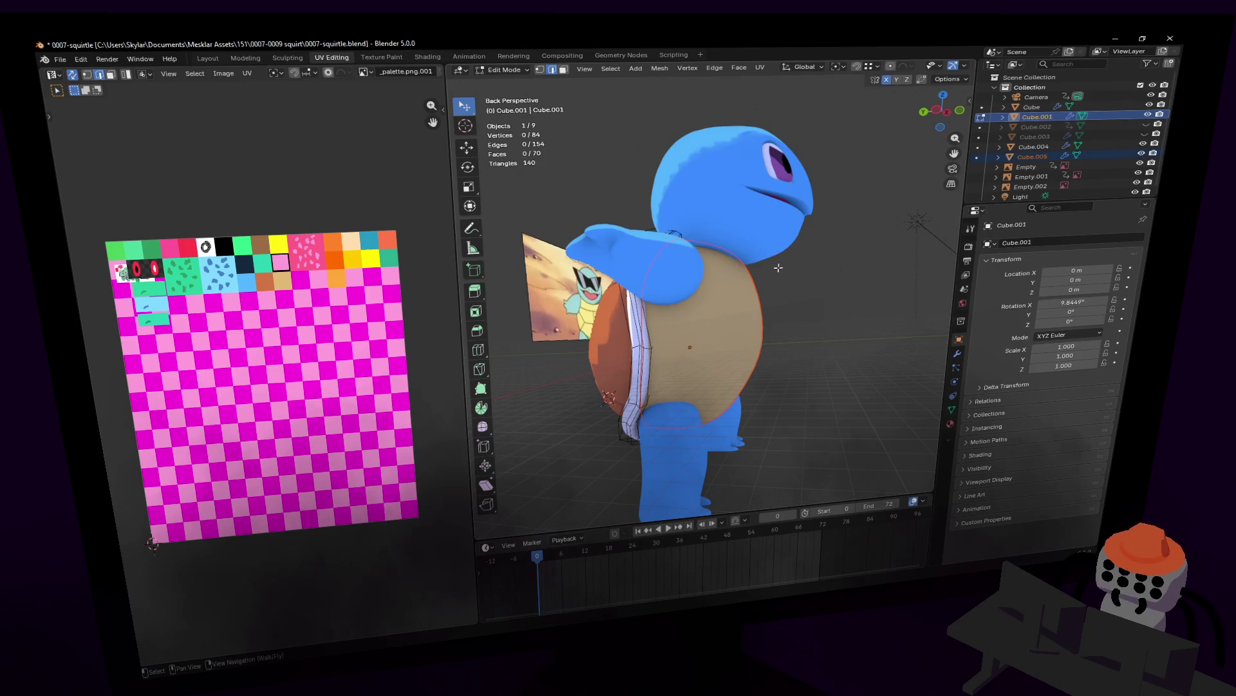
{"action": "key", "text": "Tab"}
{"action": "left_click", "coordinate": [758, 303]}
{"action": "key", "text": "g"}
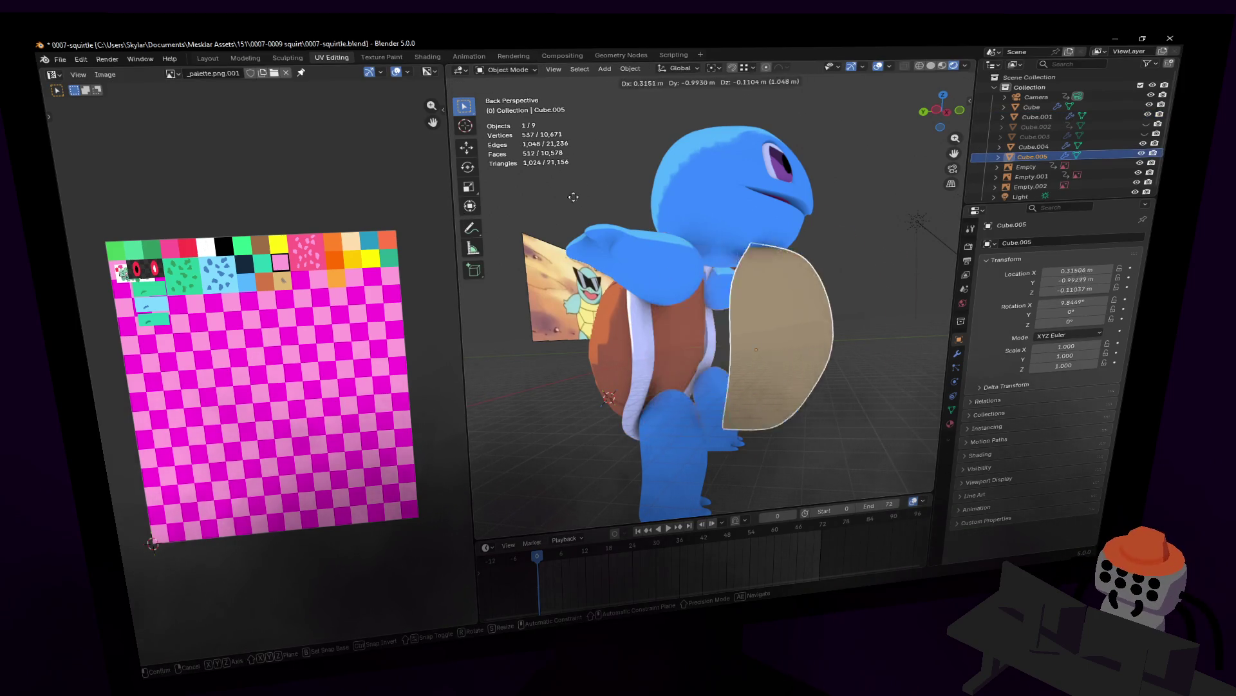
{"action": "key", "text": "Escape"}
{"action": "left_click", "coordinate": [958, 354]}
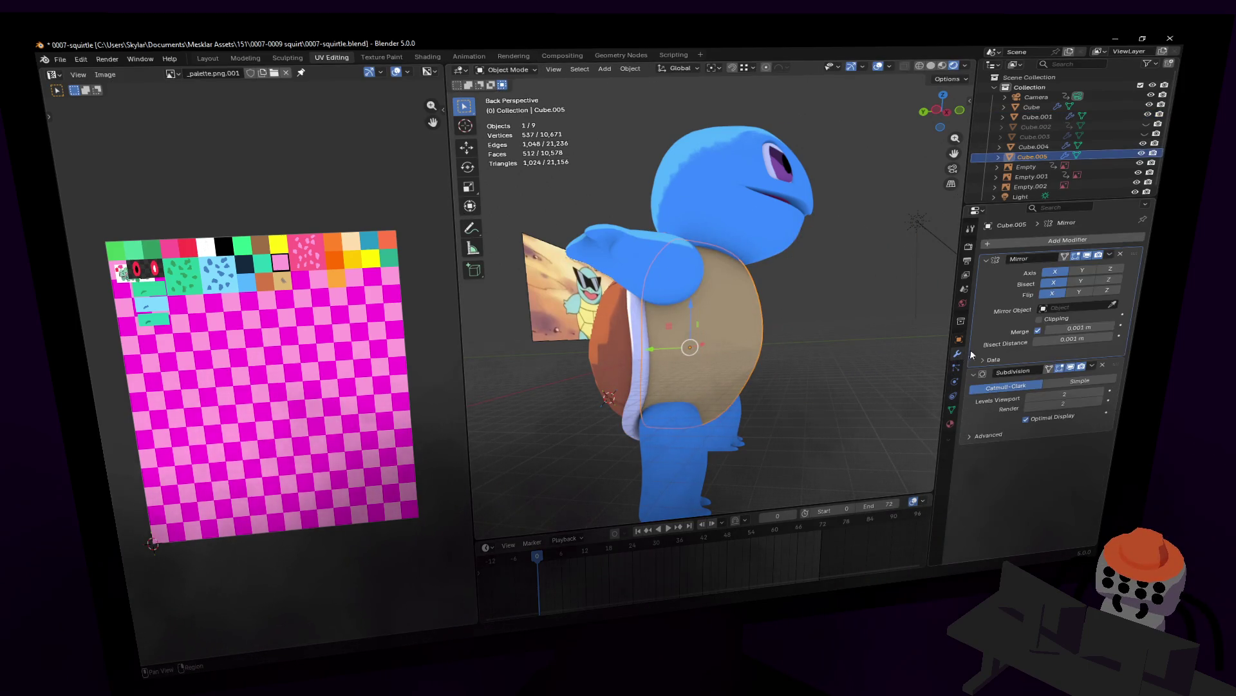
{"action": "middle_click_drag", "start_coordinate": [750, 291], "coordinate": [773, 290]}
- In Face select, shift-click four lower and central belly faces of Cube.005
{"action": "key", "text": "Tab"}
{"action": "key", "text": "3"}
{"action": "left_click", "coordinate": [787, 324]}
{"action": "left_click", "coordinate": [688, 314], "text": "shift"}
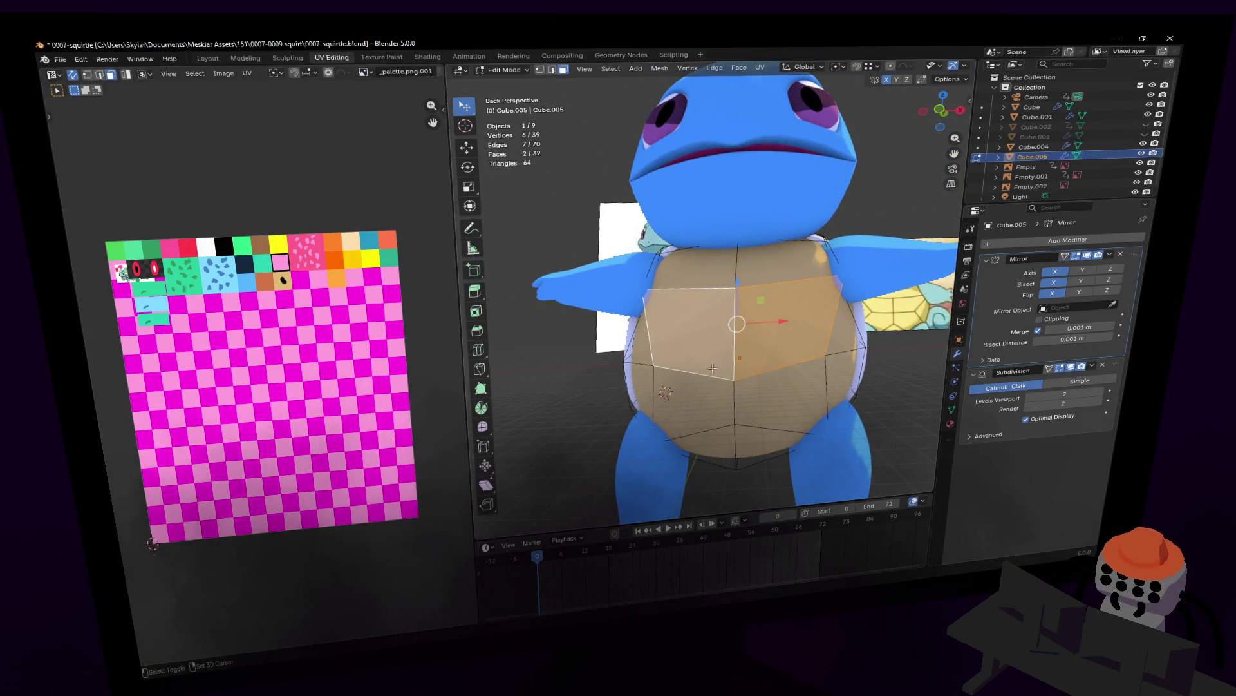
{"action": "left_click", "coordinate": [694, 401], "text": "shift"}
{"action": "middle_click_drag", "start_coordinate": [747, 388], "coordinate": [761, 355]}
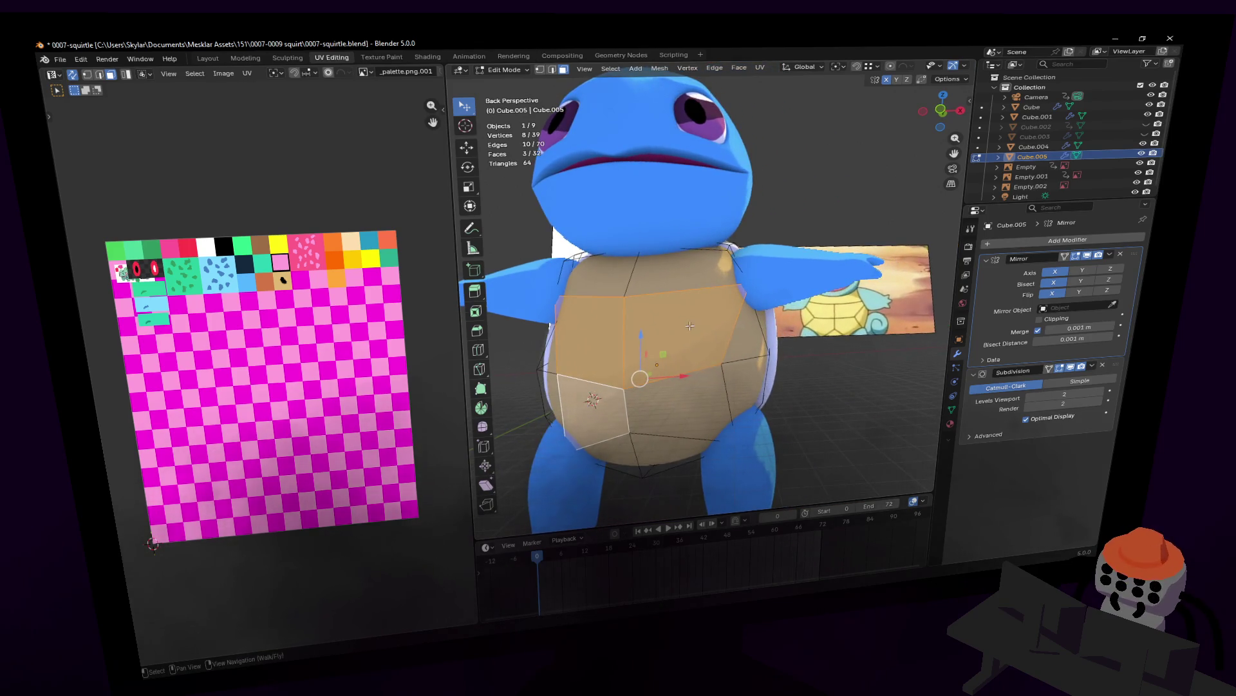
{"action": "left_click", "coordinate": [593, 398], "text": "shift"}
{"action": "left_click", "coordinate": [672, 400], "text": "shift"}
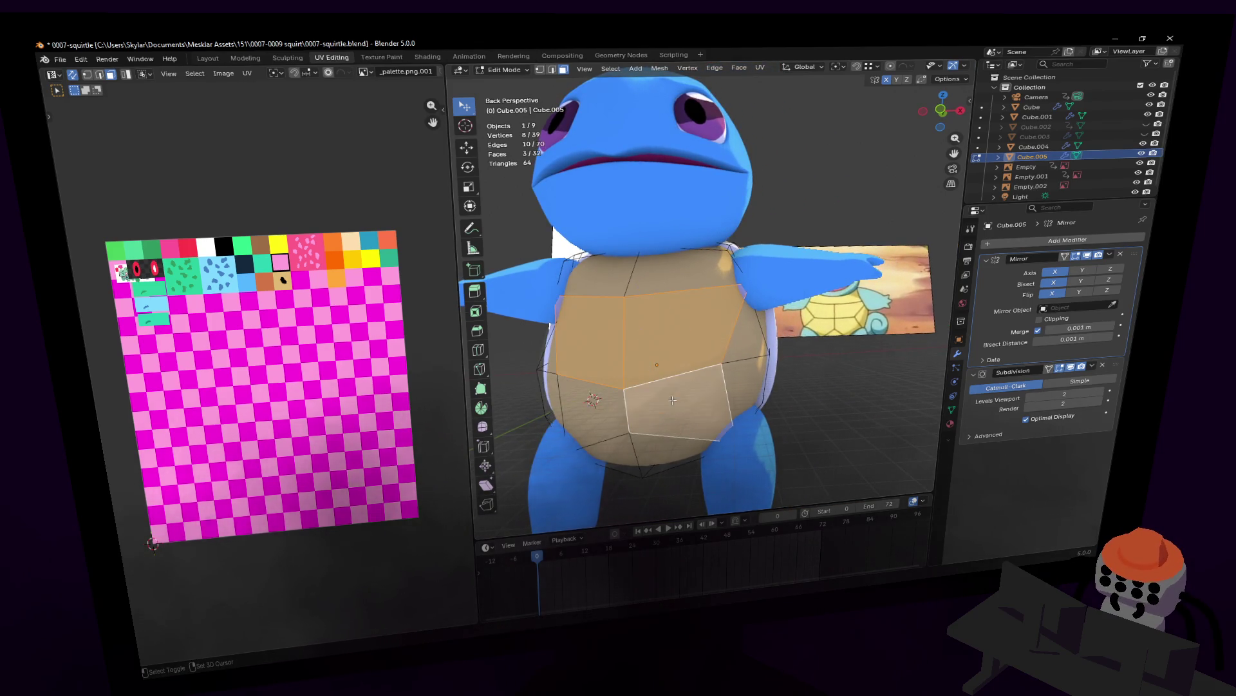
{"action": "left_click", "coordinate": [605, 408], "text": "shift"}
- Navigate closer and around the belly to check the face selection
{"action": "key", "text": "shift+grave"}
{"action": "key", "text": "w"}
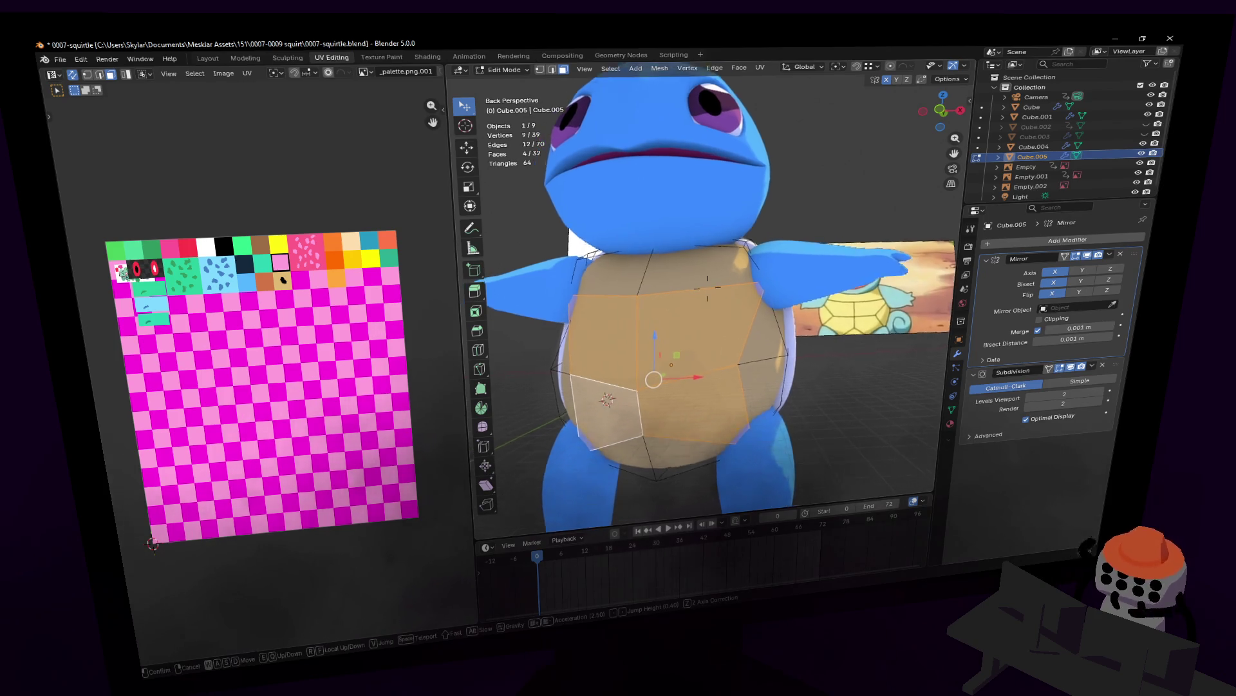
{"action": "left_click", "coordinate": [729, 307]}
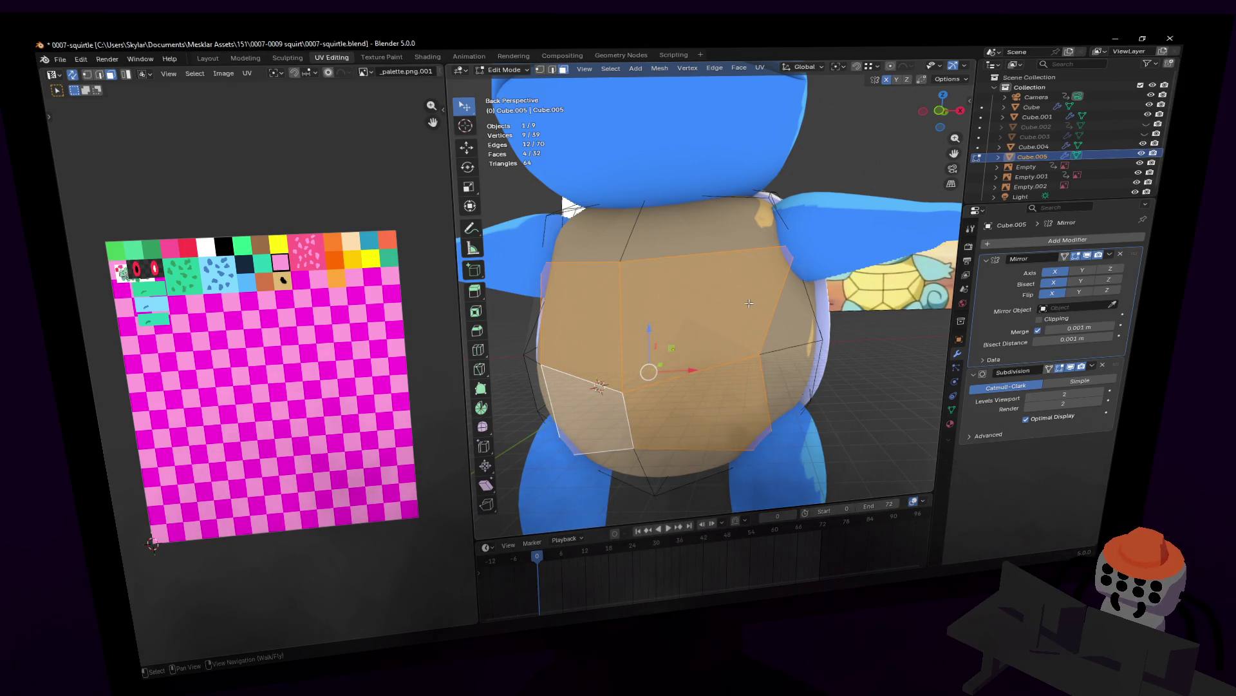
{"action": "key", "text": "shift+grave"}
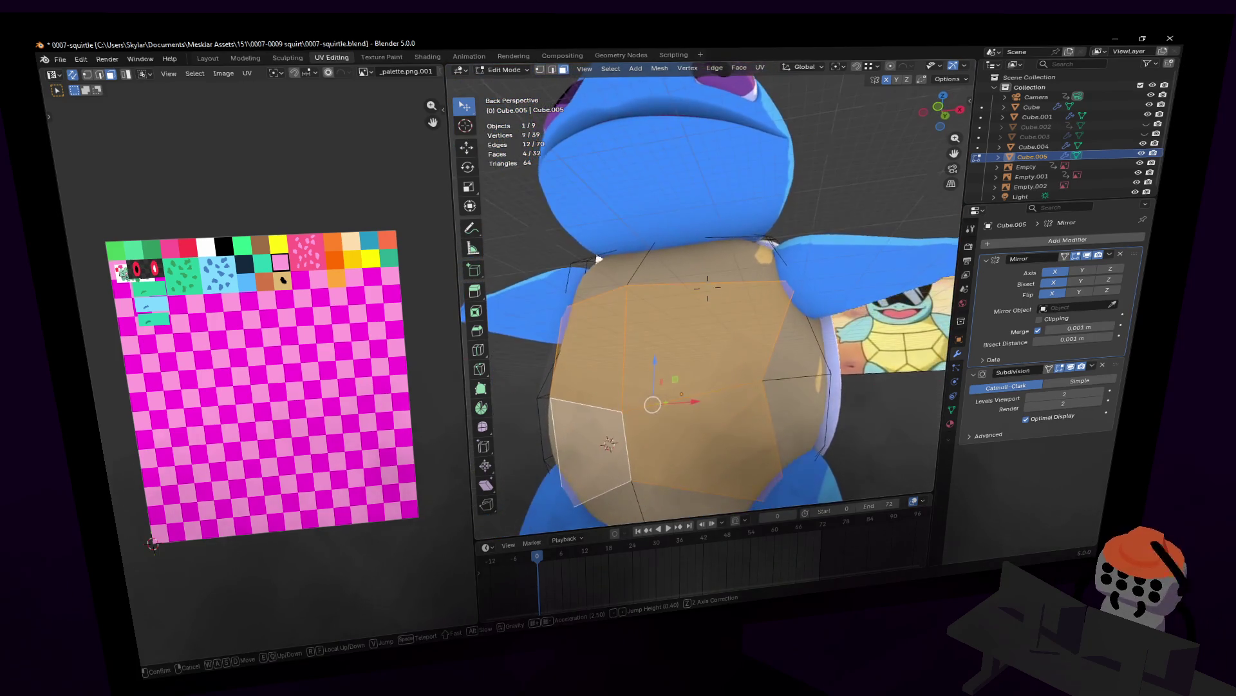
{"action": "left_click", "coordinate": [747, 320]}
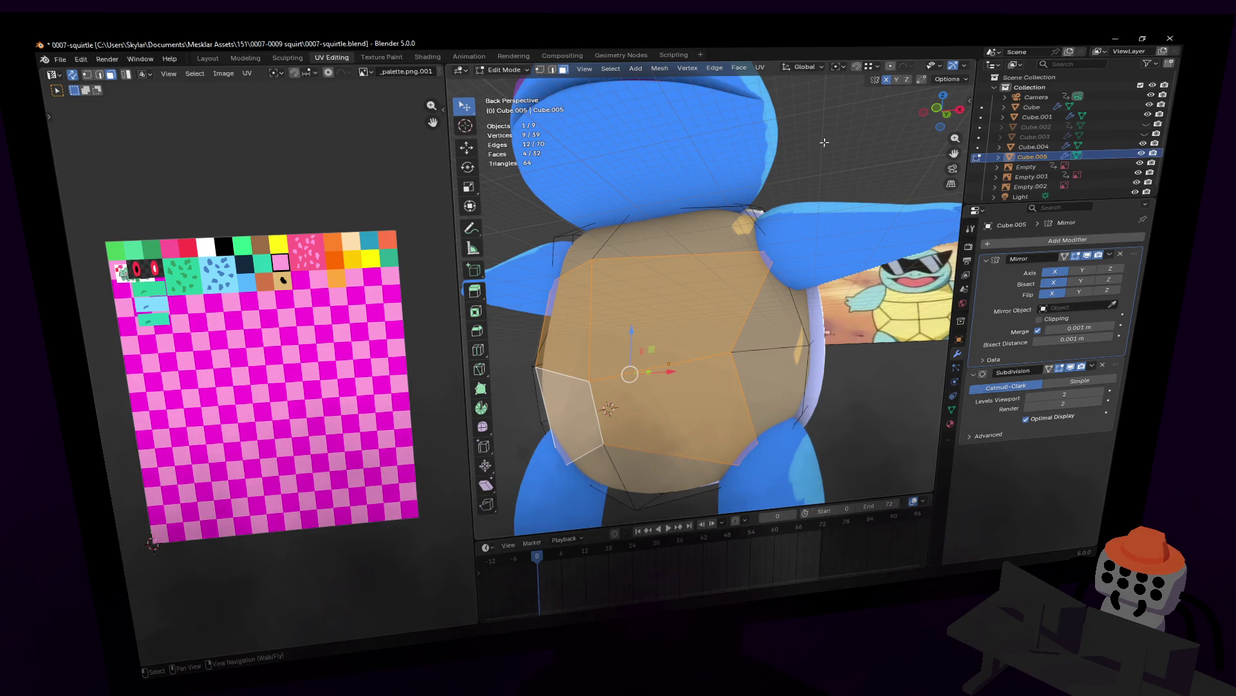
- Inset the belly faces about 0.027 m, try the Individual option, and undo both attempts
{"action": "key", "text": "i"}
{"action": "key", "text": "shift+grave"}
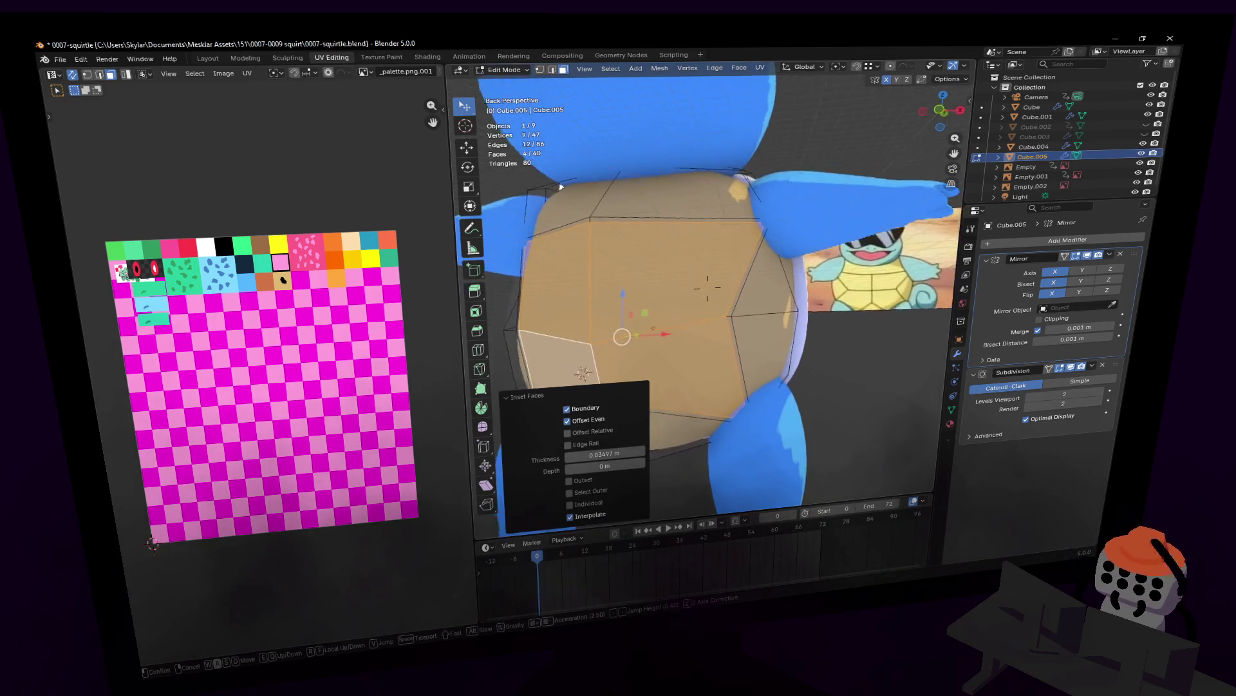
{"action": "key", "text": "Escape"}
{"action": "key", "text": "ctrl+z"}
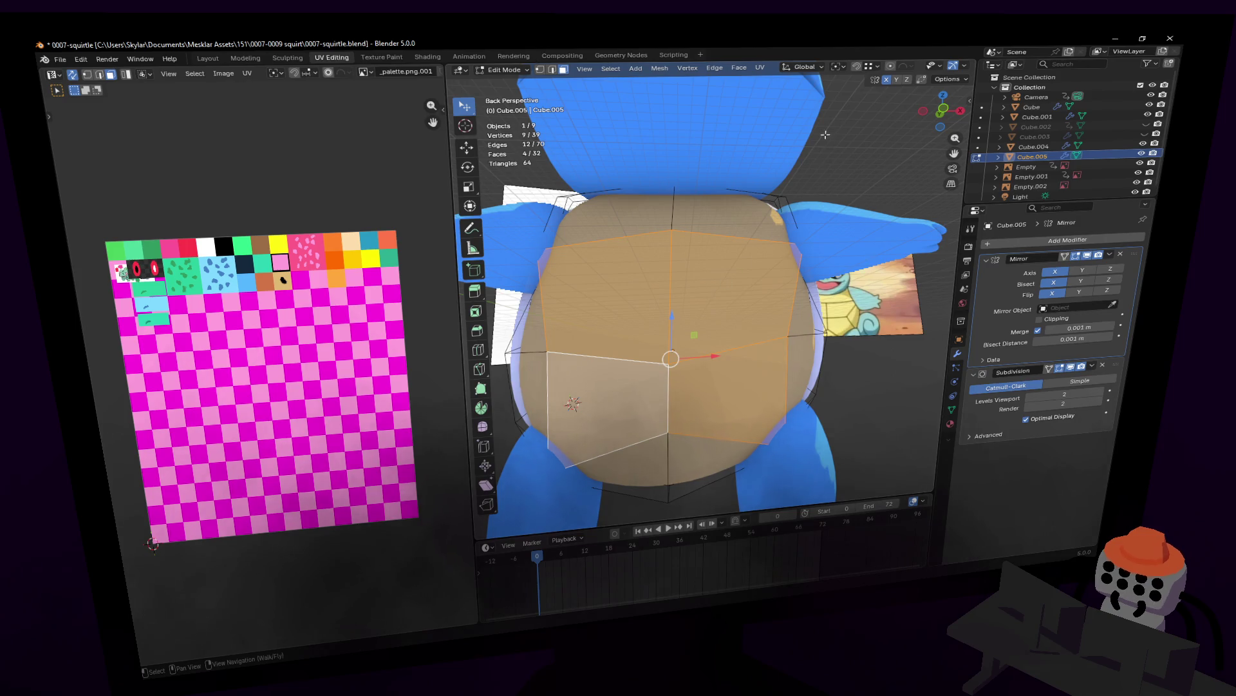
{"action": "key", "text": "i"}
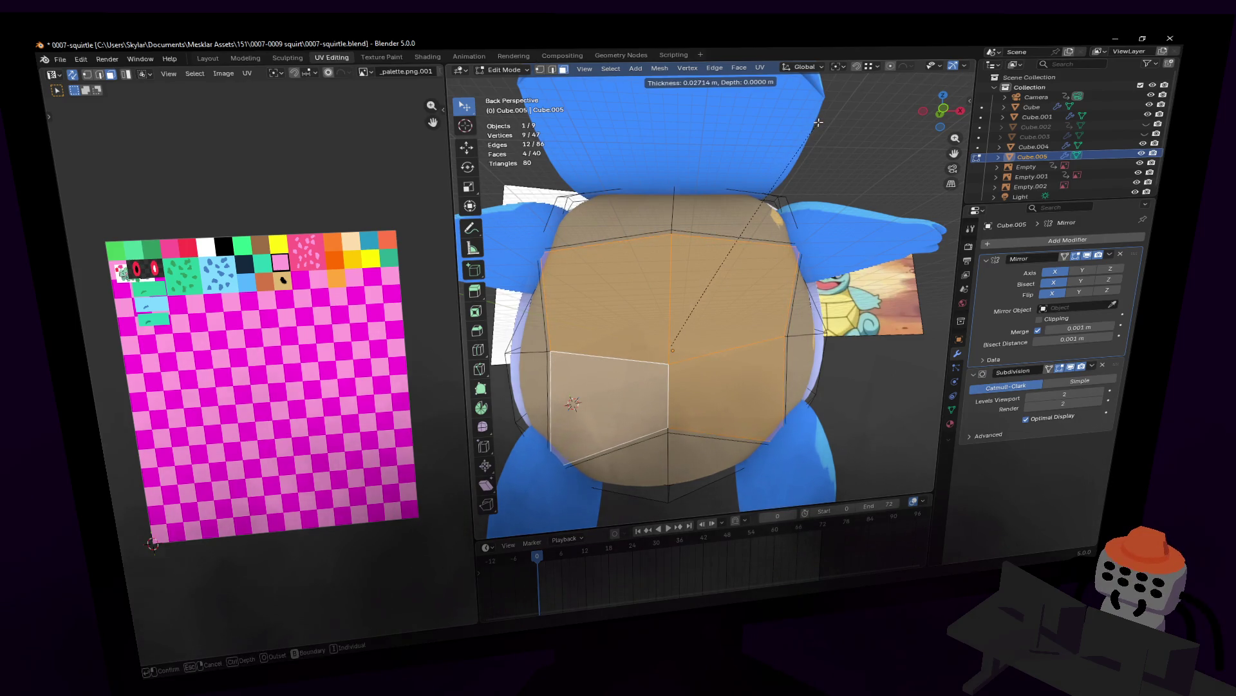
{"action": "left_click", "coordinate": [818, 121]}
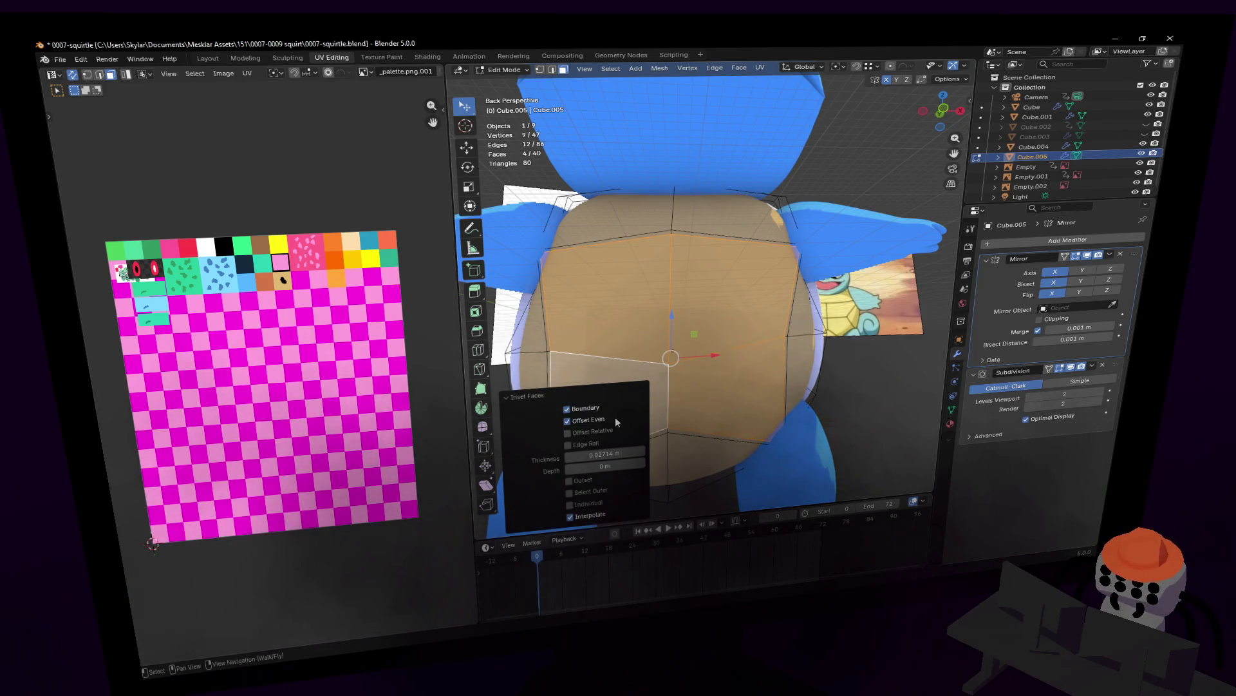
{"action": "left_click", "coordinate": [588, 506]}
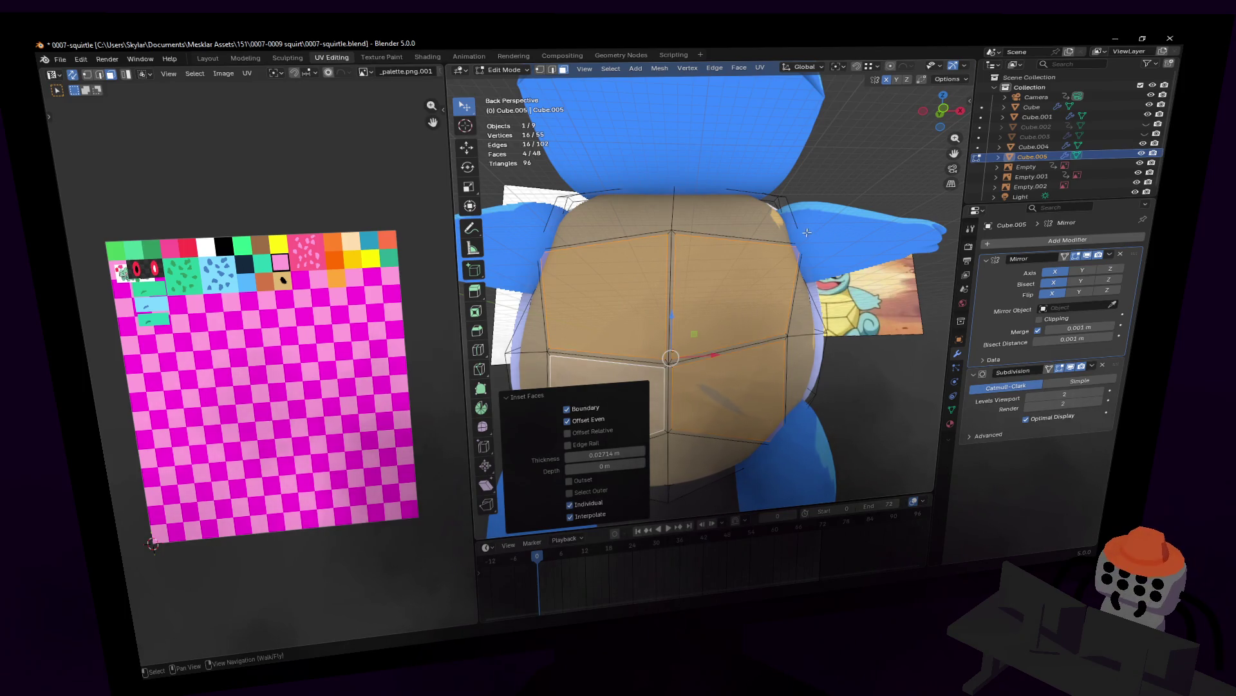
{"action": "key", "text": "shift+grave"}
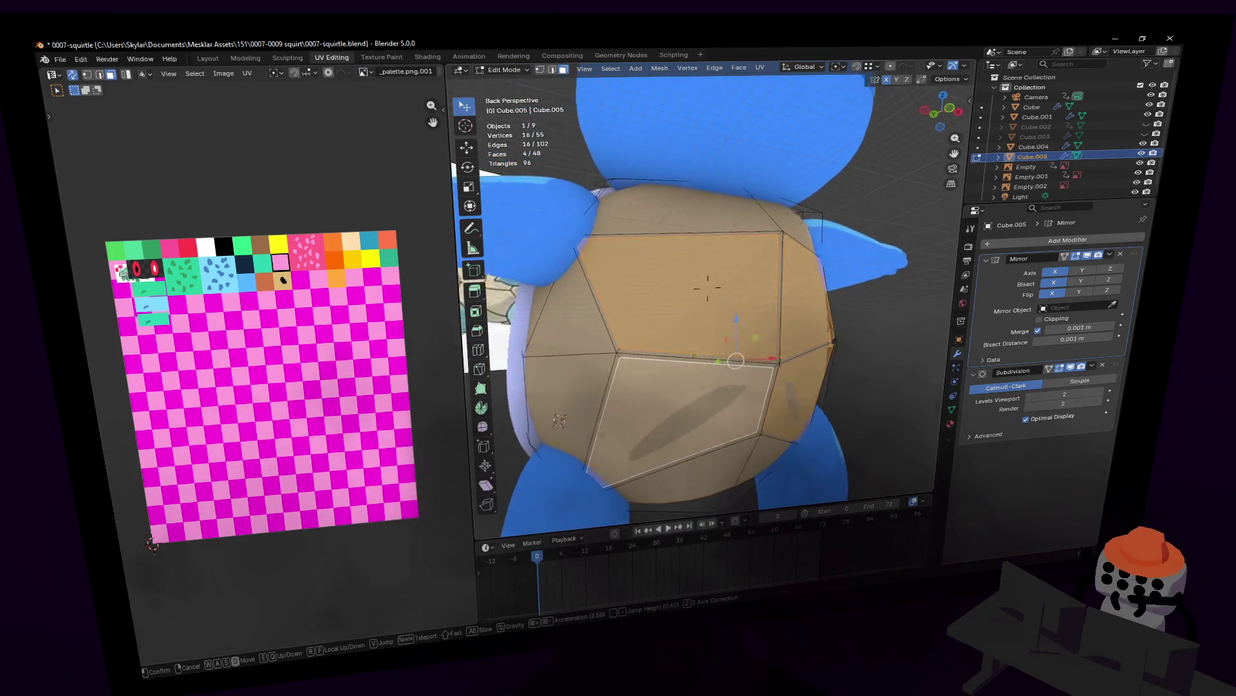
{"action": "key", "text": "Escape"}
{"action": "key", "text": "ctrl+z"}
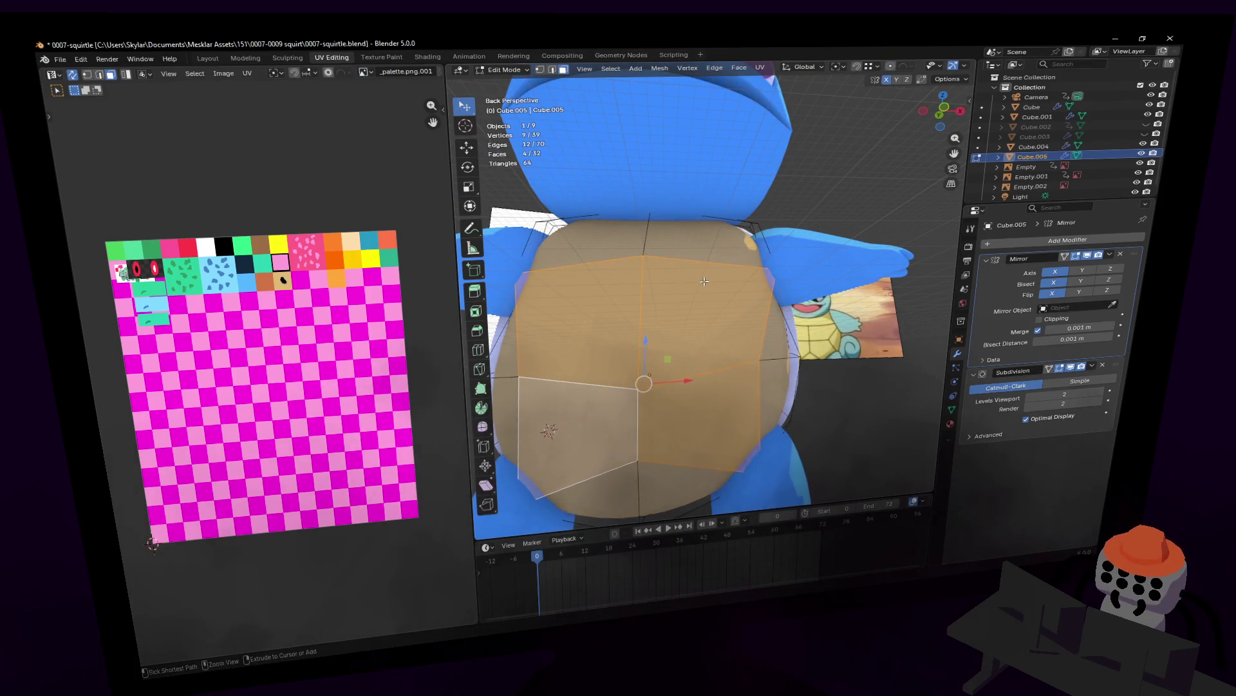
- Add a loop cut (Ctrl+R) across the belly plate, kept centred without sliding
{"action": "key", "text": "ctrl+r"}
{"action": "left_click", "coordinate": [712, 260]}
{"action": "right_click", "coordinate": [712, 260]}
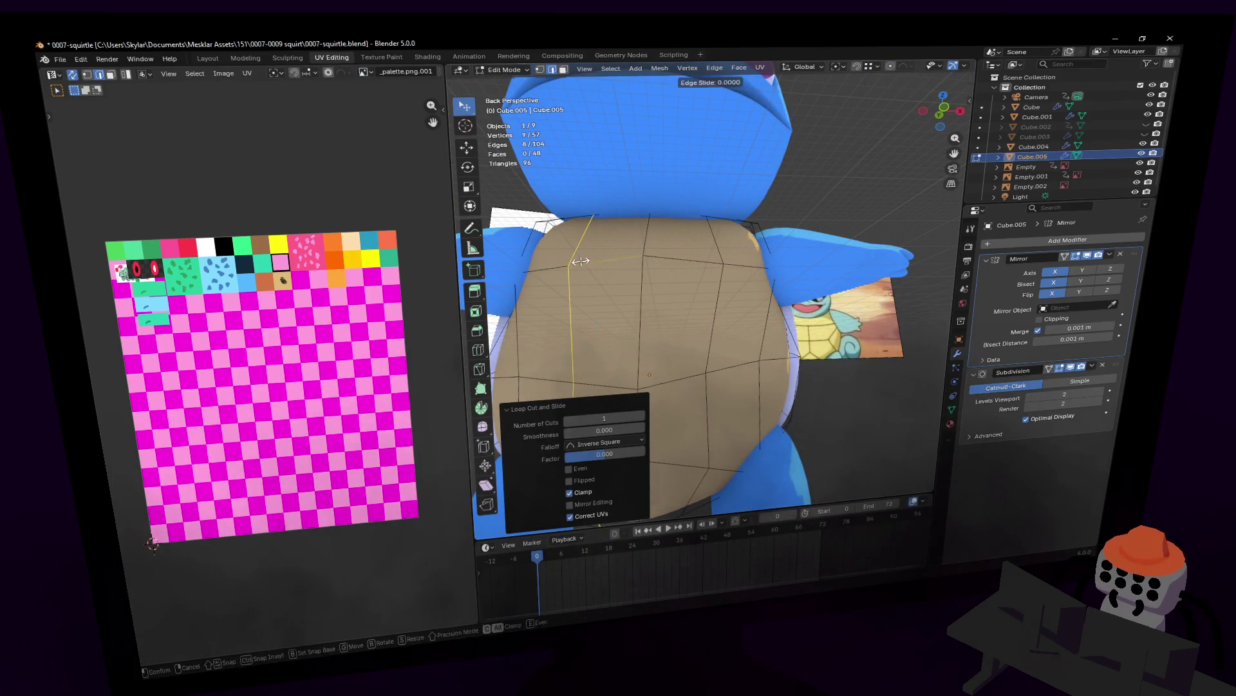
- Push the selected belly-plate edges back along Y so they sit against the shell
{"action": "key", "text": "shift+grave"}
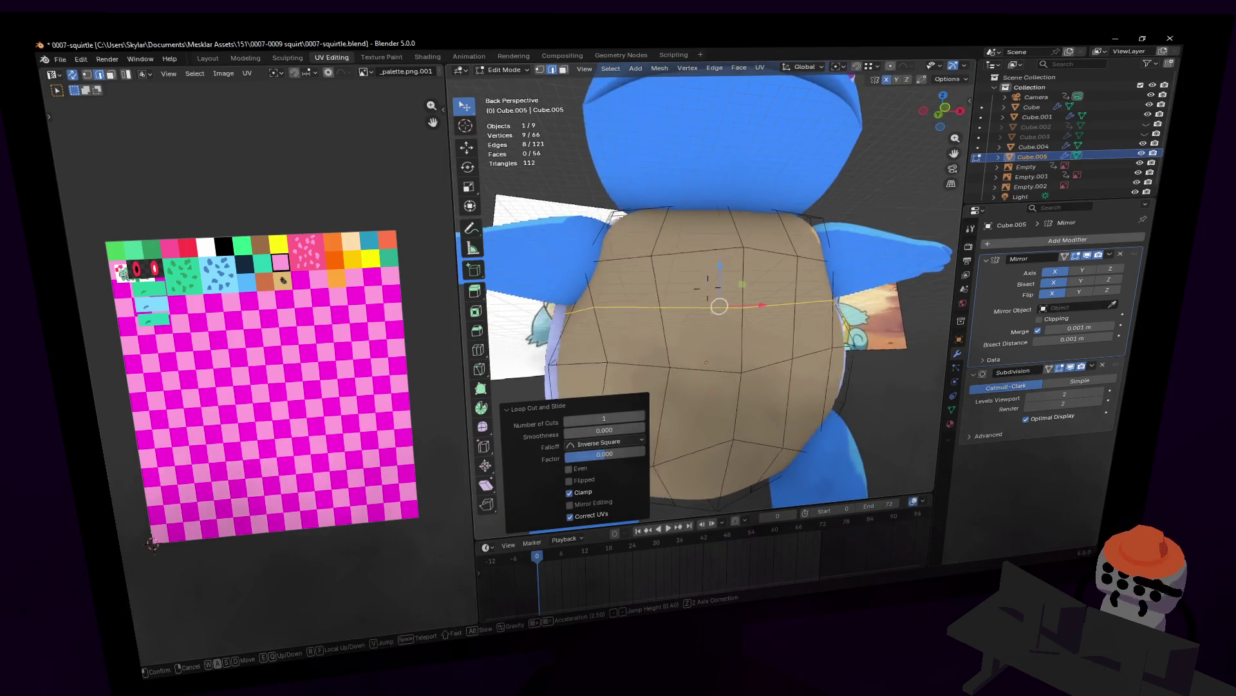
{"action": "left_click", "coordinate": [845, 294]}
{"action": "middle_click_drag", "start_coordinate": [696, 297], "coordinate": [711, 297]}
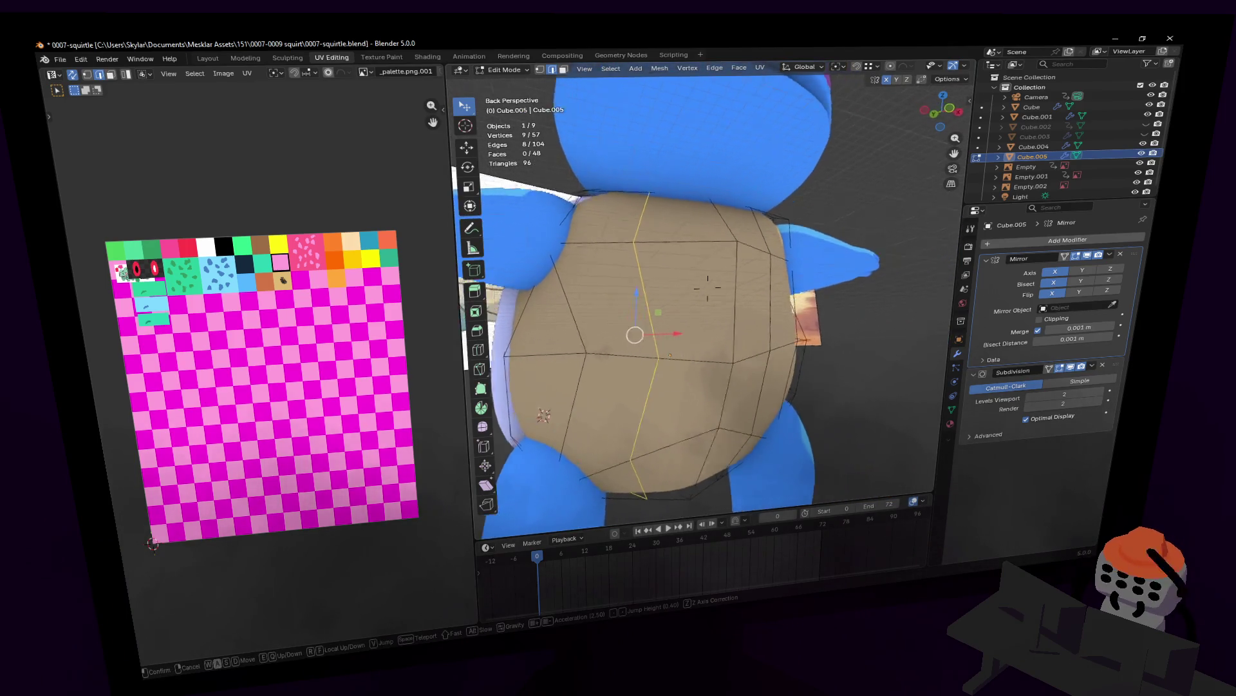
{"action": "key", "text": "g"}
{"action": "key", "text": "y"}
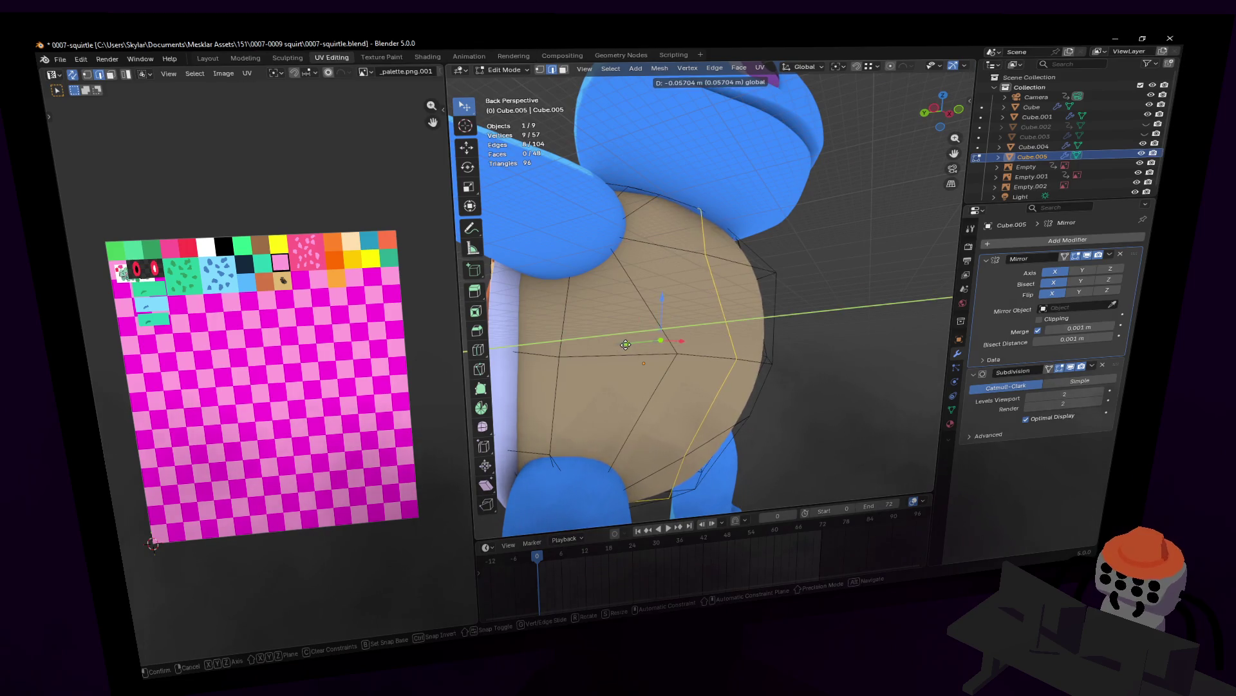
{"action": "left_click", "coordinate": [630, 344]}
{"action": "middle_click_drag", "start_coordinate": [630, 343], "coordinate": [800, 291]}
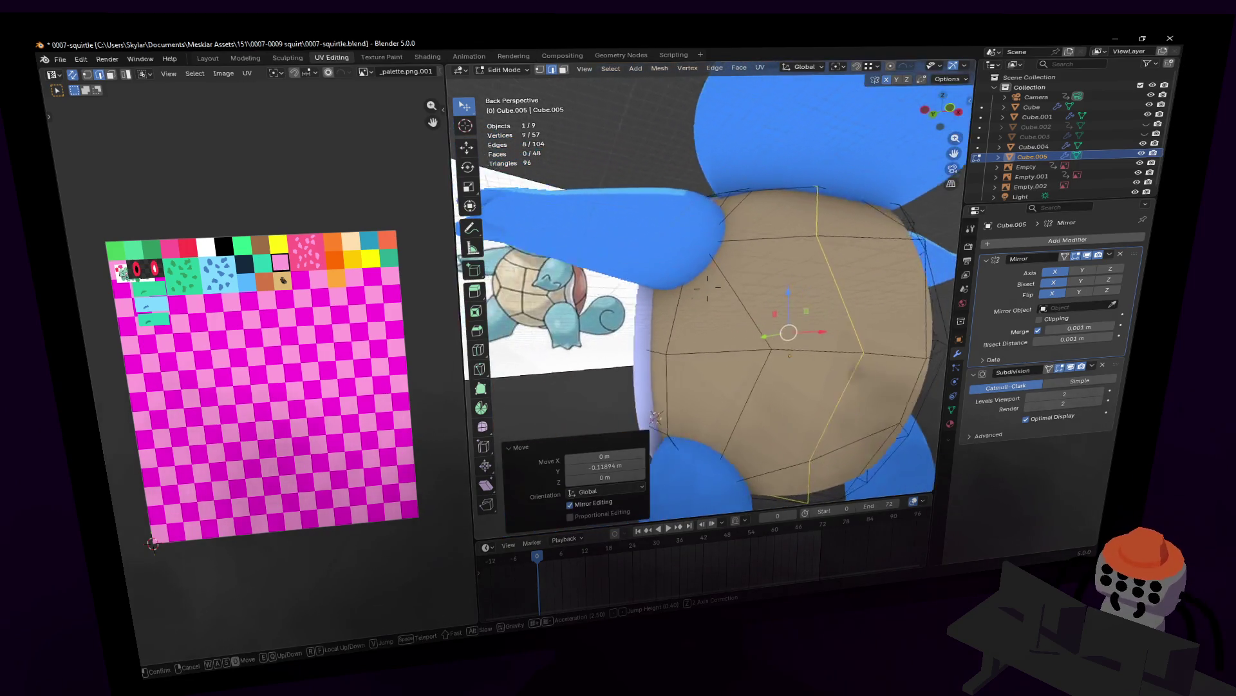
- Add a centred horizontal edge loop across the belly plate and push it back along Y
{"action": "key", "text": "ctrl+r"}
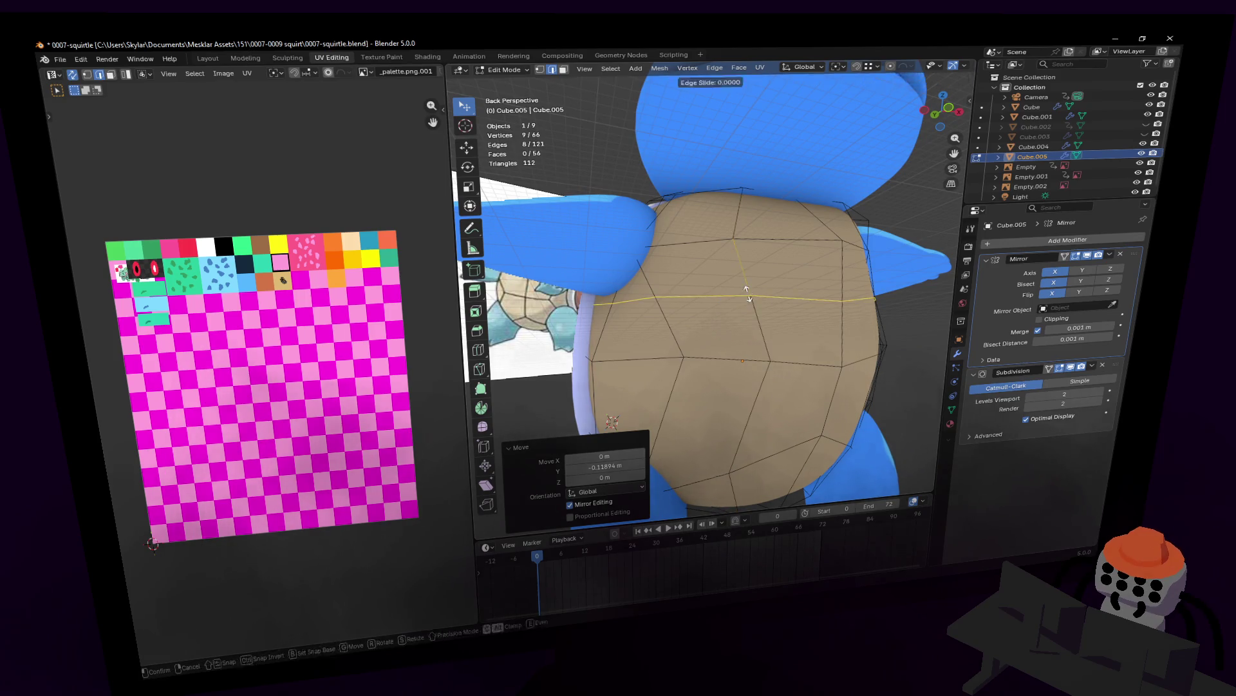
{"action": "left_click", "coordinate": [754, 302]}
{"action": "right_click", "coordinate": [755, 302]}
{"action": "middle_click_drag", "start_coordinate": [755, 301], "coordinate": [756, 294]}
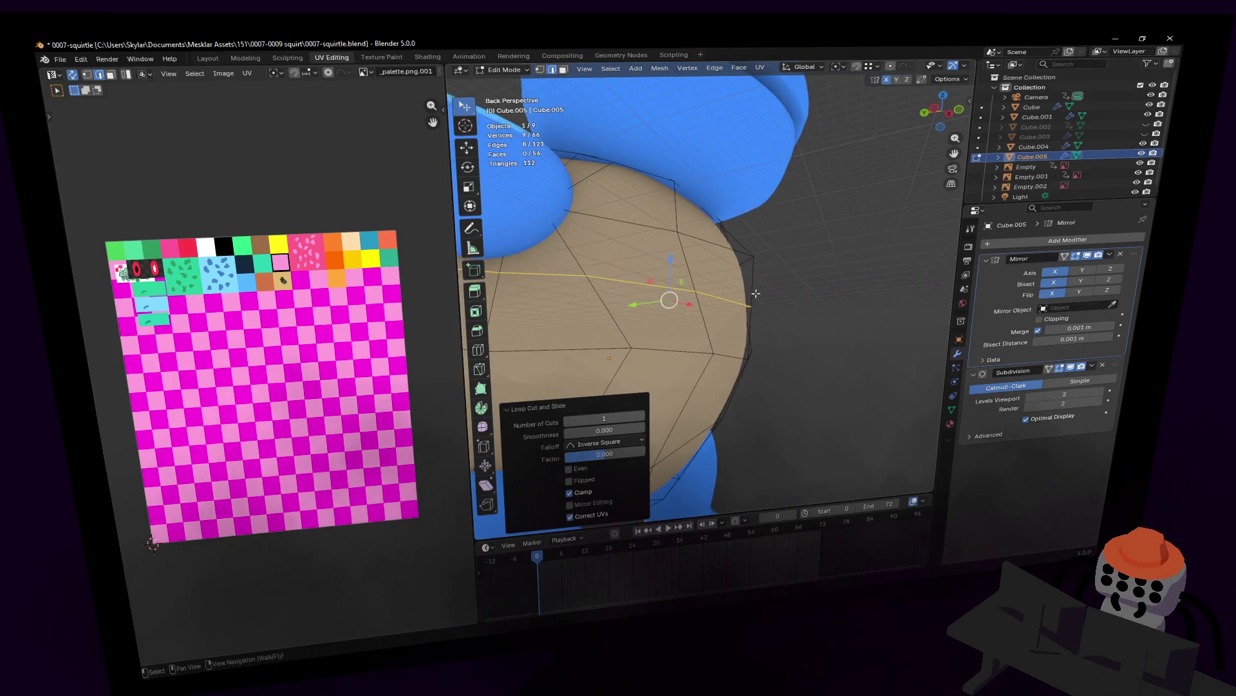
{"action": "key", "text": "g"}
{"action": "key", "text": "y"}
{"action": "left_click", "coordinate": [638, 306]}
{"action": "middle_click_drag", "start_coordinate": [638, 307], "coordinate": [642, 302]}
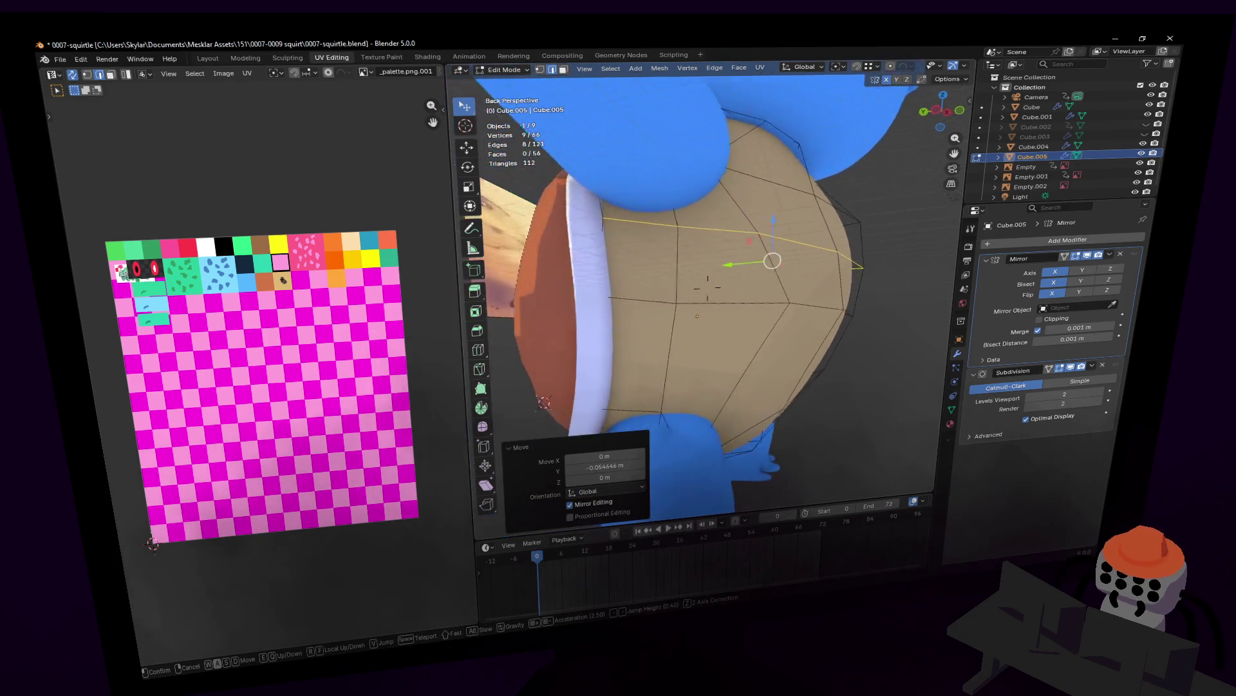
- Add a second centred edge loop across the plate and move it back along Y
{"action": "key", "text": "ctrl+r"}
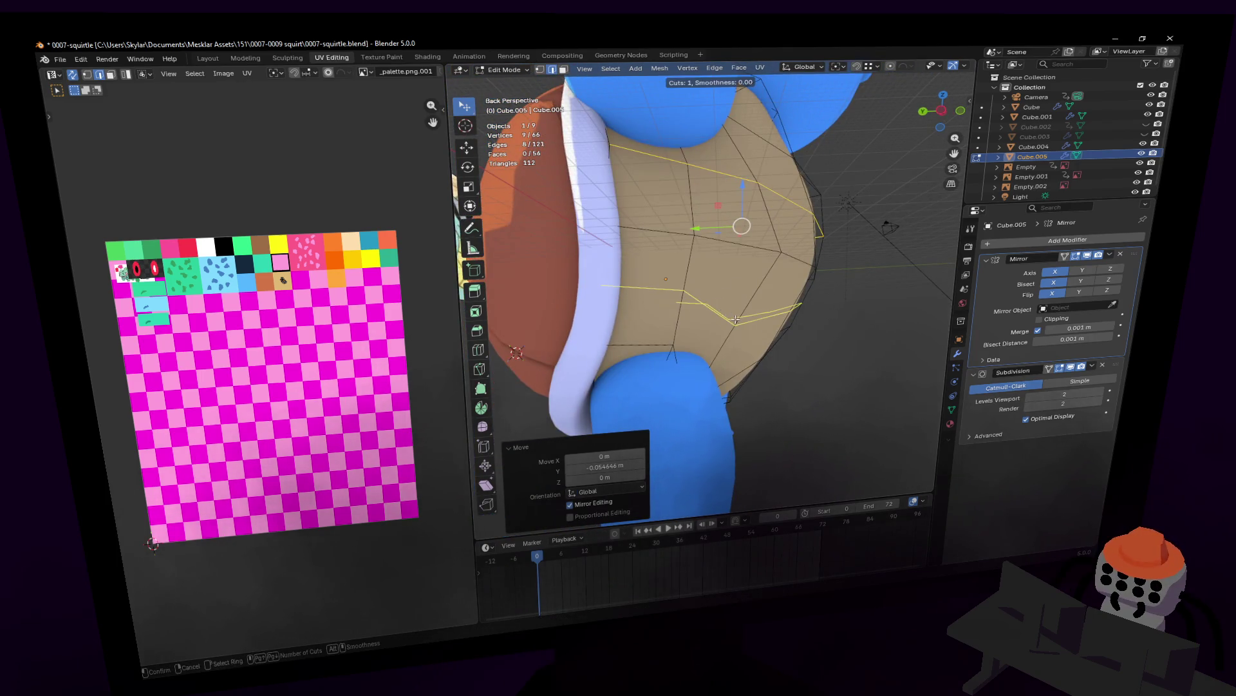
{"action": "left_click", "coordinate": [736, 318]}
{"action": "right_click", "coordinate": [740, 319]}
{"action": "left_click_drag", "start_coordinate": [683, 310], "coordinate": [693, 309]}
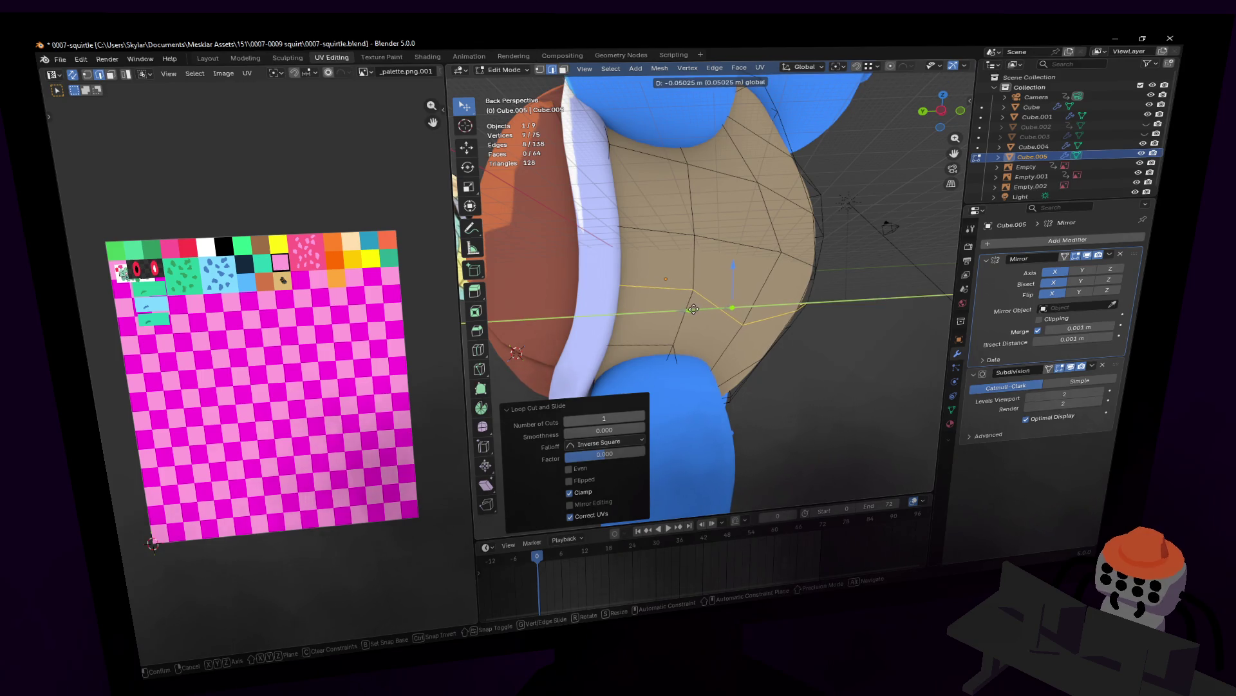
{"action": "left_click", "coordinate": [693, 309]}
{"action": "middle_click_drag", "start_coordinate": [693, 309], "coordinate": [759, 277]}
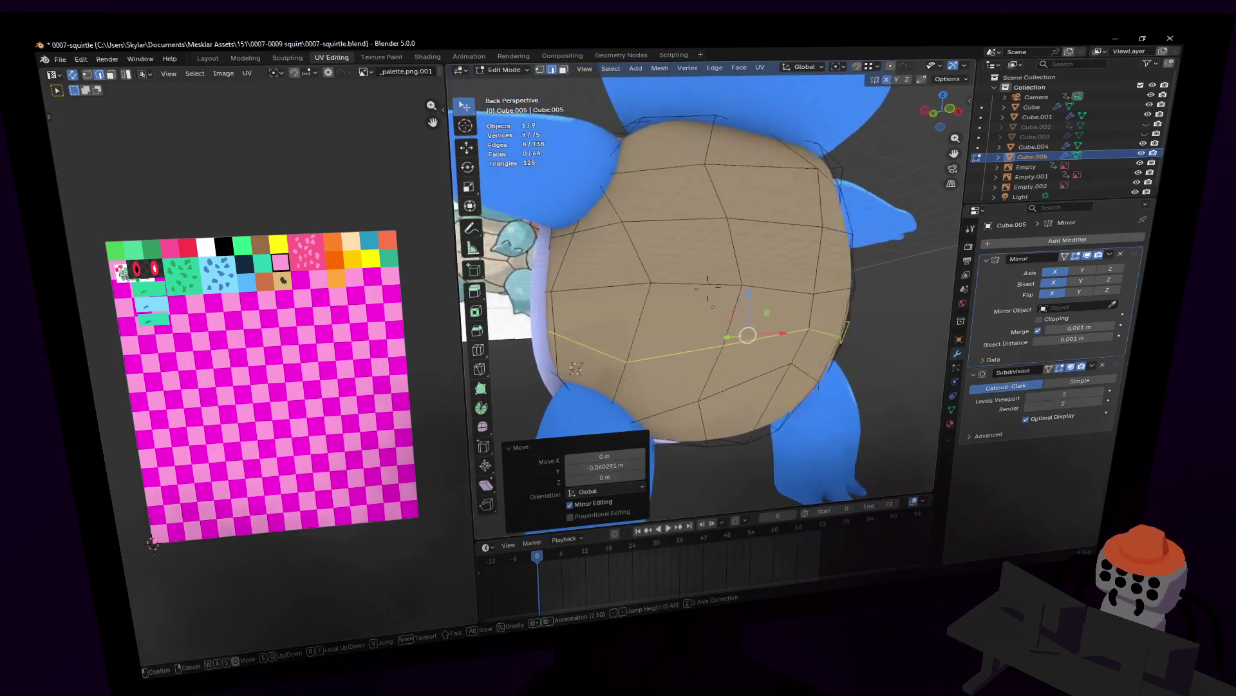
- Add a third centred edge loop on the belly plate
{"action": "key", "text": "shift+grave"}
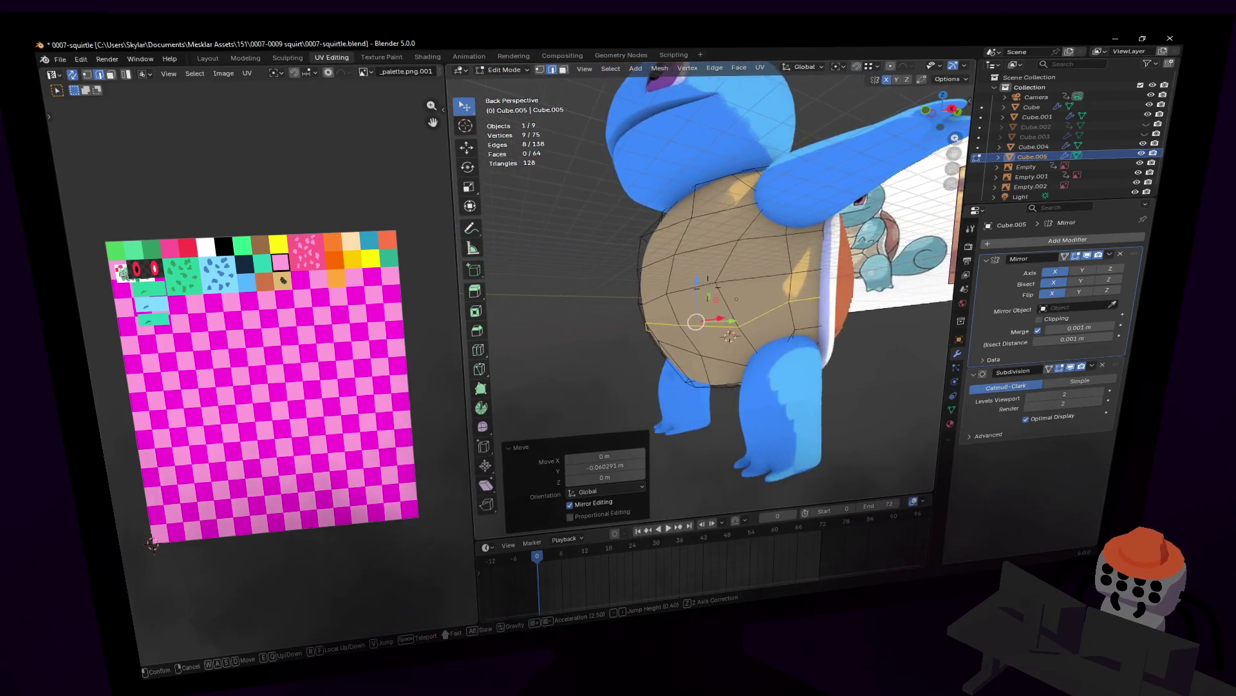
{"action": "left_click", "coordinate": [708, 282]}
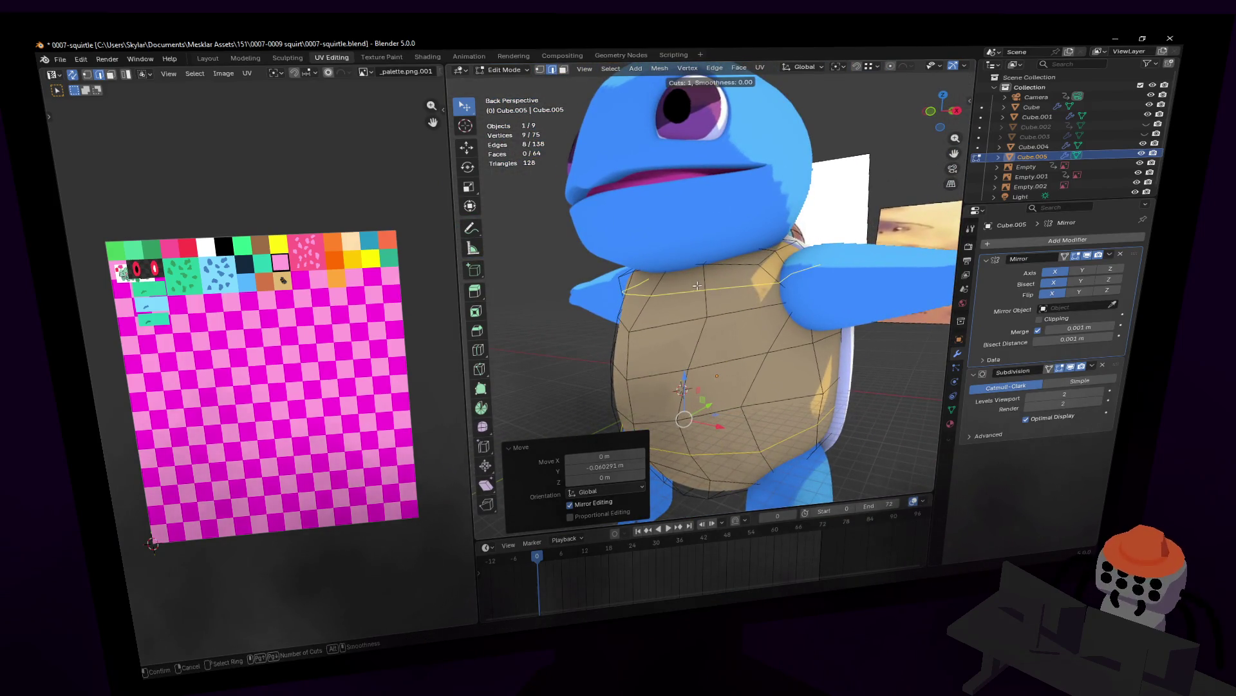
{"action": "key", "text": "ctrl+r"}
{"action": "right_click", "coordinate": [694, 285]}
{"action": "scroll", "coordinate": [692, 284], "scroll_direction": "up", "scroll_amount": 5}
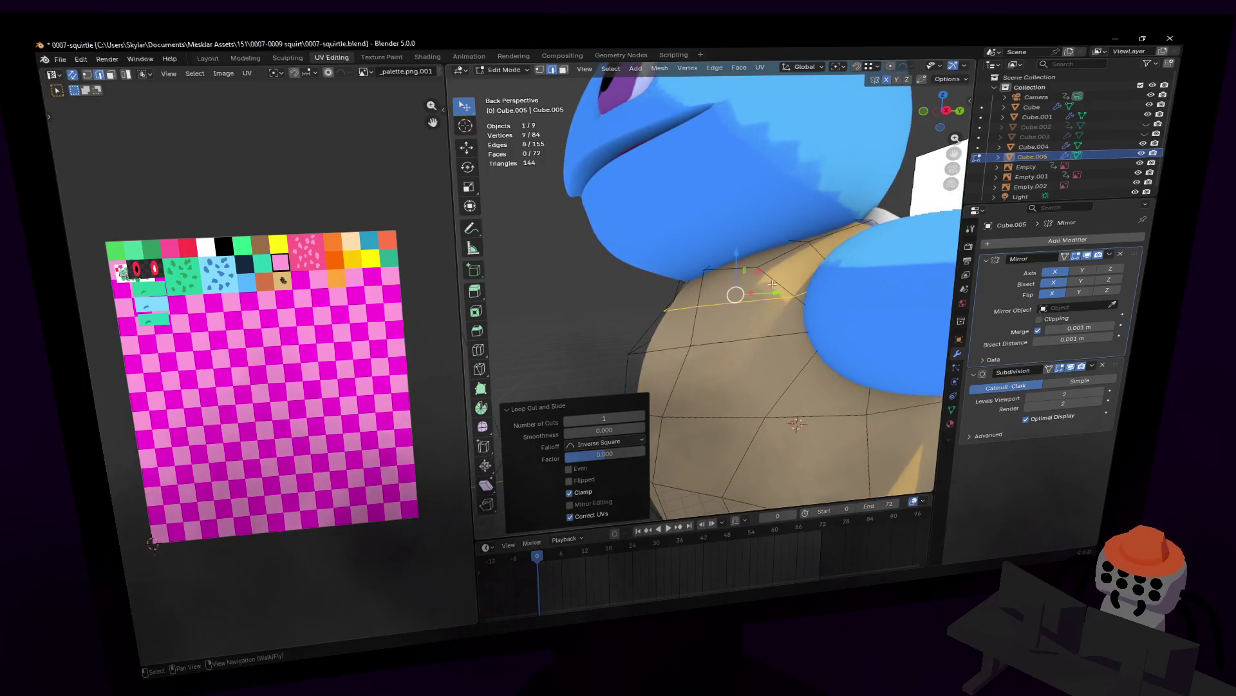
- Push the new edge loop and a selected side edge back along Y toward the rim
{"action": "left_click_drag", "start_coordinate": [776, 292], "coordinate": [773, 291]}
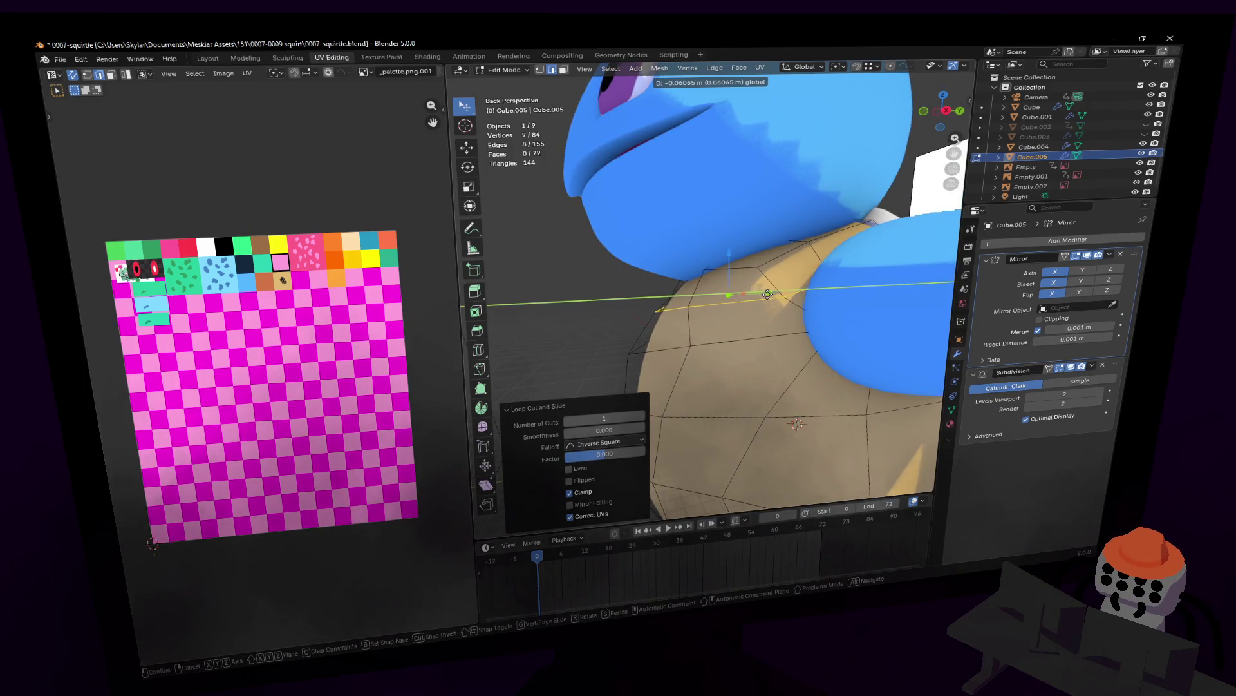
{"action": "left_click", "coordinate": [767, 293]}
{"action": "key", "text": "shift+grave"}
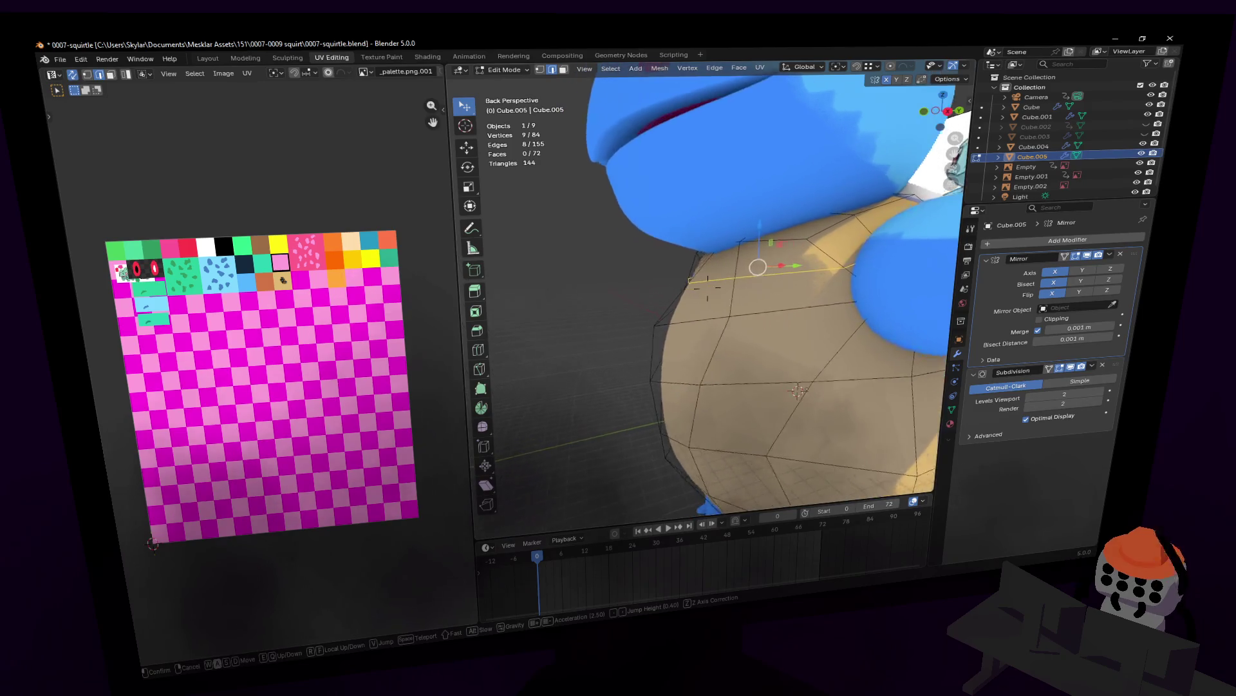
{"action": "left_click", "coordinate": [731, 310]}
{"action": "key", "text": "g"}
{"action": "key", "text": "y"}
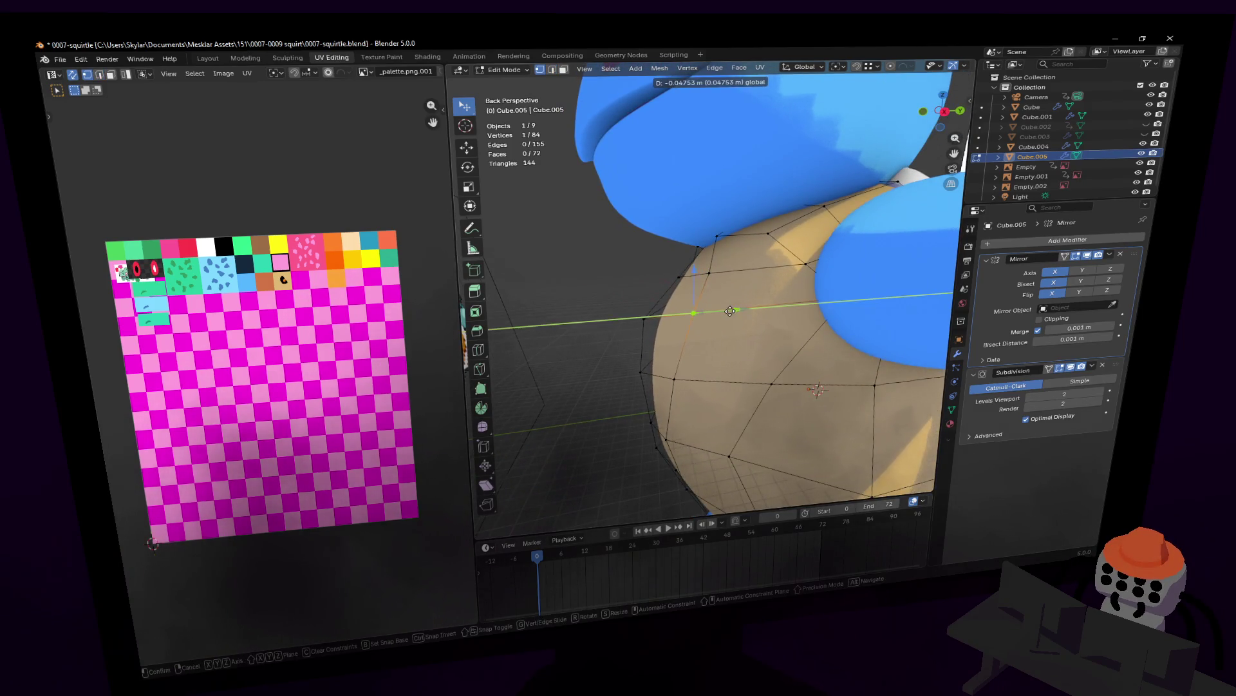
{"action": "middle_click_drag", "start_coordinate": [731, 310], "coordinate": [761, 276]}
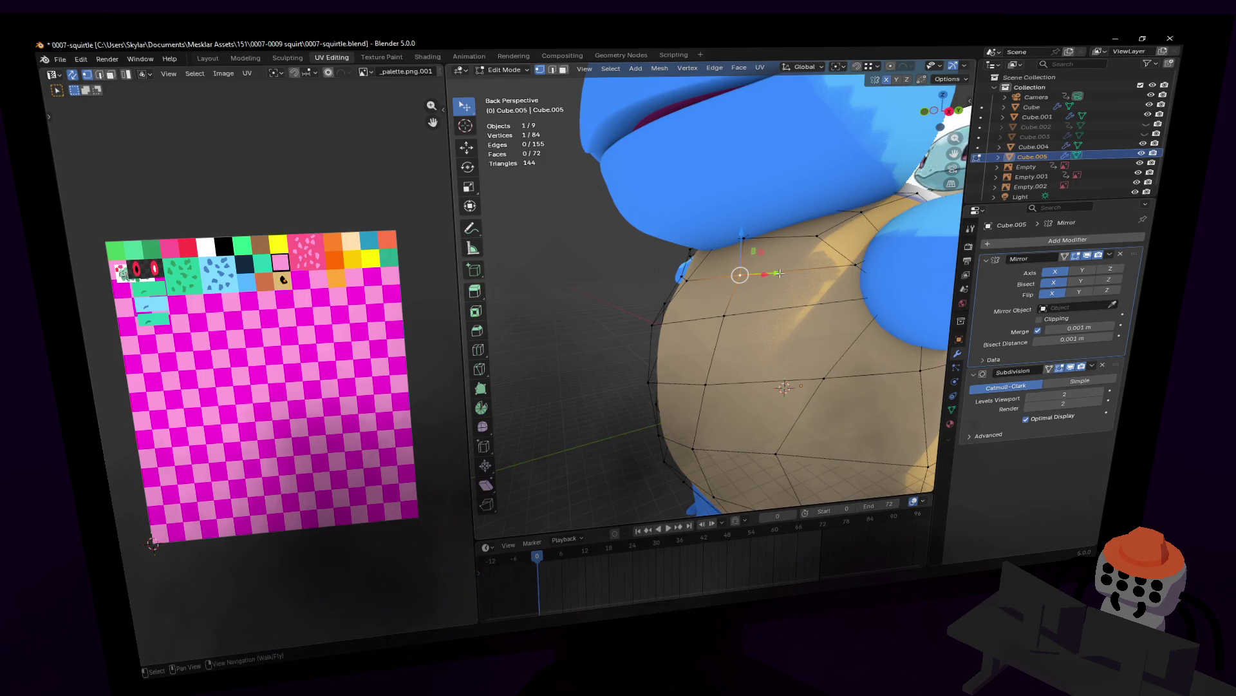
{"action": "key", "text": "g"}
{"action": "key", "text": "y"}
{"action": "left_click", "coordinate": [783, 275]}
- Tuck a lower edge vertex back along Y and select another lower vertex on the plate's edge
{"action": "key", "text": "shift+grave"}
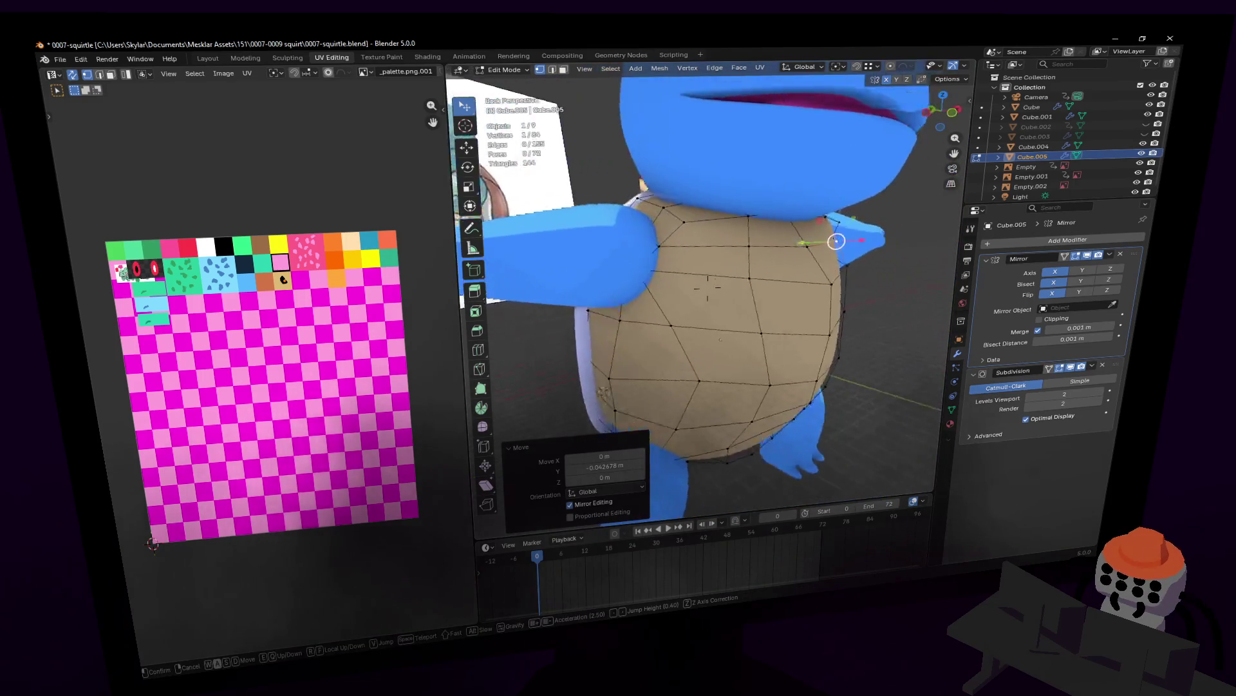
{"action": "key", "text": "w"}
{"action": "left_click", "coordinate": [734, 277]}
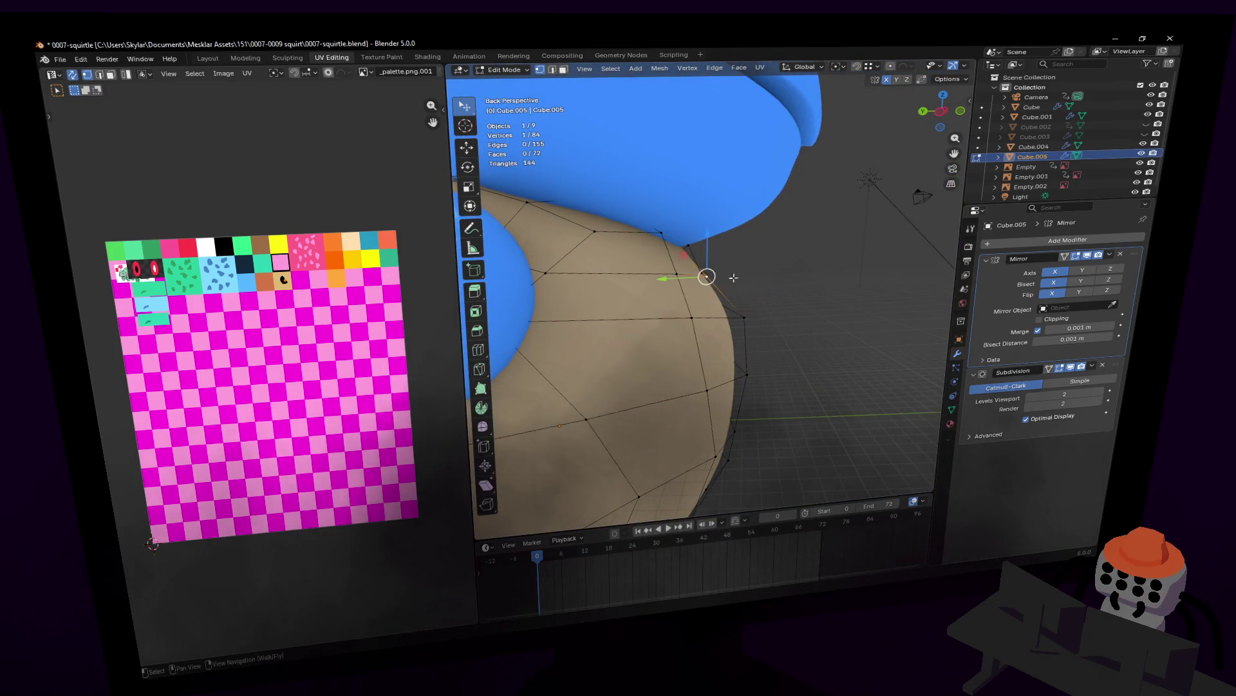
{"action": "left_click", "coordinate": [746, 402]}
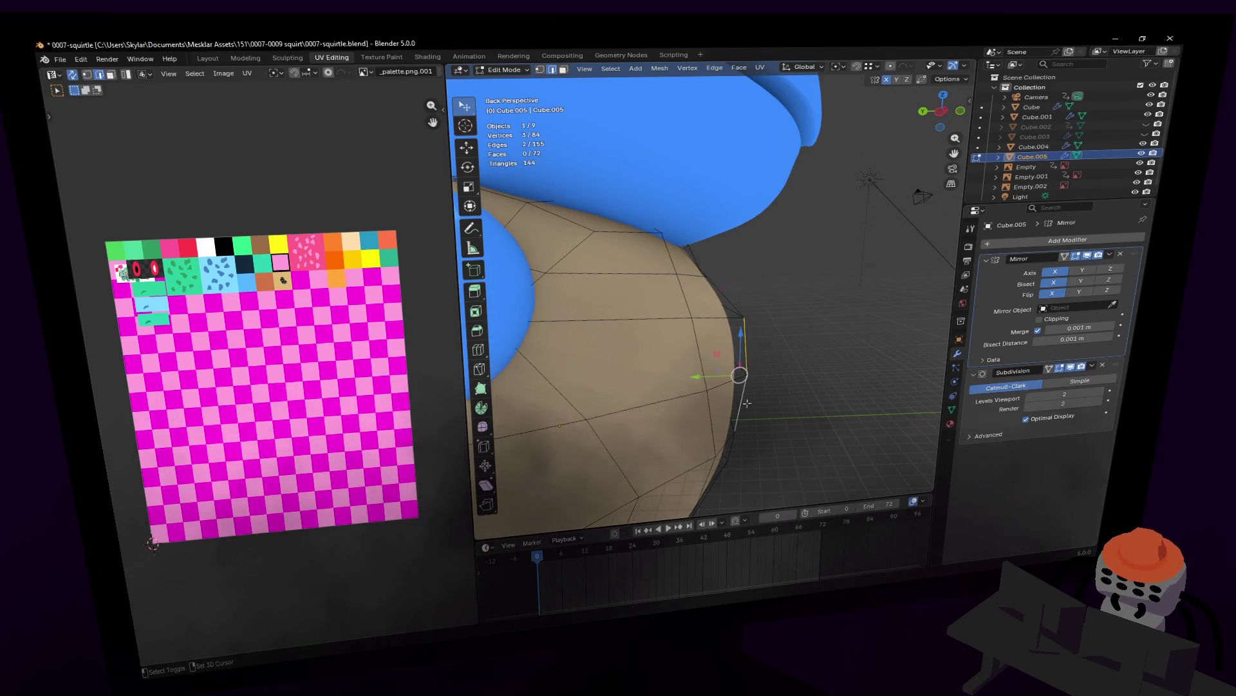
{"action": "key", "text": "g"}
{"action": "key", "text": "y"}
{"action": "left_click", "coordinate": [698, 380]}
{"action": "key", "text": "shift+grave"}
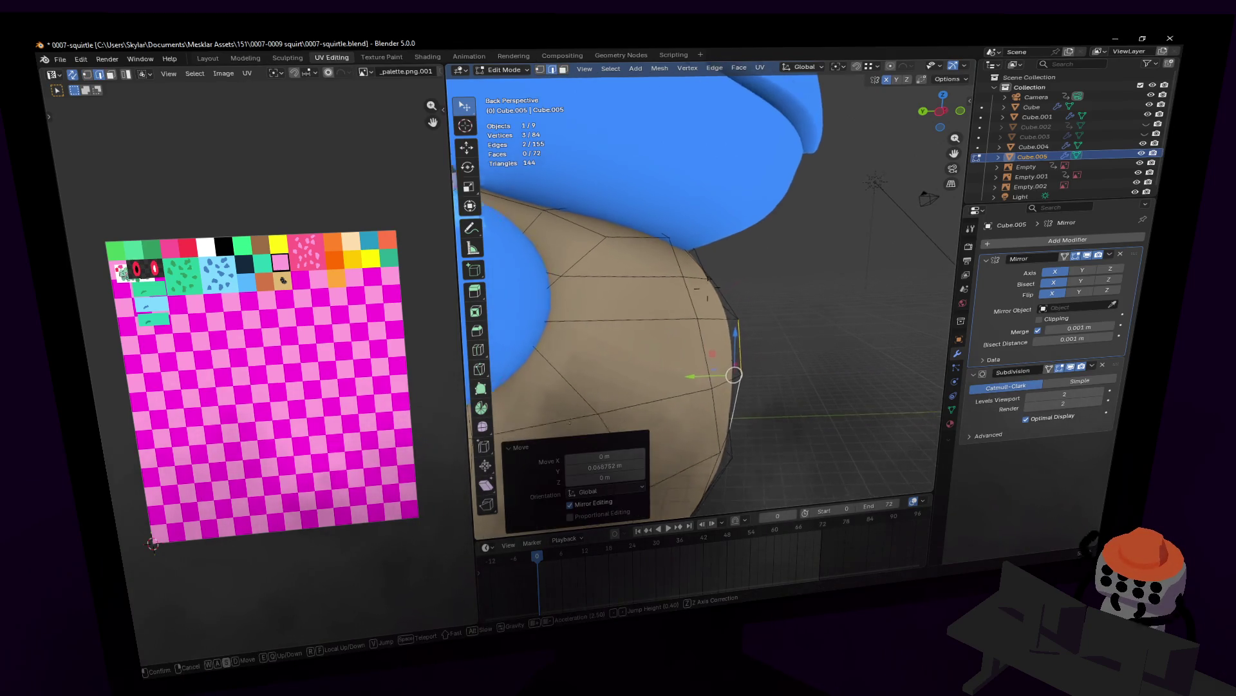
{"action": "key", "text": "w"}
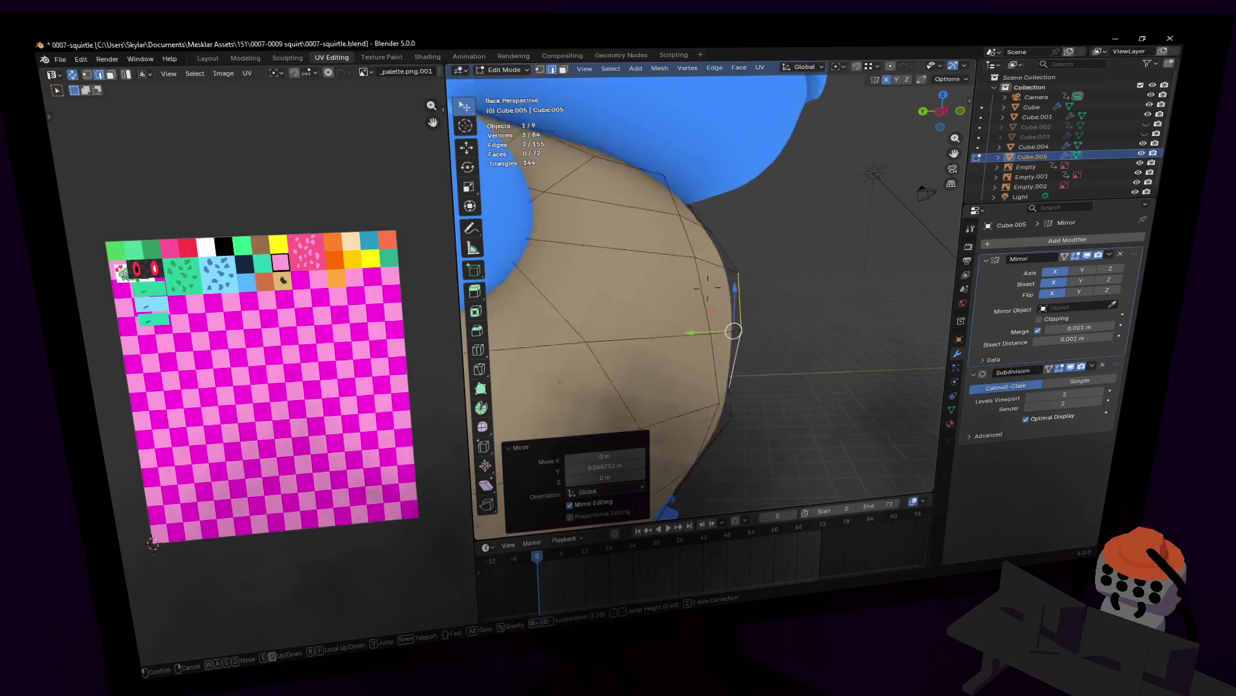
{"action": "left_click", "coordinate": [808, 320]}
{"action": "left_click", "coordinate": [740, 341], "text": "shift"}
- Narrow the edge vertices along Y, nudge them into place and return to Object Mode
{"action": "key", "text": "shift+grave"}
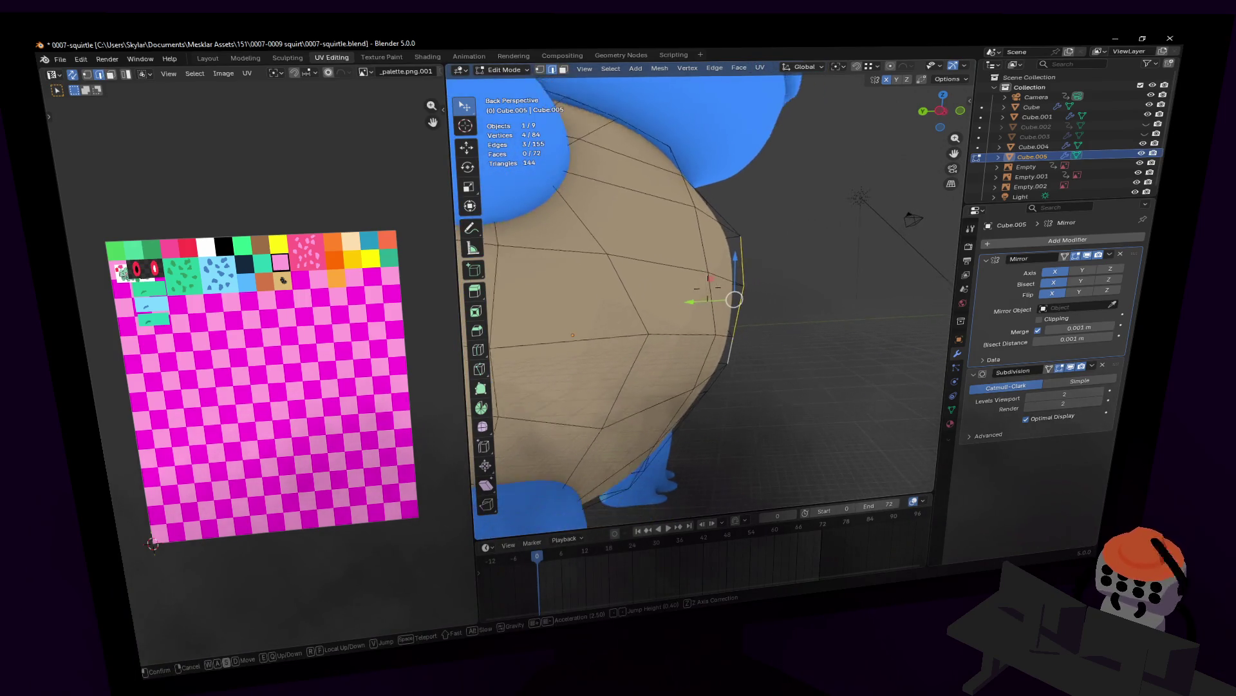
{"action": "key", "text": "s"}
{"action": "key", "text": "y"}
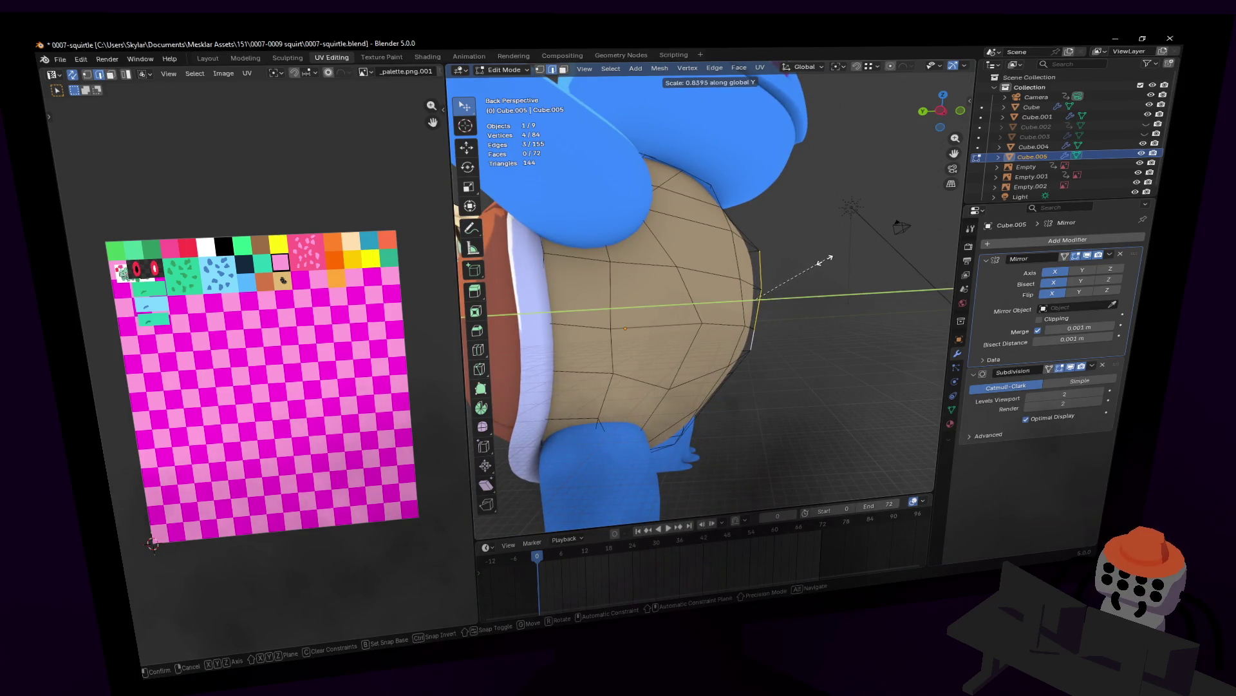
{"action": "left_click", "coordinate": [802, 266]}
{"action": "key", "text": "g"}
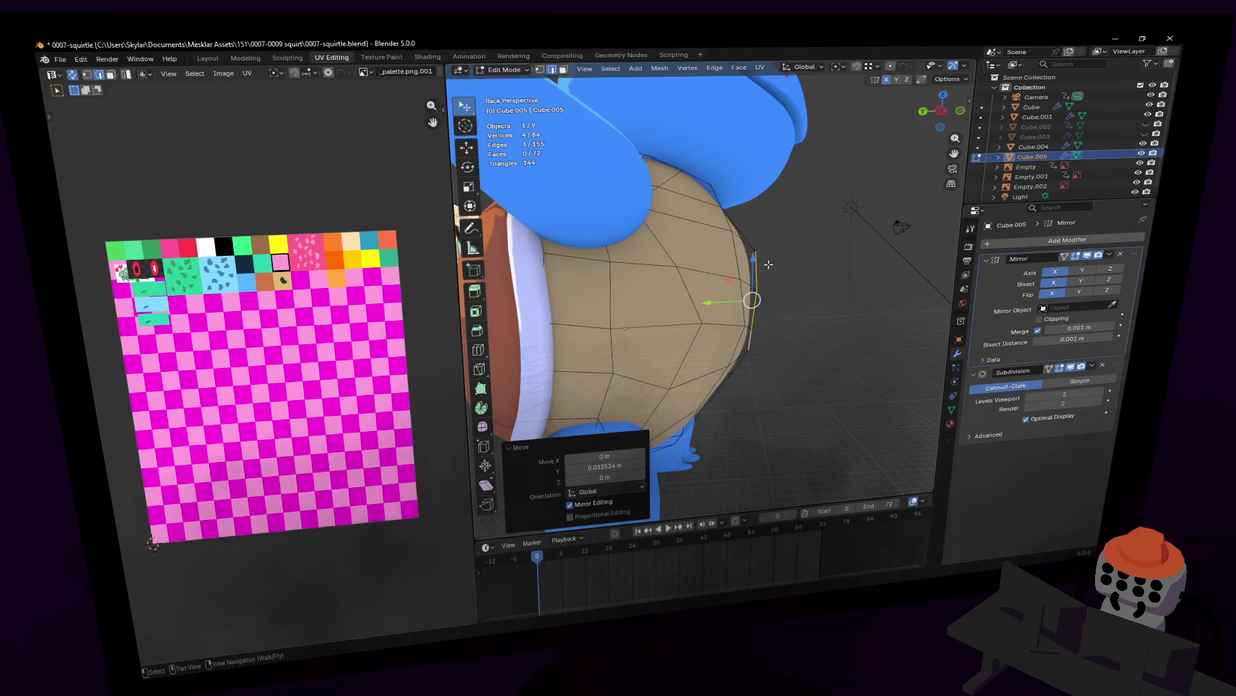
{"action": "left_click", "coordinate": [722, 254]}
{"action": "key", "text": "ctrl+z"}
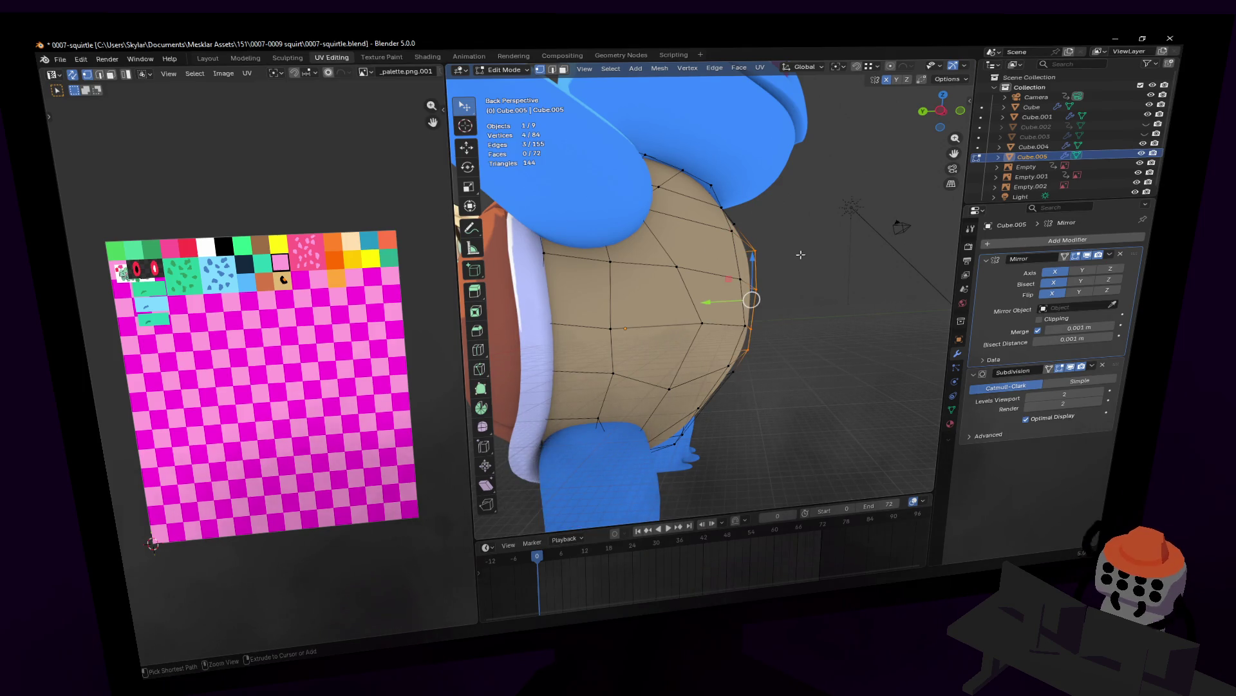
{"action": "left_click", "coordinate": [704, 258]}
{"action": "key", "text": "Tab"}
- Fly to a front view, re-enter Edit Mode and slightly shrink the whole belly plate
{"action": "key", "text": "shift+grave"}
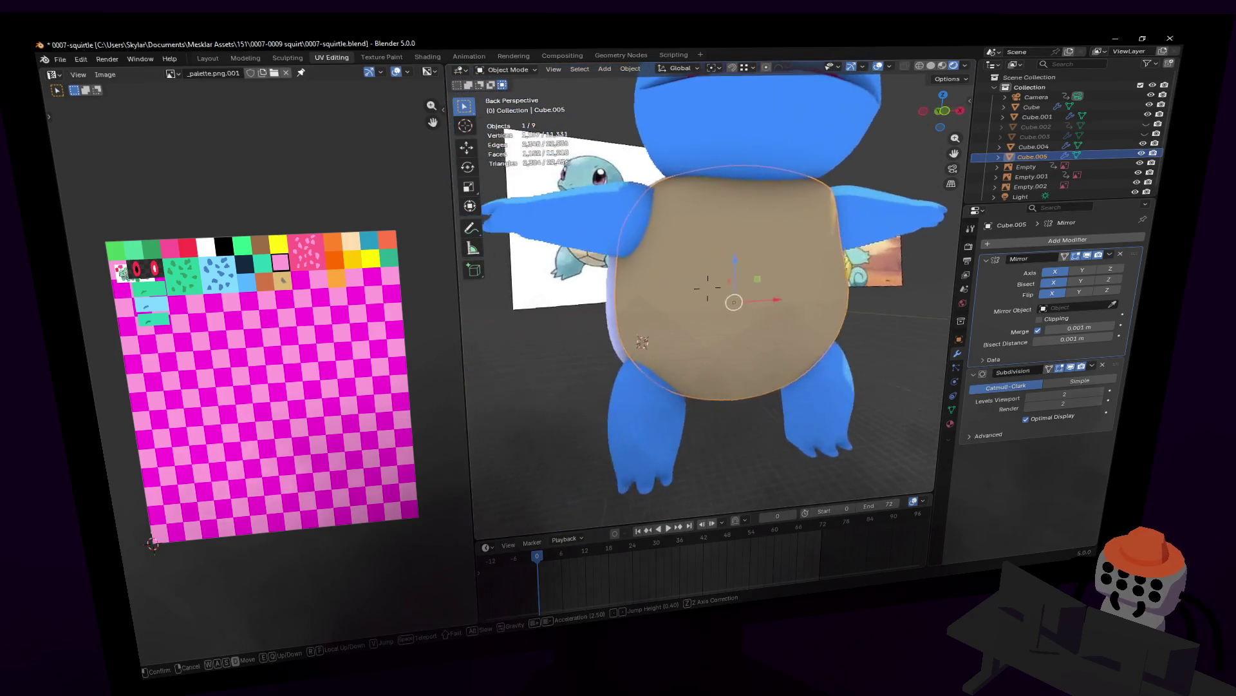
{"action": "key", "text": "d"}
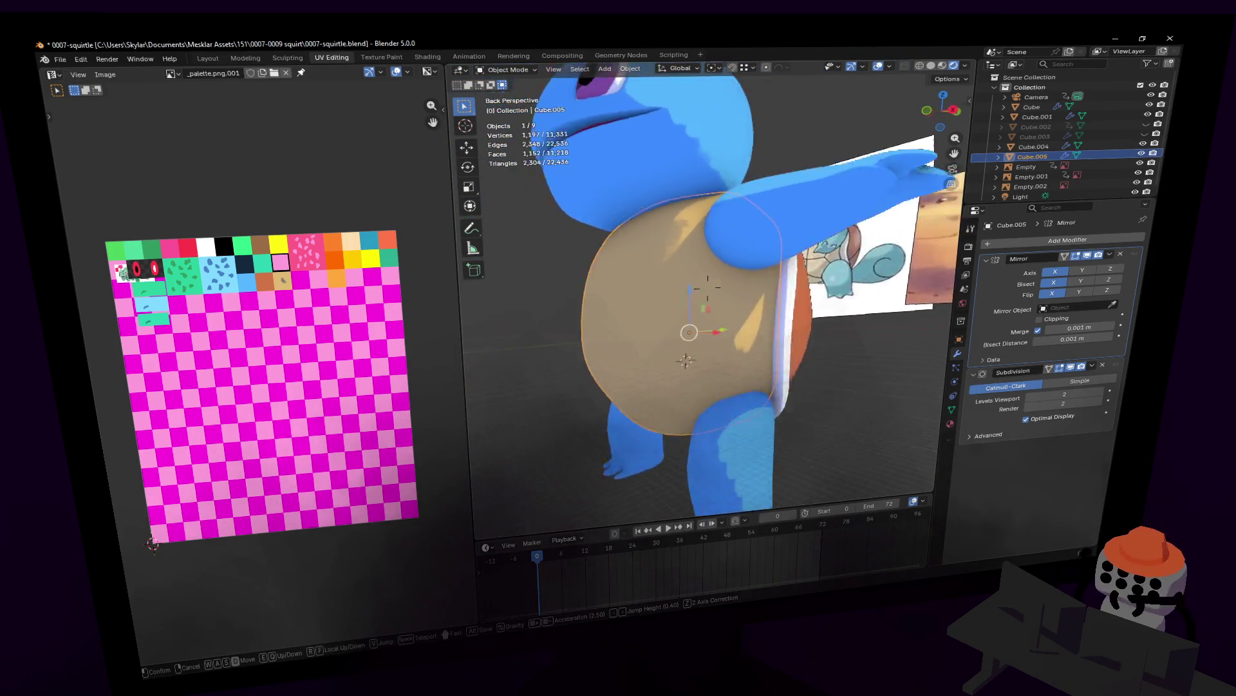
{"action": "key", "text": "d"}
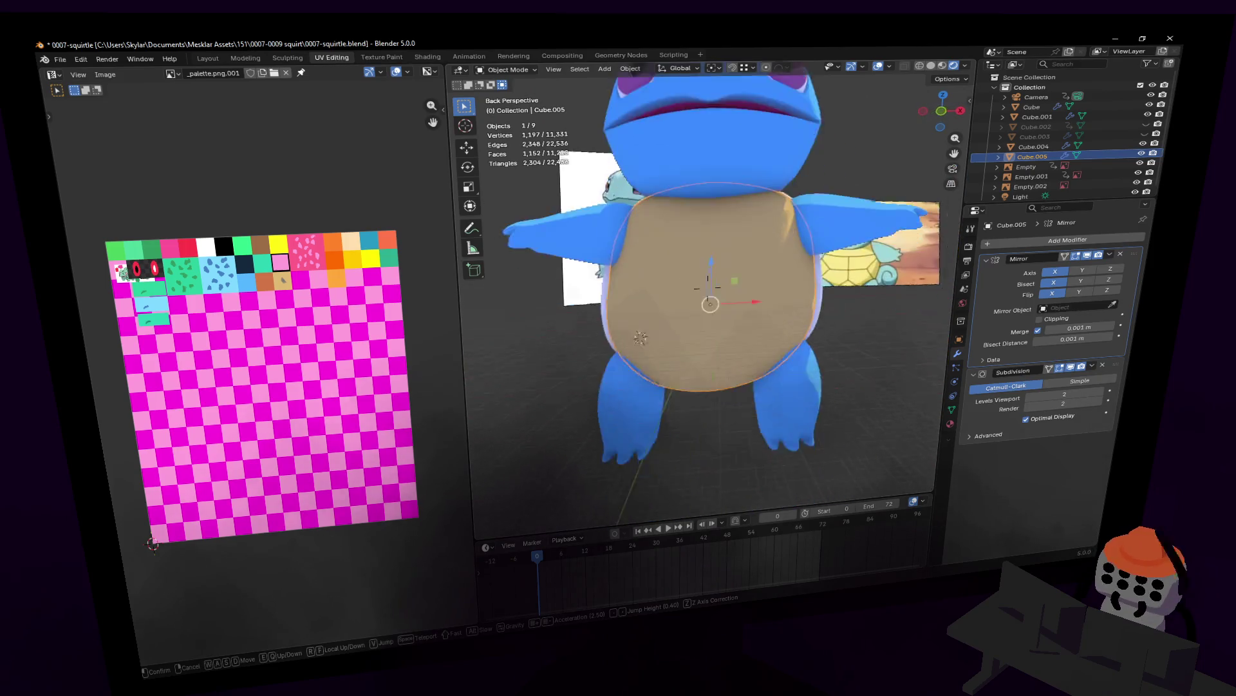
{"action": "left_click", "coordinate": [747, 248]}
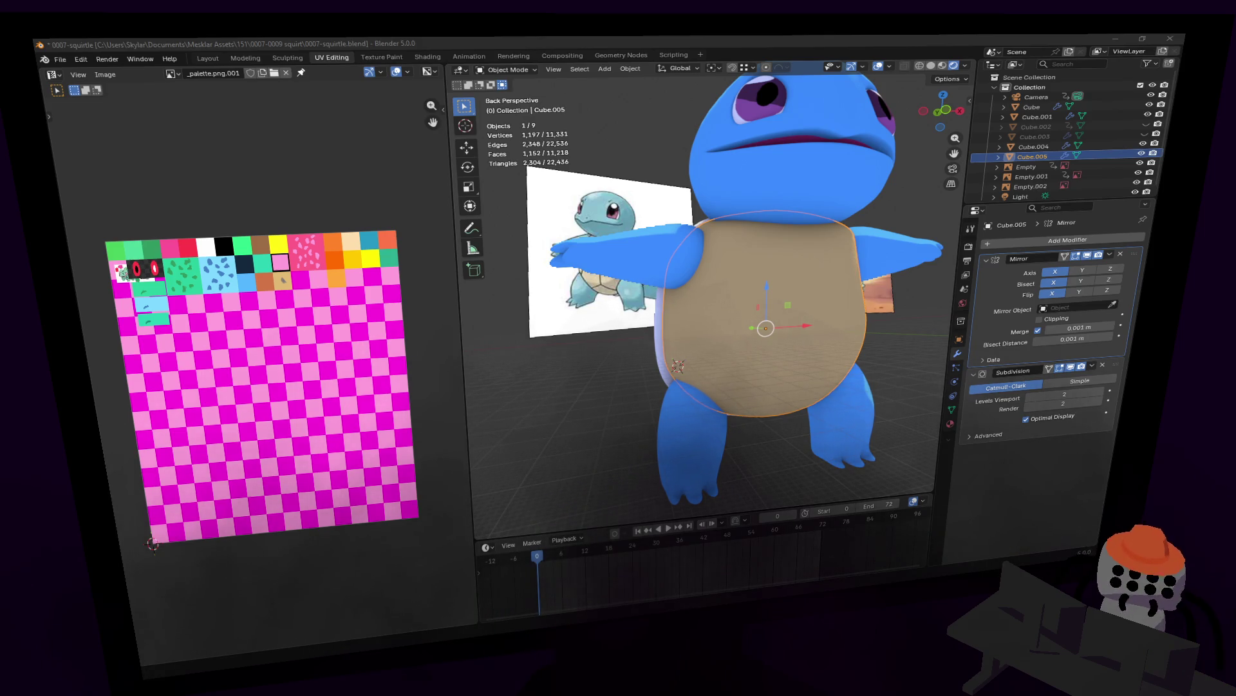
{"action": "key", "text": "Tab"}
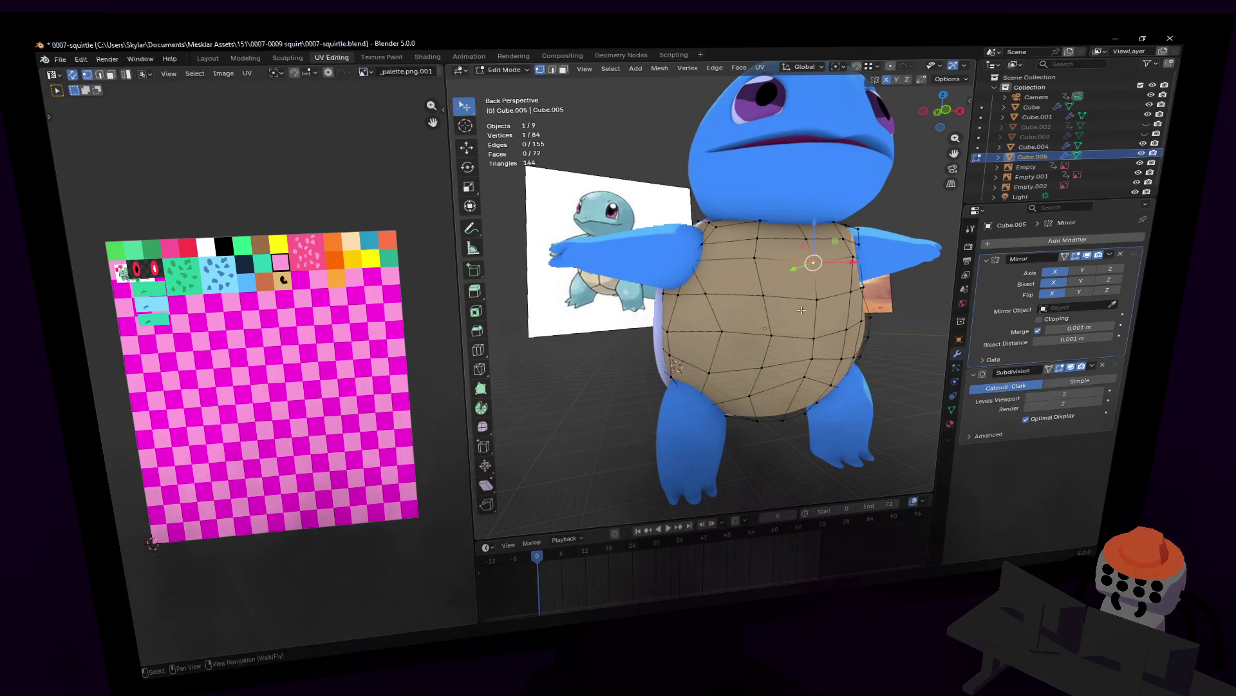
{"action": "key", "text": "s"}
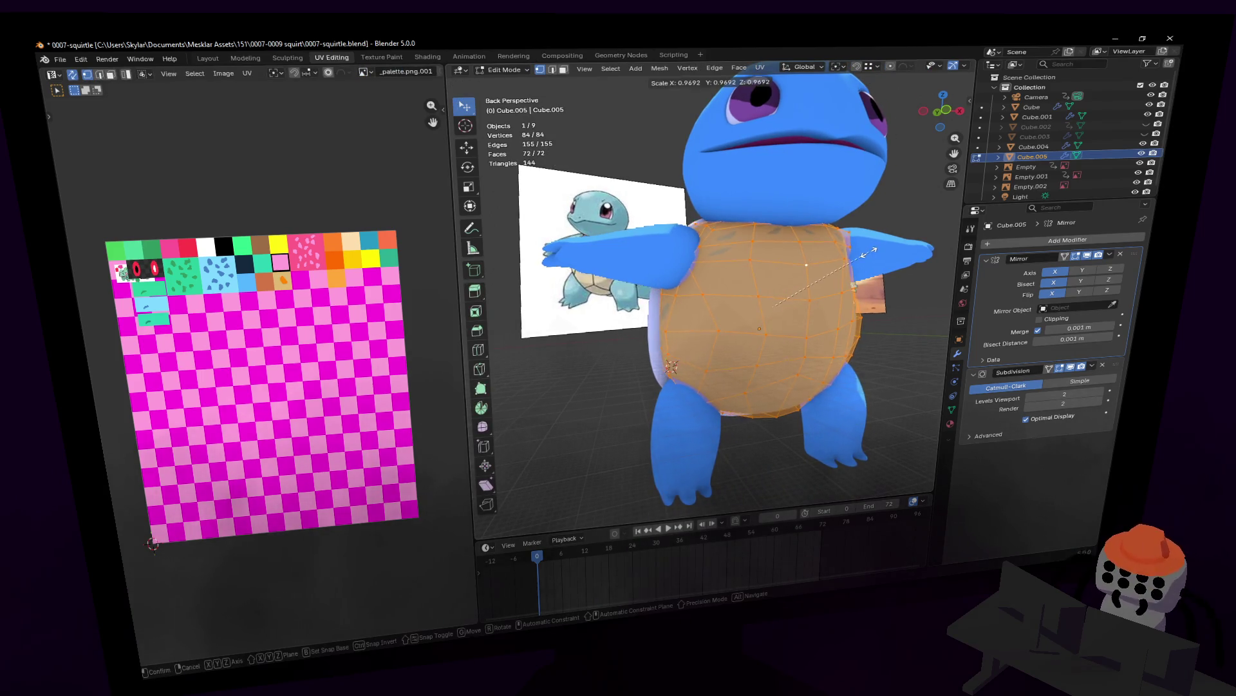
{"action": "left_click", "coordinate": [863, 253]}
{"action": "middle_click_drag", "start_coordinate": [863, 253], "coordinate": [812, 209]}
- Flatten the plate along Z to about 0.957, fly back to the belly's front and deselect everything
{"action": "key", "text": "s"}
{"action": "key", "text": "z"}
{"action": "left_click", "coordinate": [842, 217]}
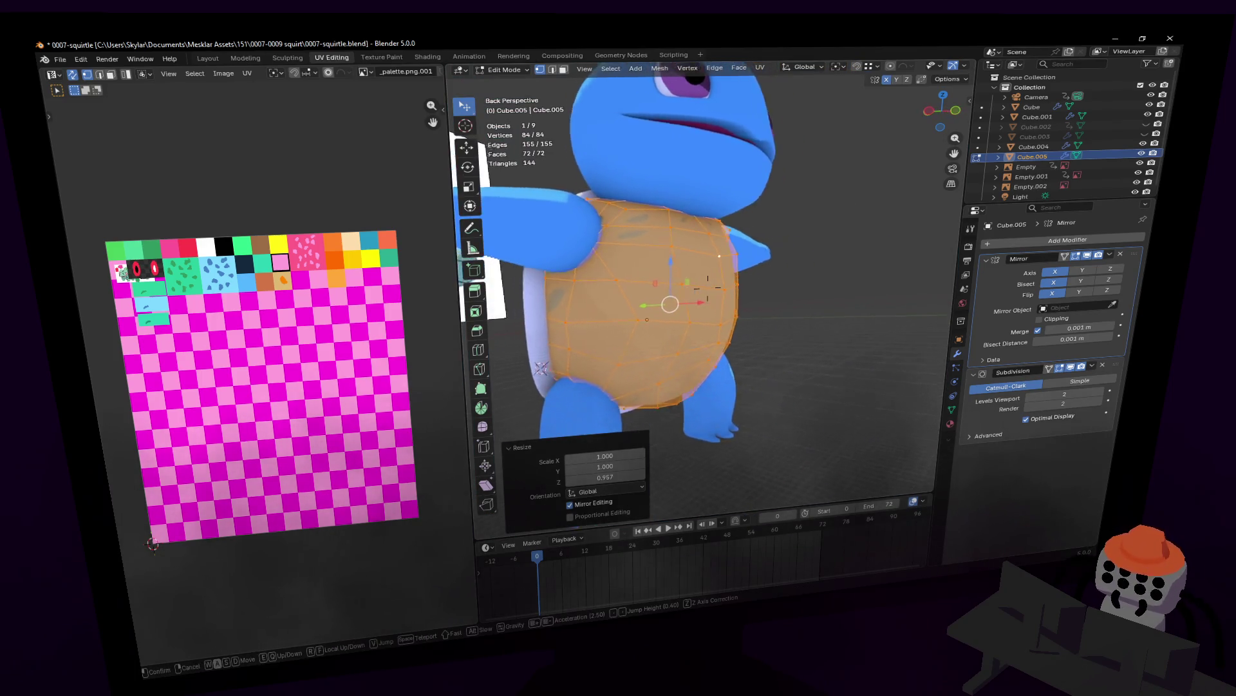
{"action": "key", "text": "shift+grave"}
{"action": "key", "text": "s"}
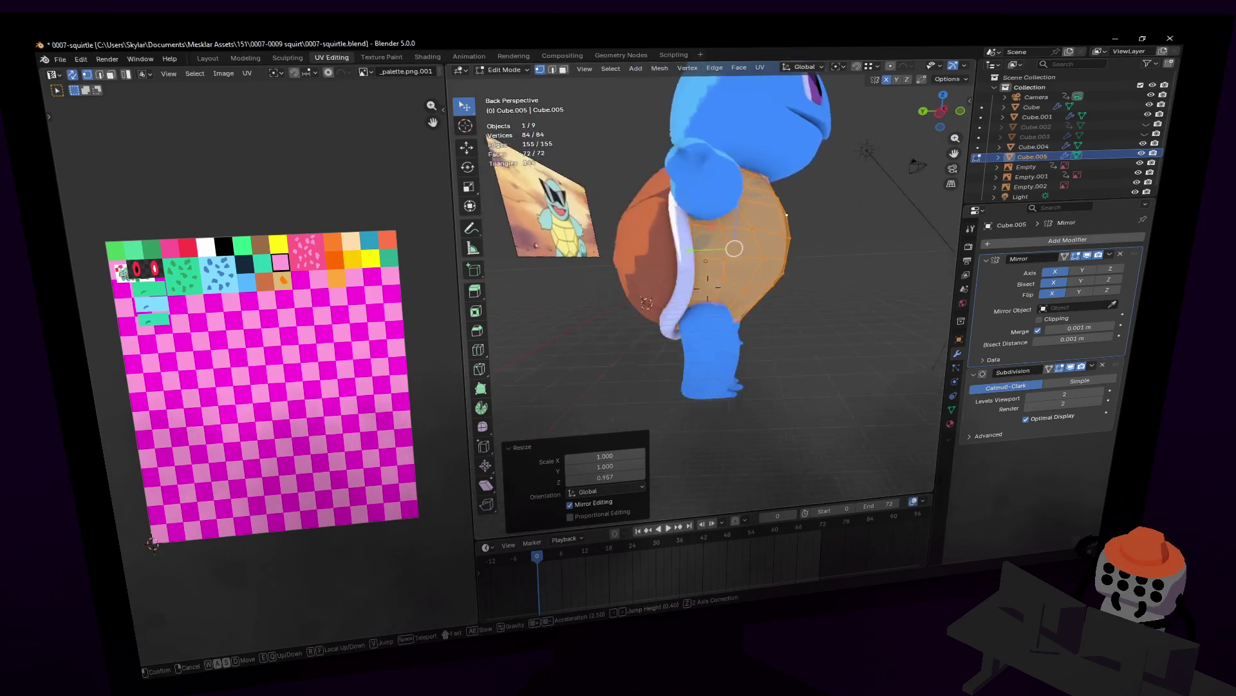
{"action": "key", "text": "d"}
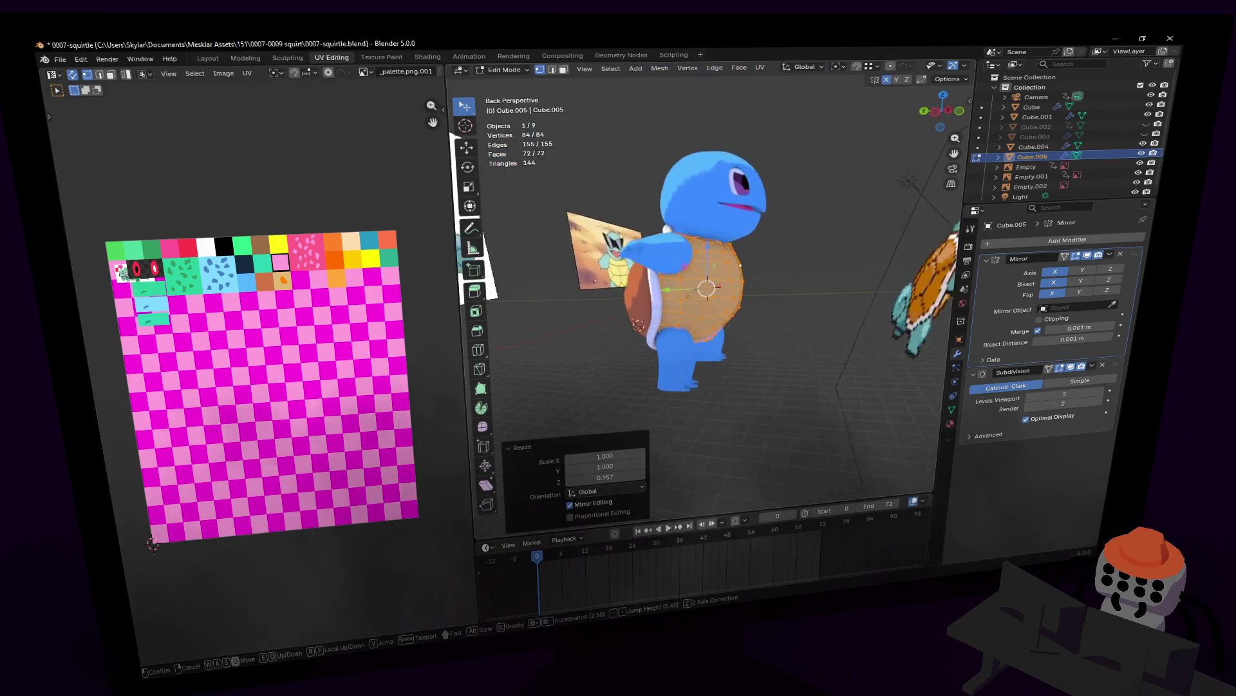
{"action": "key", "text": "w"}
{"action": "key", "text": "s"}
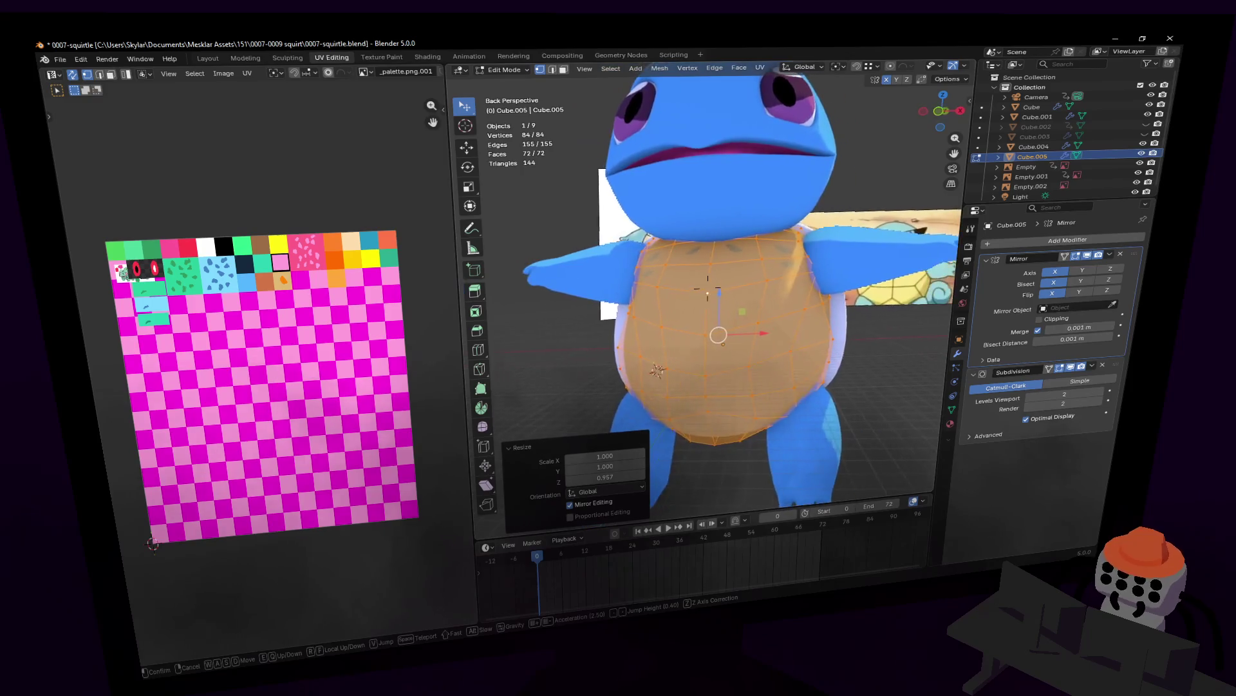
{"action": "left_click", "coordinate": [793, 301]}
{"action": "key", "text": "alt+a"}
- Select a single belly face and shift it into place
{"action": "left_click", "coordinate": [769, 308]}
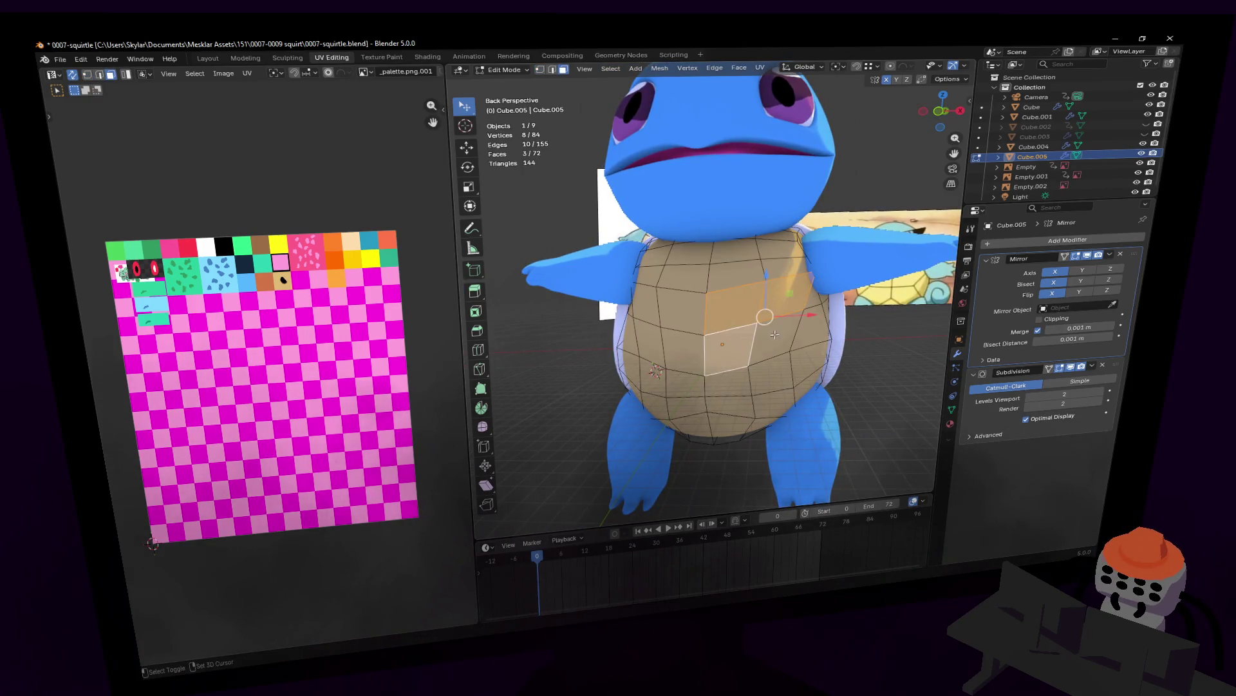
{"action": "scroll", "coordinate": [772, 301], "scroll_direction": "up", "scroll_amount": 1}
{"action": "middle_click_drag", "start_coordinate": [772, 300], "coordinate": [689, 300]}
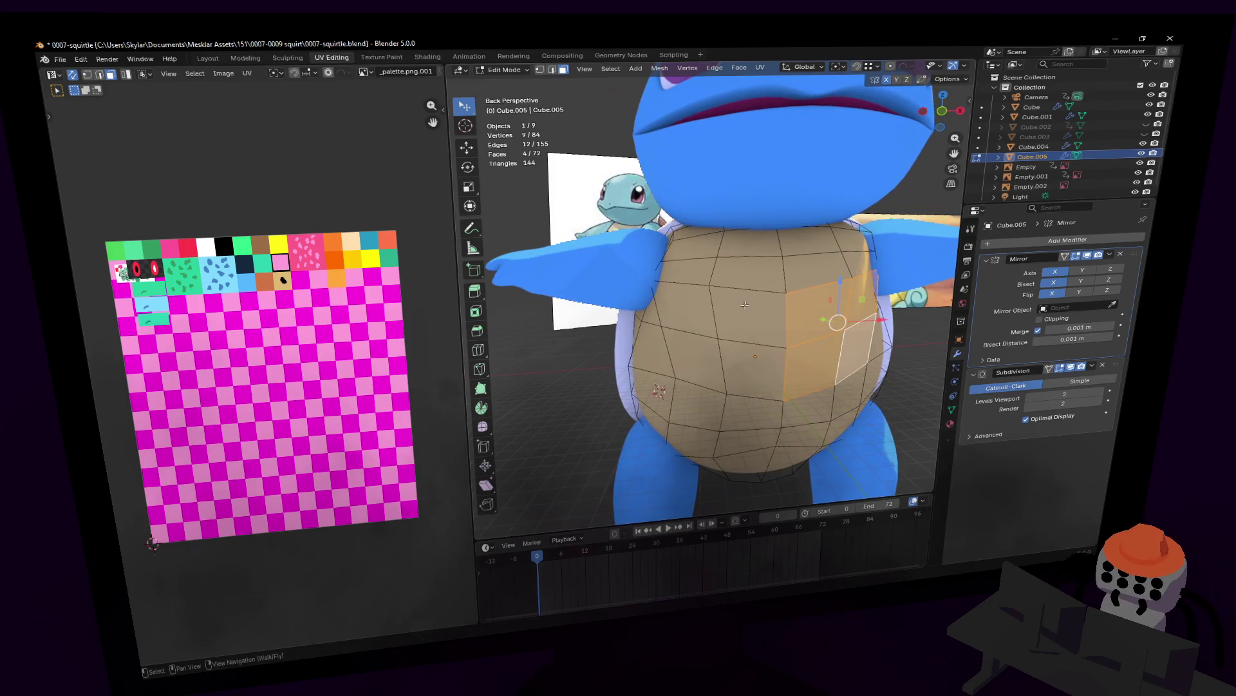
{"action": "left_click", "coordinate": [689, 300]}
{"action": "key", "text": "g"}
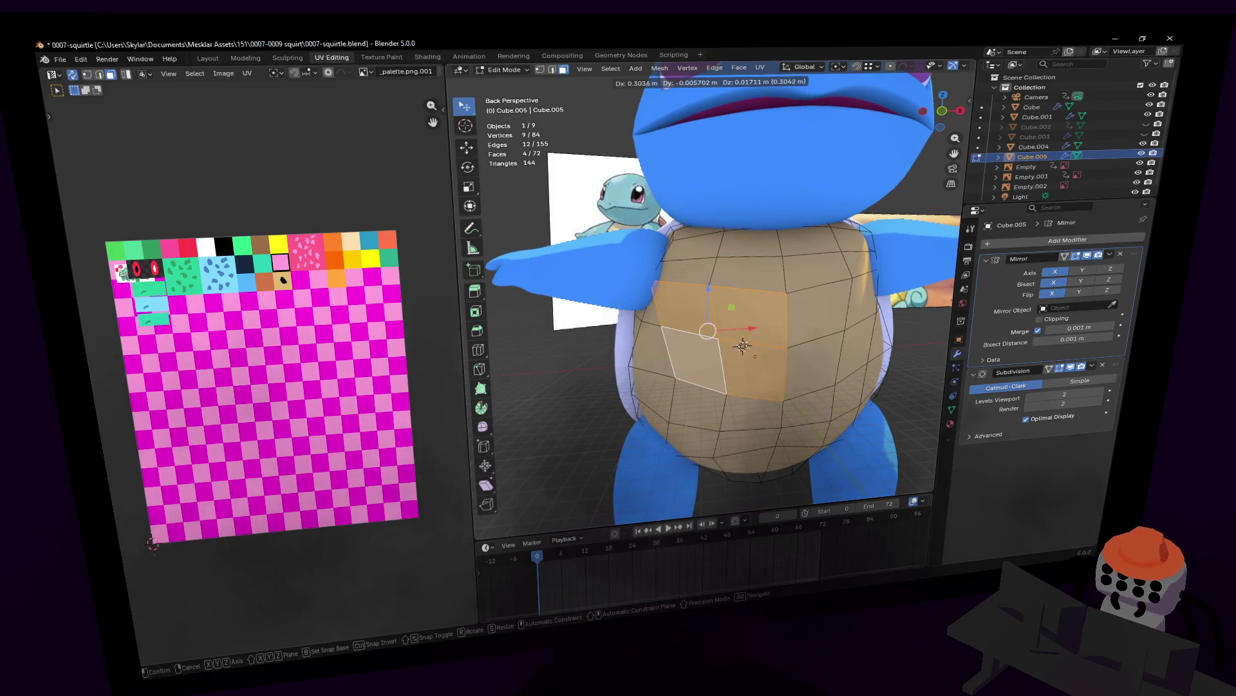
{"action": "left_click", "coordinate": [742, 346]}
{"action": "middle_click_drag", "start_coordinate": [743, 345], "coordinate": [707, 289]}
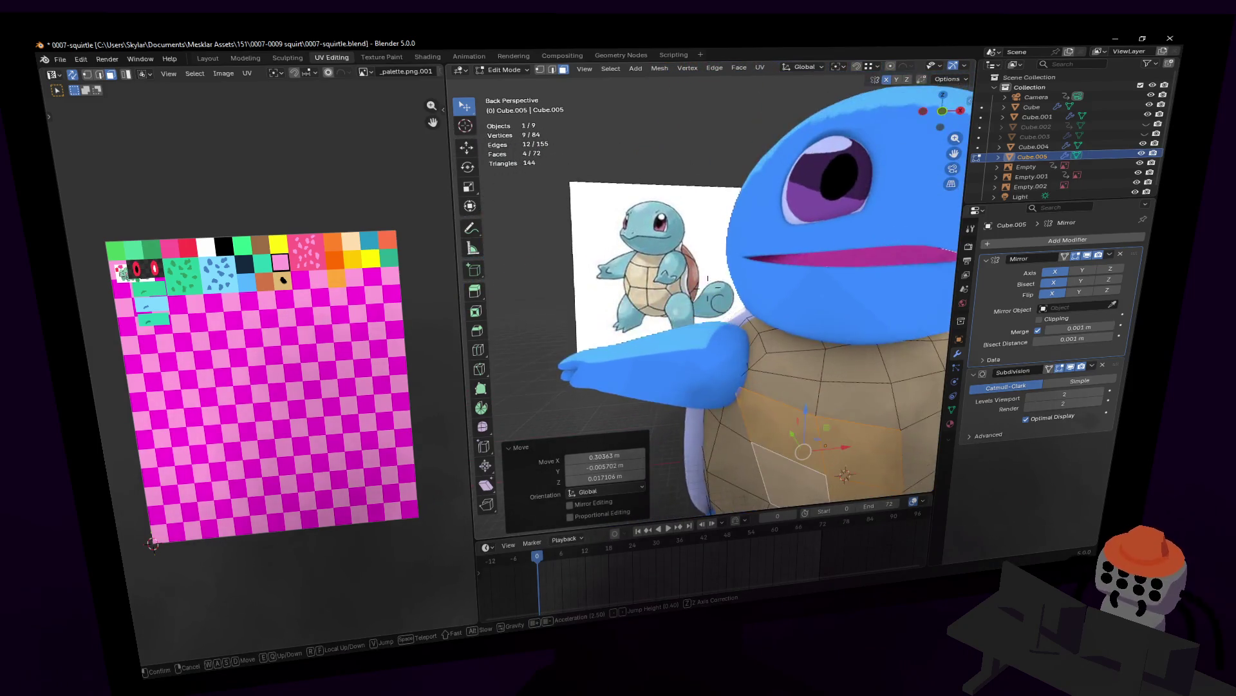
{"action": "left_click", "coordinate": [807, 247]}
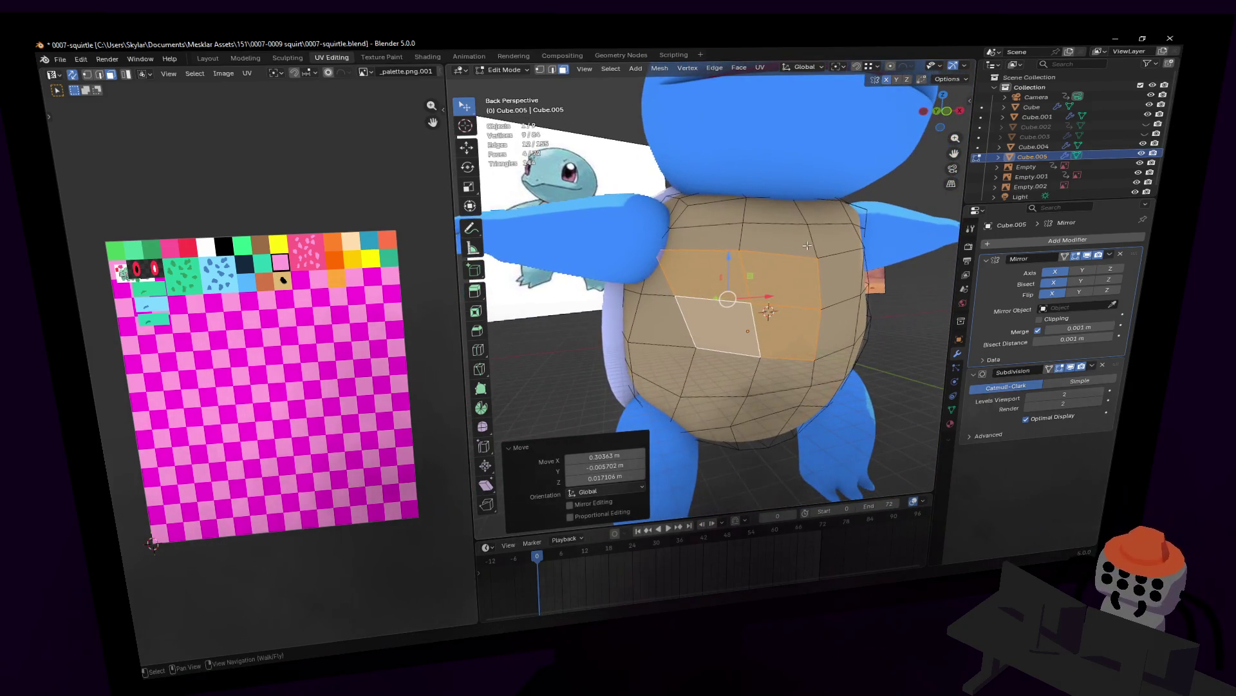
- Extrude the face along its normal, then extend the selection across a strip of faces
{"action": "middle_click_drag", "start_coordinate": [804, 228], "coordinate": [853, 210]}
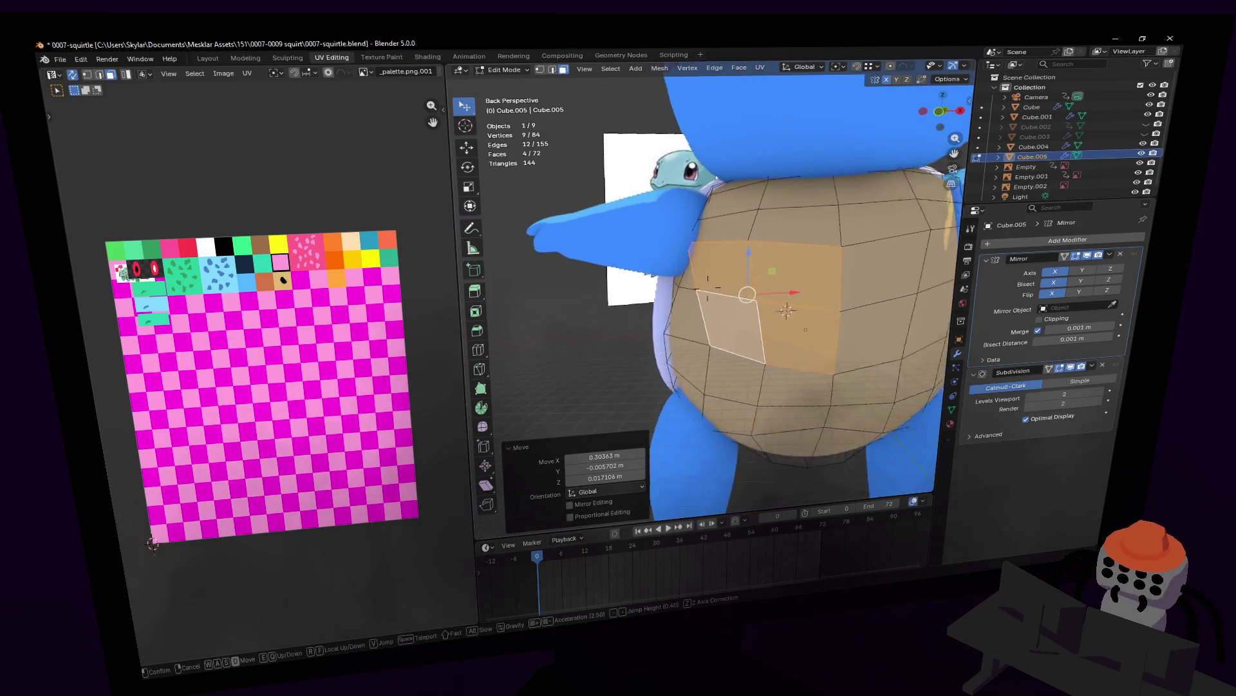
{"action": "key", "text": "e"}
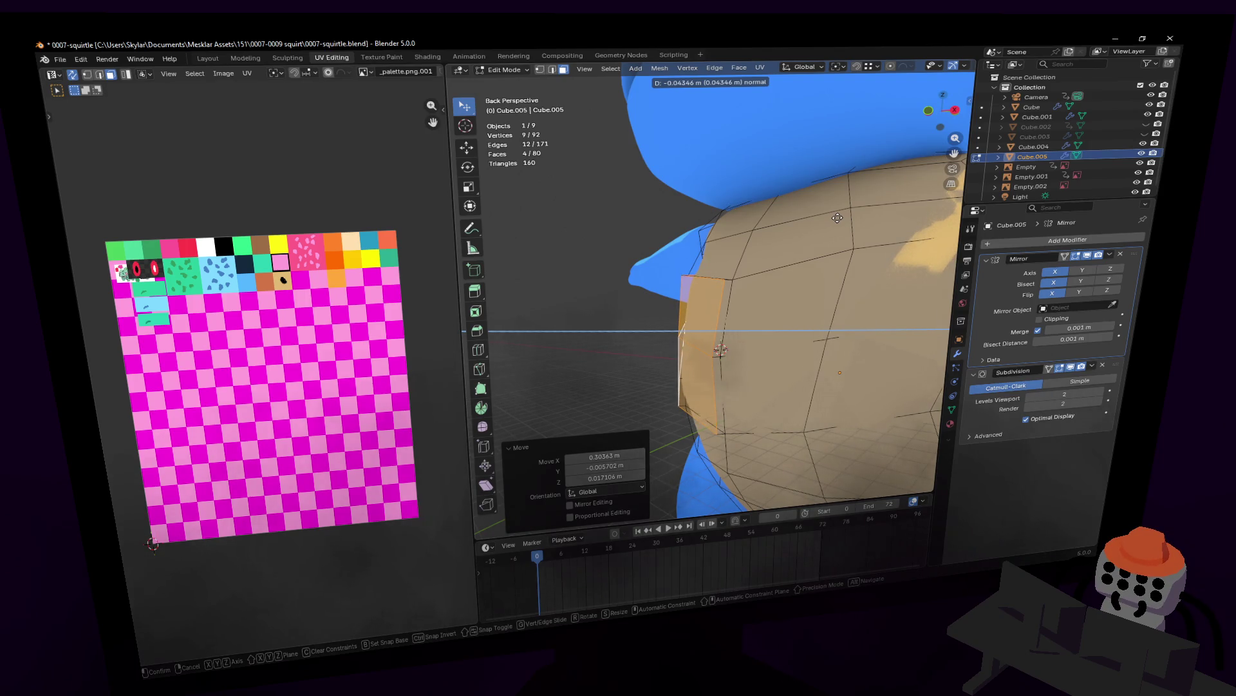
{"action": "left_click", "coordinate": [837, 217]}
{"action": "key", "text": "shift+grave"}
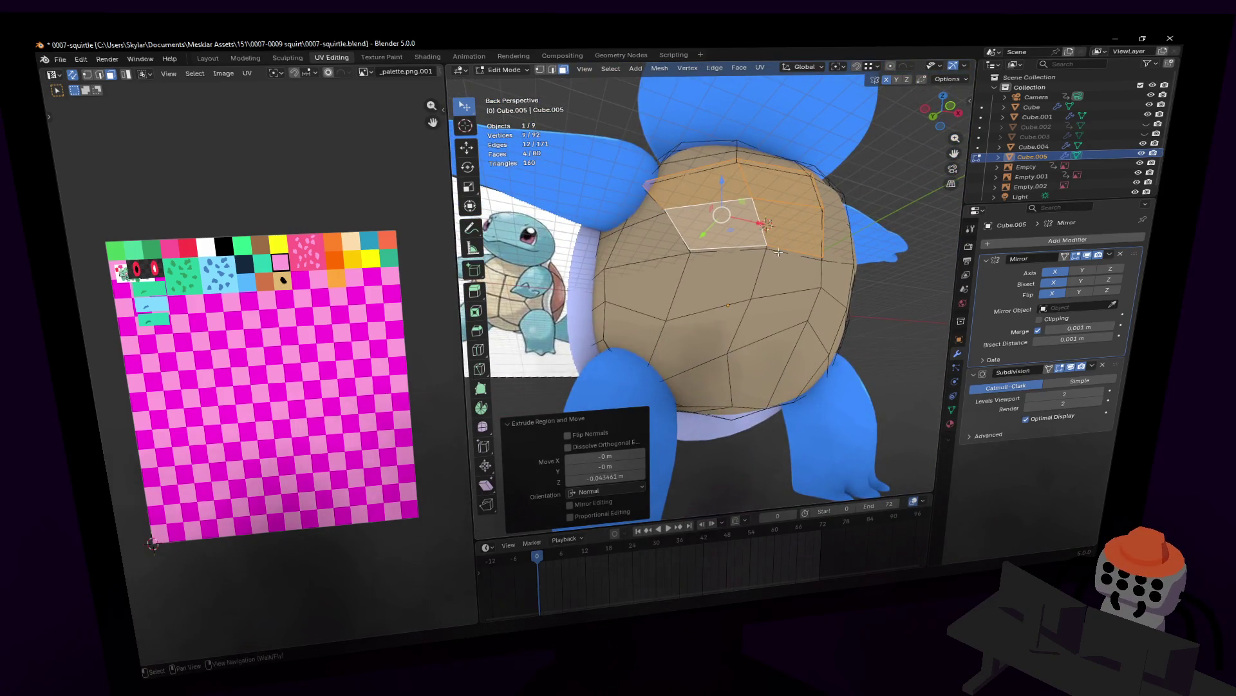
{"action": "left_click", "coordinate": [766, 286]}
{"action": "left_click", "coordinate": [754, 318], "text": "ctrl"}
- After a cancelled attempt, extrude the strip inward by about 0.044 m to form raised panels
{"action": "key", "text": "d"}
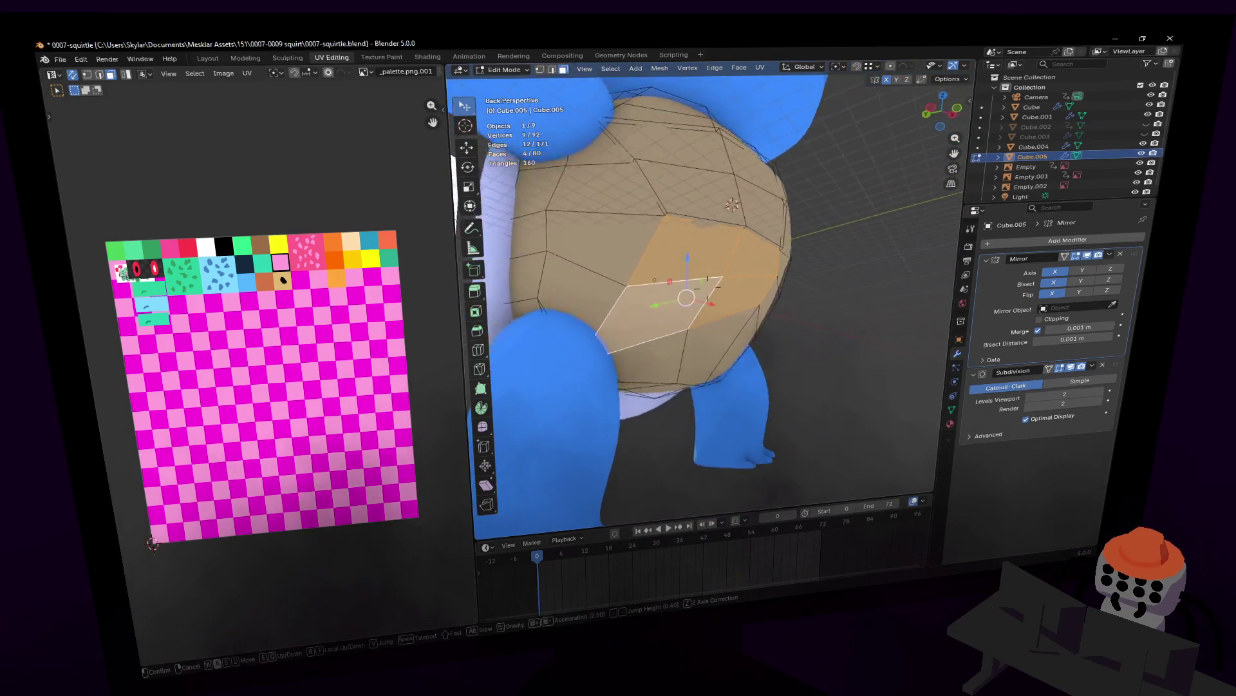
{"action": "left_click", "coordinate": [714, 305]}
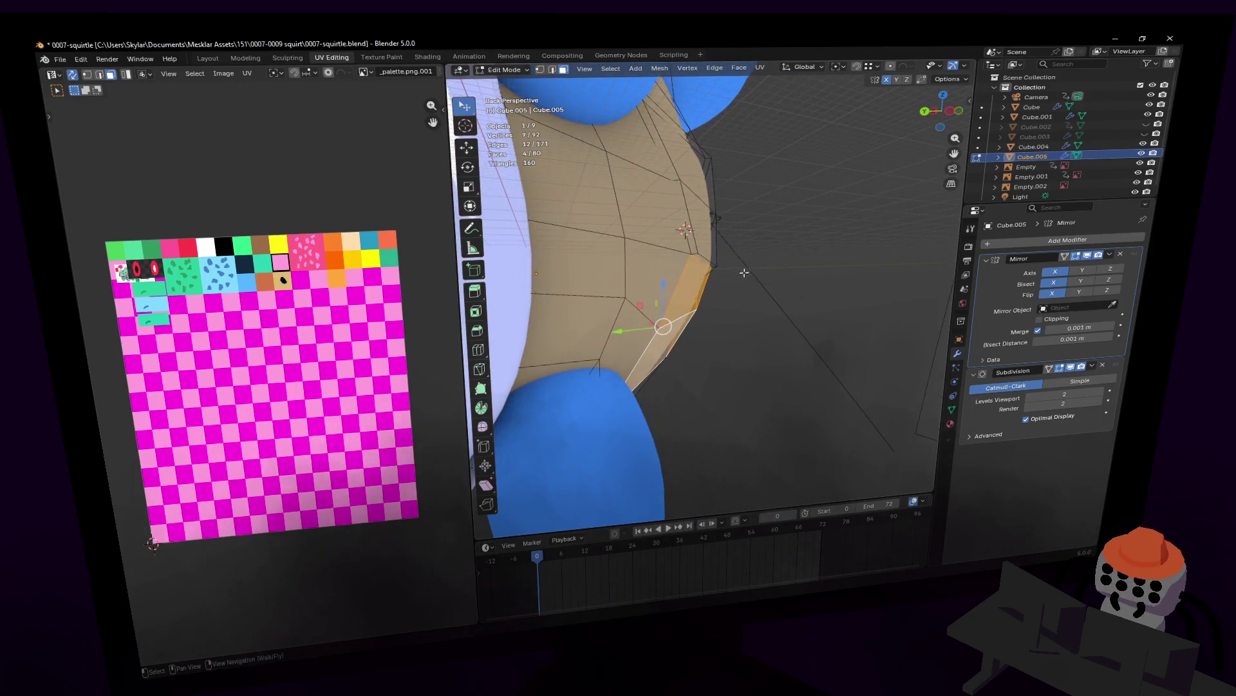
{"action": "key", "text": "e"}
{"action": "right_click", "coordinate": [756, 267]}
{"action": "left_click", "coordinate": [757, 267]}
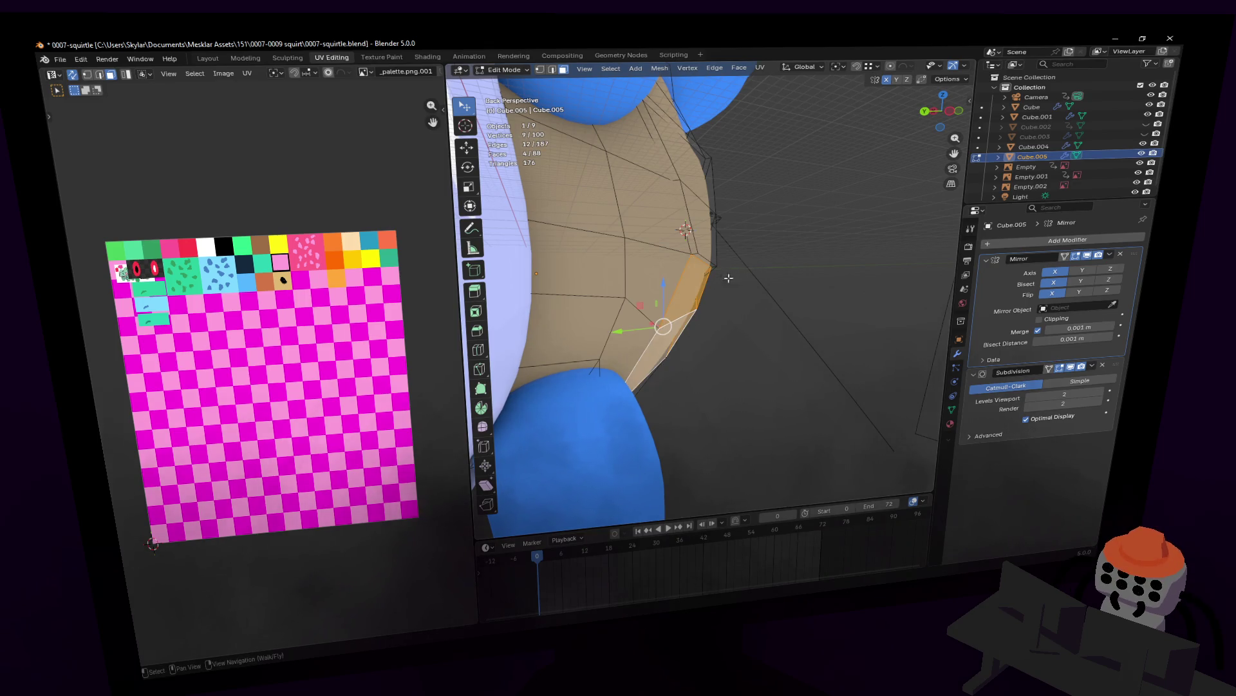
{"action": "key", "text": "g"}
{"action": "right_click", "coordinate": [746, 283]}
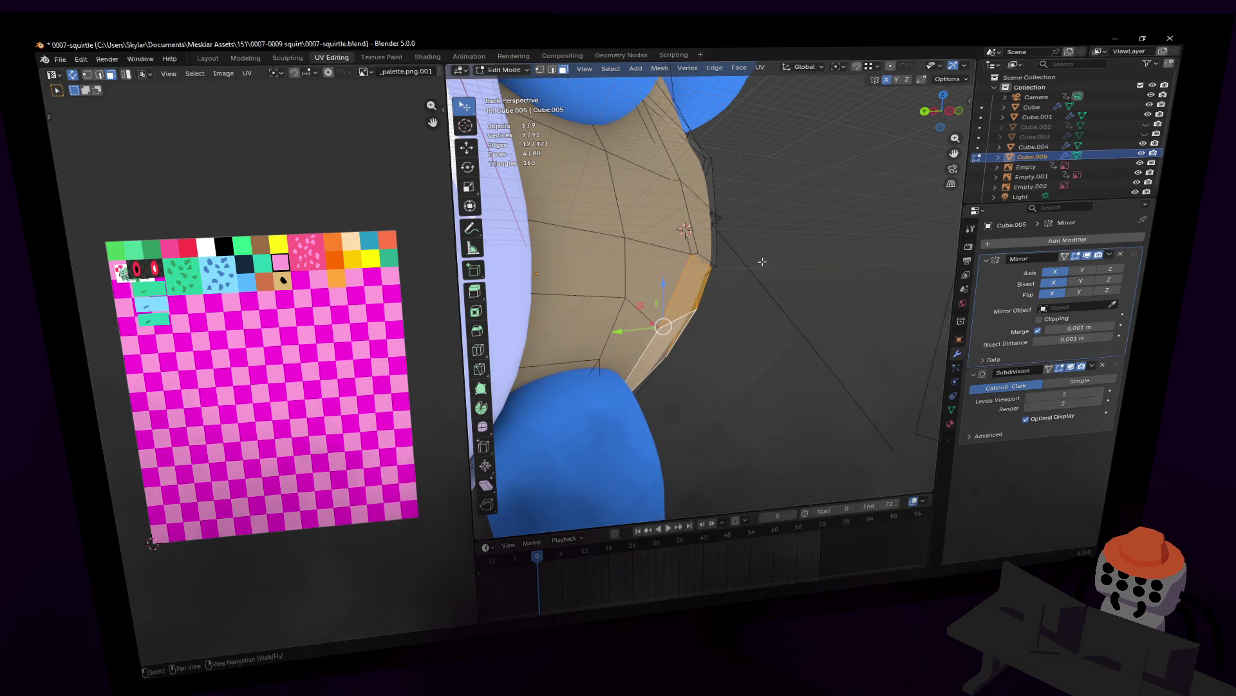
{"action": "key", "text": "e"}
{"action": "left_click", "coordinate": [766, 259]}
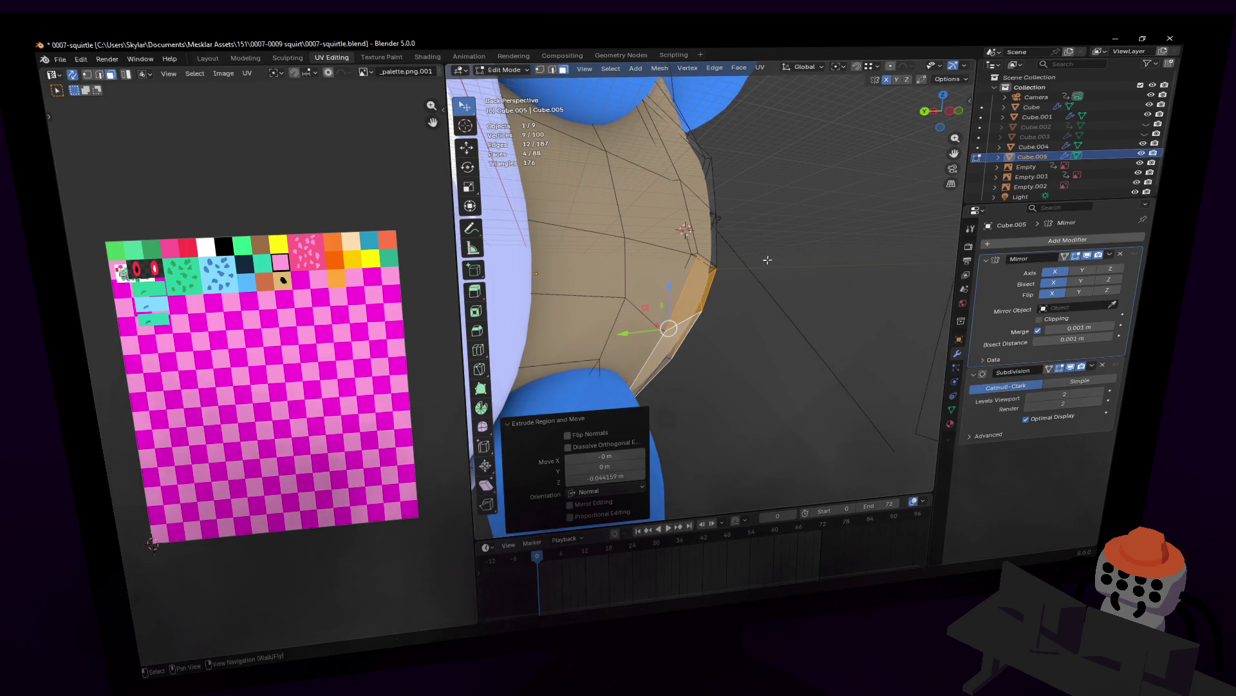
{"action": "middle_click_drag", "start_coordinate": [767, 259], "coordinate": [716, 232]}
{"action": "left_click", "coordinate": [692, 202]}
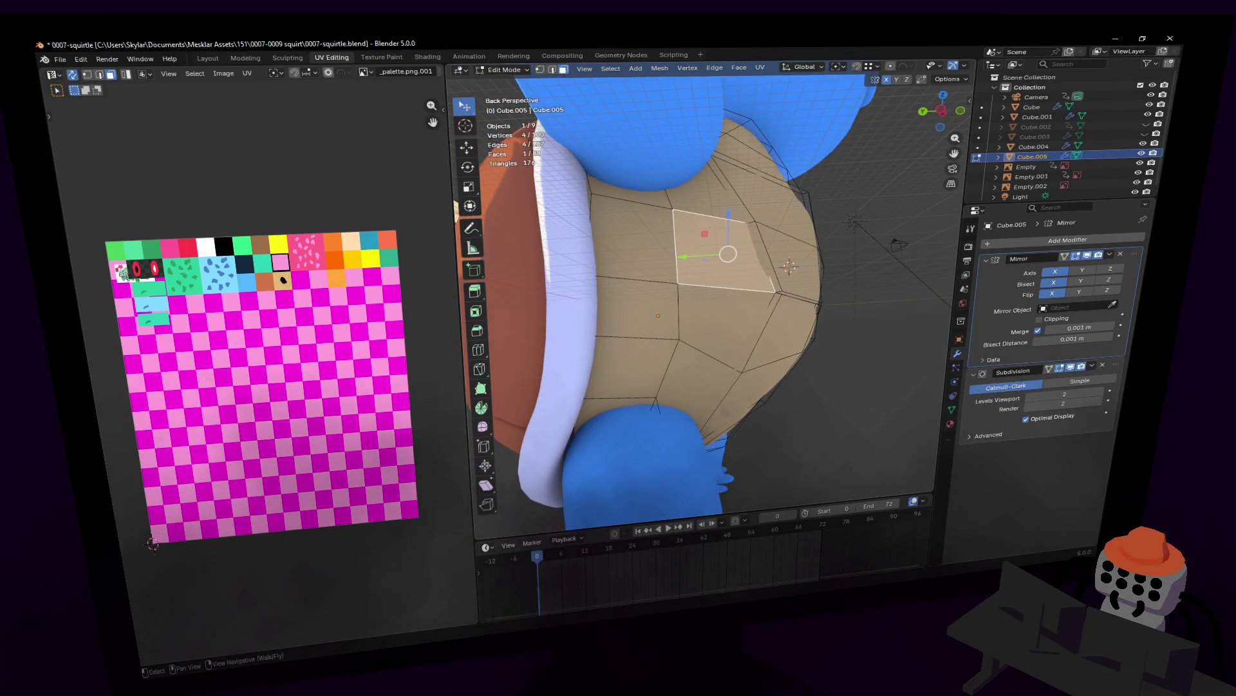
- Fly closer and shift-select a group of belly-plate faces down along the rim
{"action": "key", "text": "shift+grave"}
{"action": "key", "text": "s"}
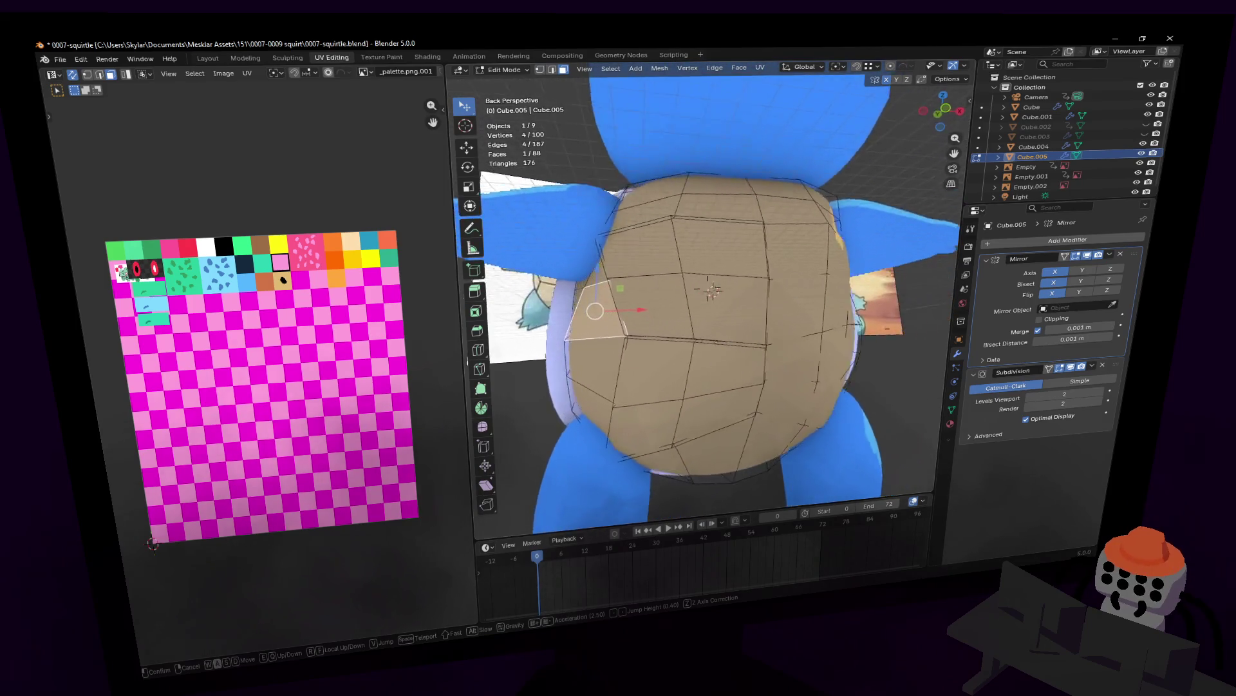
{"action": "key", "text": "w"}
{"action": "left_click", "coordinate": [664, 281]}
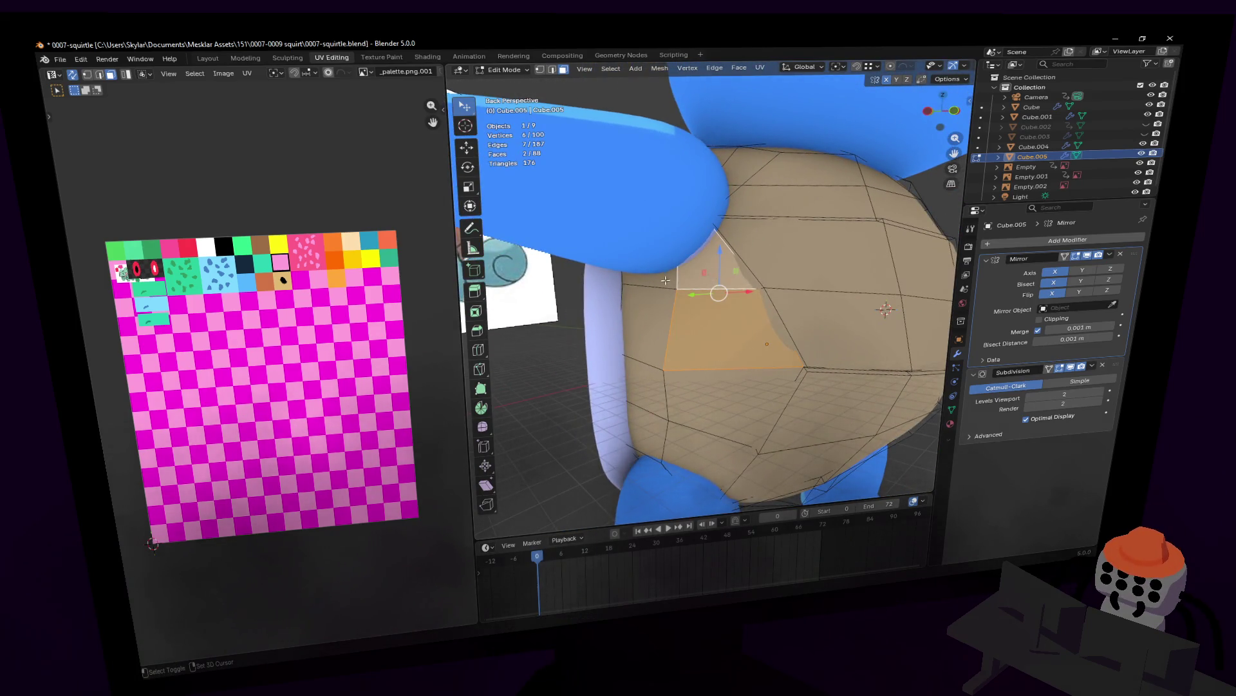
{"action": "left_click", "coordinate": [691, 396], "text": "shift"}
{"action": "left_click", "coordinate": [646, 455], "text": "shift"}
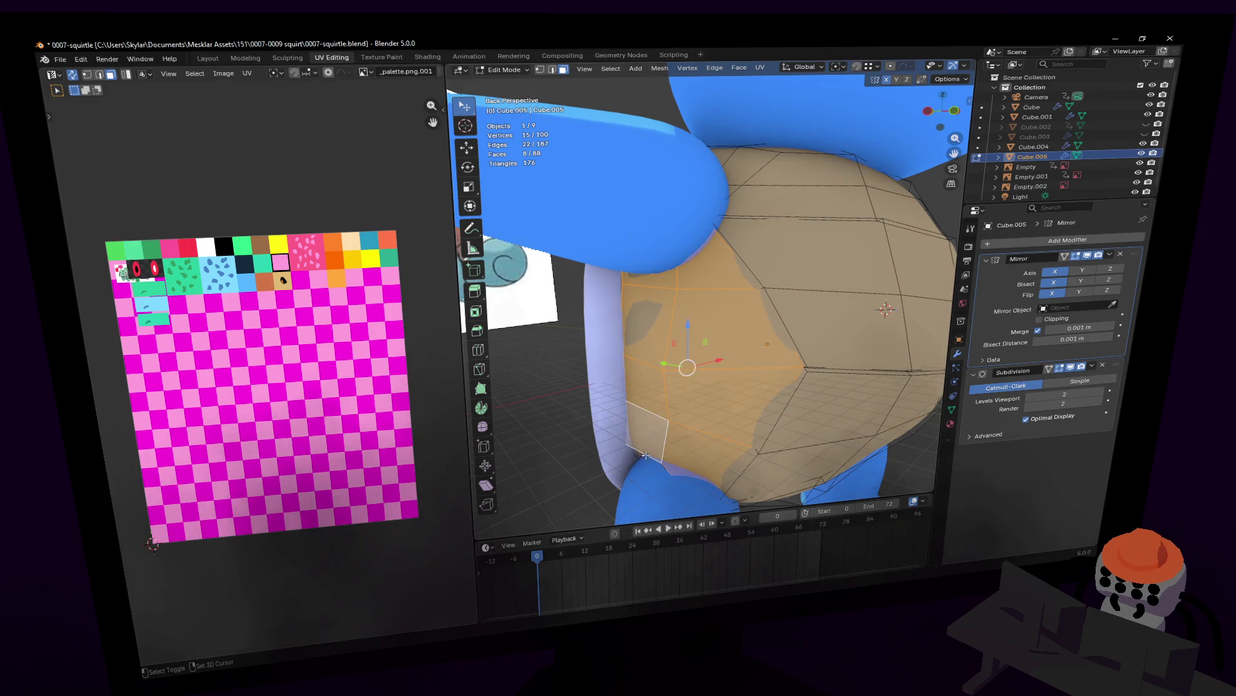
{"action": "left_click", "coordinate": [640, 458], "text": "shift"}
{"action": "middle_click_drag", "start_coordinate": [641, 459], "coordinate": [678, 449]}
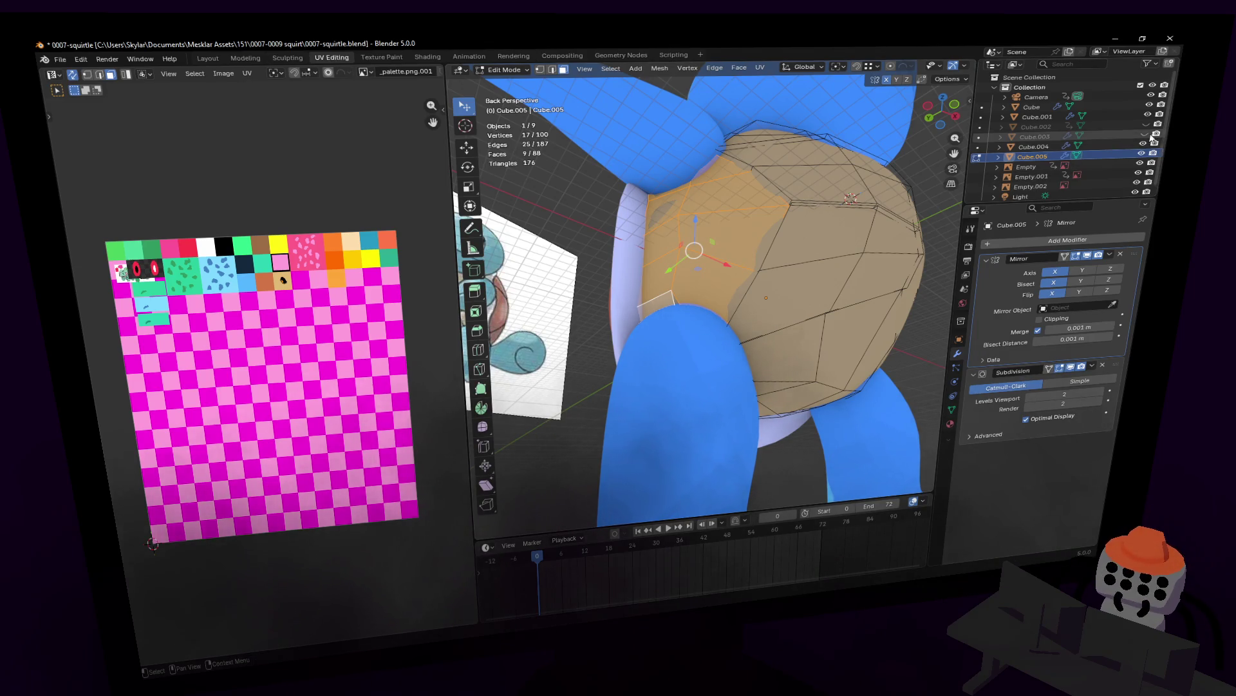
- Hide the blue body Cube in the Outliner, add the triangle face to the selection and preview the mesh solid
{"action": "left_click", "coordinate": [1151, 106]}
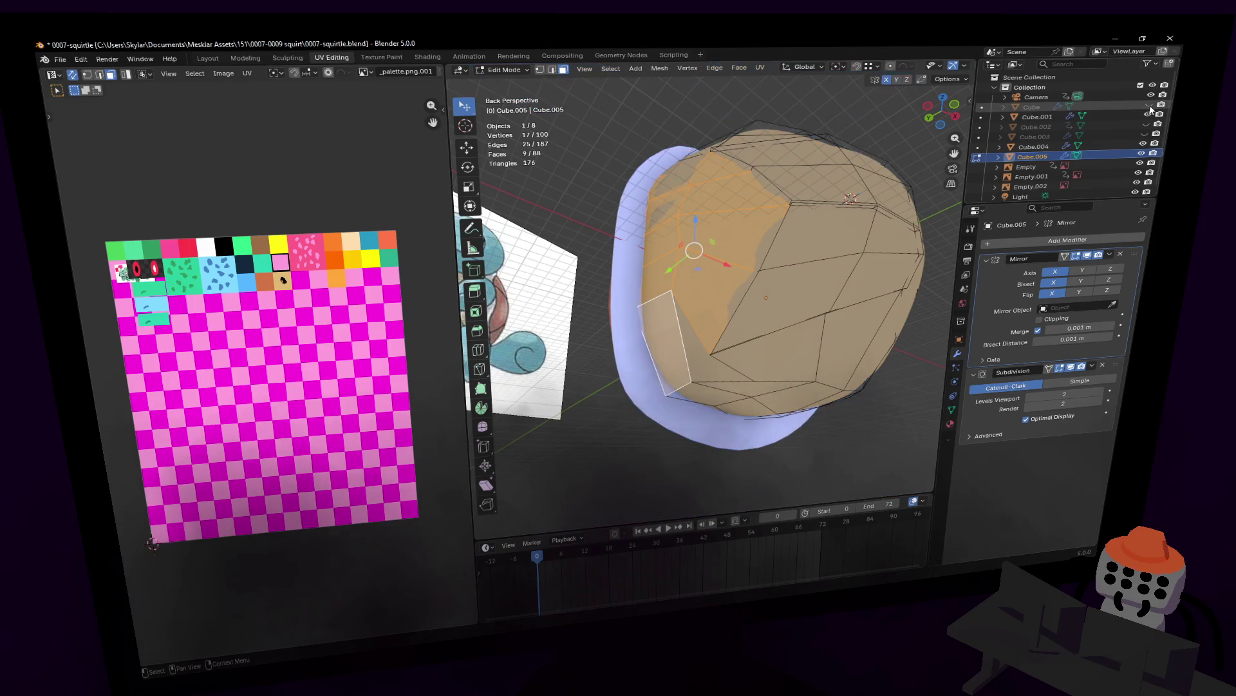
{"action": "key", "text": "shift+grave"}
{"action": "key", "text": "w"}
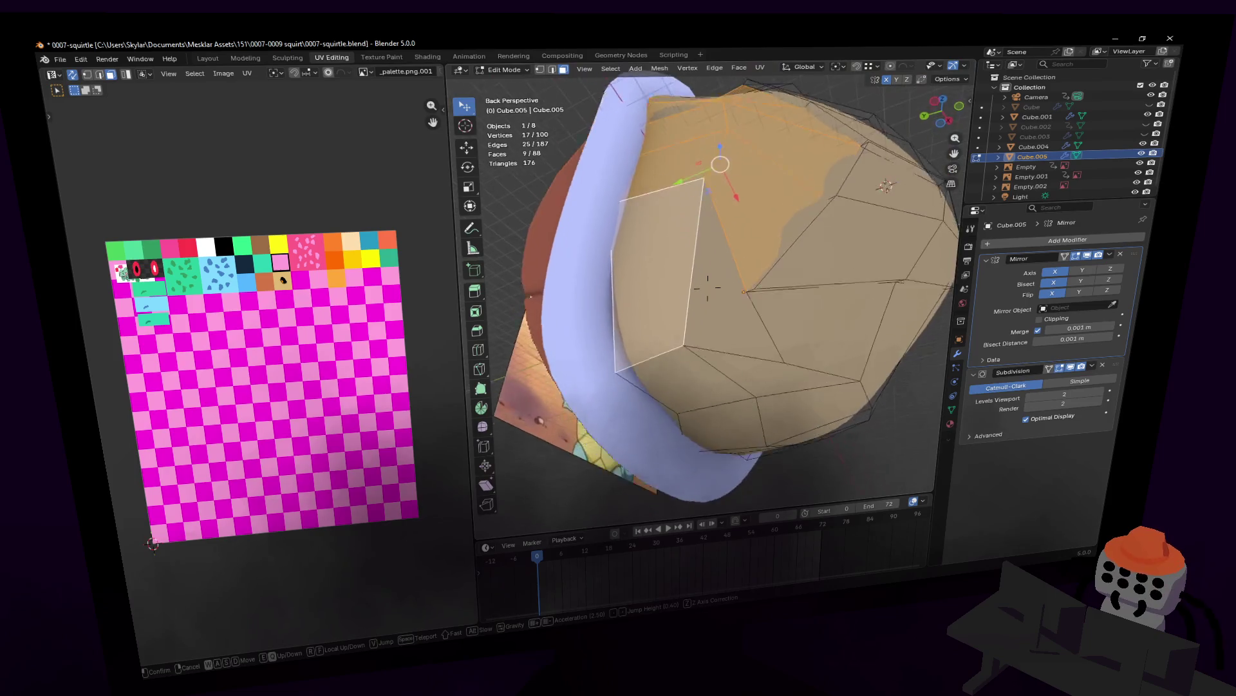
{"action": "left_click", "coordinate": [671, 178]}
{"action": "mouse_move", "coordinate": [757, 317]}
{"action": "middle_mouse_down"}
{"action": "mouse_move", "coordinate": [740, 307]}
{"action": "mouse_move", "coordinate": [812, 306]}
{"action": "middle_mouse_up"}
{"action": "left_click", "coordinate": [773, 287], "text": "shift"}
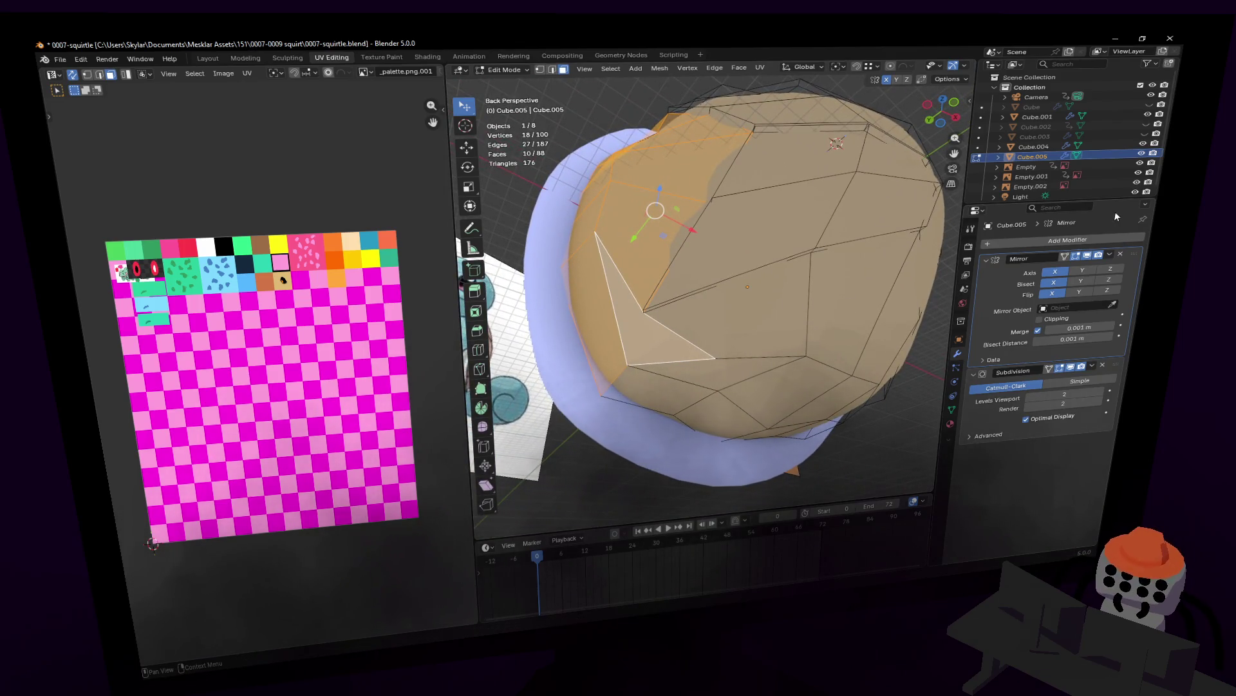
{"action": "key", "text": "Tab"}
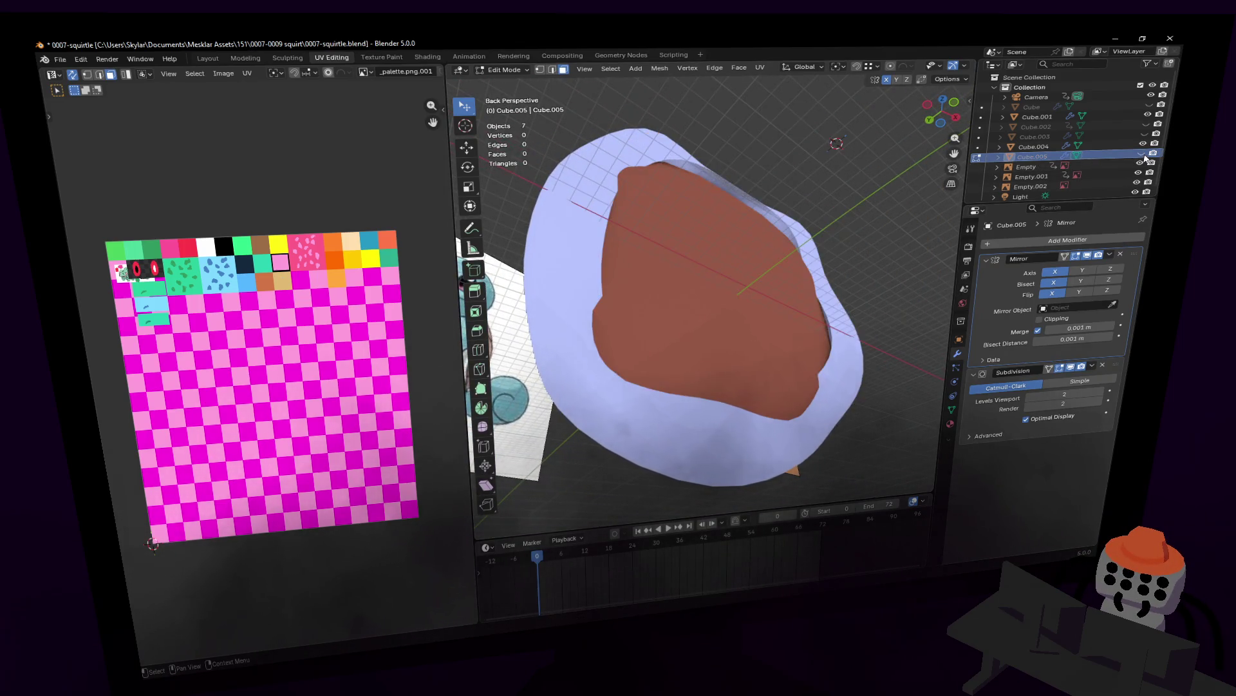
{"action": "key", "text": "Tab"}
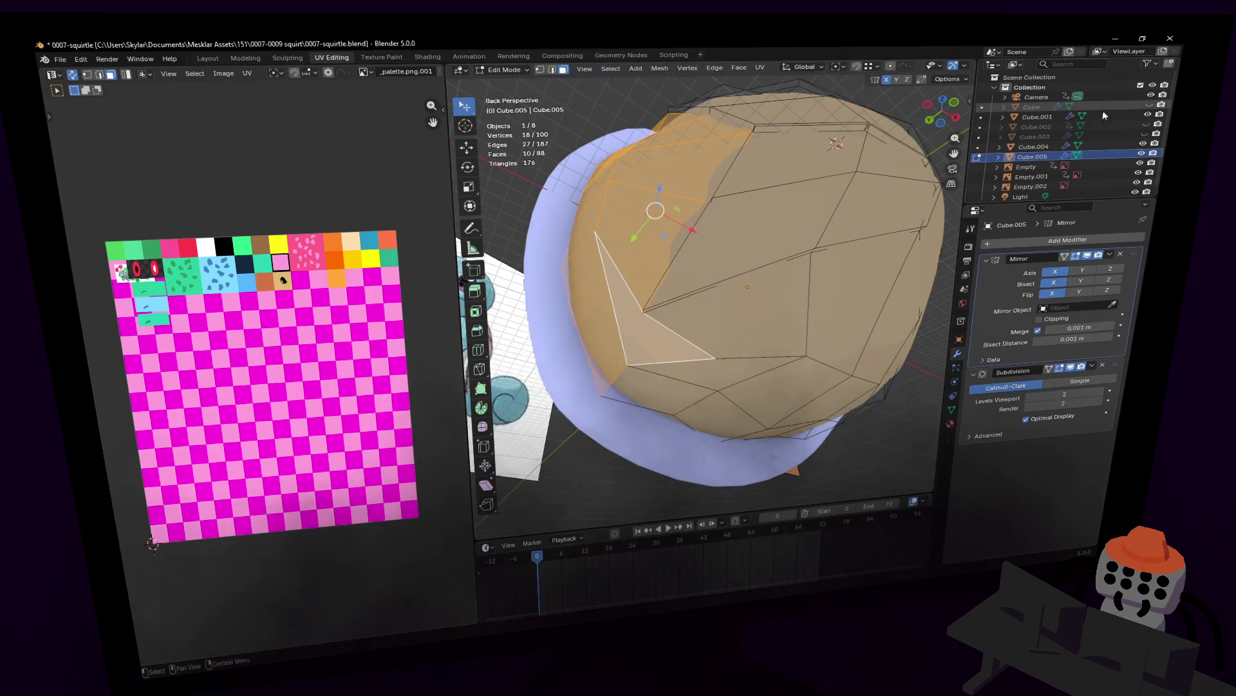
{"action": "key", "text": "shift+grave"}
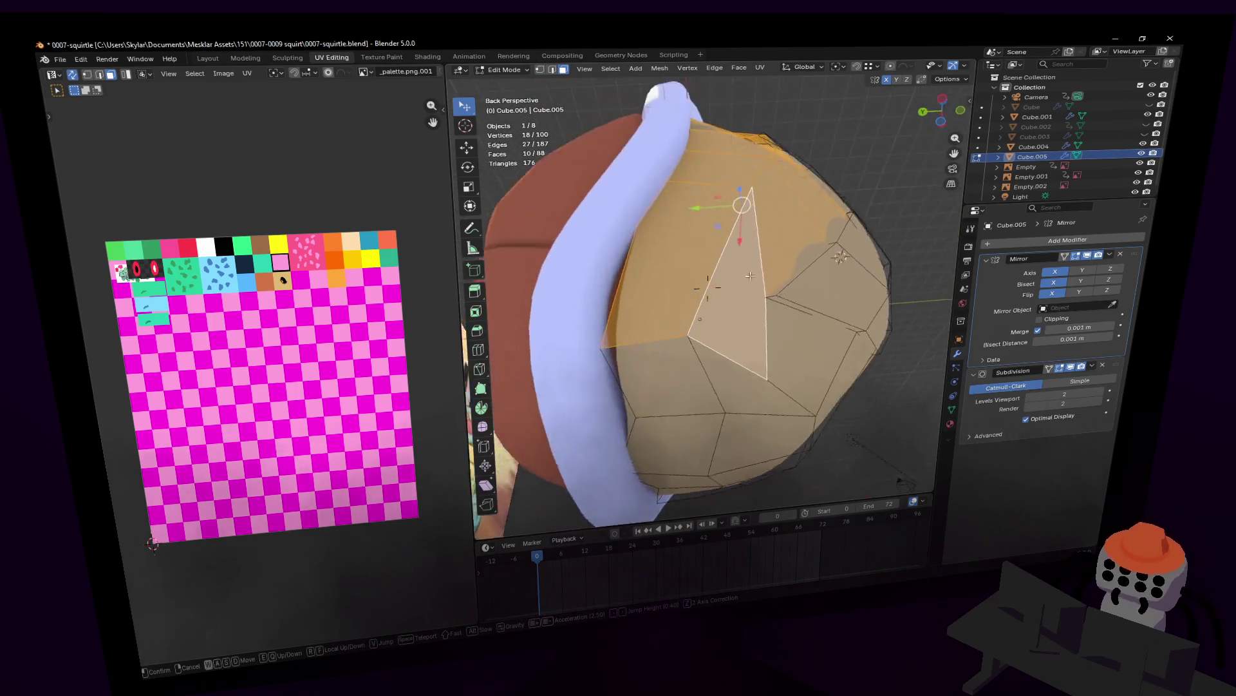
- Try a knife cut across a face, undo it, then fly around the head to check the plate against the rim
{"action": "left_click", "coordinate": [788, 262]}
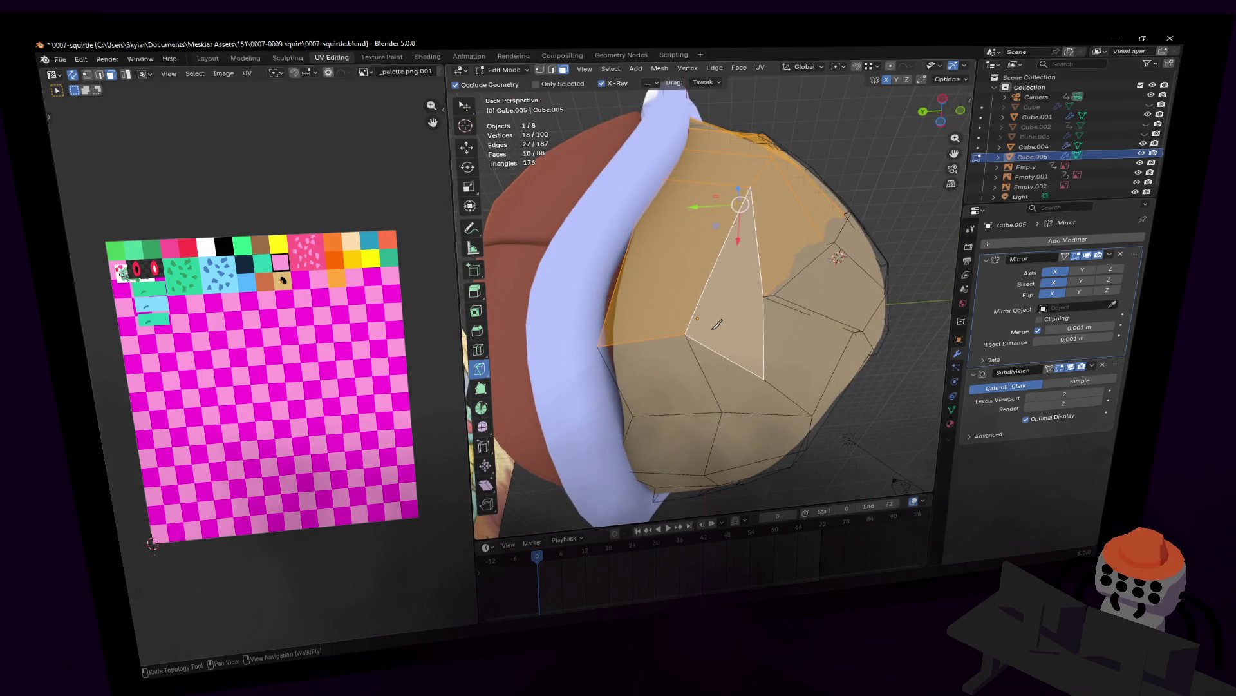
{"action": "left_click", "coordinate": [764, 296]}
{"action": "key", "text": "Return"}
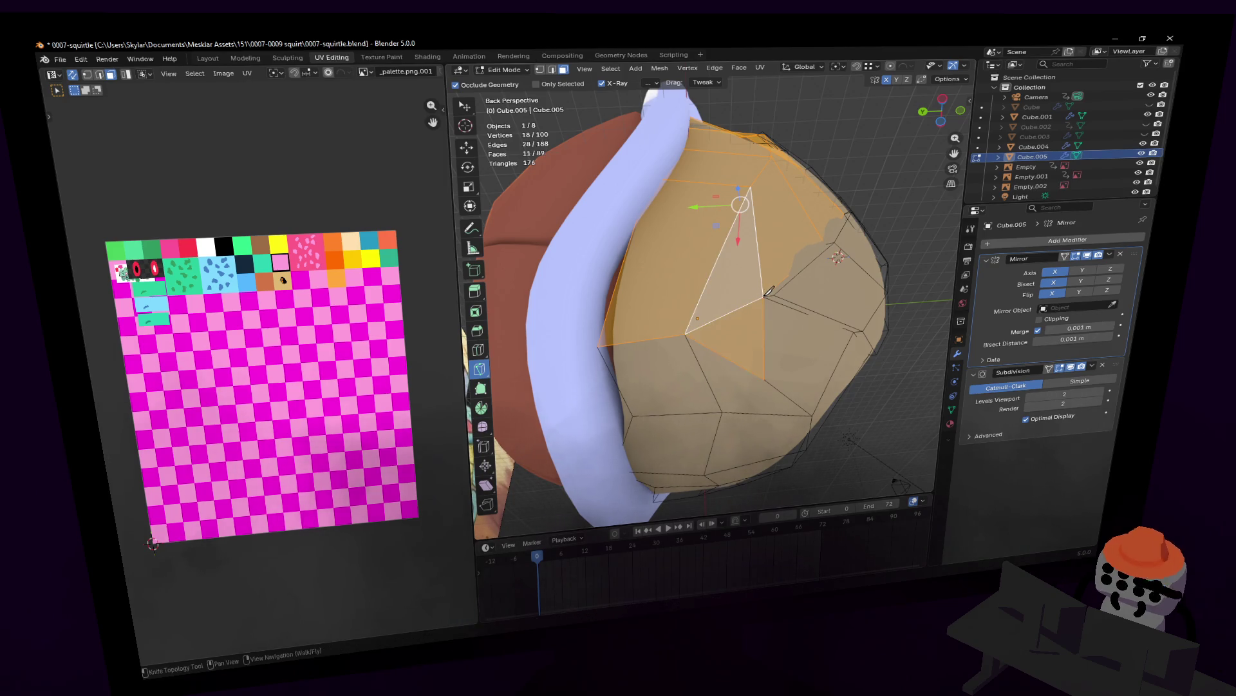
{"action": "key", "text": "ctrl+z"}
{"action": "key", "text": "shift+grave"}
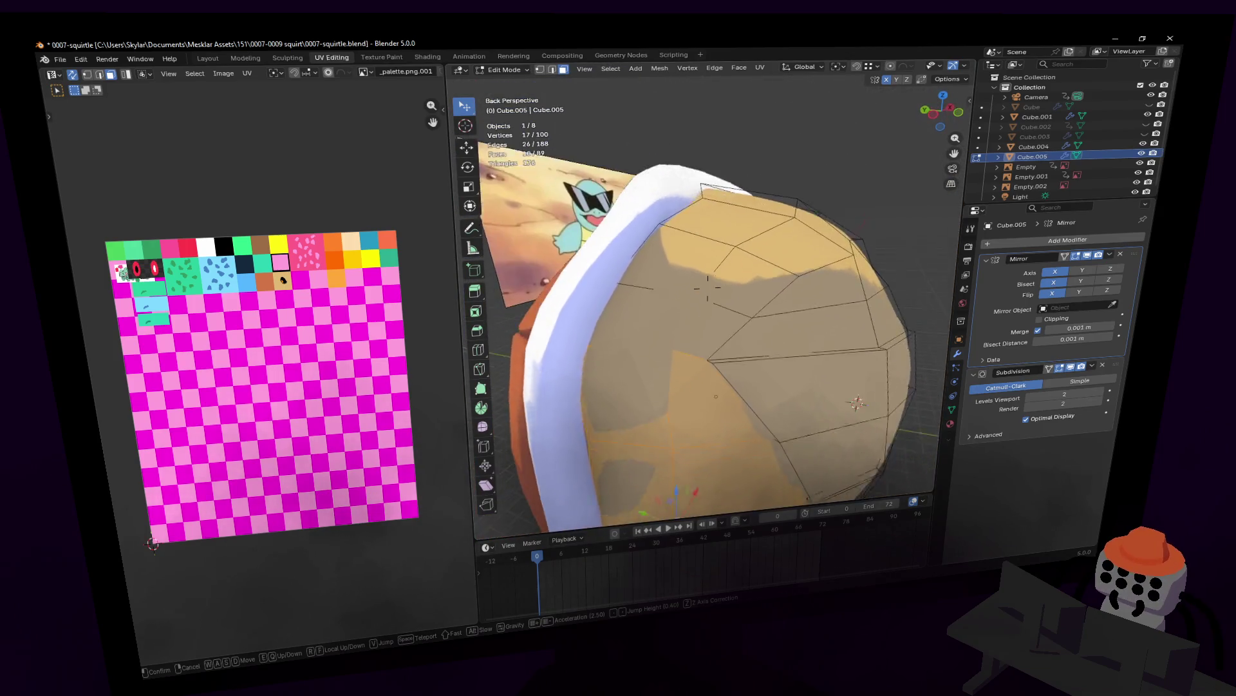
{"action": "key", "text": "w"}
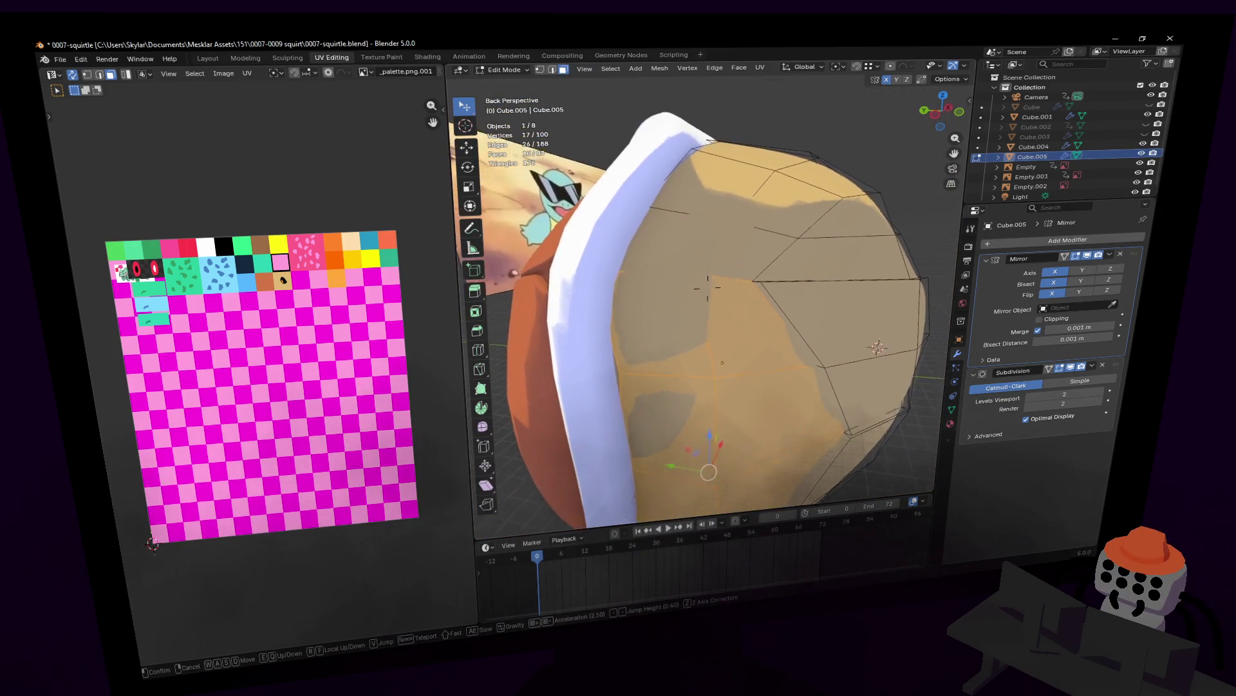
{"action": "key", "text": "s"}
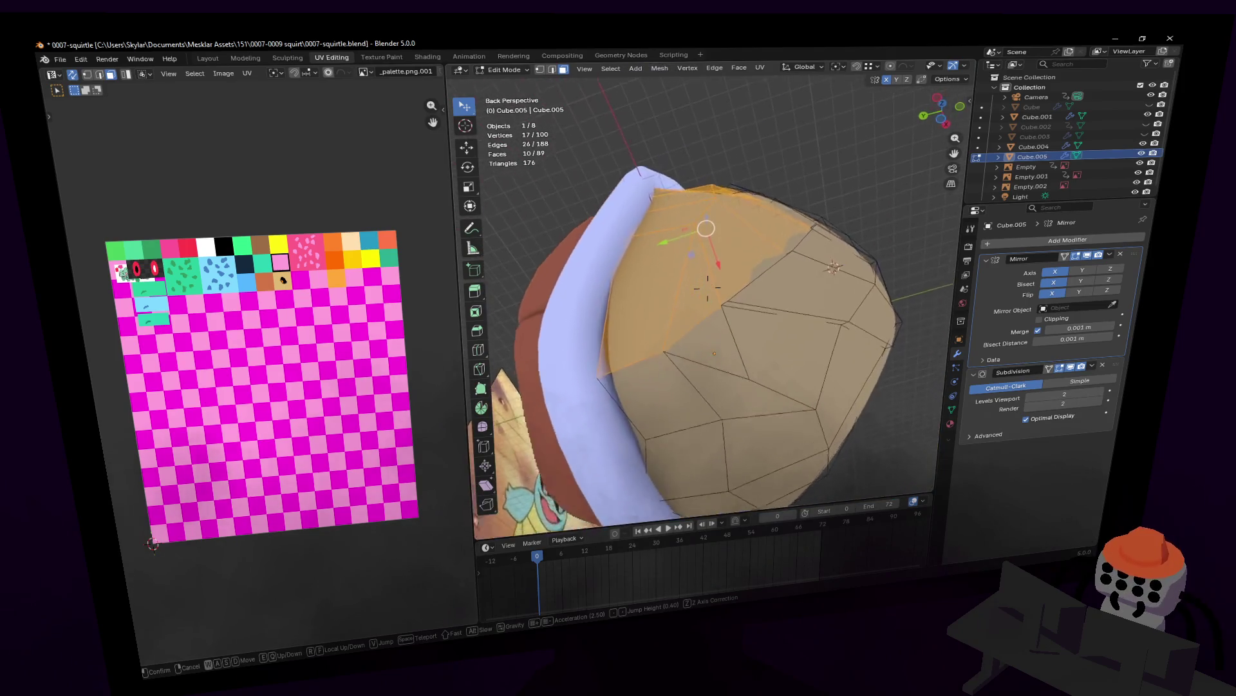
{"action": "key", "text": "w"}
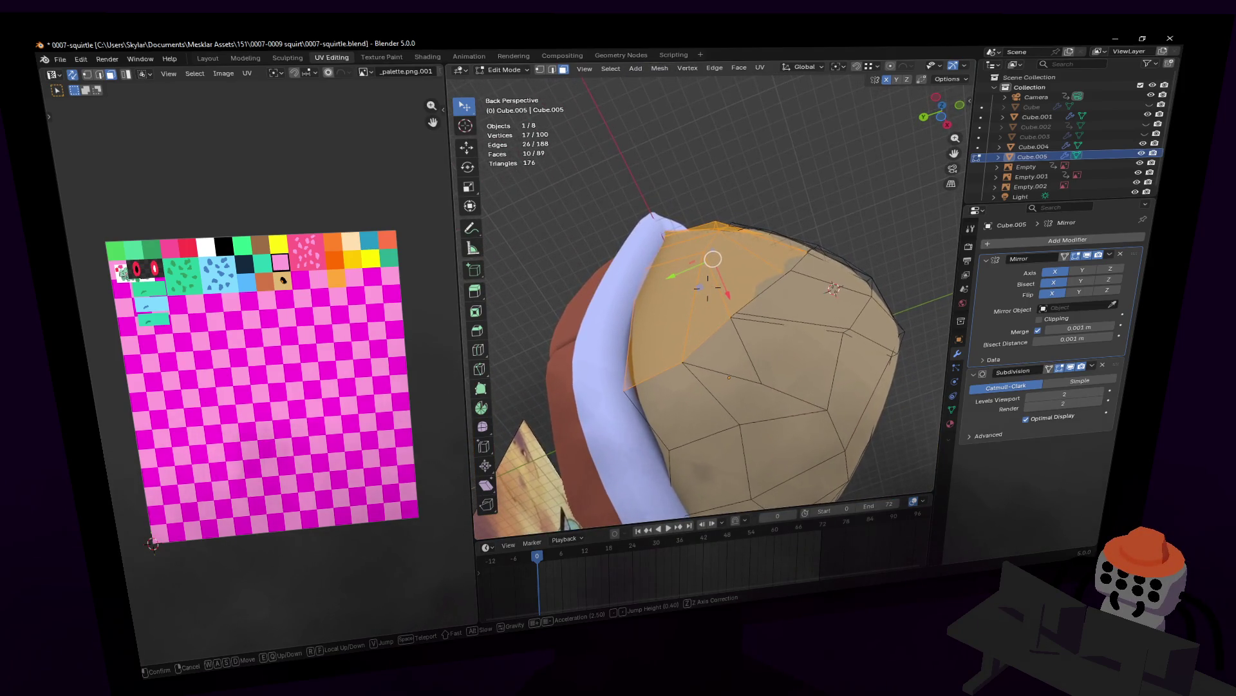
{"action": "key", "text": "s"}
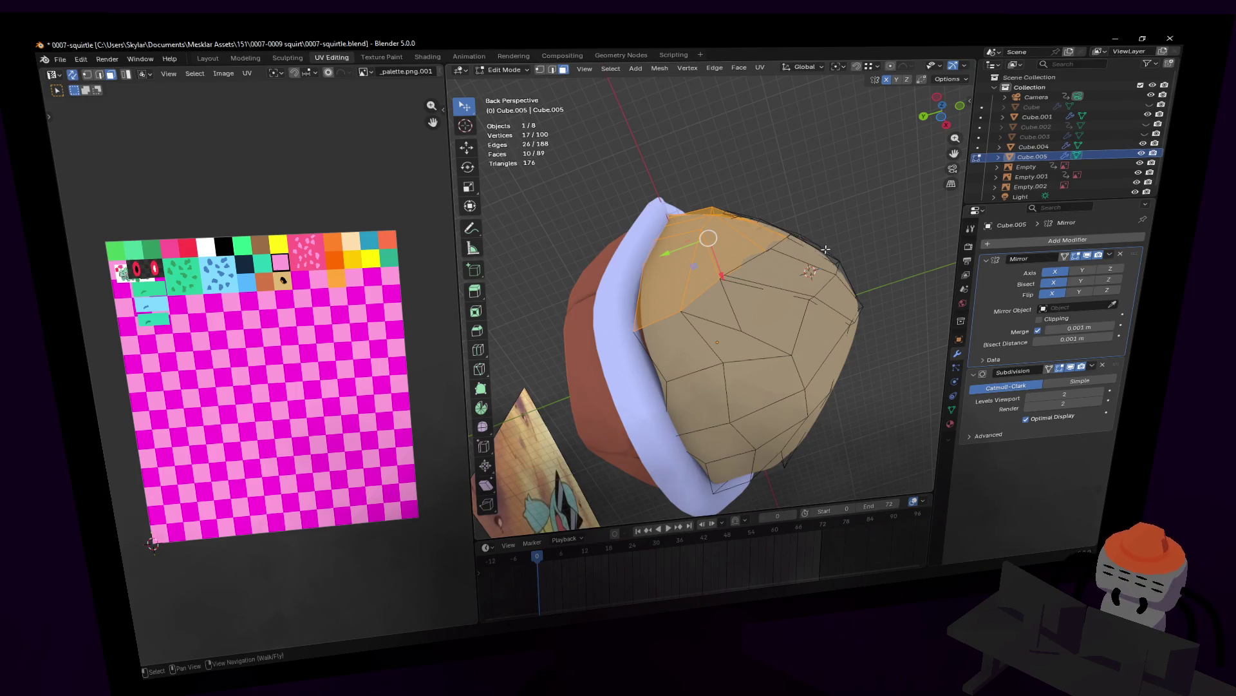
- Inspect the plate from several more angles with walk navigation, then deselect all its faces
{"action": "key", "text": "shift+grave"}
{"action": "key", "text": "w"}
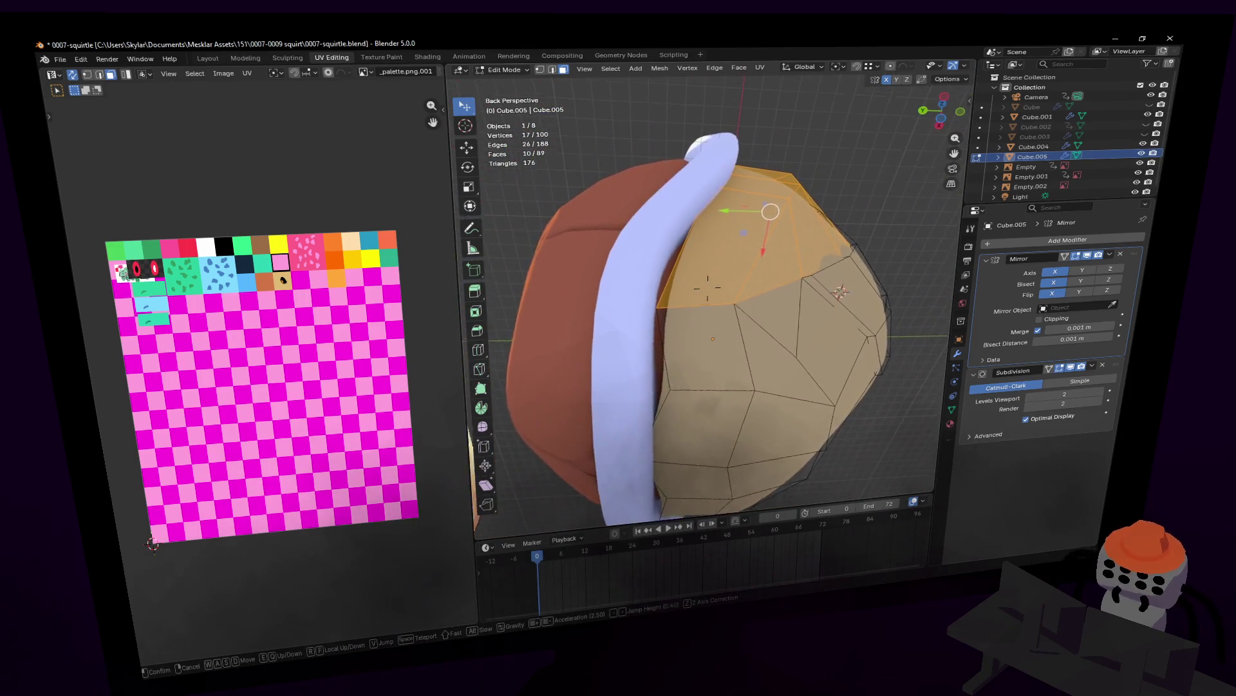
{"action": "left_click", "coordinate": [770, 351]}
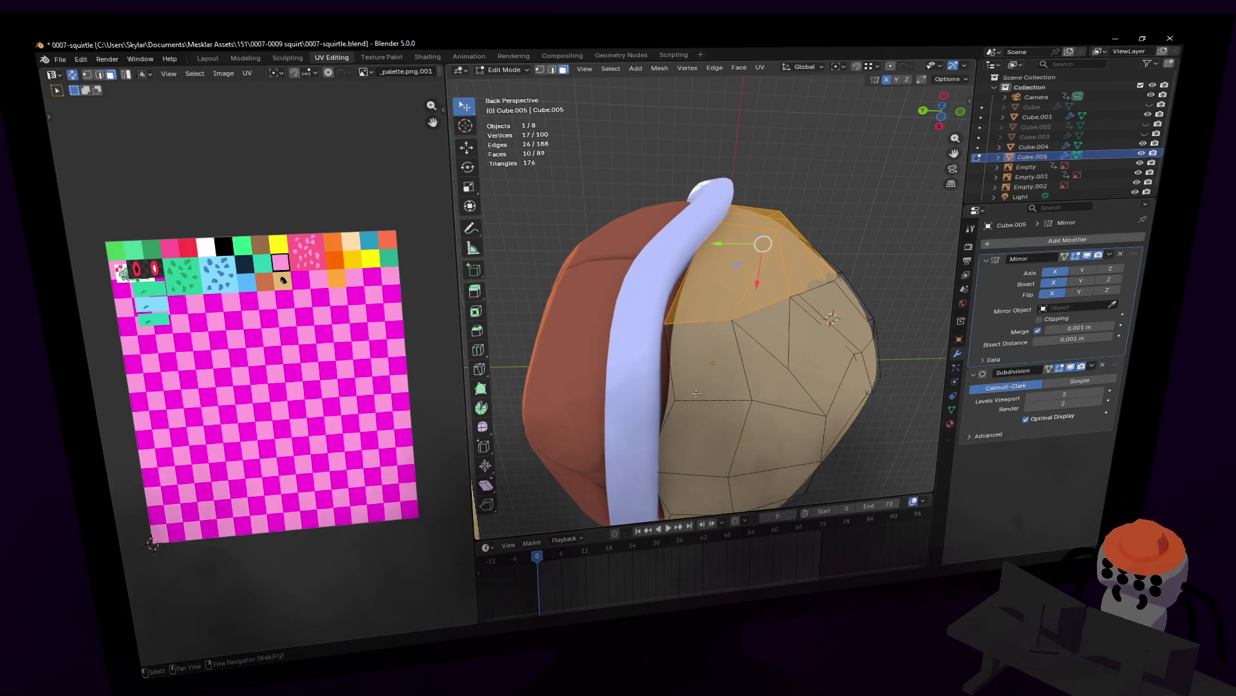
{"action": "key", "text": "shift+grave"}
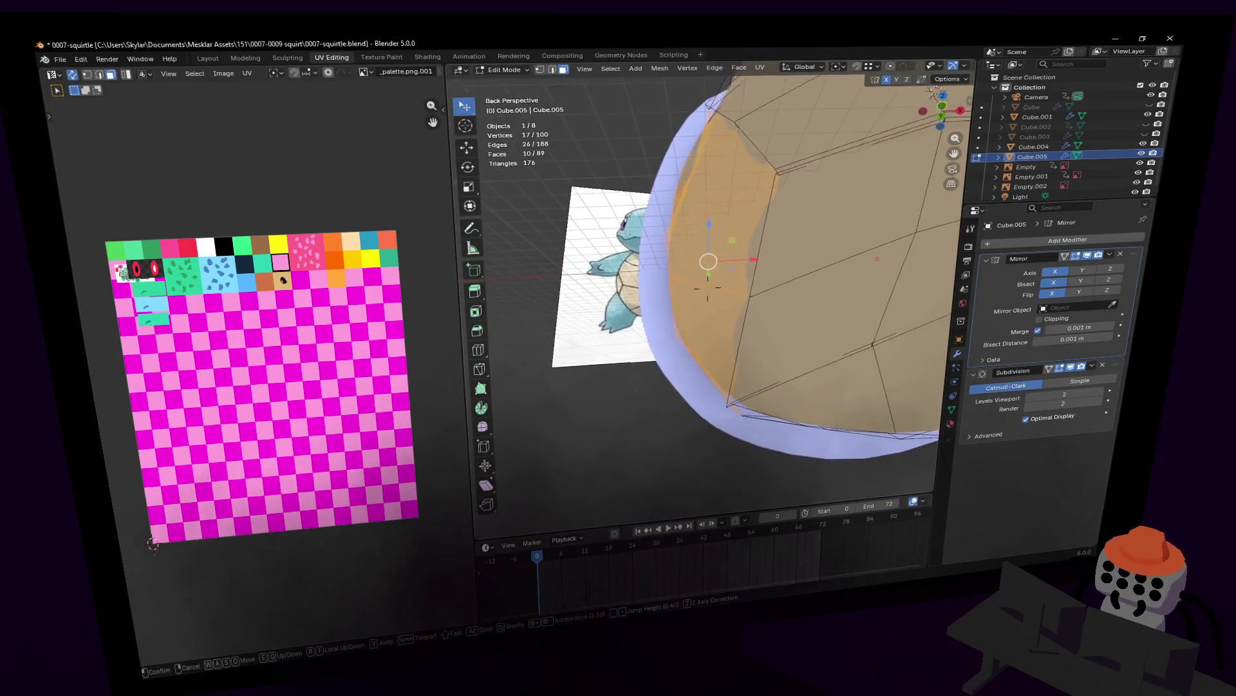
{"action": "left_click", "coordinate": [715, 396]}
{"action": "key", "text": "shift+grave"}
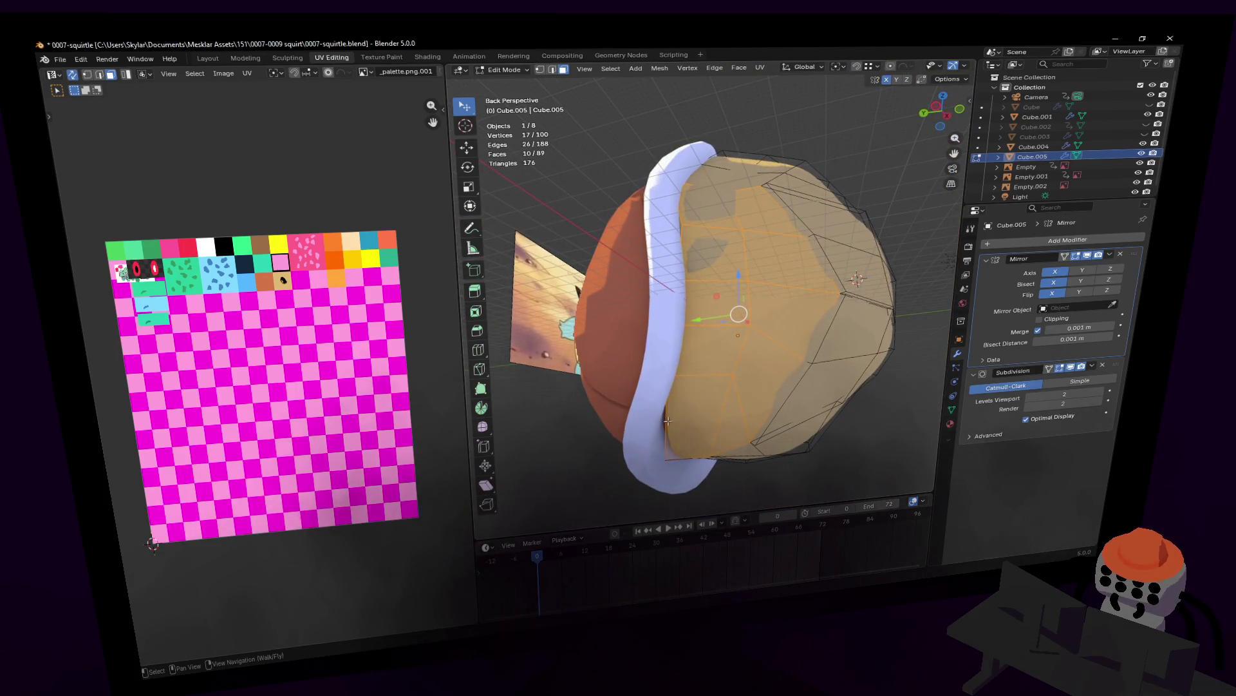
{"action": "key", "text": "alt+a"}
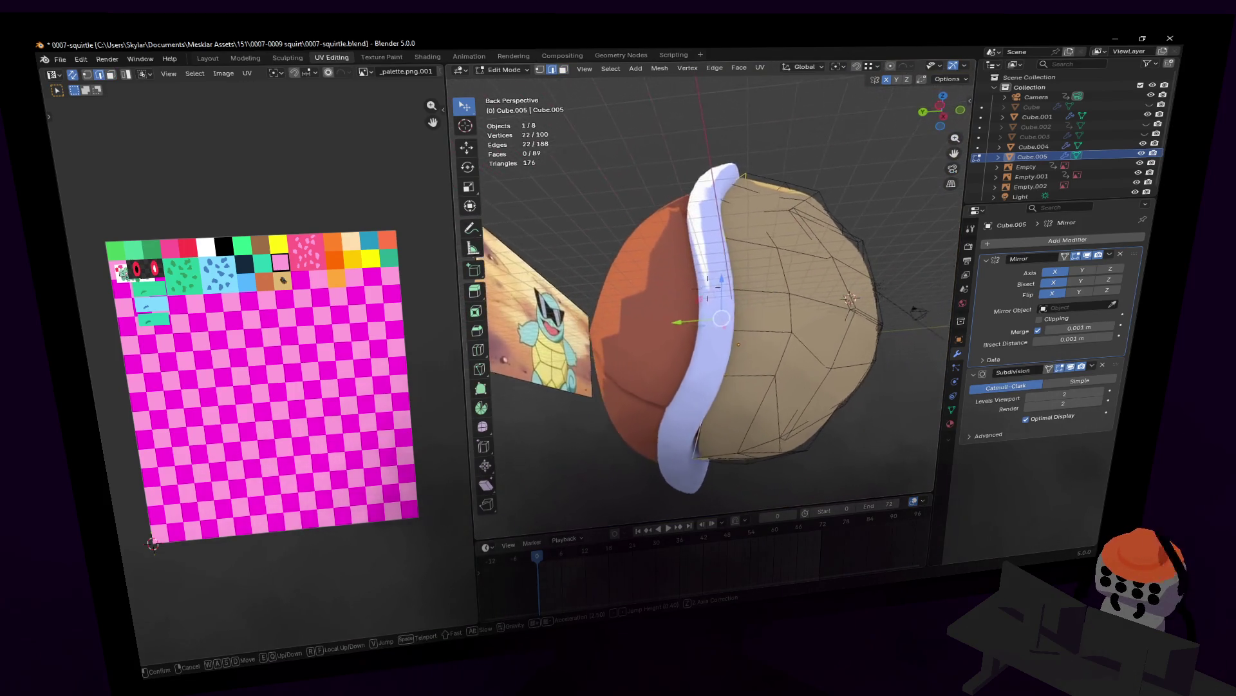
- Move a vertex at the belly plate's top edge along Y, redoing the move with adjusted values
{"action": "middle_click_drag", "start_coordinate": [667, 408], "coordinate": [658, 436]}
{"action": "left_click", "coordinate": [688, 437]}
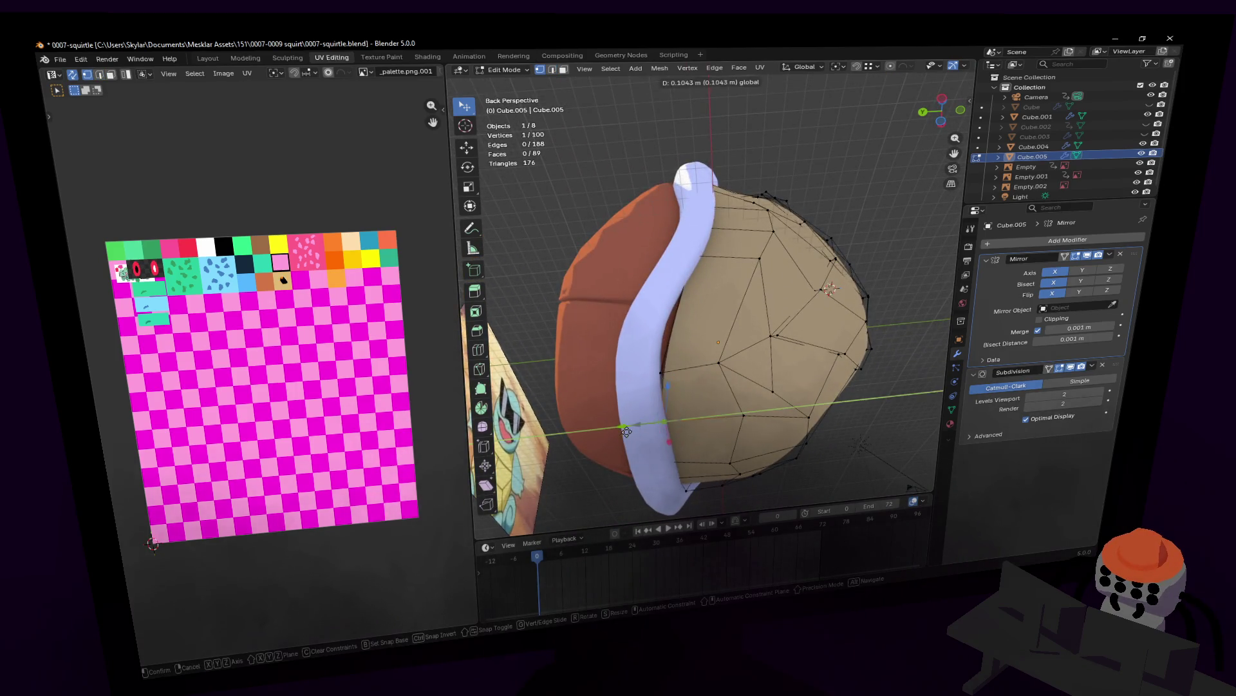
{"action": "right_click", "coordinate": [660, 373], "text": "shift"}
{"action": "left_click_drag", "start_coordinate": [615, 373], "coordinate": [618, 364]}
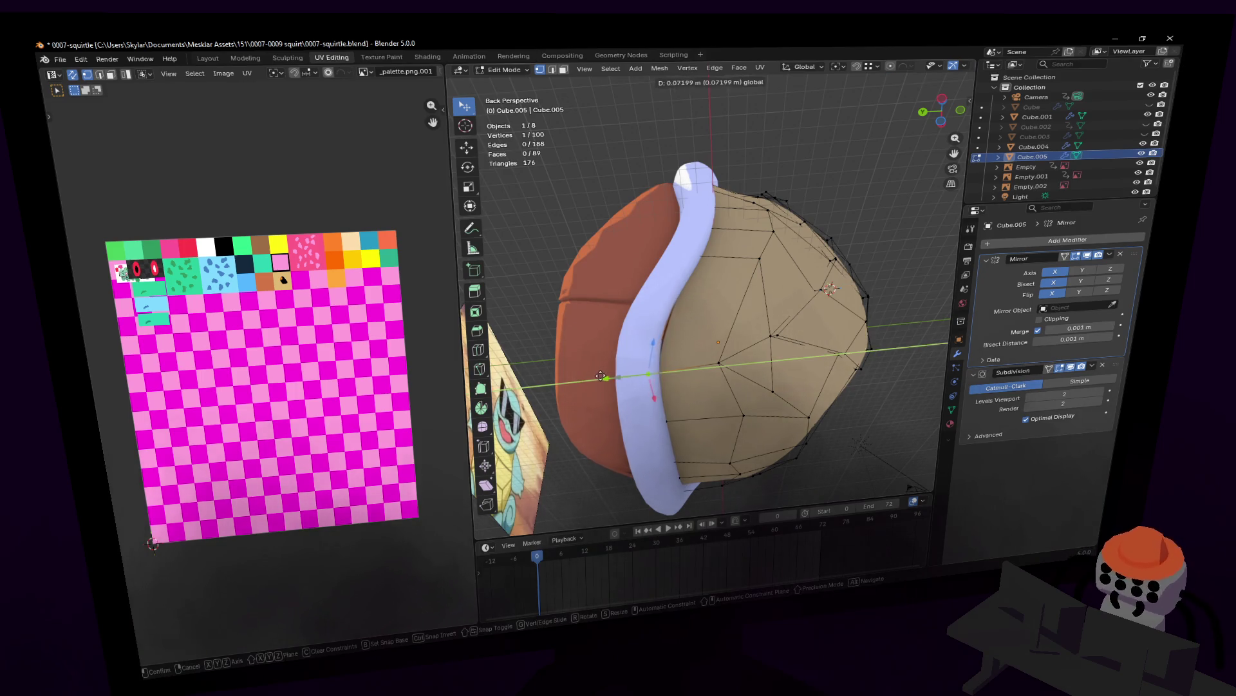
{"action": "key", "text": "shift+grave"}
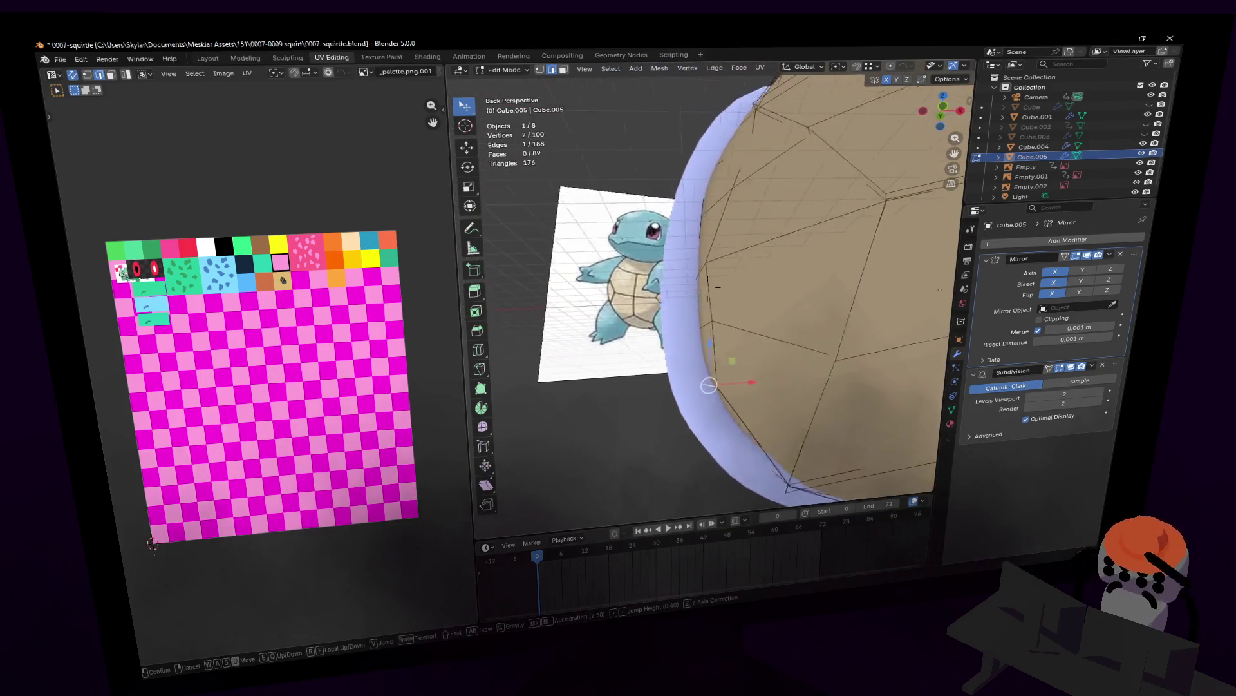
{"action": "left_click", "coordinate": [709, 295]}
{"action": "key", "text": "g"}
{"action": "left_click", "coordinate": [738, 226]}
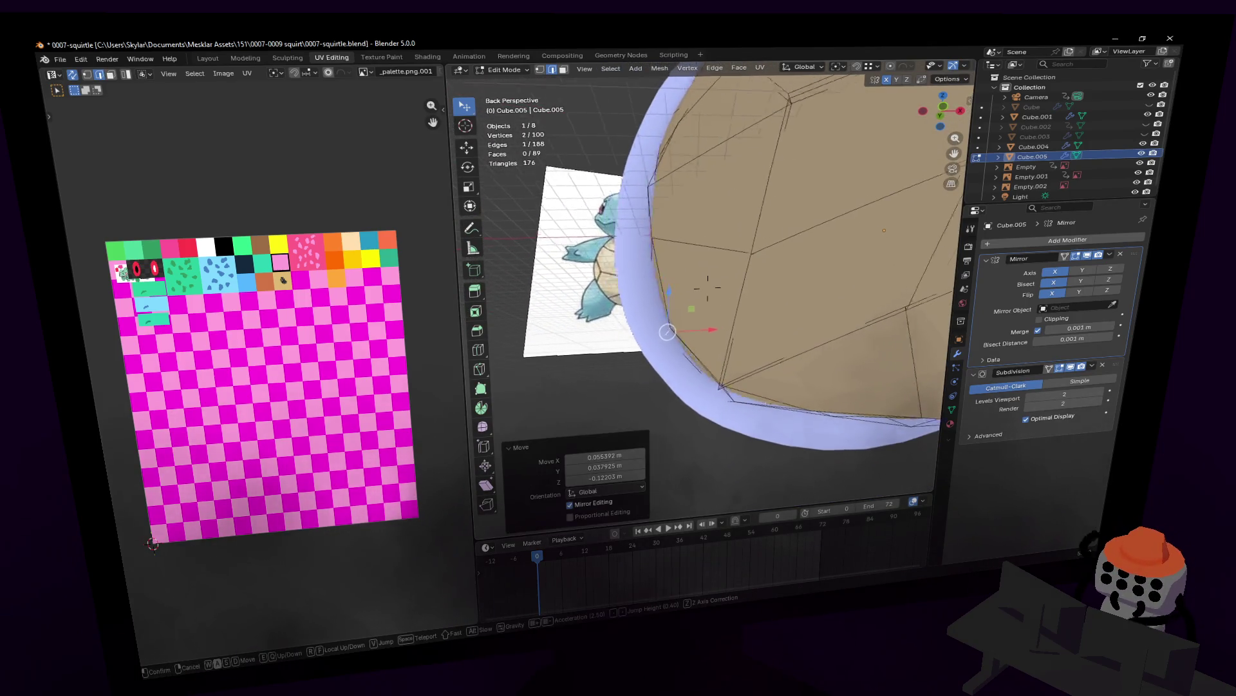
{"action": "middle_click_drag", "start_coordinate": [737, 226], "coordinate": [732, 237]}
{"action": "key", "text": "g"}
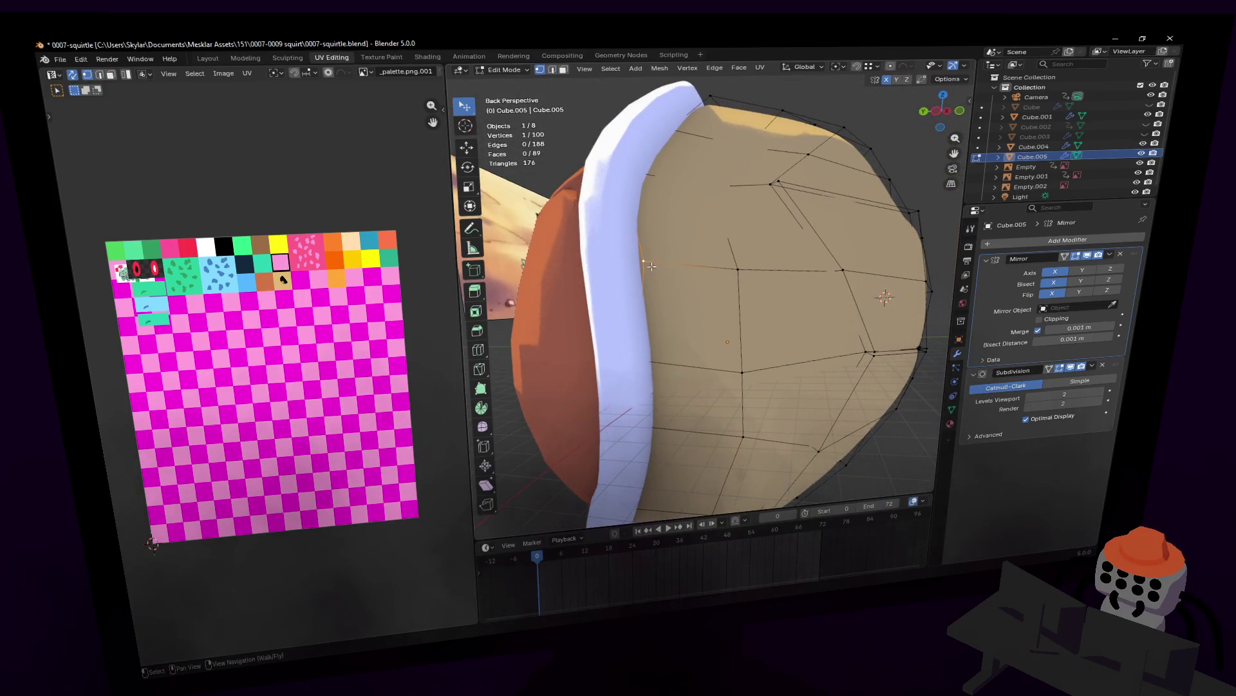
{"action": "left_click", "coordinate": [657, 265]}
- Shift the plate's top-edge vertices along X and rotate them about 16.7° around Z under the rim
{"action": "key", "text": "shift+grave"}
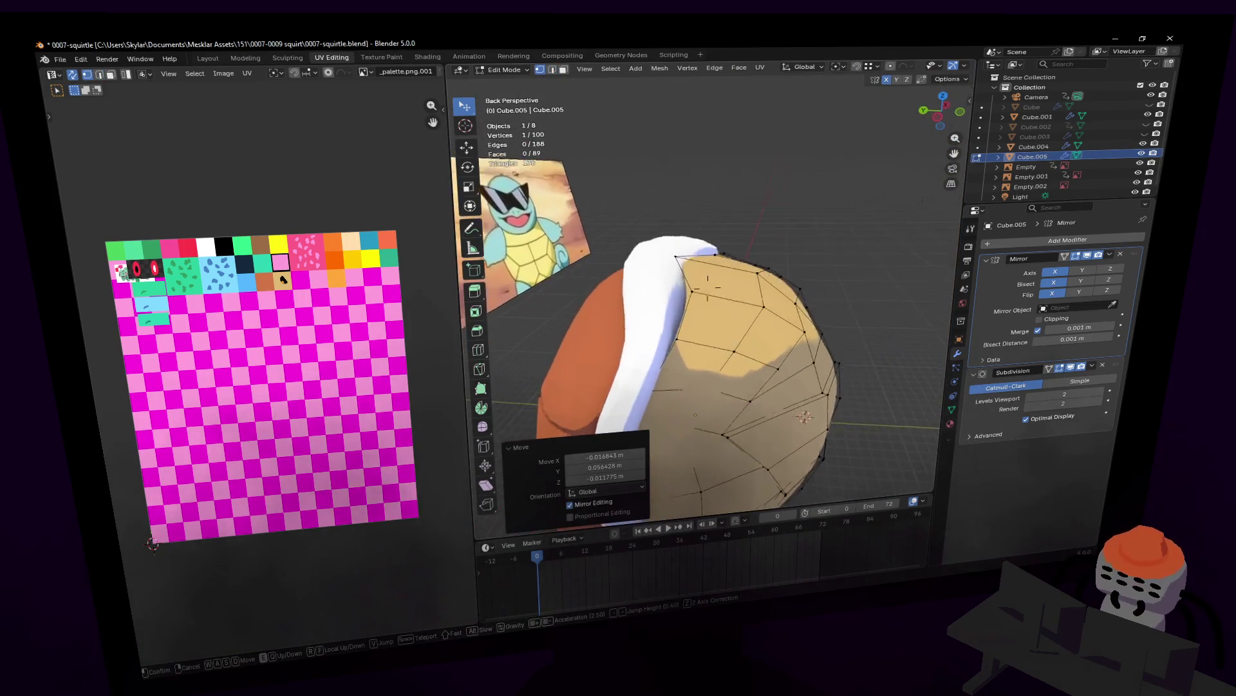
{"action": "left_click", "coordinate": [678, 249]}
{"action": "left_click", "coordinate": [662, 353]}
{"action": "middle_click_drag", "start_coordinate": [662, 353], "coordinate": [671, 336]}
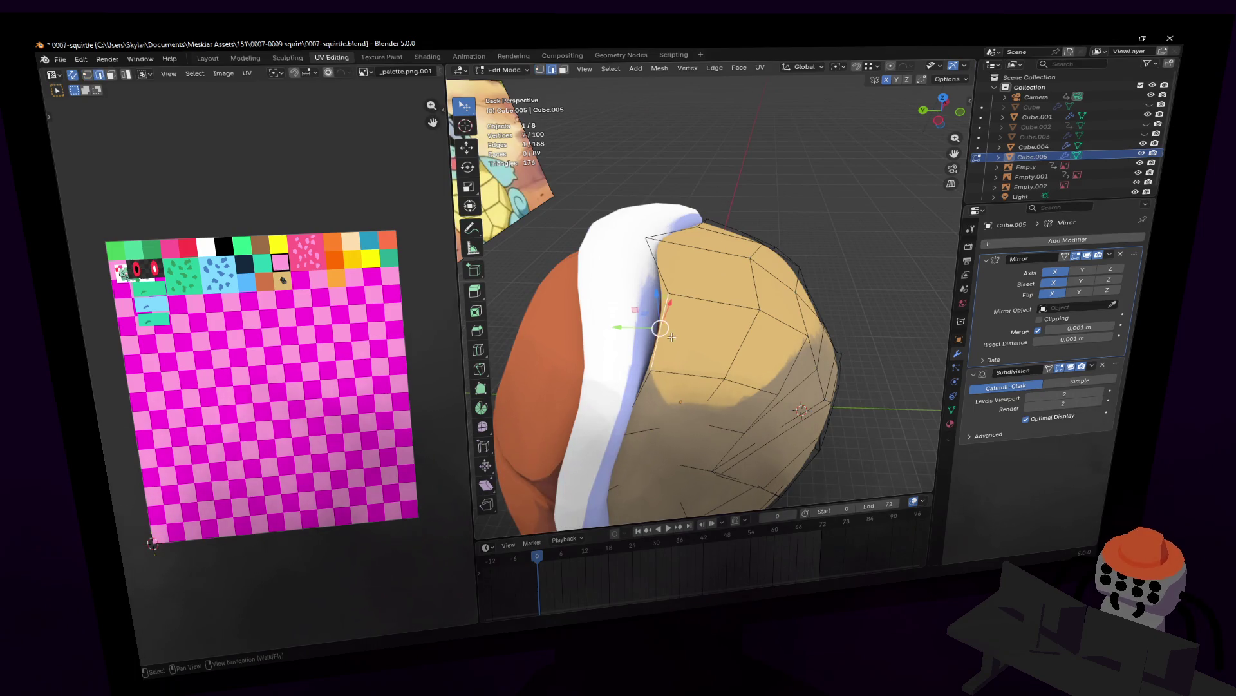
{"action": "key", "text": "g"}
{"action": "key", "text": "x"}
{"action": "left_click", "coordinate": [584, 338]}
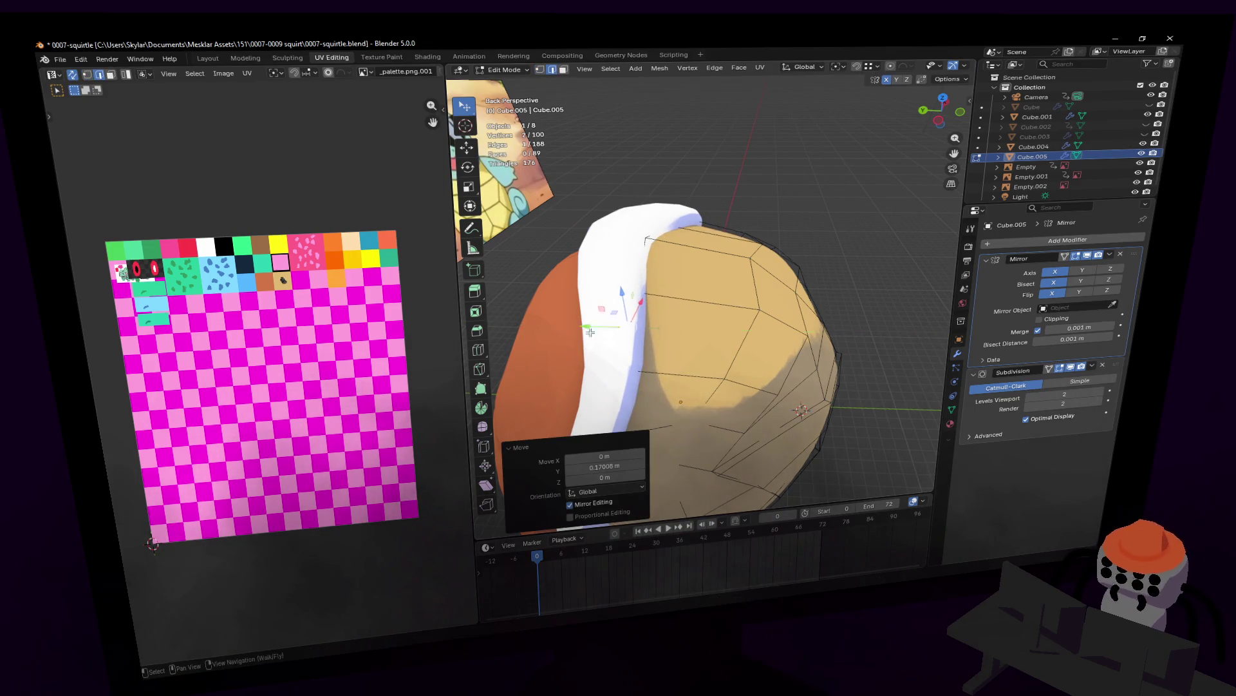
{"action": "key", "text": "r"}
{"action": "left_click", "coordinate": [686, 206]}
{"action": "mouse_move", "coordinate": [686, 207]}
{"action": "middle_mouse_down"}
{"action": "mouse_move", "coordinate": [707, 287]}
{"action": "mouse_move", "coordinate": [740, 303]}
{"action": "mouse_move", "coordinate": [674, 307]}
{"action": "middle_mouse_up"}
- Switch to the white rim Cube.001 and pull a top rim vertex about −0.166 m inward along Y
{"action": "key", "text": "Tab"}
{"action": "left_click", "coordinate": [677, 311]}
{"action": "key", "text": "Tab"}
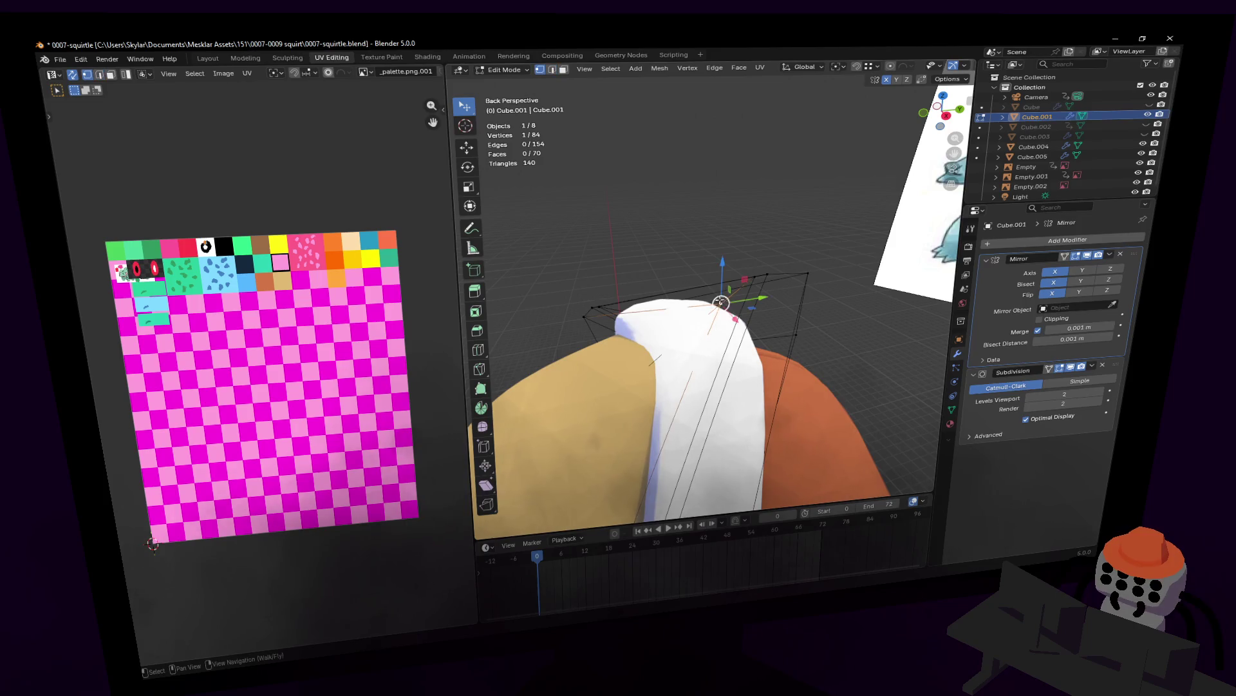
{"action": "left_click_drag", "start_coordinate": [760, 298], "coordinate": [720, 311]}
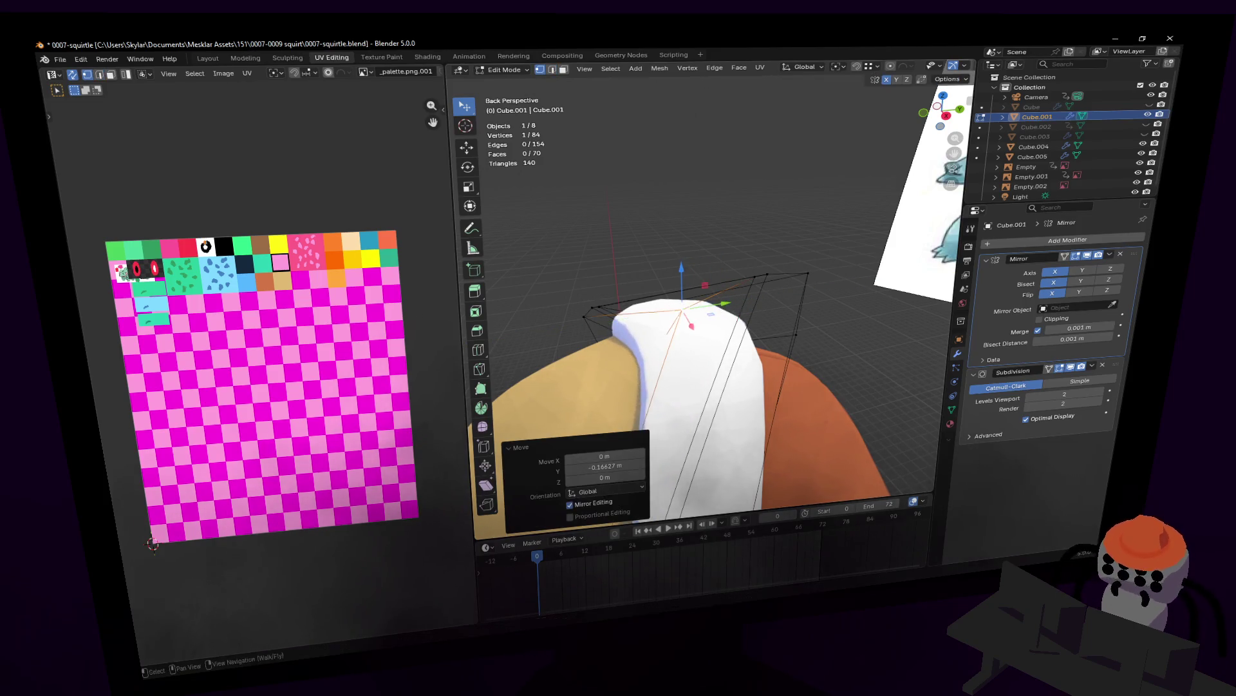
{"action": "mouse_move", "coordinate": [720, 312]}
{"action": "middle_mouse_down"}
{"action": "mouse_move", "coordinate": [657, 309]}
{"action": "mouse_move", "coordinate": [707, 286]}
{"action": "mouse_move", "coordinate": [672, 329]}
{"action": "mouse_move", "coordinate": [676, 319]}
{"action": "middle_mouse_up"}
- Leave the rim and return to editing the belly plate Cube.005's mesh
{"action": "key", "text": "Tab"}
{"action": "key", "text": "shift+grave"}
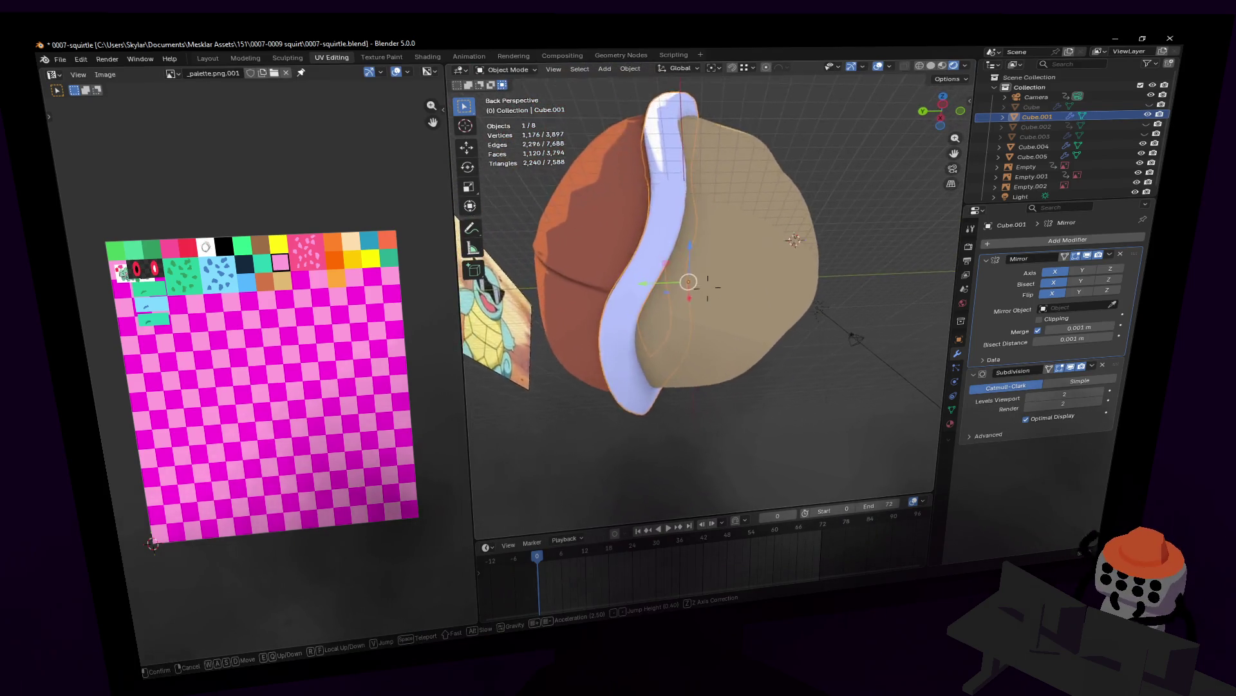
{"action": "left_click", "coordinate": [756, 365]}
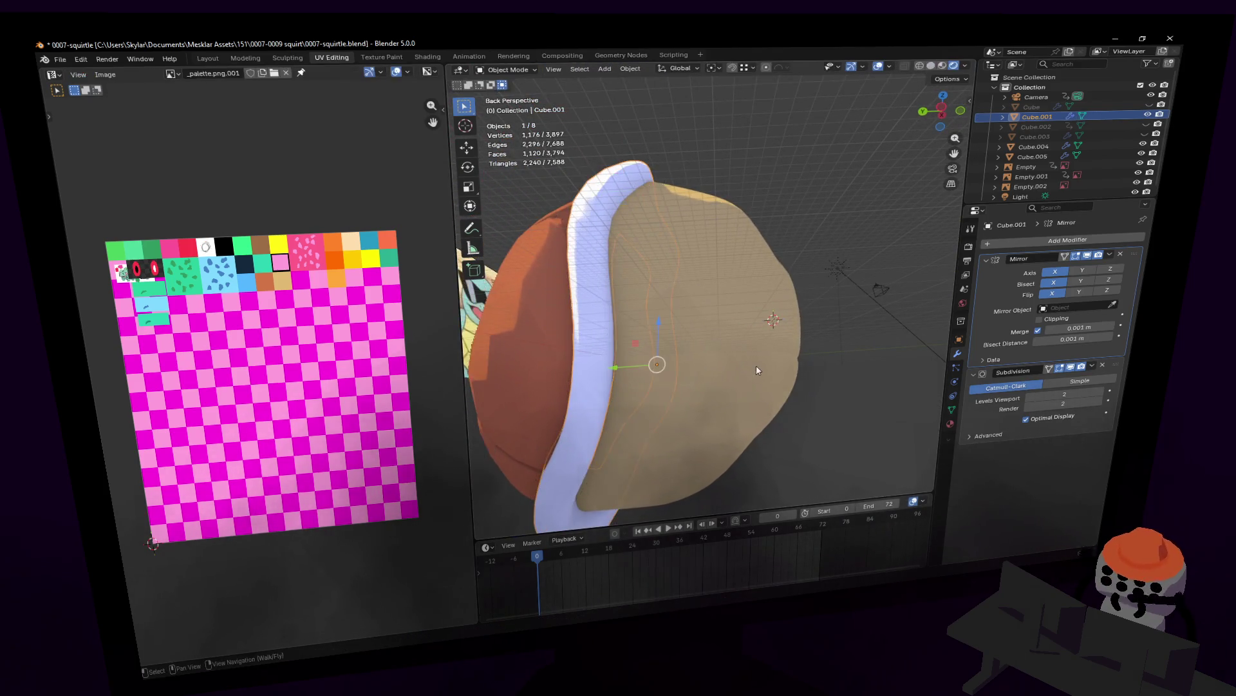
{"action": "key", "text": "Tab"}
{"action": "key", "text": "shift+grave"}
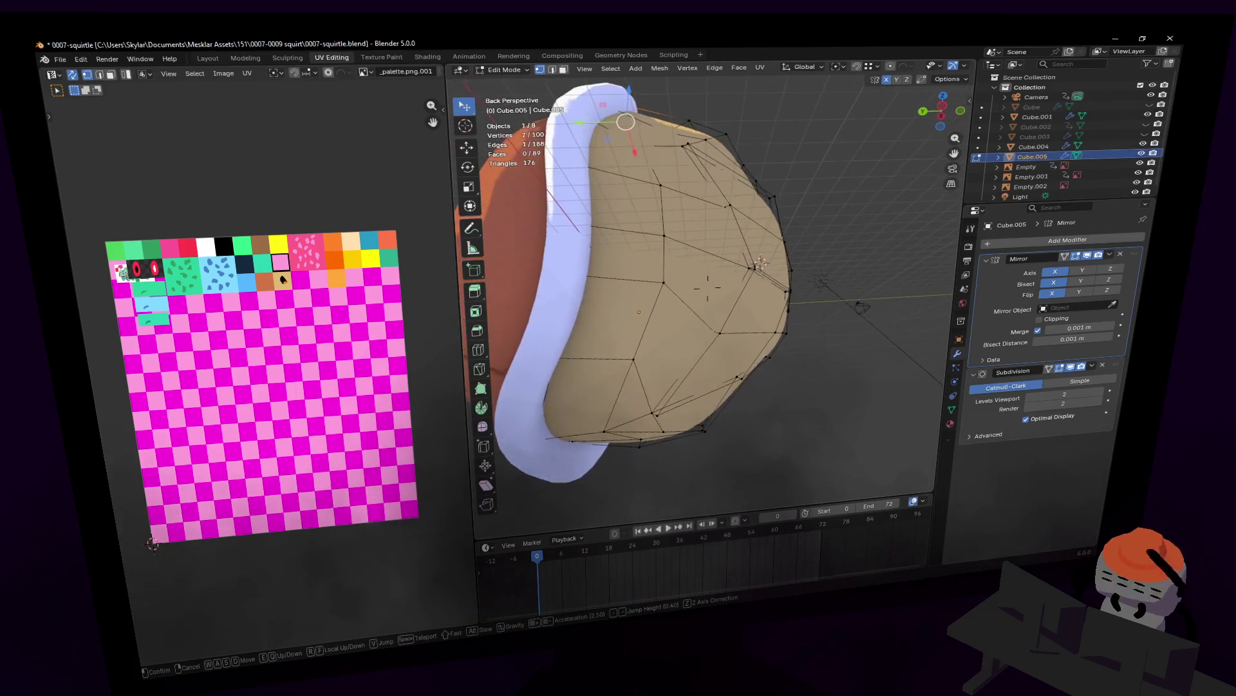
- Select a band of upper-middle faces across the belly plate, four then two more
{"action": "key", "text": "w"}
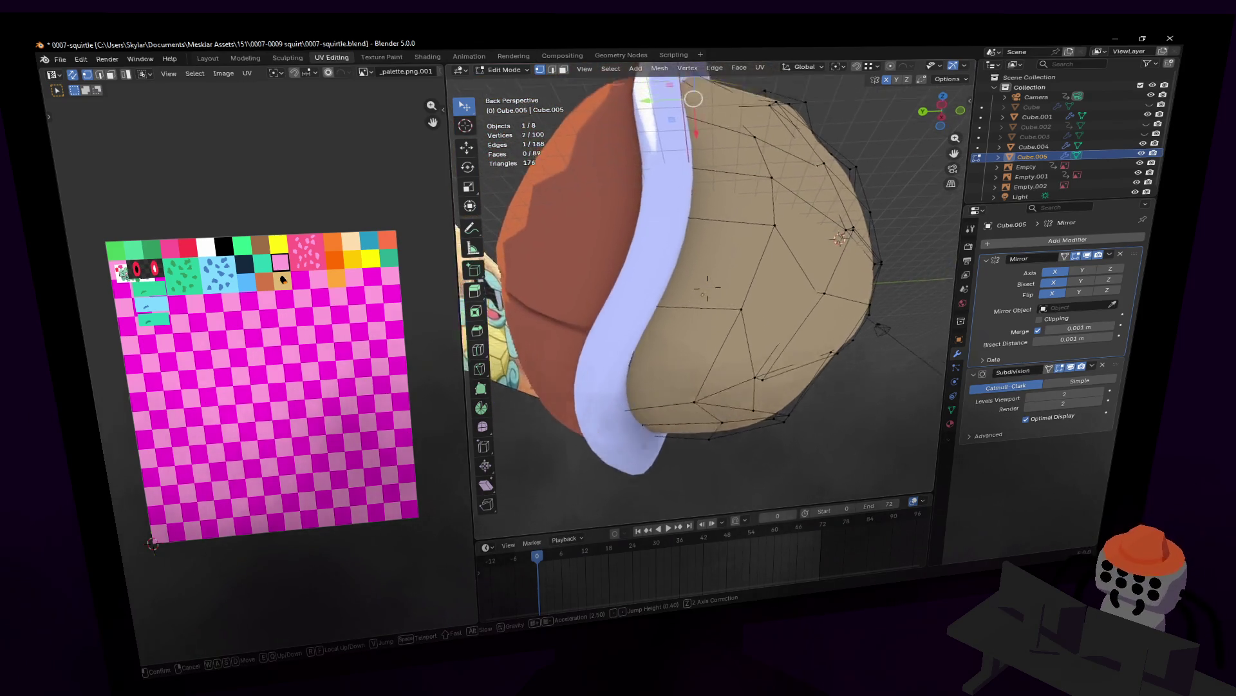
{"action": "middle_click_drag", "start_coordinate": [651, 284], "coordinate": [656, 284]}
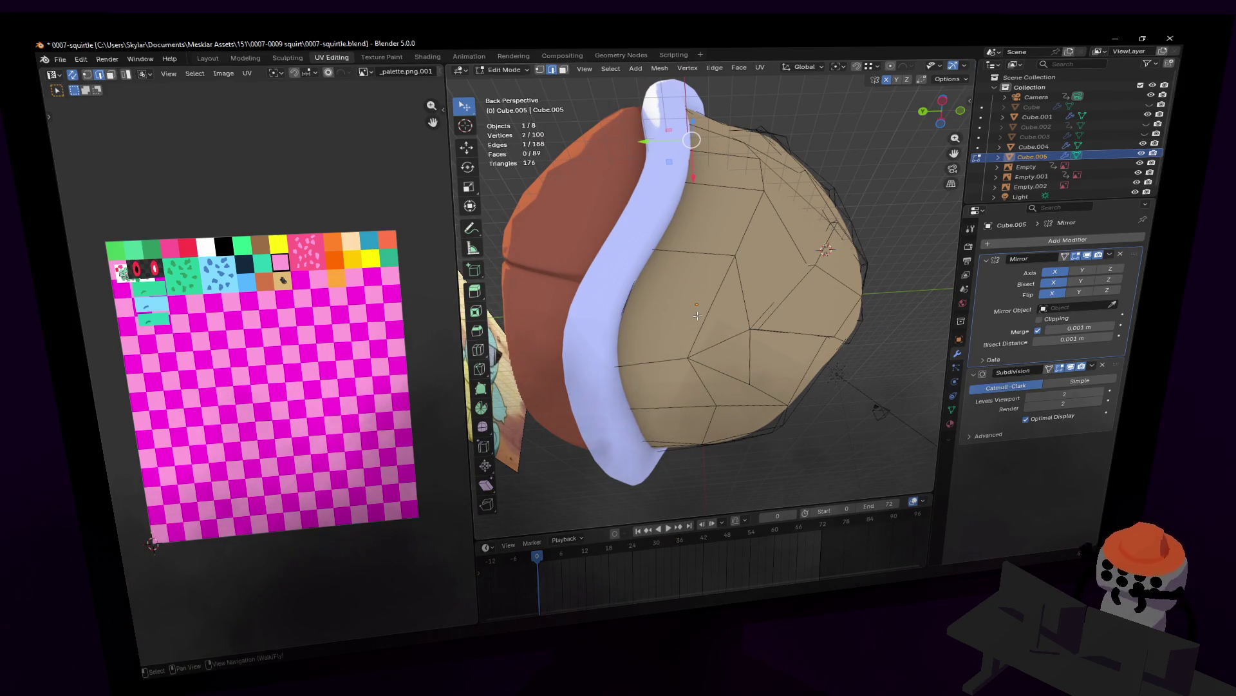
{"action": "mouse_move", "coordinate": [724, 293]}
{"action": "left_mouse_down"}
{"action": "mouse_move", "coordinate": [761, 224]}
{"action": "mouse_move", "coordinate": [757, 187]}
{"action": "left_mouse_up"}
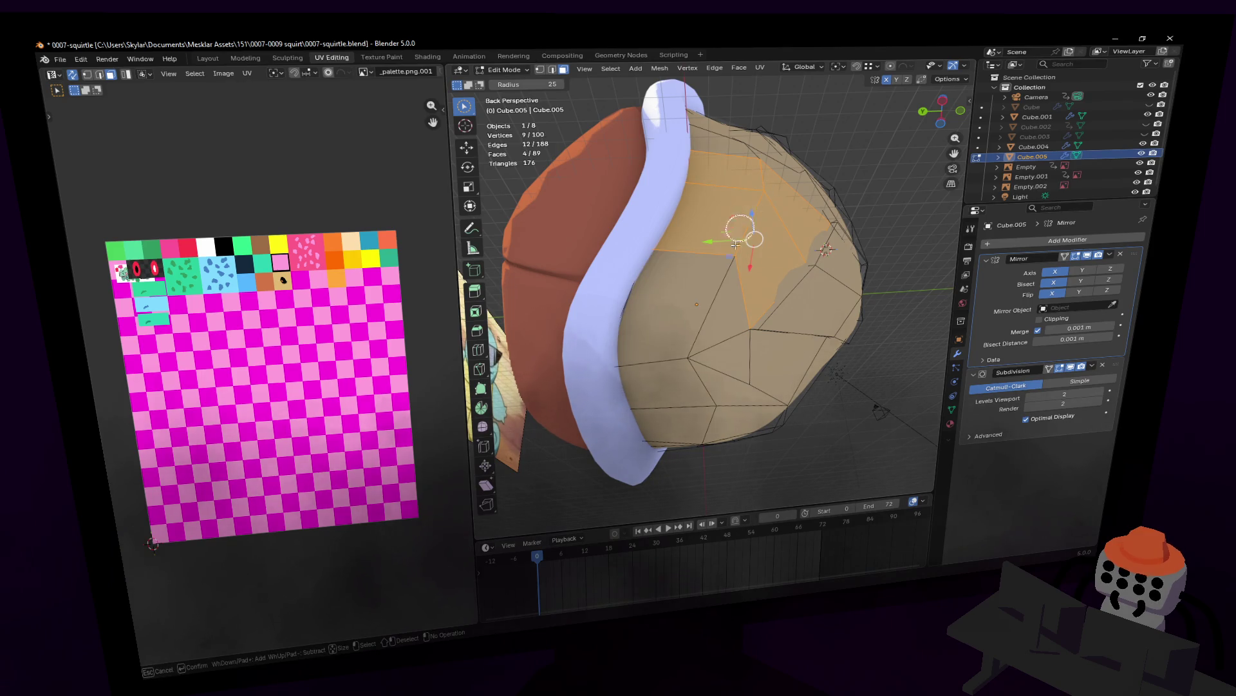
{"action": "left_click_drag", "start_coordinate": [736, 243], "coordinate": [818, 222]}
{"action": "key", "text": "shift+grave"}
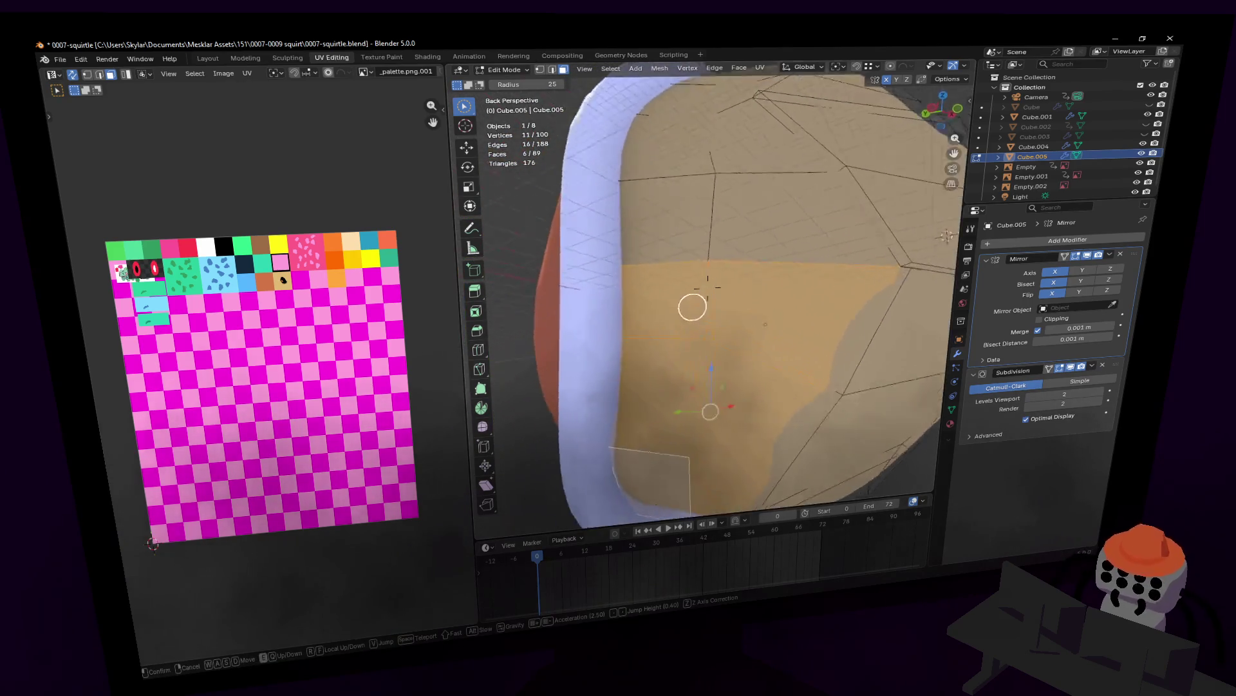
{"action": "key", "text": "s"}
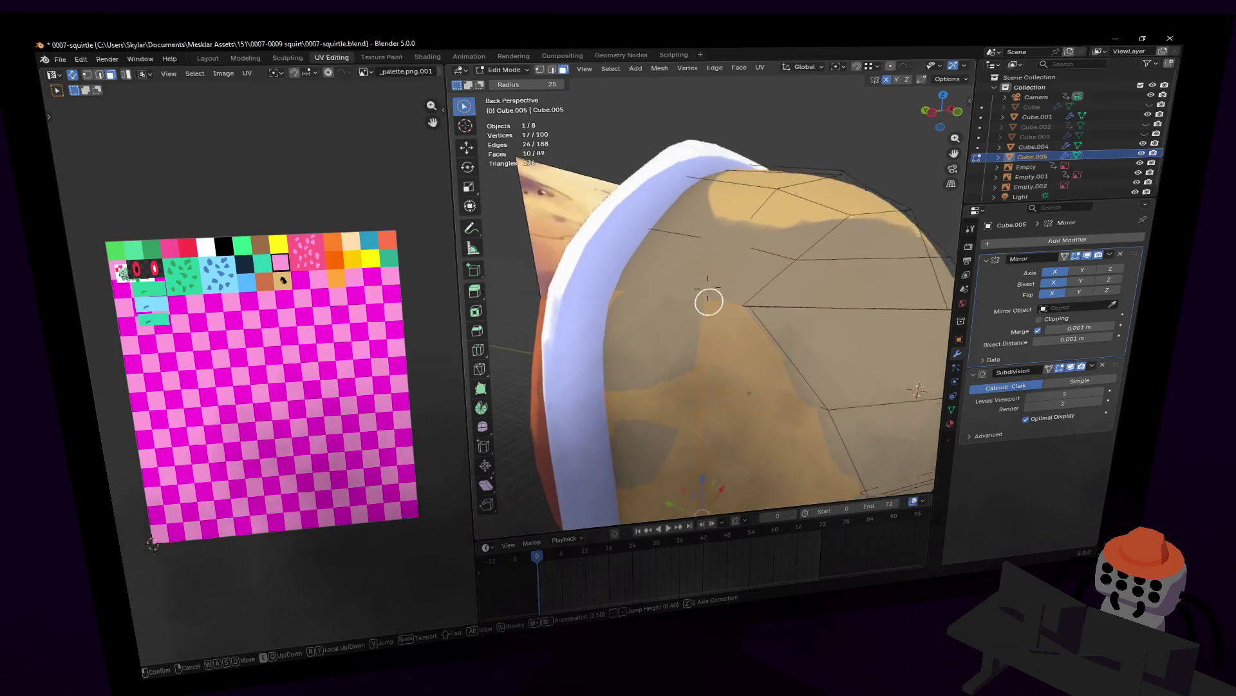
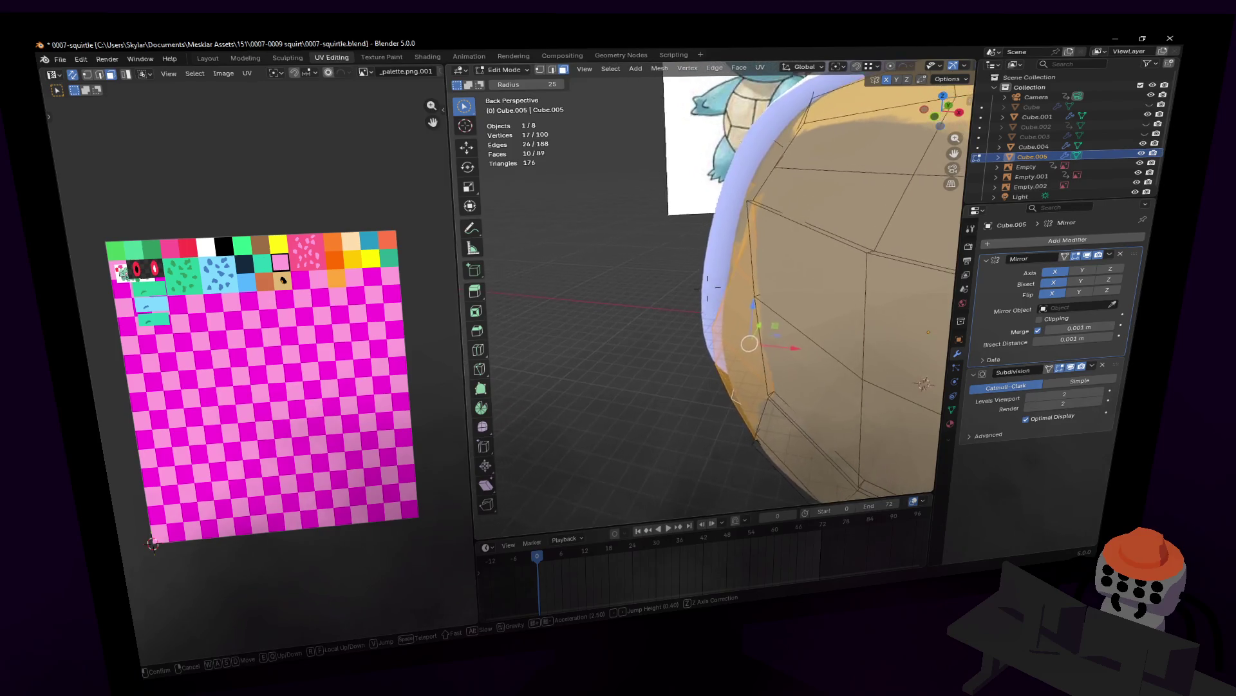
- Extrude a strip of shell faces and shift two edge faces left along X toward the reference
{"action": "left_click", "coordinate": [702, 265]}
{"action": "key", "text": "e"}
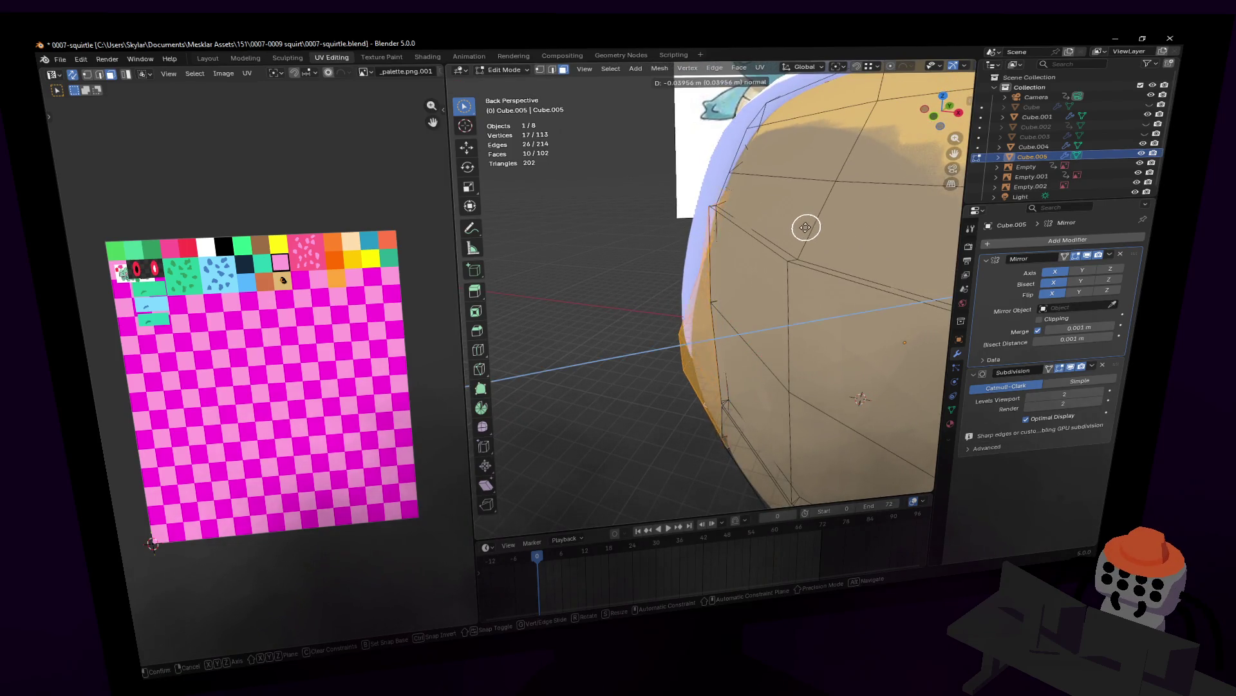
{"action": "left_click", "coordinate": [800, 228]}
{"action": "key", "text": "c"}
{"action": "middle_click_drag", "start_coordinate": [809, 234], "coordinate": [872, 222]}
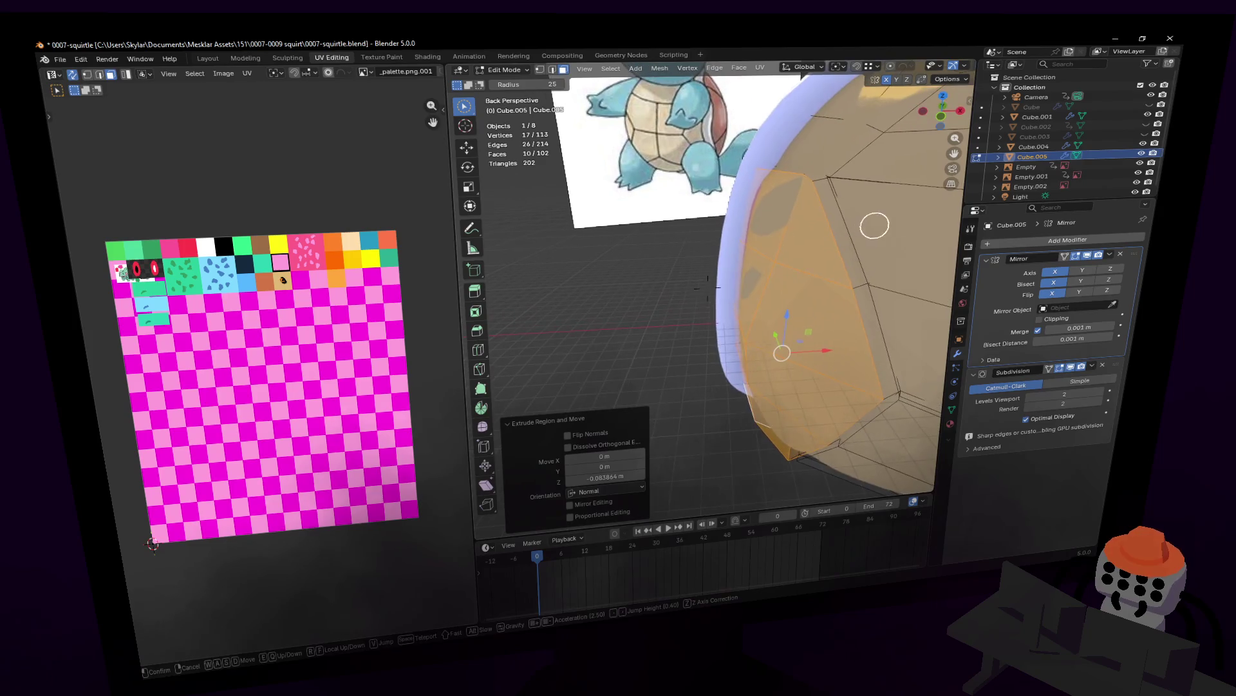
{"action": "left_click", "coordinate": [774, 222]}
{"action": "key", "text": "shift+grave"}
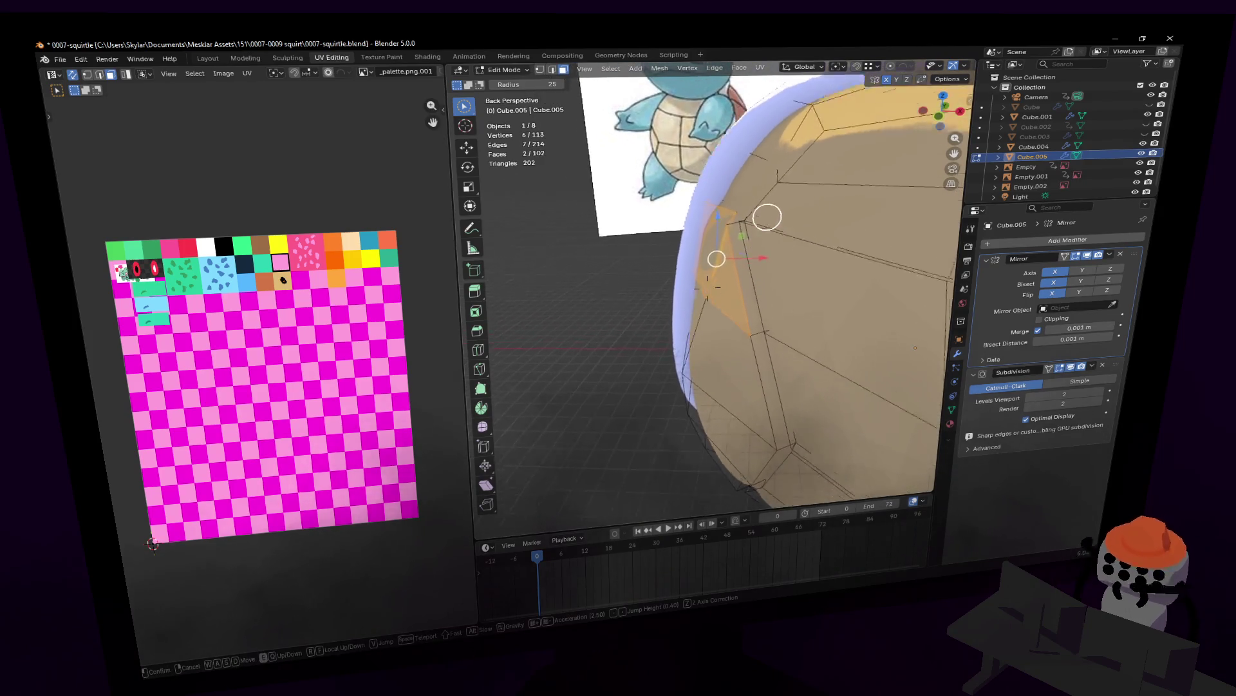
{"action": "left_click", "coordinate": [710, 235]}
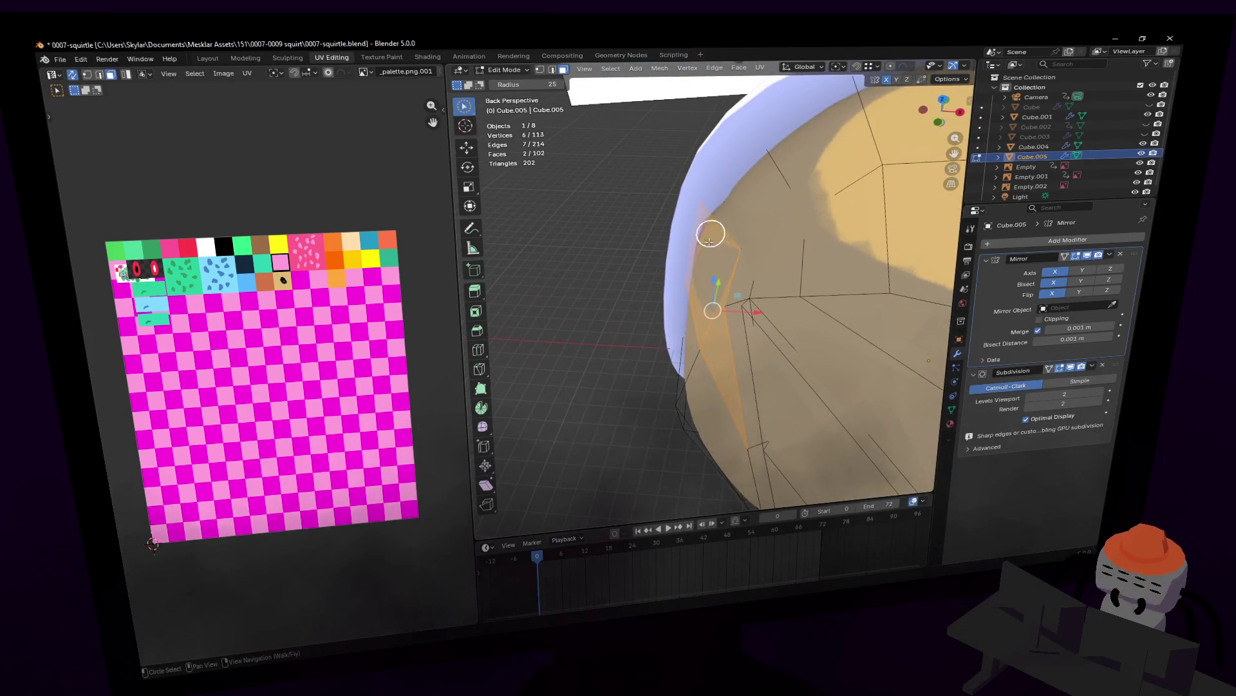
{"action": "mouse_move", "coordinate": [749, 277]}
{"action": "left_mouse_down"}
{"action": "mouse_move", "coordinate": [727, 286]}
{"action": "mouse_move", "coordinate": [746, 284]}
{"action": "left_mouse_up"}
{"action": "key", "text": "c"}
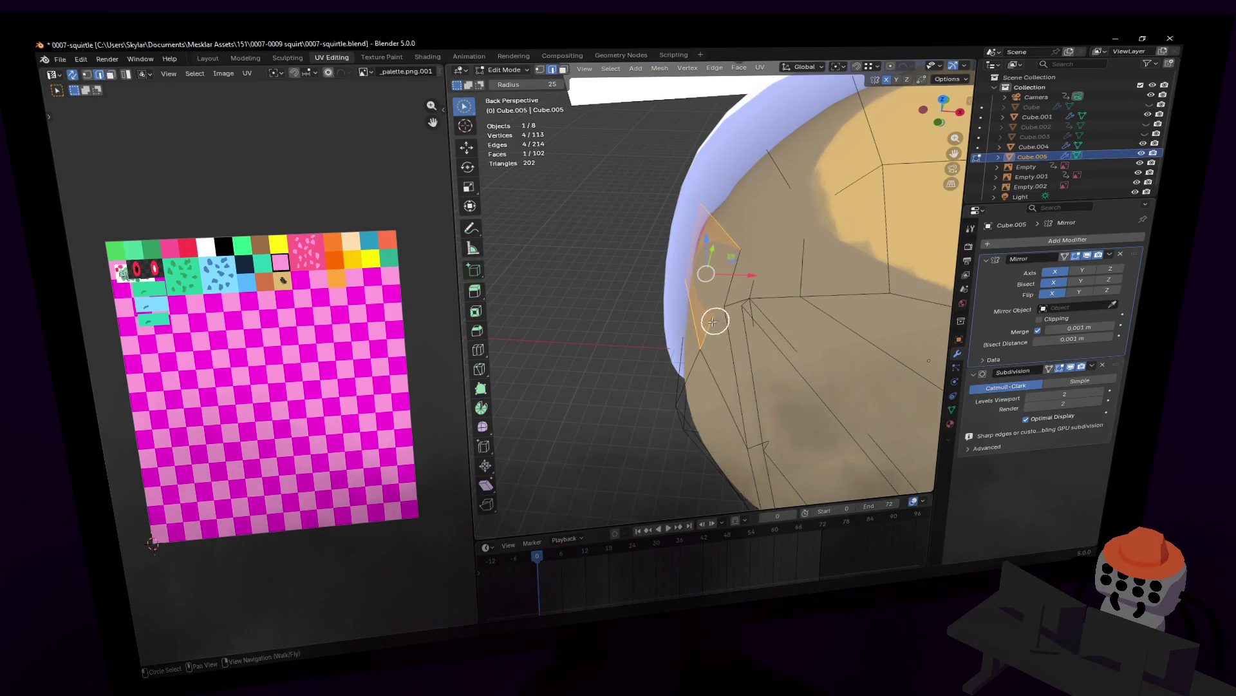
- Move a single shell vertex sideways along X so the edge follows the Squirtle reference
{"action": "middle_click_drag", "start_coordinate": [714, 321], "coordinate": [711, 322]}
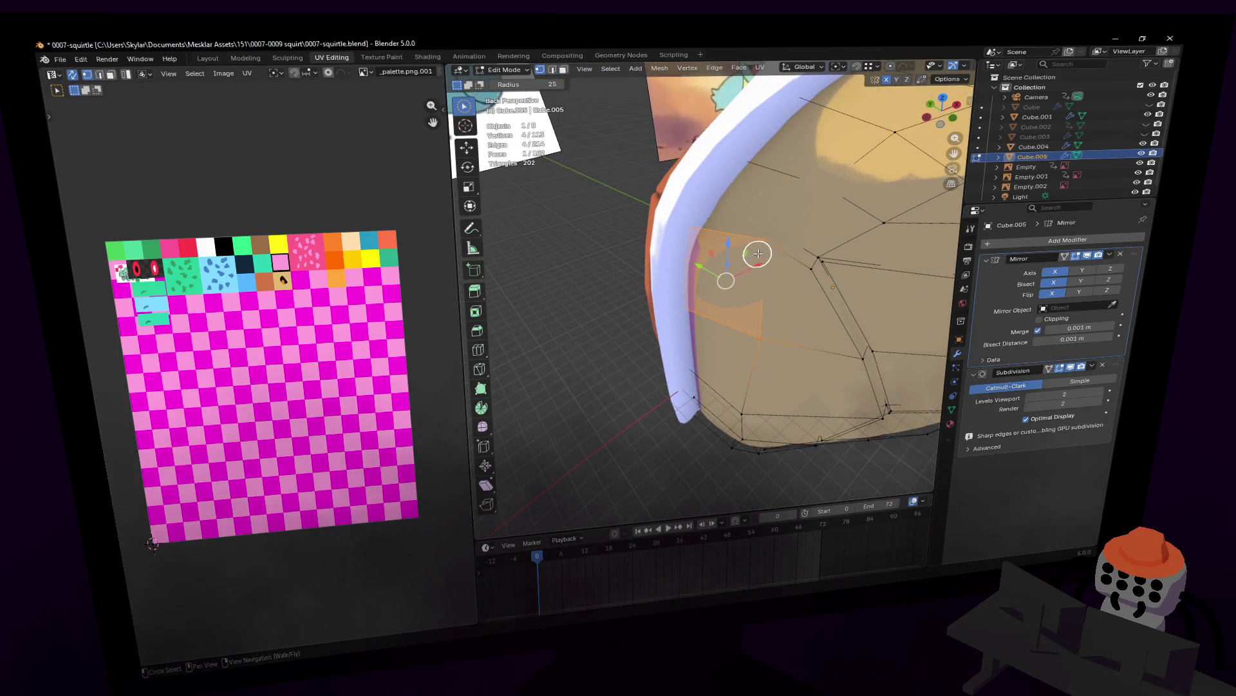
{"action": "middle_click_drag", "start_coordinate": [758, 253], "coordinate": [787, 259]}
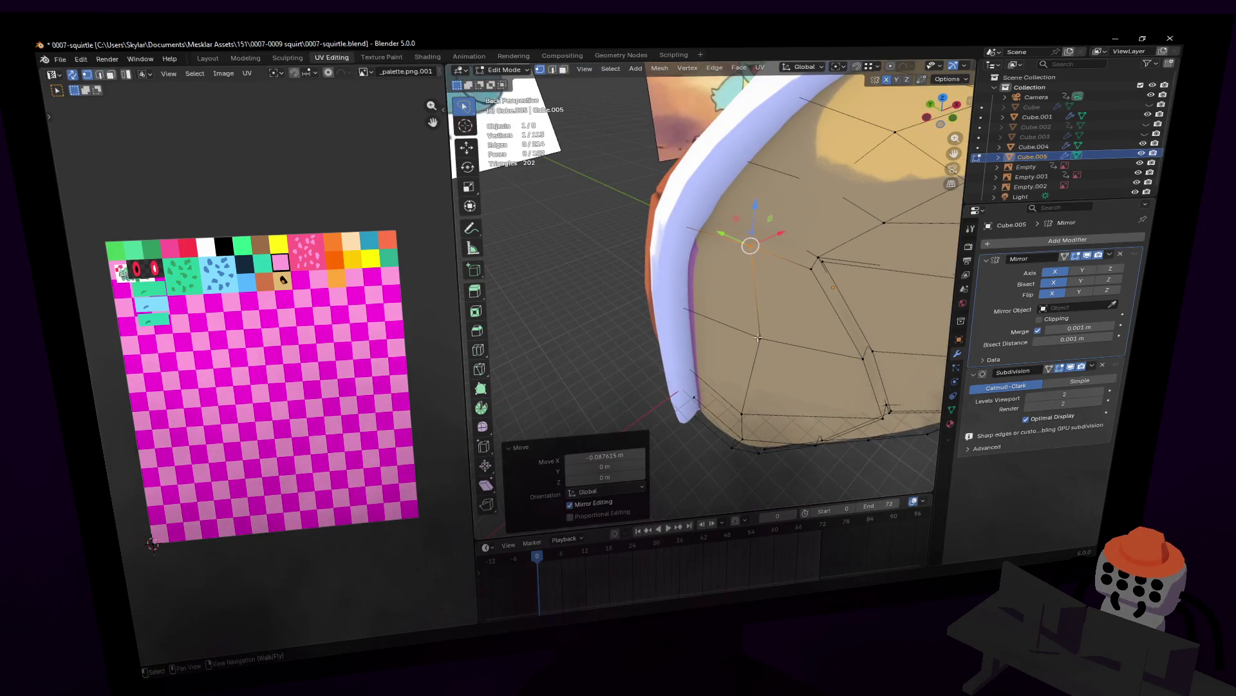
{"action": "key", "text": "shift+grave"}
{"action": "left_click", "coordinate": [795, 337]}
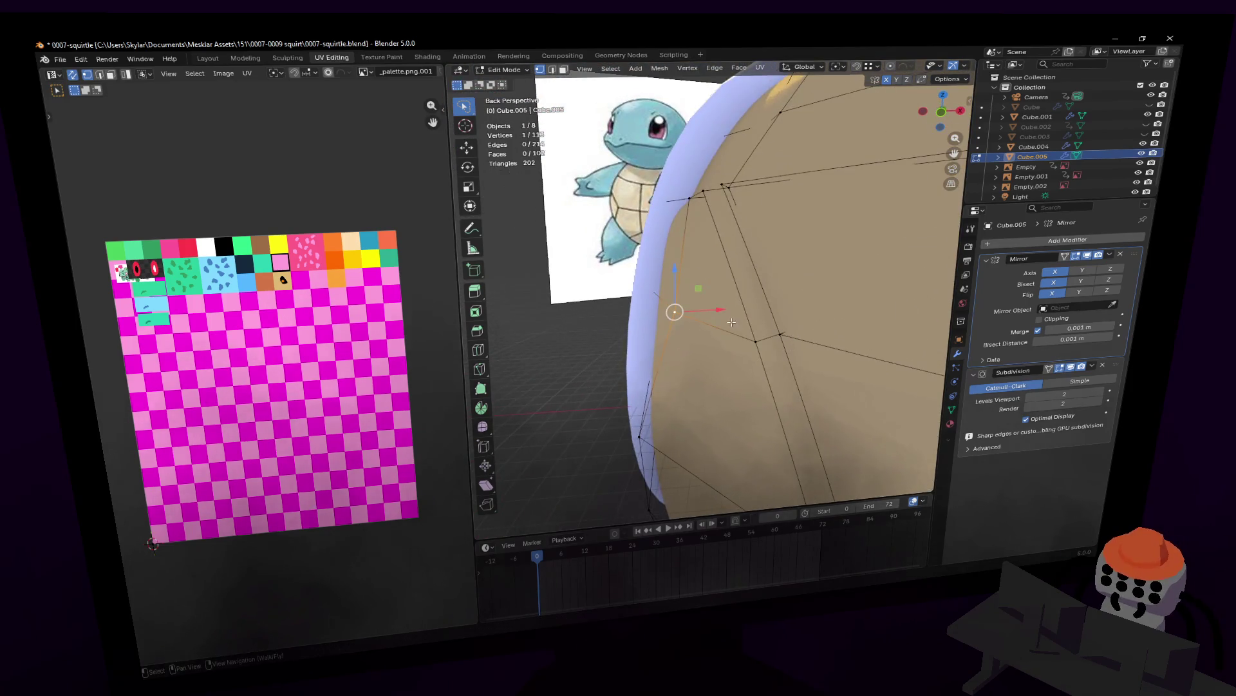
{"action": "key", "text": "g"}
{"action": "key", "text": "x"}
{"action": "left_click", "coordinate": [698, 309]}
{"action": "middle_click_drag", "start_coordinate": [697, 309], "coordinate": [694, 324]}
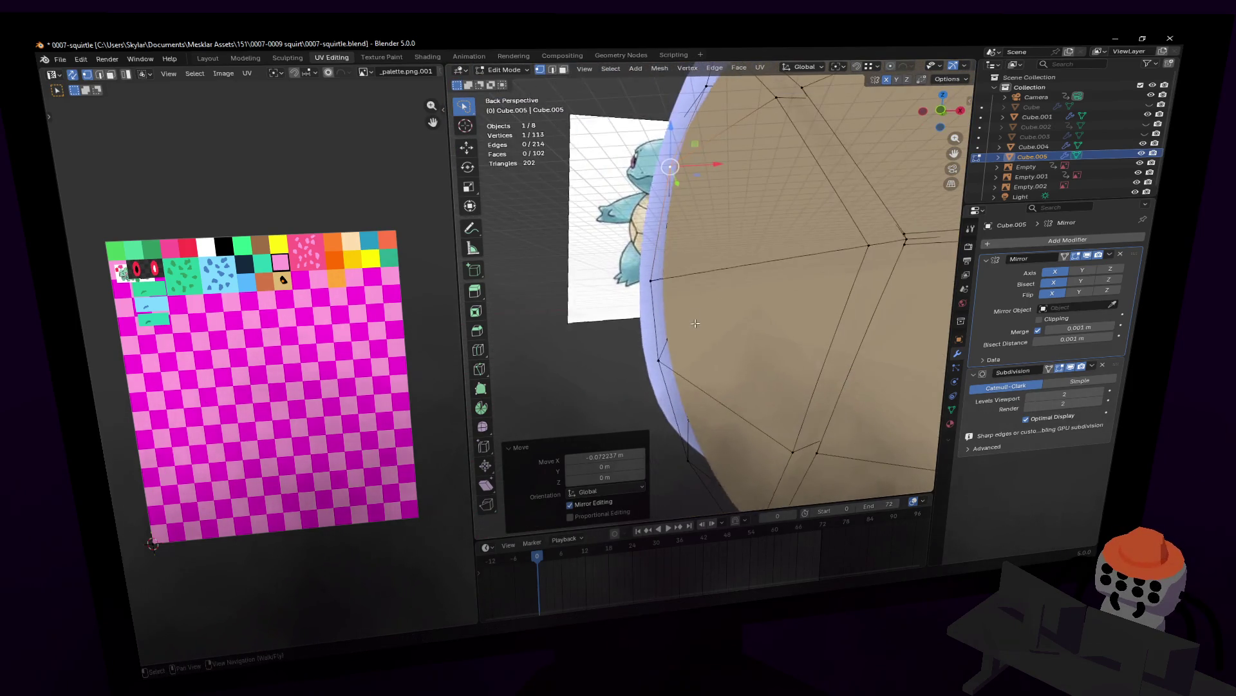
{"action": "key", "text": "shift+grave"}
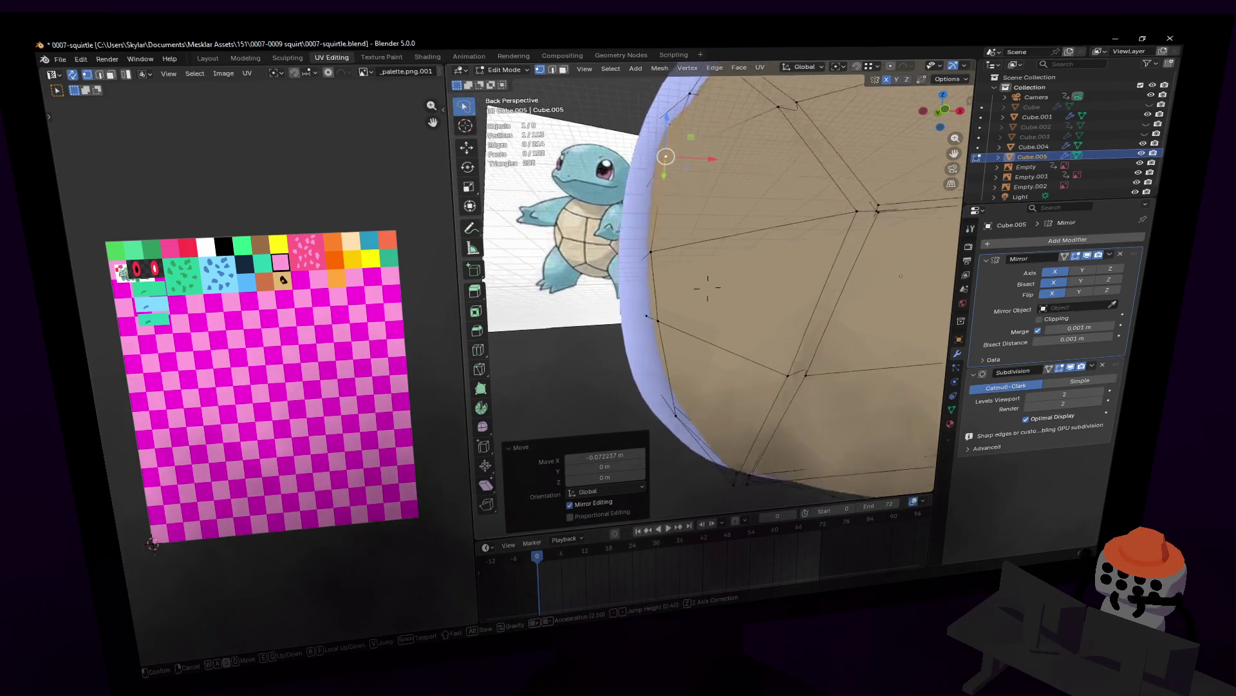
{"action": "left_click", "coordinate": [679, 291]}
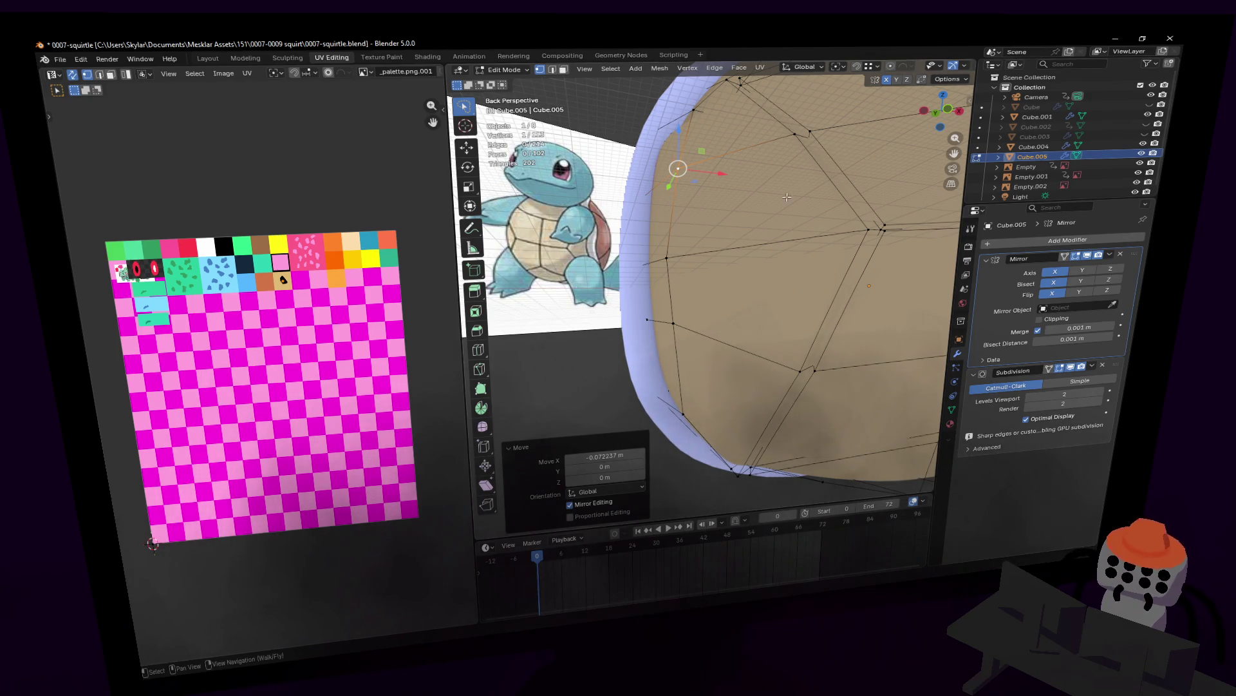
- Paint-select a patch of faces across the top of the shell
{"action": "middle_click_drag", "start_coordinate": [786, 197], "coordinate": [708, 266]}
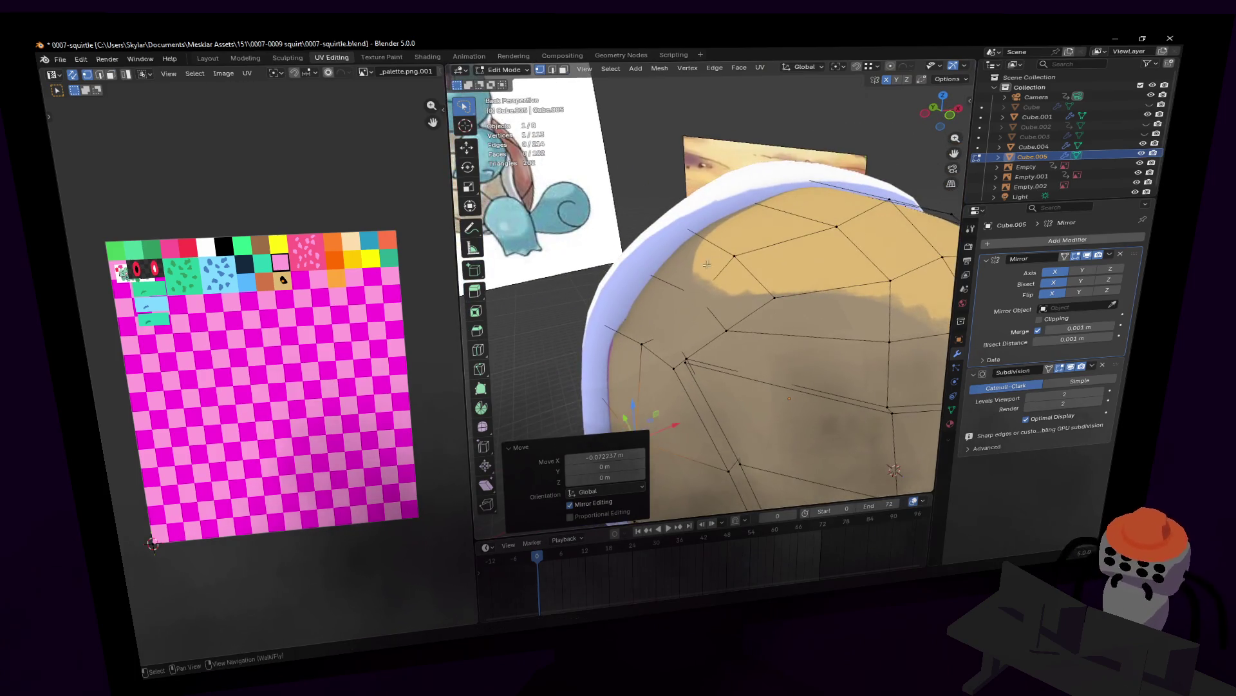
{"action": "left_click", "coordinate": [685, 314]}
{"action": "key", "text": "shift+grave"}
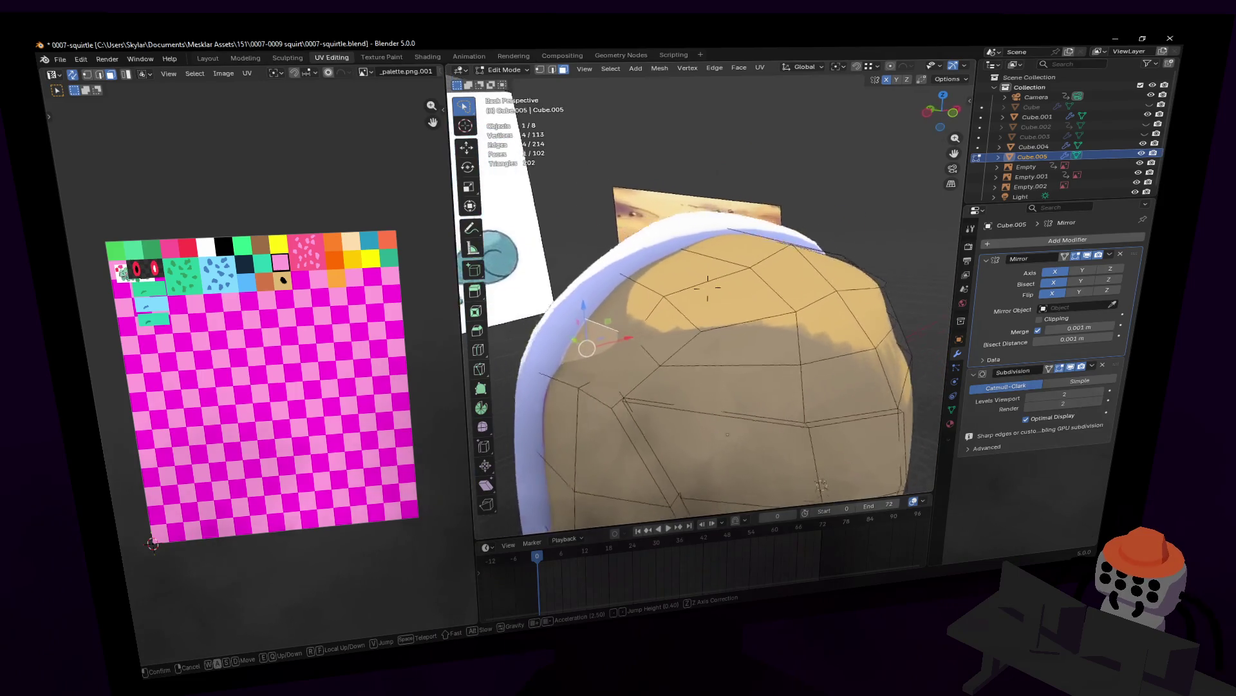
{"action": "left_click", "coordinate": [666, 354]}
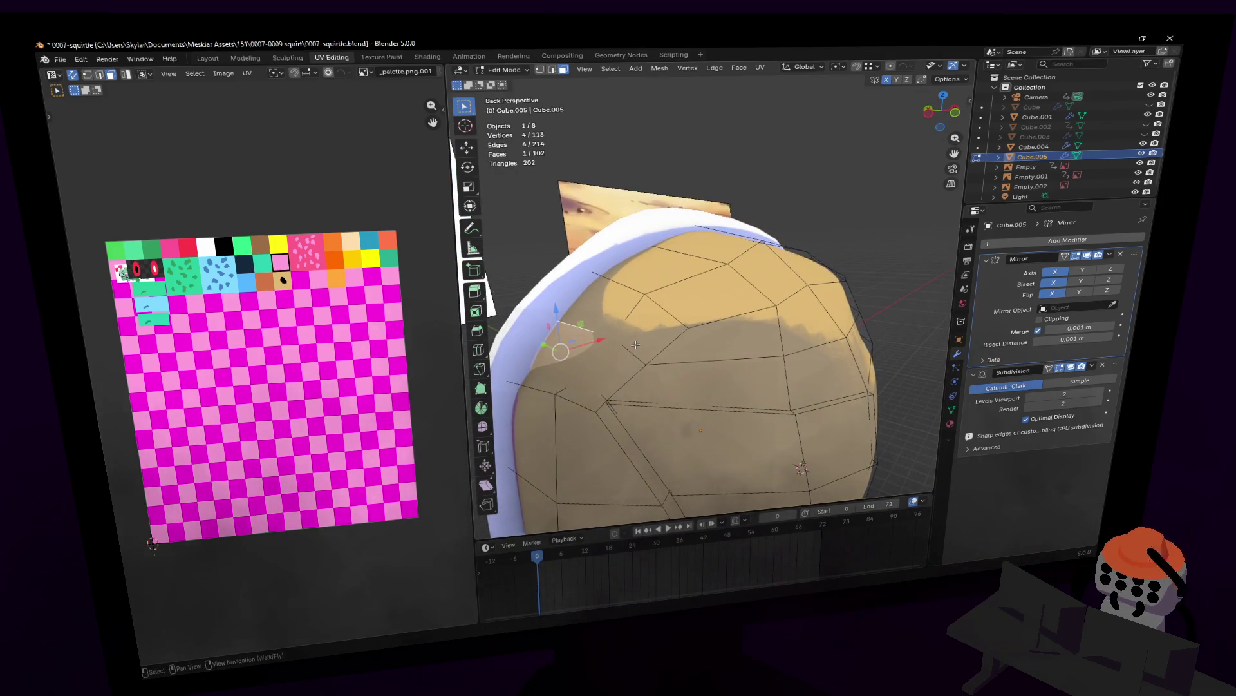
{"action": "left_click_drag", "start_coordinate": [633, 345], "coordinate": [614, 317]}
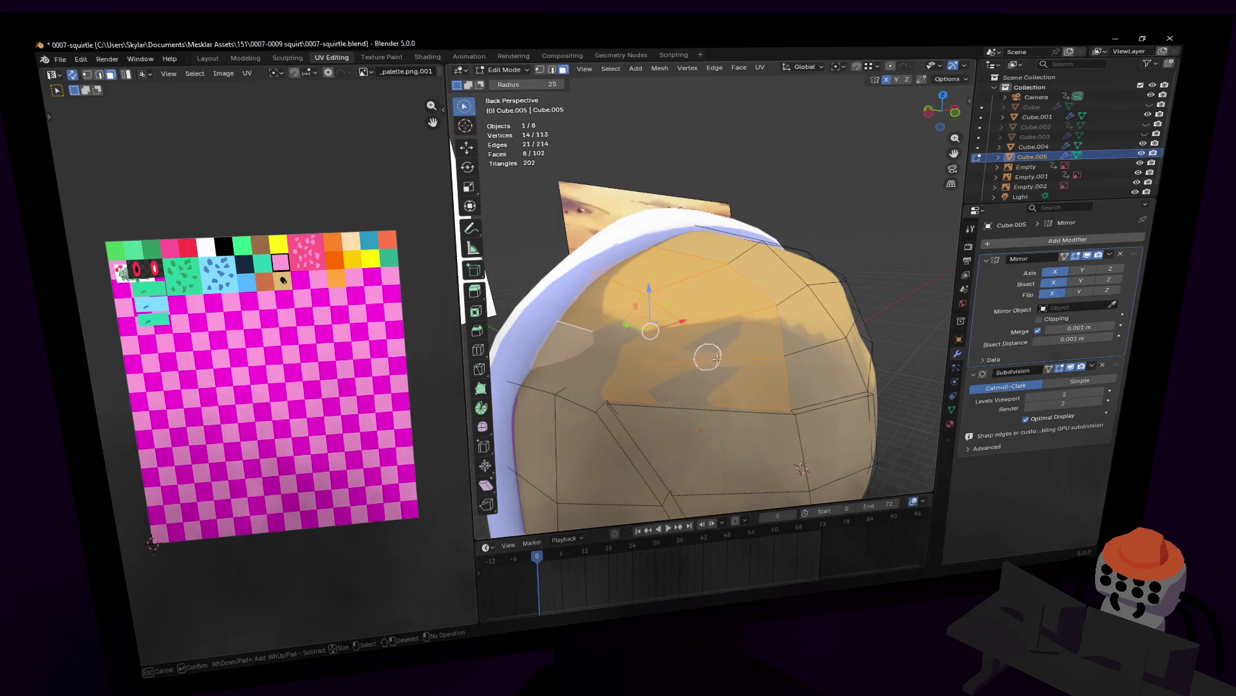
- Check the selection from a better angle and extrude the top faces along their normals
{"action": "key", "text": "shift+grave"}
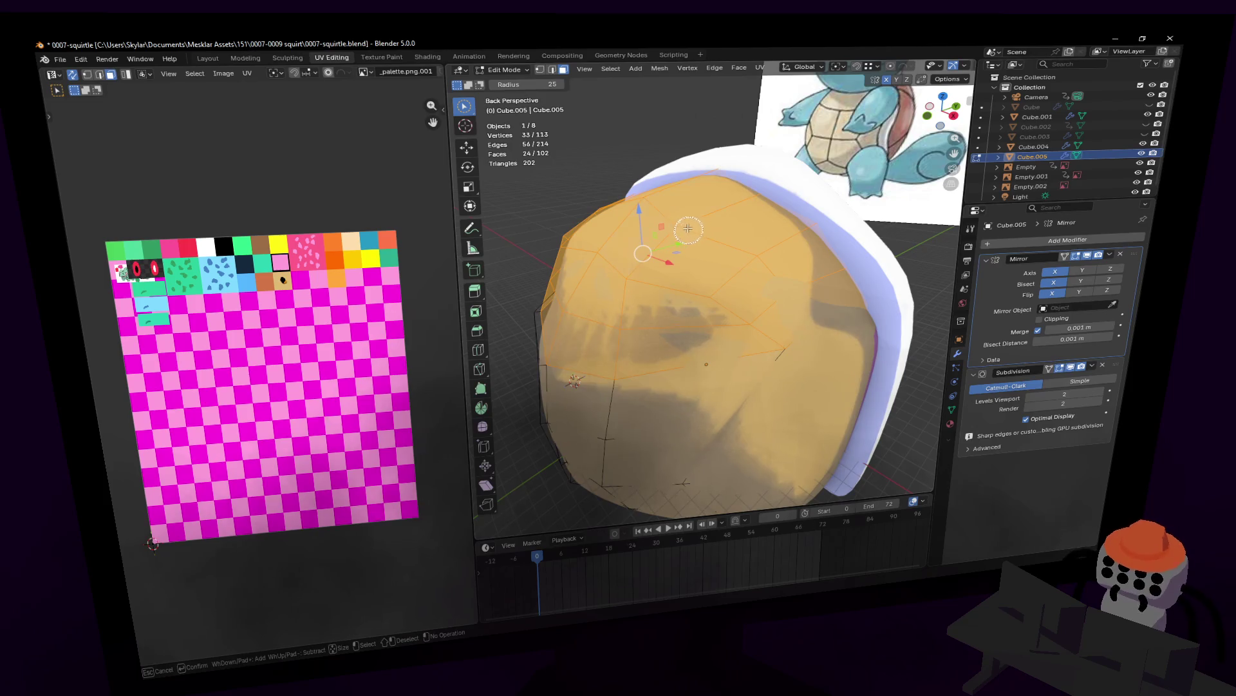
{"action": "key", "text": "shift+grave"}
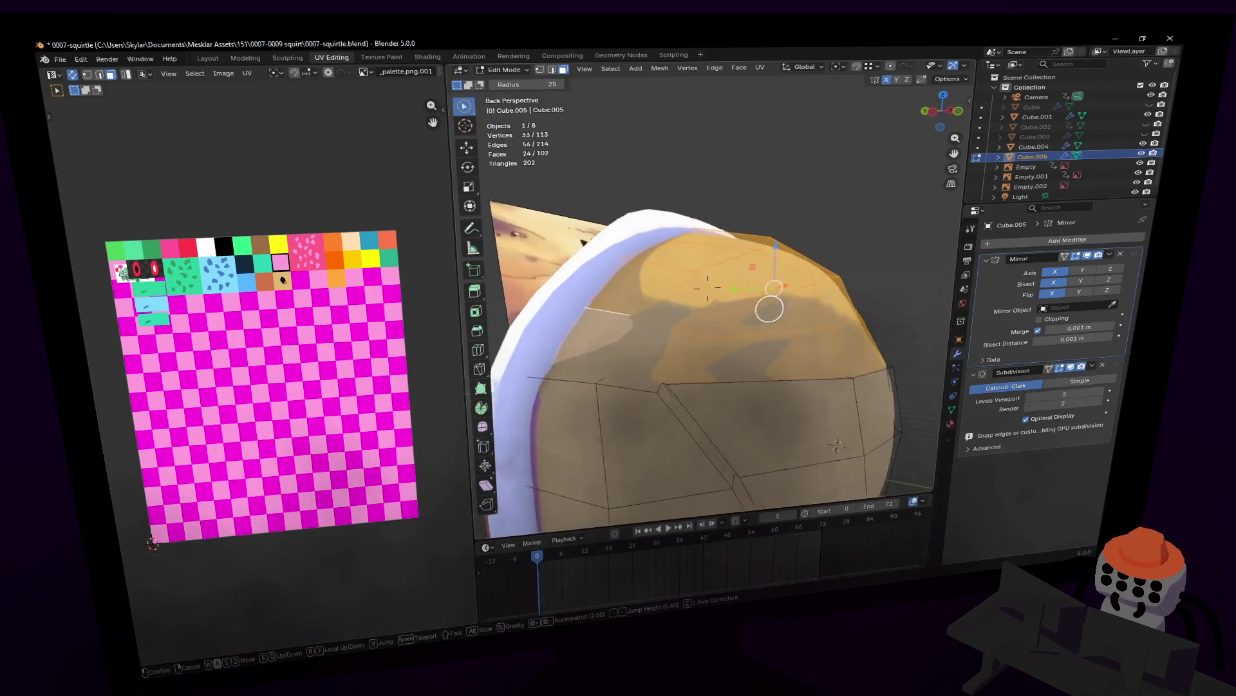
{"action": "left_click", "coordinate": [707, 287]}
{"action": "key", "text": "e"}
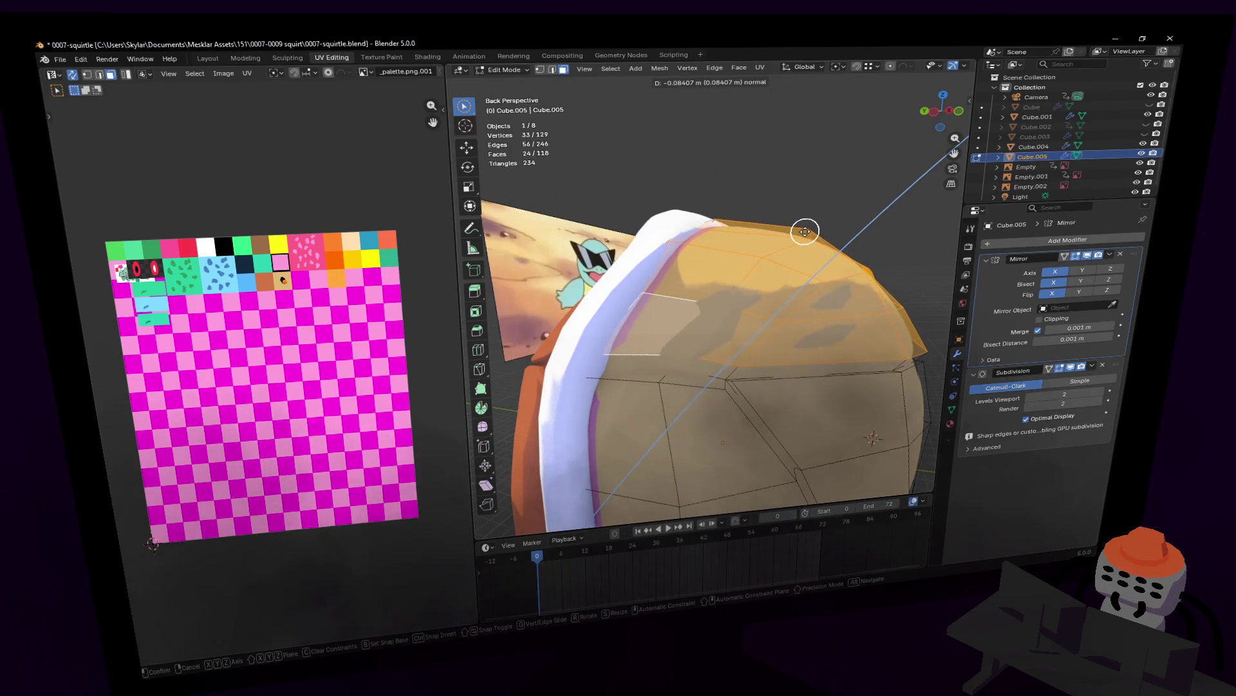
- Confirm the extrusion and widen the top patch by about 1.036 along X
{"action": "left_click", "coordinate": [804, 232]}
{"action": "key", "text": "shift+grave"}
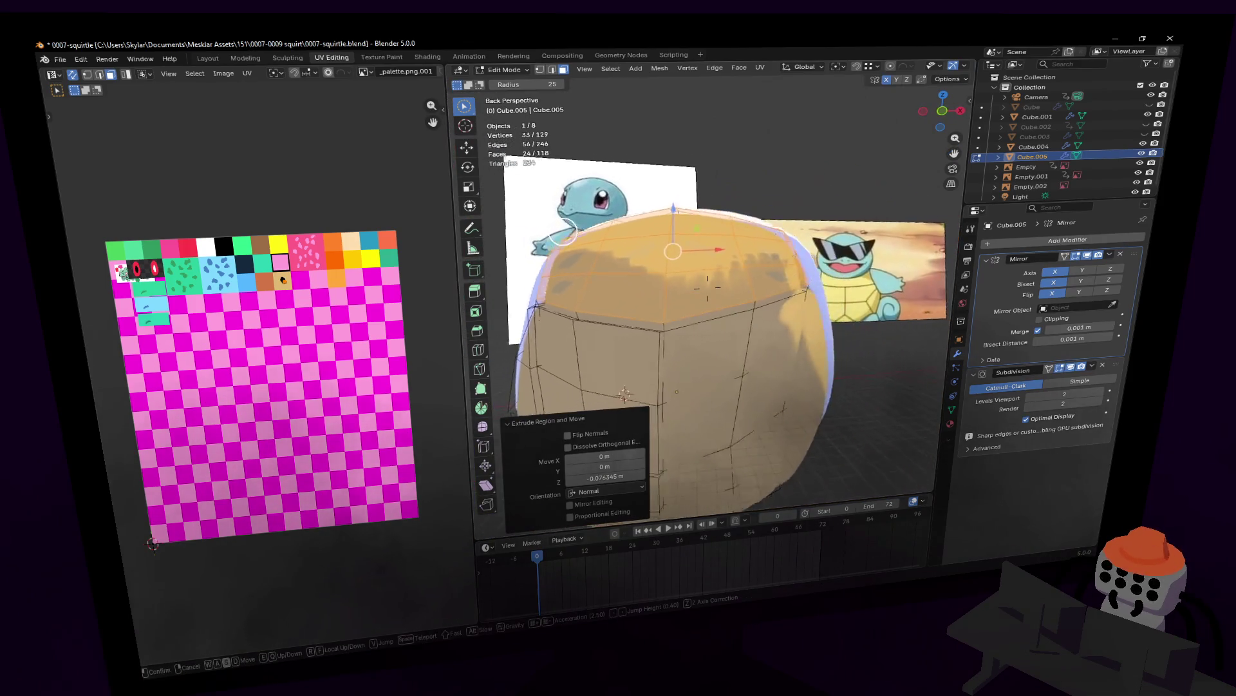
{"action": "left_click", "coordinate": [708, 288]}
{"action": "key", "text": "s"}
{"action": "key", "text": "x"}
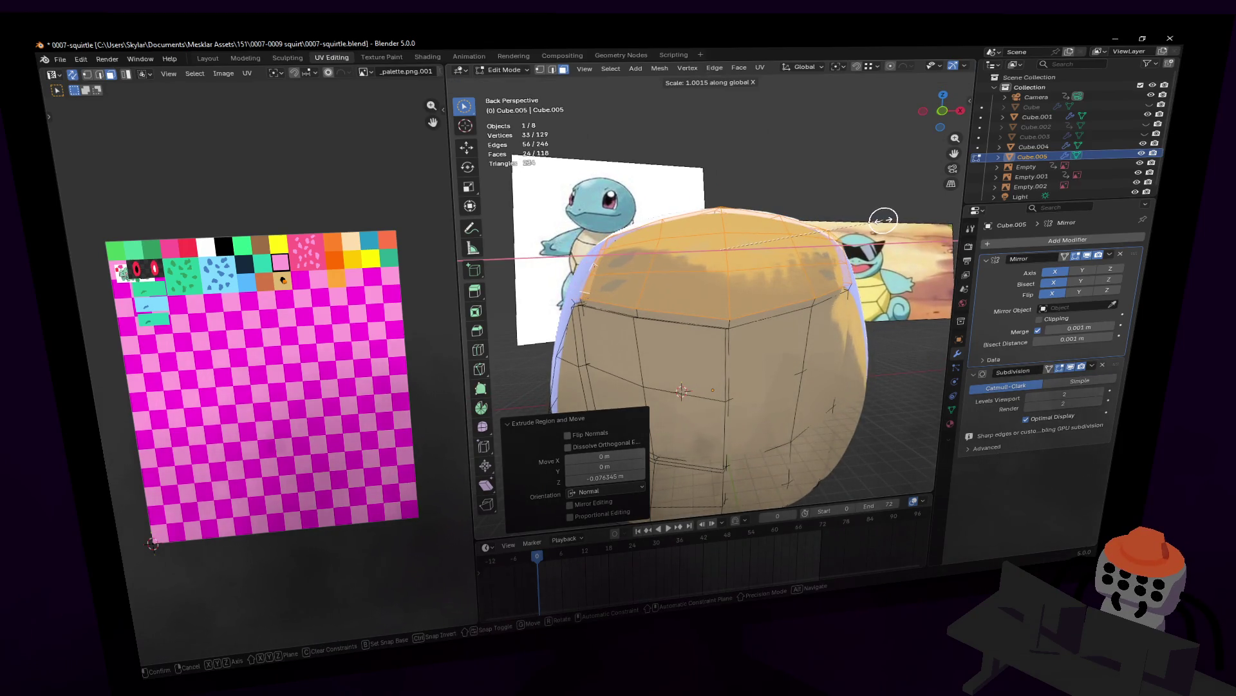
{"action": "left_click", "coordinate": [890, 219]}
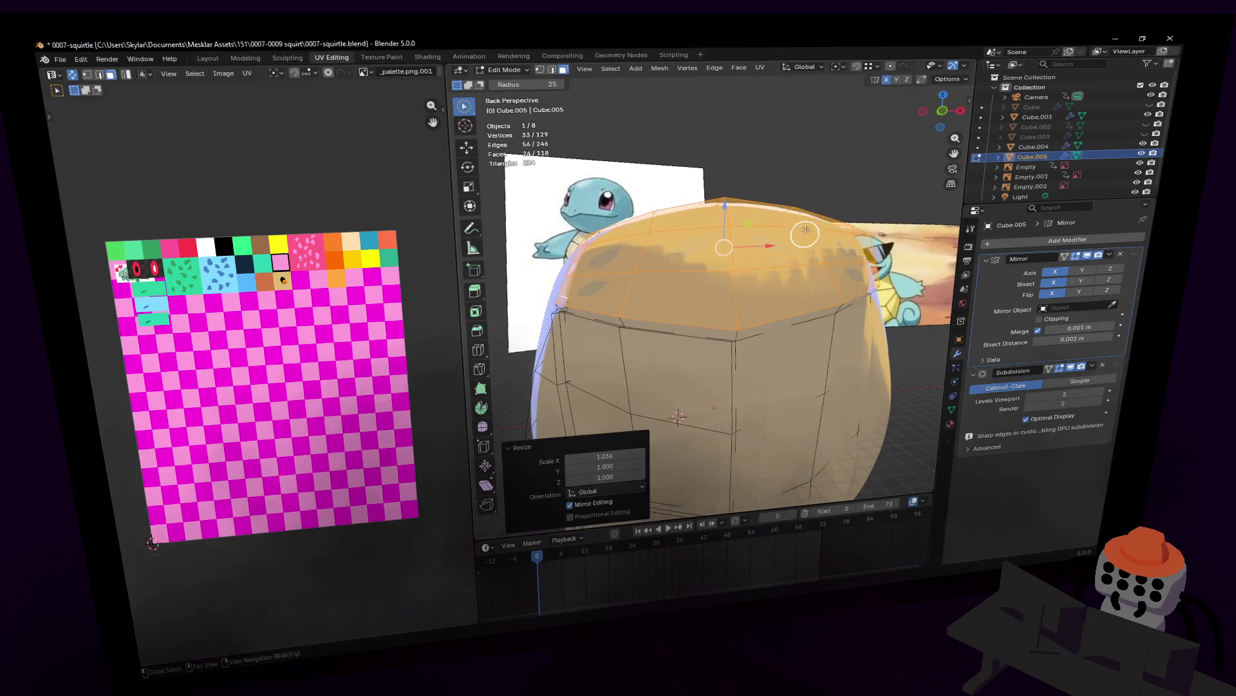
- Lower the widened top faces about 0.03 m along Z to blend into the shell
{"action": "key", "text": "g"}
{"action": "key", "text": "z"}
{"action": "left_click", "coordinate": [807, 229]}
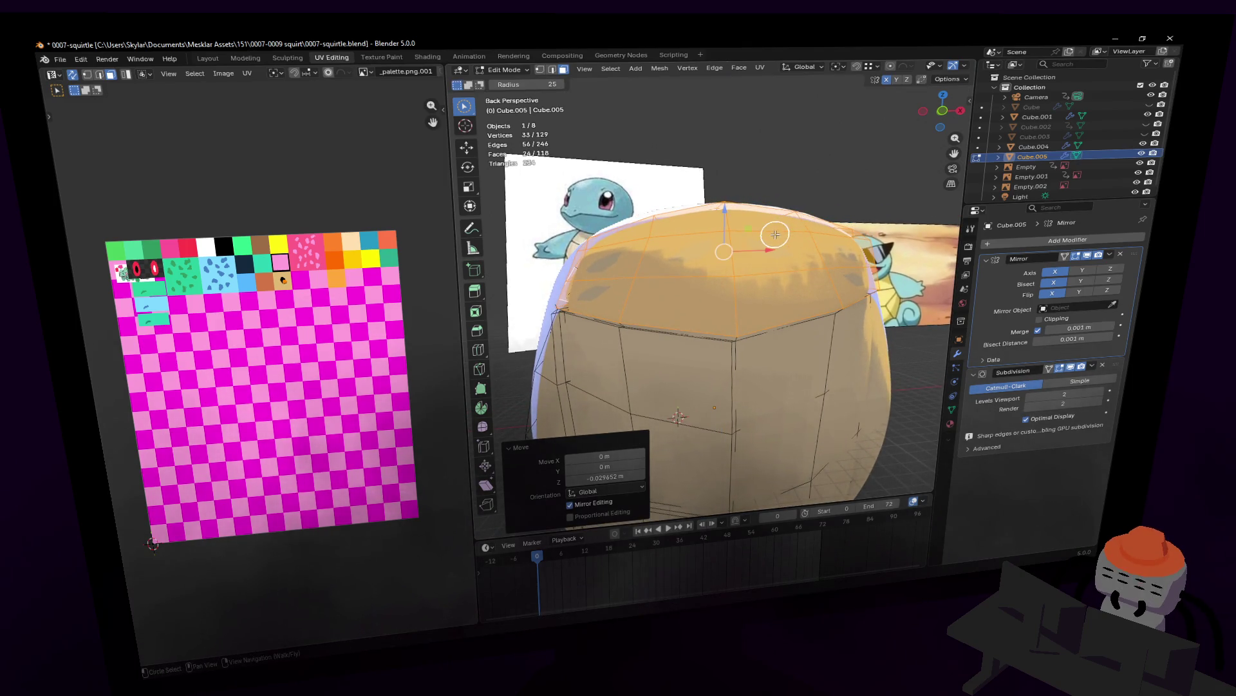
{"action": "middle_click_drag", "start_coordinate": [774, 234], "coordinate": [782, 236]}
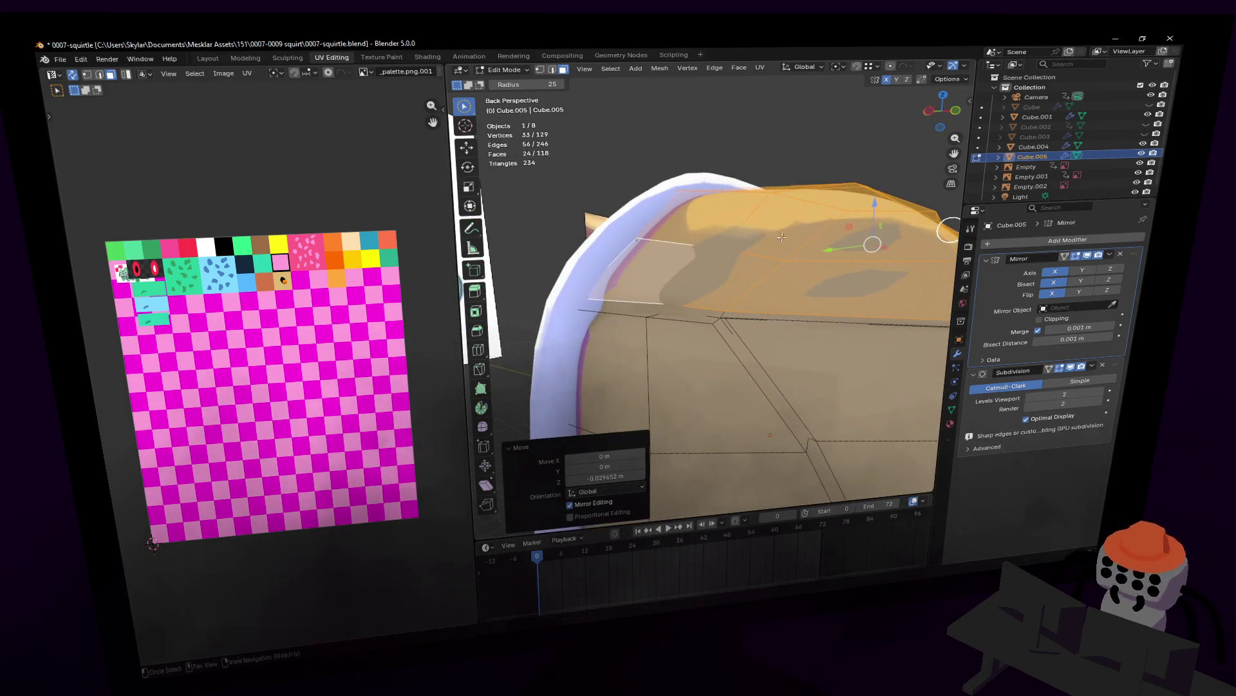
- Shift a shell rim edge and a nearby vertex sideways along X against the reference
{"action": "key", "text": "2"}
{"action": "left_click", "coordinate": [710, 278]}
{"action": "middle_click_drag", "start_coordinate": [711, 278], "coordinate": [761, 288]}
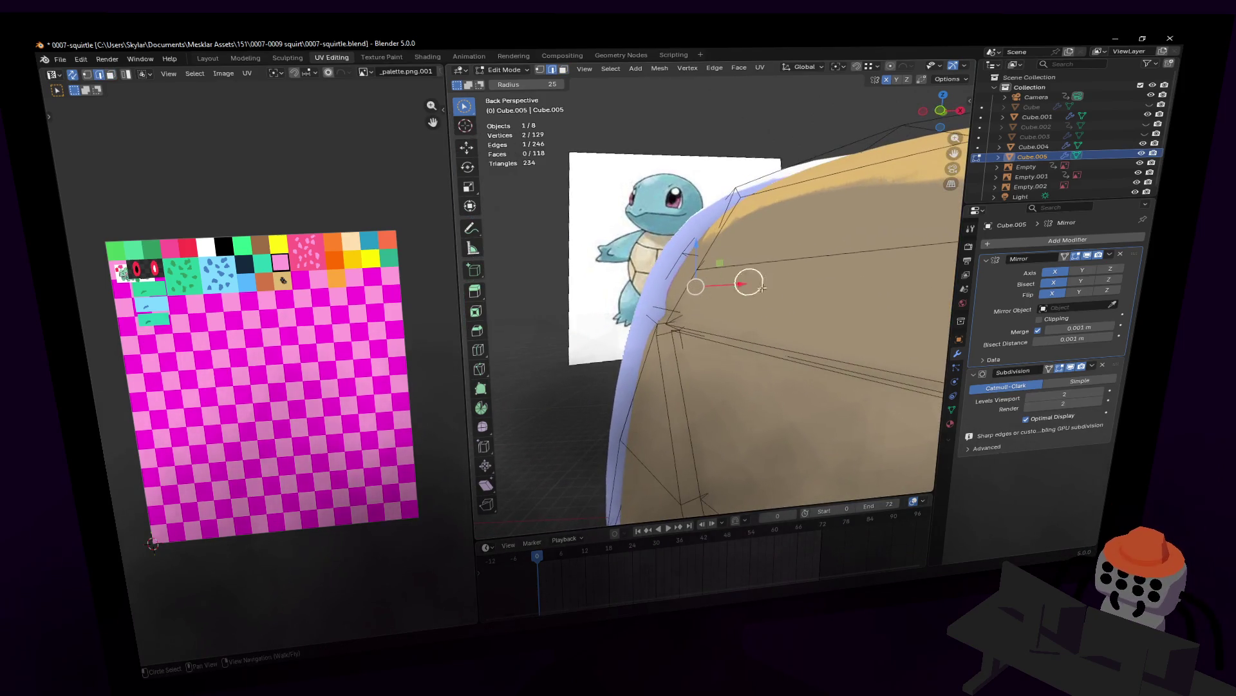
{"action": "key", "text": "g"}
{"action": "key", "text": "x"}
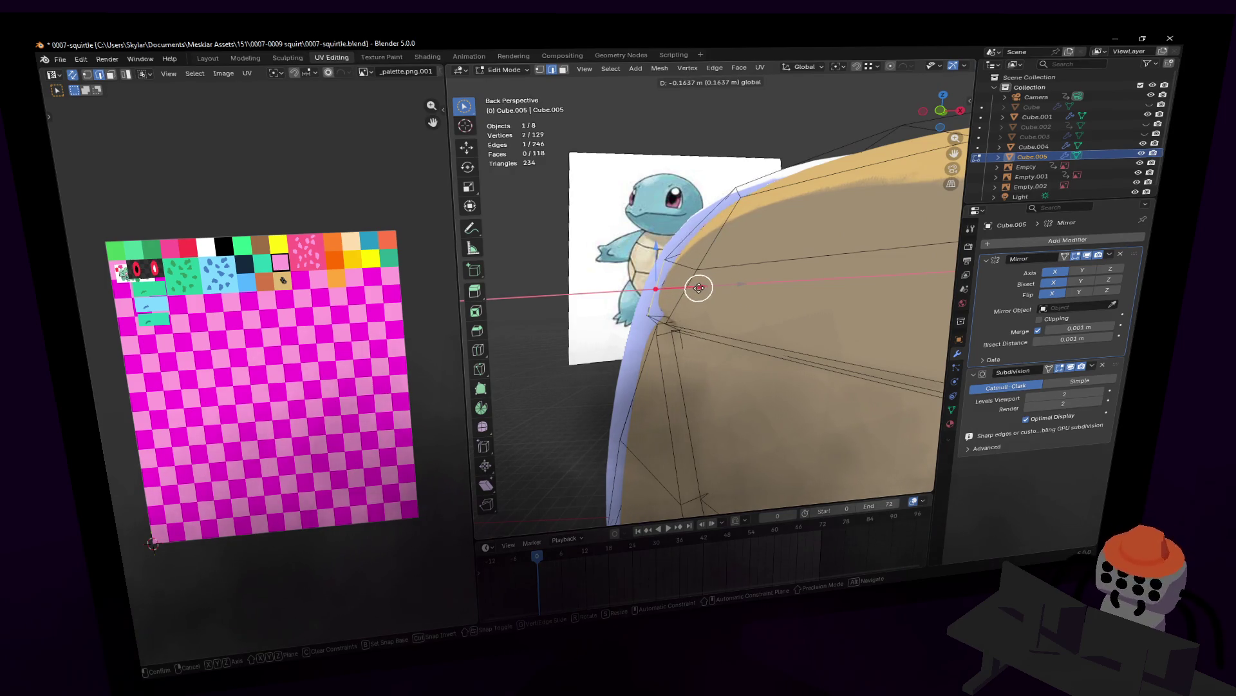
{"action": "left_click", "coordinate": [708, 287]}
{"action": "middle_click_drag", "start_coordinate": [708, 288], "coordinate": [711, 332]}
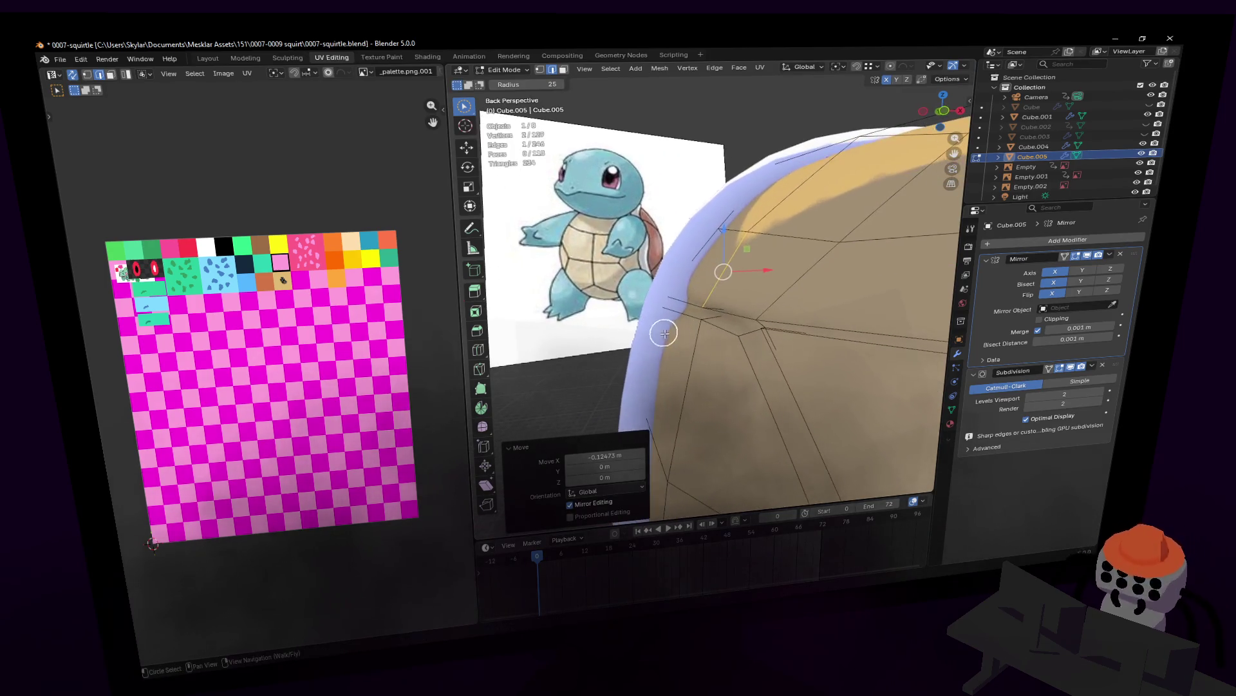
{"action": "key", "text": "c"}
{"action": "key", "text": "g"}
{"action": "key", "text": "x"}
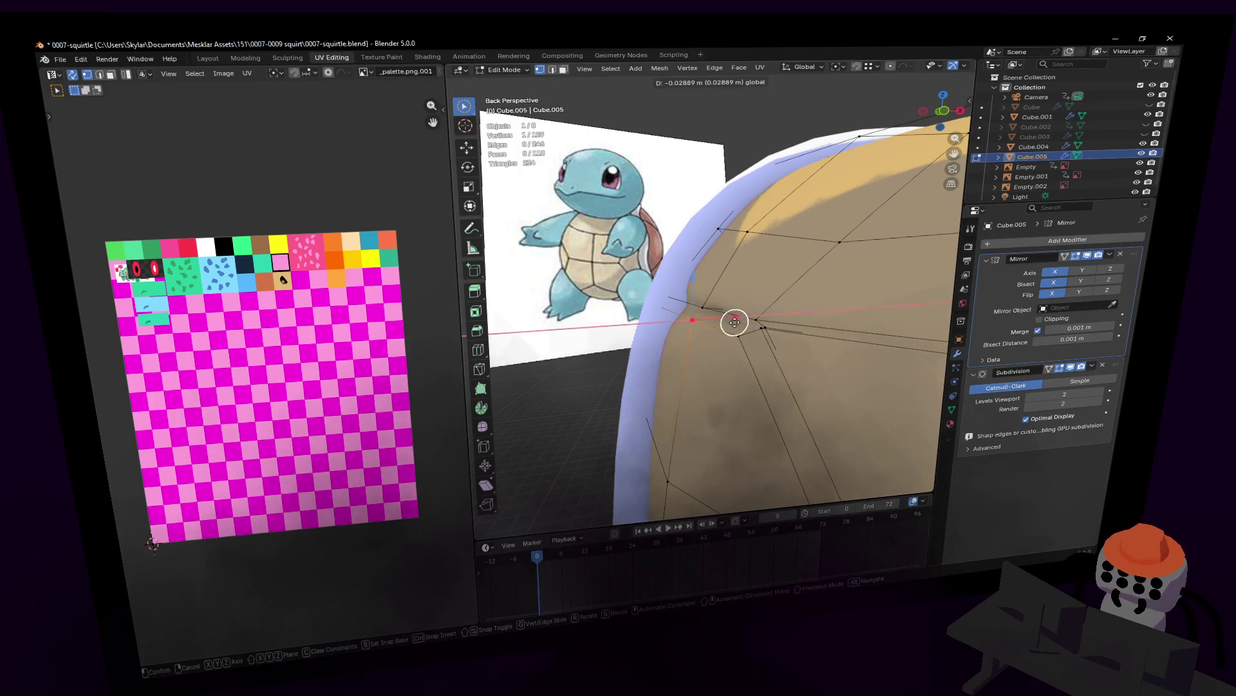
{"action": "left_click", "coordinate": [735, 322]}
- Move a back-of-shell vertex freely in two small nudges while viewing the reference
{"action": "mouse_move", "coordinate": [741, 296]}
{"action": "middle_mouse_down"}
{"action": "mouse_move", "coordinate": [857, 287]}
{"action": "mouse_move", "coordinate": [912, 268]}
{"action": "mouse_move", "coordinate": [667, 325]}
{"action": "middle_mouse_up"}
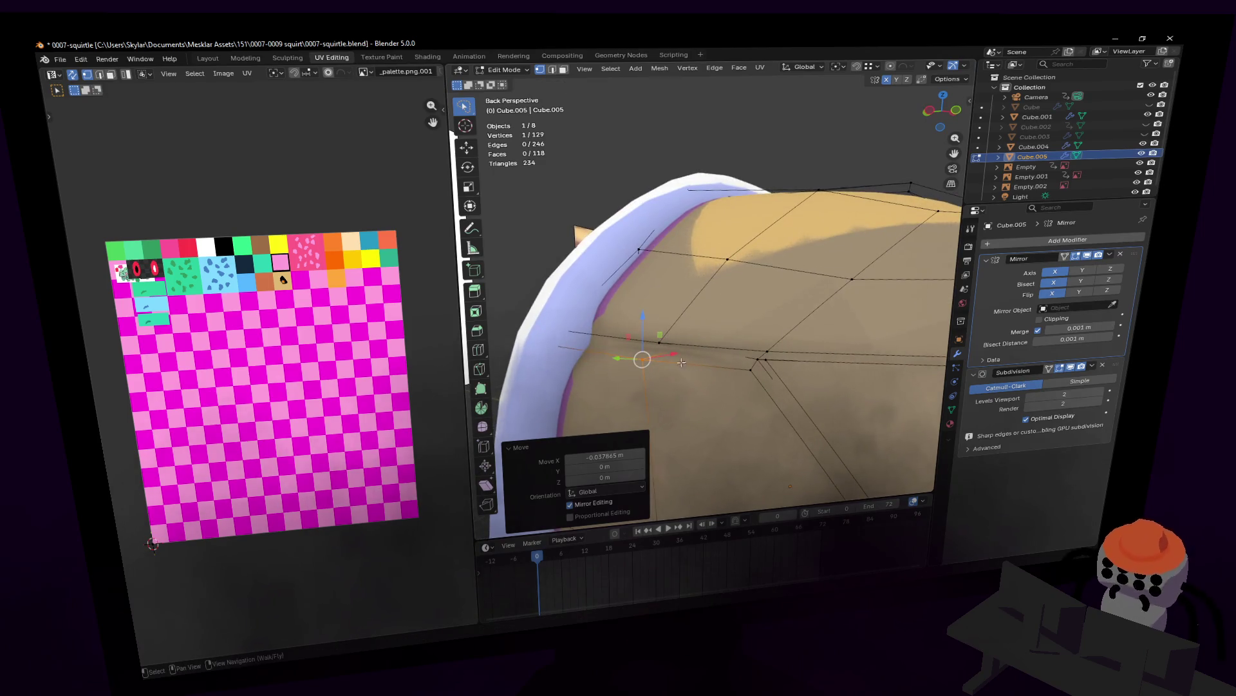
{"action": "key", "text": "shift+grave"}
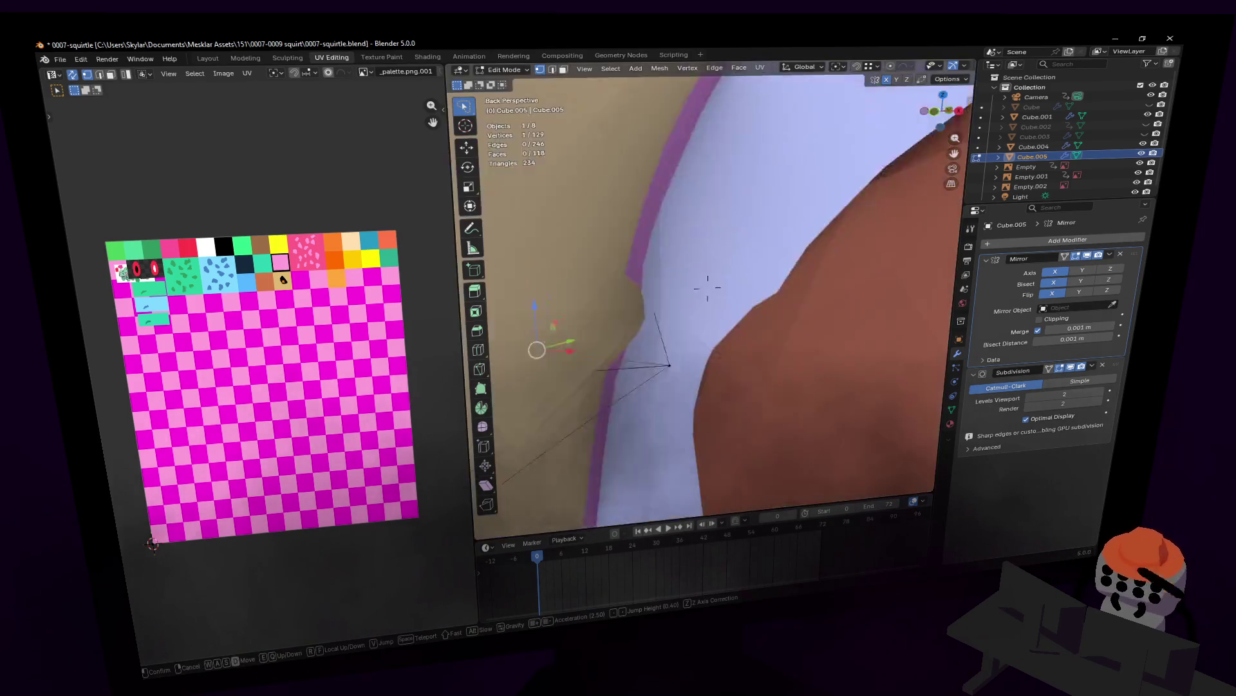
{"action": "key", "text": "s"}
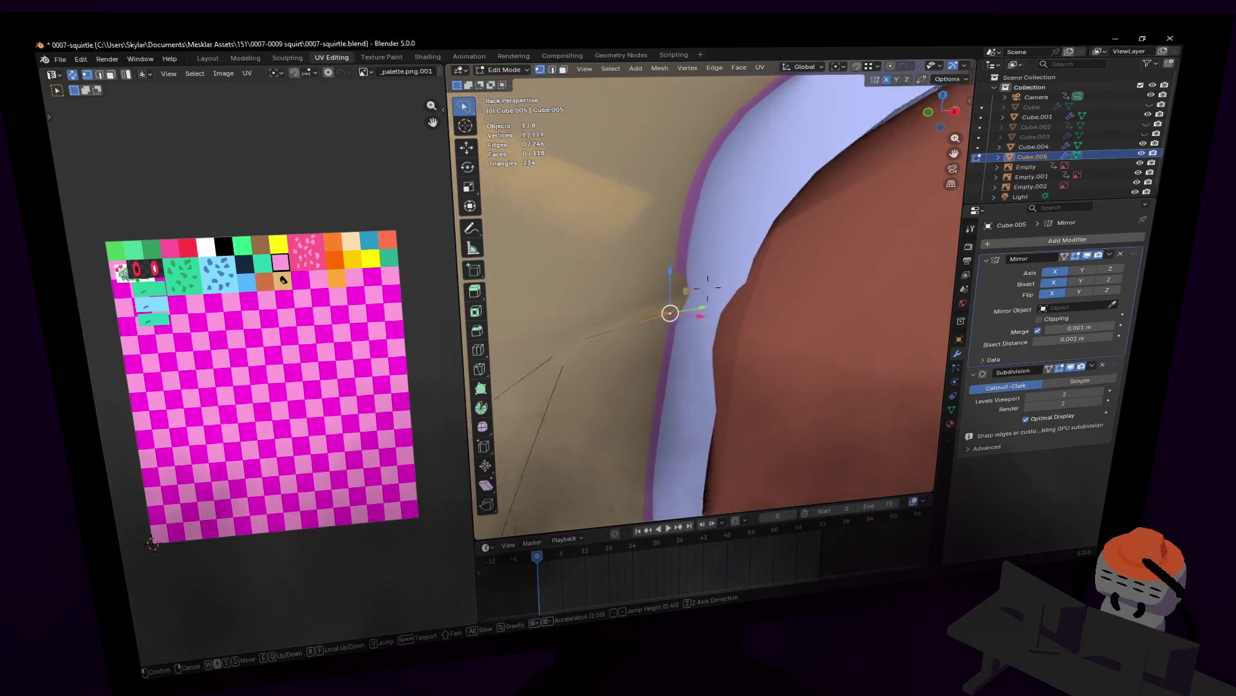
{"action": "left_click", "coordinate": [692, 304]}
{"action": "key", "text": "g"}
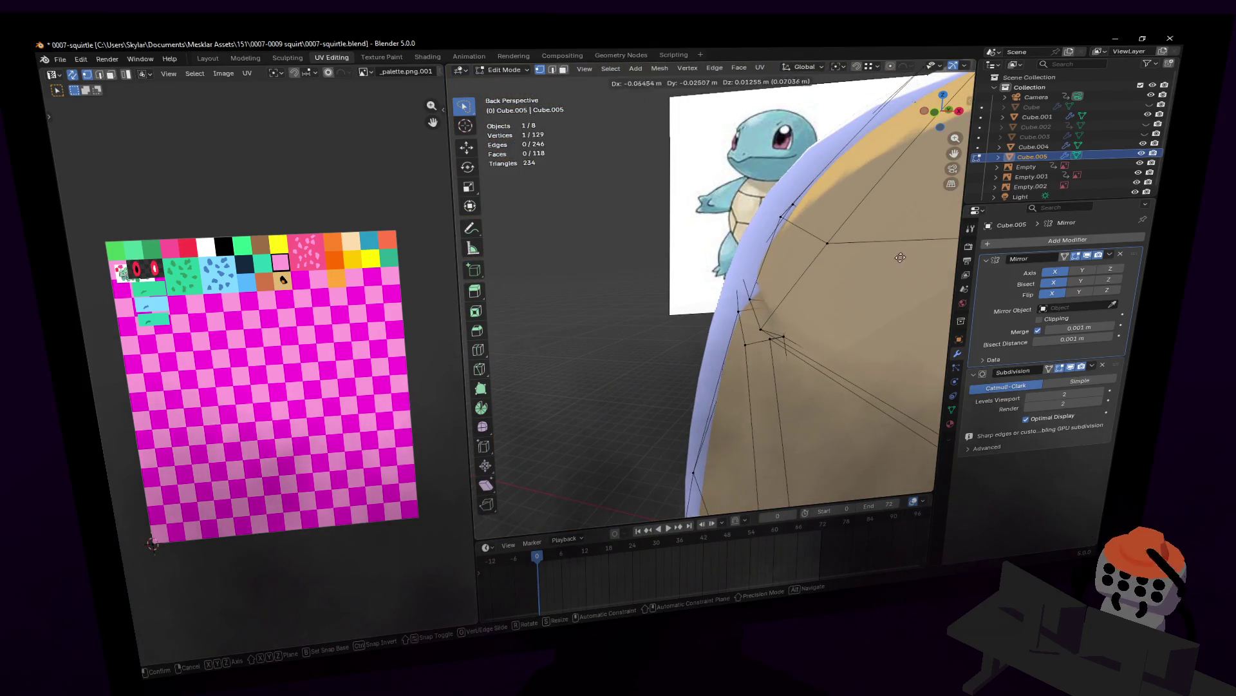
{"action": "left_click", "coordinate": [877, 257]}
{"action": "middle_click_drag", "start_coordinate": [876, 257], "coordinate": [770, 308]}
{"action": "key", "text": "g"}
{"action": "left_click", "coordinate": [855, 259]}
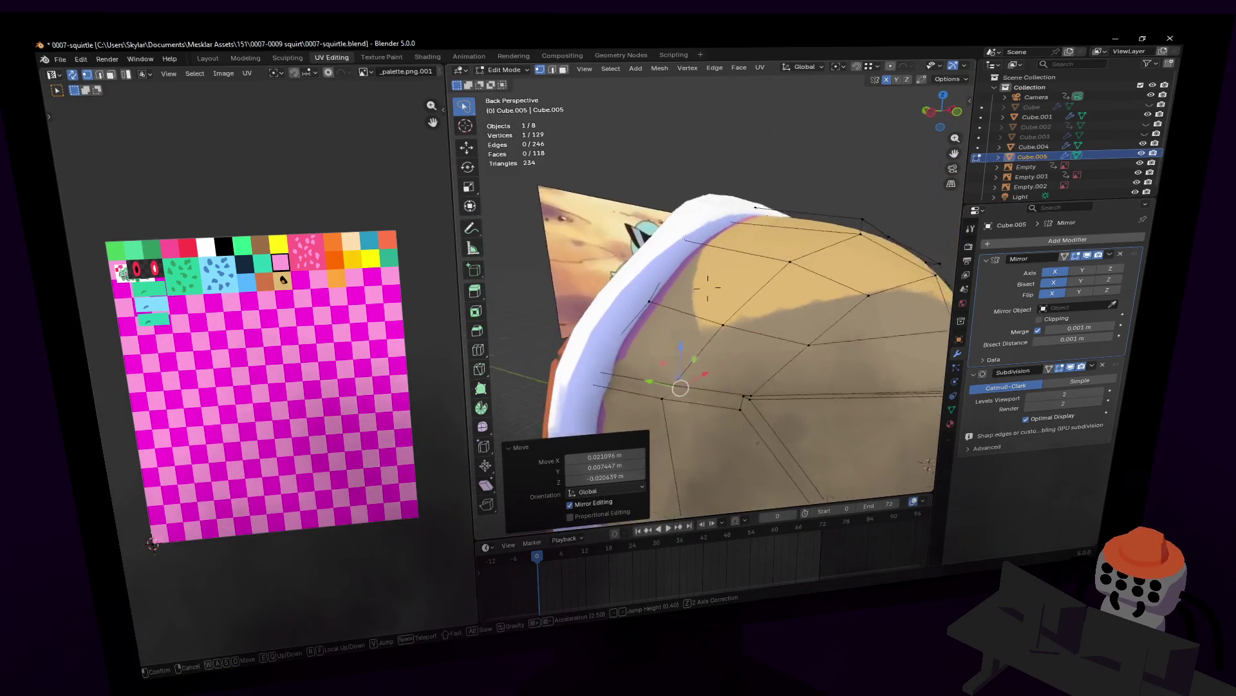
- Set the pivot to the 3D cursor and slide a back edge of the shell sideways along X
{"action": "right_click", "coordinate": [770, 307]}
{"action": "left_click", "coordinate": [722, 318]}
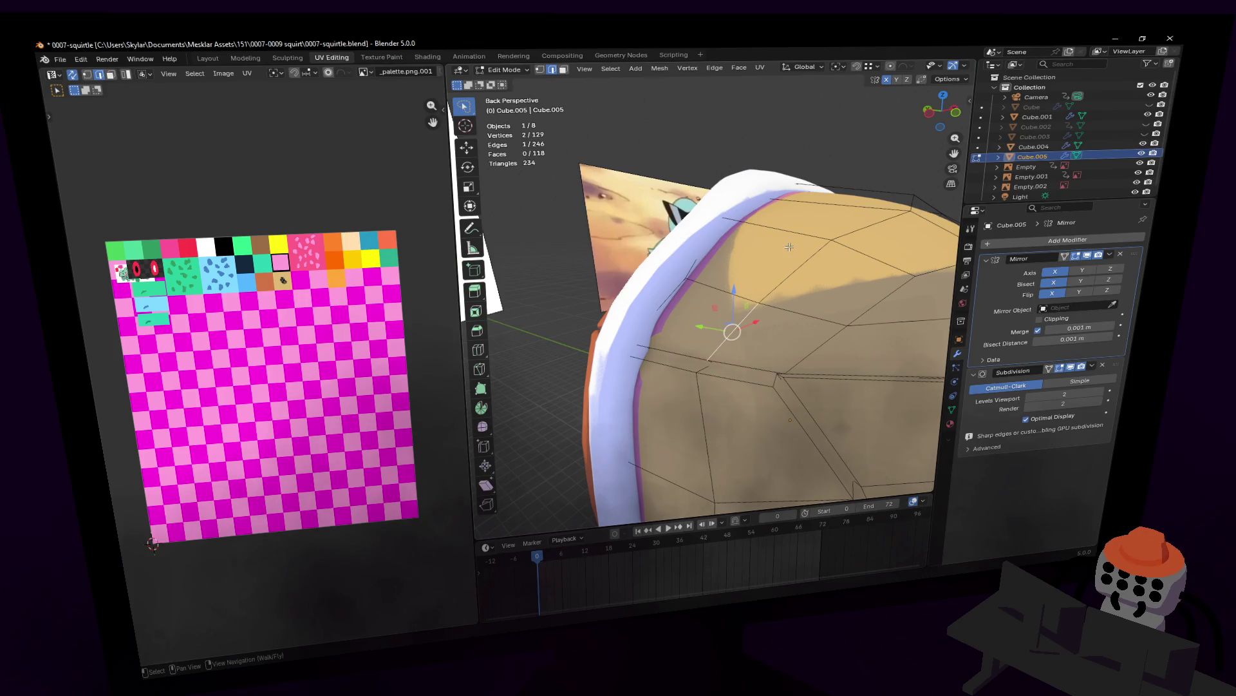
{"action": "left_click", "coordinate": [710, 273]}
{"action": "middle_click_drag", "start_coordinate": [811, 203], "coordinate": [830, 231]}
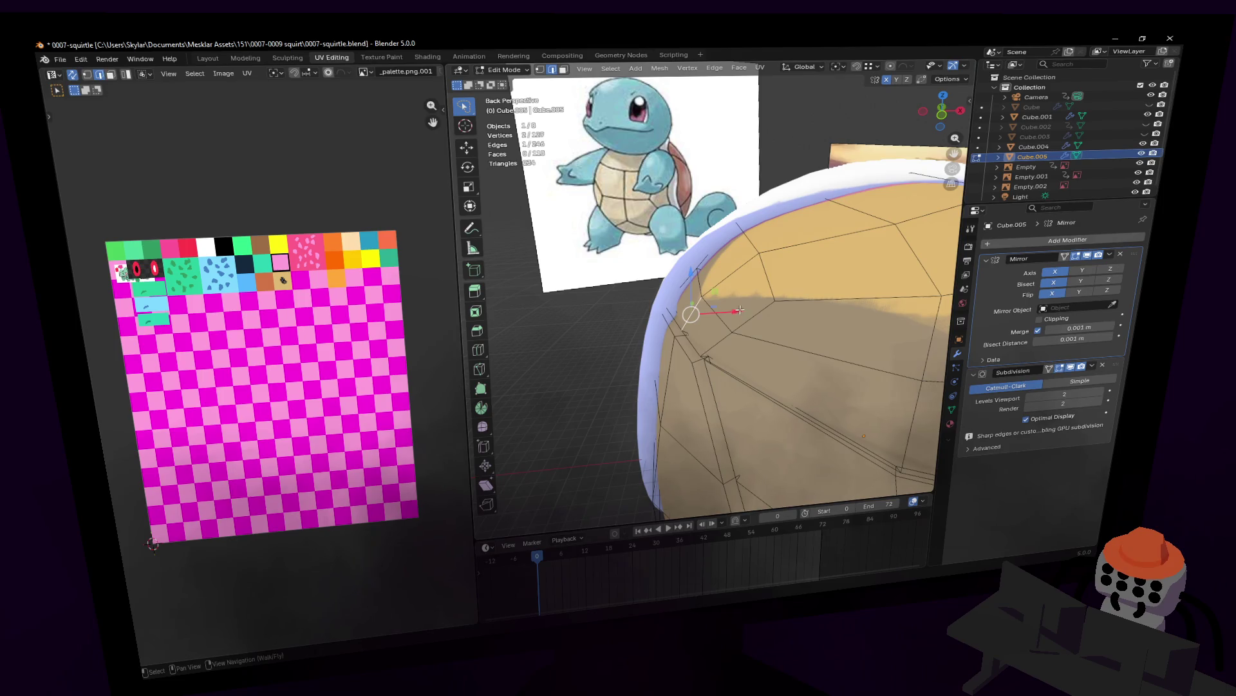
{"action": "left_click_drag", "start_coordinate": [738, 309], "coordinate": [726, 312]}
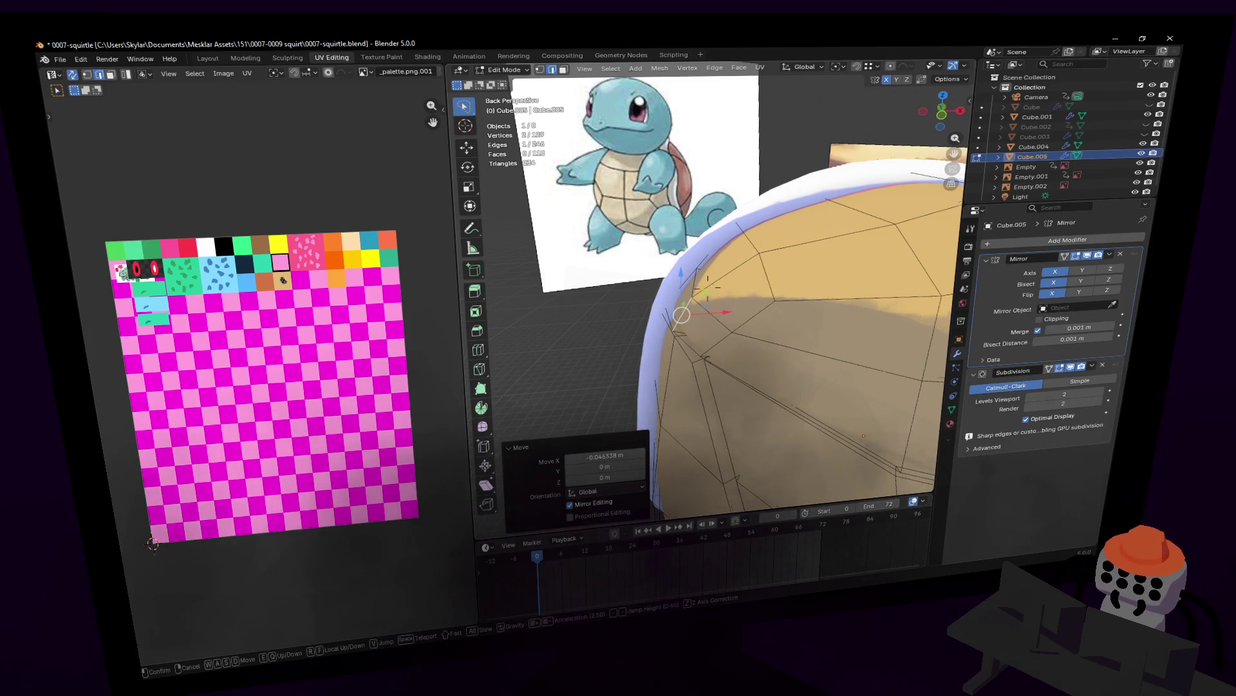
{"action": "middle_click_drag", "start_coordinate": [707, 288], "coordinate": [708, 288]}
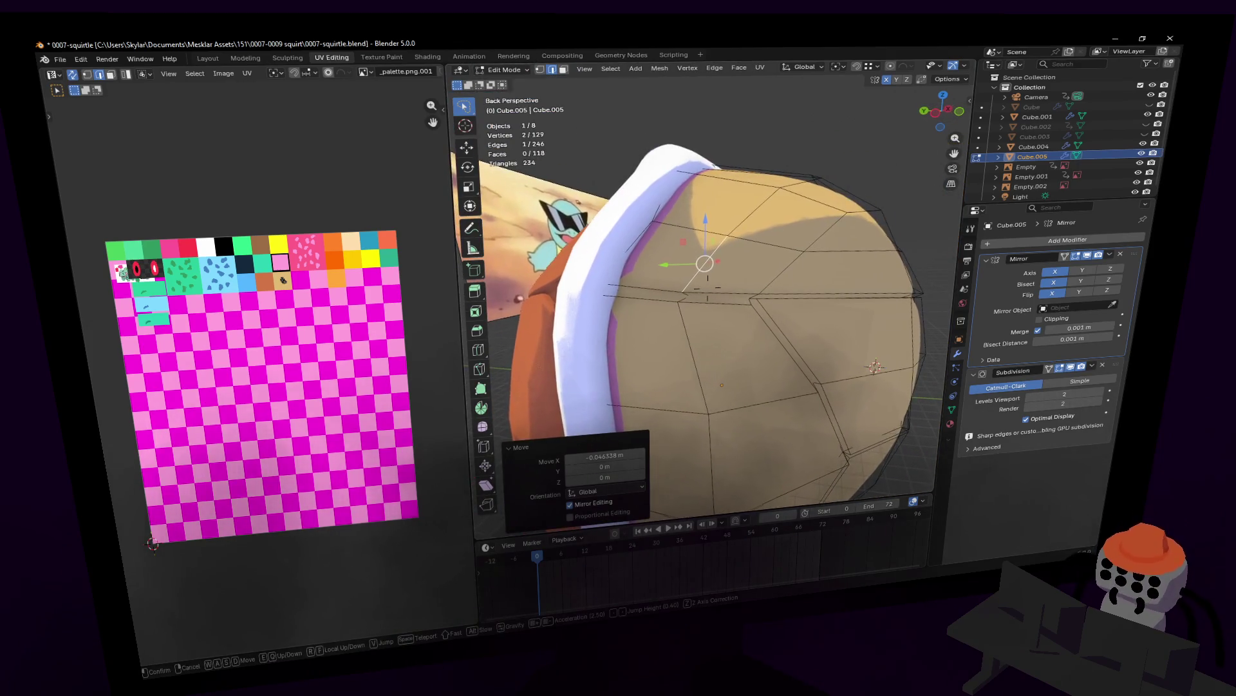
{"action": "left_click", "coordinate": [722, 295]}
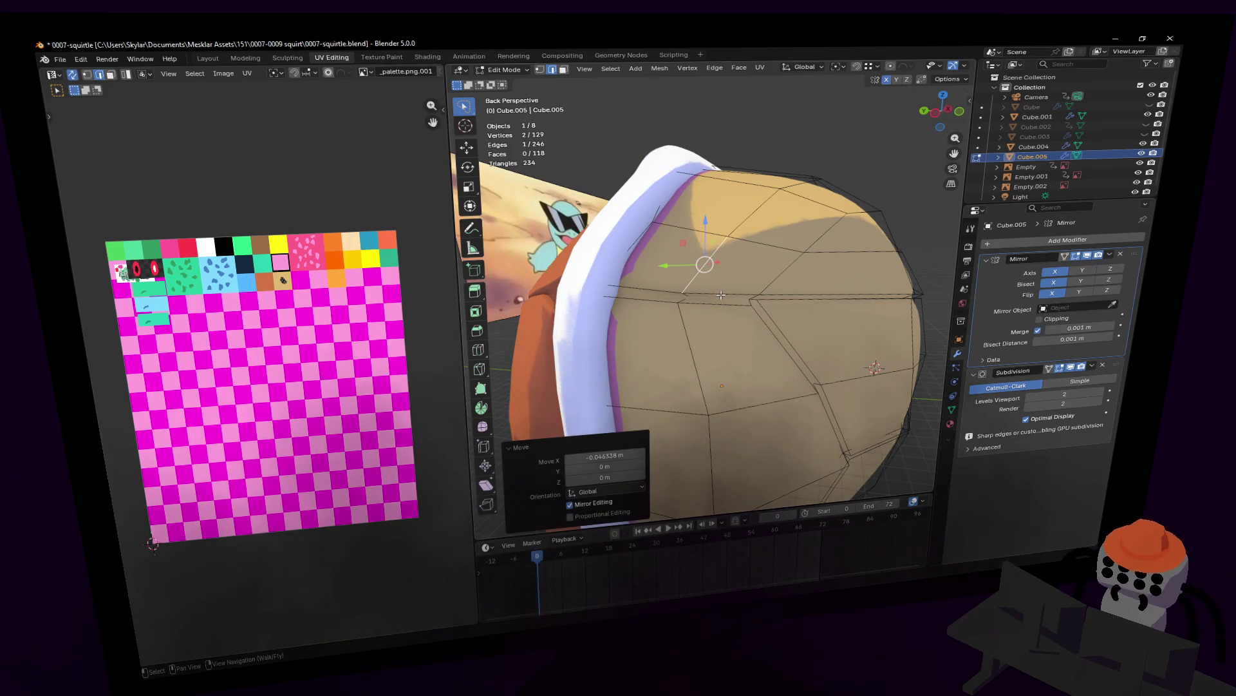
- Rotate a few selected shell vertices about 27° to round the back outline
{"action": "middle_click_drag", "start_coordinate": [721, 295], "coordinate": [756, 329]}
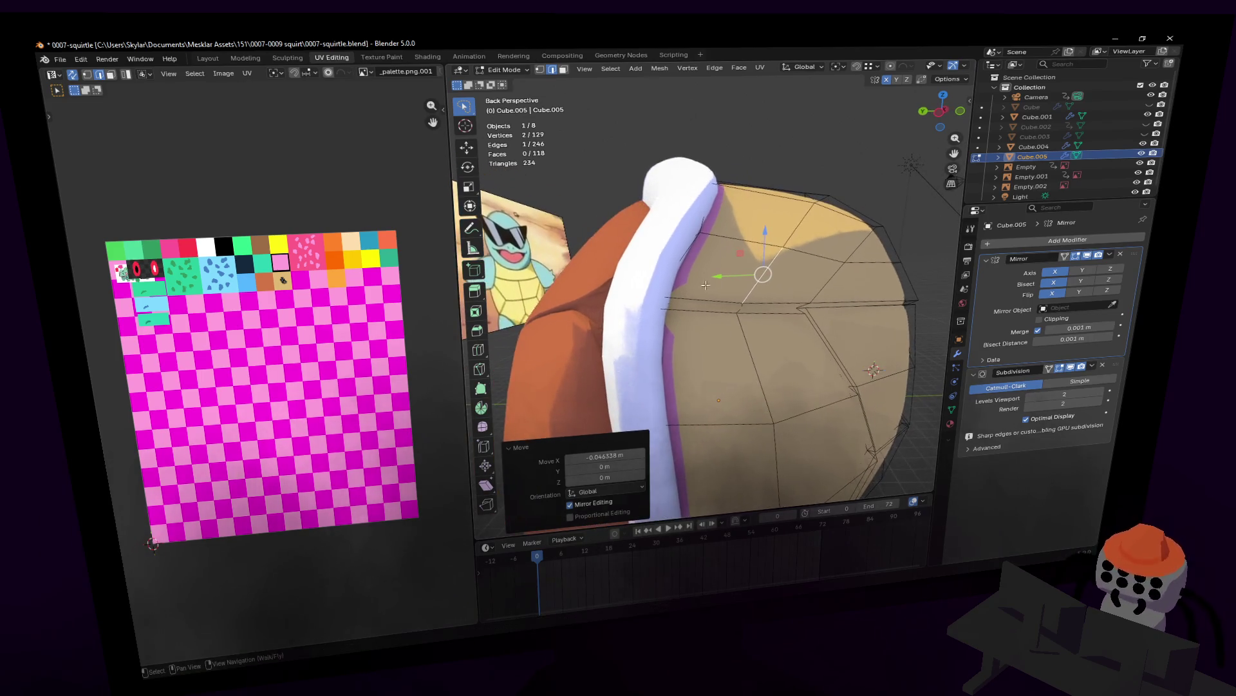
{"action": "left_click", "coordinate": [749, 305], "text": "shift"}
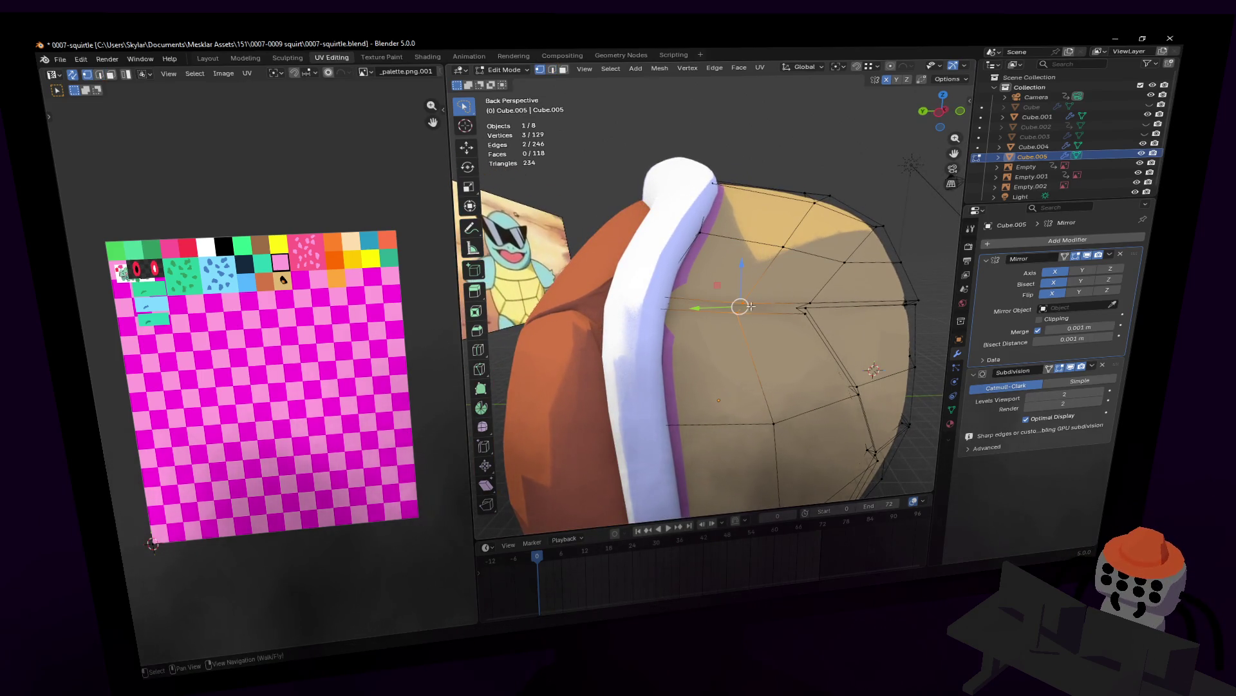
{"action": "key", "text": "g"}
{"action": "key", "text": "y"}
{"action": "left_click", "coordinate": [704, 307]}
{"action": "key", "text": "r"}
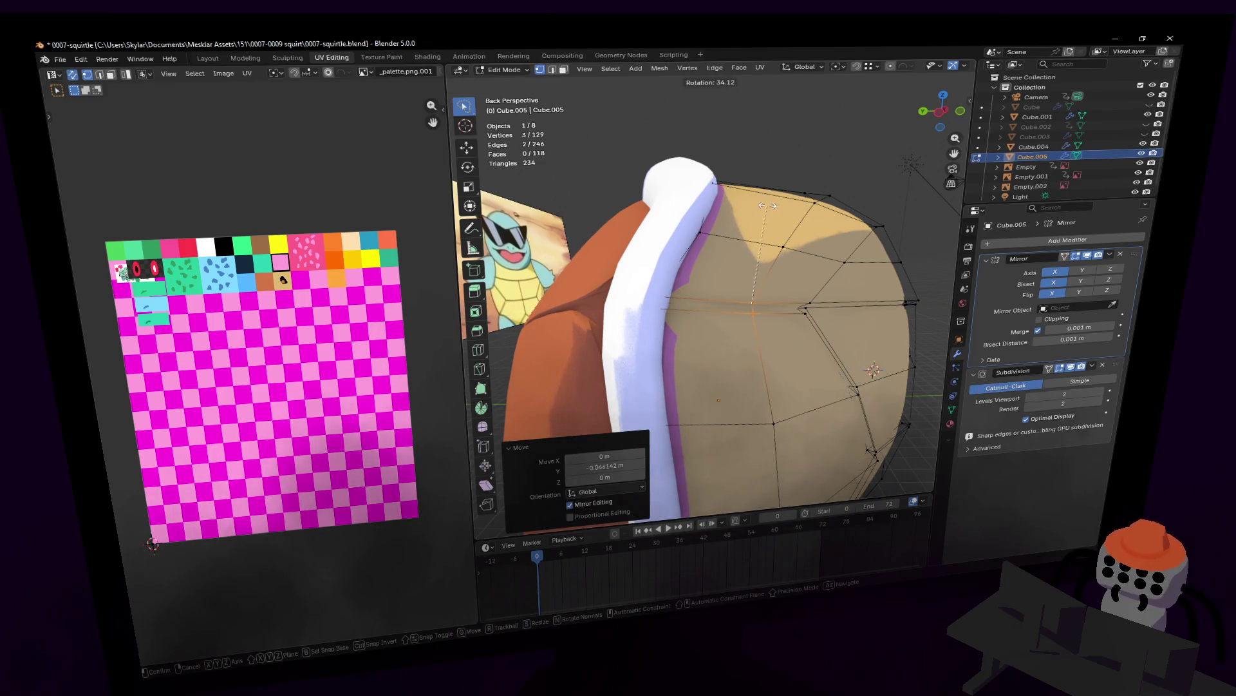
{"action": "left_click", "coordinate": [771, 208]}
{"action": "middle_click_drag", "start_coordinate": [770, 208], "coordinate": [801, 233]}
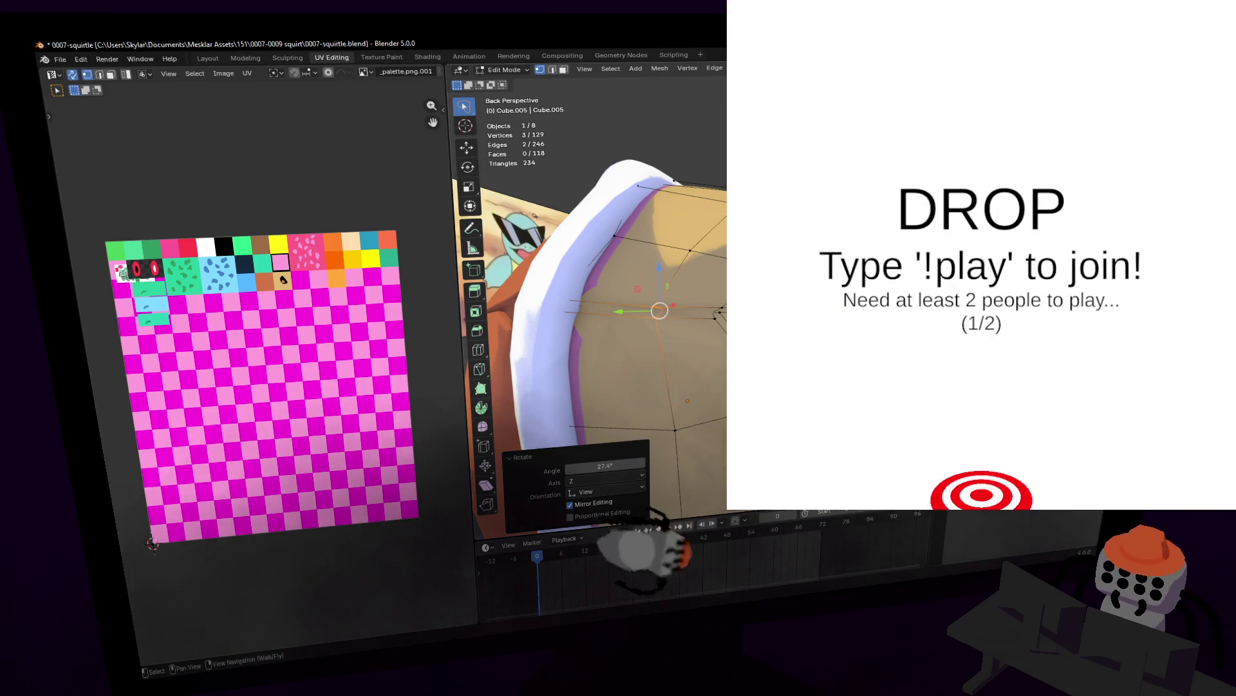
- Inspect the shell up close and nudge one selected vertex into place
{"action": "key", "text": "shift+grave"}
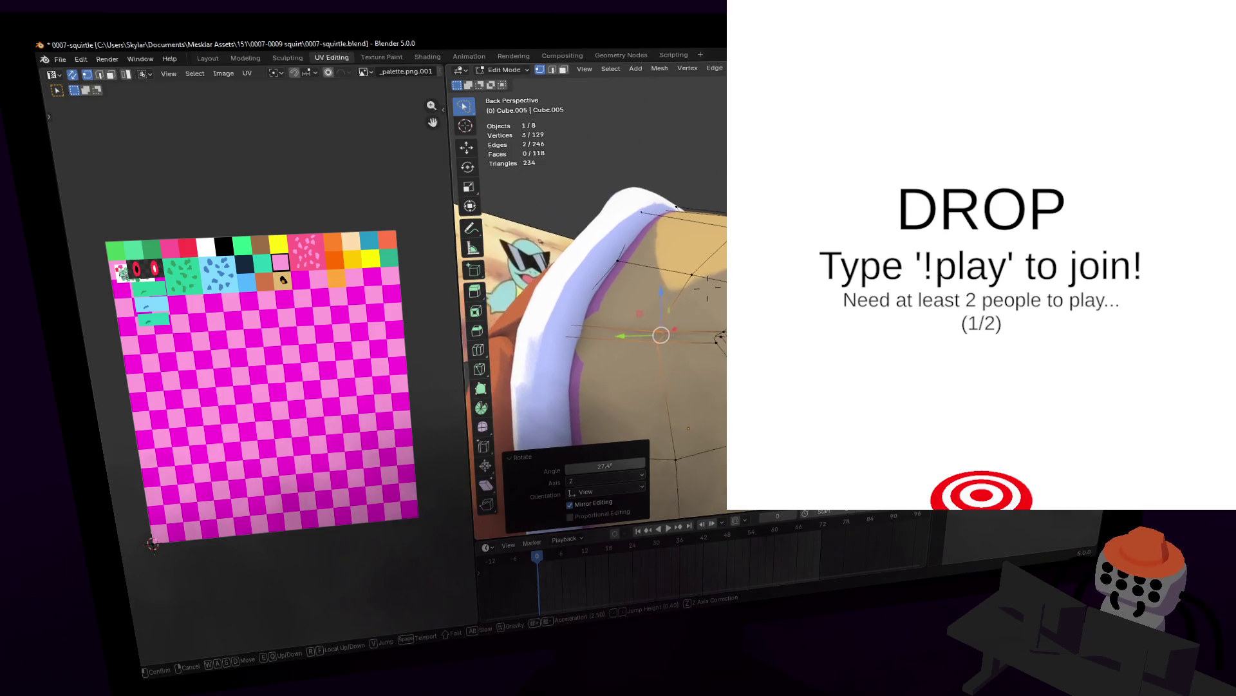
{"action": "key", "text": "s"}
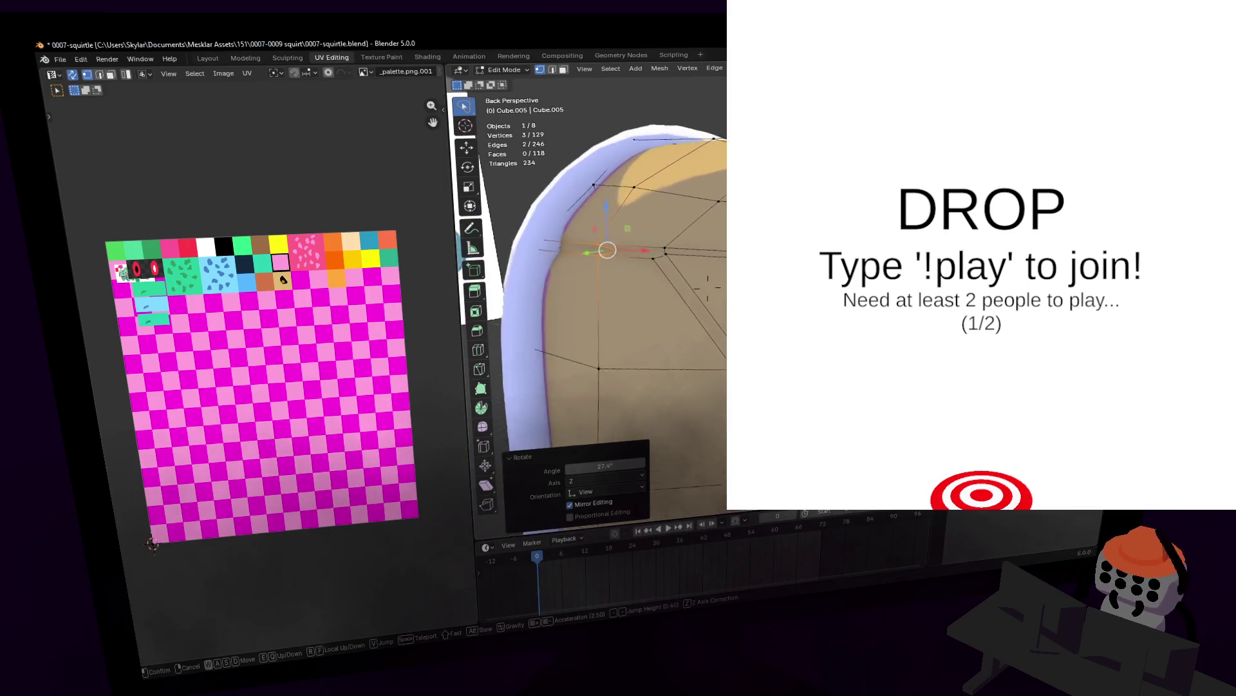
{"action": "left_click", "coordinate": [677, 251]}
{"action": "key", "text": "shift+grave"}
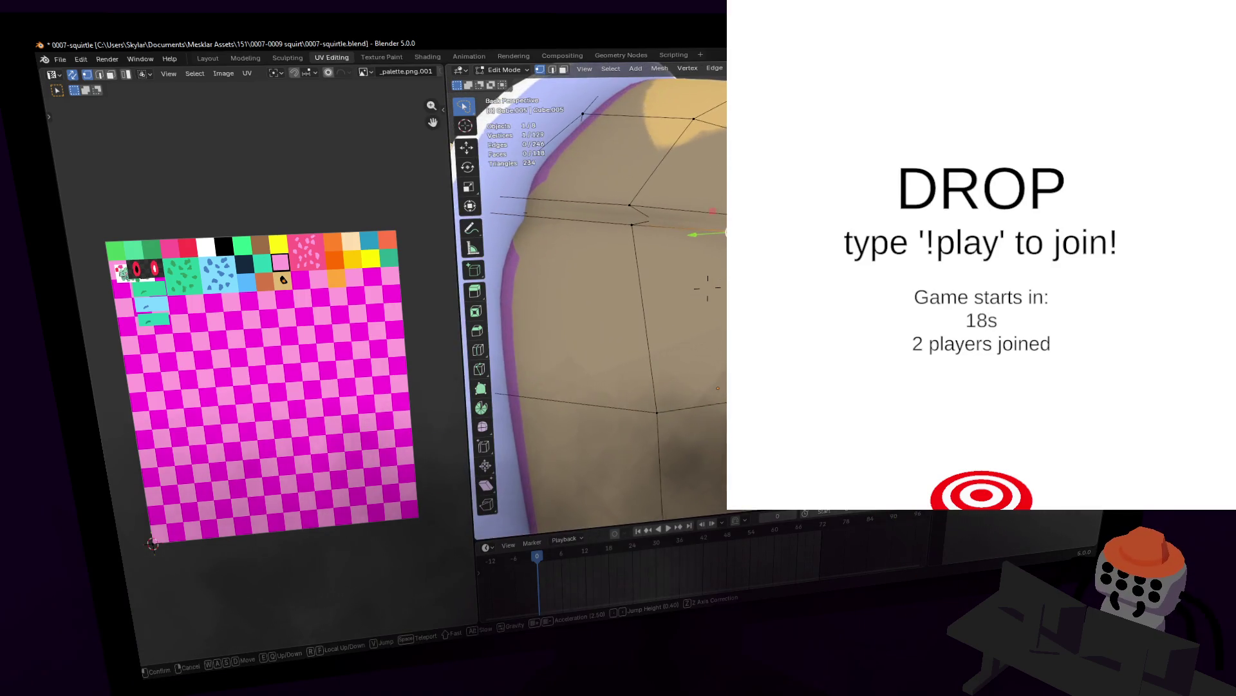
{"action": "middle_click_drag", "start_coordinate": [719, 276], "coordinate": [677, 319]}
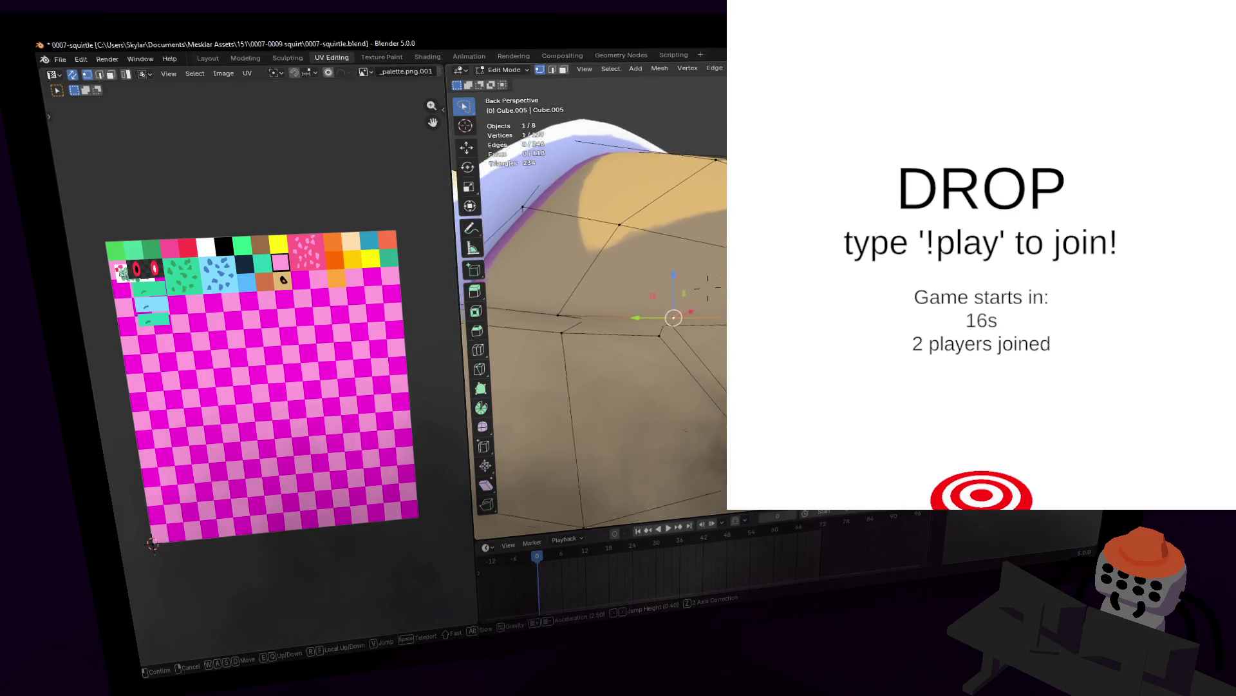
{"action": "key", "text": "g"}
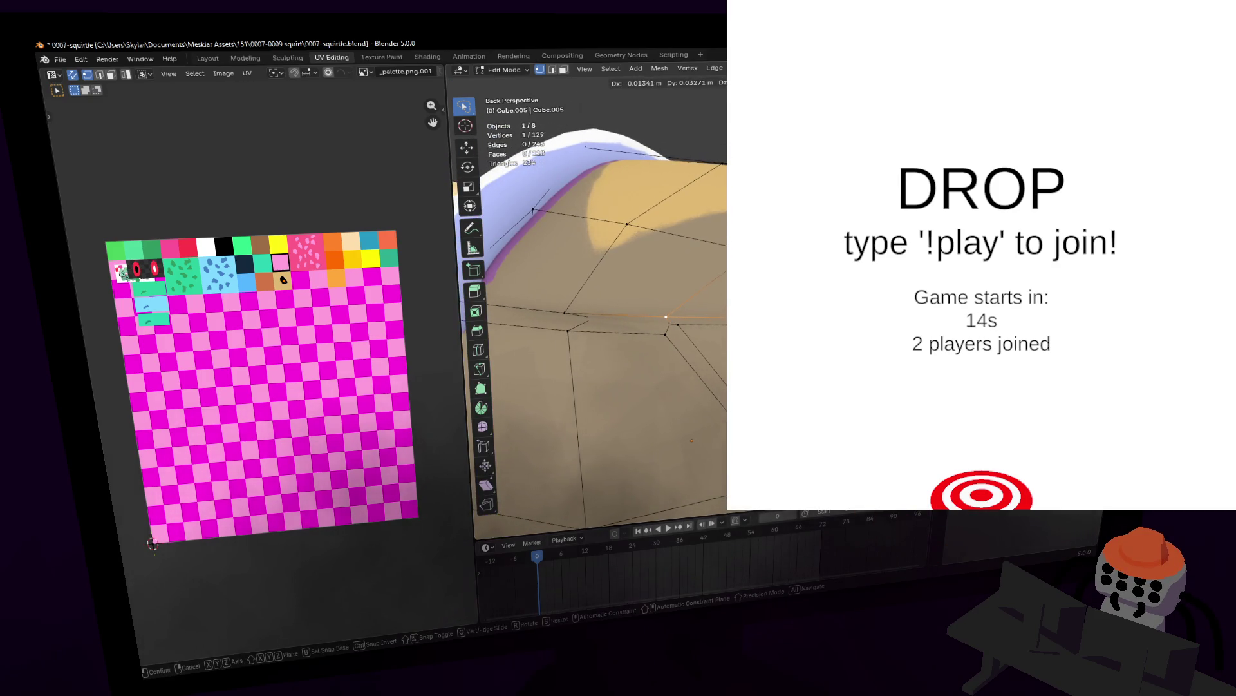
{"action": "key", "text": "Return"}
- Preview and cancel an edge loop, then select a face on the shell underside
{"action": "key", "text": "shift+grave"}
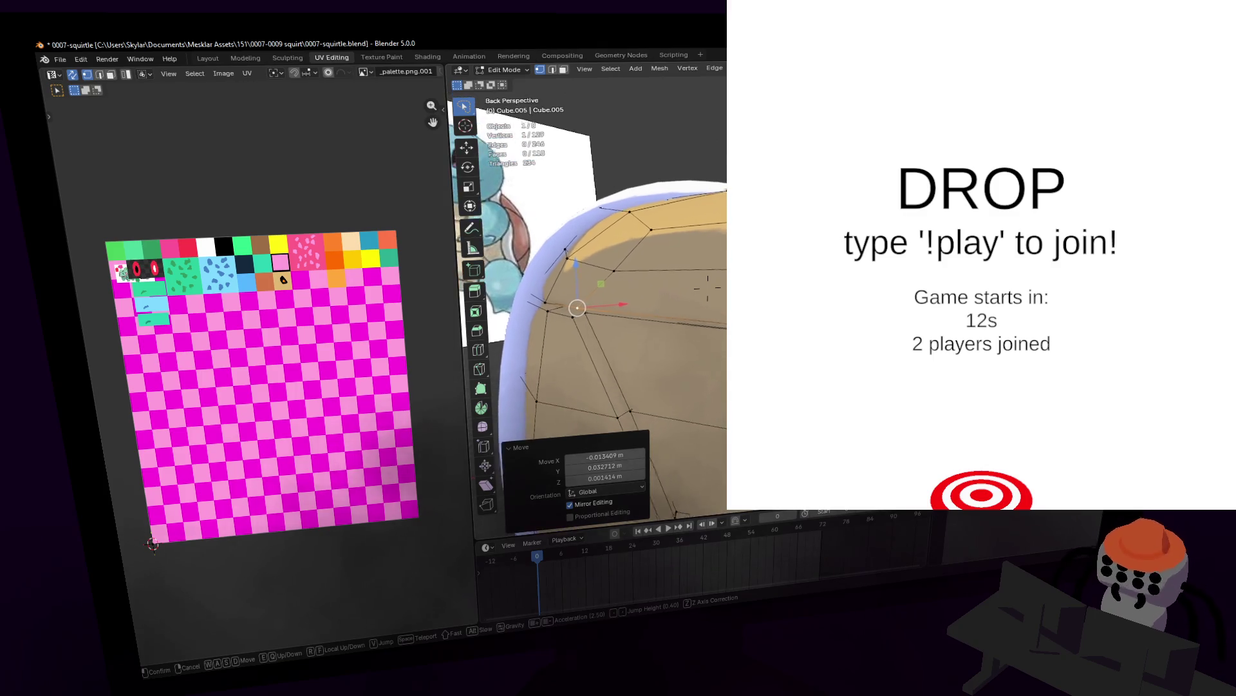
{"action": "key", "text": "Return"}
{"action": "key", "text": "ctrl+r"}
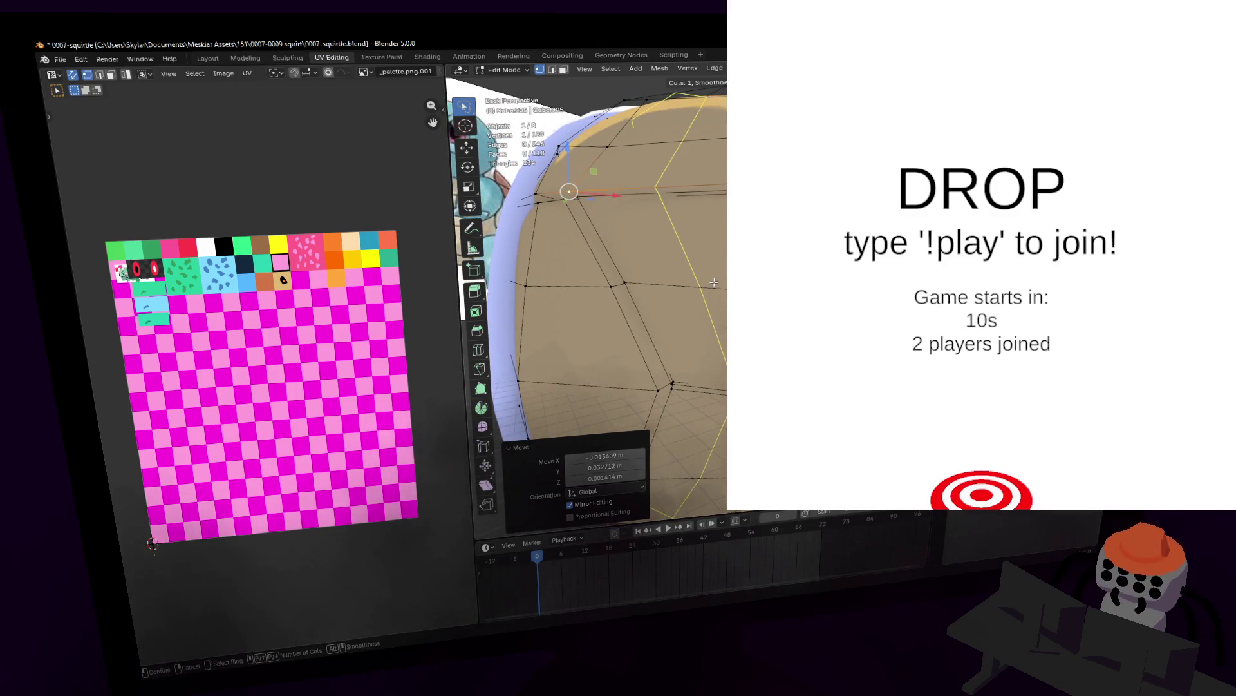
{"action": "key", "text": "Escape"}
{"action": "key", "text": "shift+grave"}
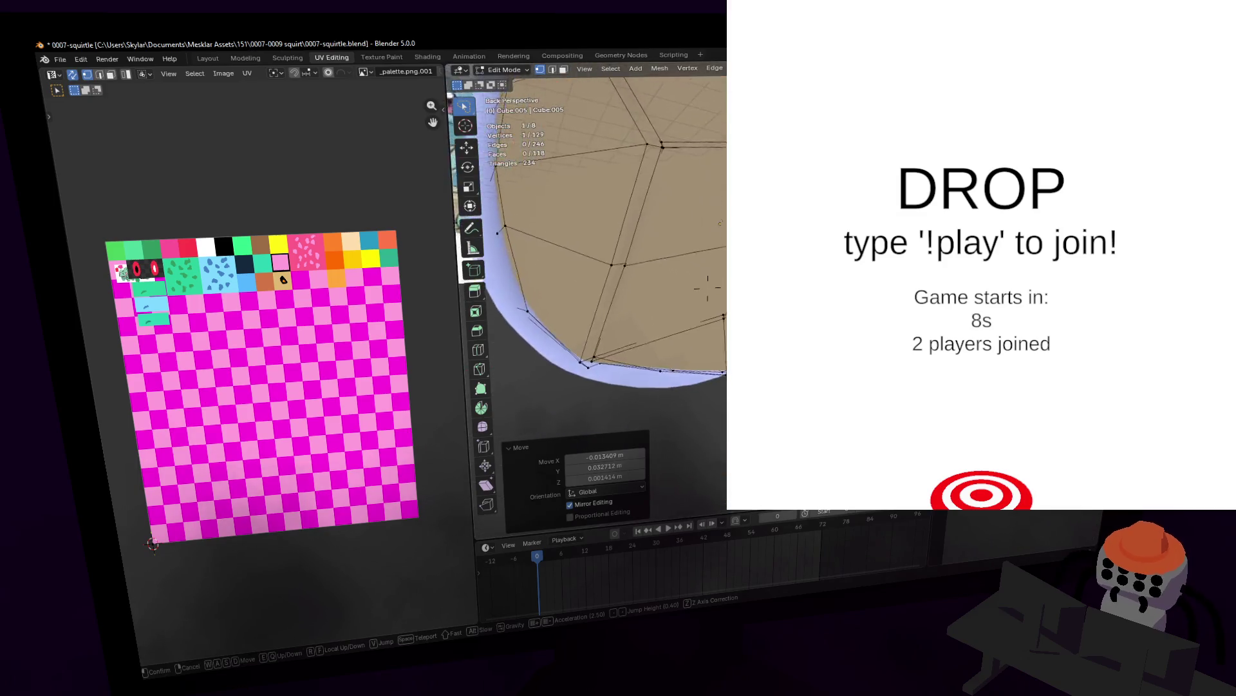
{"action": "key", "text": "Return"}
{"action": "key", "text": "shift+grave"}
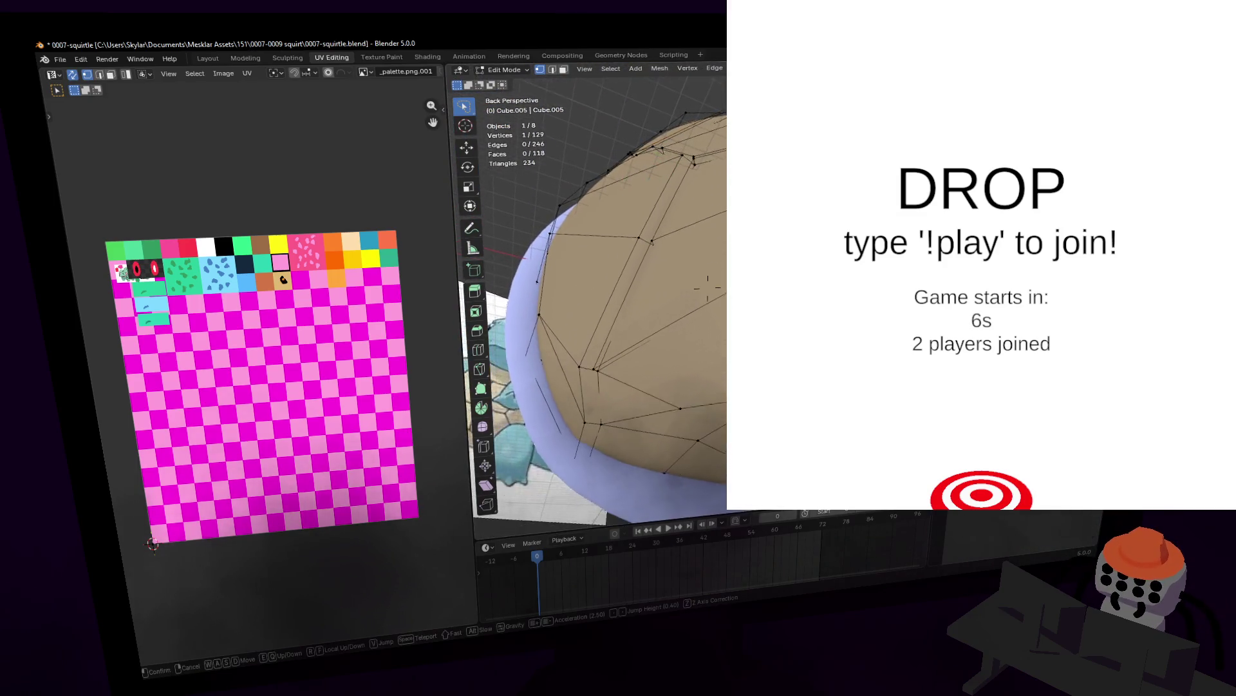
{"action": "key", "text": "Return"}
{"action": "left_click", "coordinate": [677, 345]}
- Fly inside and back out of the shell to study its underside in vertex mode
{"action": "key", "text": "shift+grave"}
{"action": "key", "text": "w"}
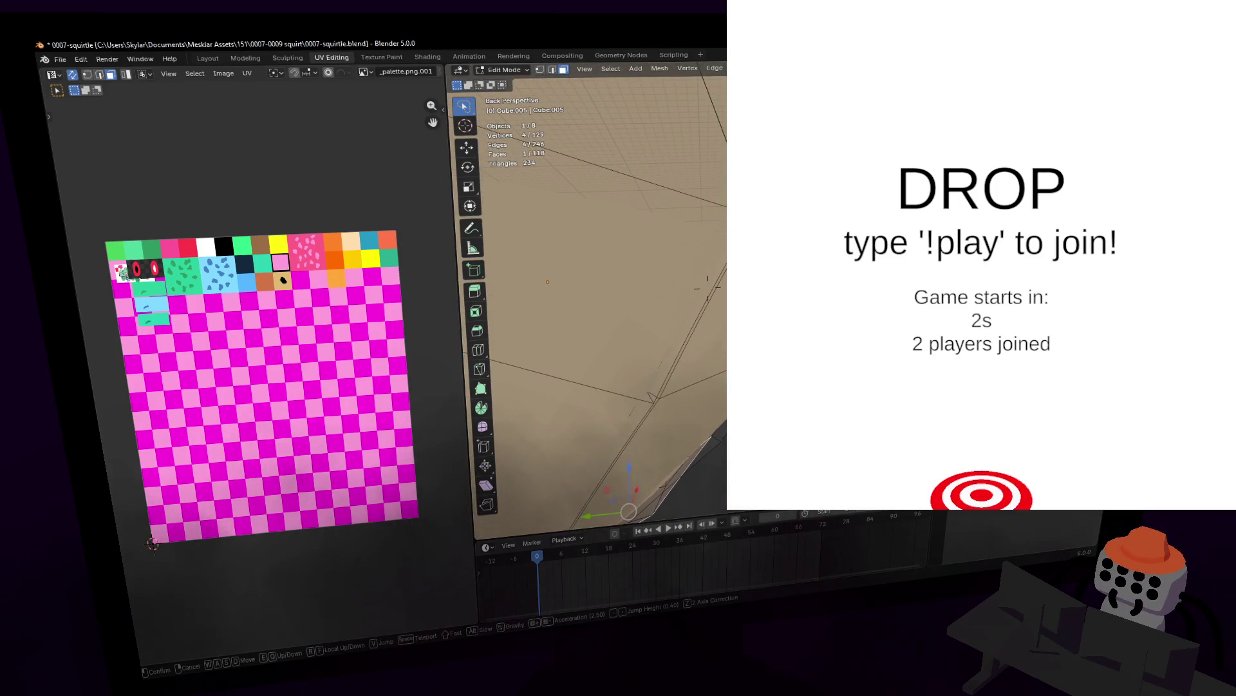
{"action": "key", "text": "s"}
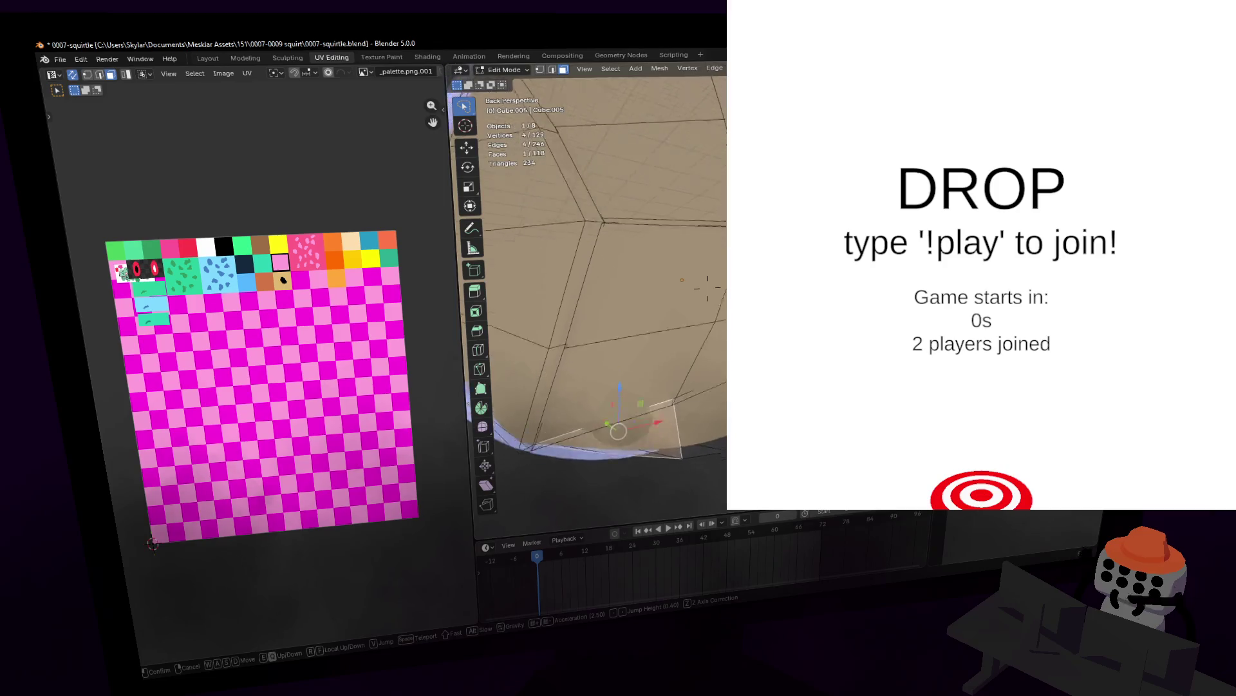
{"action": "key", "text": "w"}
{"action": "left_click", "coordinate": [717, 357]}
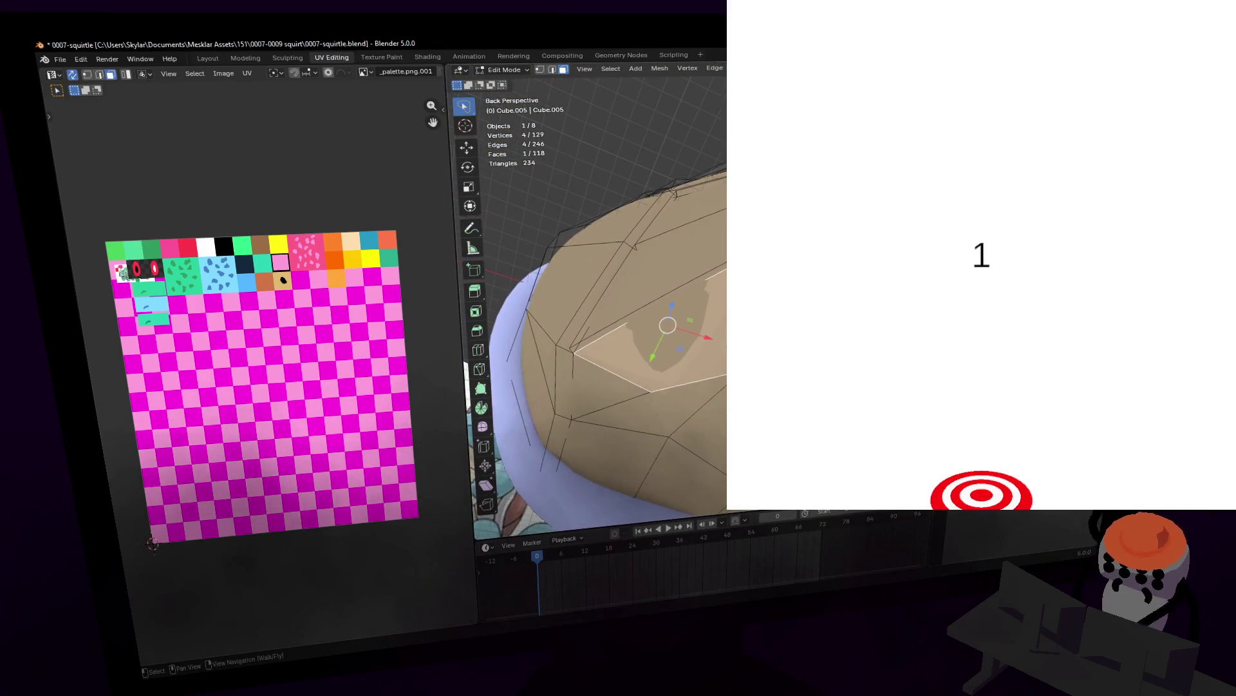
{"action": "key", "text": "1"}
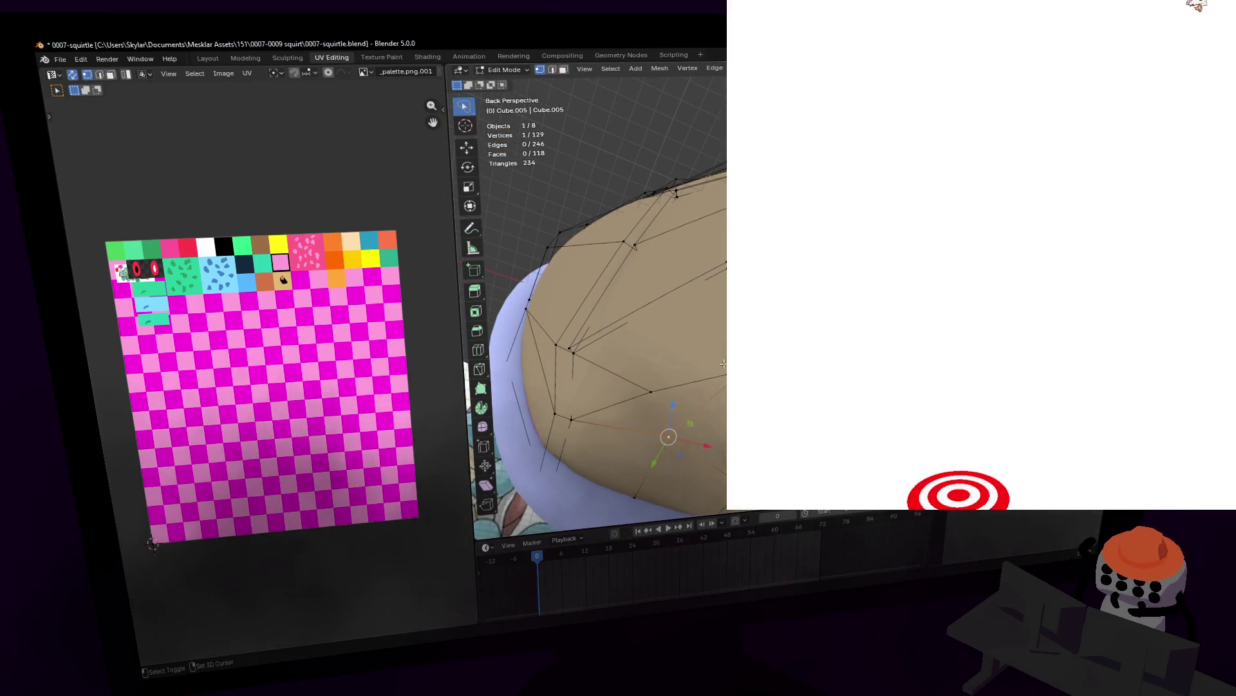
{"action": "key", "text": "w"}
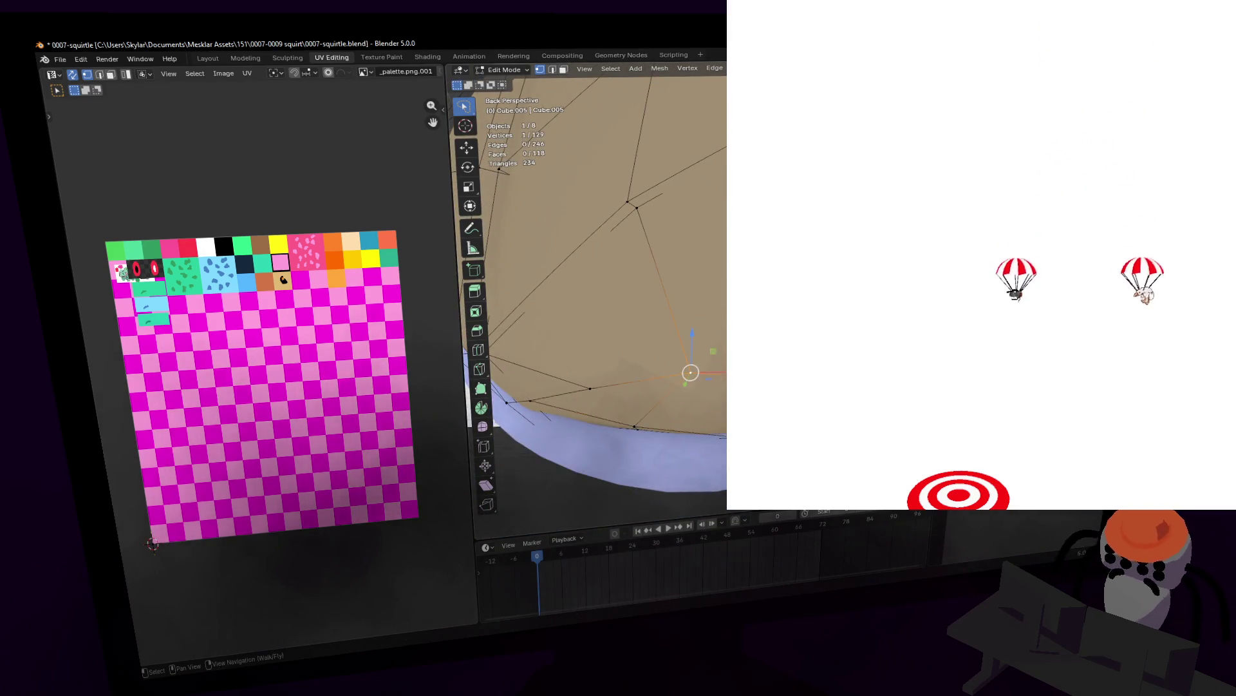
{"action": "key", "text": "shift+grave"}
{"action": "key", "text": "s"}
{"action": "key", "text": "Return"}
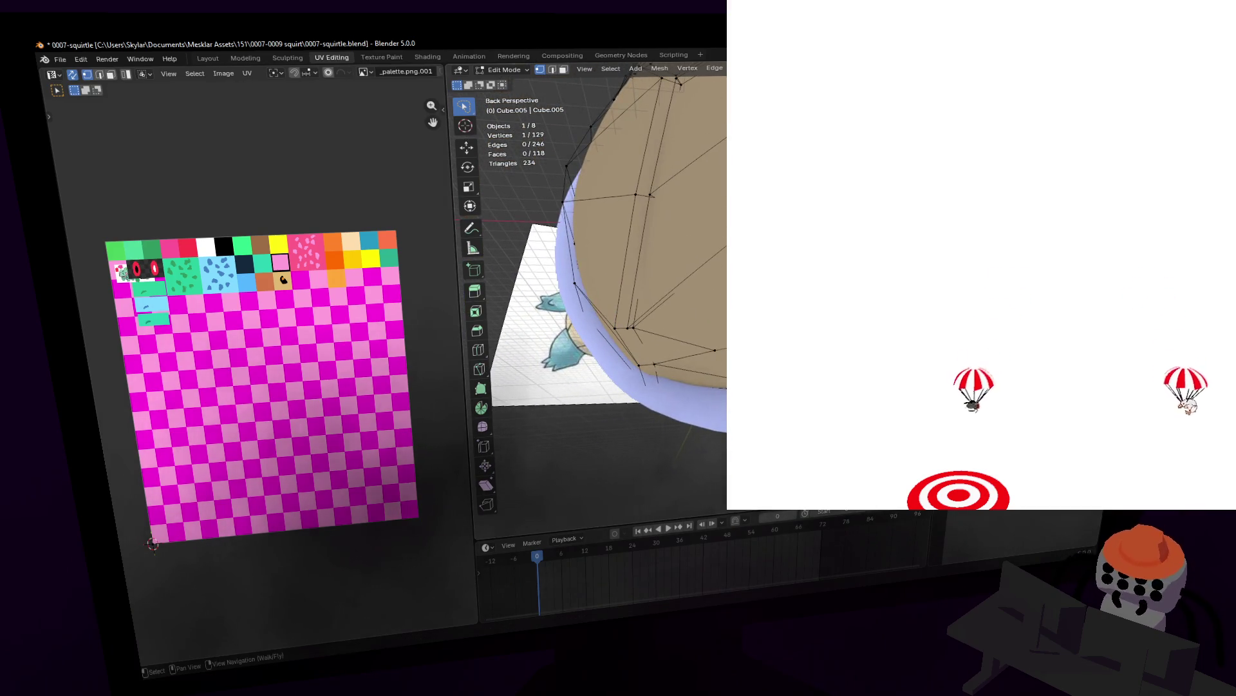
- Reposition two underside vertices, then nudge one of them down along Z
{"action": "left_click", "coordinate": [689, 353], "text": "shift"}
{"action": "key", "text": "g"}
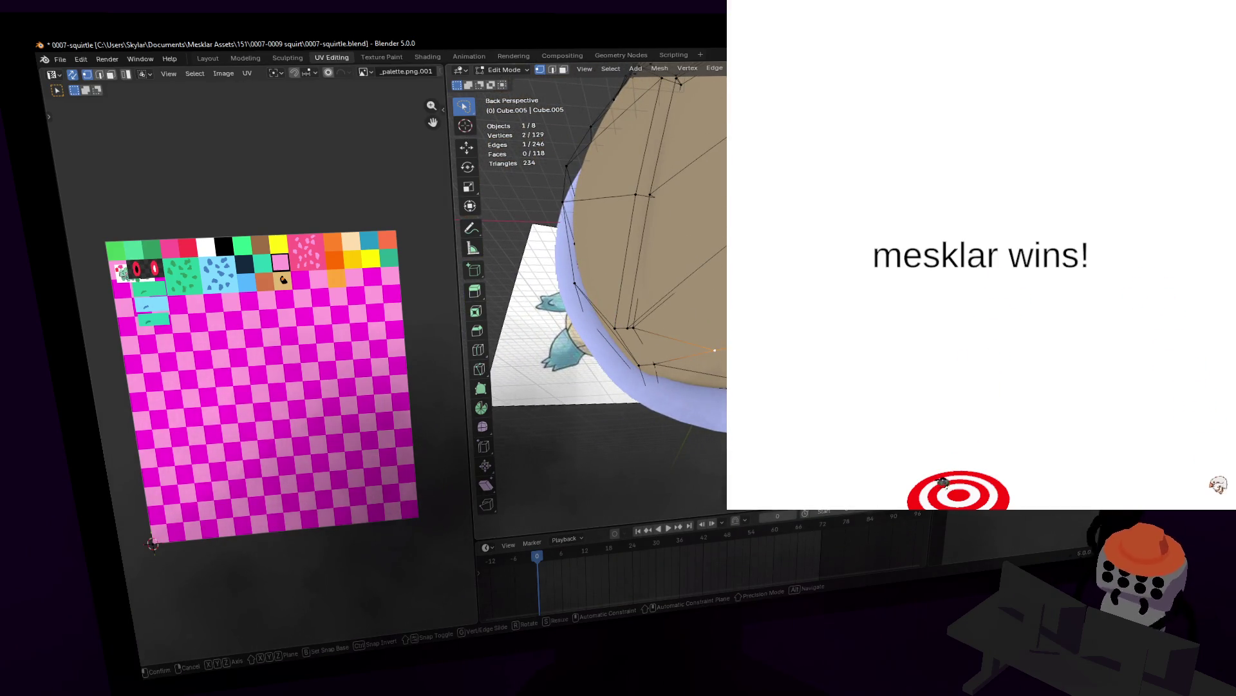
{"action": "left_click", "coordinate": [723, 343]}
{"action": "left_click", "coordinate": [723, 345]}
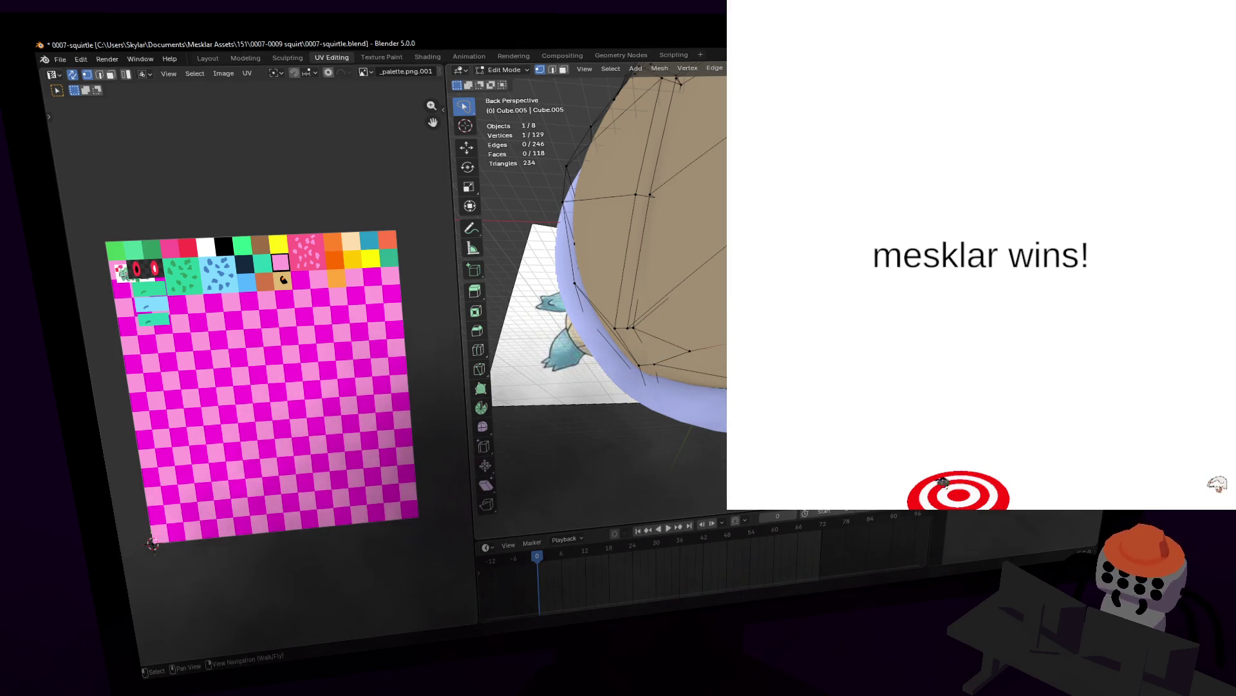
{"action": "key", "text": "g"}
{"action": "key", "text": "Return"}
{"action": "key", "text": "g"}
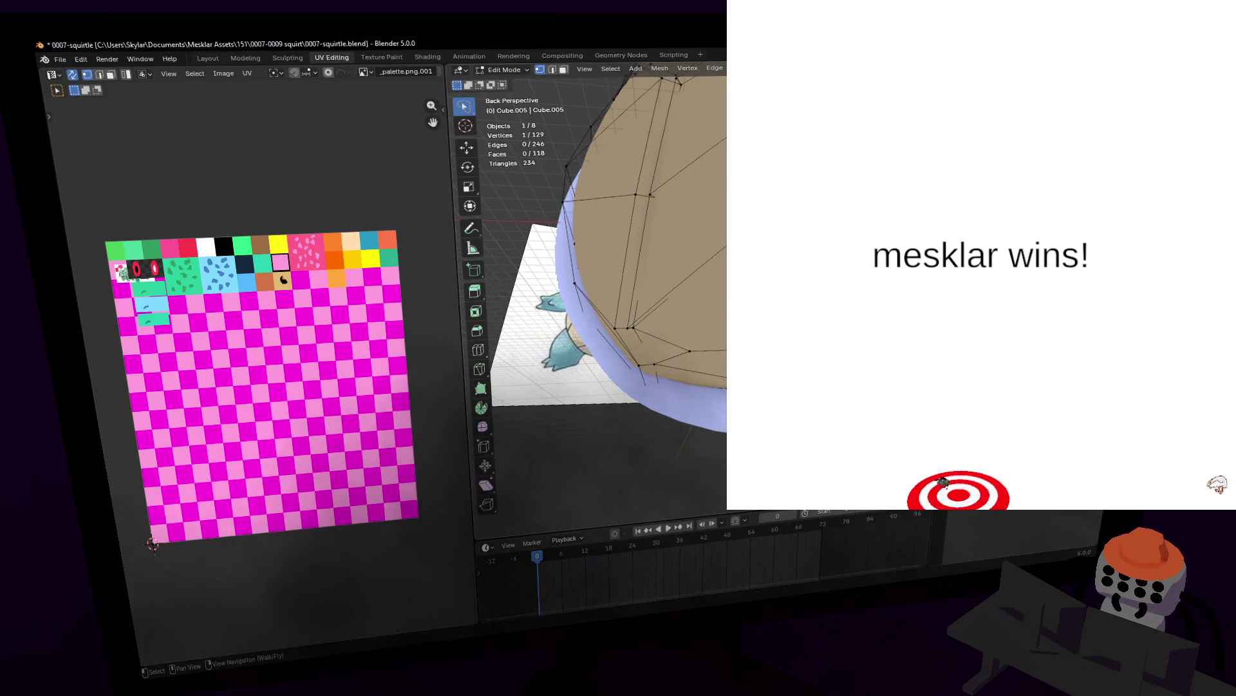
{"action": "left_click", "coordinate": [761, 336]}
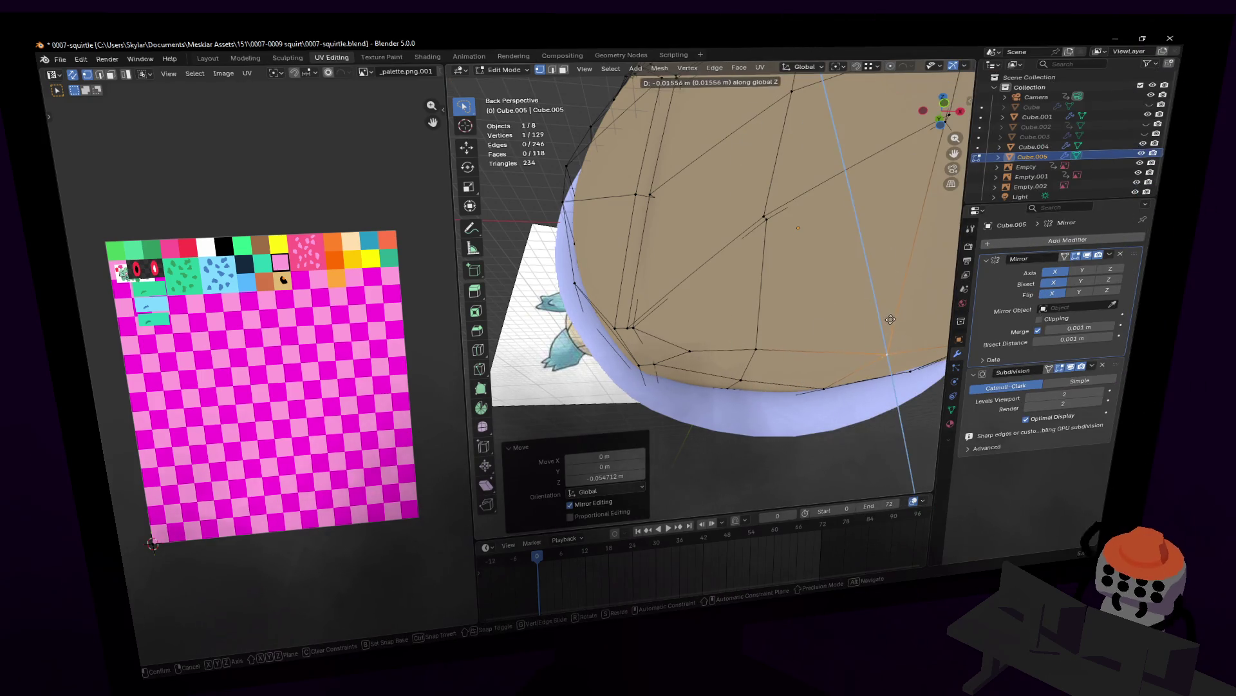
- Adjust another rim vertex and raise the chosen underside vertices upward
{"action": "left_click", "coordinate": [761, 336]}
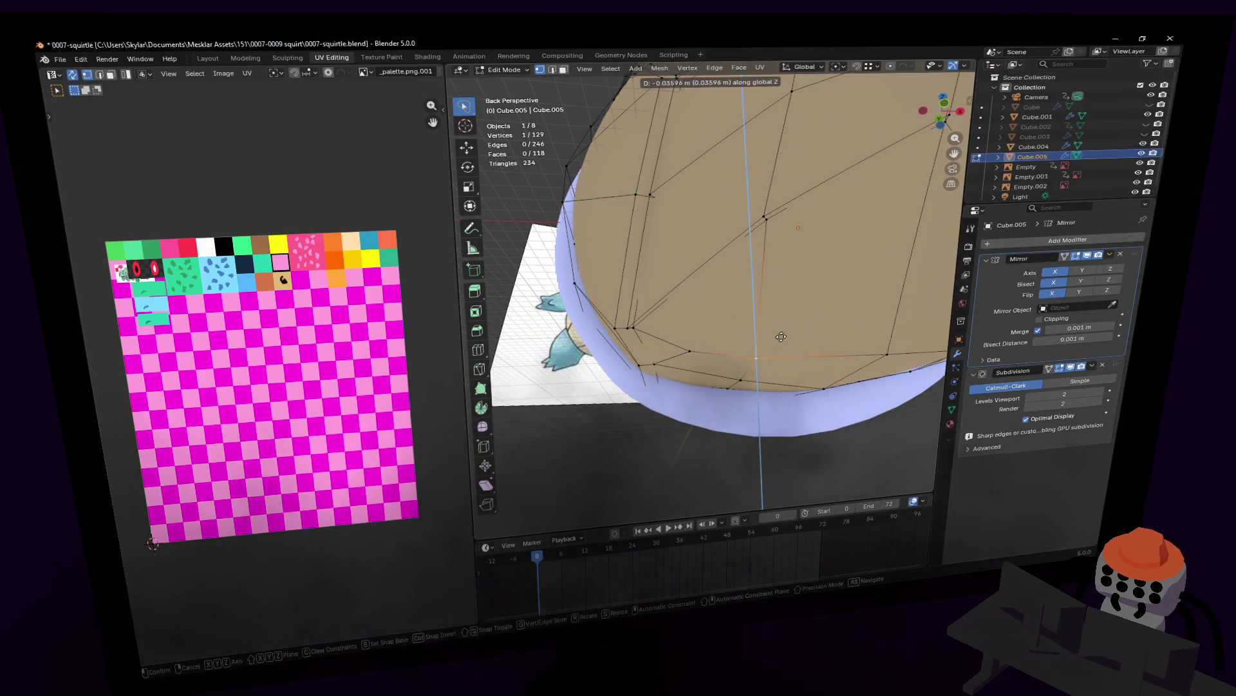
{"action": "left_click", "coordinate": [781, 337]}
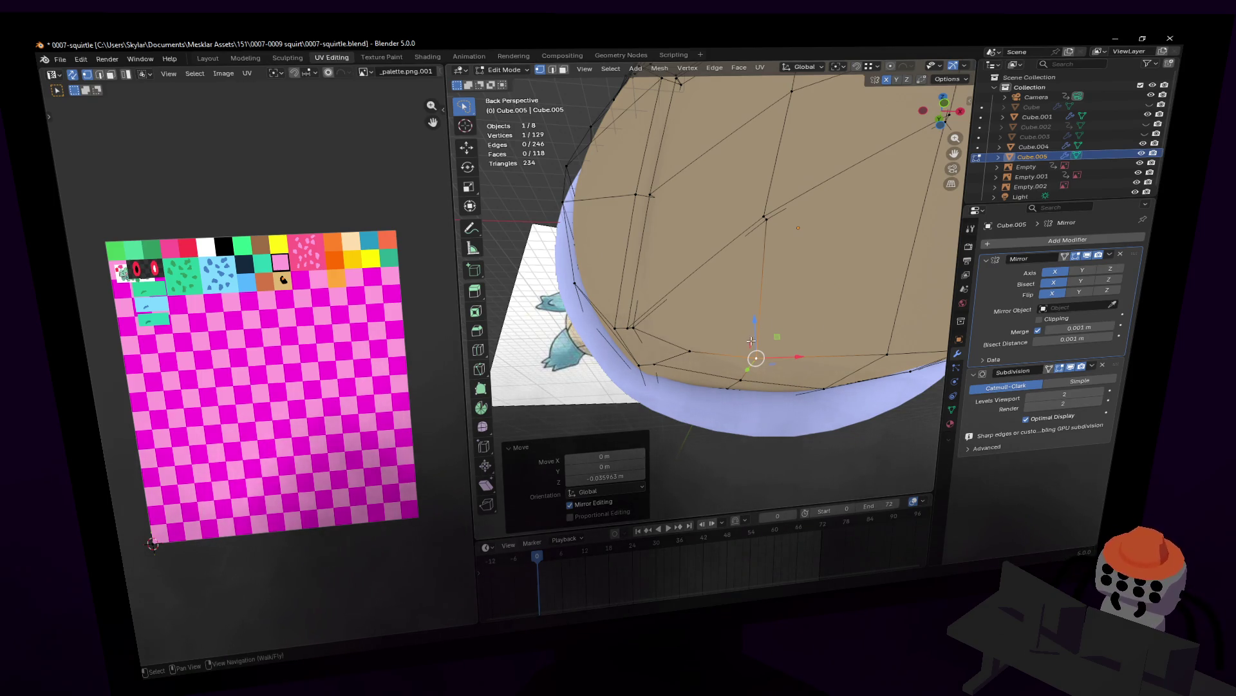
{"action": "middle_click_drag", "start_coordinate": [678, 344], "coordinate": [682, 355]}
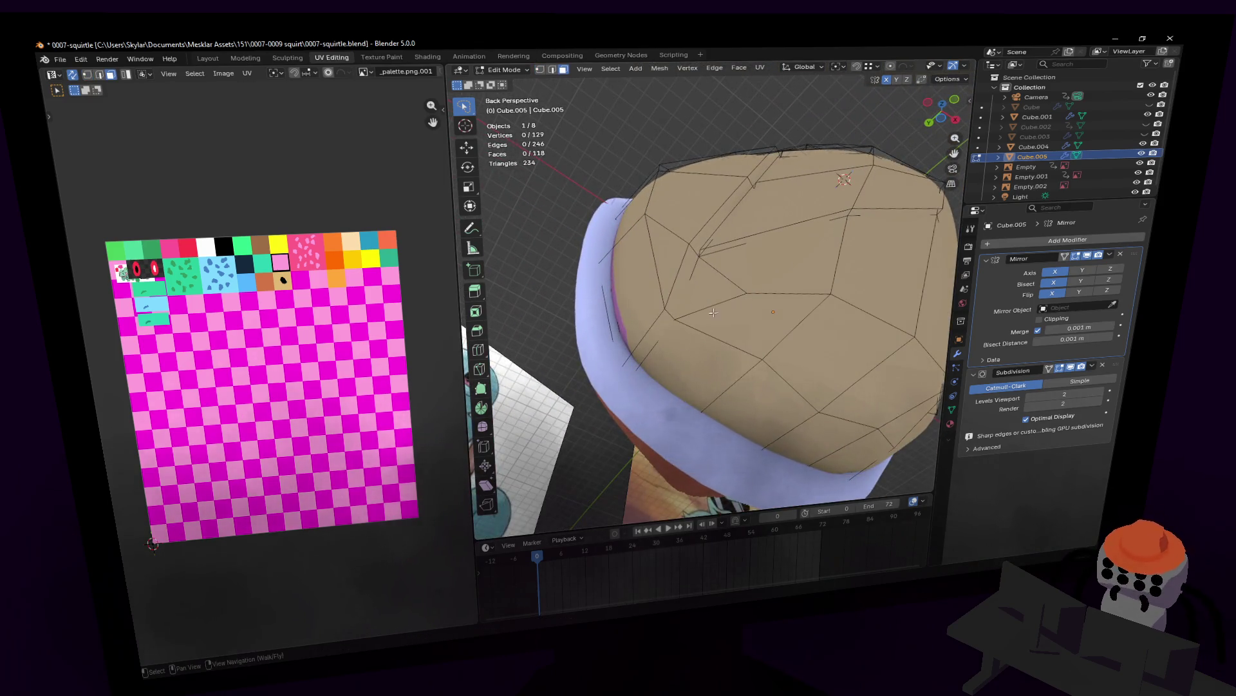
{"action": "key", "text": "shift+grave"}
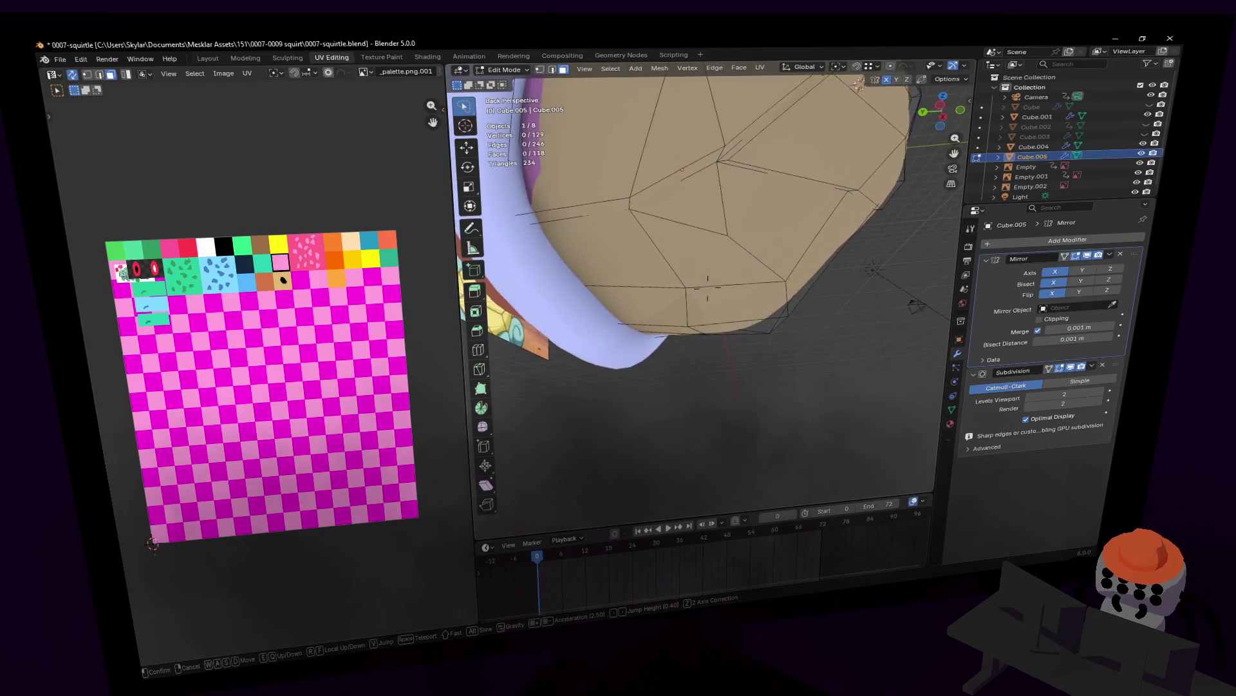
{"action": "left_click", "coordinate": [707, 290]}
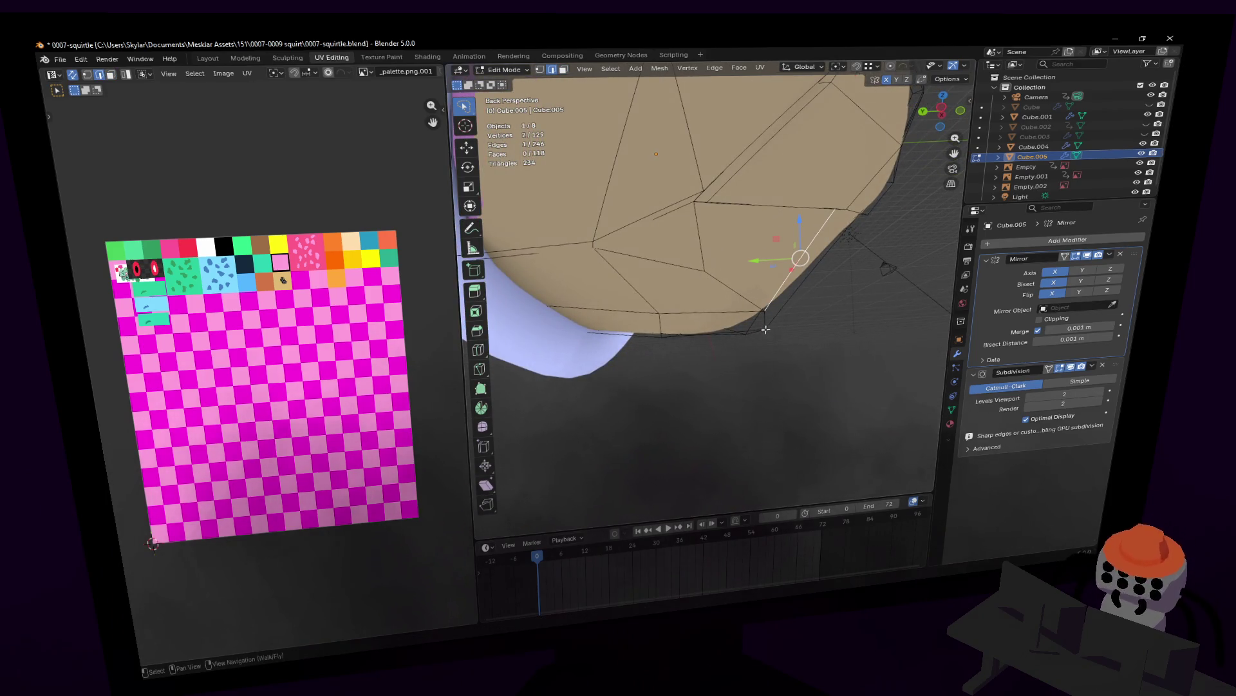
{"action": "key", "text": "shift+grave"}
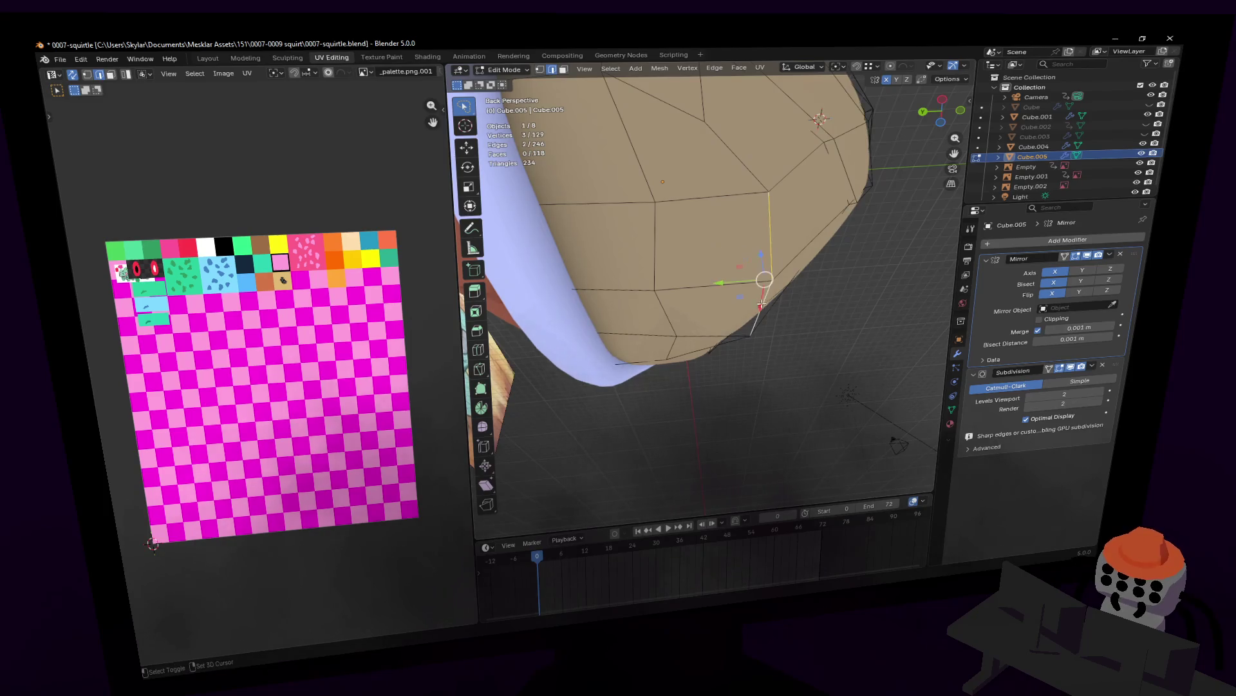
{"action": "left_click", "coordinate": [708, 290]}
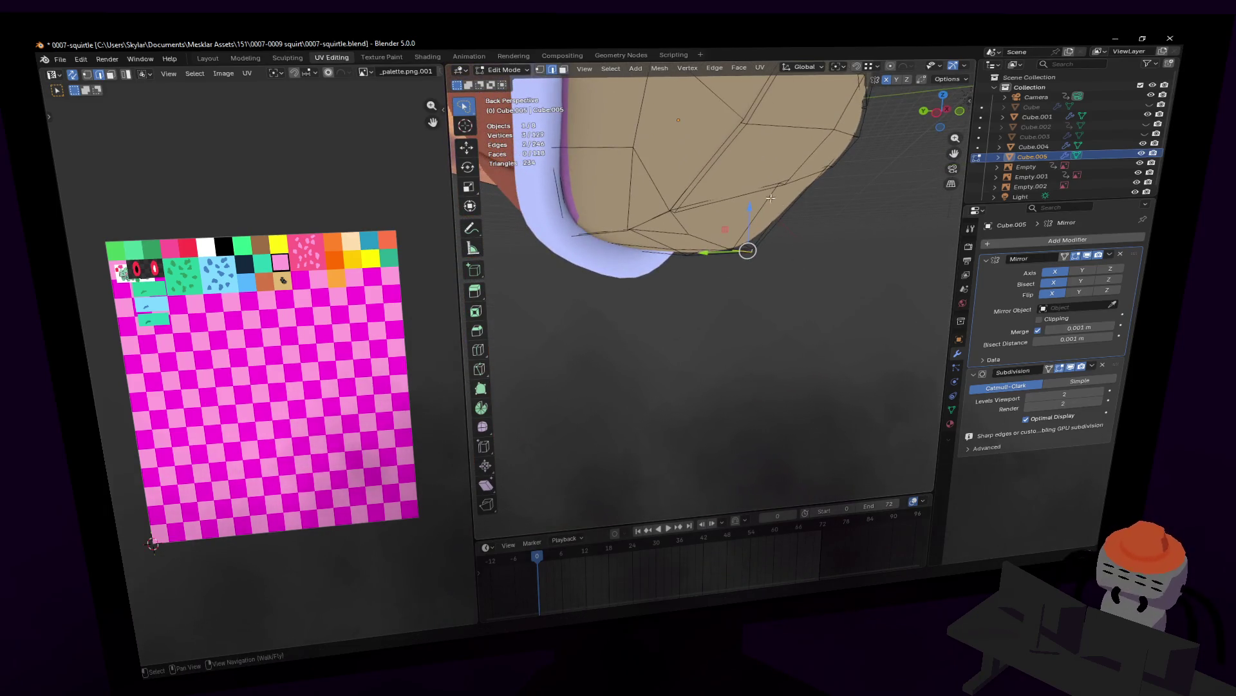
{"action": "left_click_drag", "start_coordinate": [749, 210], "coordinate": [751, 184]}
{"action": "middle_click_drag", "start_coordinate": [750, 184], "coordinate": [774, 163]}
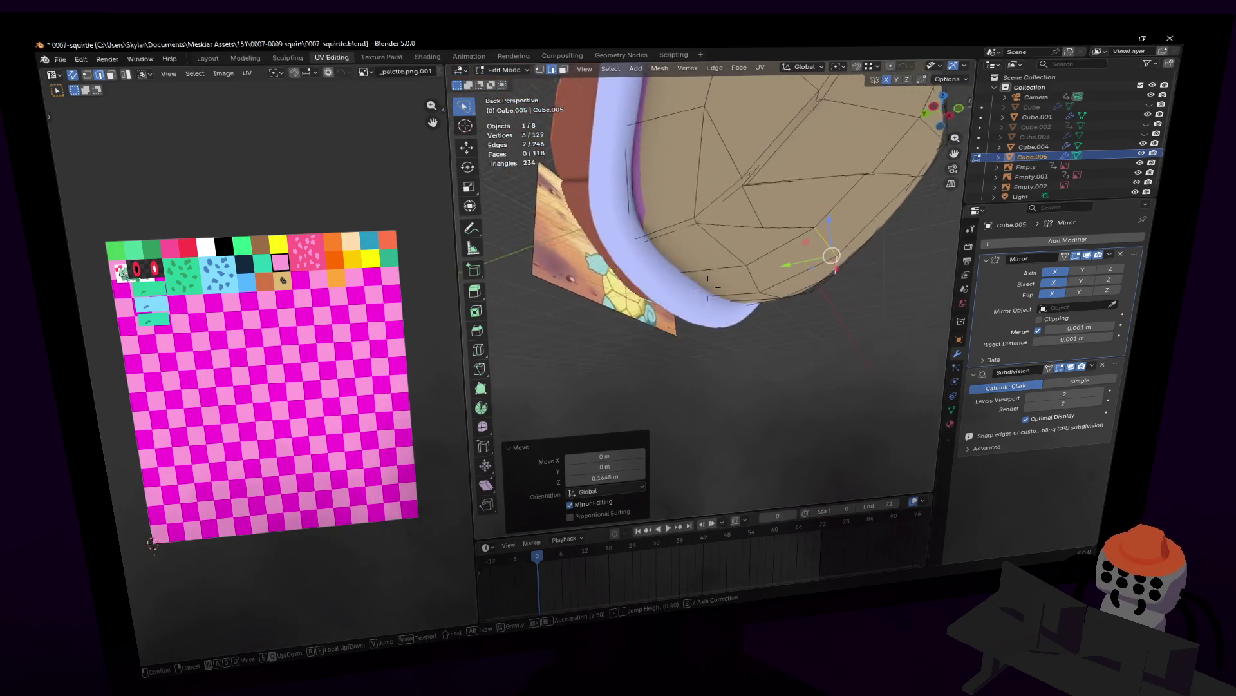
- Pick a single underside vertex and raise it slightly along Z
{"action": "key", "text": "alt+a"}
{"action": "left_click", "coordinate": [722, 175]}
{"action": "key", "text": "shift+grave"}
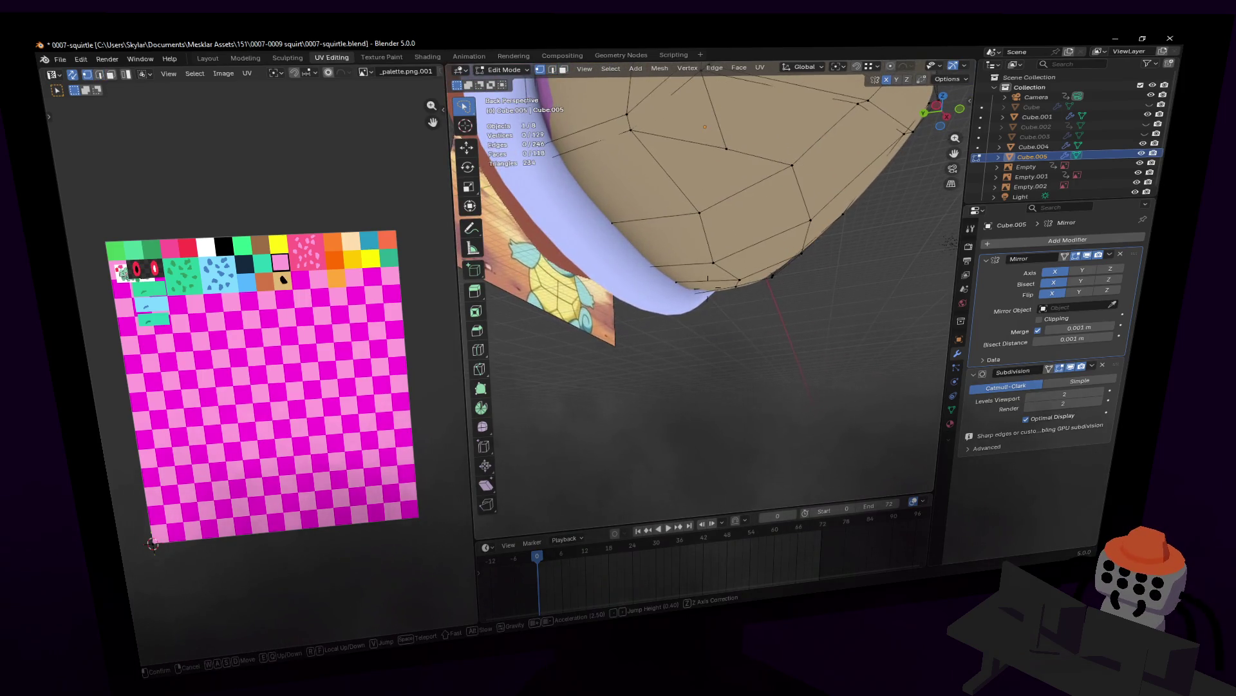
{"action": "key", "text": "Return"}
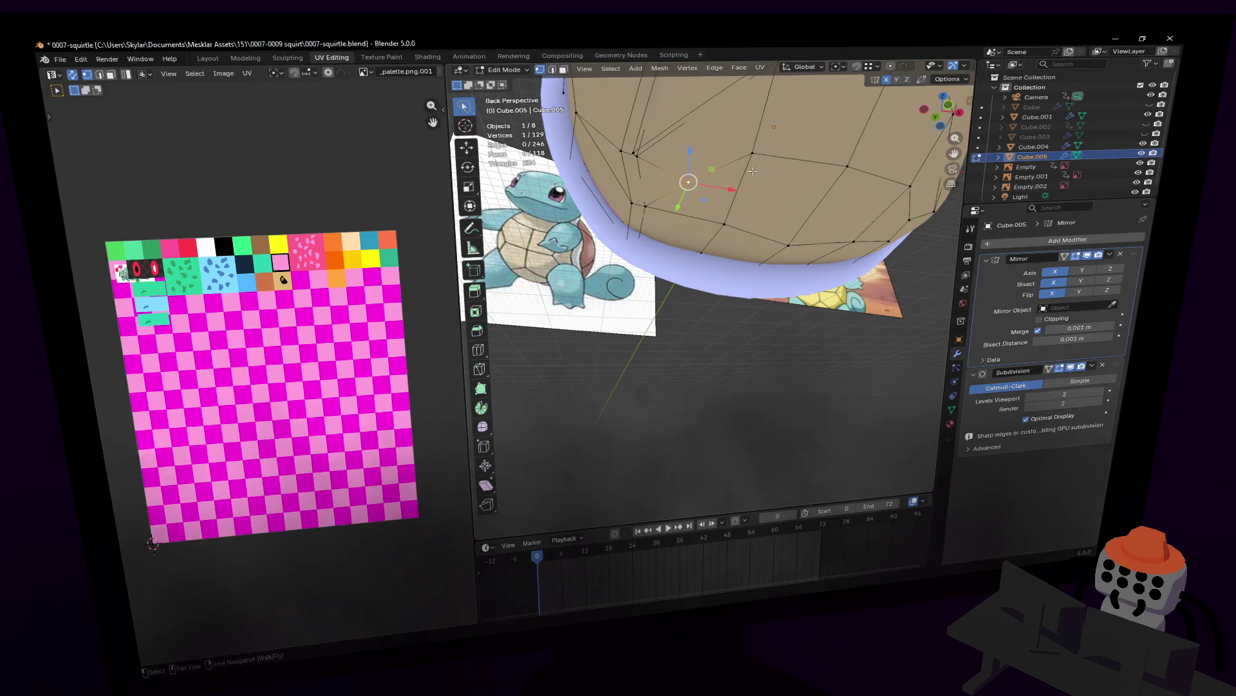
{"action": "key", "text": "g"}
{"action": "left_click", "coordinate": [713, 160]}
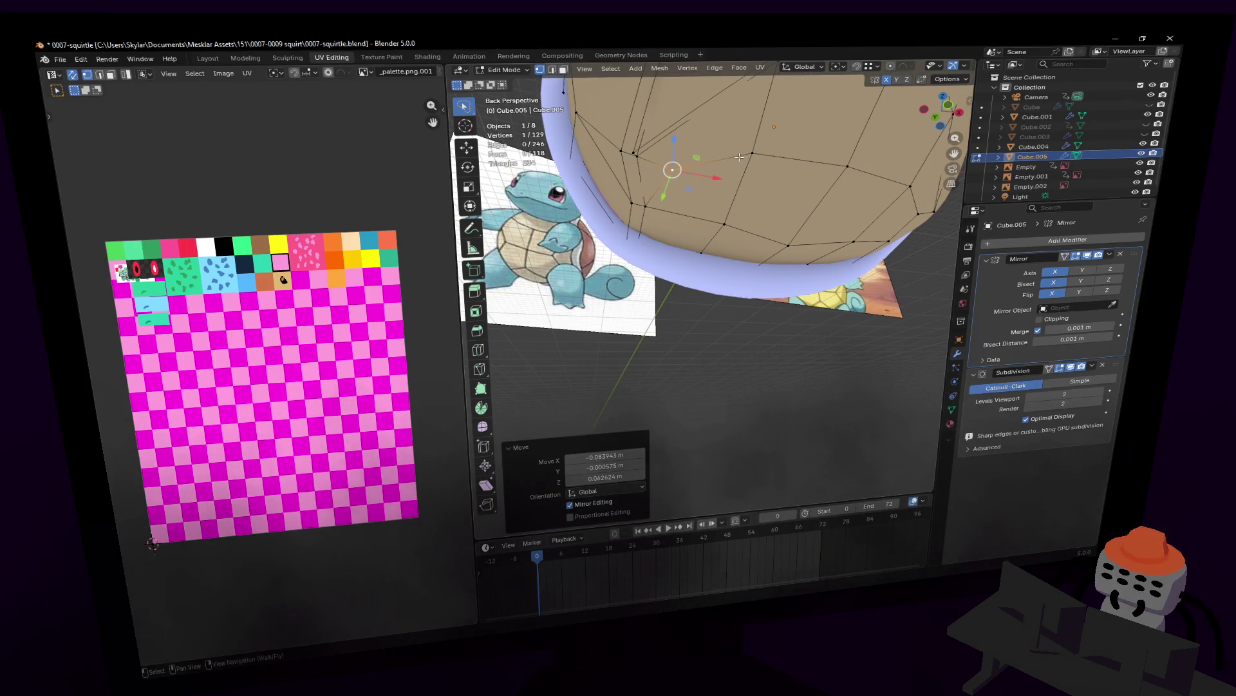
{"action": "key", "text": "g"}
{"action": "key", "text": "z"}
{"action": "left_click", "coordinate": [739, 157]}
- Brush-select several faces on the shell's bottom in face mode
{"action": "mouse_move", "coordinate": [739, 158]}
{"action": "middle_mouse_down"}
{"action": "mouse_move", "coordinate": [761, 181]}
{"action": "mouse_move", "coordinate": [742, 166]}
{"action": "mouse_move", "coordinate": [726, 201]}
{"action": "middle_mouse_up"}
{"action": "key", "text": "3"}
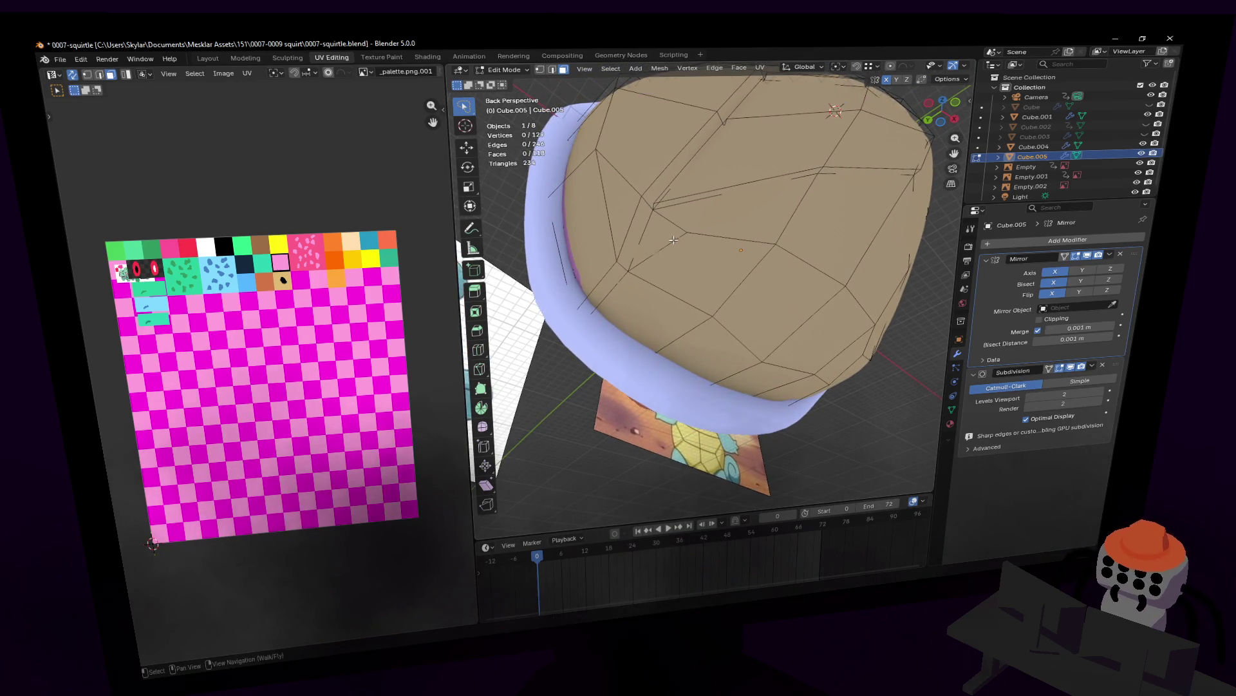
{"action": "key", "text": "c"}
{"action": "mouse_move", "coordinate": [667, 235]}
{"action": "left_mouse_down"}
{"action": "mouse_move", "coordinate": [773, 242]}
{"action": "mouse_move", "coordinate": [705, 299]}
{"action": "mouse_move", "coordinate": [747, 372]}
{"action": "left_mouse_up"}
- Add more underside faces to the selection from different angles
{"action": "key", "text": "shift+grave"}
{"action": "left_click", "coordinate": [648, 248]}
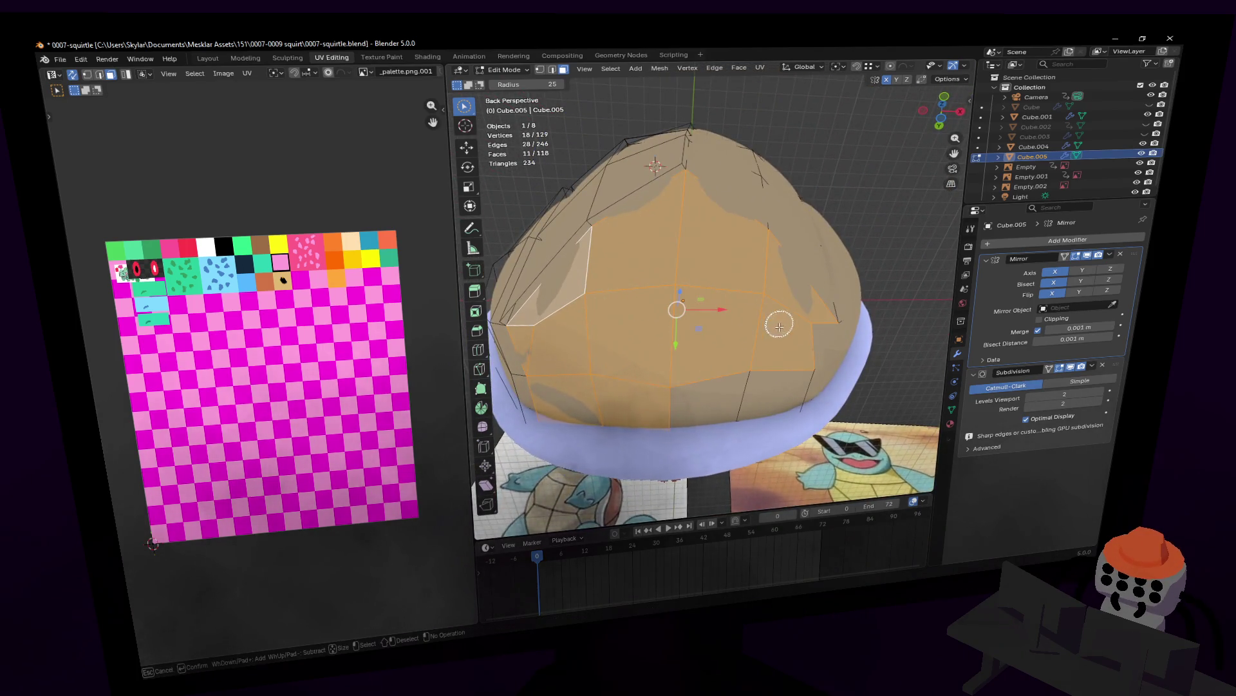
{"action": "key", "text": "shift+grave"}
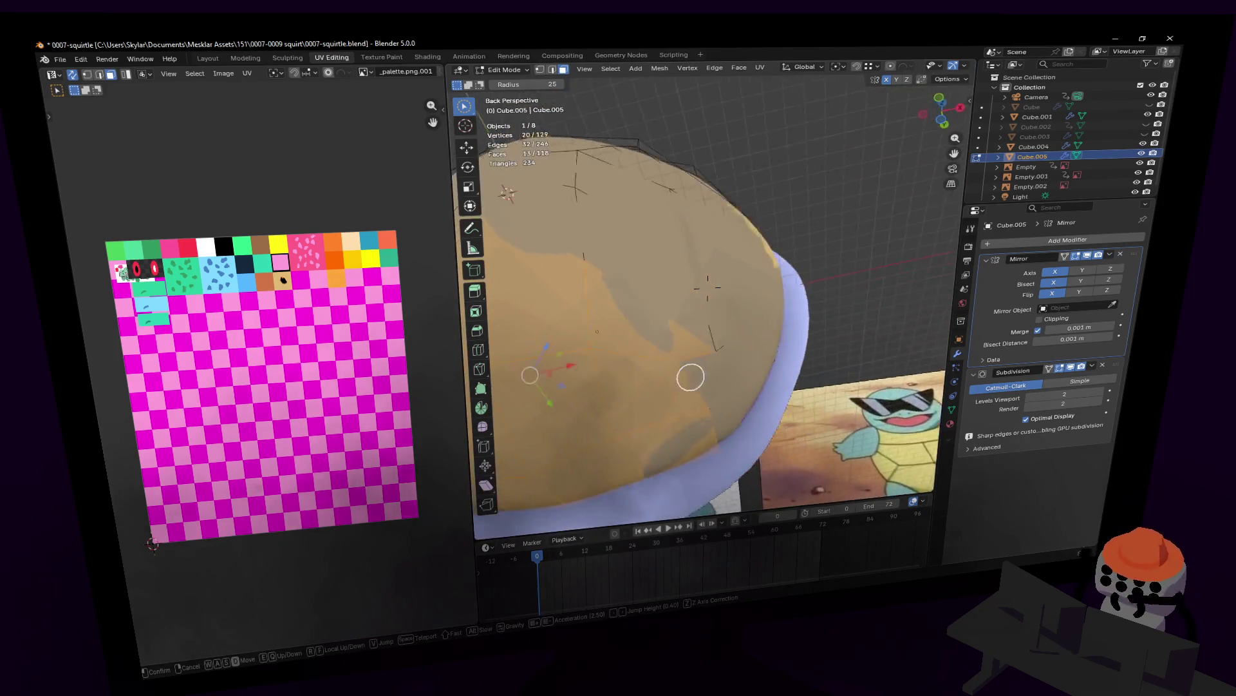
{"action": "left_click", "coordinate": [720, 379]}
- Extrude the selected underside faces along their normals by about 3 cm
{"action": "key", "text": "shift+grave"}
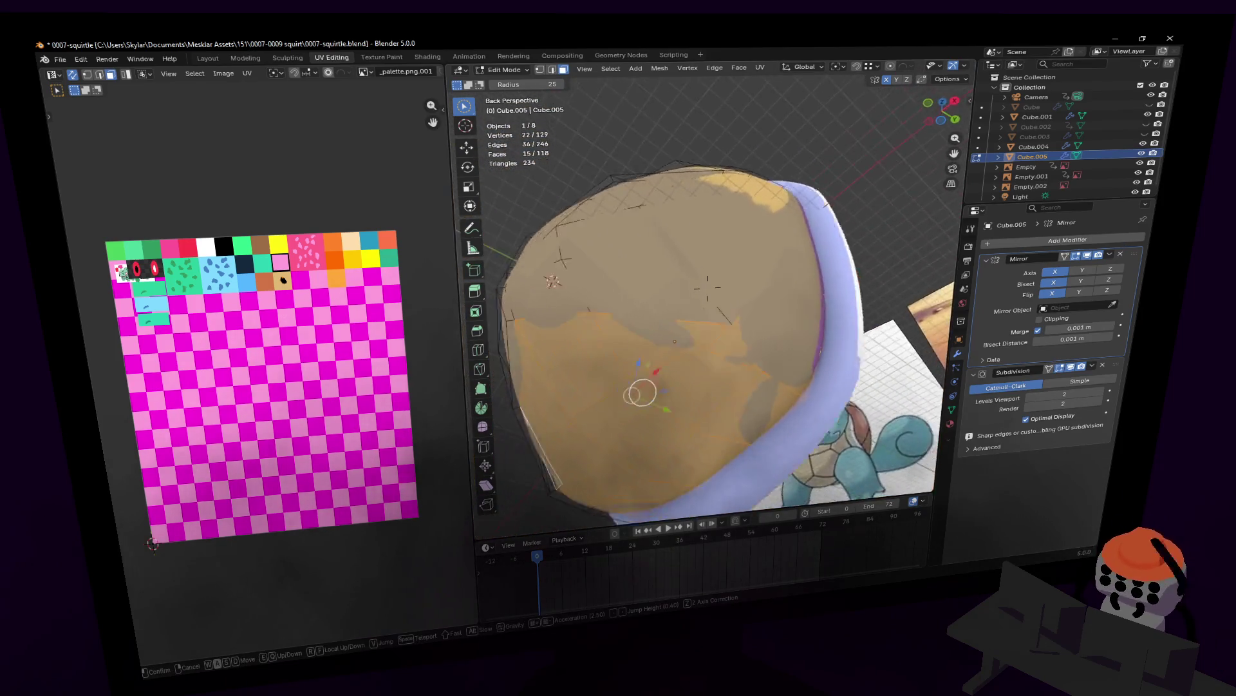
{"action": "key", "text": "s"}
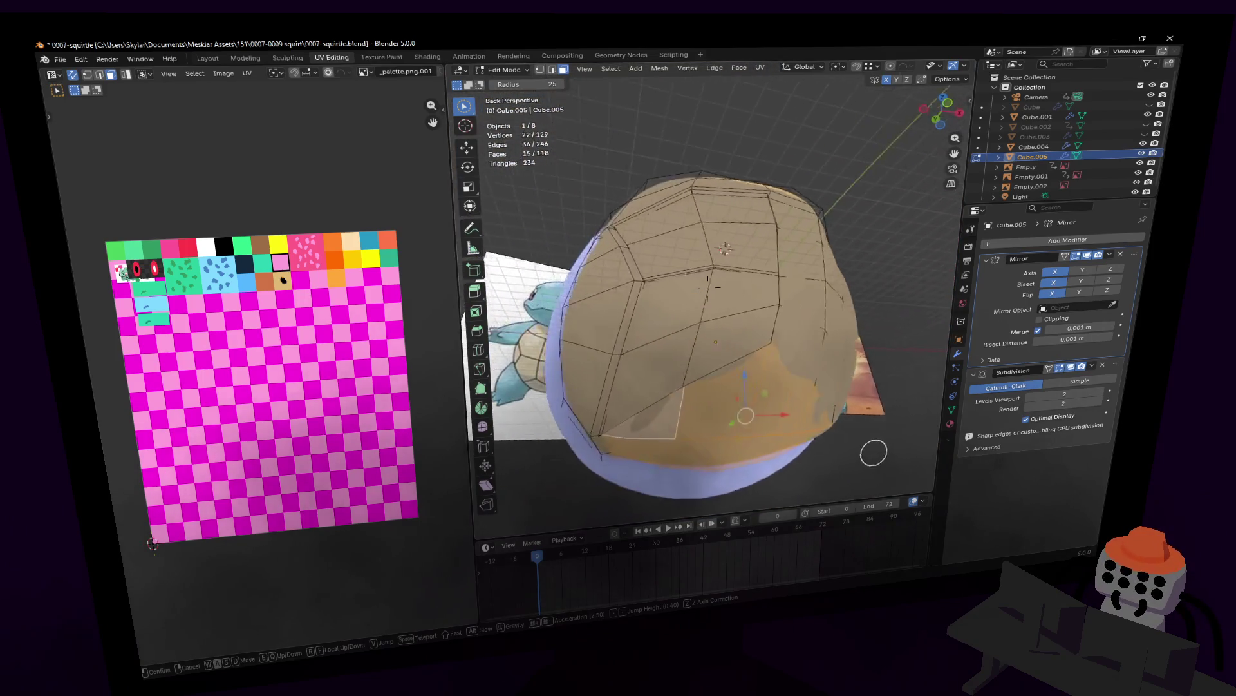
{"action": "key", "text": "w"}
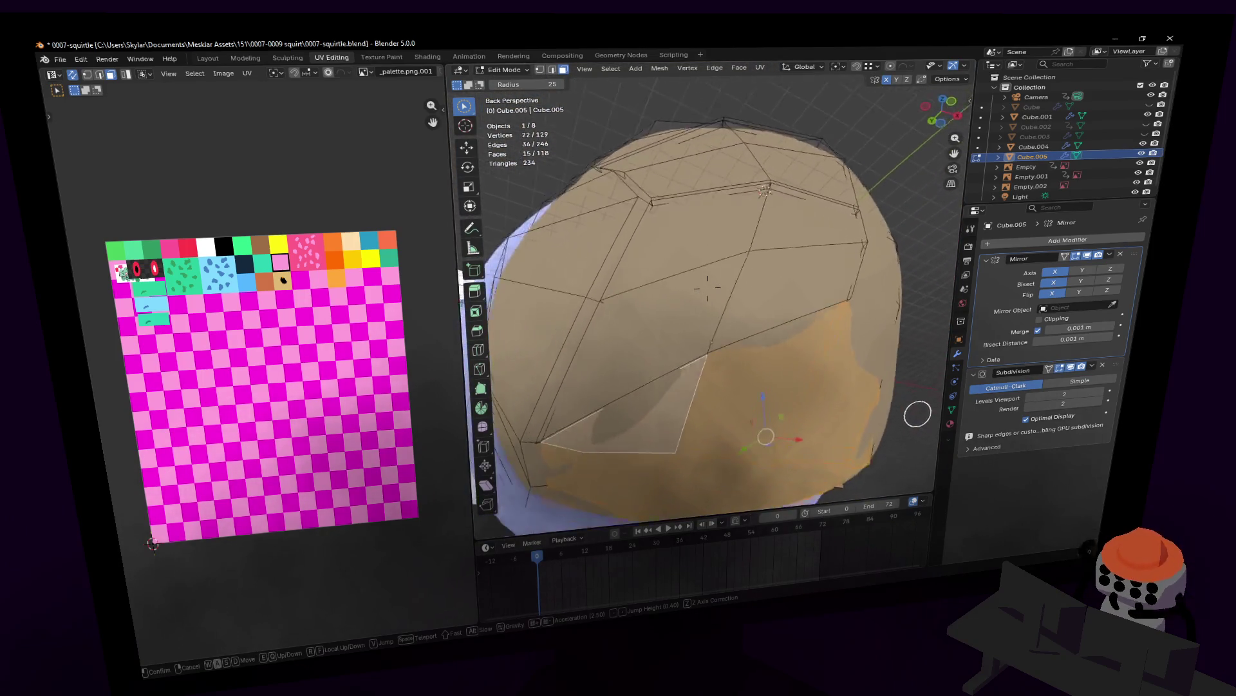
{"action": "left_click", "coordinate": [707, 286]}
{"action": "middle_click_drag", "start_coordinate": [690, 309], "coordinate": [757, 207]}
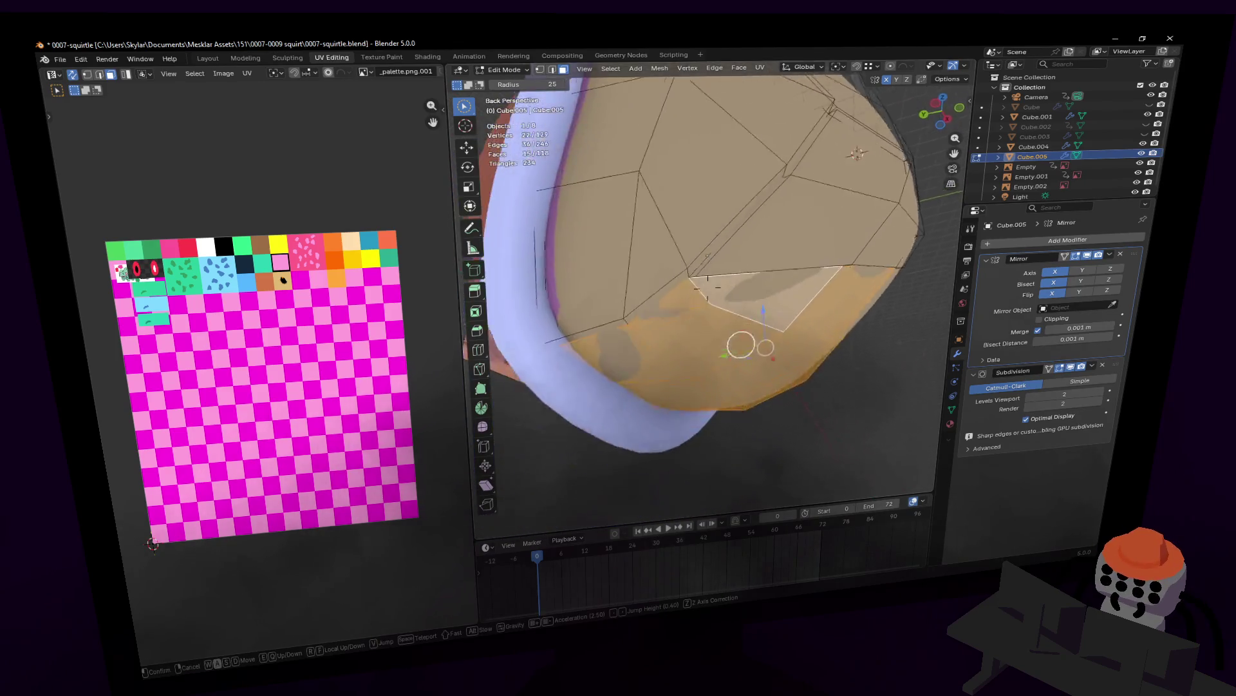
{"action": "key", "text": "e"}
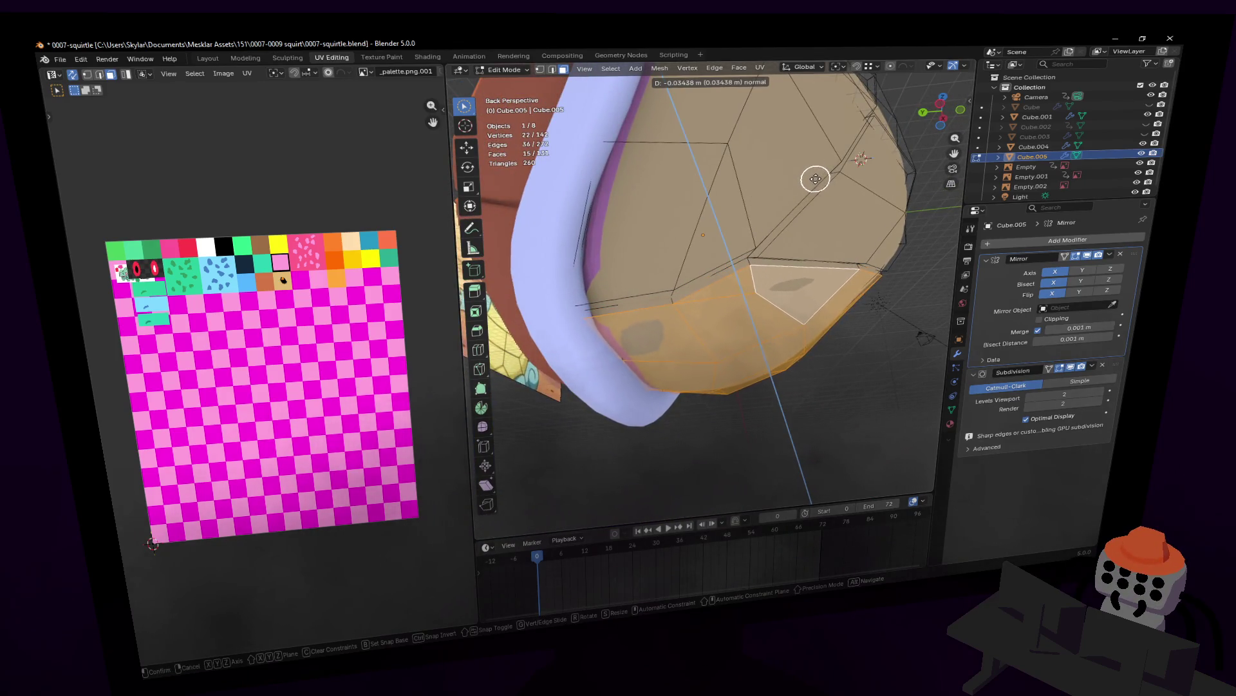
- Select a shell edge and extrude a new edge run across the shell marking the plate seam
{"action": "left_click", "coordinate": [813, 181]}
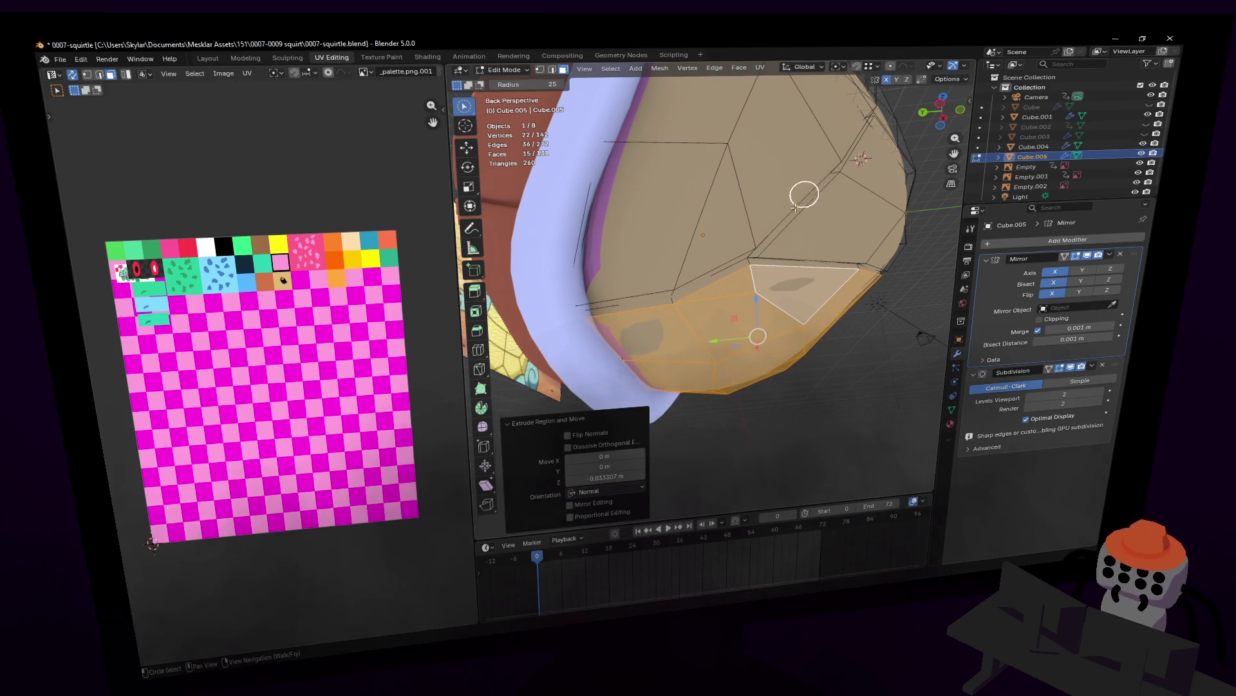
{"action": "middle_click_drag", "start_coordinate": [803, 196], "coordinate": [772, 253]}
{"action": "key", "text": "2"}
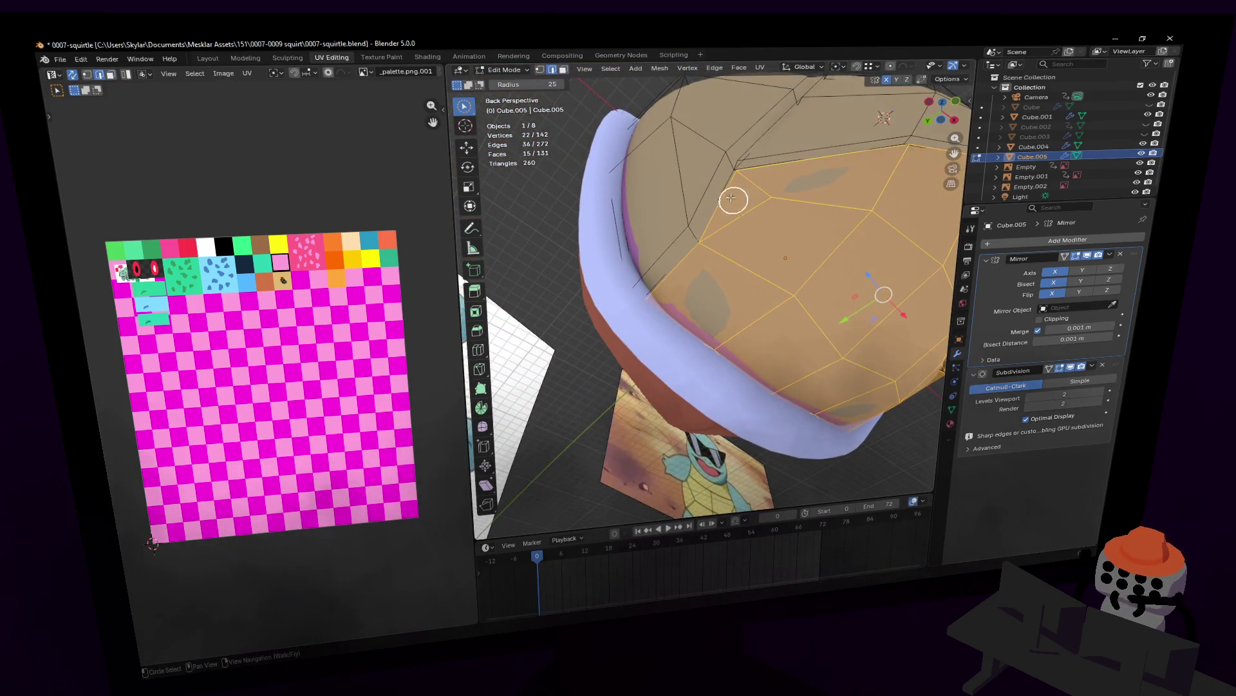
{"action": "left_click", "coordinate": [710, 184]}
{"action": "key", "text": "shift+grave"}
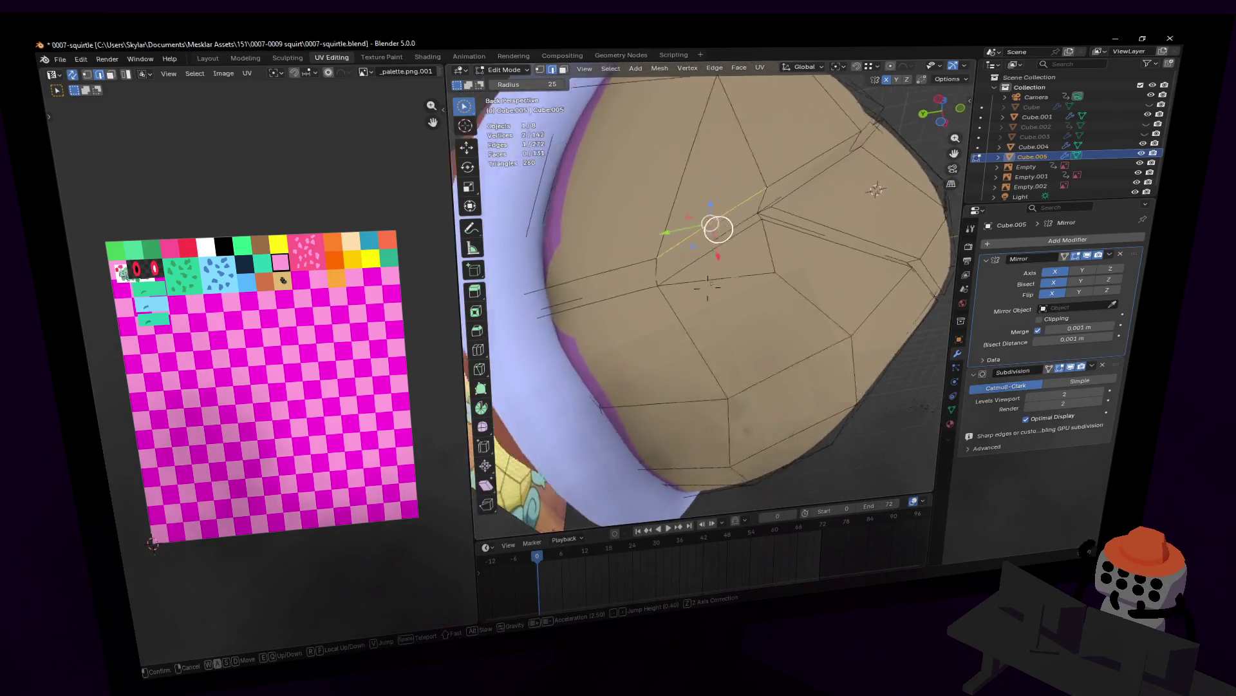
{"action": "left_click", "coordinate": [679, 234]}
{"action": "key", "text": "e"}
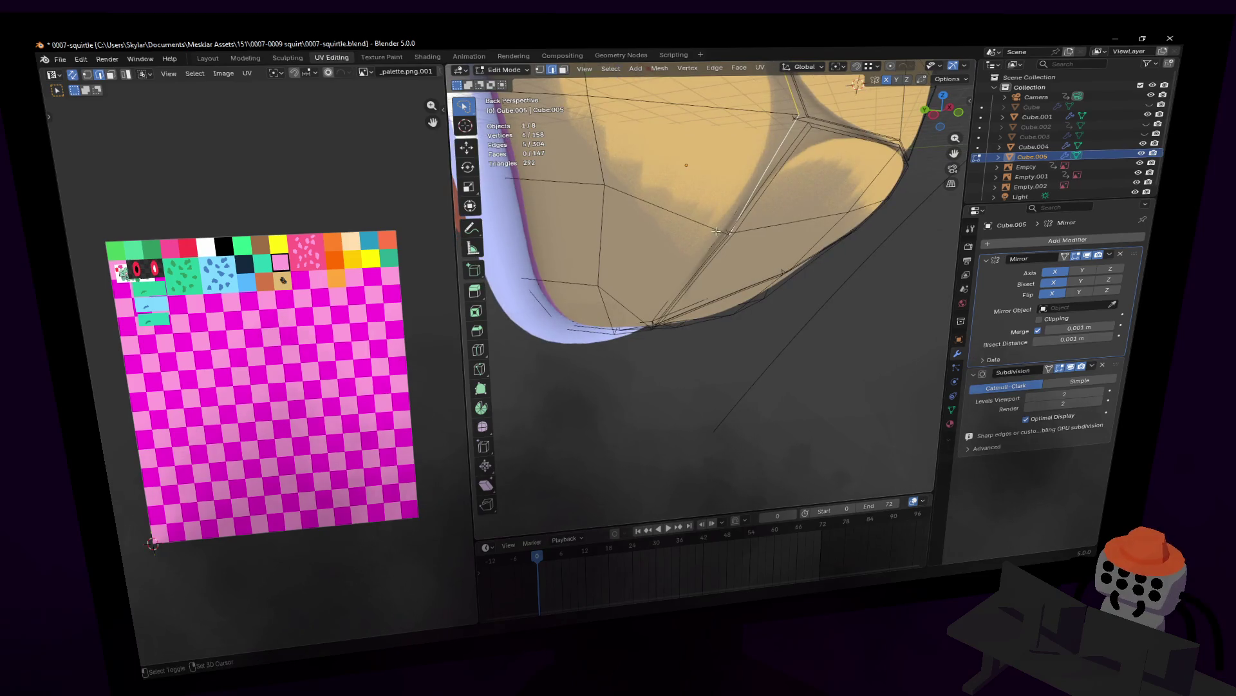
{"action": "middle_click_drag", "start_coordinate": [711, 261], "coordinate": [713, 163], "text": "shift"}
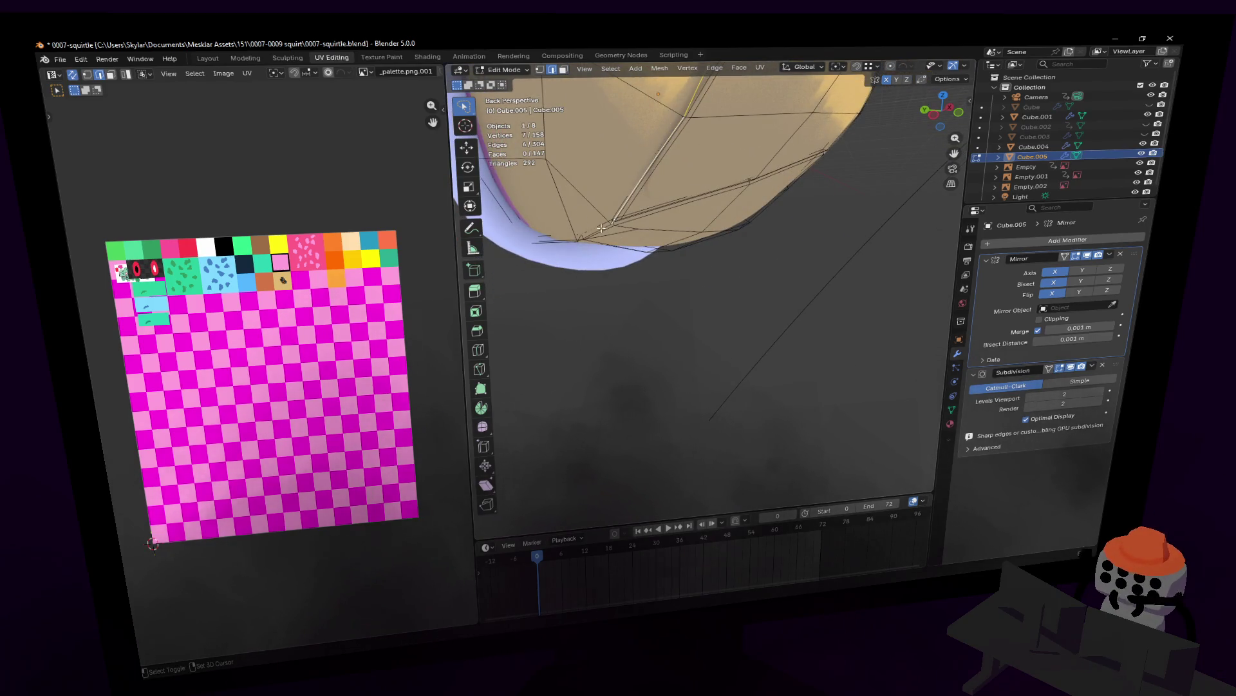
- Fly and orbit around the shell's top and side to inspect the new seam
{"action": "key", "text": "shift+grave"}
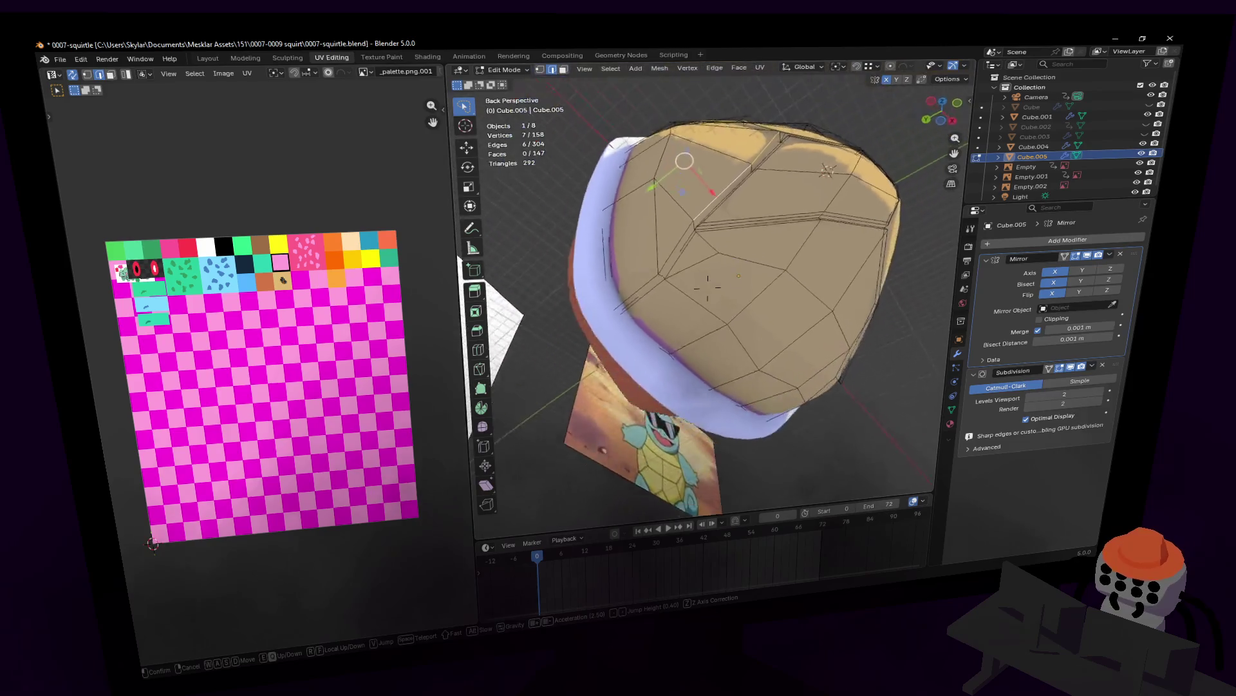
{"action": "left_click", "coordinate": [710, 266]}
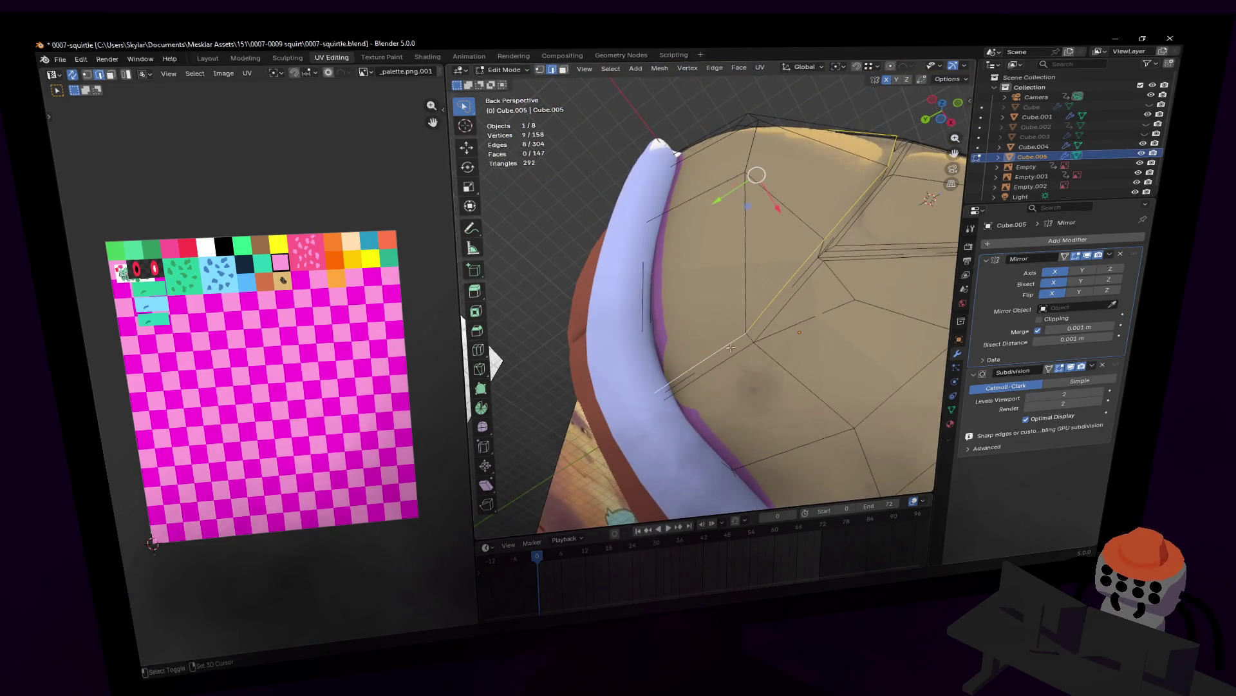
{"action": "middle_click_drag", "start_coordinate": [730, 344], "coordinate": [757, 326]}
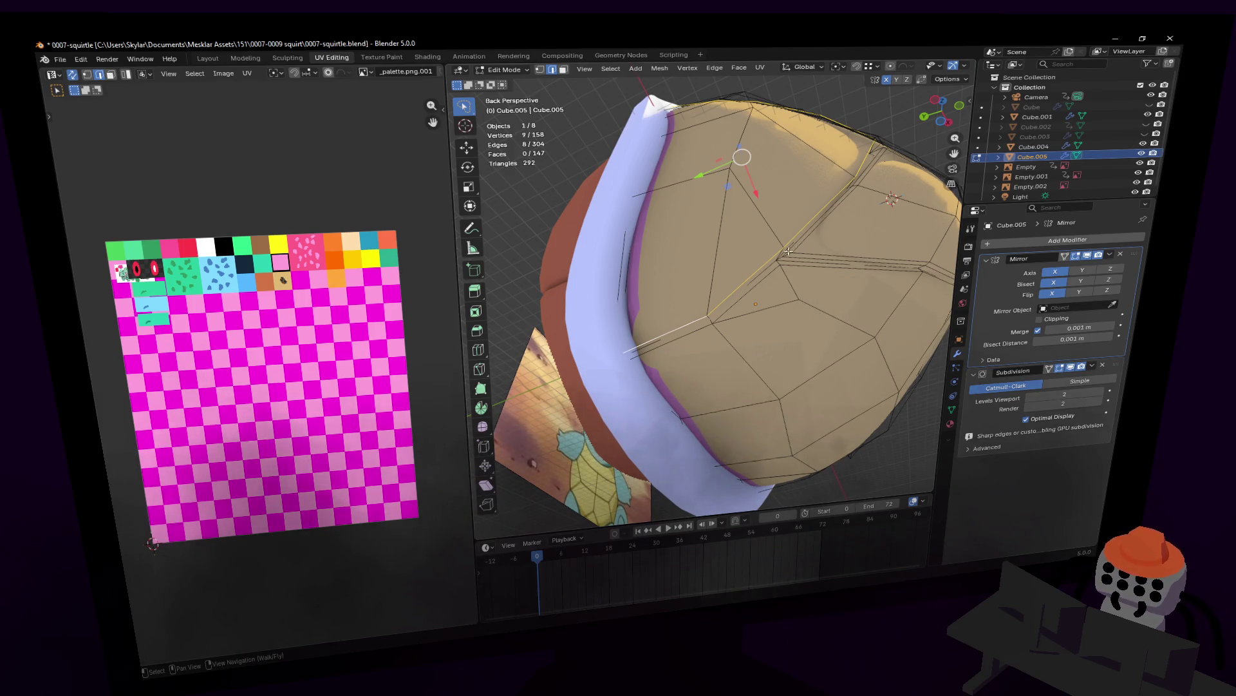
{"action": "key", "text": "shift+grave"}
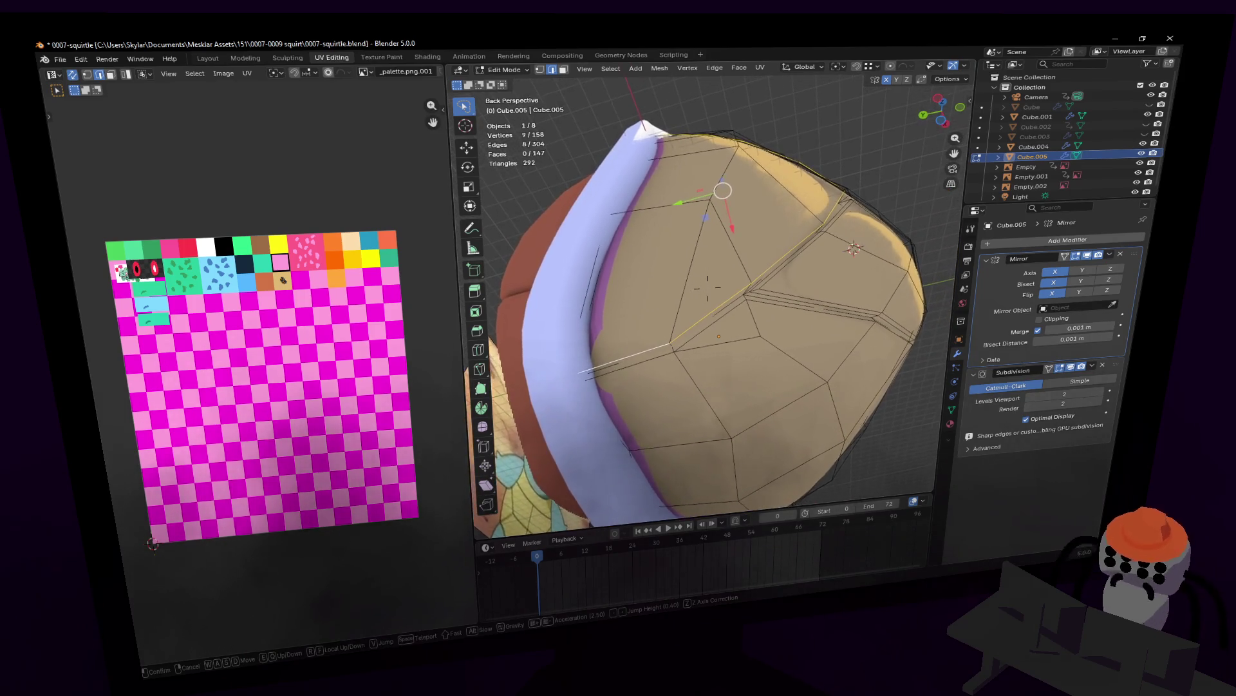
{"action": "key", "text": "w"}
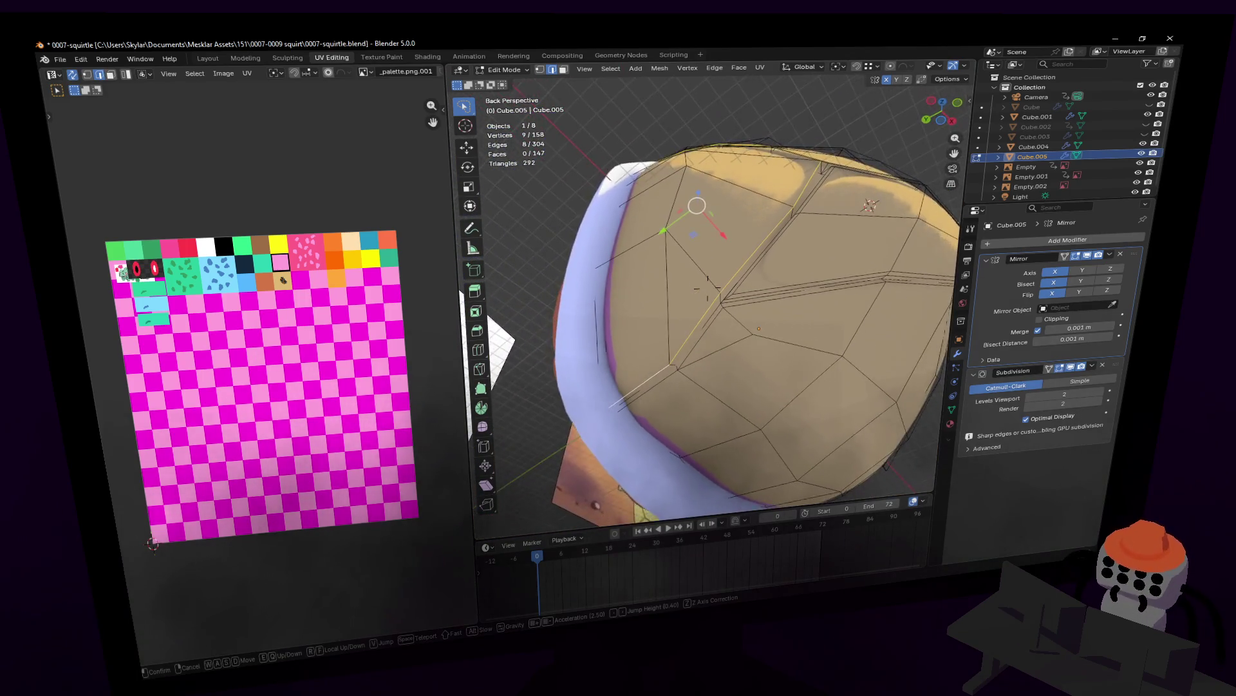
{"action": "left_click", "coordinate": [786, 243]}
- Bevel the seam loop to about 9.5 mm with one segment and inspect the groove up close
{"action": "key", "text": "ctrl+b"}
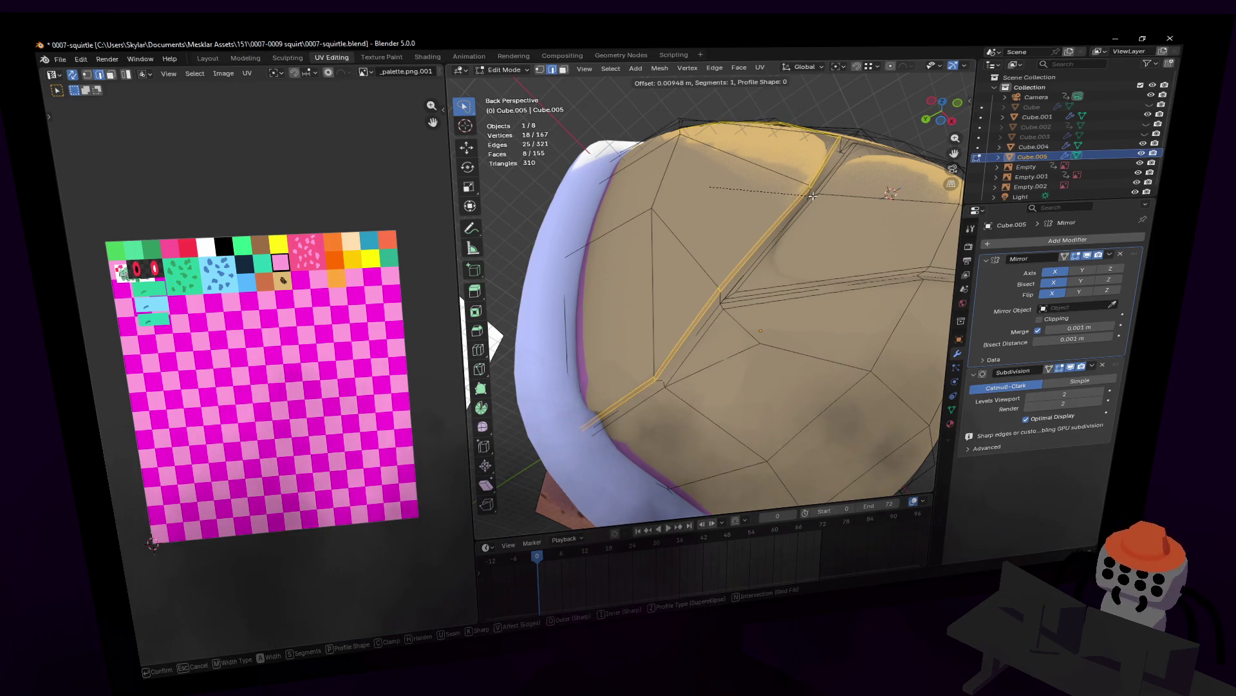
{"action": "left_click", "coordinate": [812, 196]}
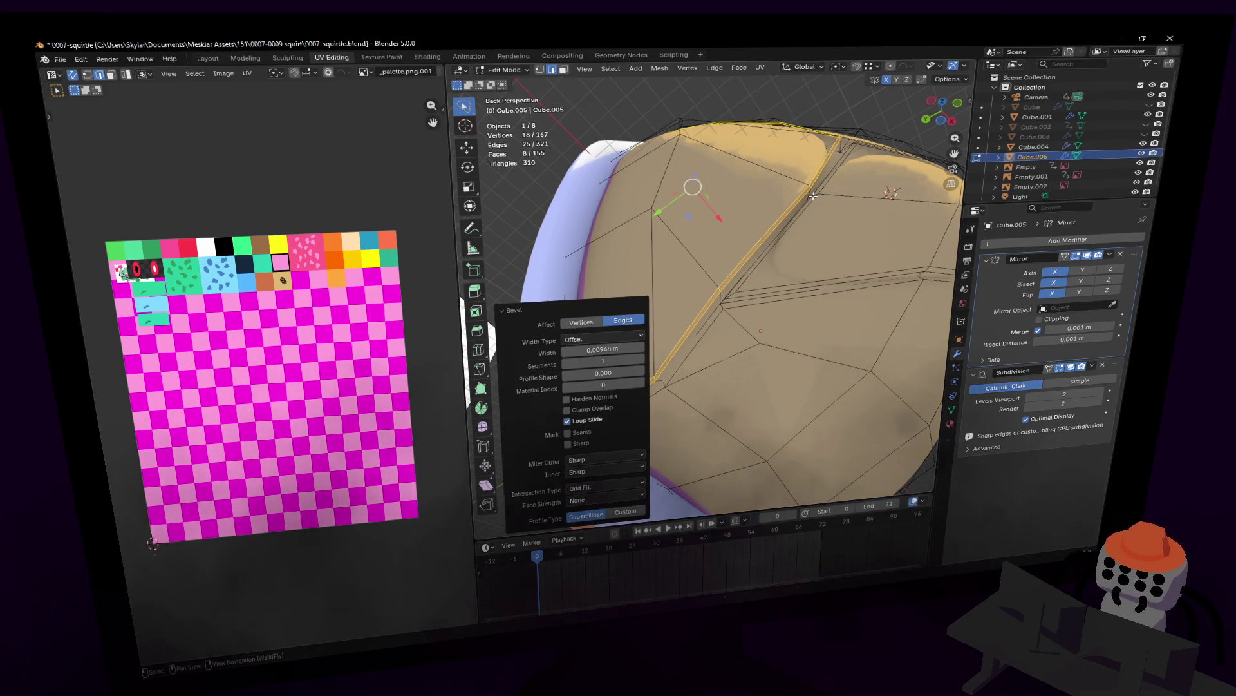
{"action": "mouse_move", "coordinate": [812, 195]}
{"action": "middle_mouse_down"}
{"action": "mouse_move", "coordinate": [735, 251]}
{"action": "mouse_move", "coordinate": [807, 190]}
{"action": "middle_mouse_up"}
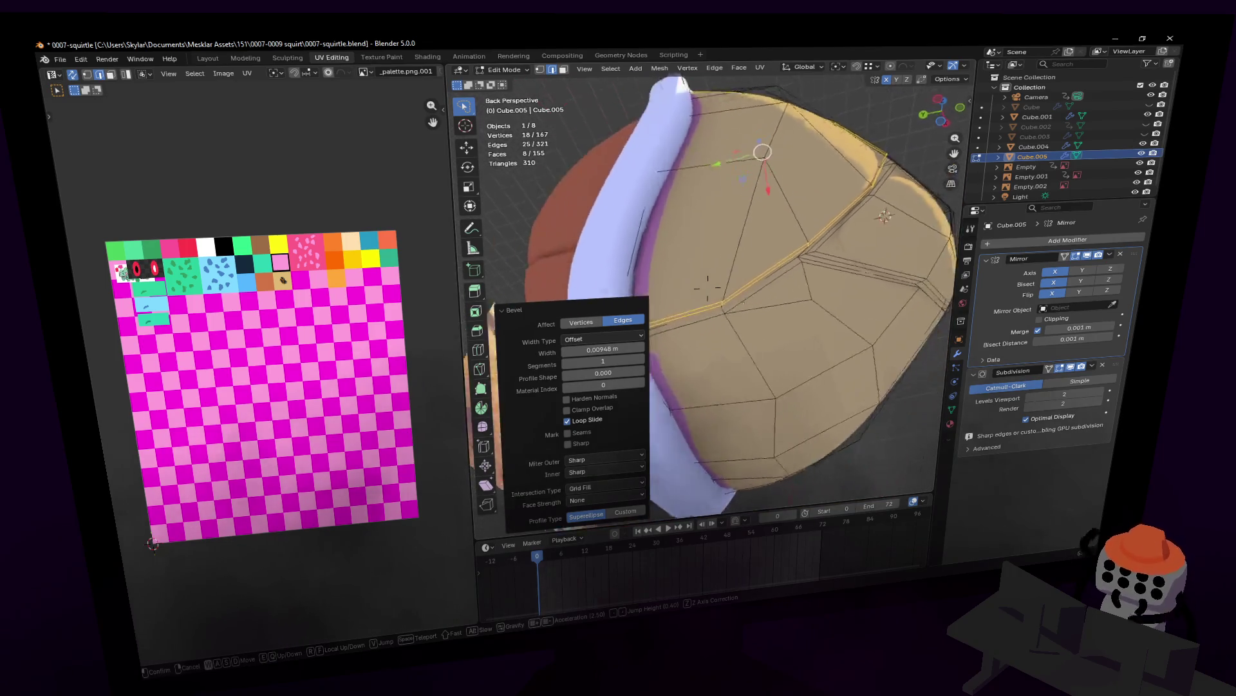
{"action": "key", "text": "shift+grave"}
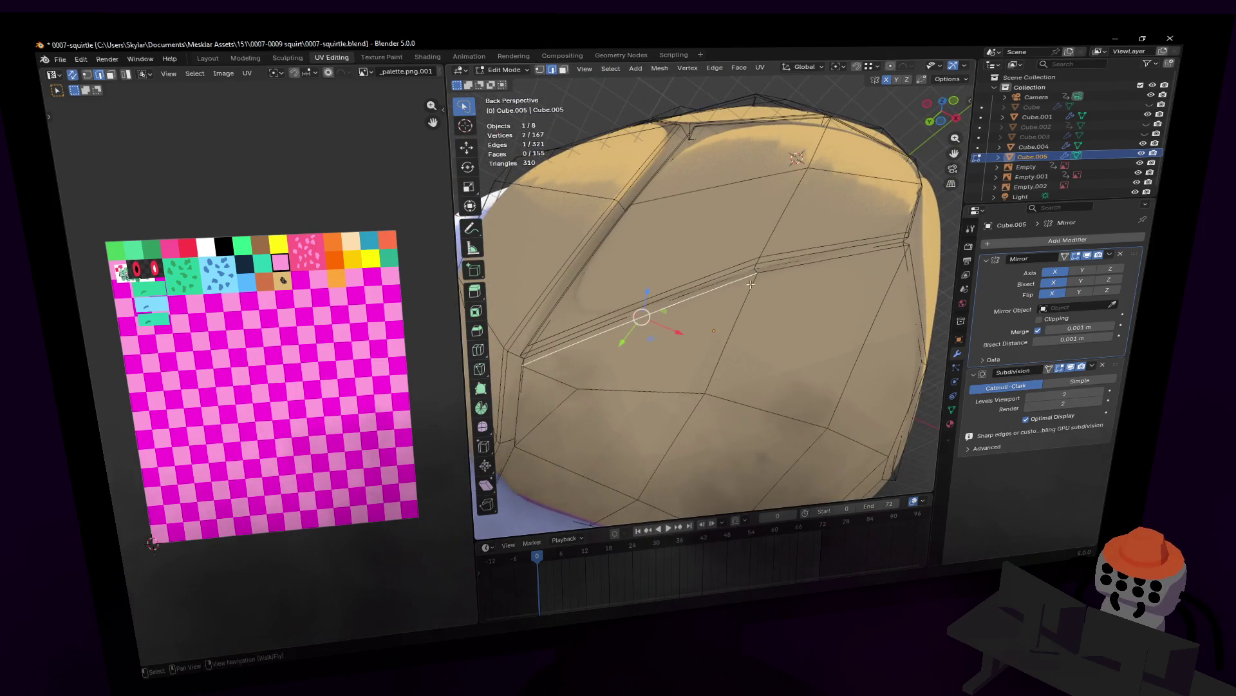
{"action": "left_click", "coordinate": [762, 282]}
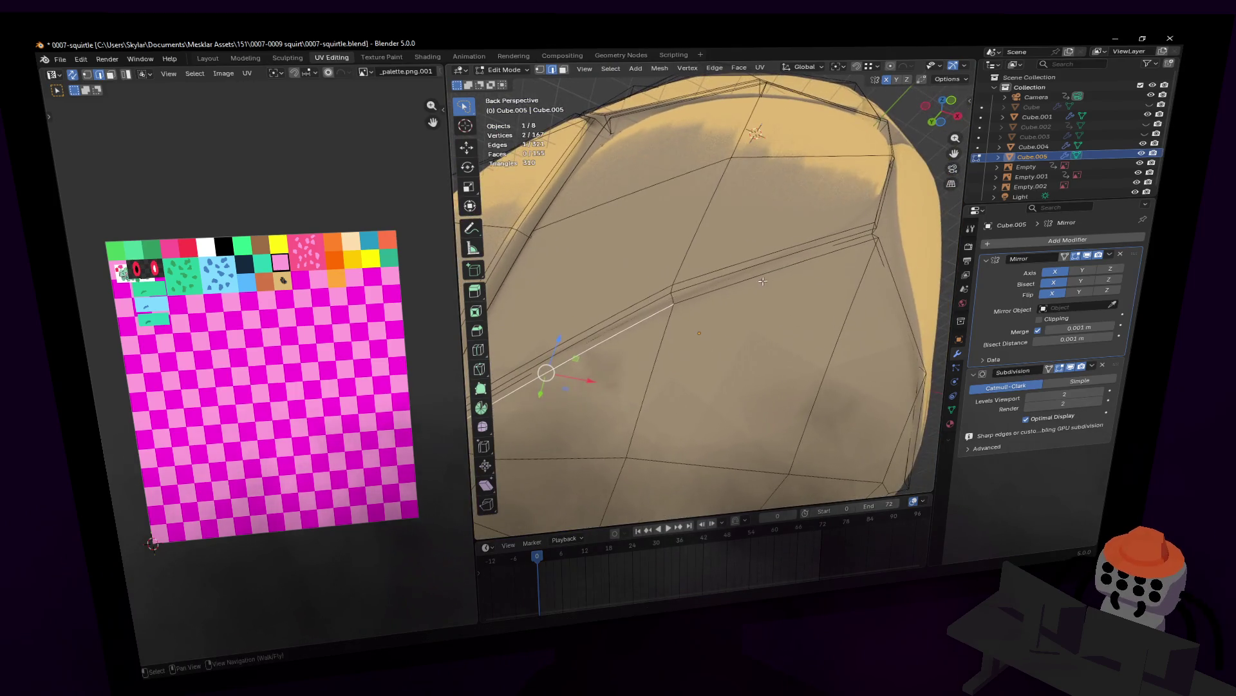
- Nudge a shell vertex up along Z and about 1 cm sideways along Y
{"action": "left_click", "coordinate": [718, 285], "text": "alt"}
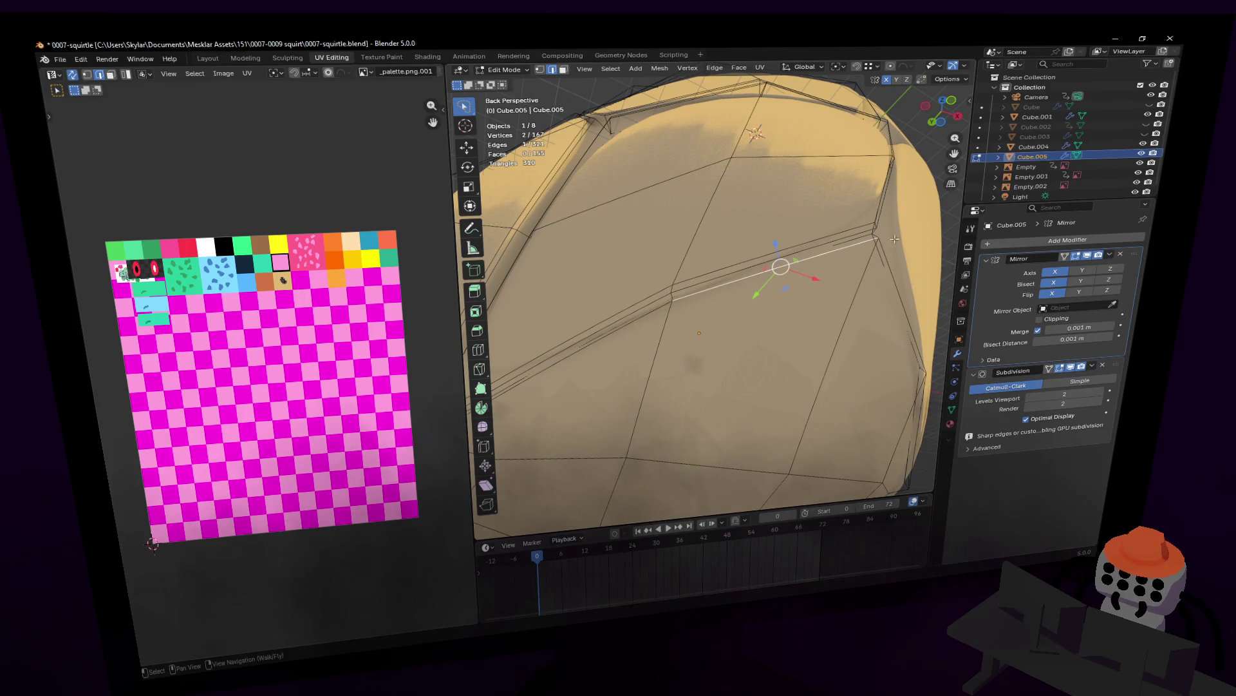
{"action": "mouse_move", "coordinate": [895, 239]}
{"action": "middle_mouse_down"}
{"action": "mouse_move", "coordinate": [880, 226]}
{"action": "mouse_move", "coordinate": [697, 309]}
{"action": "middle_mouse_up"}
{"action": "key", "text": "g"}
{"action": "key", "text": "z"}
{"action": "left_click", "coordinate": [887, 222]}
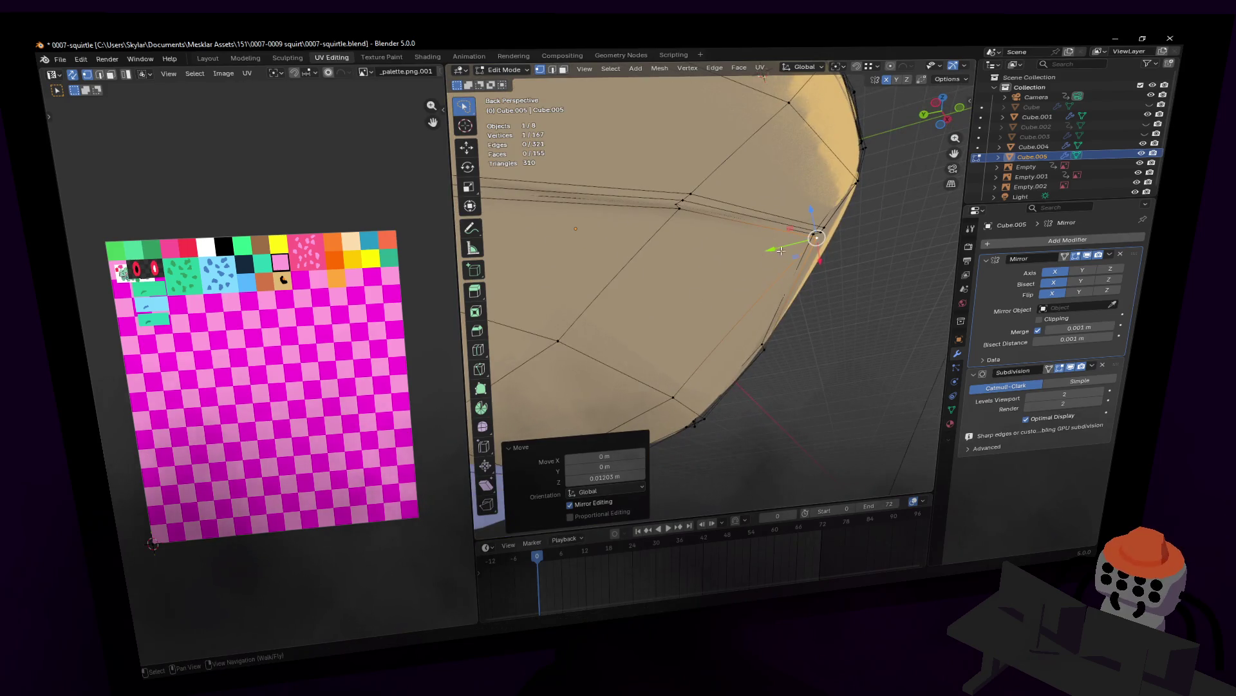
{"action": "left_click_drag", "start_coordinate": [773, 250], "coordinate": [783, 249]}
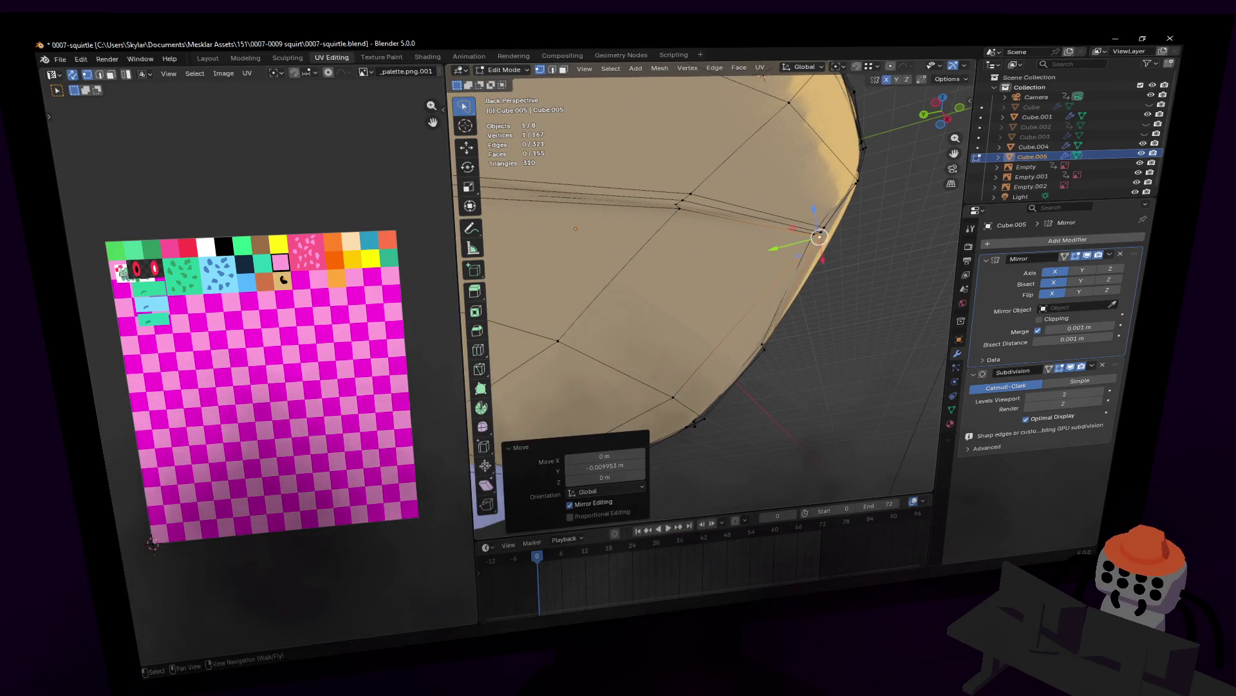
{"action": "key", "text": "shift+grave"}
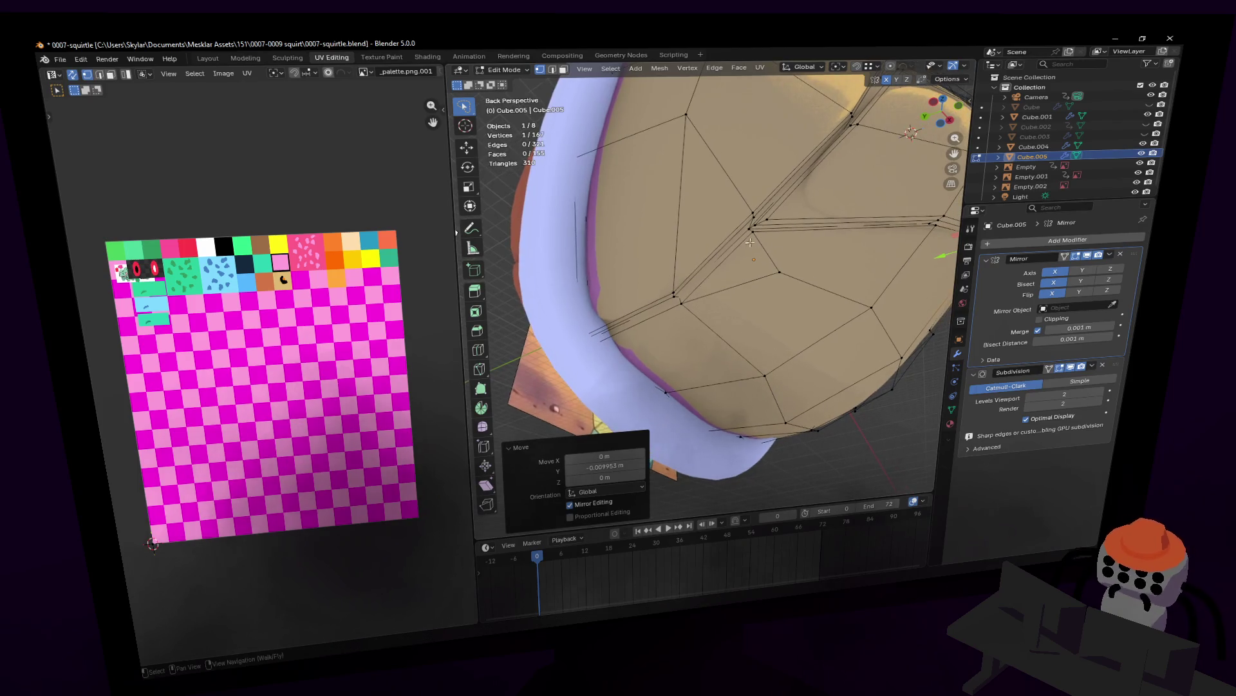
{"action": "left_click", "coordinate": [714, 265]}
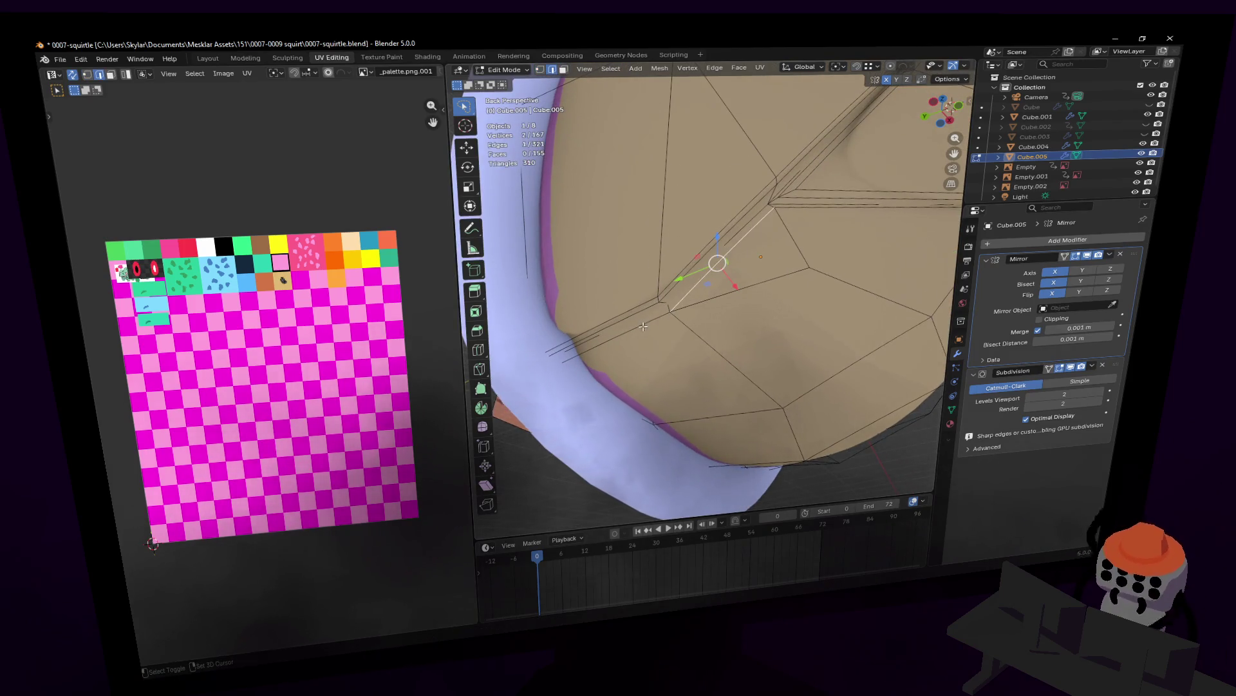
- Select the shell seam as an edge path and orbit around it
{"action": "middle_click_drag", "start_coordinate": [714, 266], "coordinate": [754, 267]}
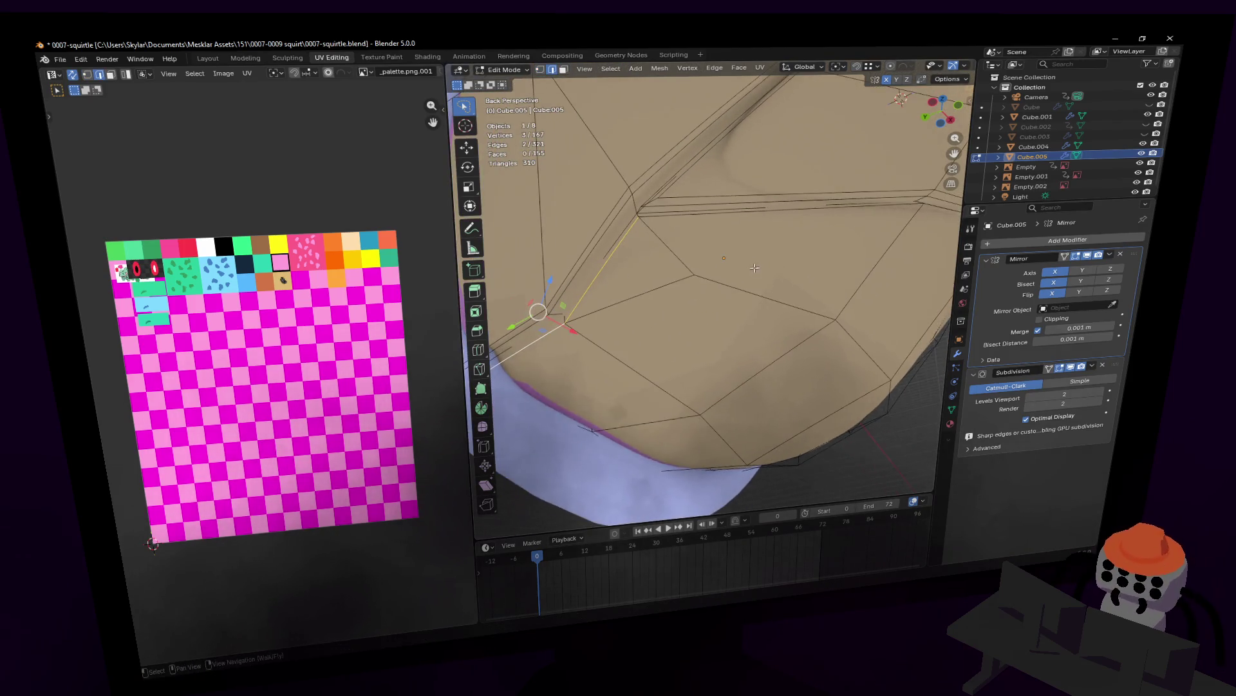
{"action": "right_click", "coordinate": [764, 223]}
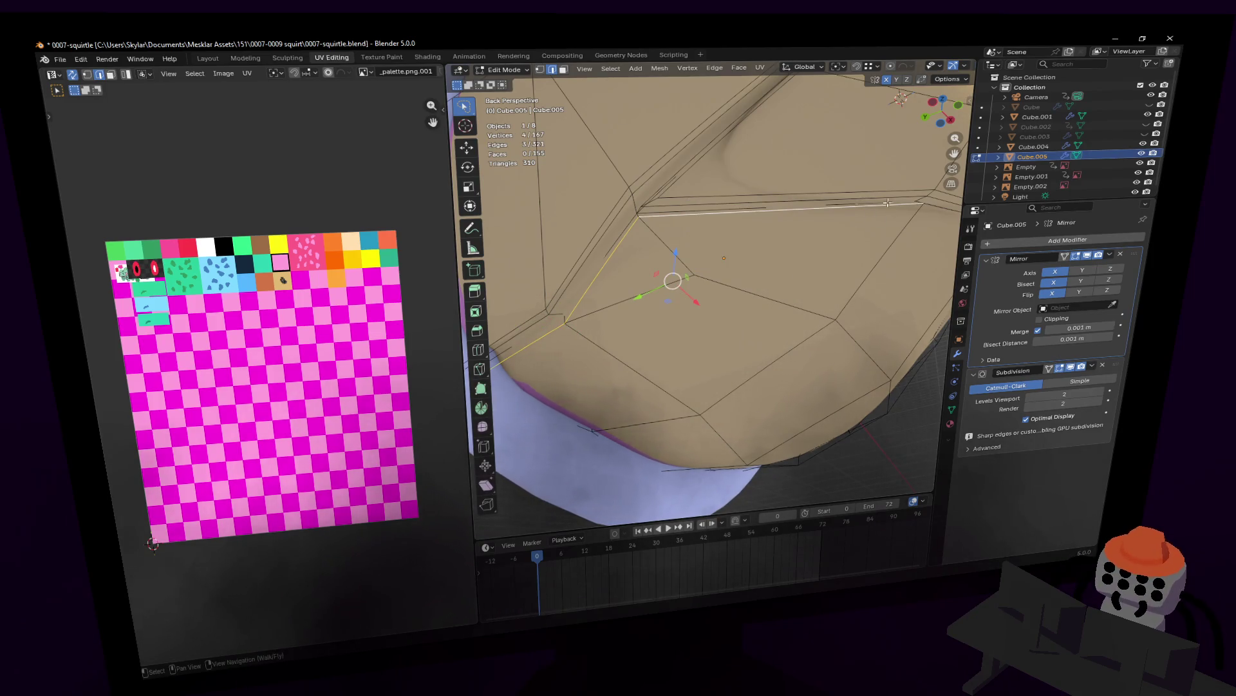
{"action": "right_click", "coordinate": [843, 218]}
{"action": "mouse_move", "coordinate": [856, 168]}
{"action": "middle_mouse_down"}
{"action": "mouse_move", "coordinate": [701, 335]}
{"action": "mouse_move", "coordinate": [738, 283]}
{"action": "middle_mouse_up"}
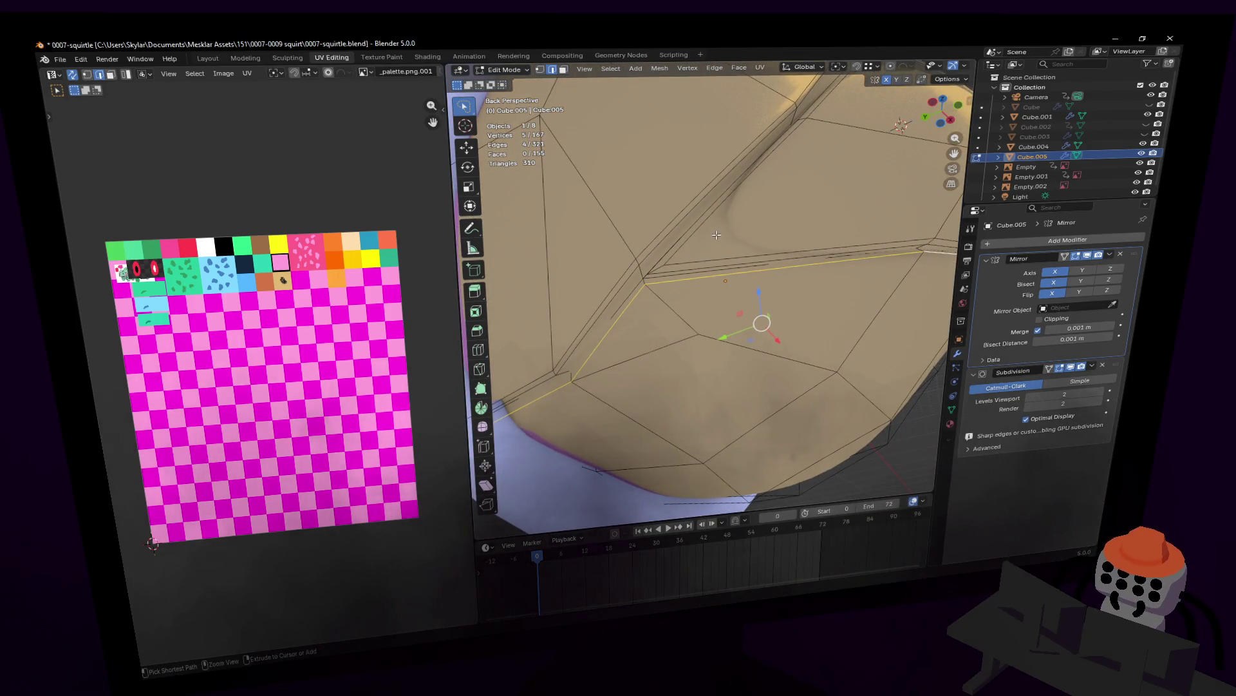
- Bevel the selected seam edges into a groove and inspect it from around the shell
{"action": "key", "text": "ctrl+b"}
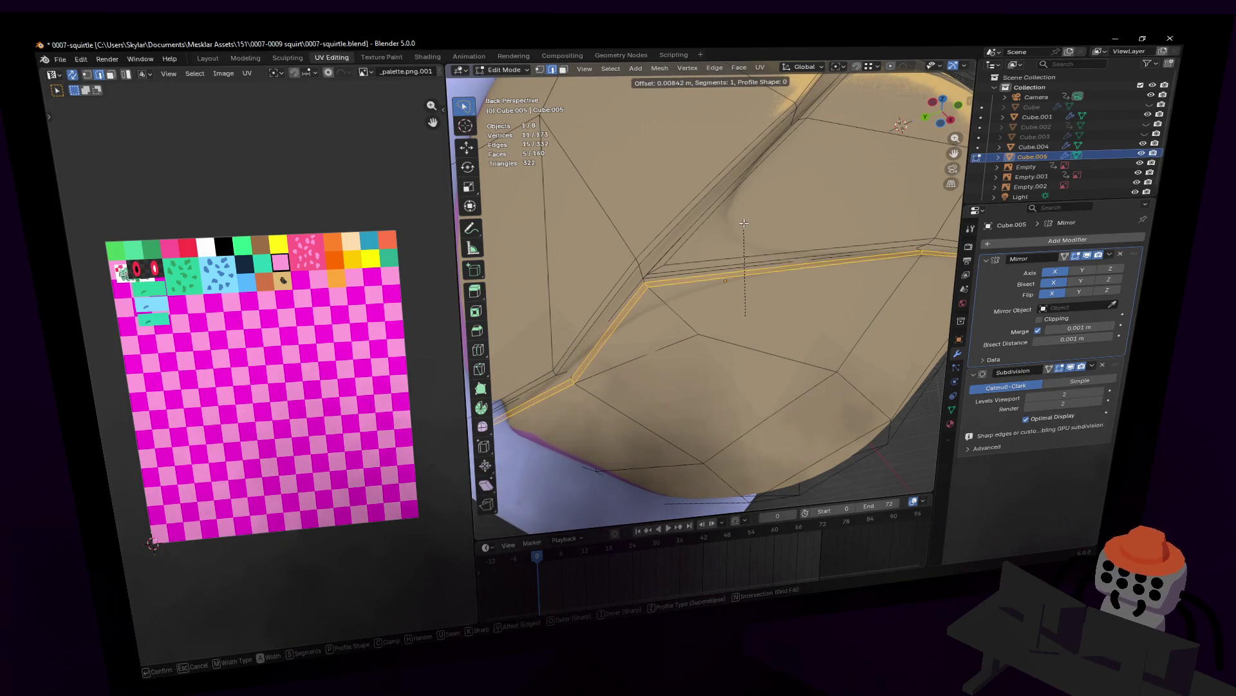
{"action": "left_click", "coordinate": [744, 224]}
{"action": "mouse_move", "coordinate": [744, 224]}
{"action": "middle_mouse_down"}
{"action": "mouse_move", "coordinate": [708, 290]}
{"action": "mouse_move", "coordinate": [790, 291]}
{"action": "middle_mouse_up"}
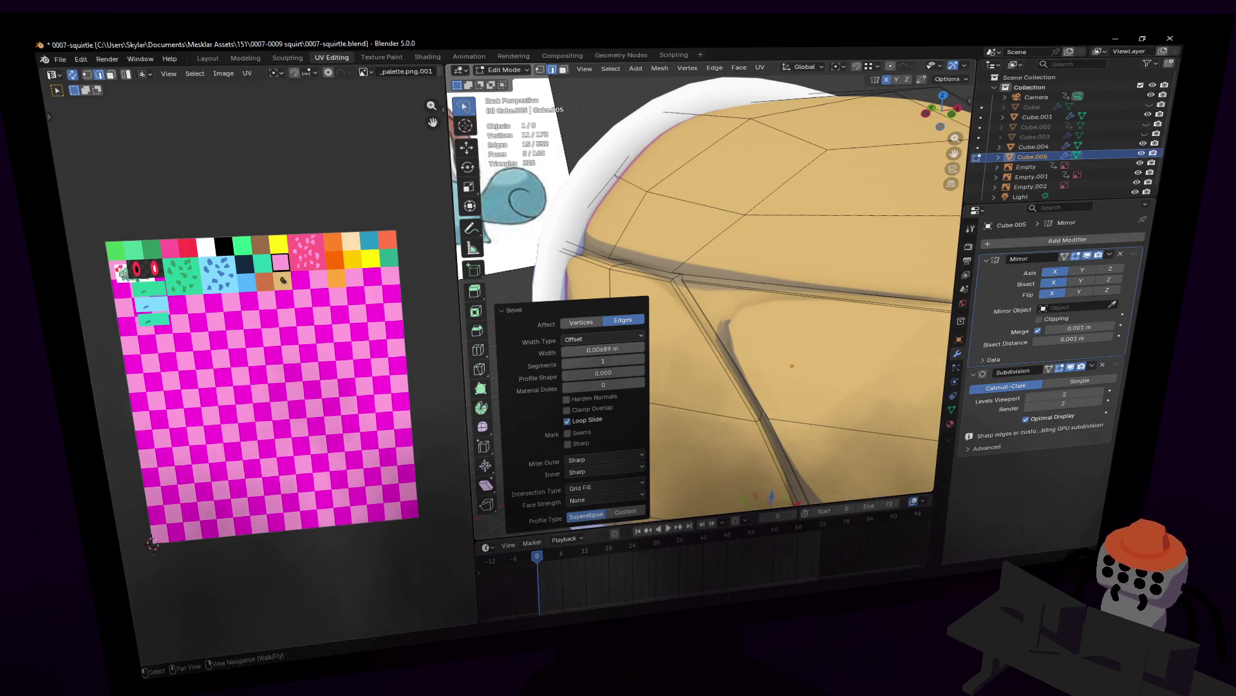
{"action": "middle_click_drag", "start_coordinate": [789, 291], "coordinate": [729, 214]}
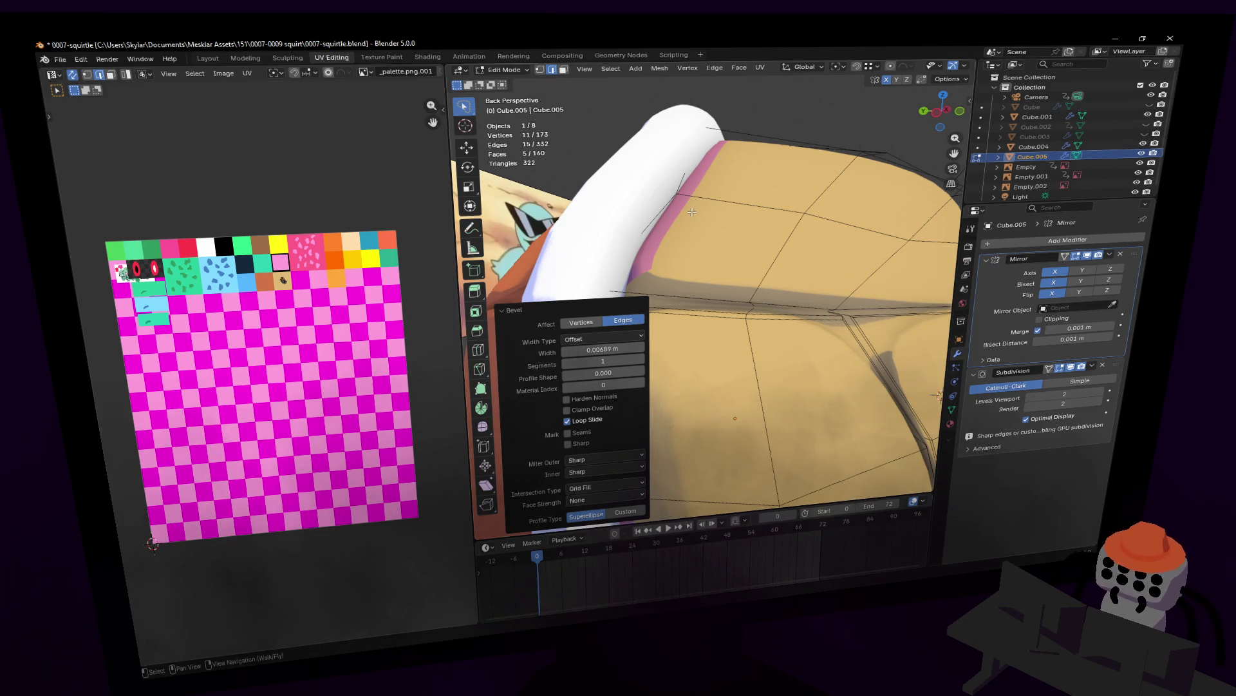
{"action": "middle_click_drag", "start_coordinate": [694, 204], "coordinate": [708, 194]}
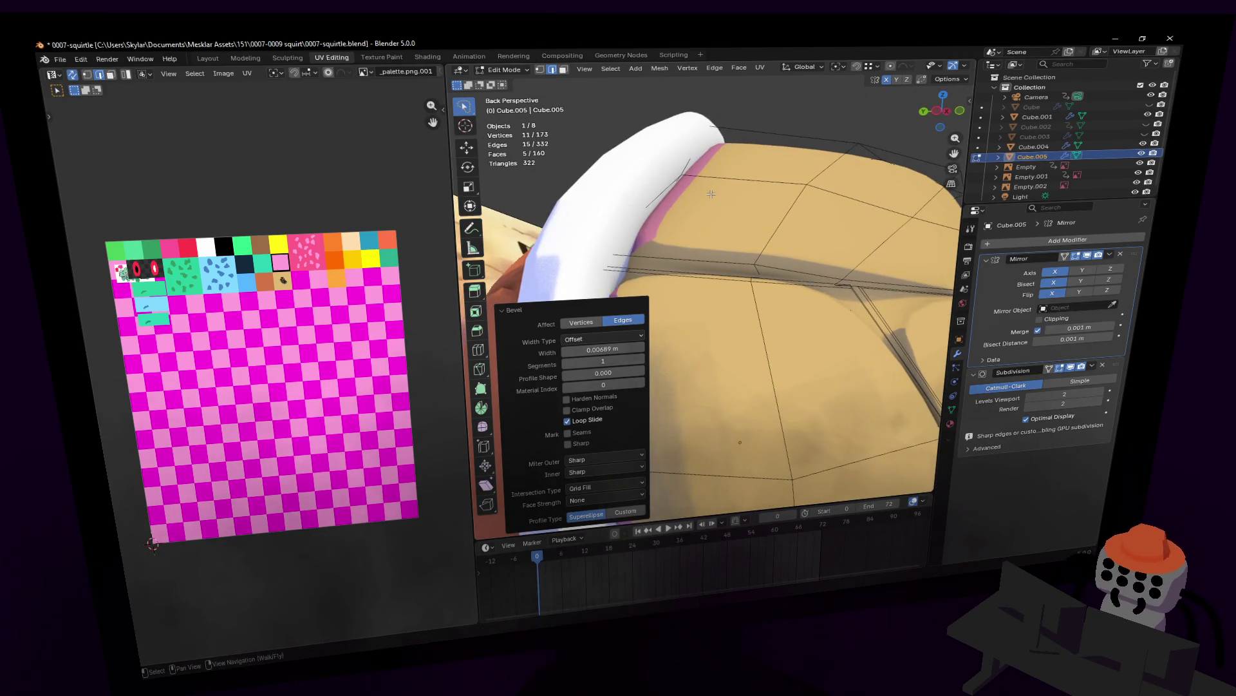
{"action": "key", "text": "shift+grave"}
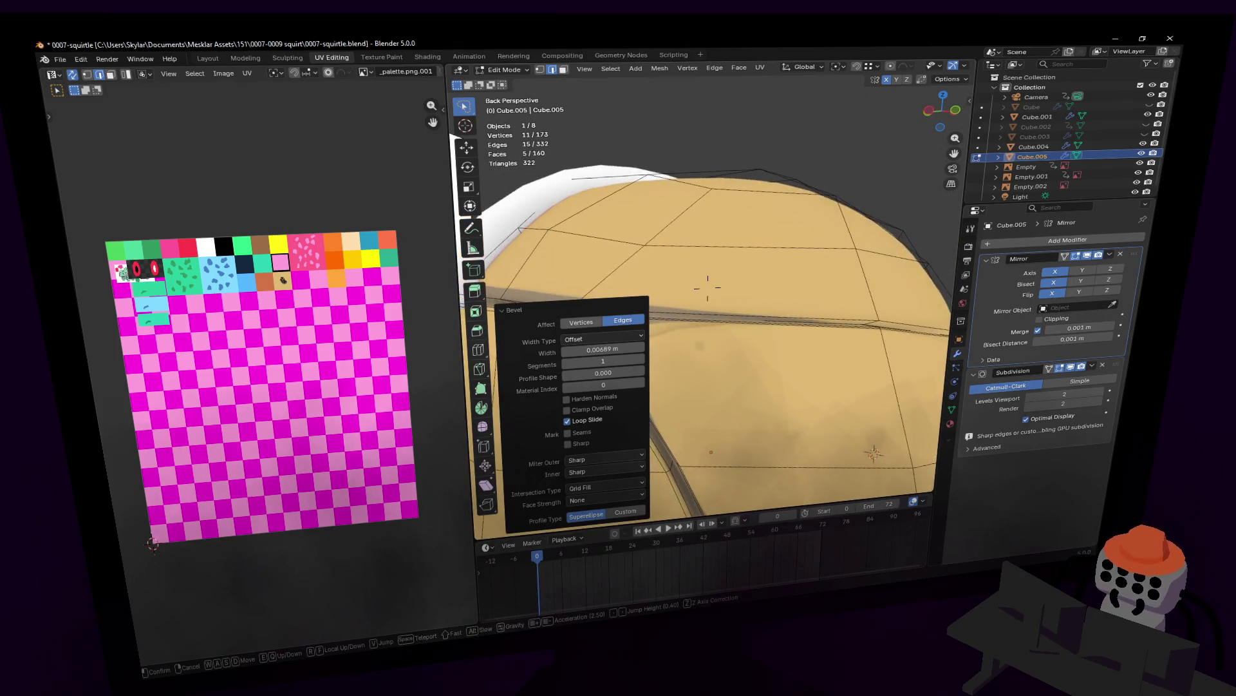
{"action": "key", "text": "s"}
{"action": "key", "text": "w"}
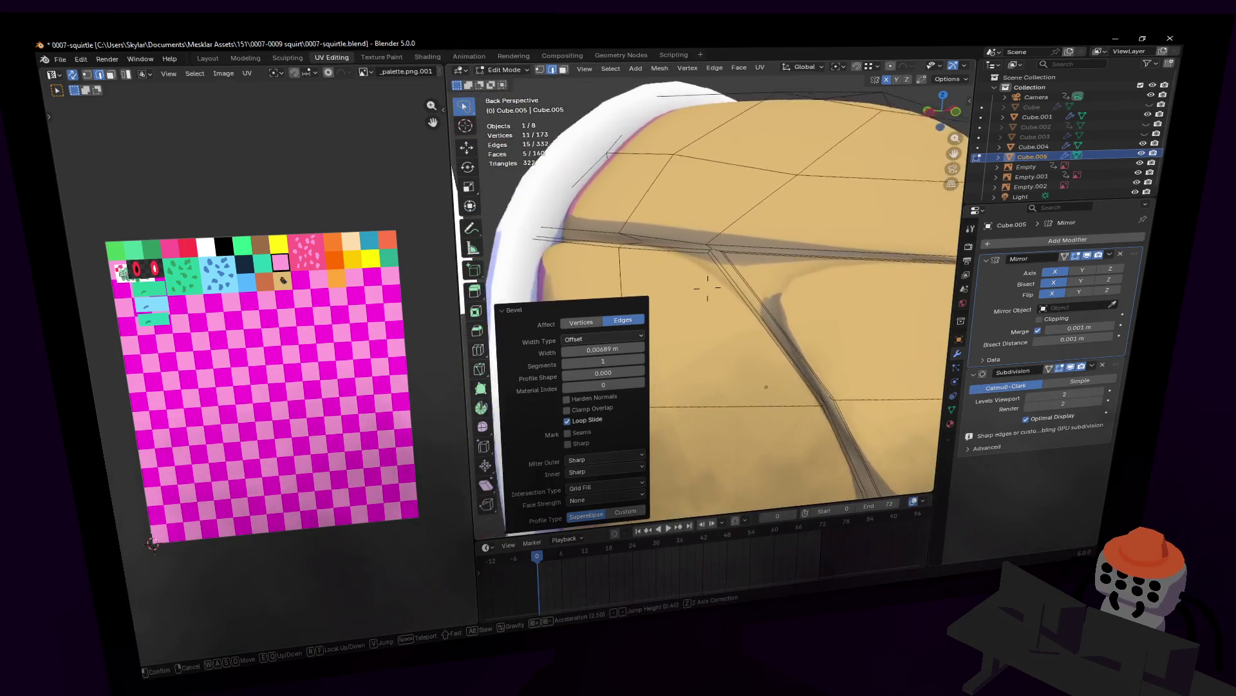
{"action": "left_click", "coordinate": [706, 289]}
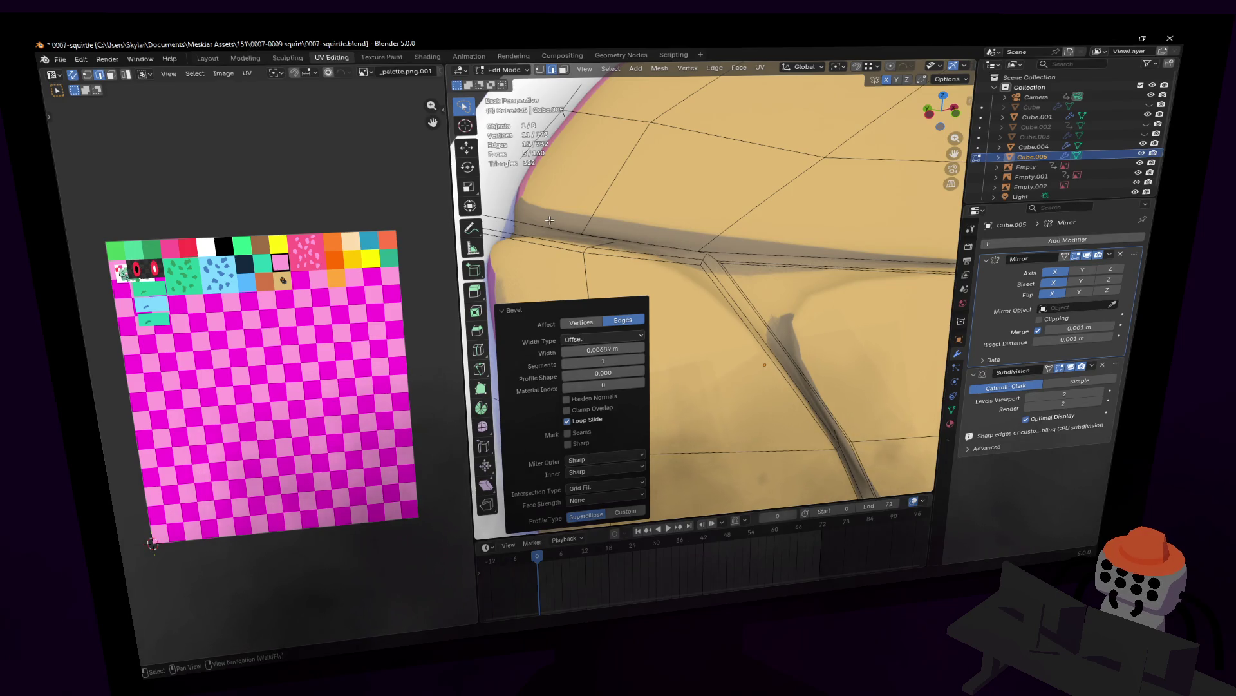
{"action": "key", "text": "shift+grave"}
{"action": "key", "text": "s"}
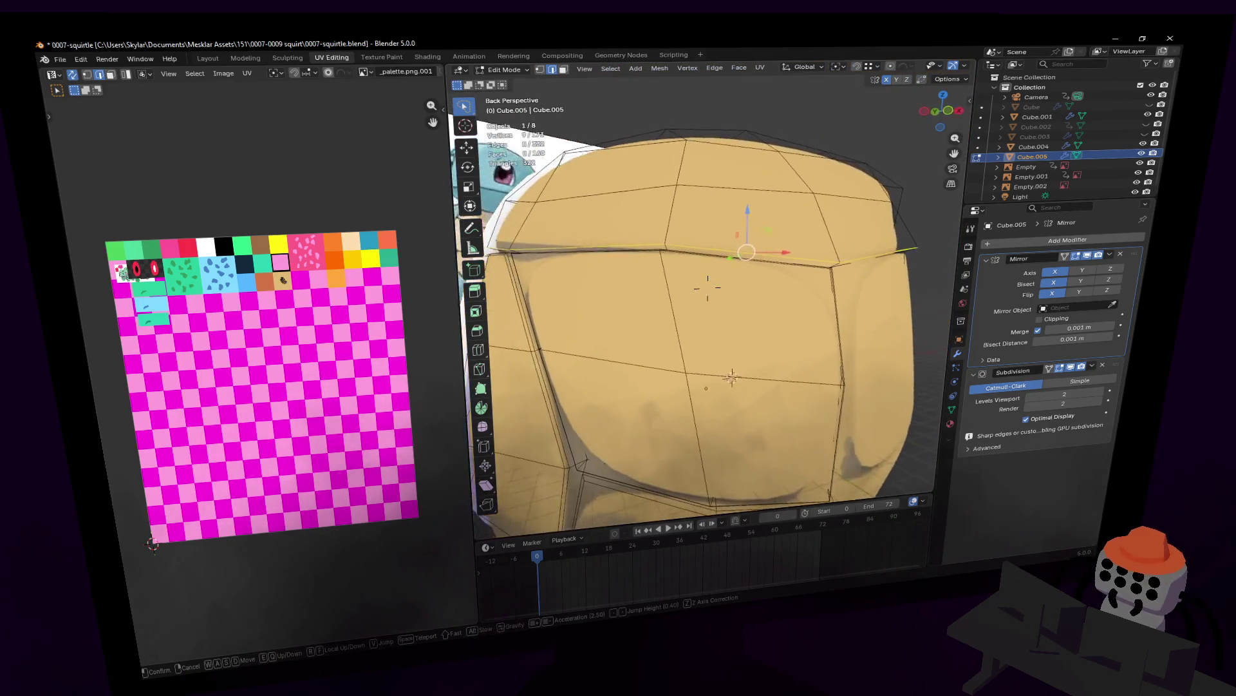
{"action": "left_click", "coordinate": [706, 288]}
- Bevel the top seam edge and preview the smoothed shell in Object Mode
{"action": "key", "text": "ctrl+b"}
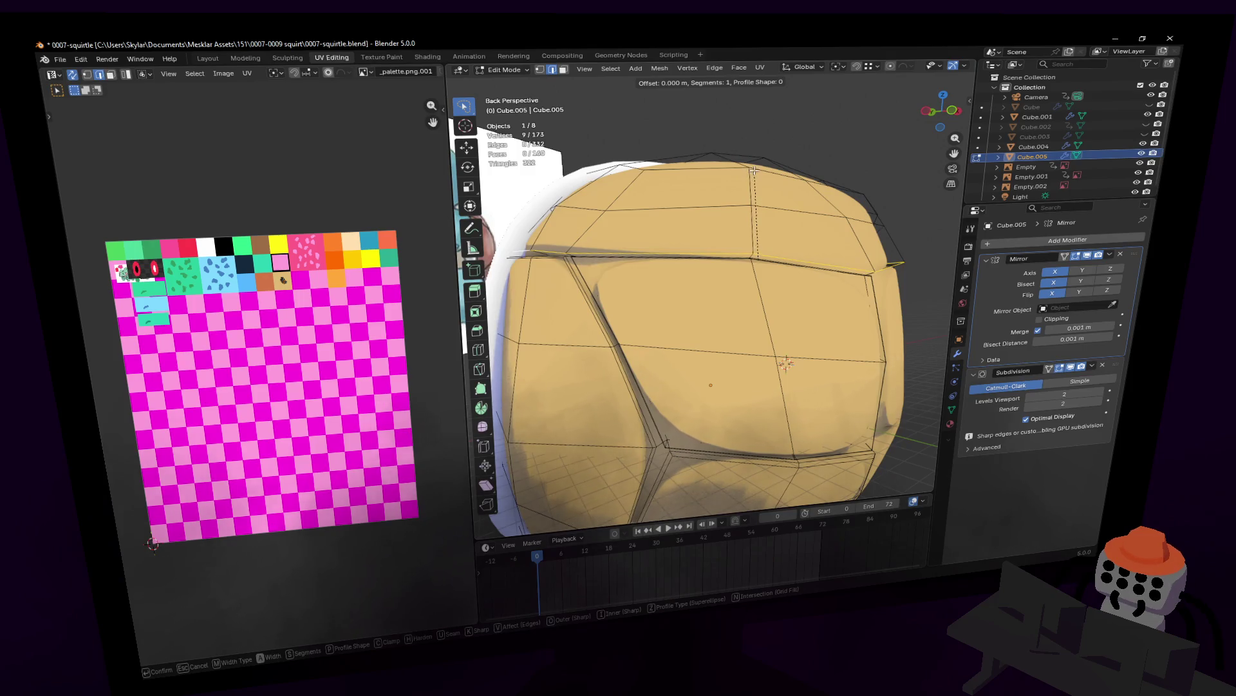
{"action": "left_click", "coordinate": [787, 364]}
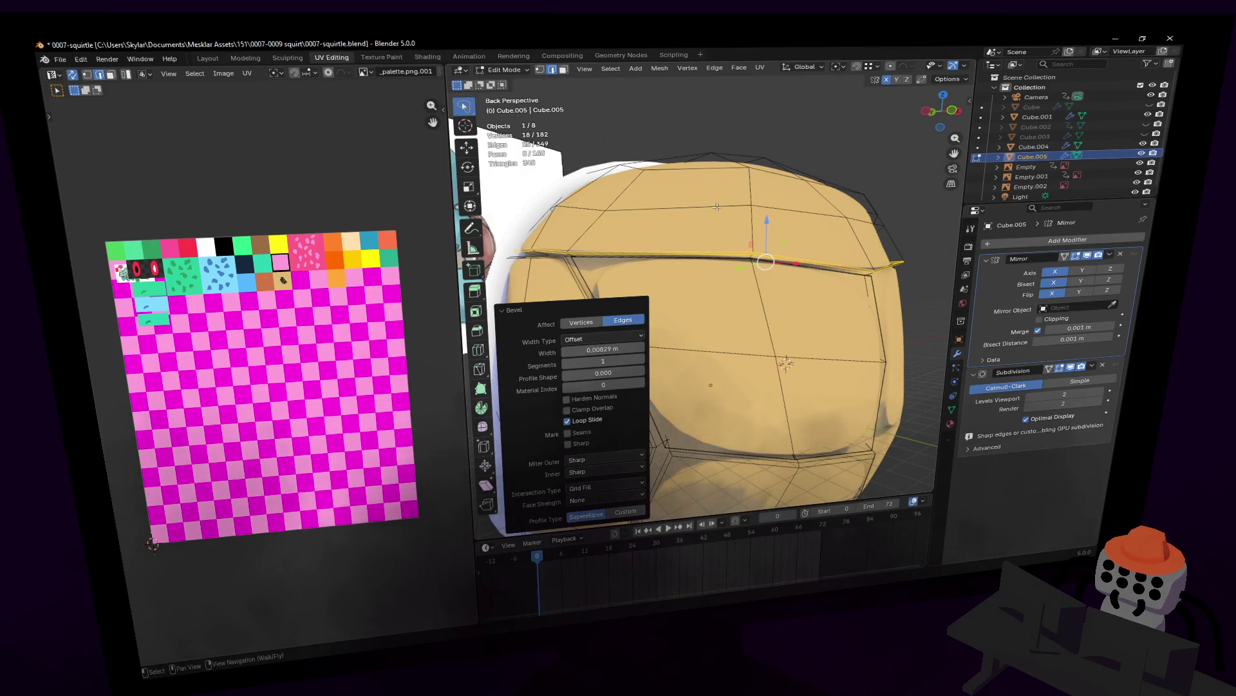
{"action": "key", "text": "Tab"}
{"action": "key", "text": "shift+grave"}
{"action": "key", "text": "w"}
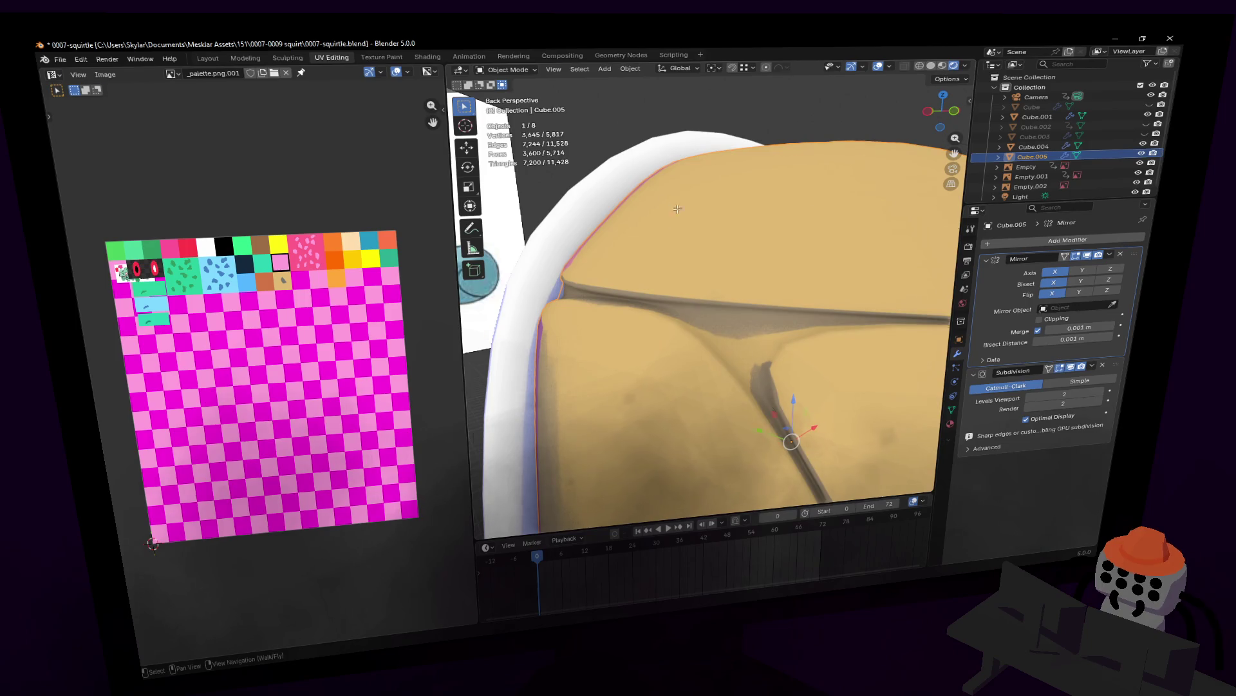
{"action": "key", "text": "Tab"}
{"action": "left_click", "coordinate": [708, 287]}
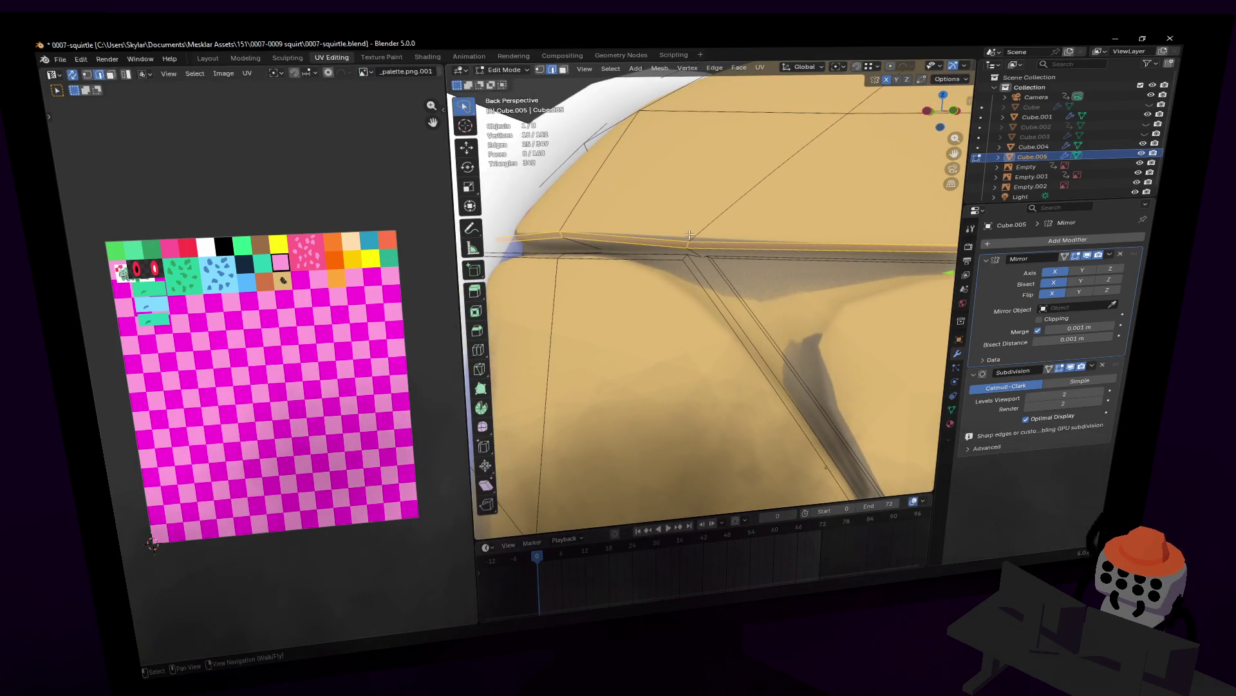
{"action": "middle_click_drag", "start_coordinate": [694, 252], "coordinate": [695, 279], "text": "shift"}
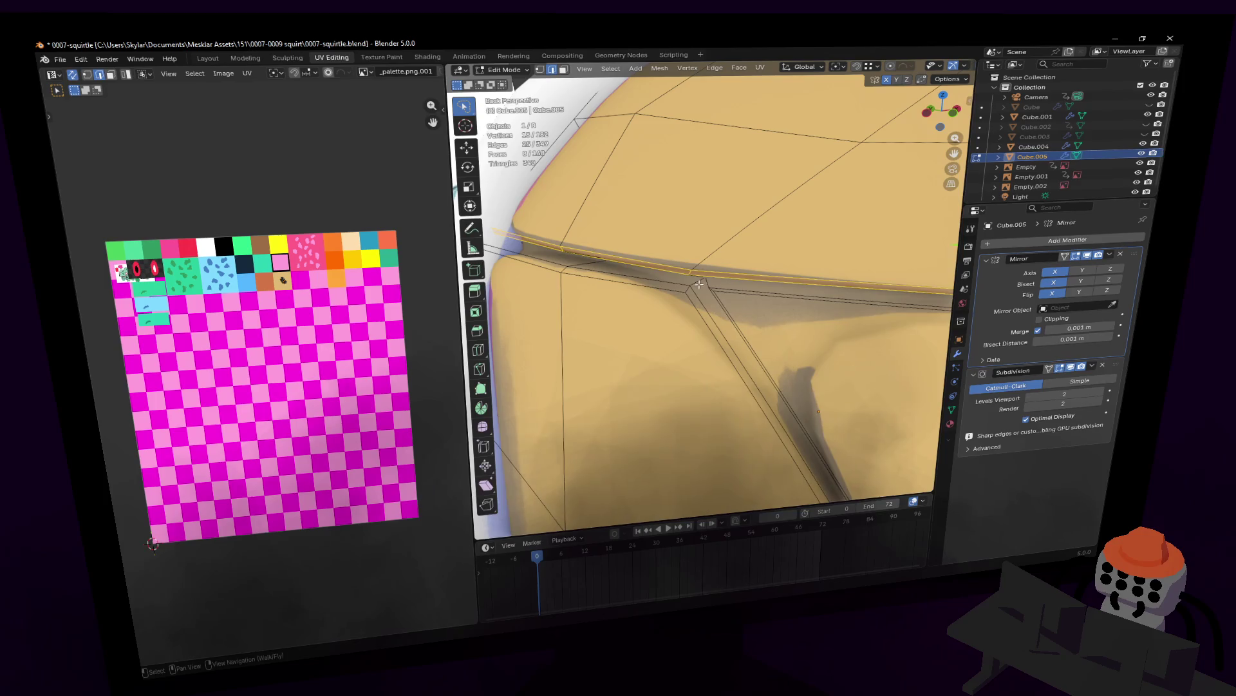
- Bevel the vertex where the seams meet and preview the junction
{"action": "left_click", "coordinate": [699, 284]}
{"action": "key", "text": "ctrl+shift+b"}
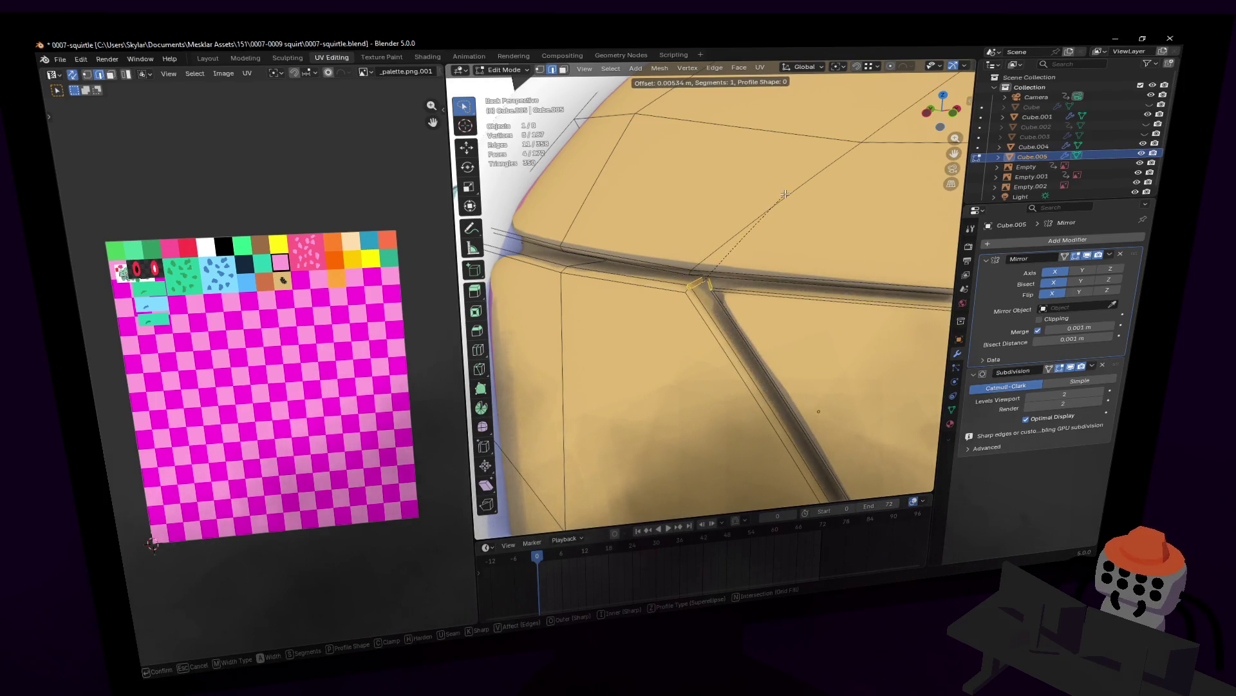
{"action": "left_click", "coordinate": [785, 194]}
{"action": "scroll", "coordinate": [705, 290], "scroll_direction": "down", "scroll_amount": 4}
{"action": "key", "text": "Tab"}
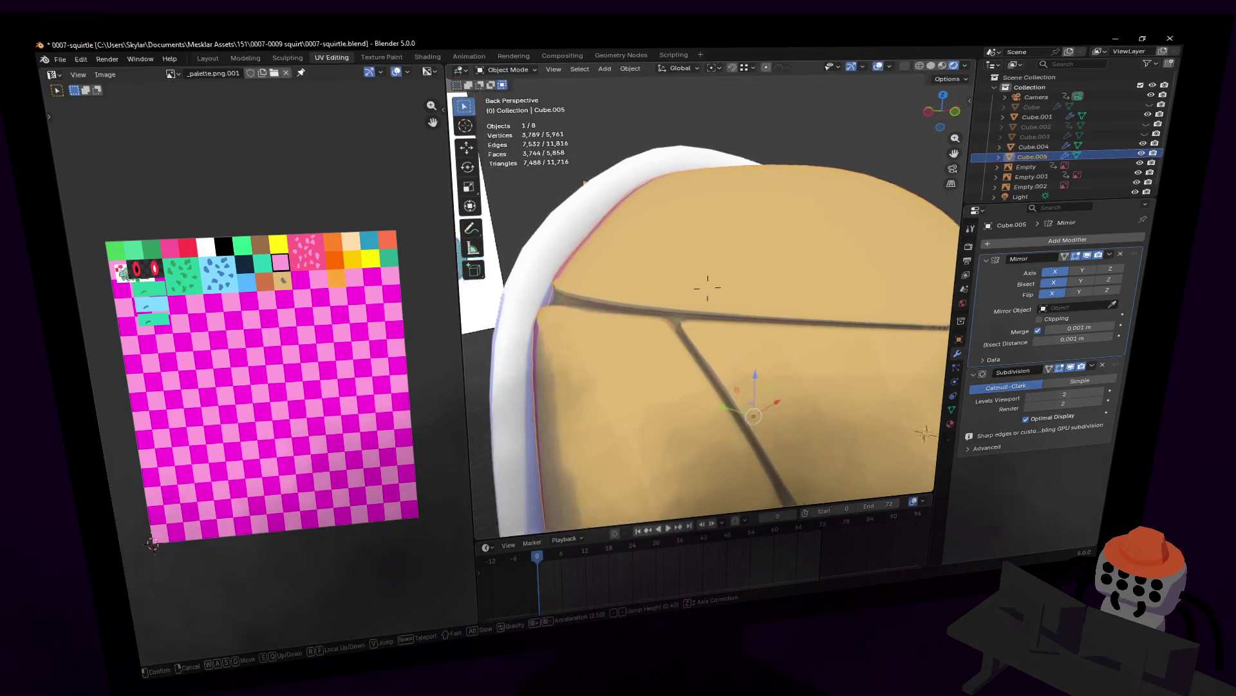
{"action": "key", "text": "shift+grave"}
{"action": "key", "text": "w"}
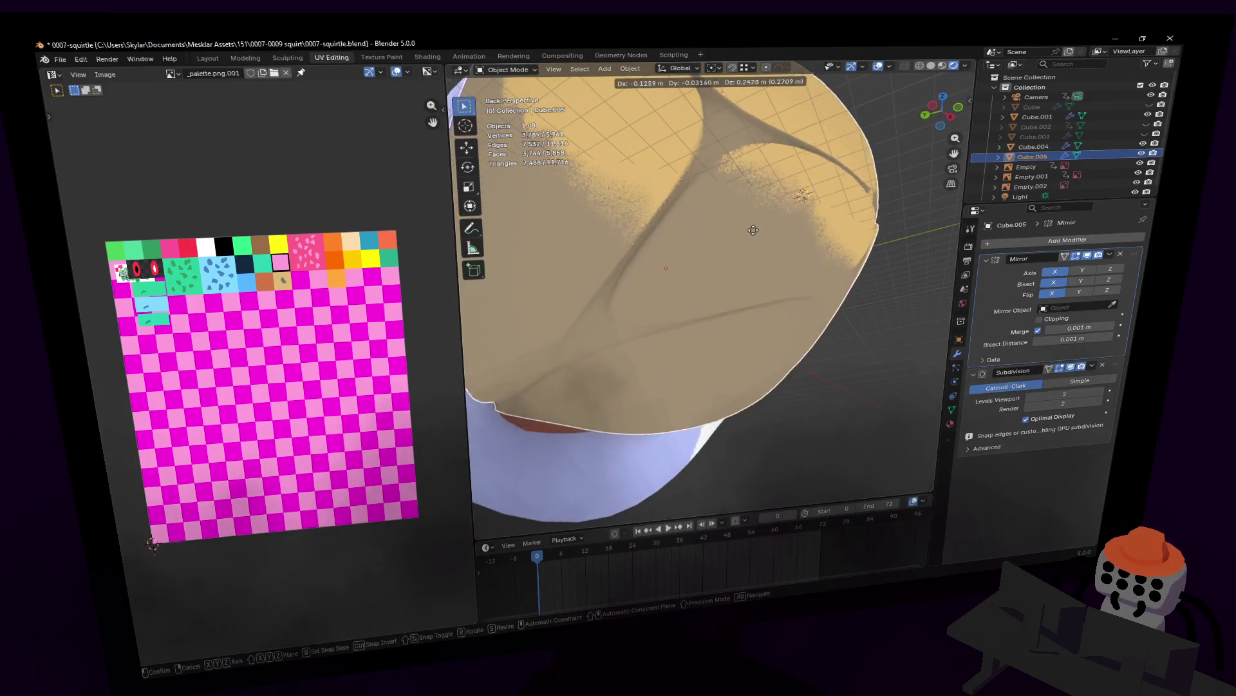
- Try a bevel at the three-way groove junction, then undo it
{"action": "left_click", "coordinate": [720, 319]}
{"action": "middle_click_drag", "start_coordinate": [720, 319], "coordinate": [806, 248]}
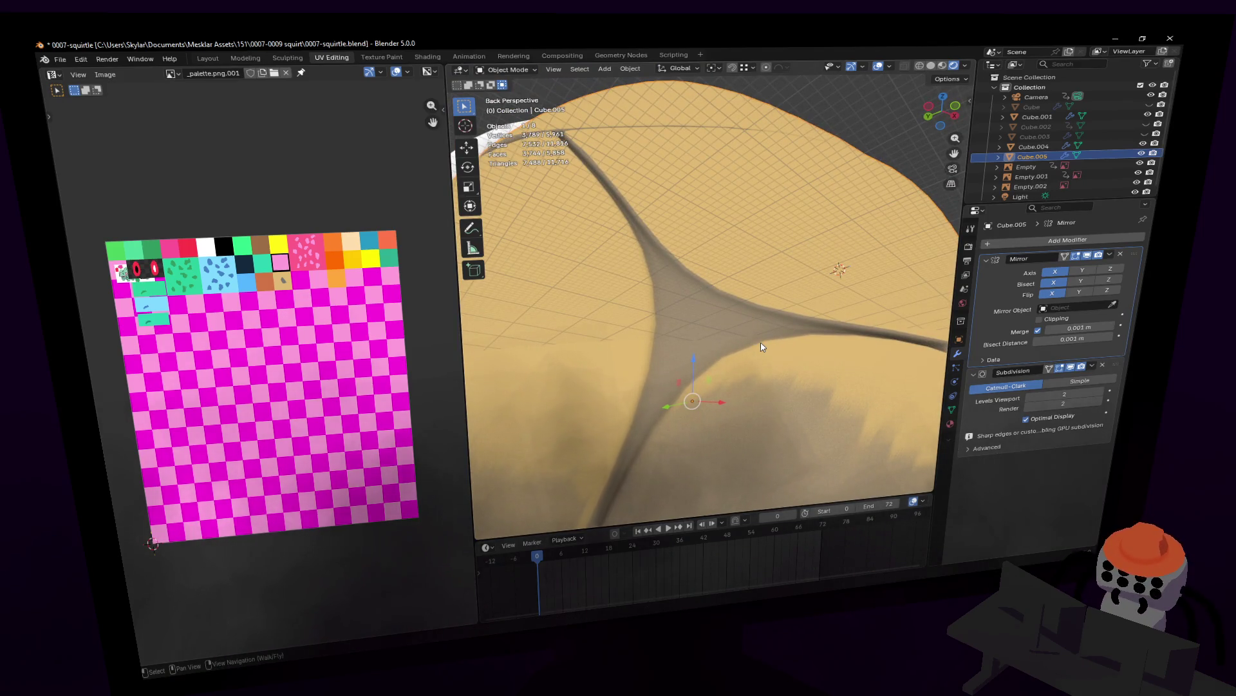
{"action": "key", "text": "Tab"}
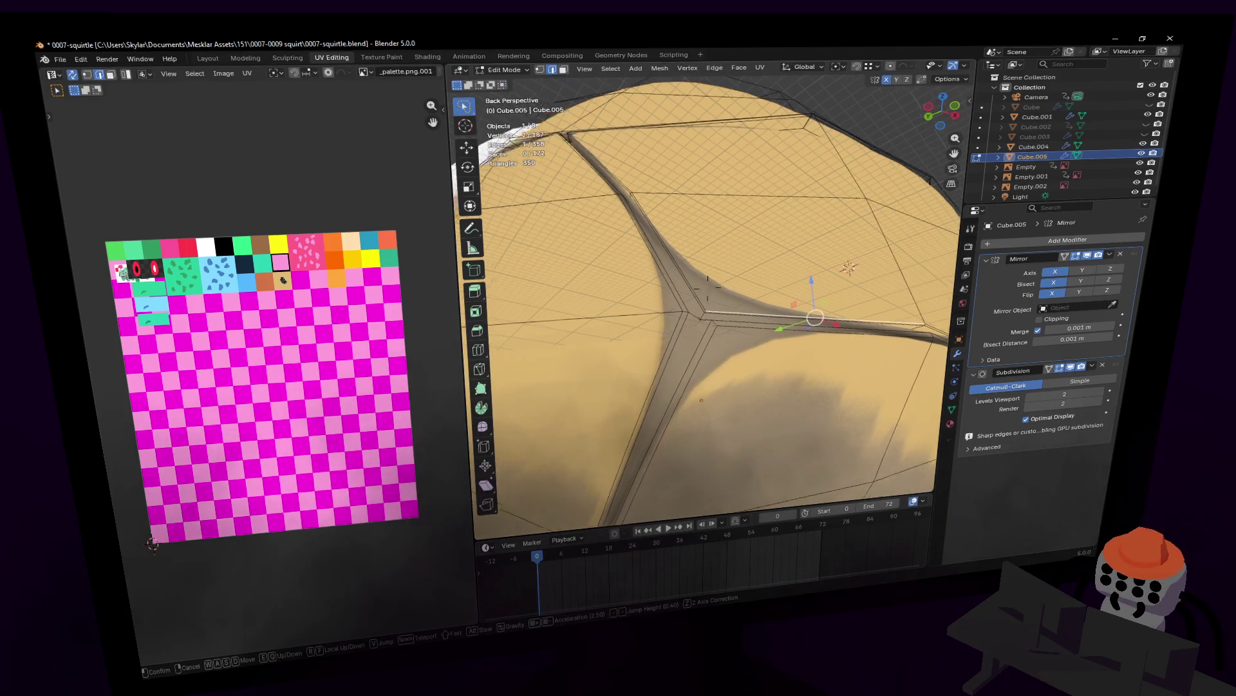
{"action": "middle_click_drag", "start_coordinate": [710, 331], "coordinate": [696, 345]}
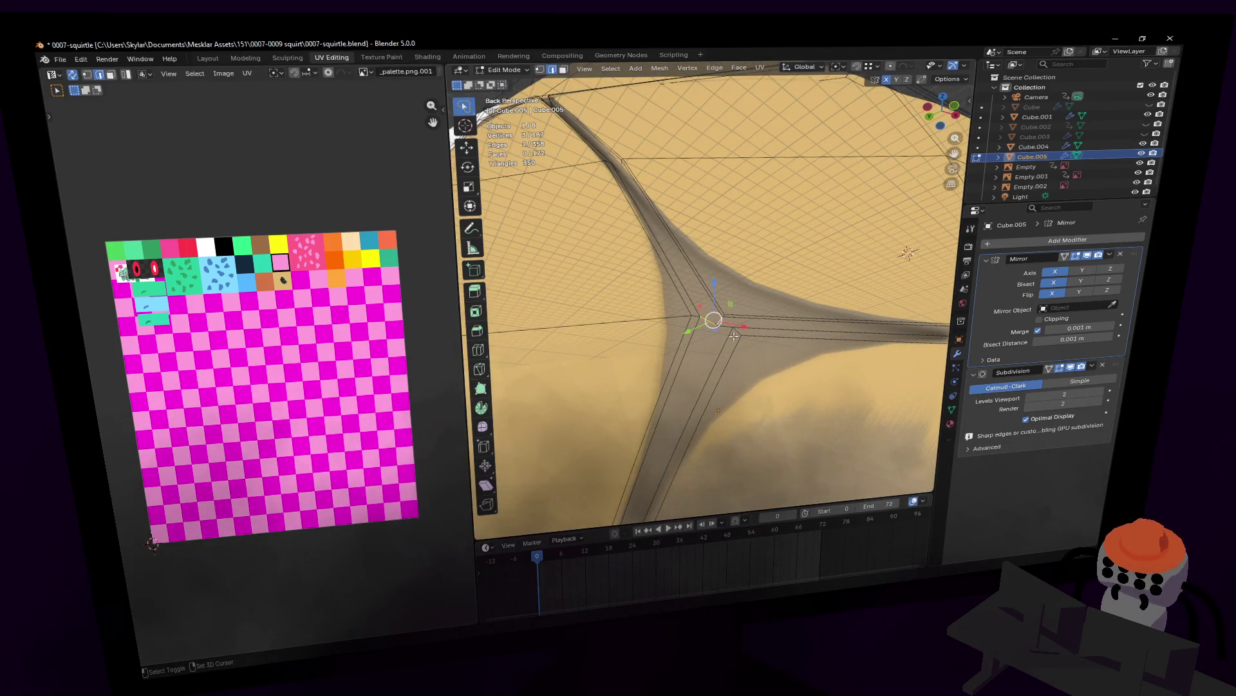
{"action": "scroll", "coordinate": [728, 341], "scroll_direction": "down", "scroll_amount": 3}
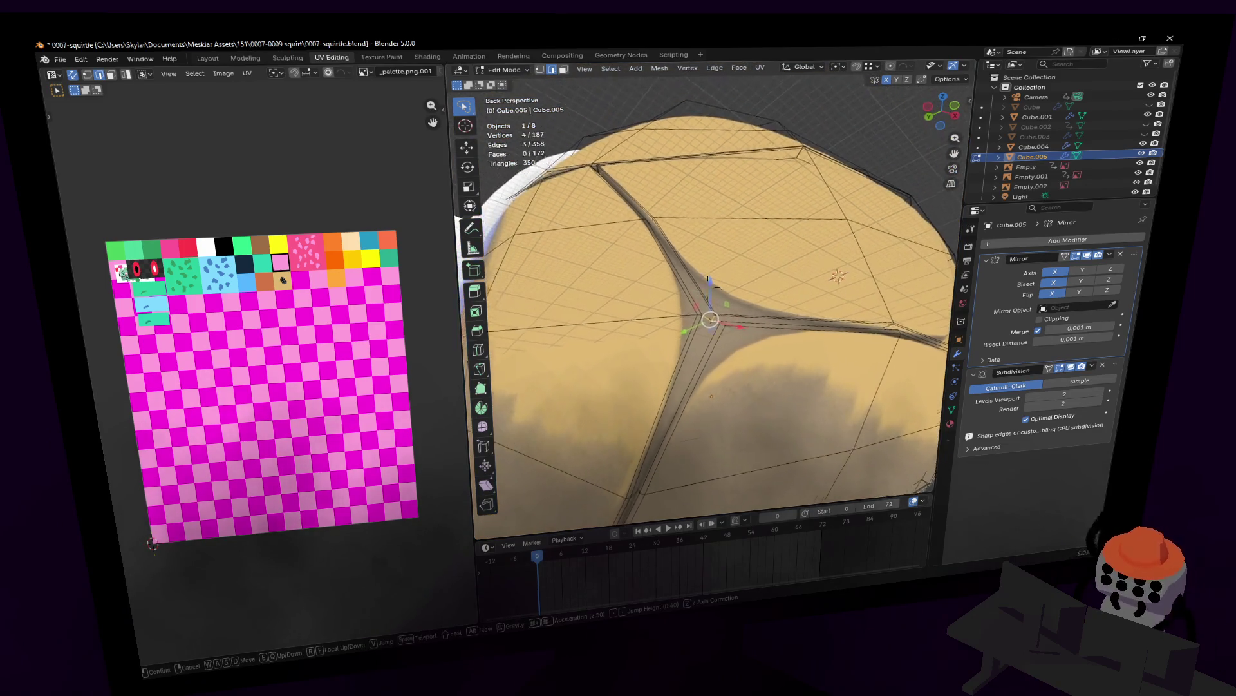
{"action": "scroll", "coordinate": [726, 296], "scroll_direction": "down", "scroll_amount": 2}
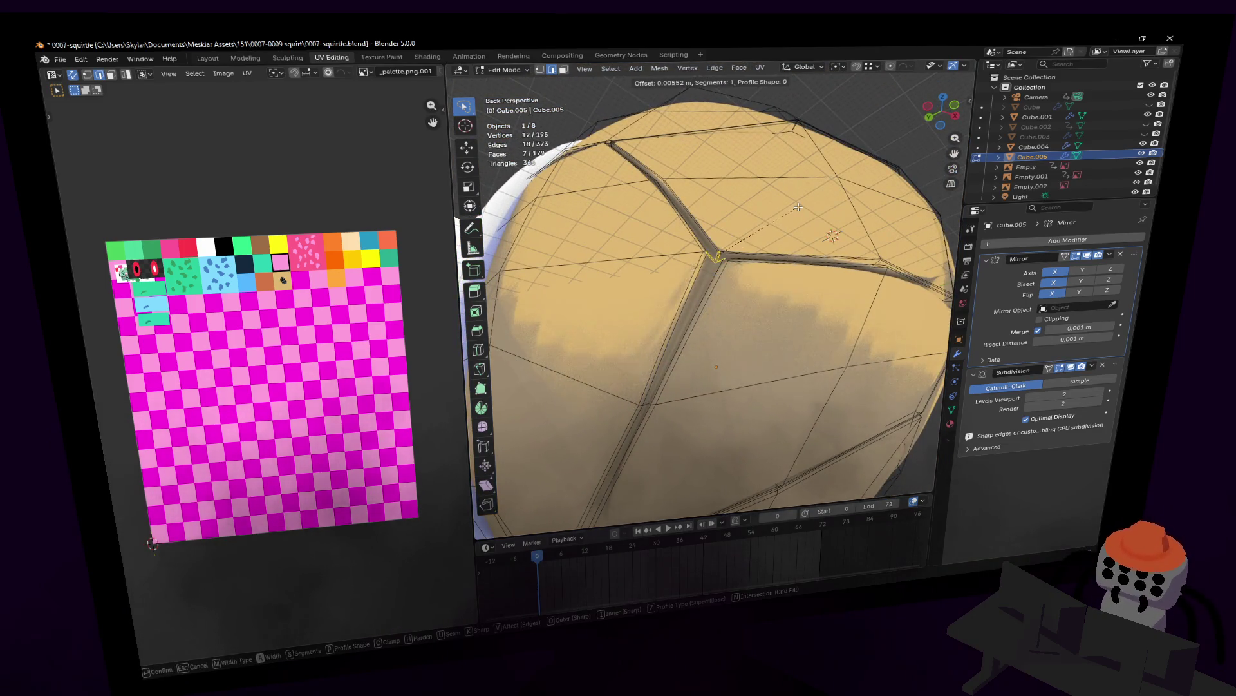
{"action": "left_click", "coordinate": [798, 206]}
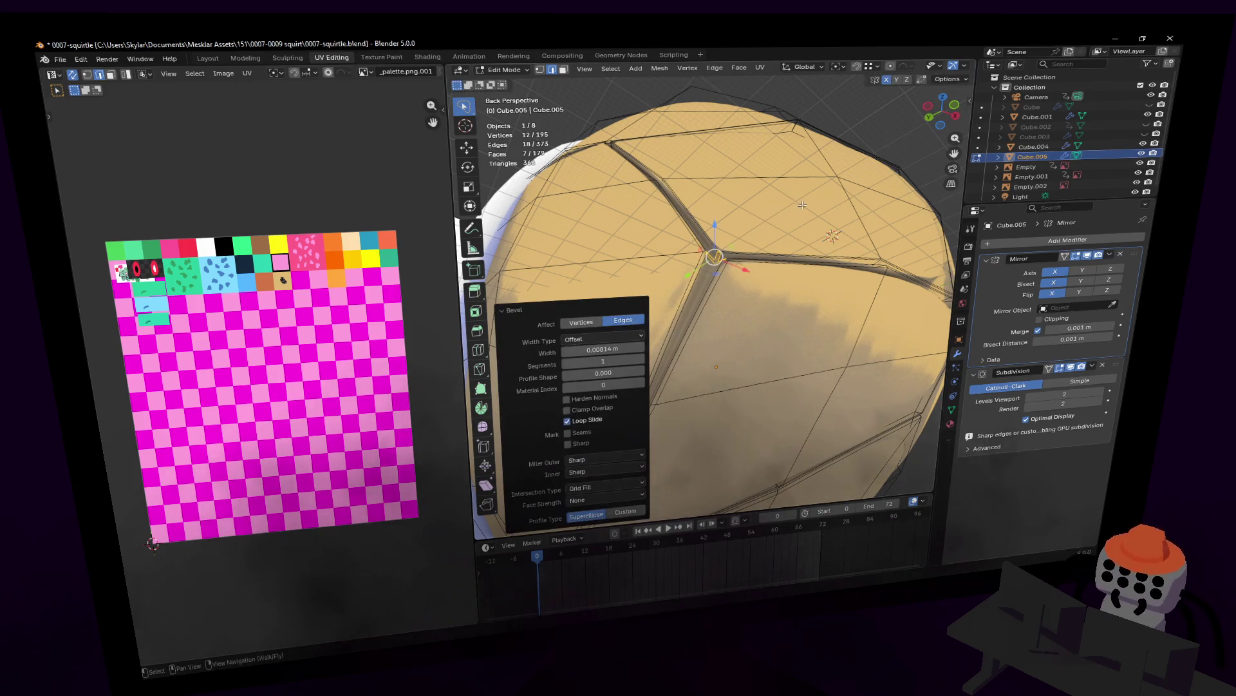
{"action": "key", "text": "ctrl+z"}
{"action": "scroll", "coordinate": [731, 226], "scroll_direction": "up", "scroll_amount": 2}
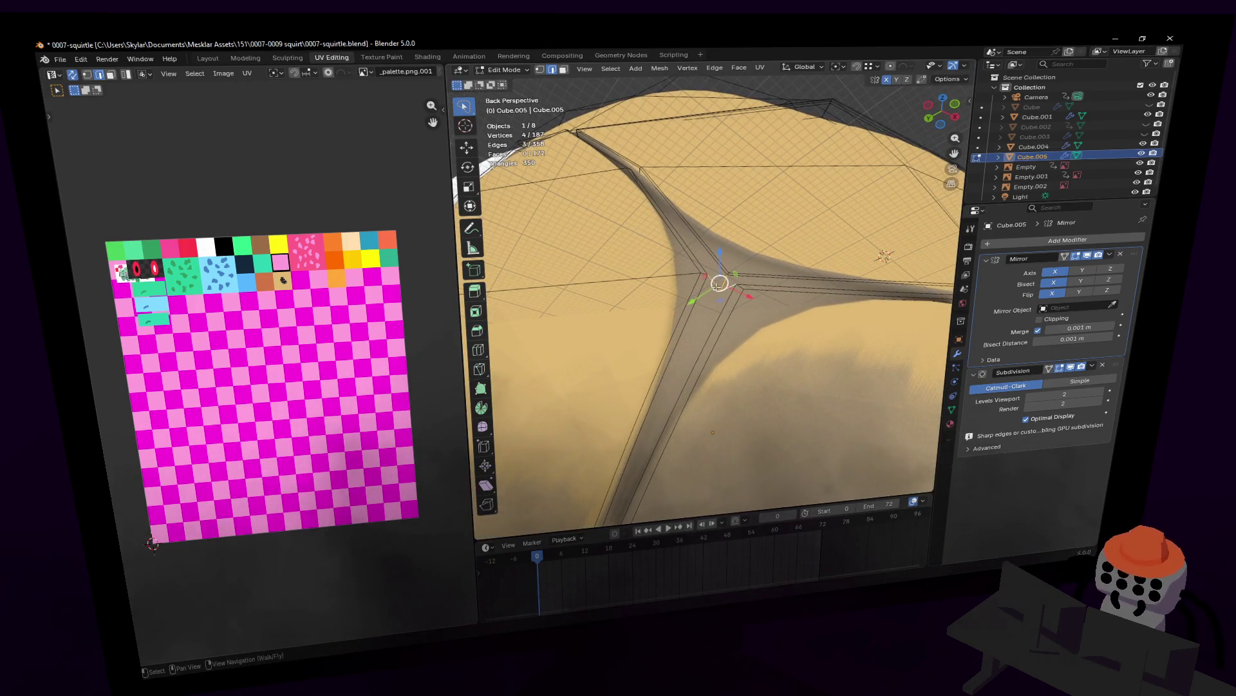
{"action": "key", "text": "ctrl+shift+z"}
{"action": "key", "text": "ctrl+z"}
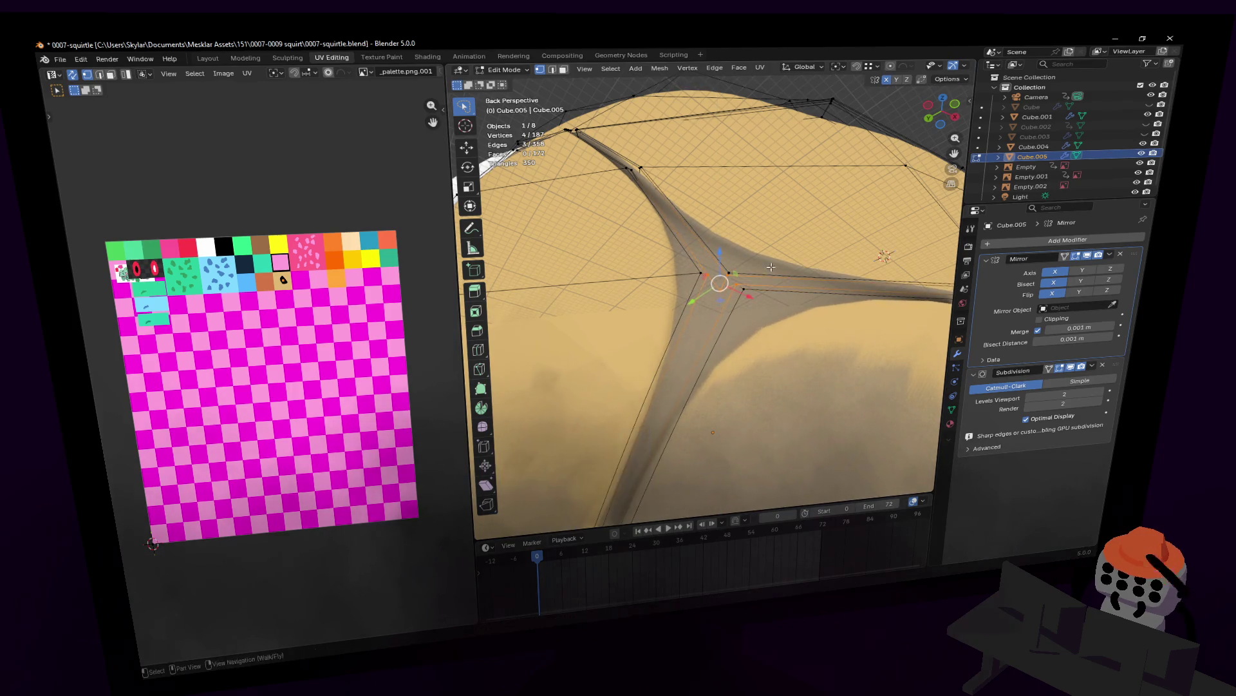
- Reposition the junction vertices twice and bevel the junction edges about 5 mm wide
{"action": "middle_click_drag", "start_coordinate": [713, 268], "coordinate": [706, 378]}
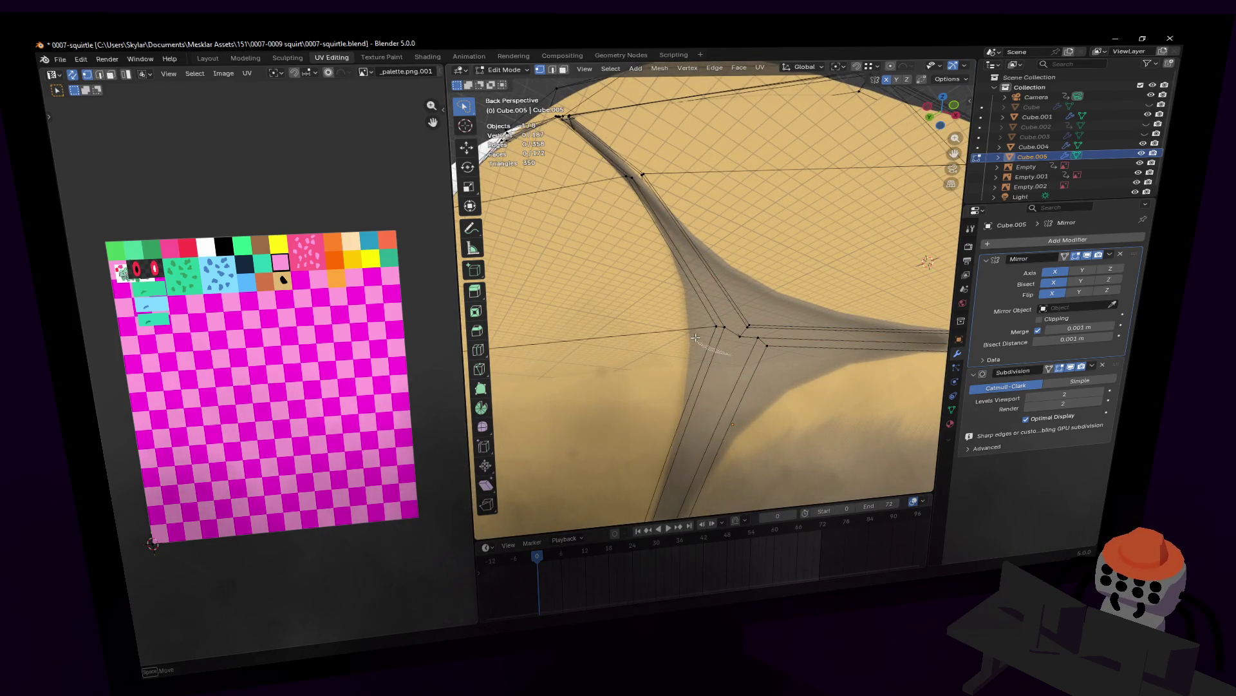
{"action": "key", "text": "g"}
{"action": "left_click", "coordinate": [755, 322]}
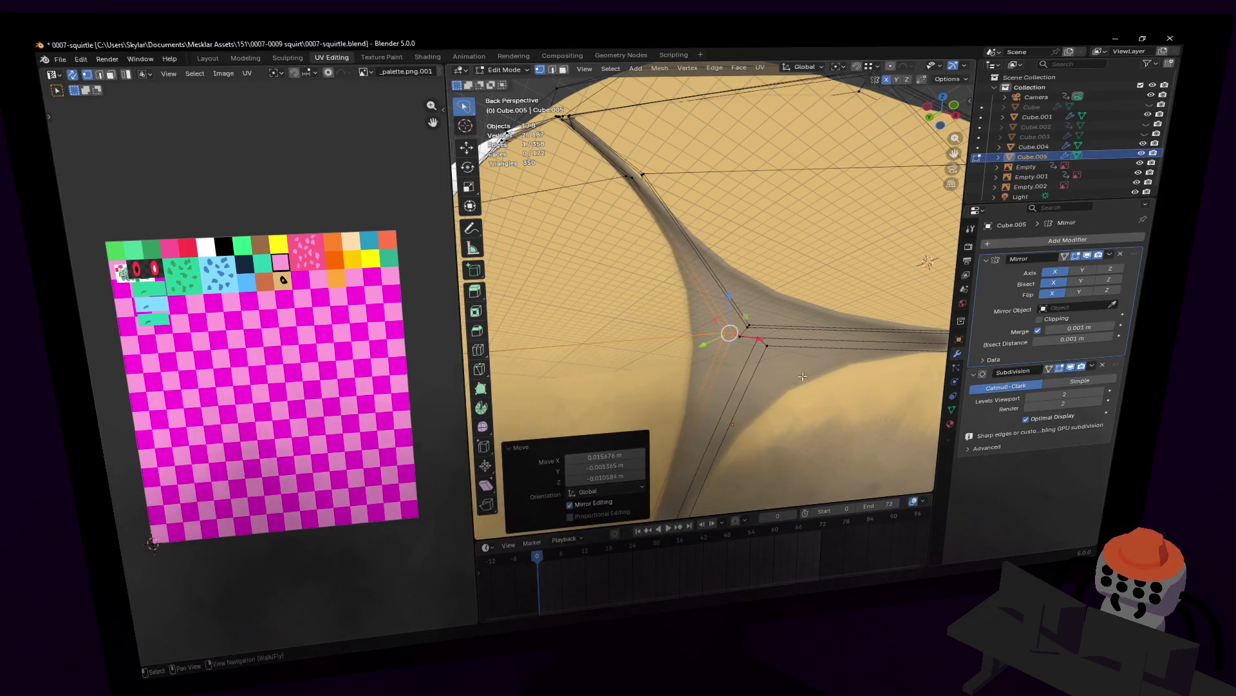
{"action": "key", "text": "g"}
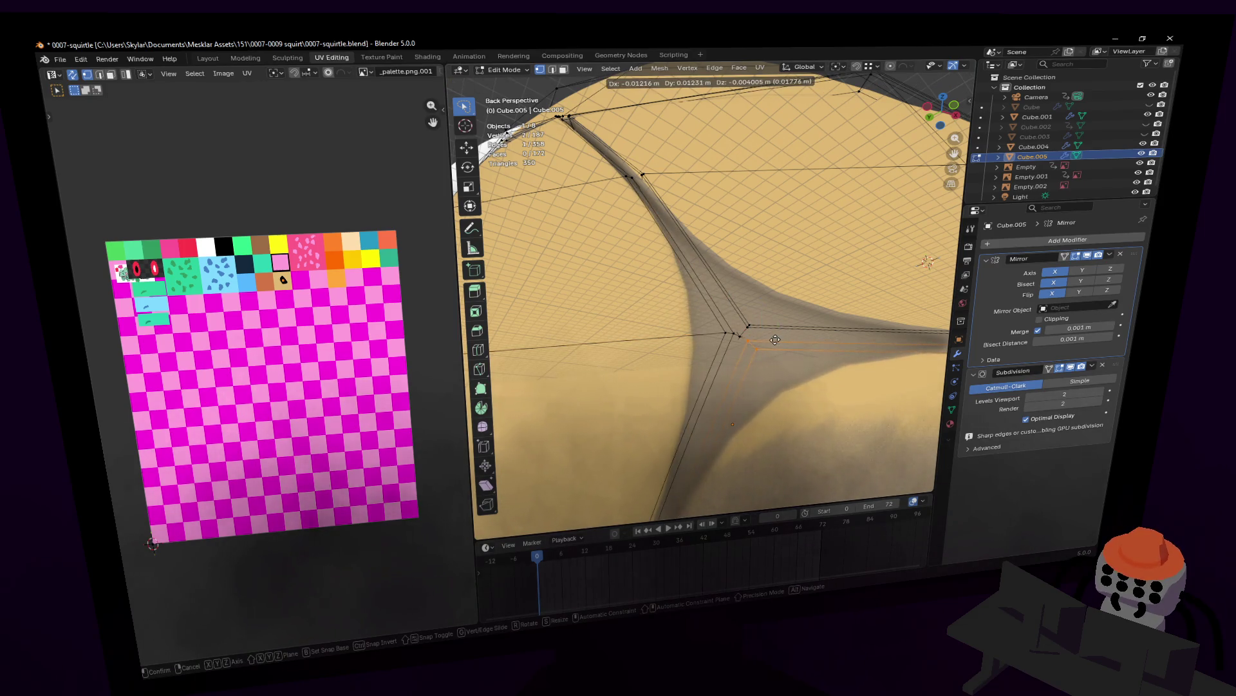
{"action": "left_click", "coordinate": [773, 339]}
{"action": "key", "text": "shift+grave"}
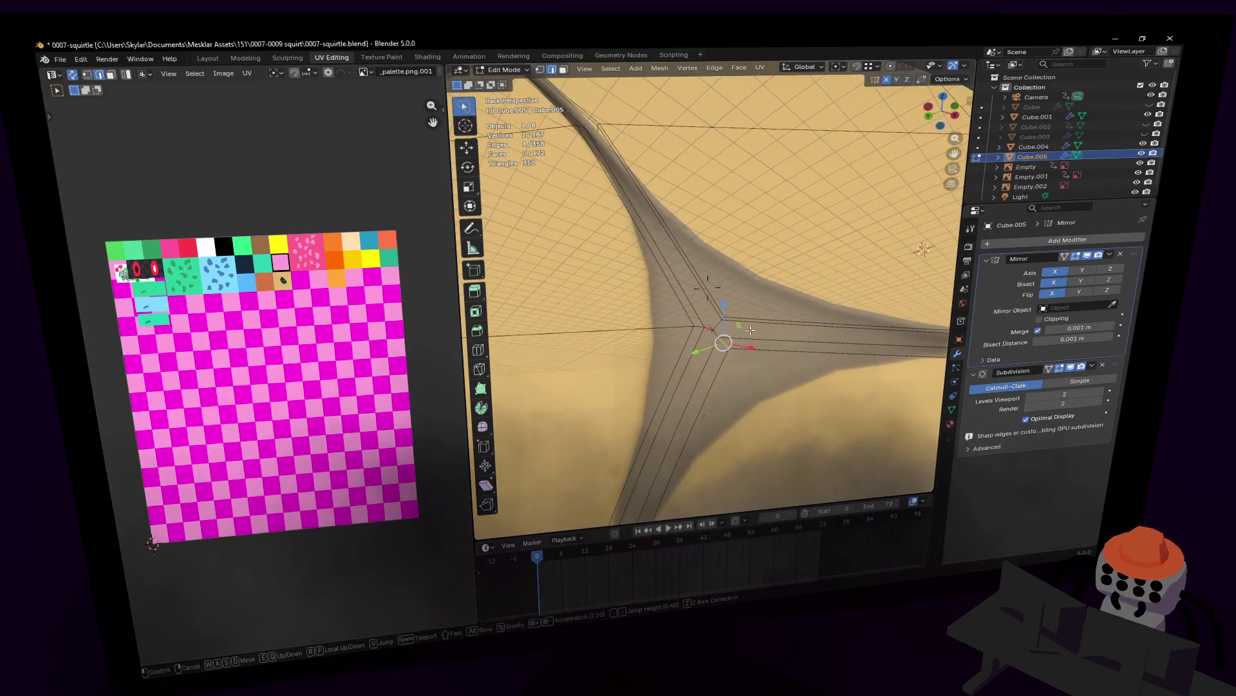
{"action": "key", "text": "w"}
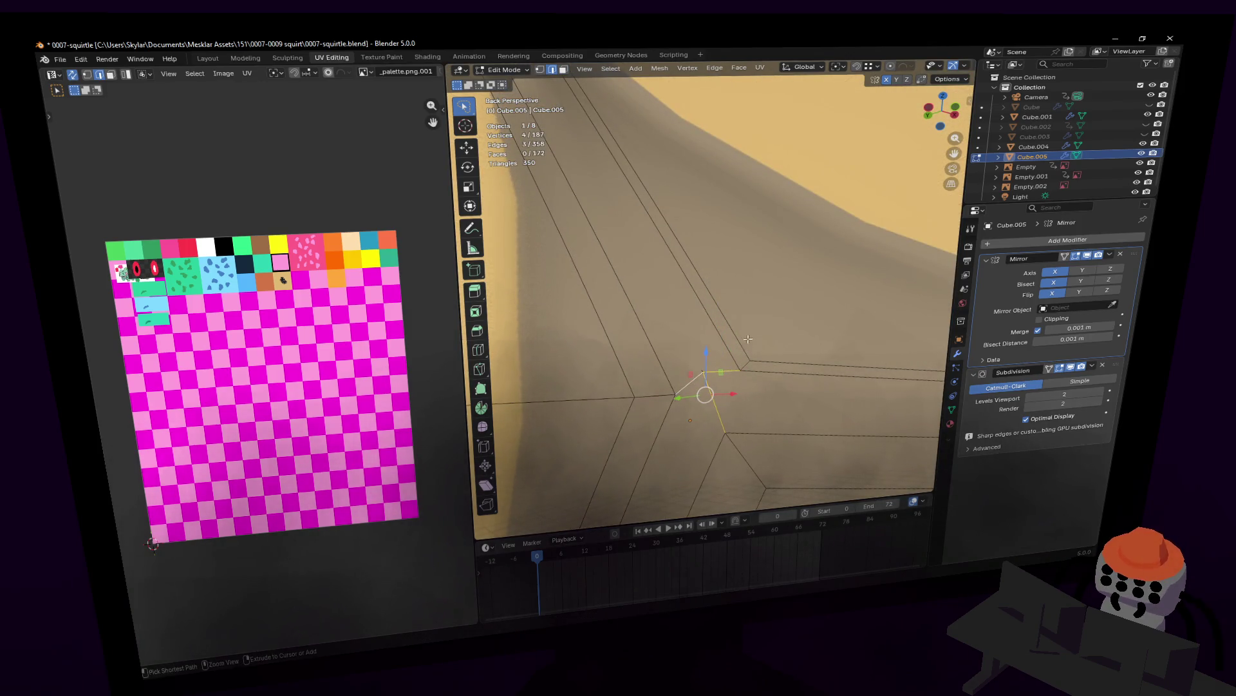
{"action": "key", "text": "ctrl+b"}
{"action": "left_click", "coordinate": [748, 339]}
- Bevel another groove edge and check the result in Object Mode
{"action": "key", "text": "shift+grave"}
{"action": "key", "text": "s"}
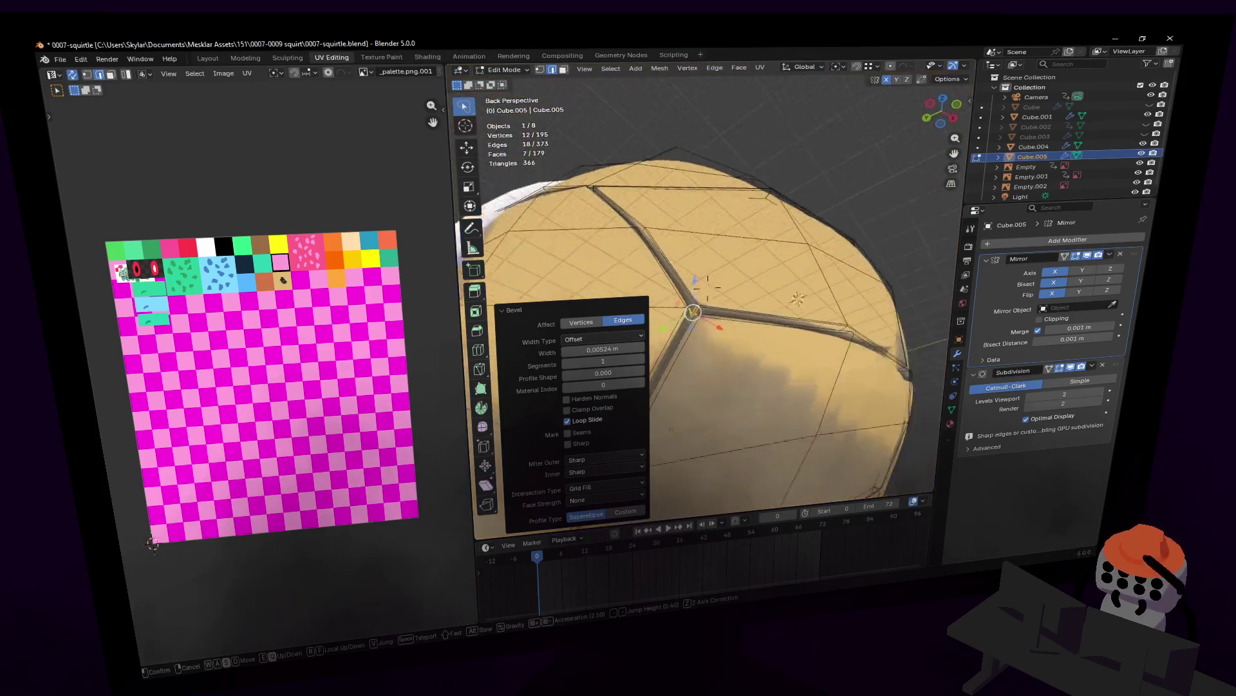
{"action": "key", "text": "w"}
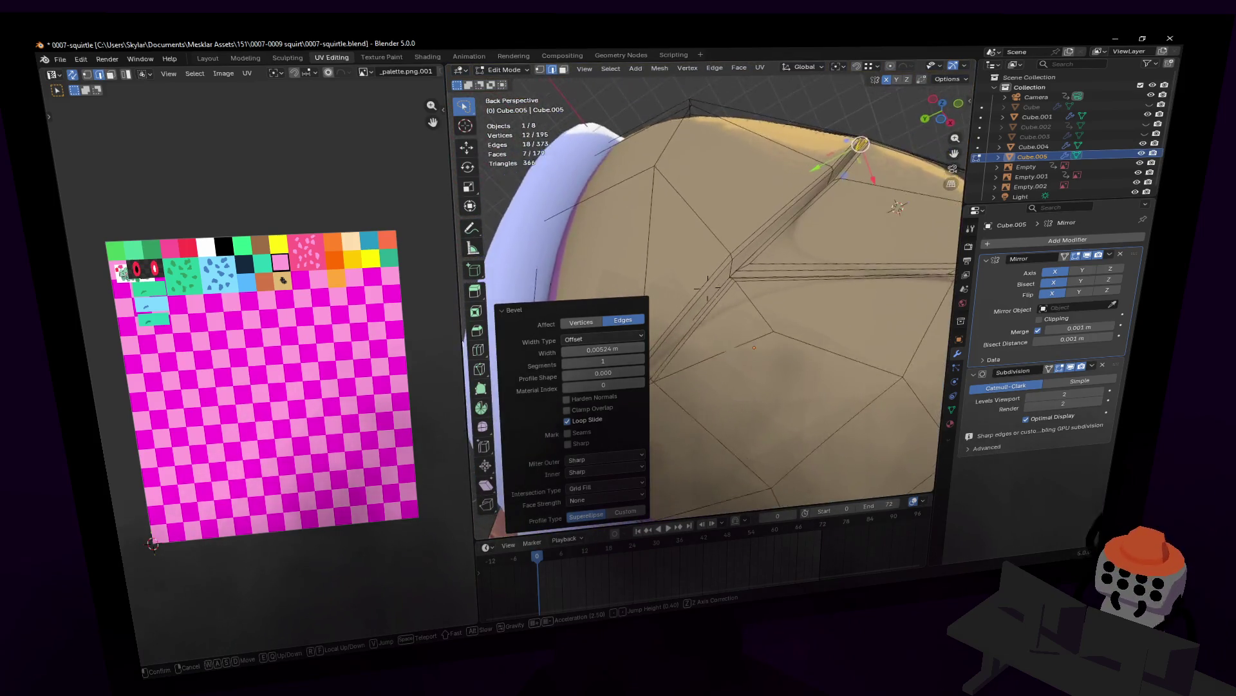
{"action": "key", "text": "w"}
{"action": "left_click", "coordinate": [731, 270]}
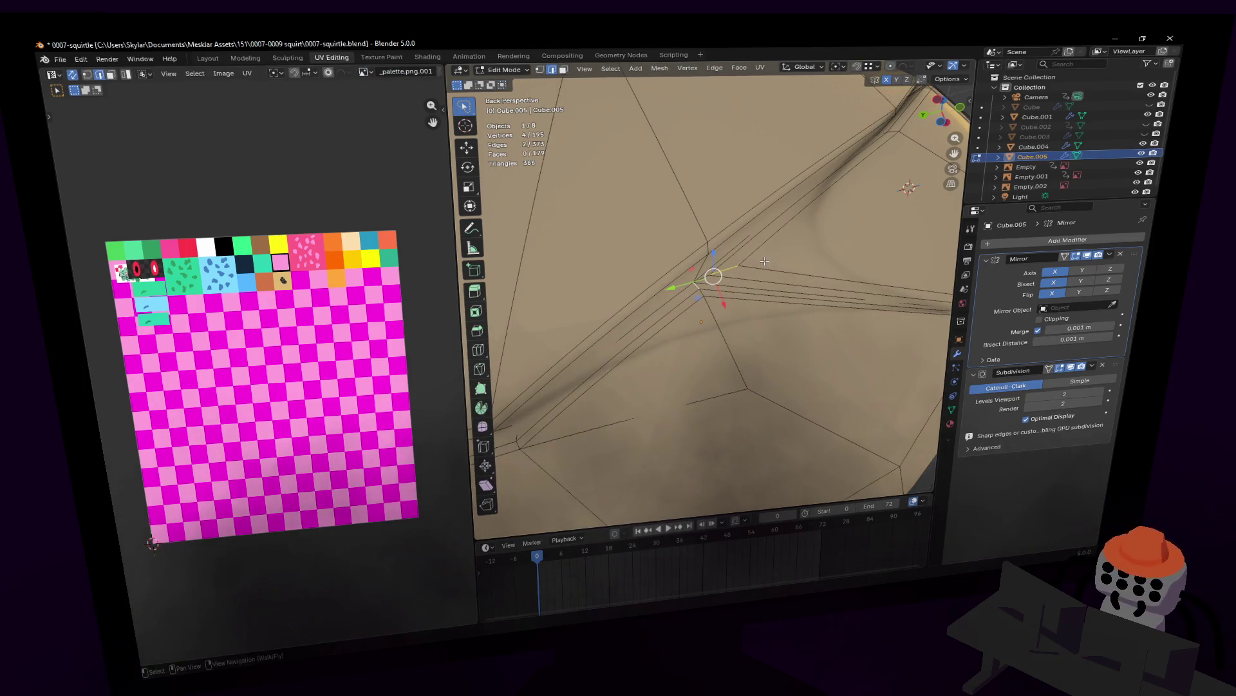
{"action": "key", "text": "ctrl+b"}
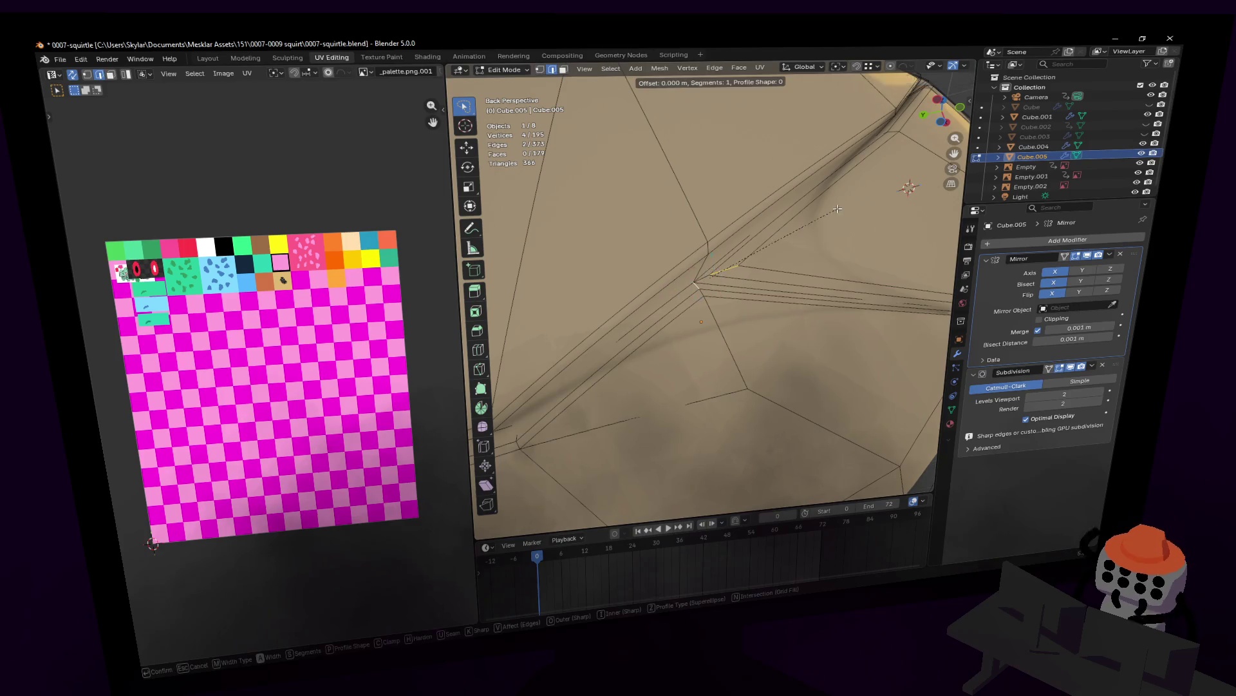
{"action": "left_click", "coordinate": [846, 208]}
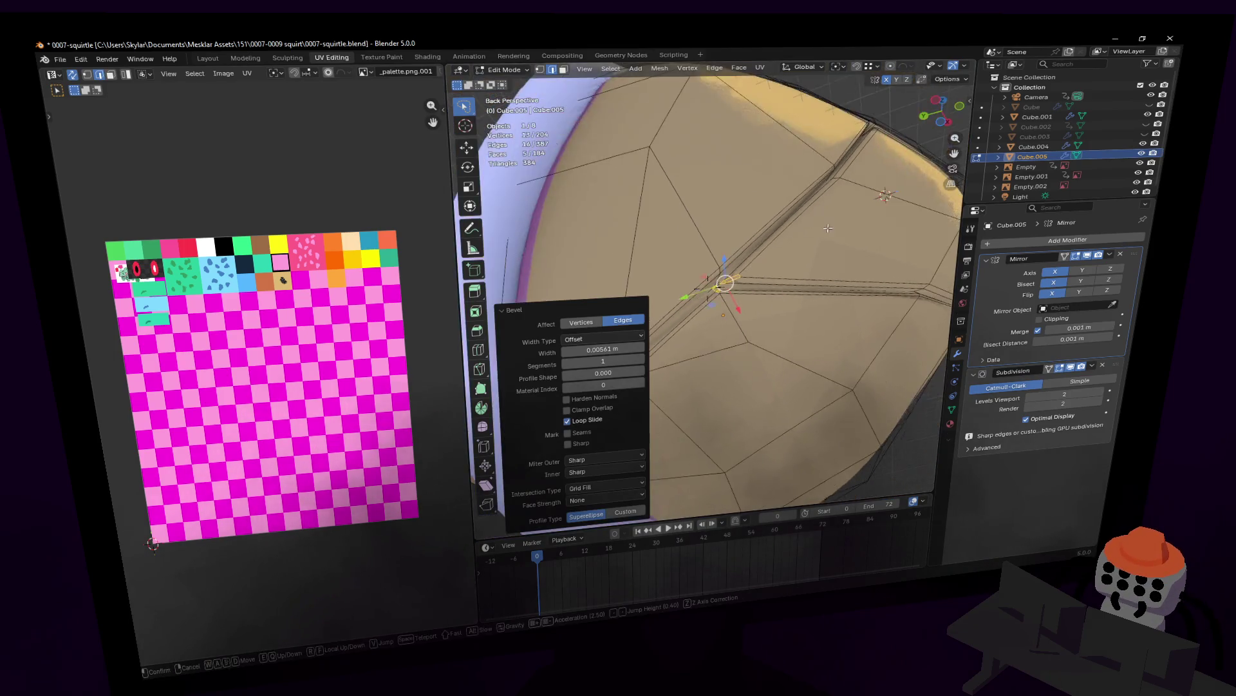
{"action": "key", "text": "Tab"}
{"action": "key", "text": "w"}
{"action": "key", "text": "w"}
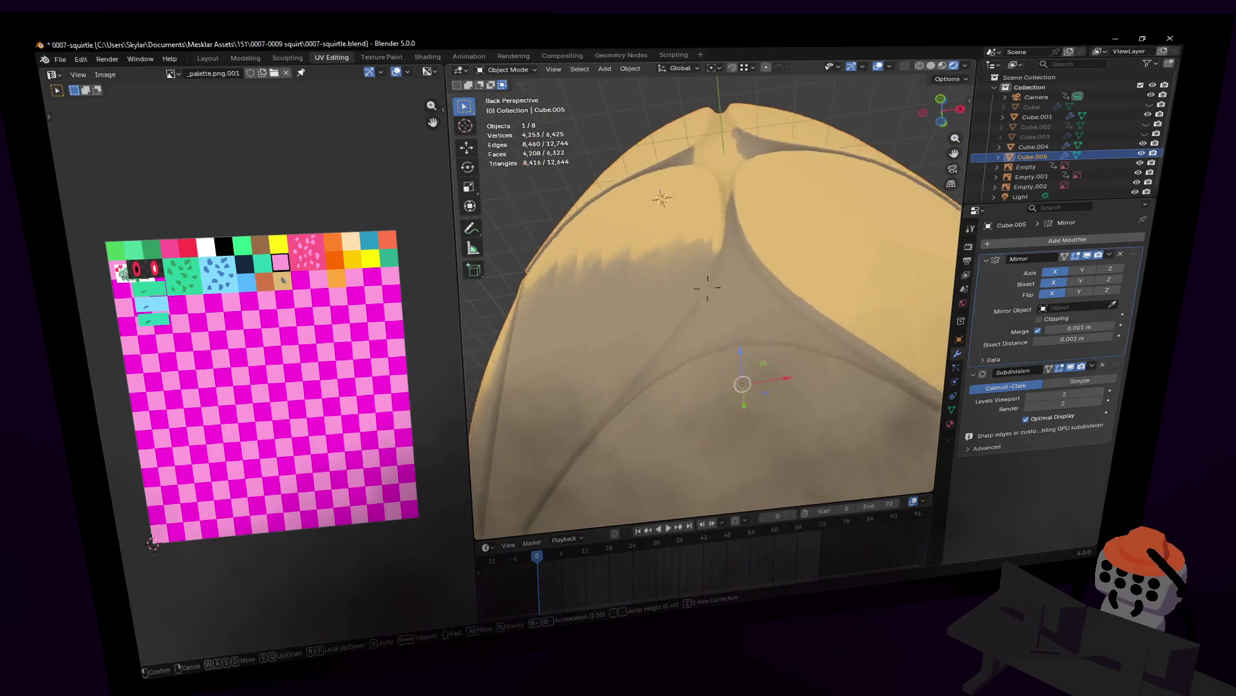
{"action": "left_click", "coordinate": [687, 307]}
{"action": "key", "text": "Tab"}
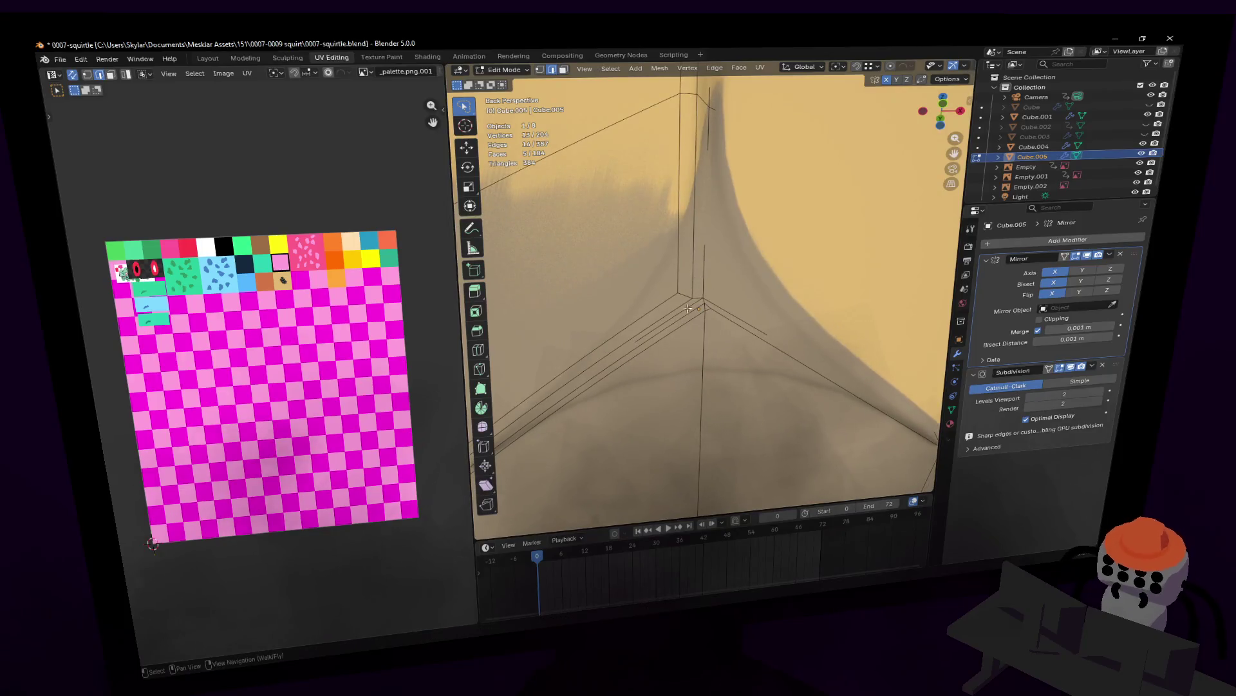
- Bevel the groove edges at the next junction and on the shell's back
{"action": "middle_click_drag", "start_coordinate": [693, 296], "coordinate": [758, 266]}
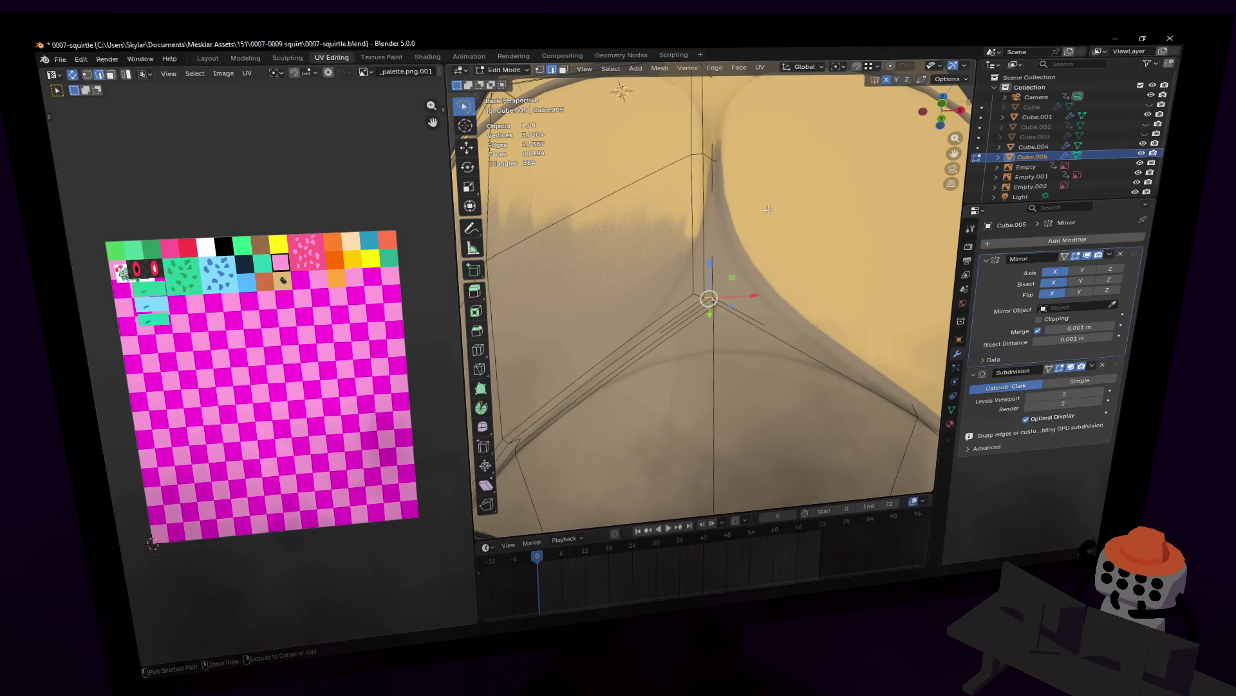
{"action": "middle_click_drag", "start_coordinate": [767, 210], "coordinate": [735, 252]}
{"action": "key", "text": "ctrl+b"}
{"action": "left_click", "coordinate": [710, 282]}
{"action": "scroll", "coordinate": [710, 282], "scroll_direction": "down", "scroll_amount": 3}
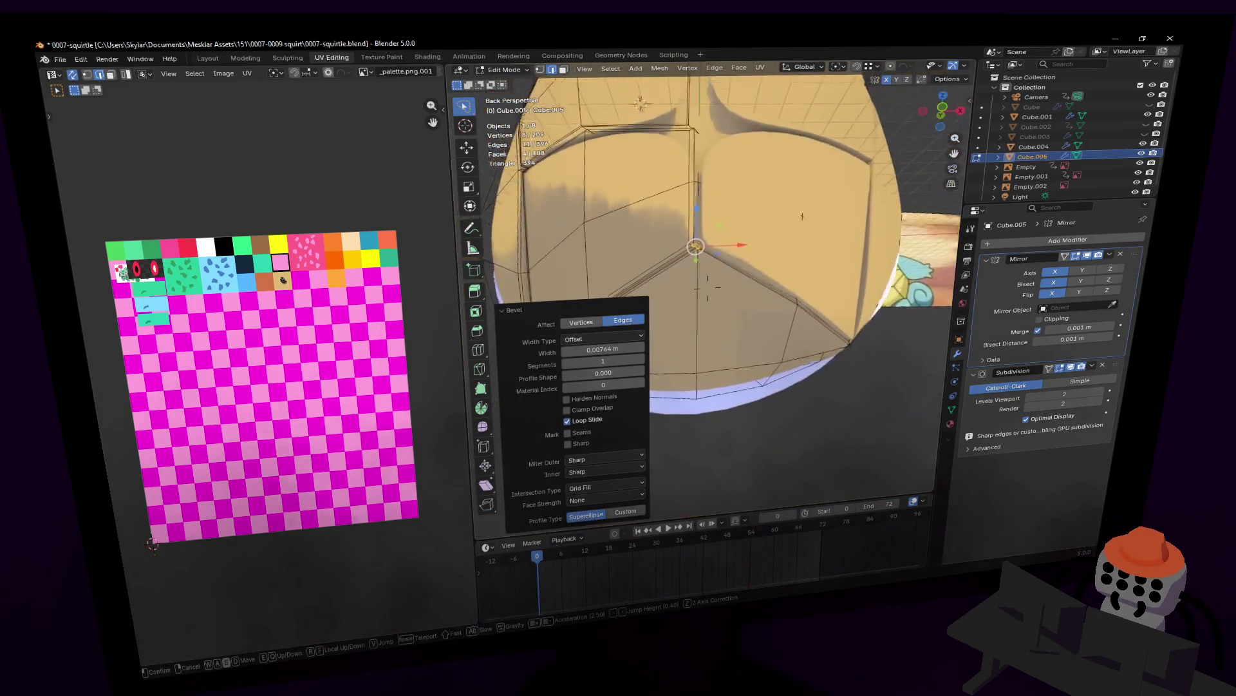
{"action": "scroll", "coordinate": [710, 282], "scroll_direction": "up", "scroll_amount": 3}
{"action": "scroll", "coordinate": [724, 261], "scroll_direction": "up", "scroll_amount": 3}
{"action": "scroll", "coordinate": [753, 222], "scroll_direction": "up", "scroll_amount": 2}
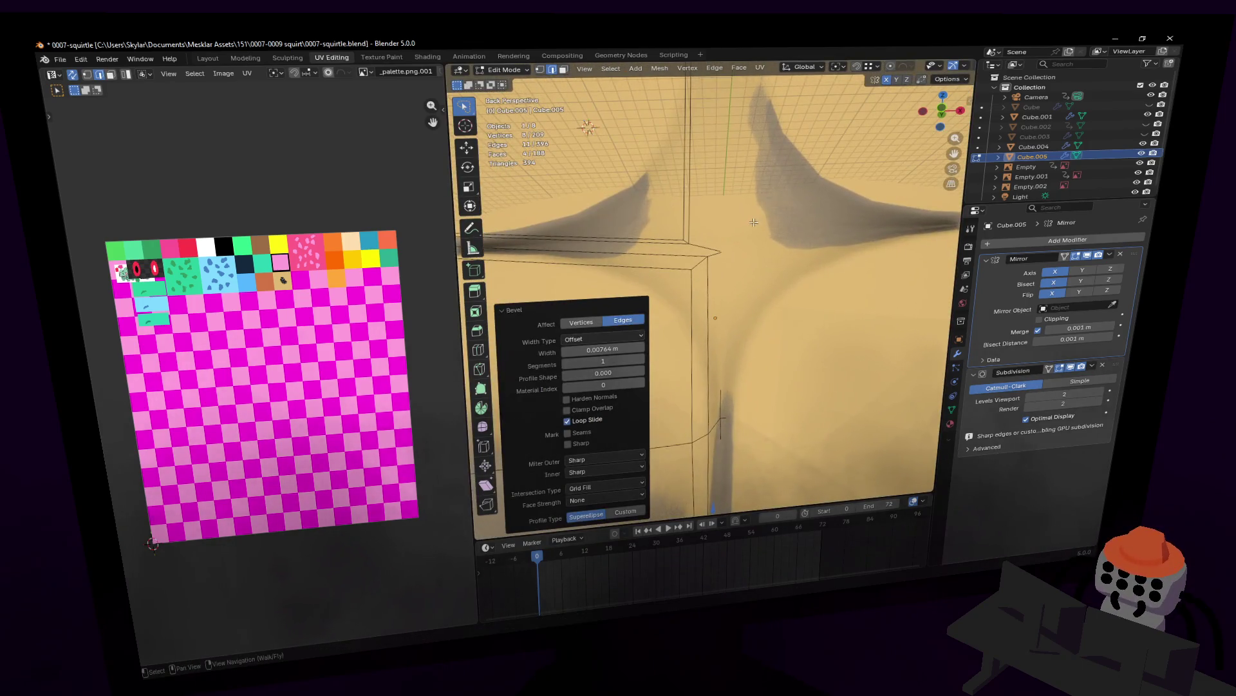
{"action": "left_click", "coordinate": [708, 245]}
{"action": "middle_click_drag", "start_coordinate": [703, 241], "coordinate": [738, 240]}
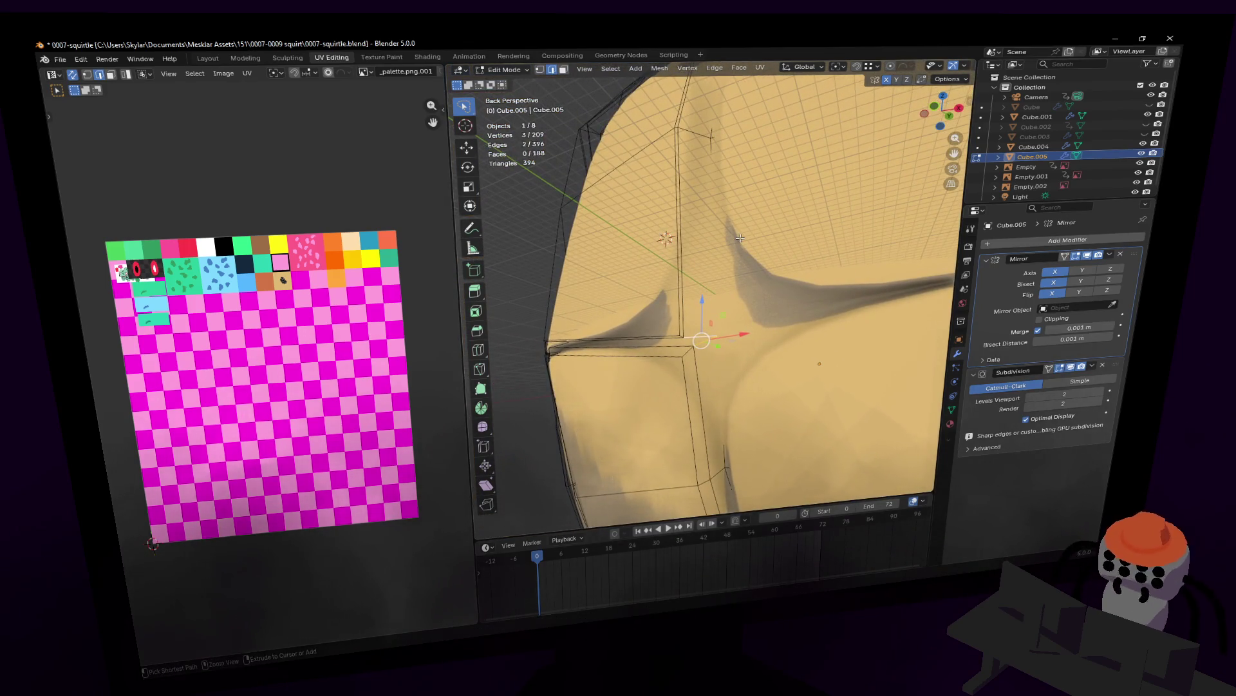
{"action": "key", "text": "ctrl+b"}
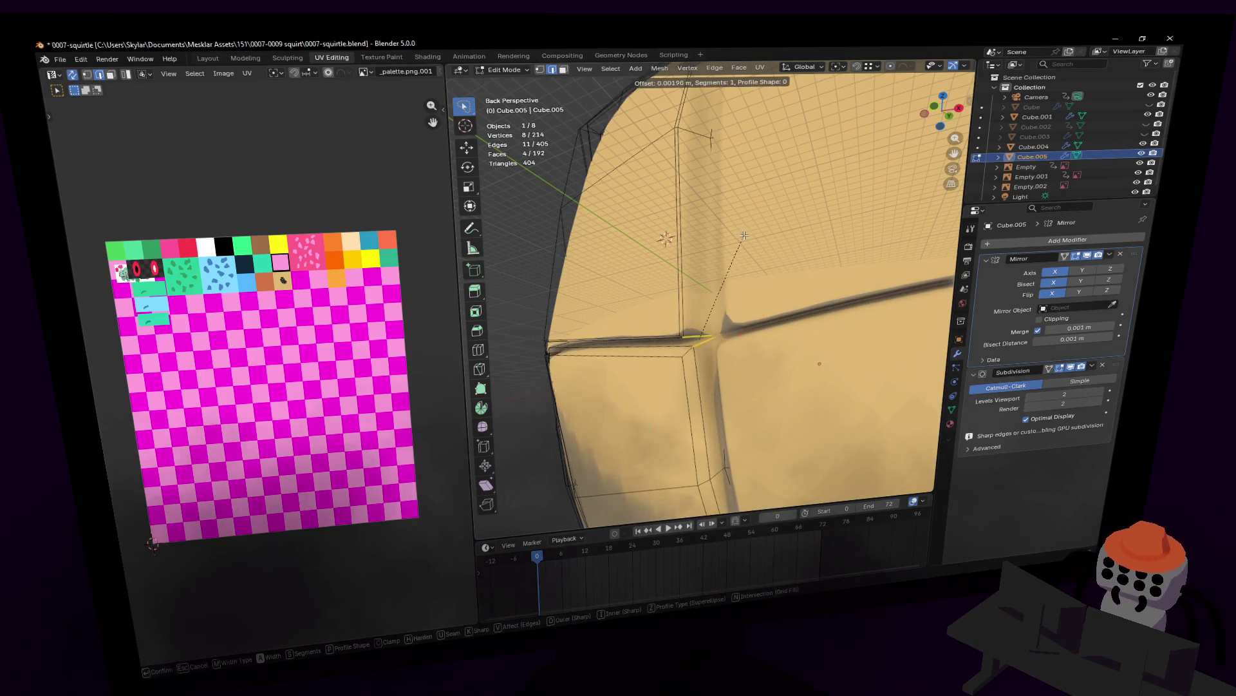
{"action": "left_click", "coordinate": [744, 235]}
{"action": "middle_click_drag", "start_coordinate": [745, 235], "coordinate": [695, 194]}
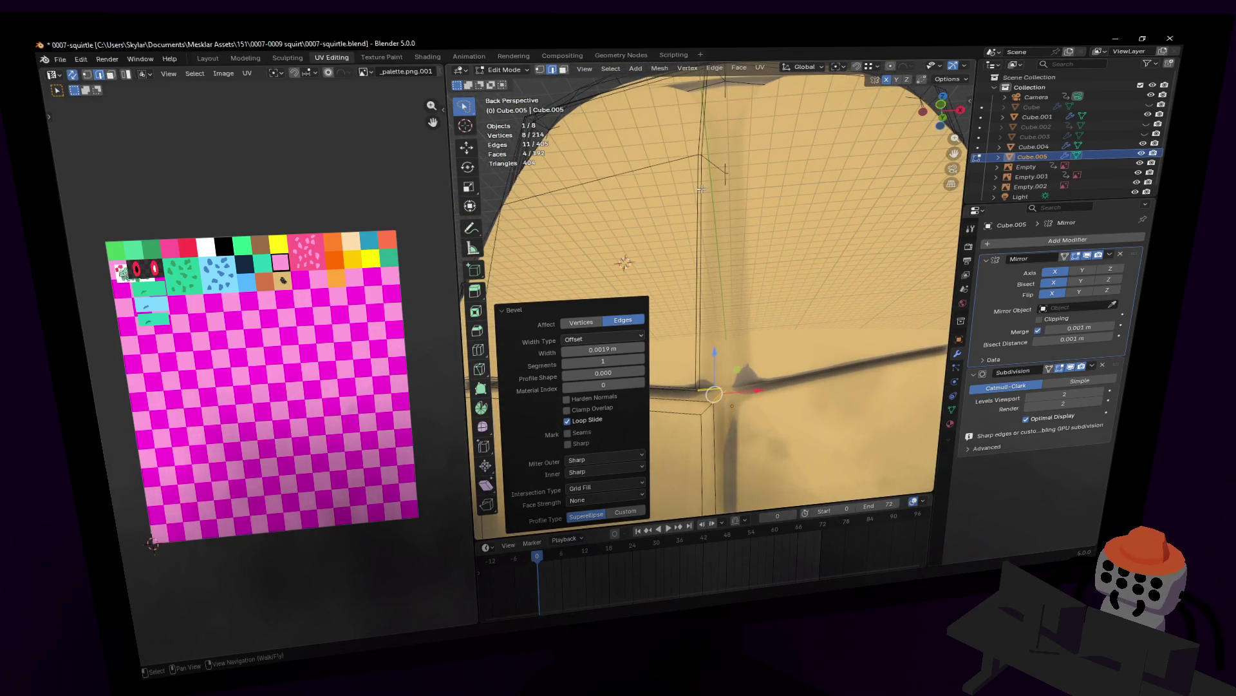
- Shift the vertical groove edge and the narrow face beside it along X to straighten the line
{"action": "left_click", "coordinate": [701, 259]}
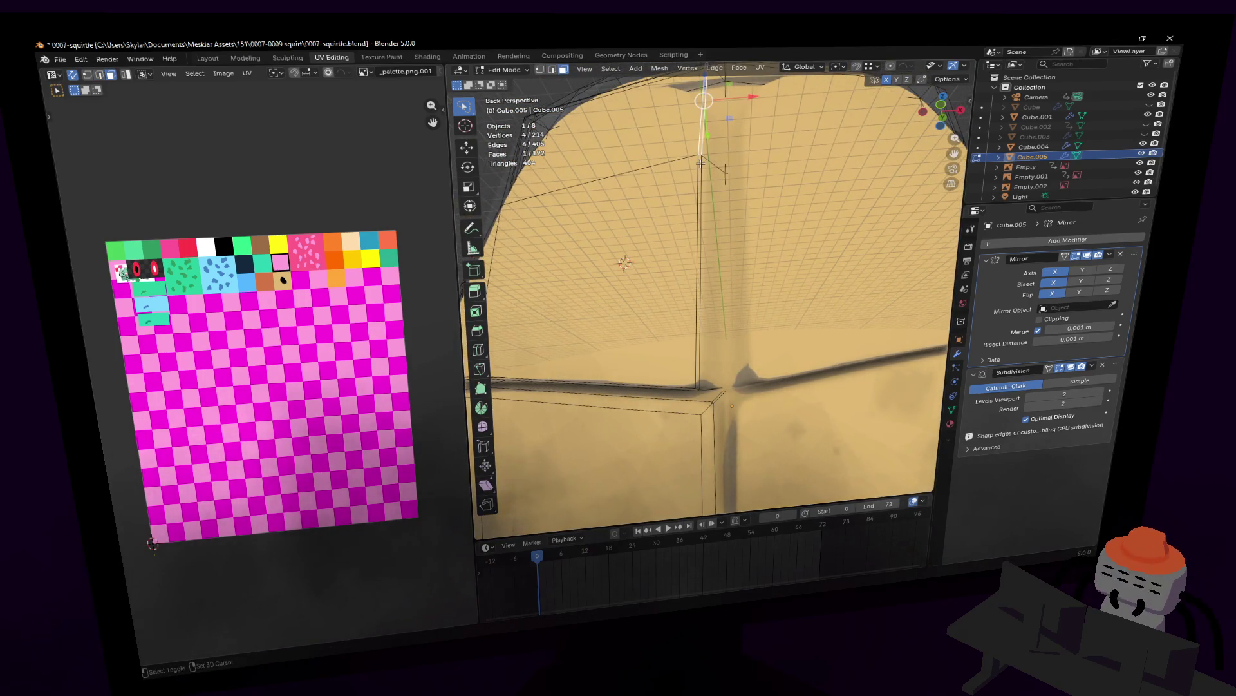
{"action": "left_click_drag", "start_coordinate": [747, 178], "coordinate": [764, 178]}
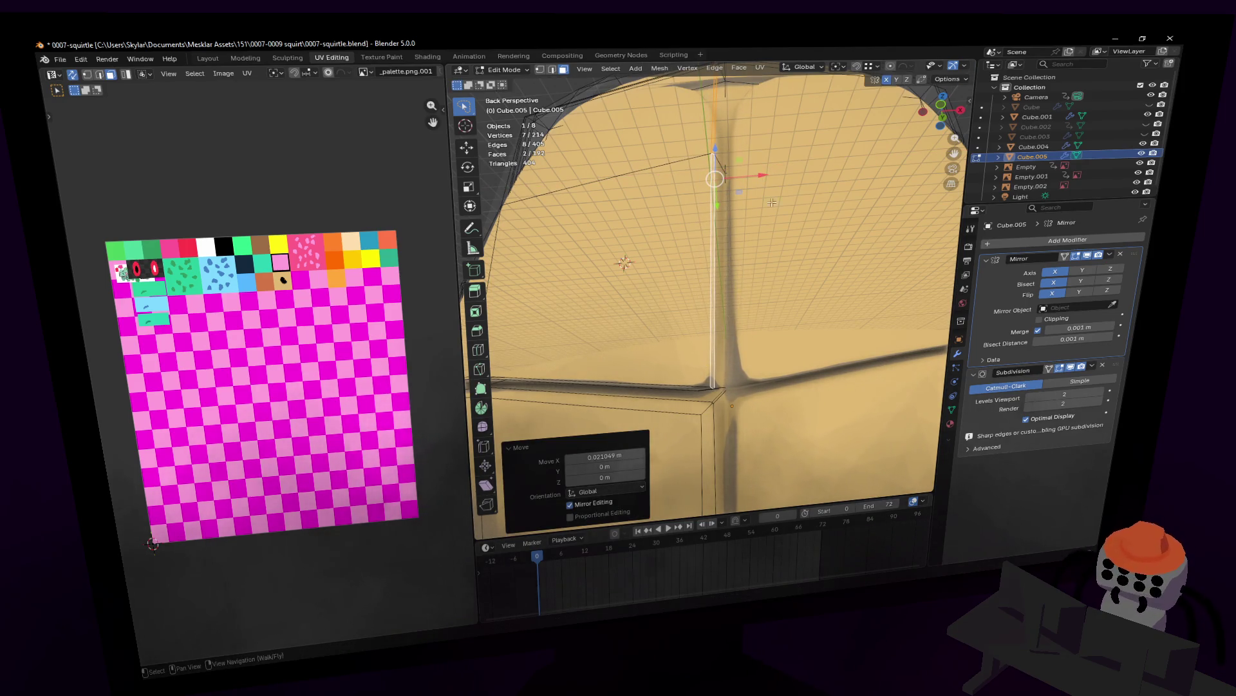
{"action": "middle_click_drag", "start_coordinate": [763, 174], "coordinate": [707, 230]}
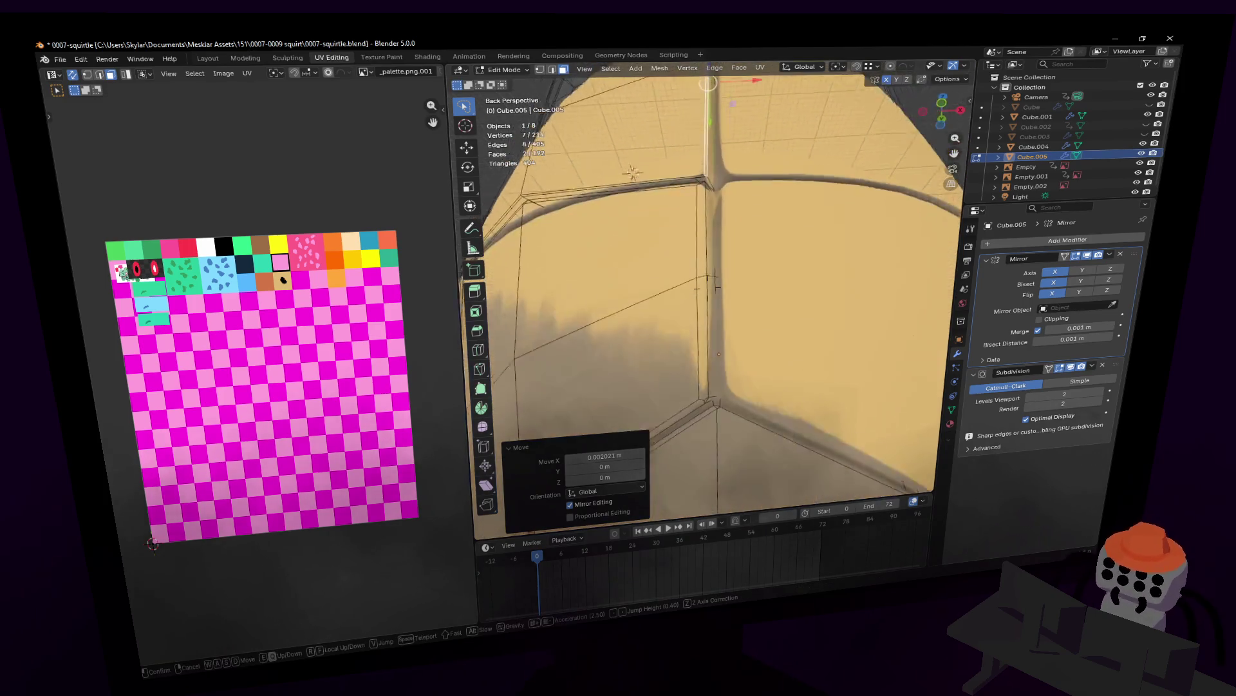
{"action": "left_click", "coordinate": [708, 229]}
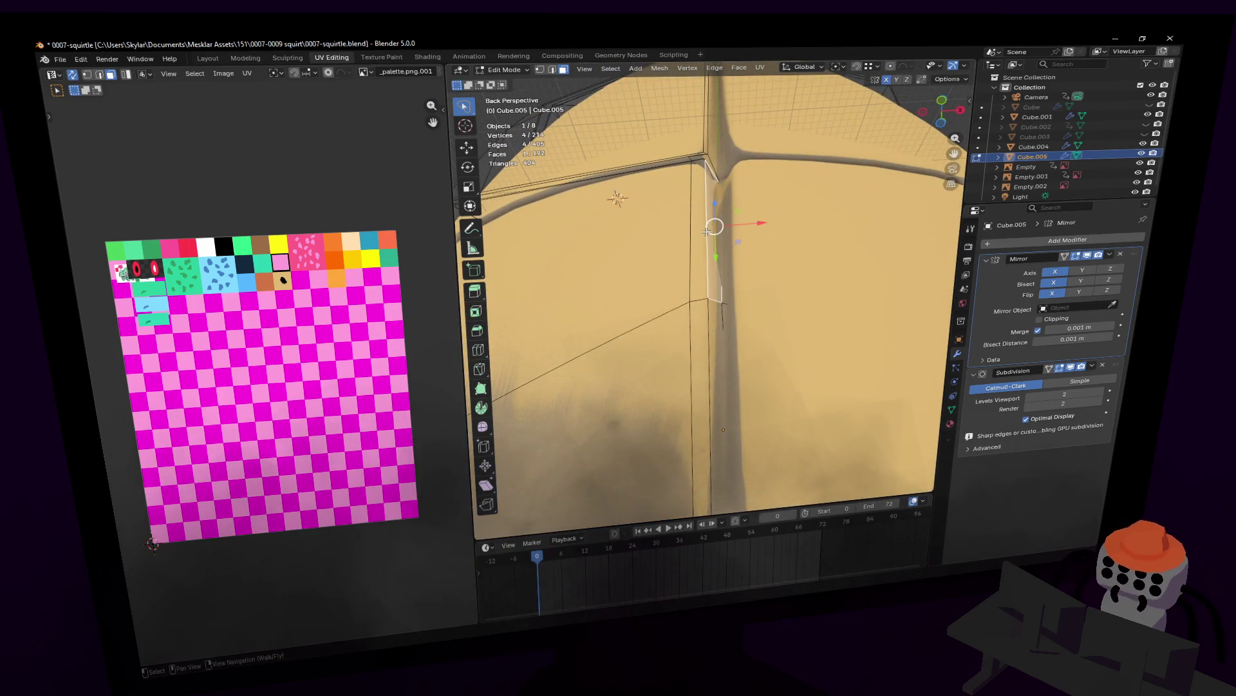
{"action": "left_click", "coordinate": [707, 231]}
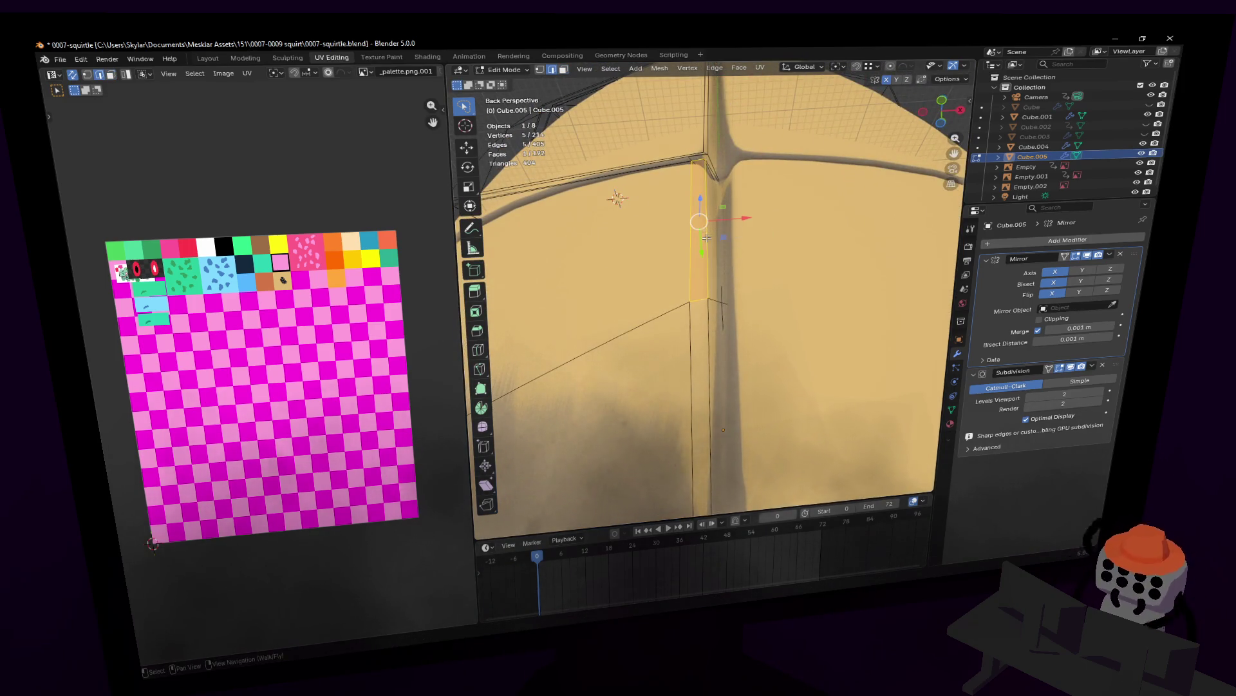
{"action": "key", "text": "g"}
{"action": "key", "text": "x"}
{"action": "left_click", "coordinate": [734, 301]}
{"action": "mouse_move", "coordinate": [734, 302]}
{"action": "middle_mouse_down"}
{"action": "mouse_move", "coordinate": [707, 288]}
{"action": "mouse_move", "coordinate": [714, 275]}
{"action": "middle_mouse_up"}
{"action": "scroll", "coordinate": [708, 288], "scroll_direction": "down", "scroll_amount": 2}
{"action": "scroll", "coordinate": [707, 288], "scroll_direction": "up", "scroll_amount": 2}
- From the back view, bevel the corner groove edge to a sub-millimetre width
{"action": "key", "text": "ctrl+KP_1"}
{"action": "left_click", "coordinate": [700, 281]}
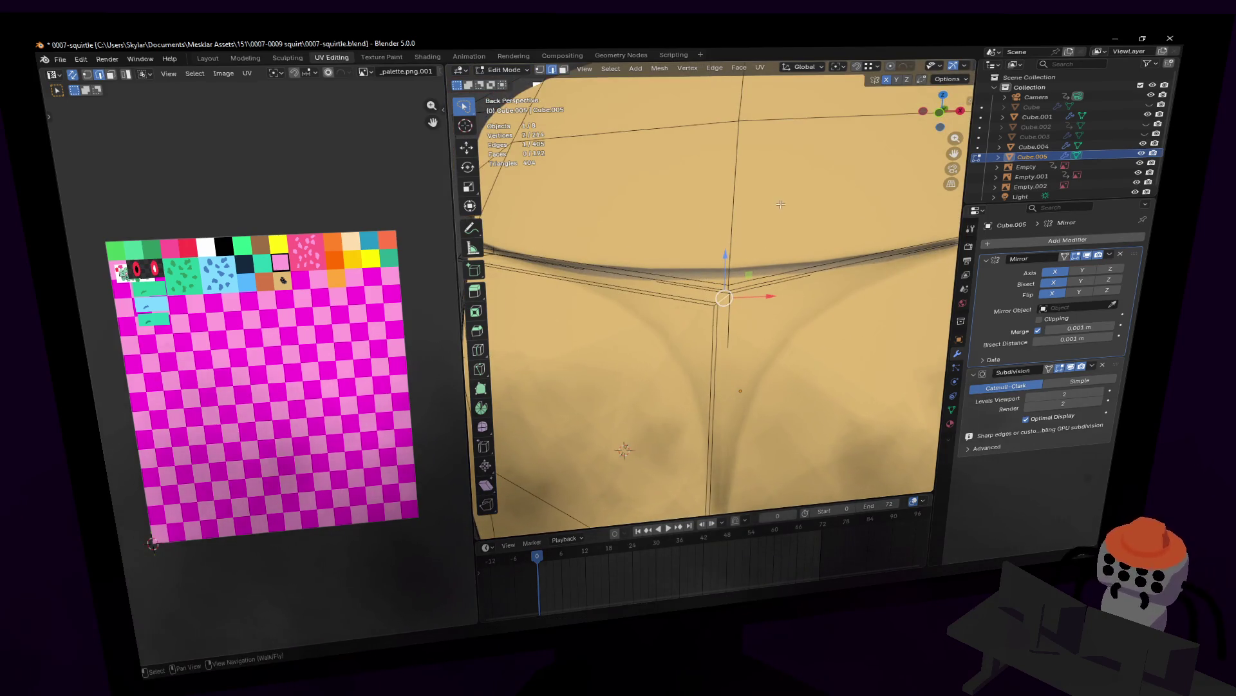
{"action": "key", "text": "ctrl+b"}
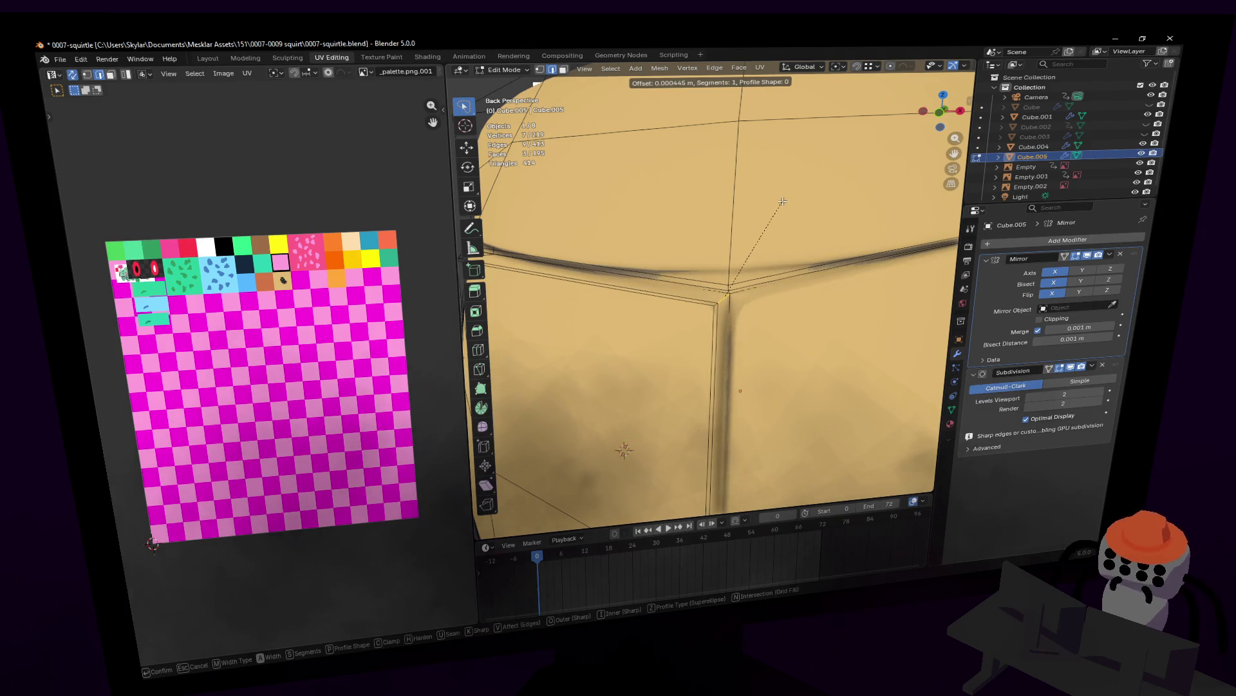
{"action": "left_click", "coordinate": [783, 201]}
{"action": "key", "text": "shift+grave"}
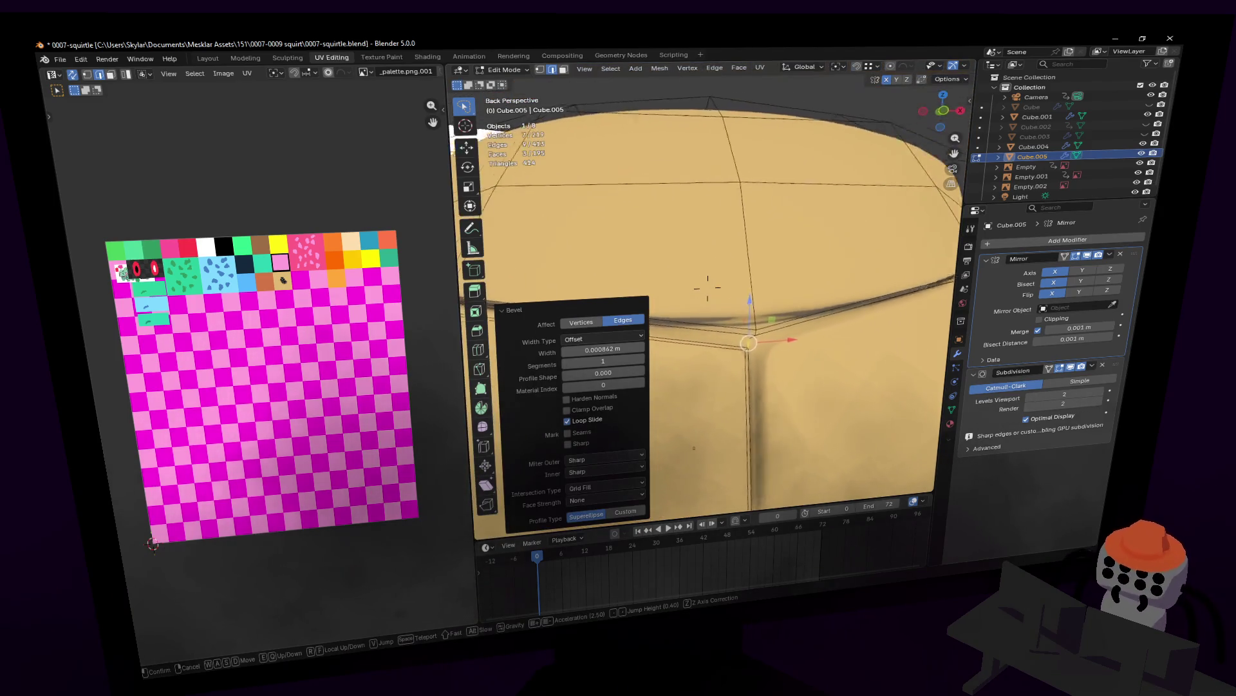
{"action": "key", "text": "s"}
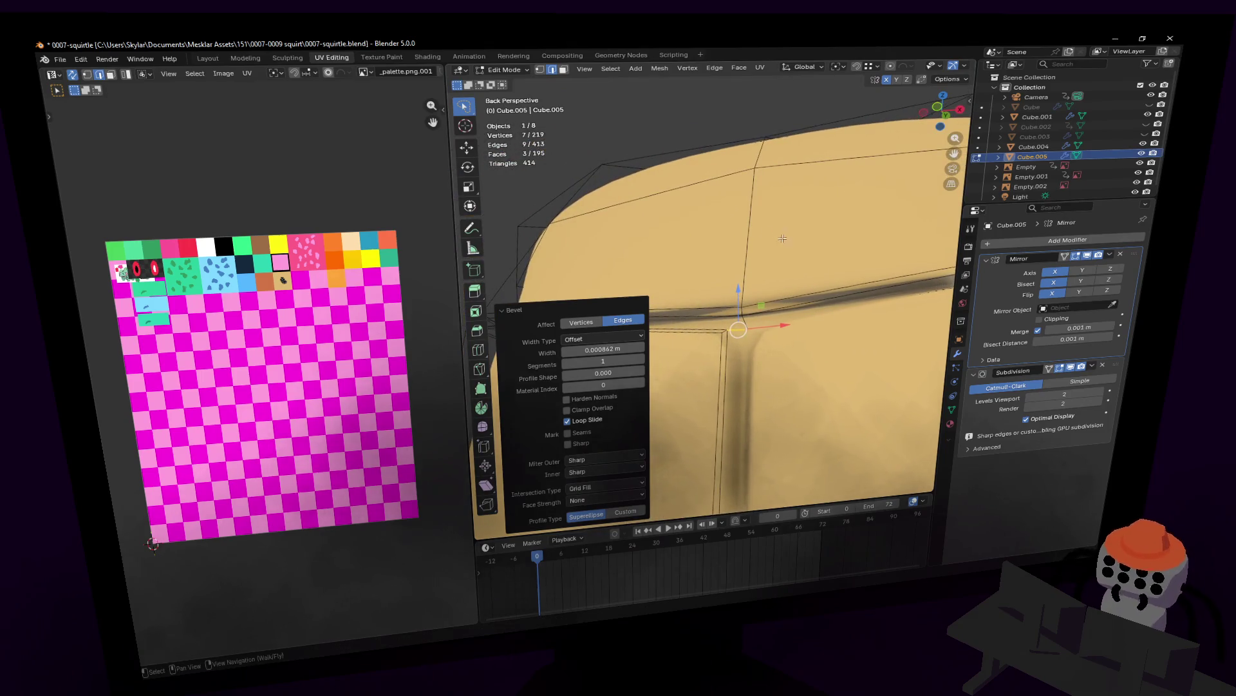
{"action": "left_click", "coordinate": [707, 287]}
- Nudge a rim edge into place in two moves and pull back to see the whole shell
{"action": "middle_click_drag", "start_coordinate": [708, 287], "coordinate": [805, 238]}
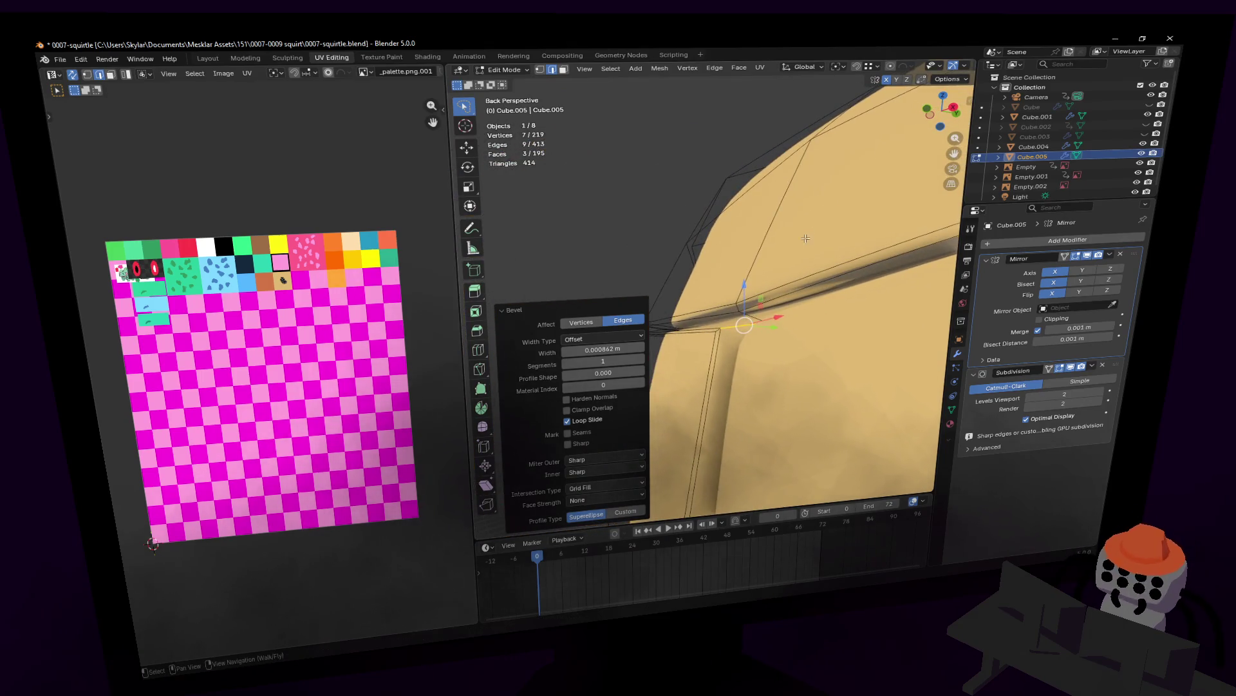
{"action": "left_click", "coordinate": [736, 306]}
{"action": "middle_click_drag", "start_coordinate": [735, 306], "coordinate": [677, 289]}
{"action": "key", "text": "g"}
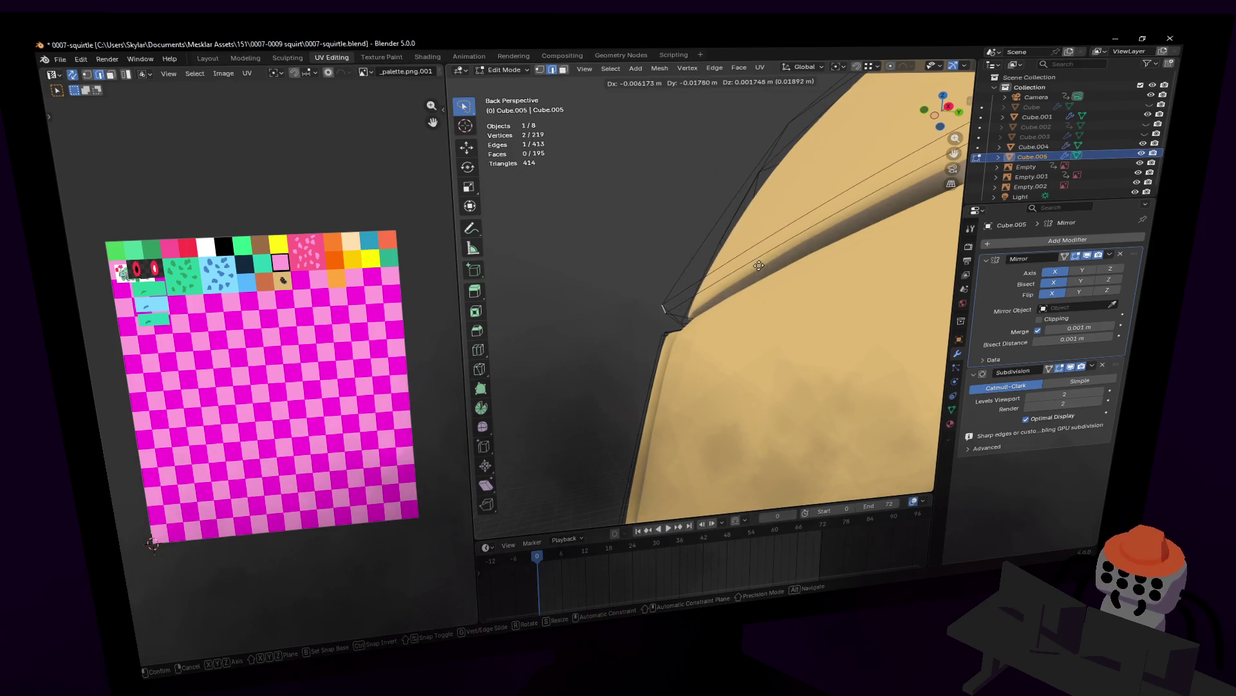
{"action": "left_click", "coordinate": [760, 265]}
{"action": "middle_click_drag", "start_coordinate": [759, 266], "coordinate": [721, 260]}
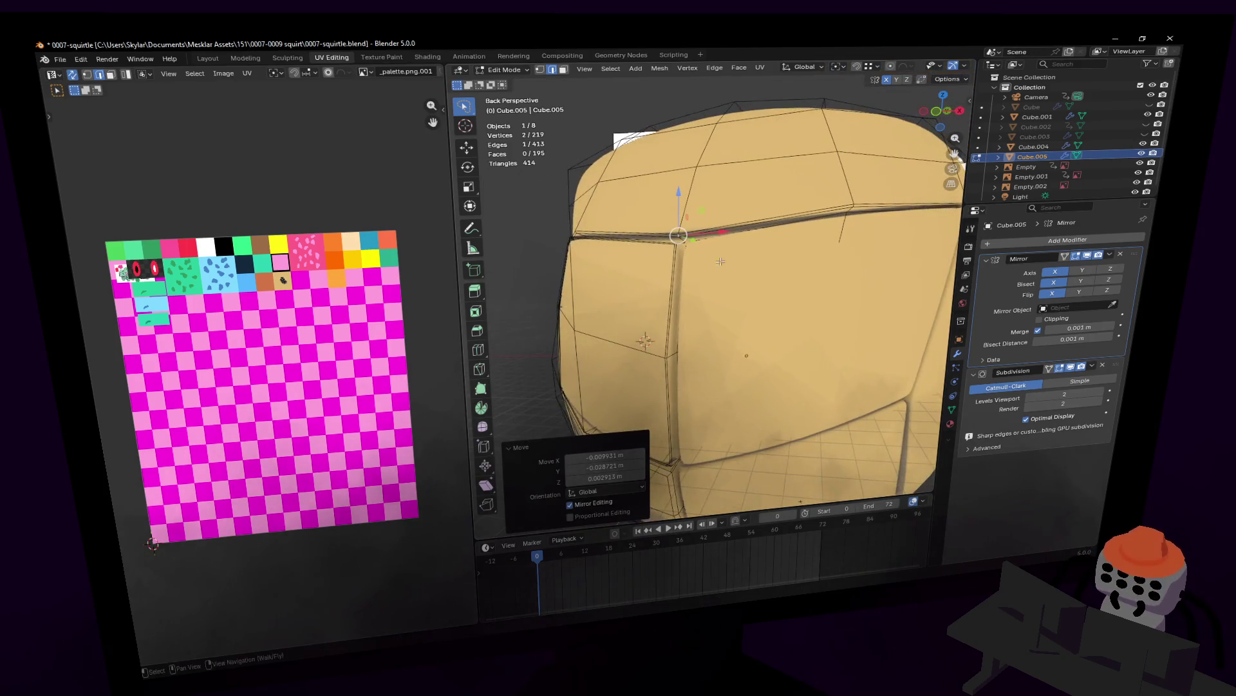
{"action": "key", "text": "shift+grave"}
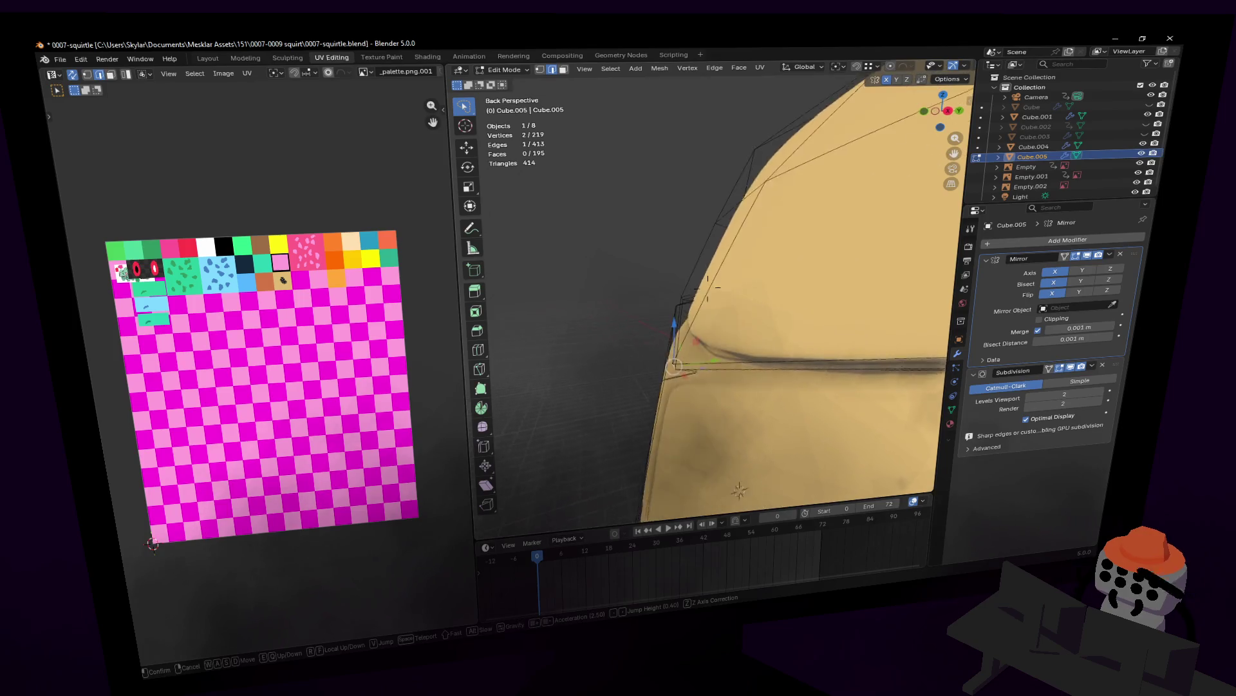
{"action": "left_click", "coordinate": [534, 273]}
{"action": "key", "text": "g"}
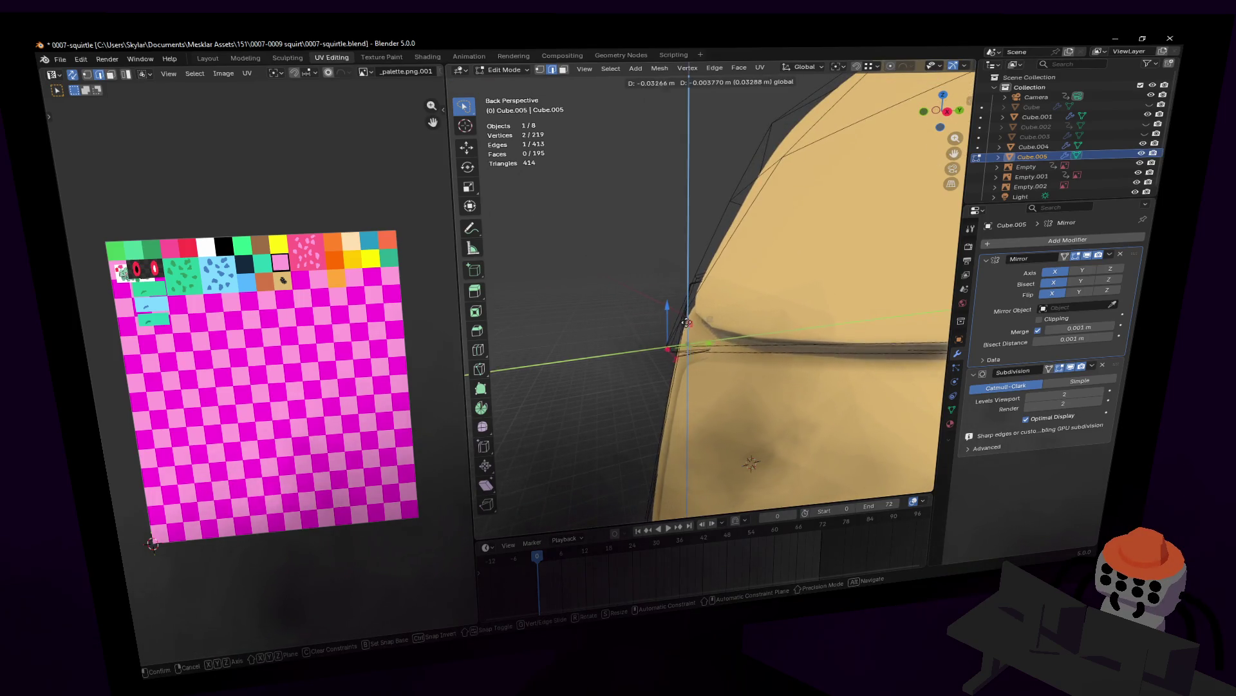
{"action": "left_click", "coordinate": [710, 324]}
{"action": "key", "text": "shift+grave"}
{"action": "key", "text": "s"}
- Leave Edit Mode and fly around the grooved shell to compare it with the Squirtle references
{"action": "left_click", "coordinate": [709, 323]}
{"action": "key", "text": "Tab"}
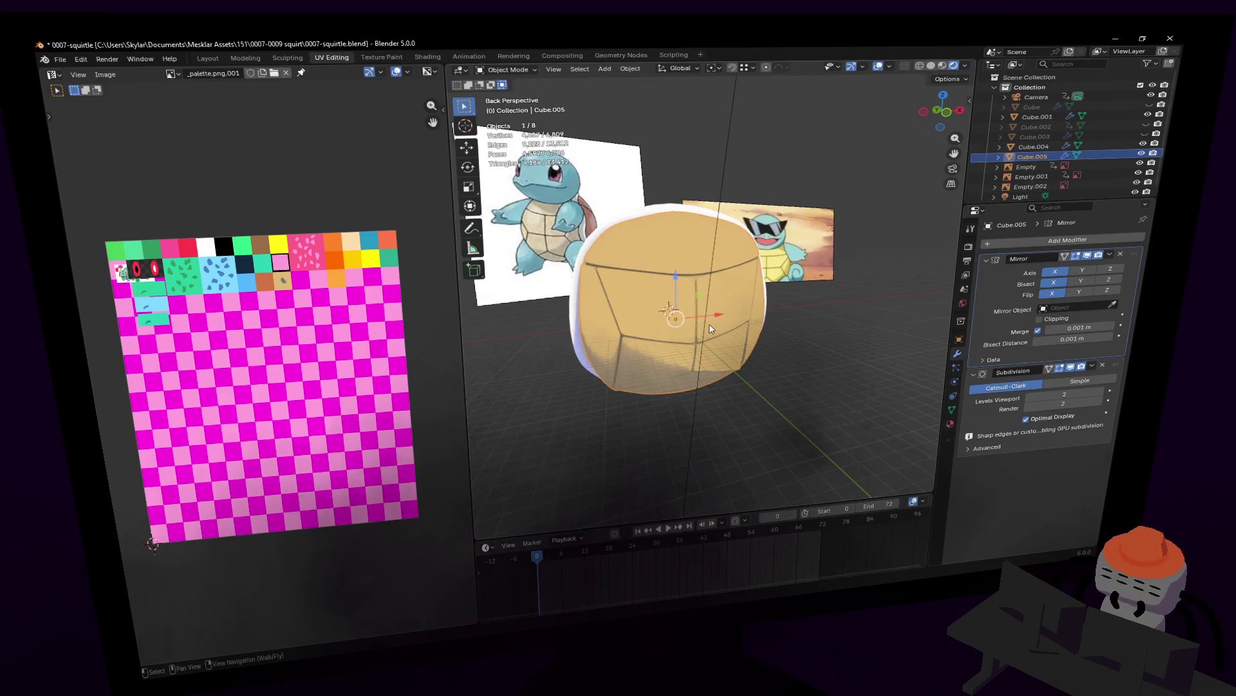
{"action": "key", "text": "shift+grave"}
{"action": "key", "text": "w"}
{"action": "left_click", "coordinate": [703, 319]}
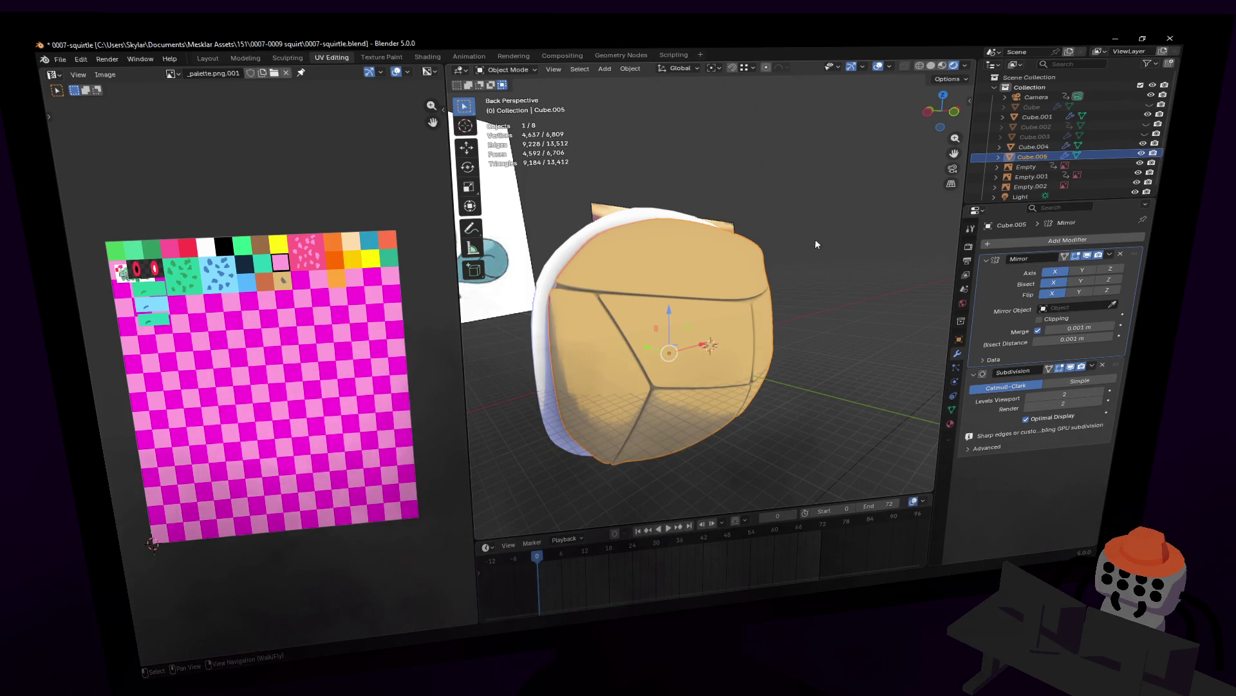
{"action": "key", "text": "shift+grave"}
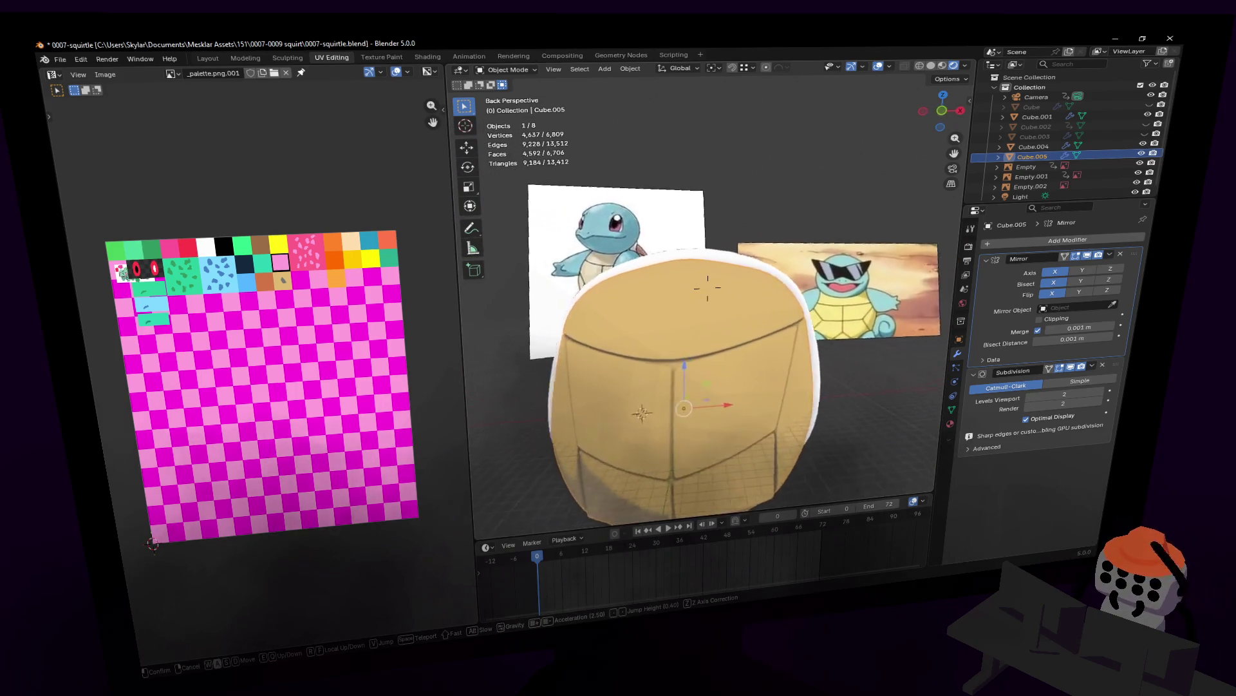
{"action": "key", "text": "a"}
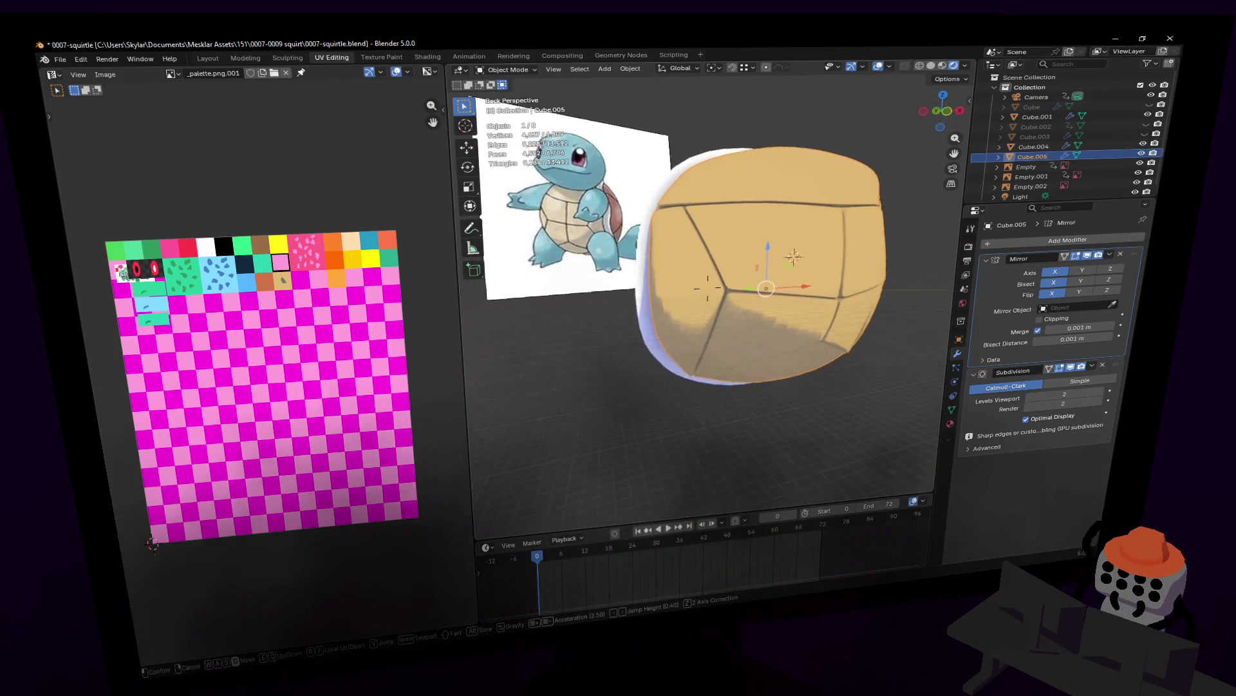
{"action": "key", "text": "d"}
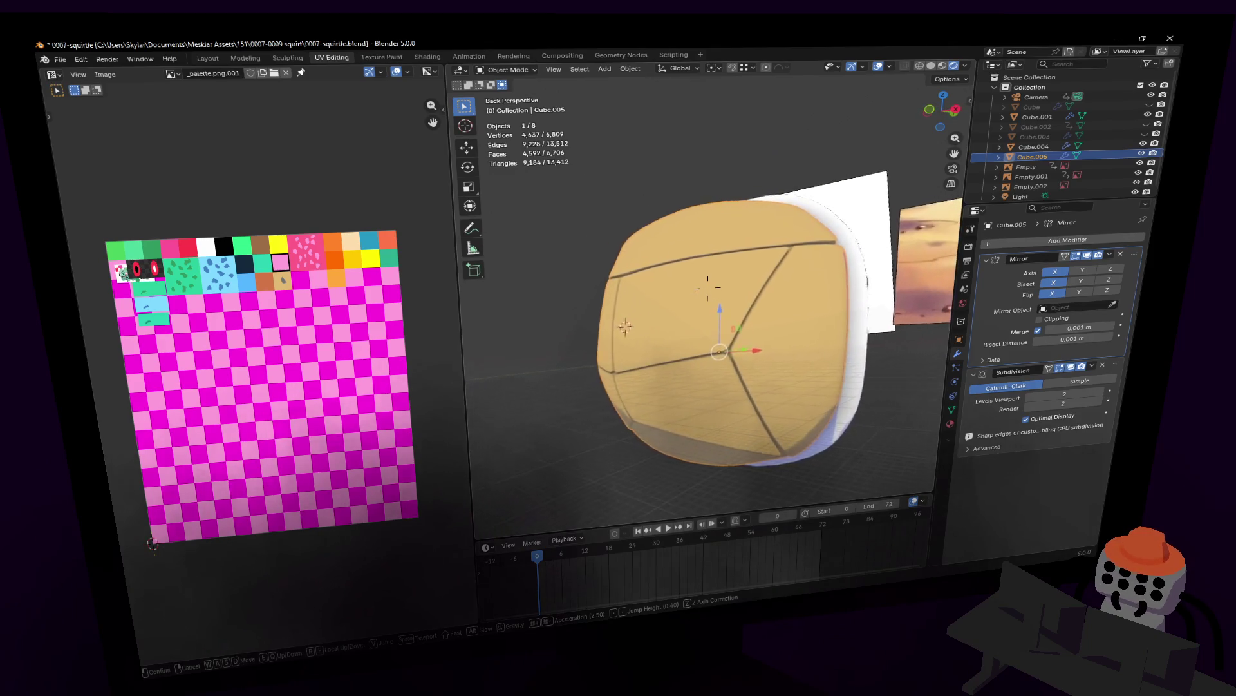
{"action": "key", "text": "w"}
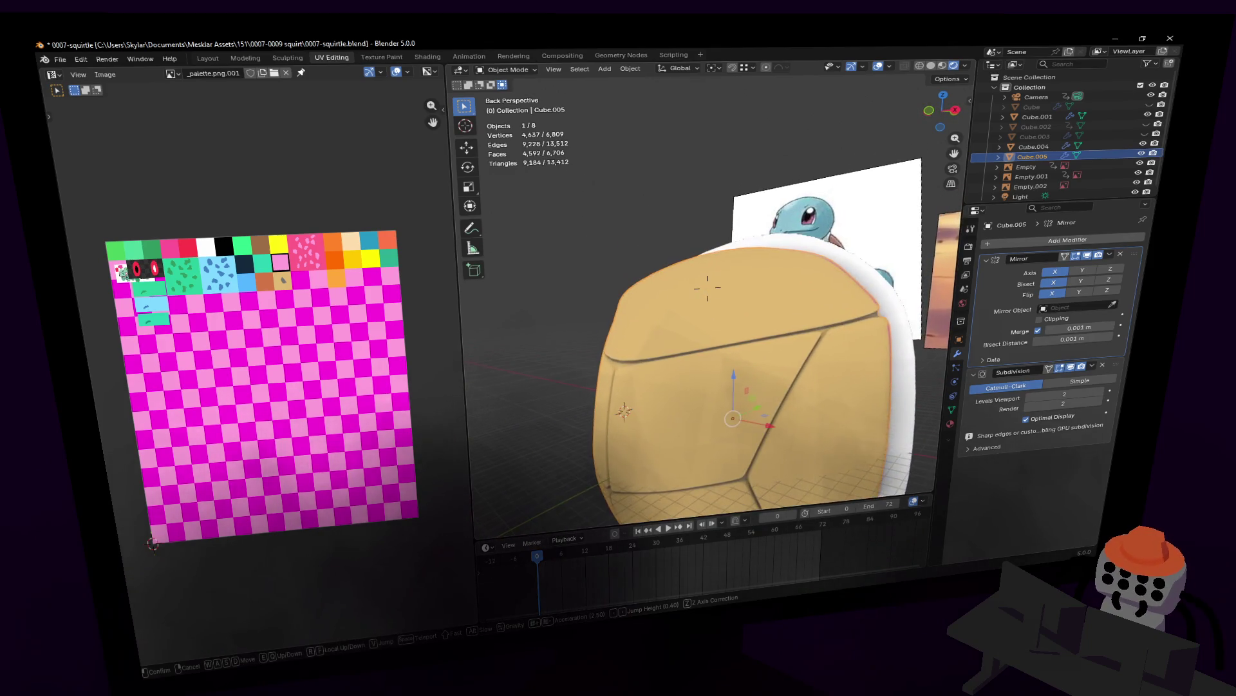
{"action": "left_click", "coordinate": [708, 286]}
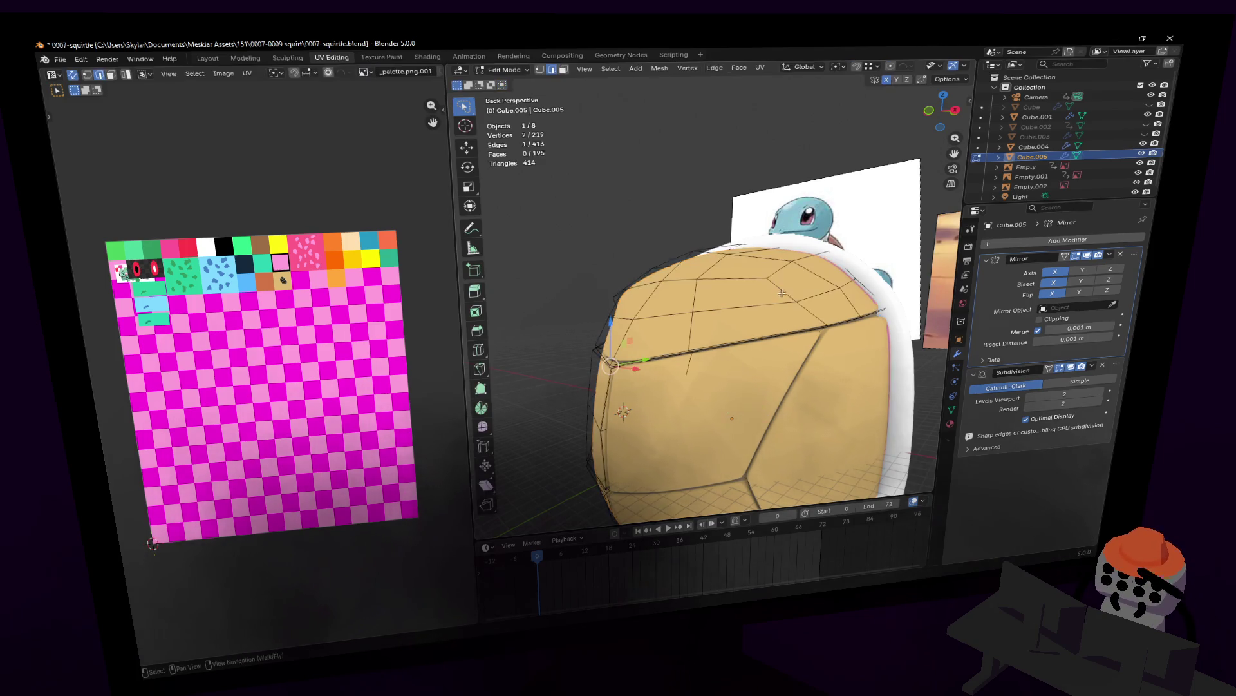
- Enter Edit Mode on the shell and pull two upper-rim vertices outward toward the reference outline
{"action": "key", "text": "shift+grave"}
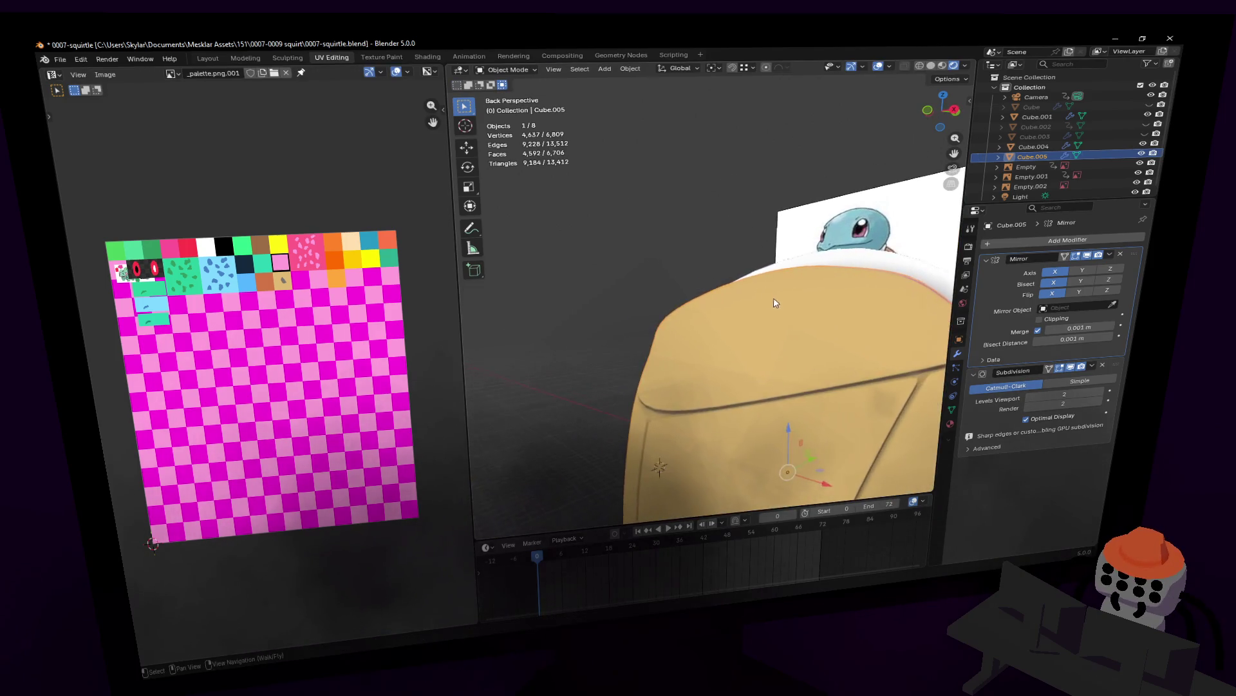
{"action": "key", "text": "Tab"}
{"action": "left_click", "coordinate": [730, 329]}
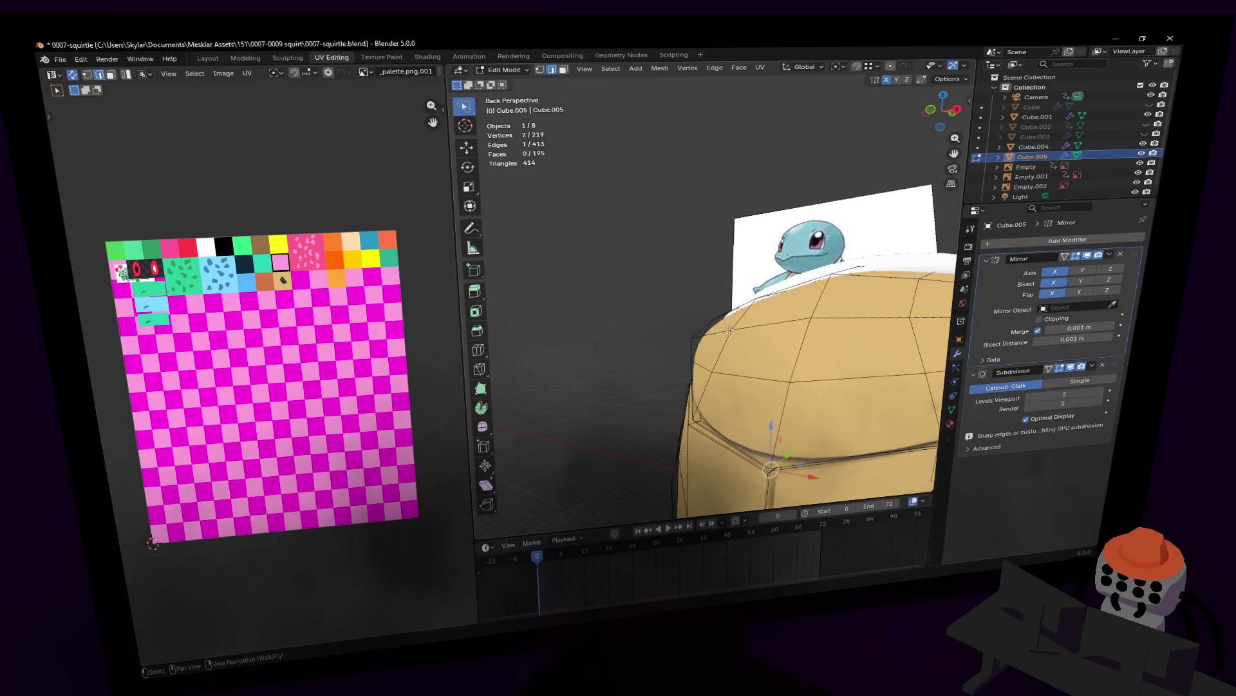
{"action": "left_click", "coordinate": [695, 334]}
{"action": "key", "text": "g"}
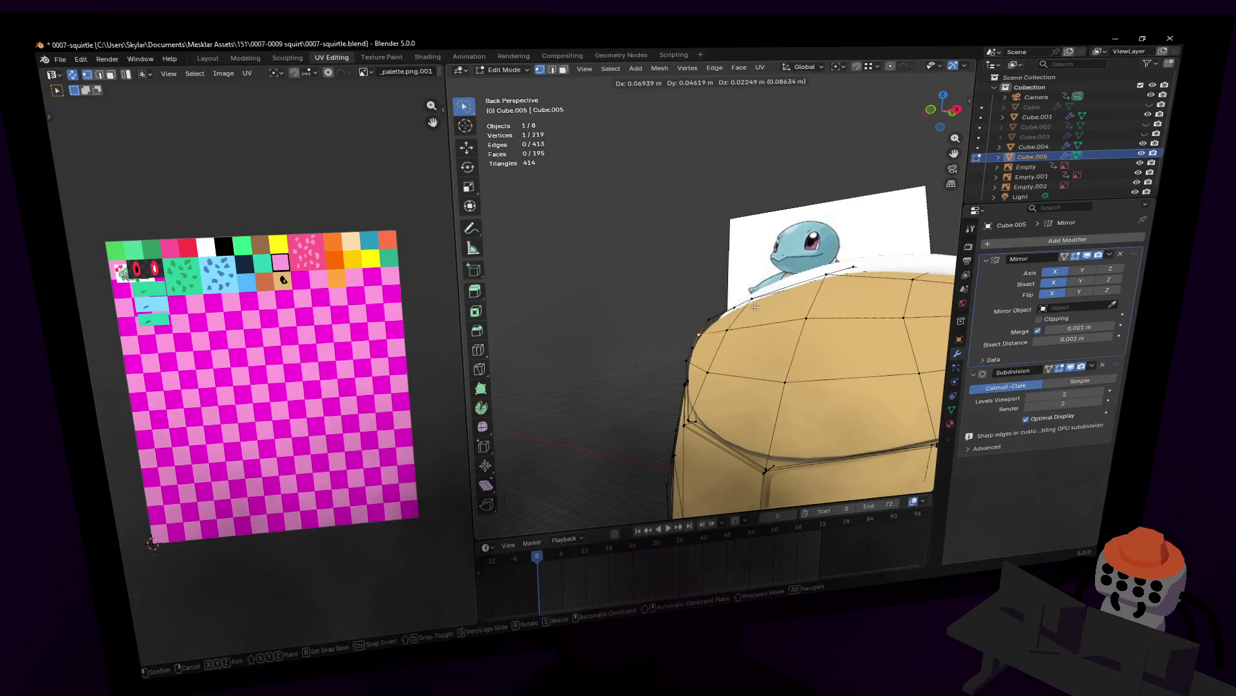
{"action": "left_click", "coordinate": [756, 305]}
{"action": "mouse_move", "coordinate": [755, 306]}
{"action": "middle_mouse_down"}
{"action": "mouse_move", "coordinate": [687, 317]}
{"action": "mouse_move", "coordinate": [718, 293]}
{"action": "mouse_move", "coordinate": [708, 281]}
{"action": "mouse_move", "coordinate": [789, 329]}
{"action": "middle_mouse_up"}
{"action": "key", "text": "a"}
{"action": "left_click", "coordinate": [705, 293]}
{"action": "key", "text": "g"}
{"action": "left_click", "coordinate": [707, 292]}
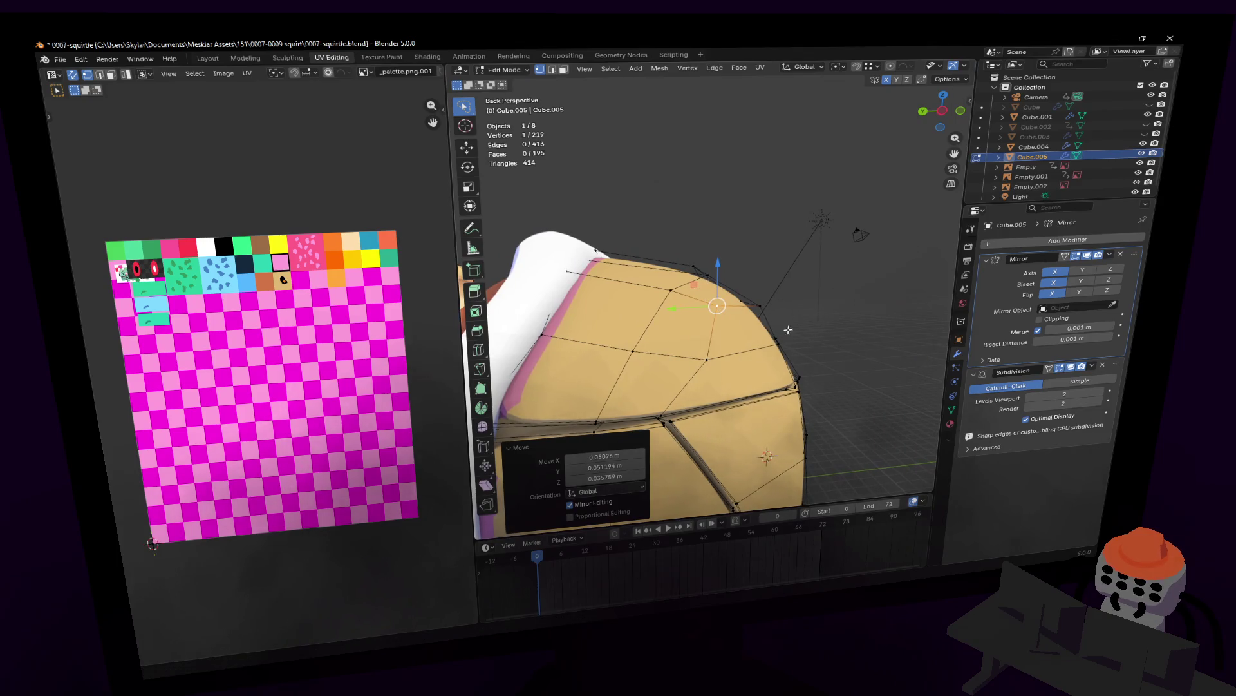
- Move two more rim vertices a few centimetres and check the shell outline beside the reference
{"action": "left_click", "coordinate": [760, 307]}
{"action": "key", "text": "g"}
{"action": "left_click", "coordinate": [771, 281]}
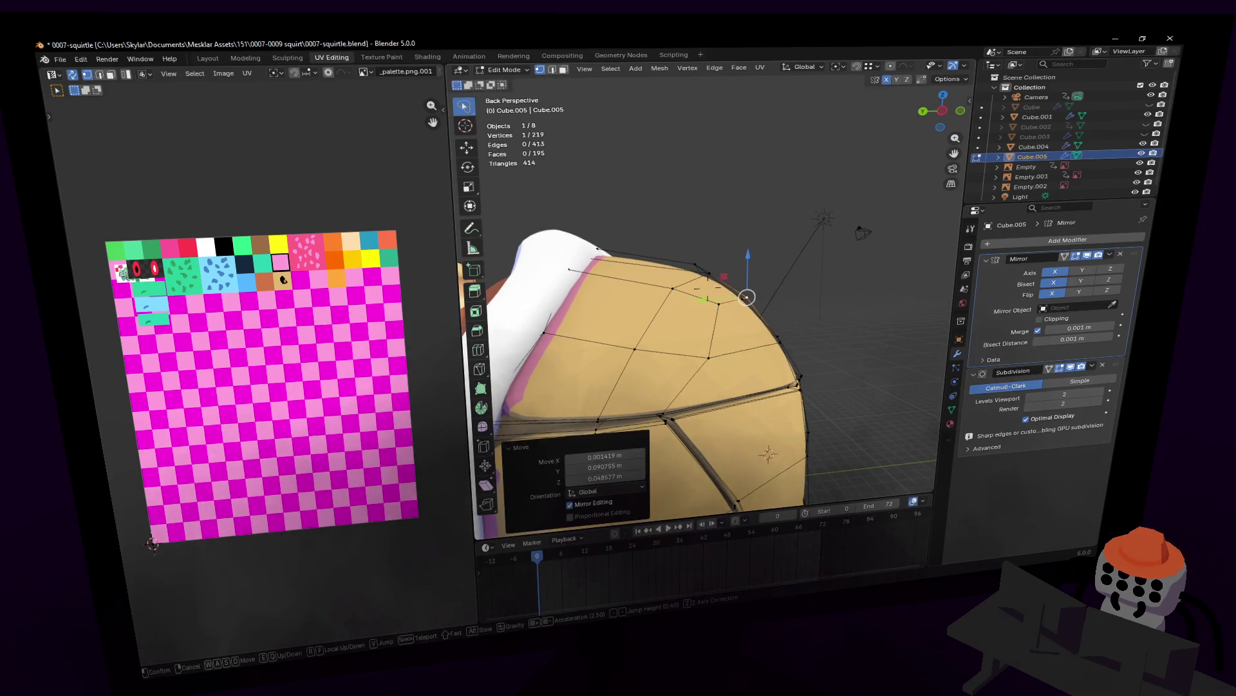
{"action": "middle_click_drag", "start_coordinate": [770, 281], "coordinate": [761, 316]}
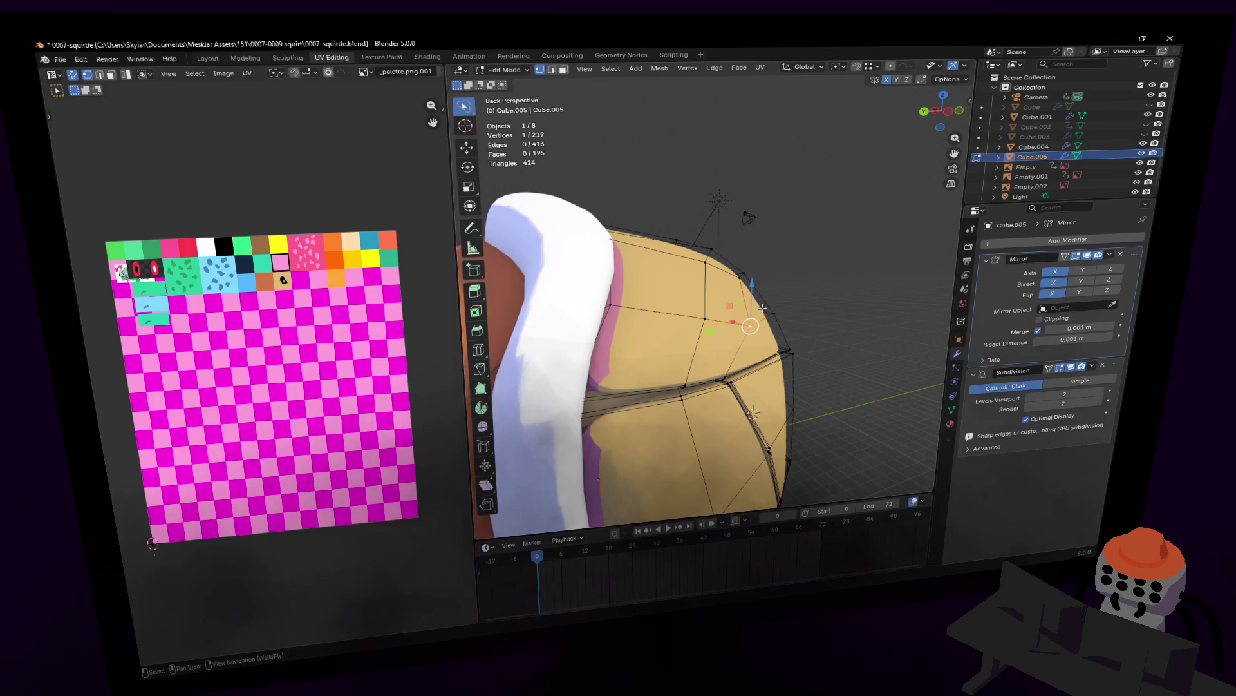
{"action": "key", "text": "shift+grave"}
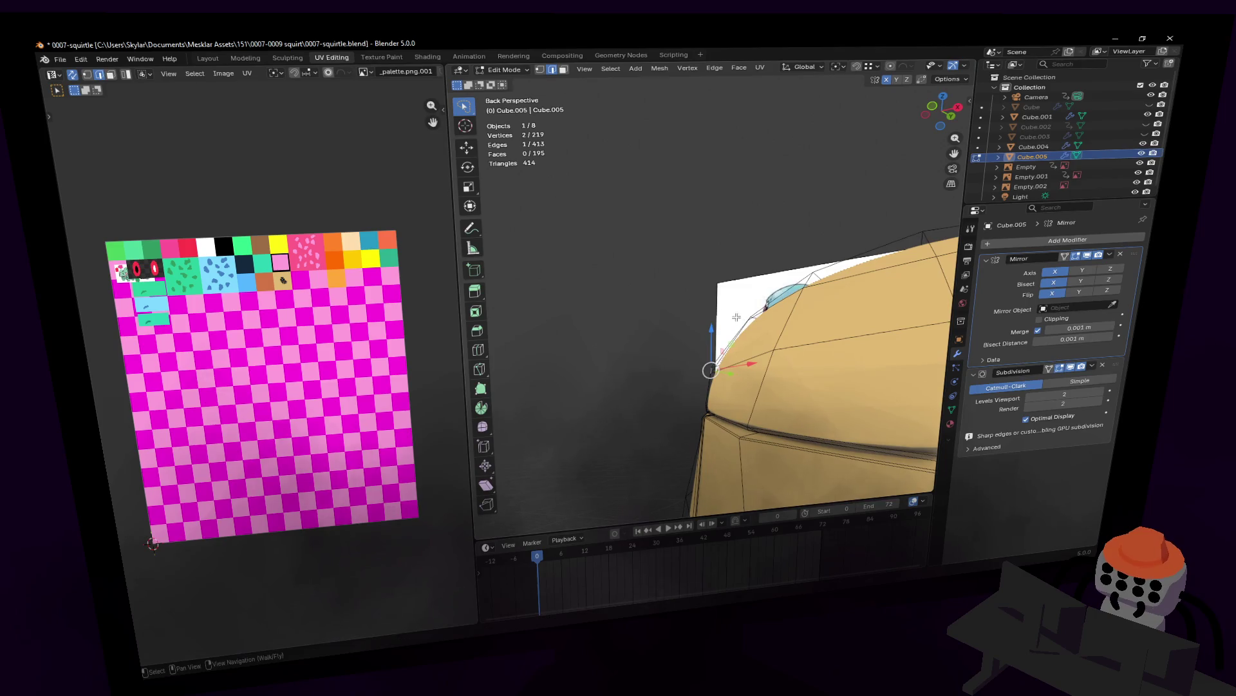
{"action": "left_click", "coordinate": [766, 302]}
{"action": "key", "text": "g"}
{"action": "left_click", "coordinate": [776, 294]}
{"action": "middle_click_drag", "start_coordinate": [776, 293], "coordinate": [733, 331]}
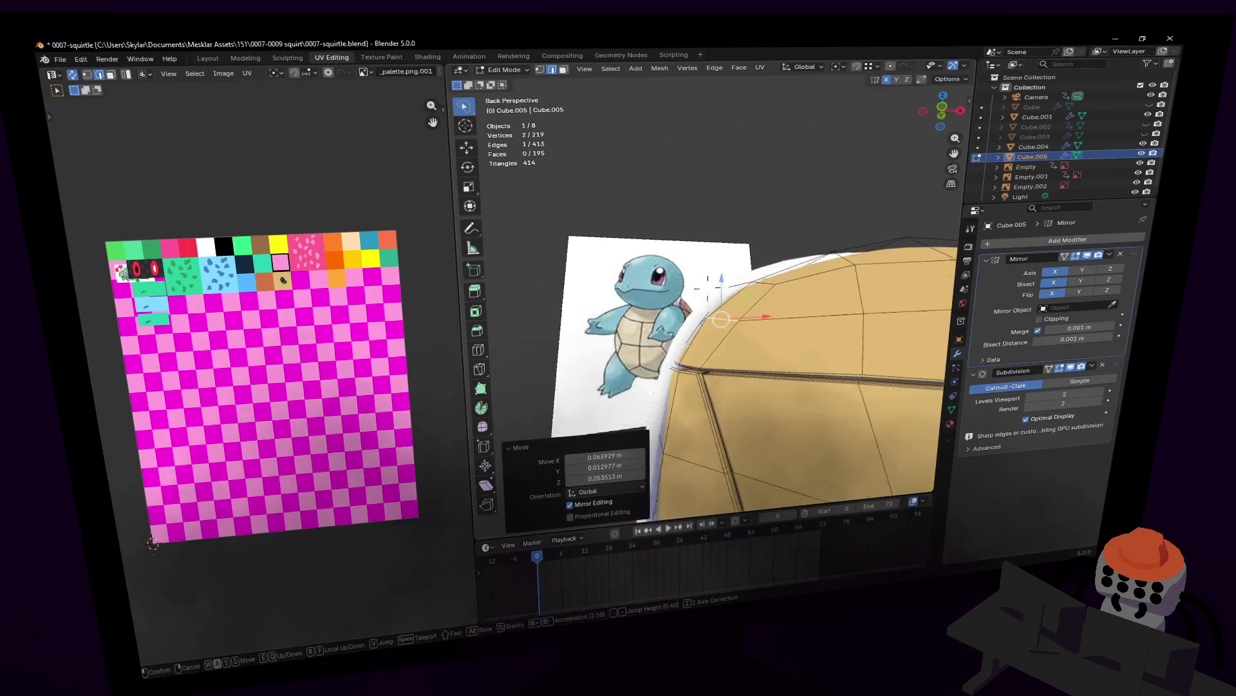
- In vertex select, nudge several vertices on the shell's rounded top into a smoother curve
{"action": "key", "text": "1"}
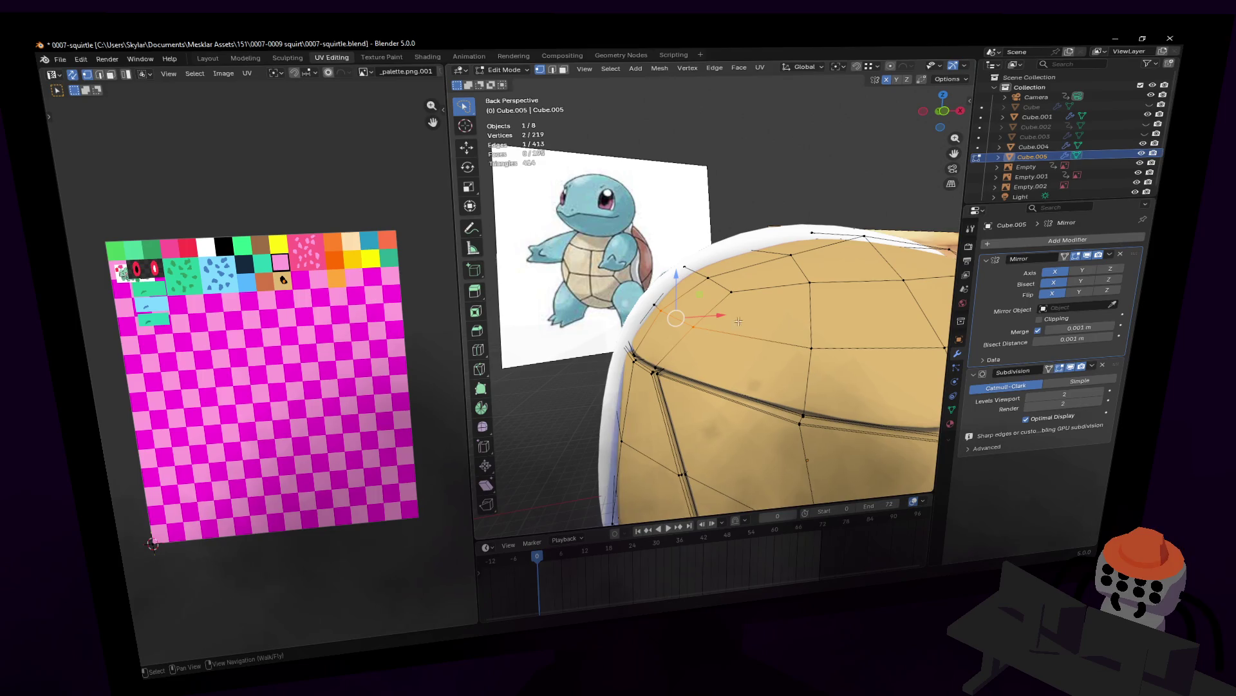
{"action": "mouse_move", "coordinate": [705, 328]}
{"action": "middle_mouse_down"}
{"action": "mouse_move", "coordinate": [629, 336]}
{"action": "mouse_move", "coordinate": [695, 322]}
{"action": "middle_mouse_up"}
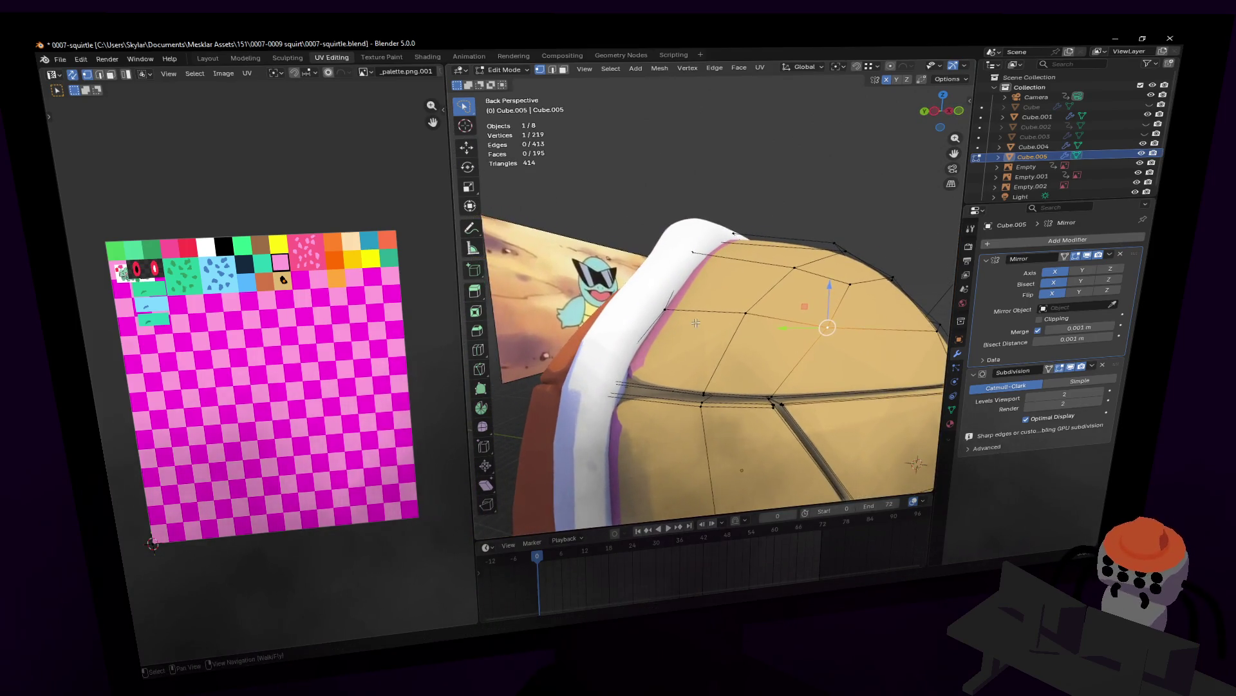
{"action": "key", "text": "g"}
{"action": "left_click", "coordinate": [705, 283]}
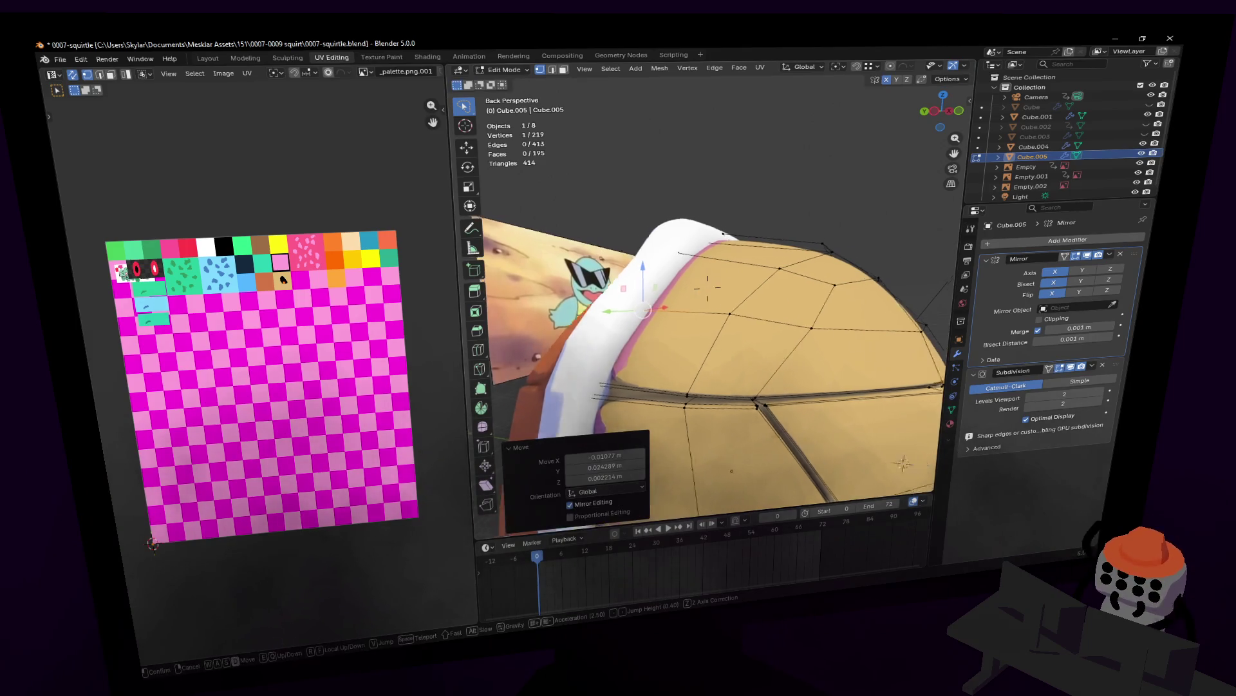
{"action": "middle_click_drag", "start_coordinate": [705, 283], "coordinate": [722, 276]}
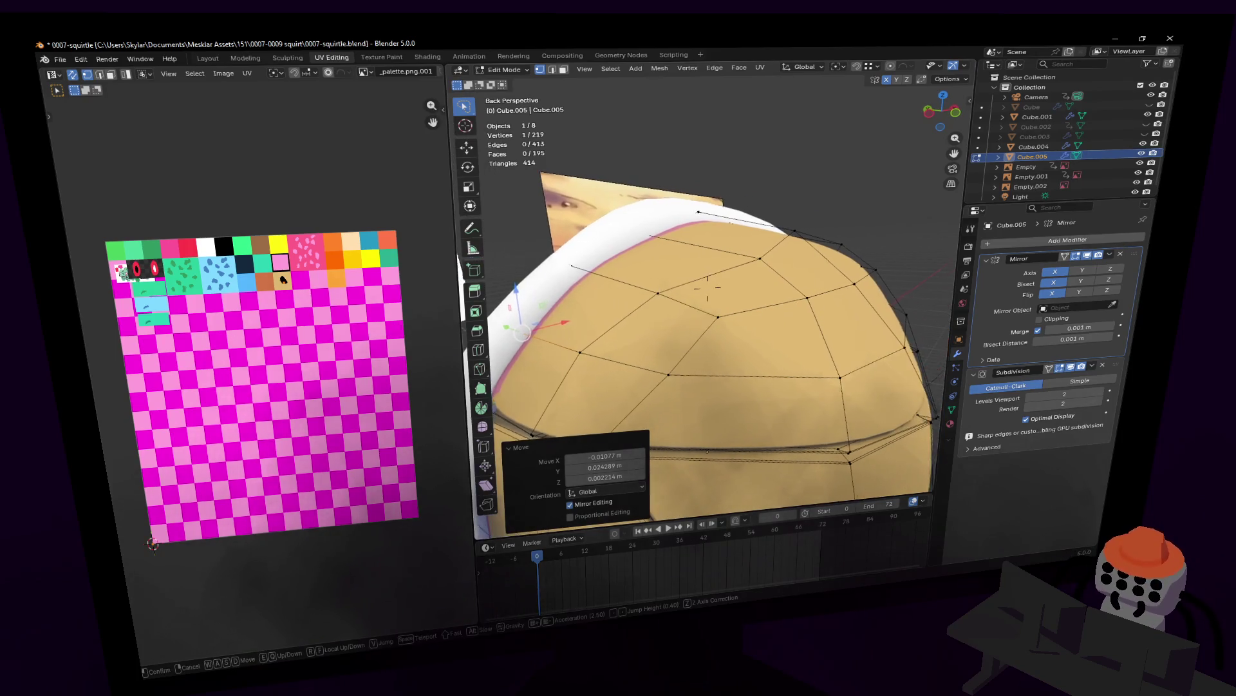
{"action": "middle_click_drag", "start_coordinate": [732, 282], "coordinate": [687, 284]}
{"action": "key", "text": "g"}
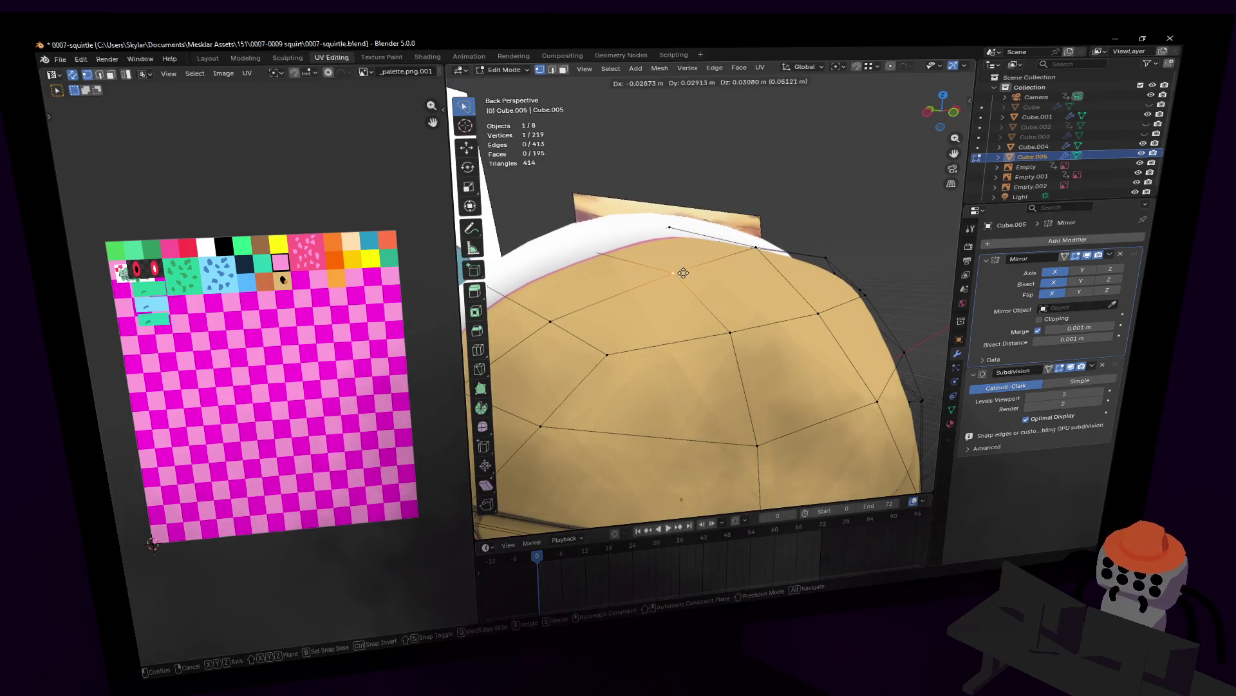
{"action": "left_click", "coordinate": [681, 281]}
{"action": "key", "text": "shift+grave"}
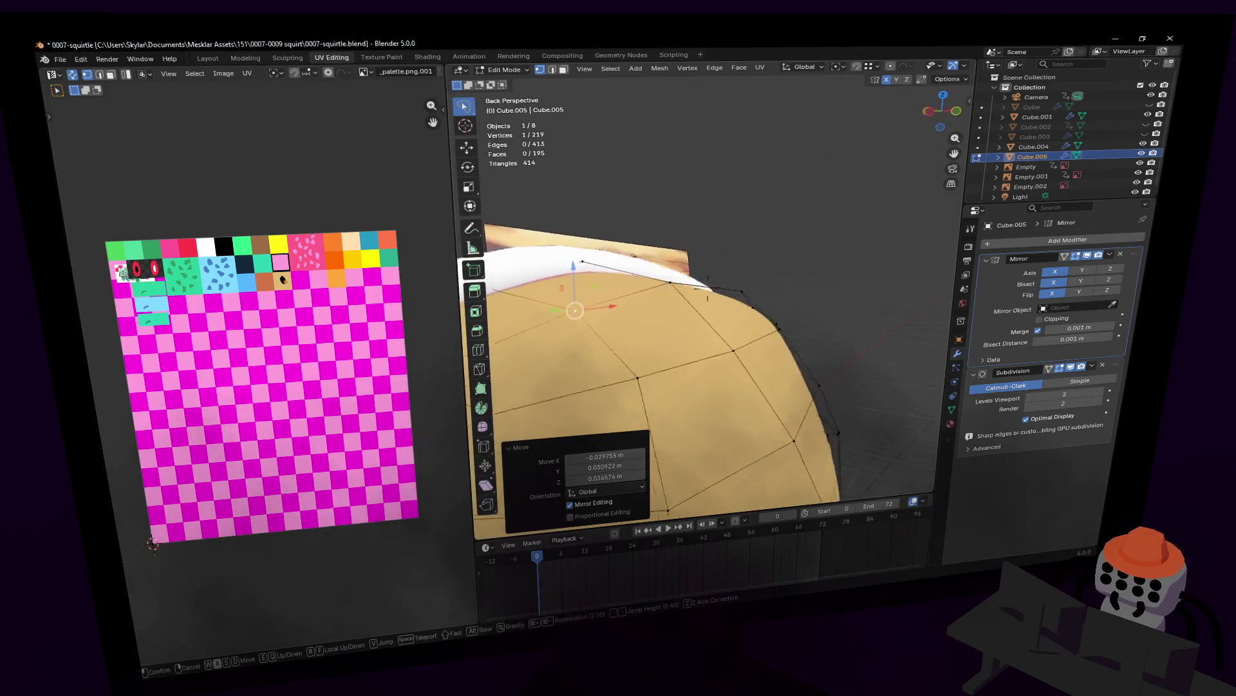
{"action": "left_click", "coordinate": [705, 324]}
{"action": "key", "text": "g"}
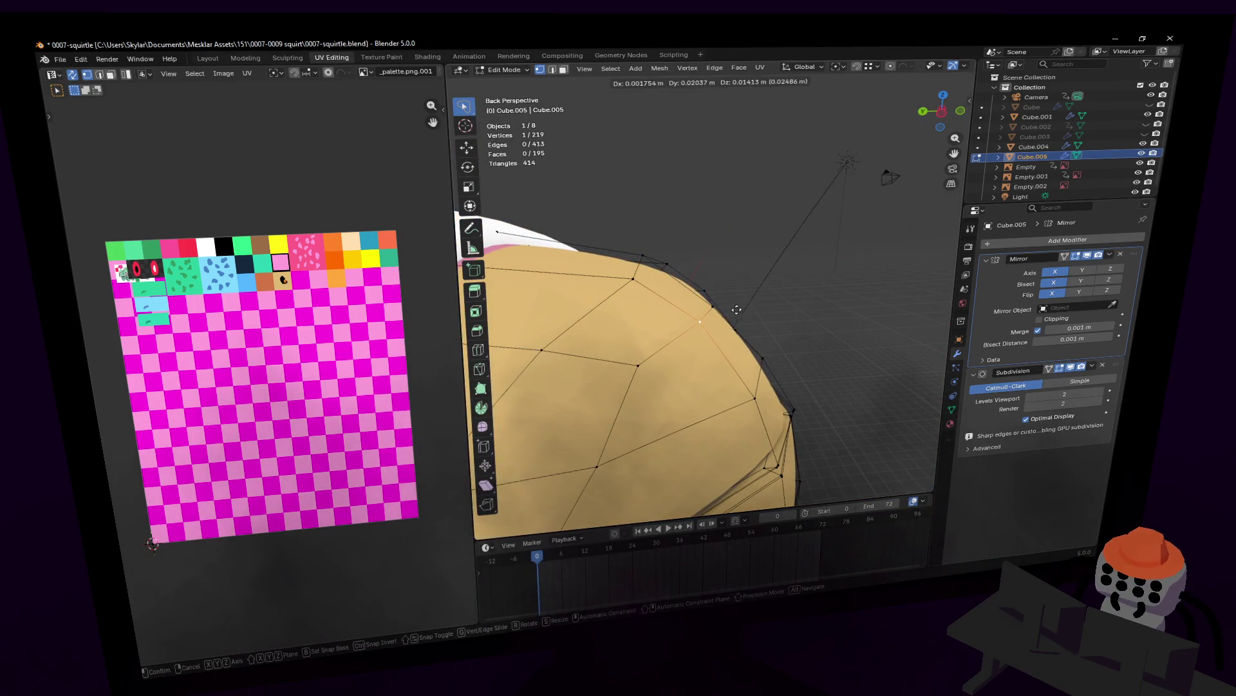
{"action": "left_click", "coordinate": [732, 307]}
- Adjust further top vertices, locking X so they shift only in the Y–Z plane
{"action": "key", "text": "shift+grave"}
{"action": "left_click", "coordinate": [722, 305]}
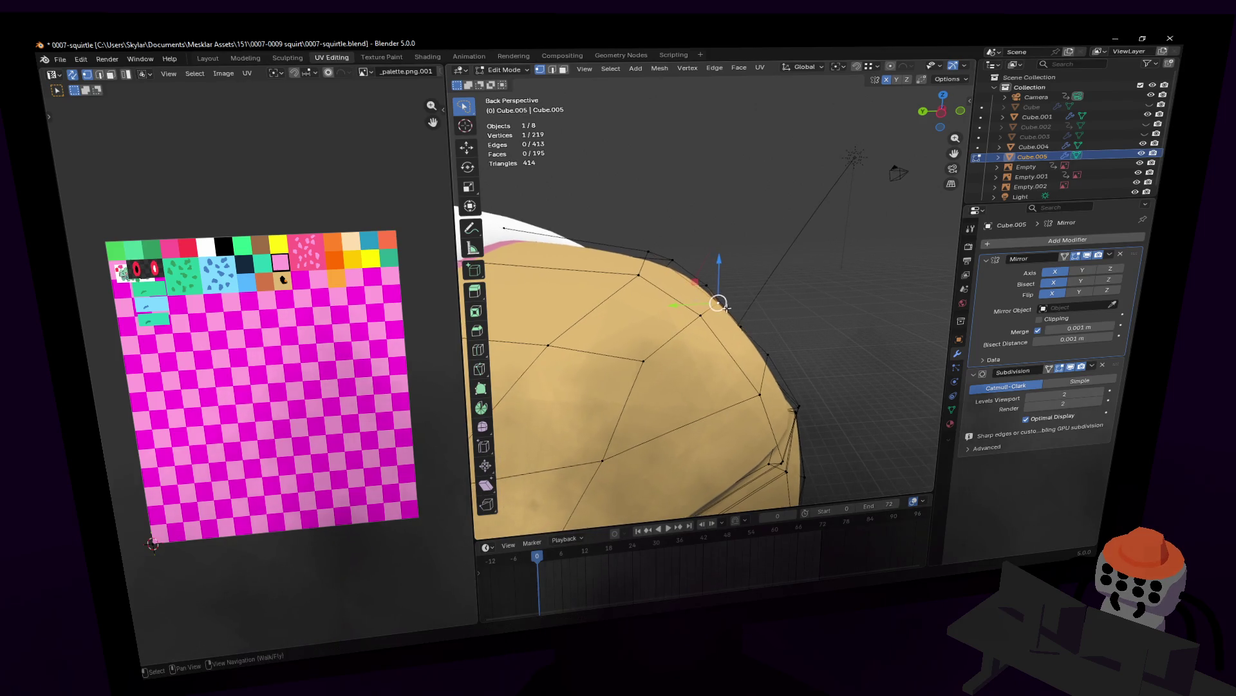
{"action": "key", "text": "g"}
{"action": "key", "text": "shift+x"}
{"action": "left_click", "coordinate": [685, 277]}
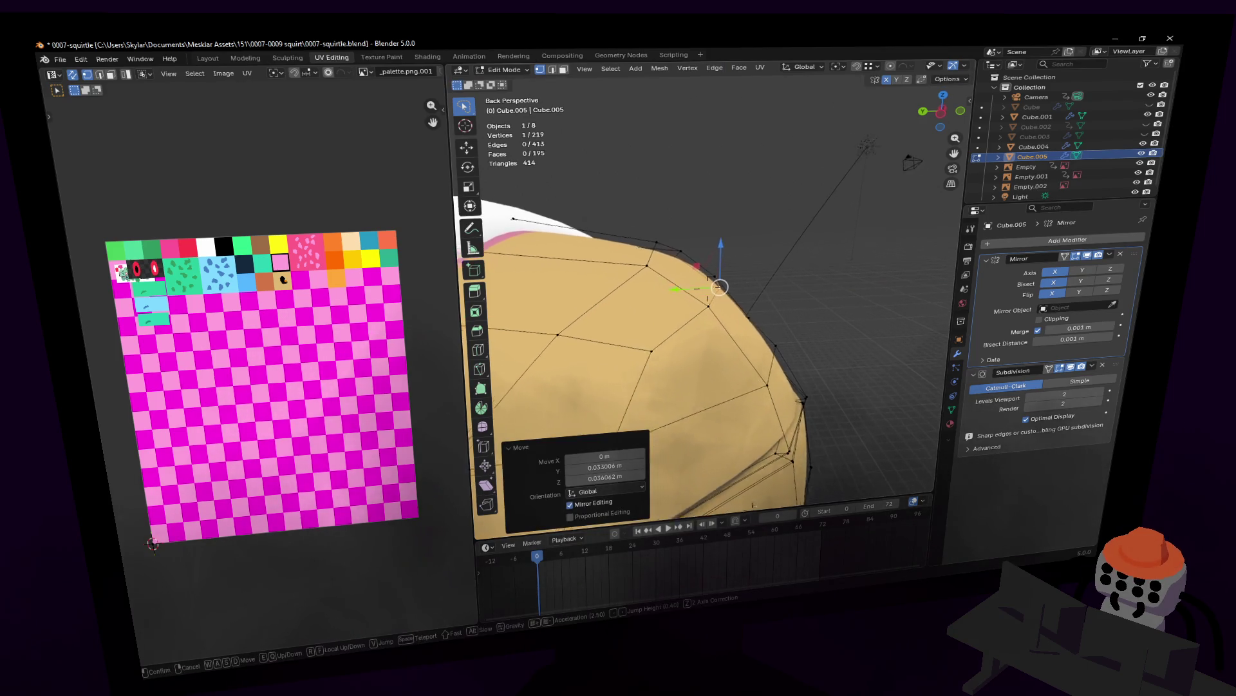
{"action": "middle_click_drag", "start_coordinate": [686, 277], "coordinate": [709, 289]}
{"action": "key", "text": "g"}
{"action": "left_click", "coordinate": [740, 270]}
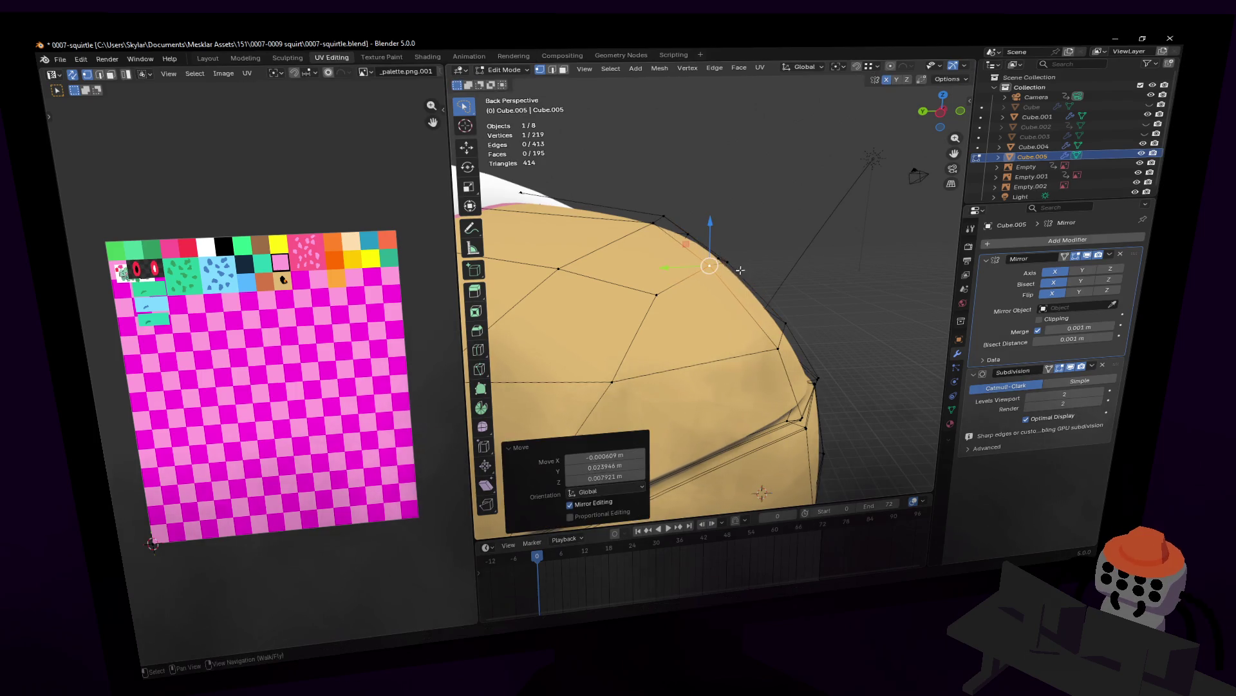
{"action": "key", "text": "g"}
{"action": "left_click", "coordinate": [654, 298]}
- Make final X-locked vertex moves on the shell top, then leave mesh editing to view the whole shell
{"action": "key", "text": "shift+grave"}
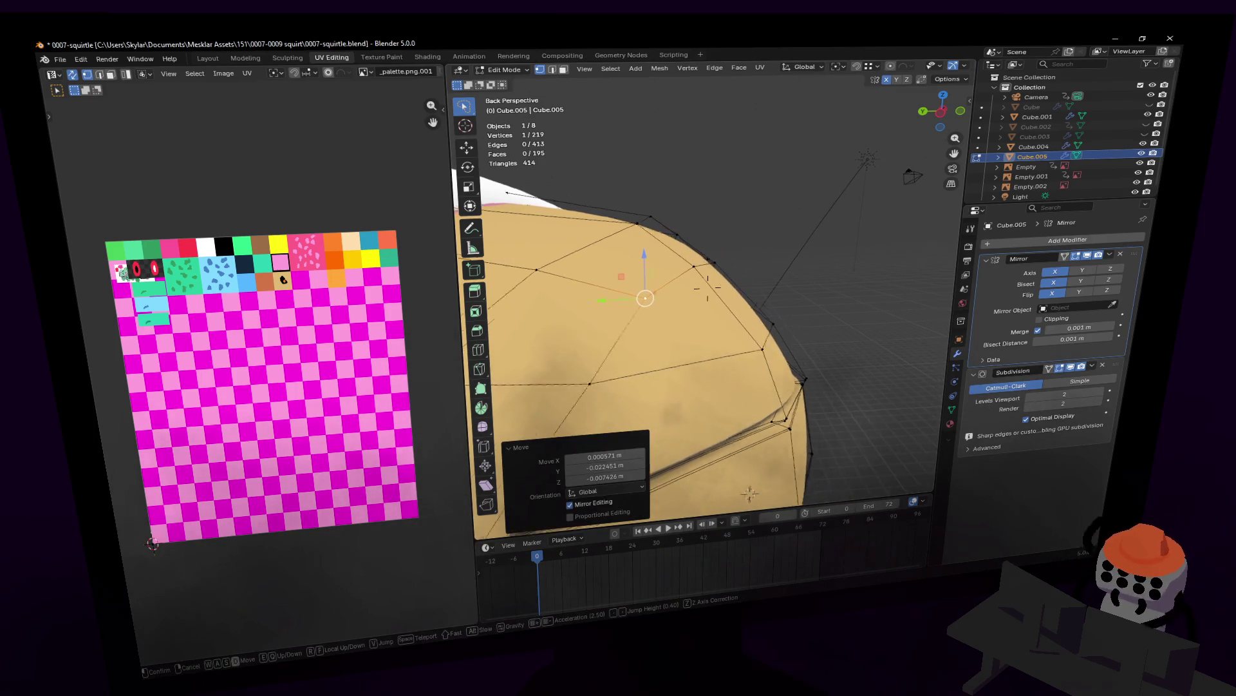
{"action": "key", "text": "s"}
{"action": "key", "text": "w"}
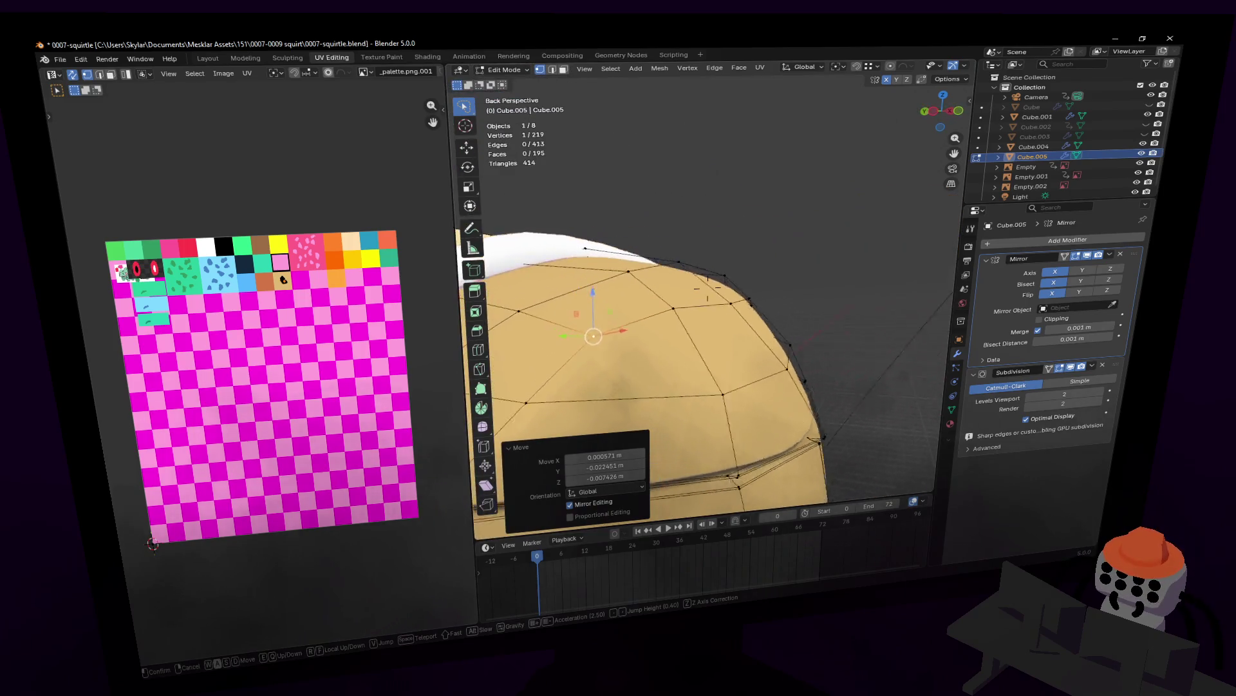
{"action": "left_click", "coordinate": [735, 295]}
{"action": "key", "text": "g"}
{"action": "key", "text": "shift+x"}
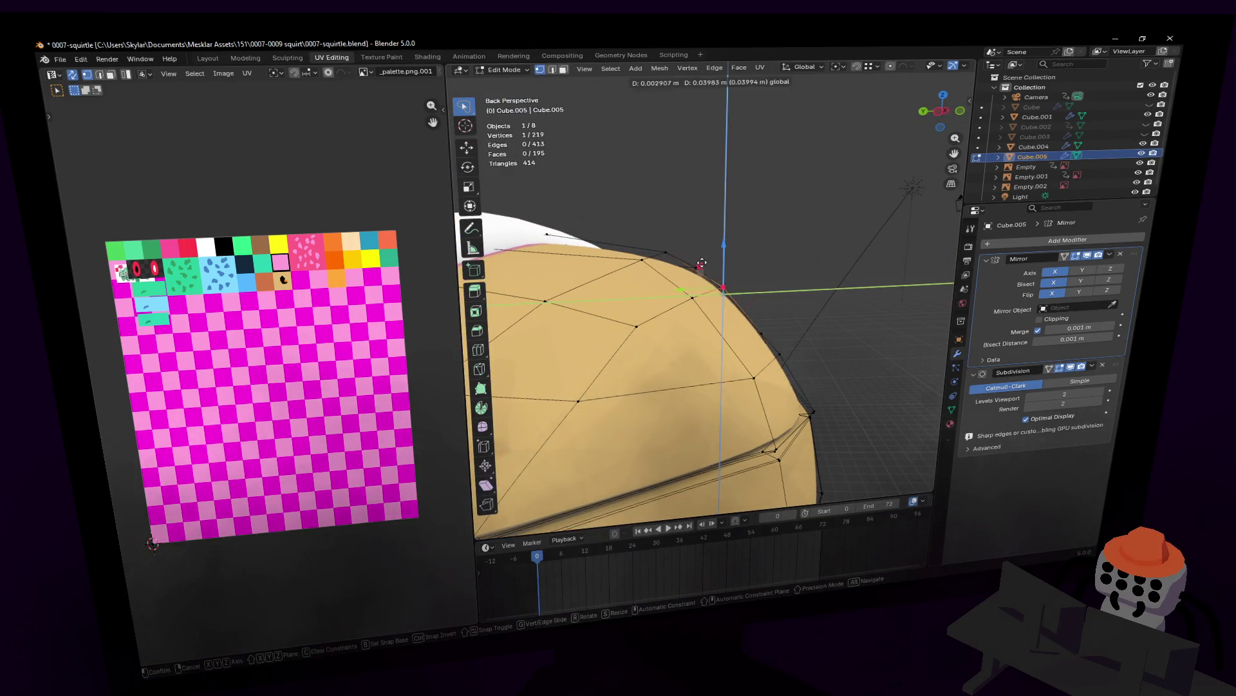
{"action": "left_click", "coordinate": [696, 260]}
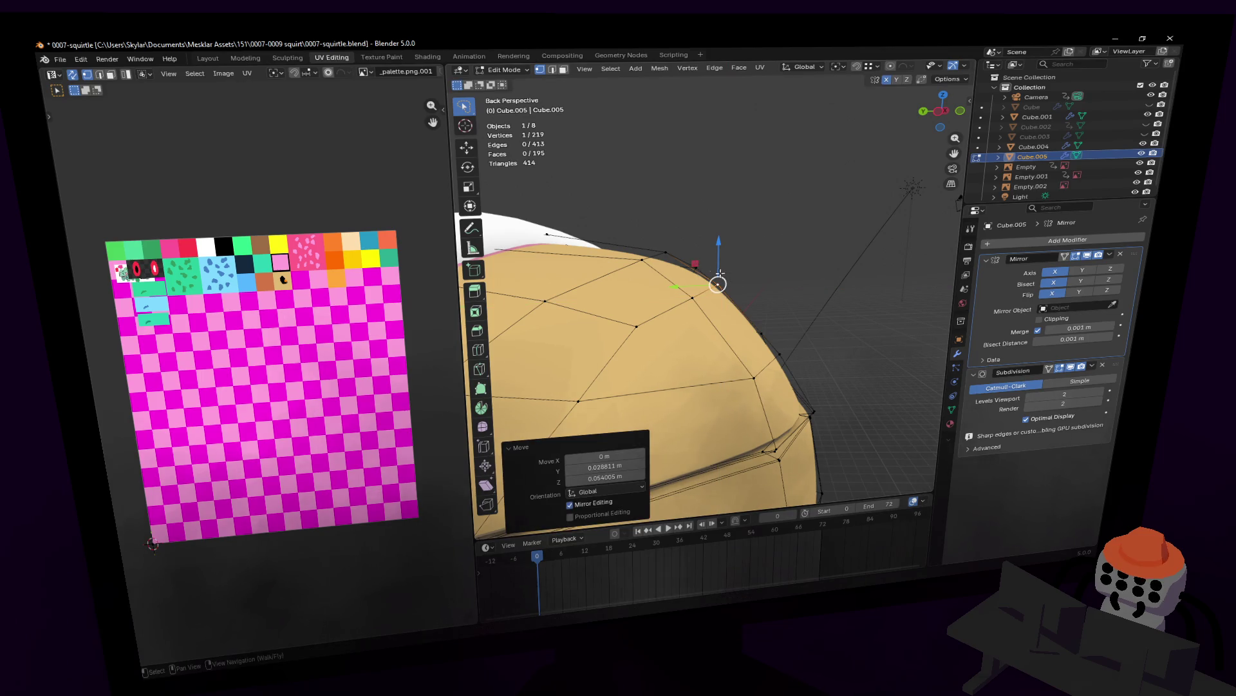
{"action": "key", "text": "g"}
{"action": "key", "text": "shift+x"}
{"action": "left_click", "coordinate": [693, 260]}
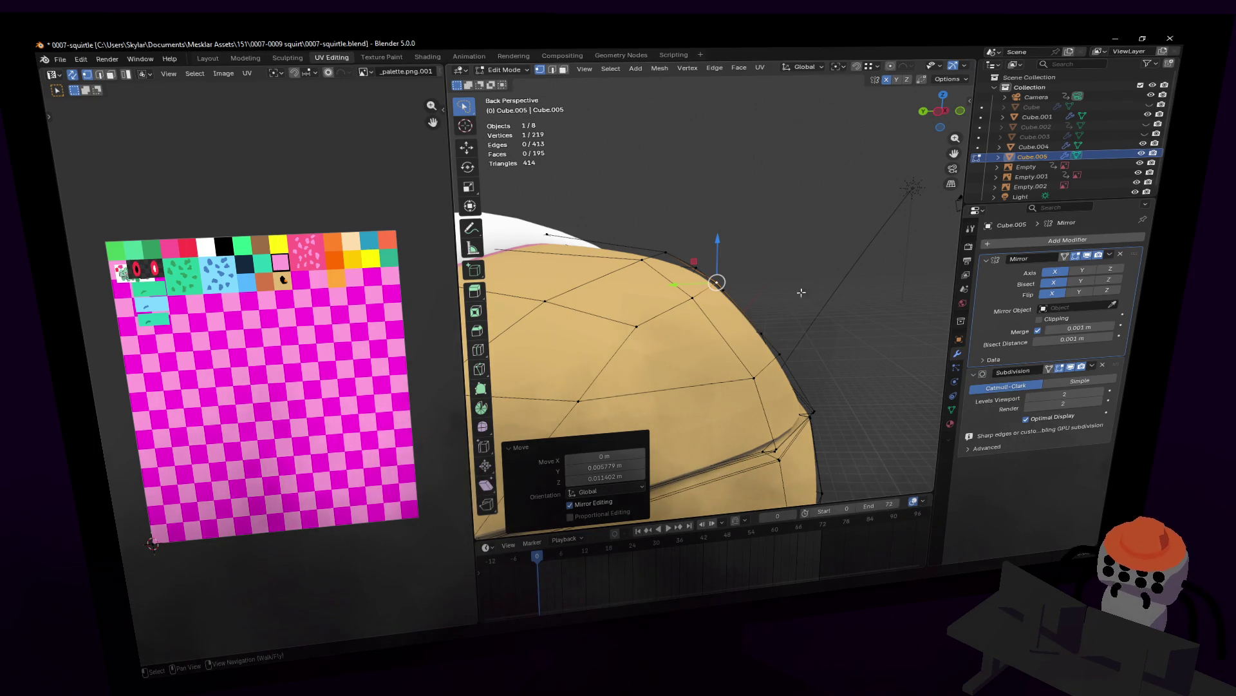
{"action": "mouse_move", "coordinate": [801, 292]}
{"action": "middle_mouse_down"}
{"action": "mouse_move", "coordinate": [803, 262]}
{"action": "mouse_move", "coordinate": [707, 290]}
{"action": "mouse_move", "coordinate": [708, 279]}
{"action": "mouse_move", "coordinate": [844, 242]}
{"action": "middle_mouse_up"}
{"action": "scroll", "coordinate": [803, 261], "scroll_direction": "down", "scroll_amount": 3}
{"action": "key", "text": "Tab"}
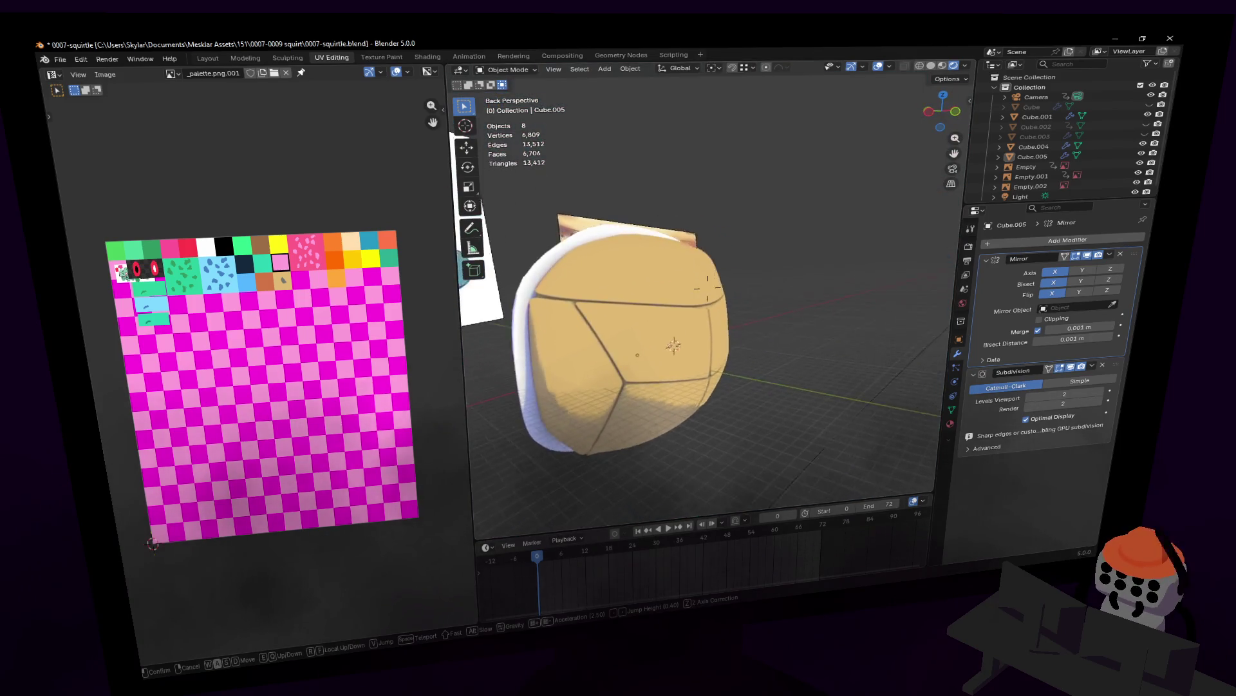
- Unhide the Squirtle body, fly around the full model from several sides, then start editing the Cube.005 mesh
{"action": "key", "text": "Return"}
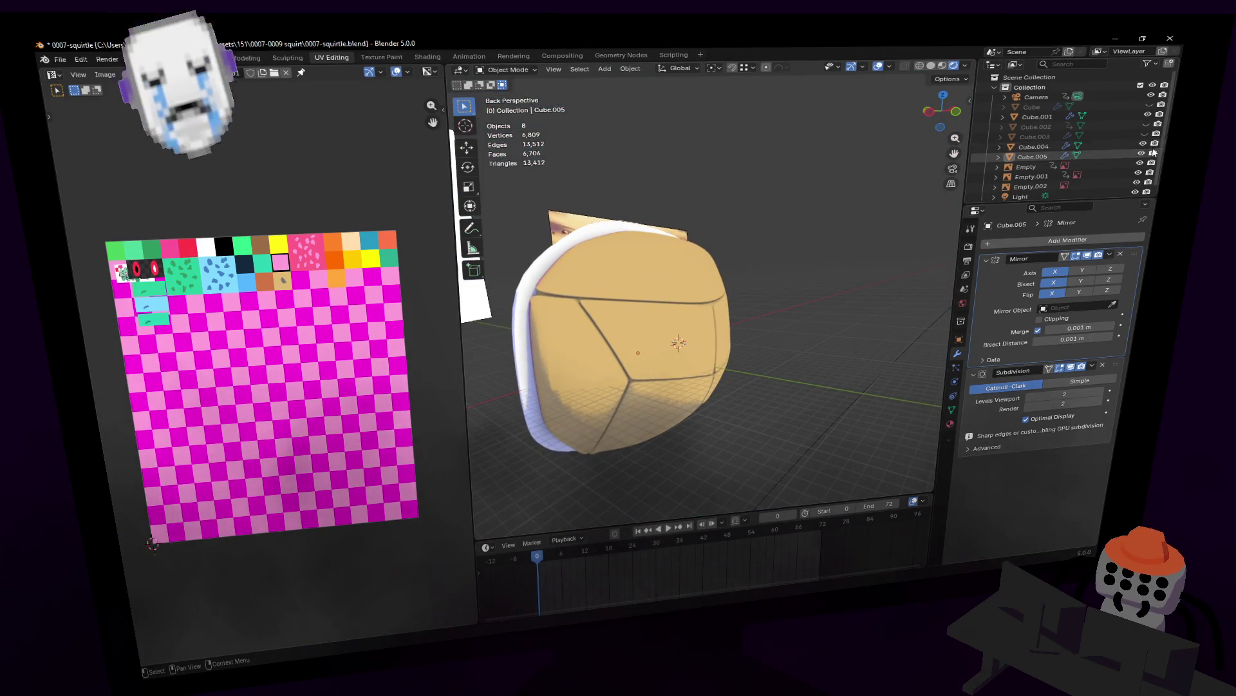
{"action": "left_click", "coordinate": [1151, 106]}
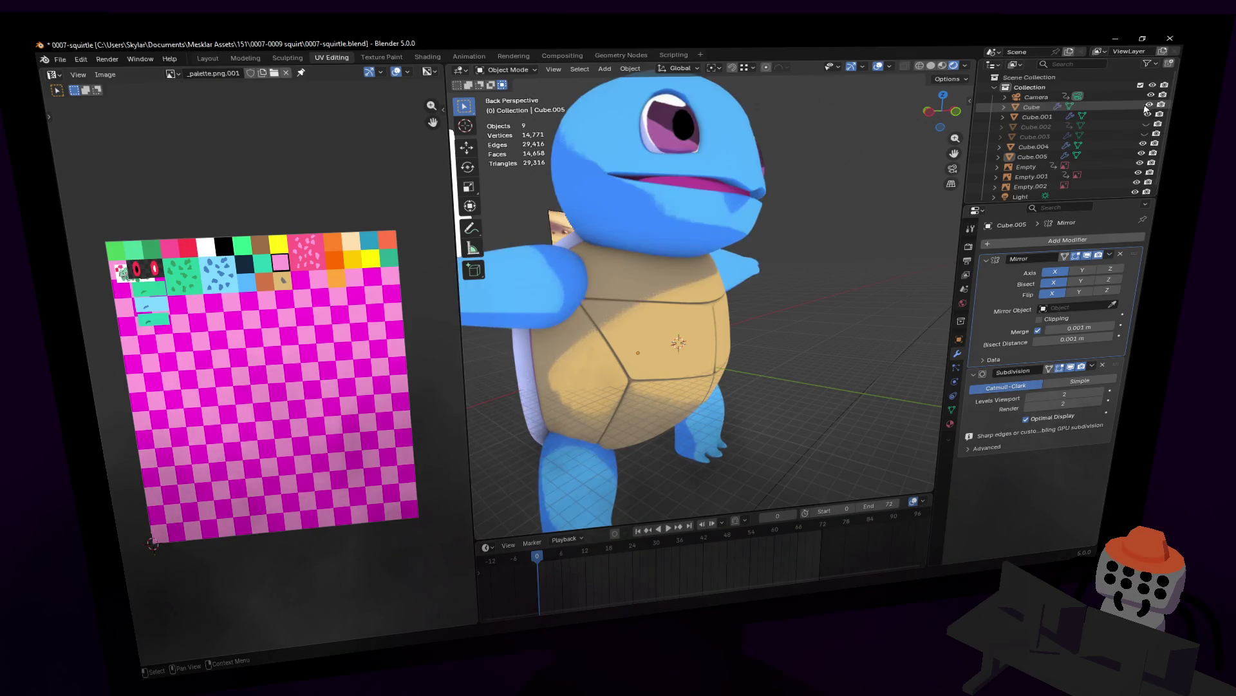
{"action": "key", "text": "shift+grave"}
{"action": "key", "text": "w"}
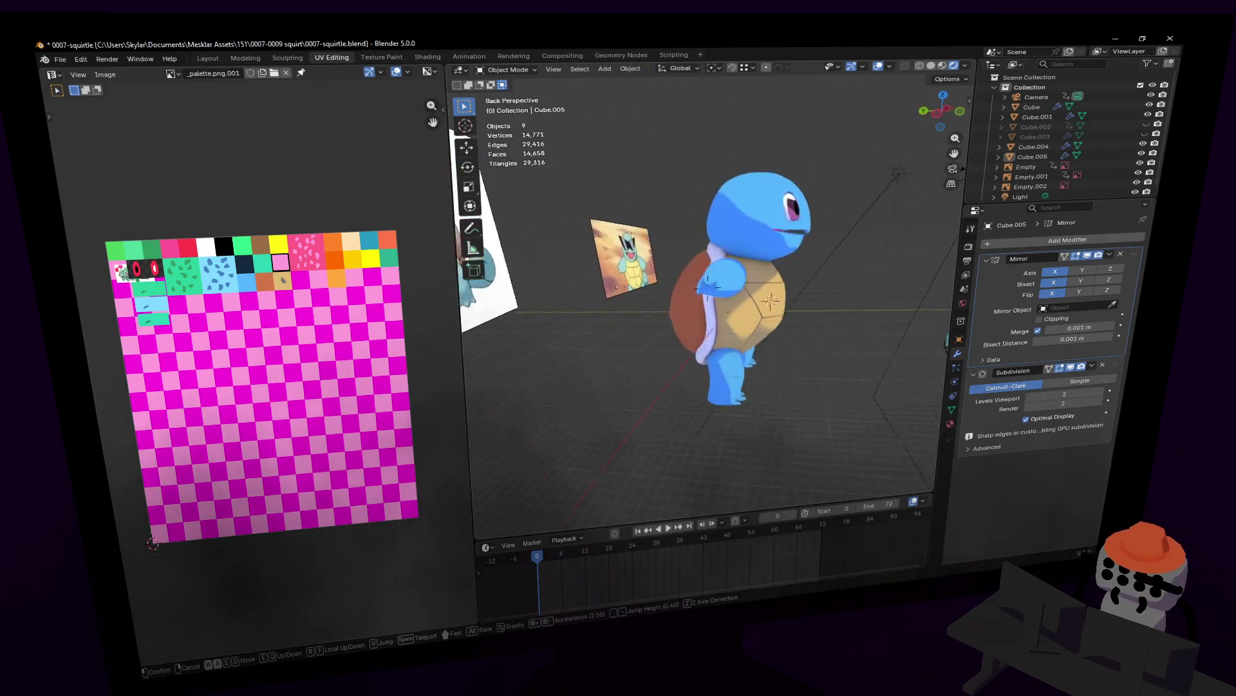
{"action": "key", "text": "s"}
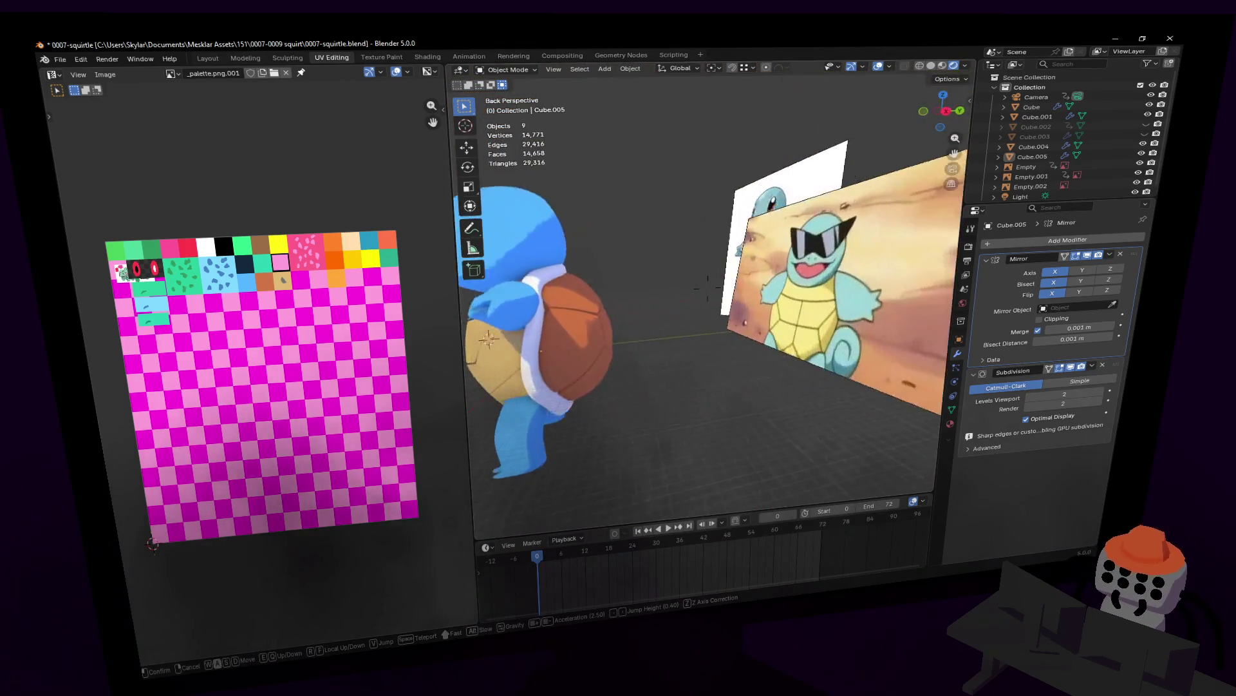
{"action": "key", "text": "w"}
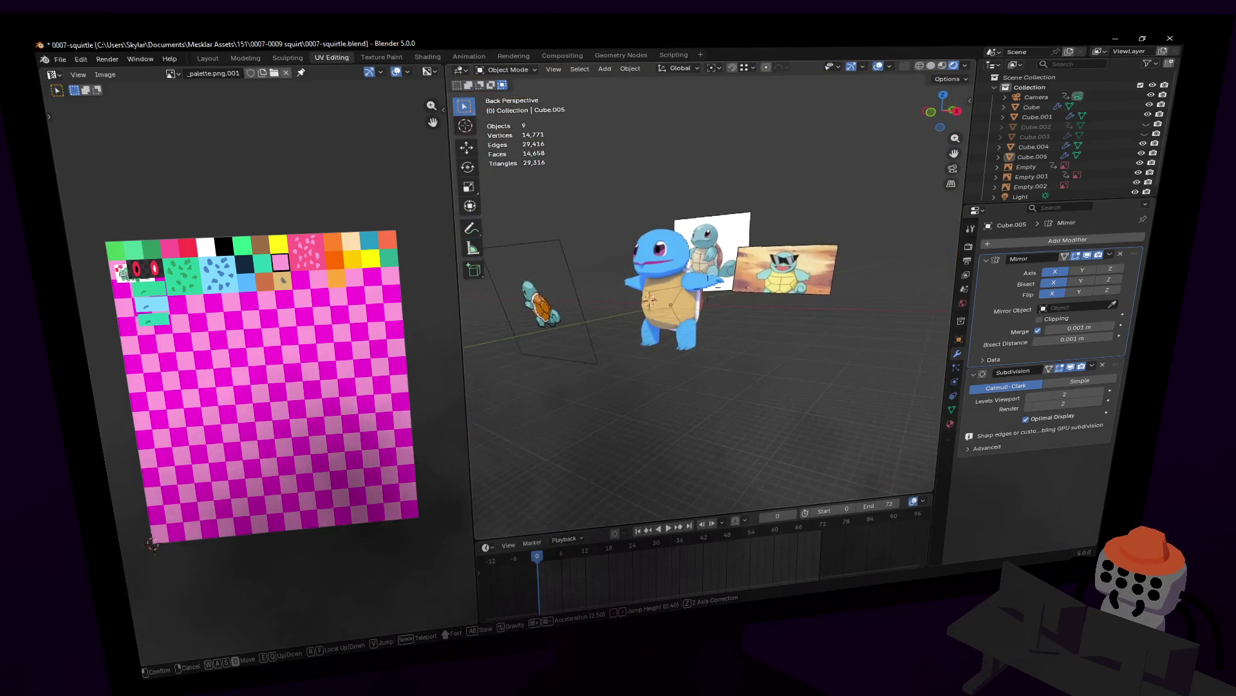
{"action": "key", "text": "d"}
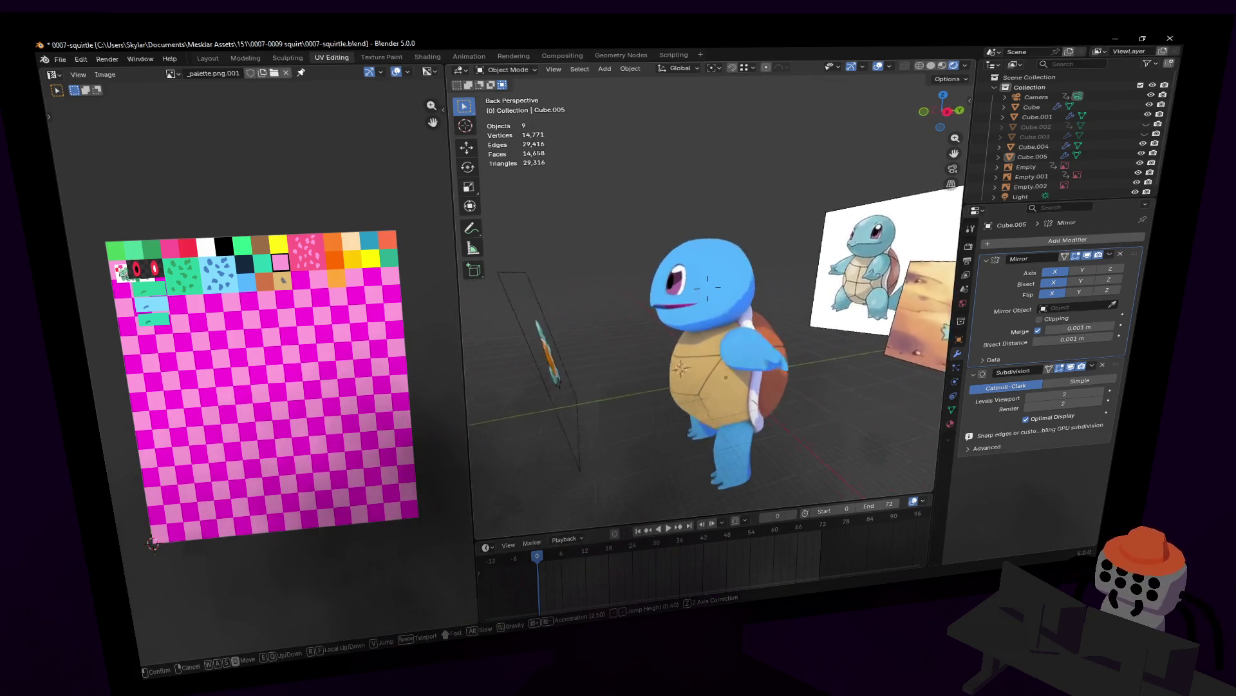
{"action": "key", "text": "s"}
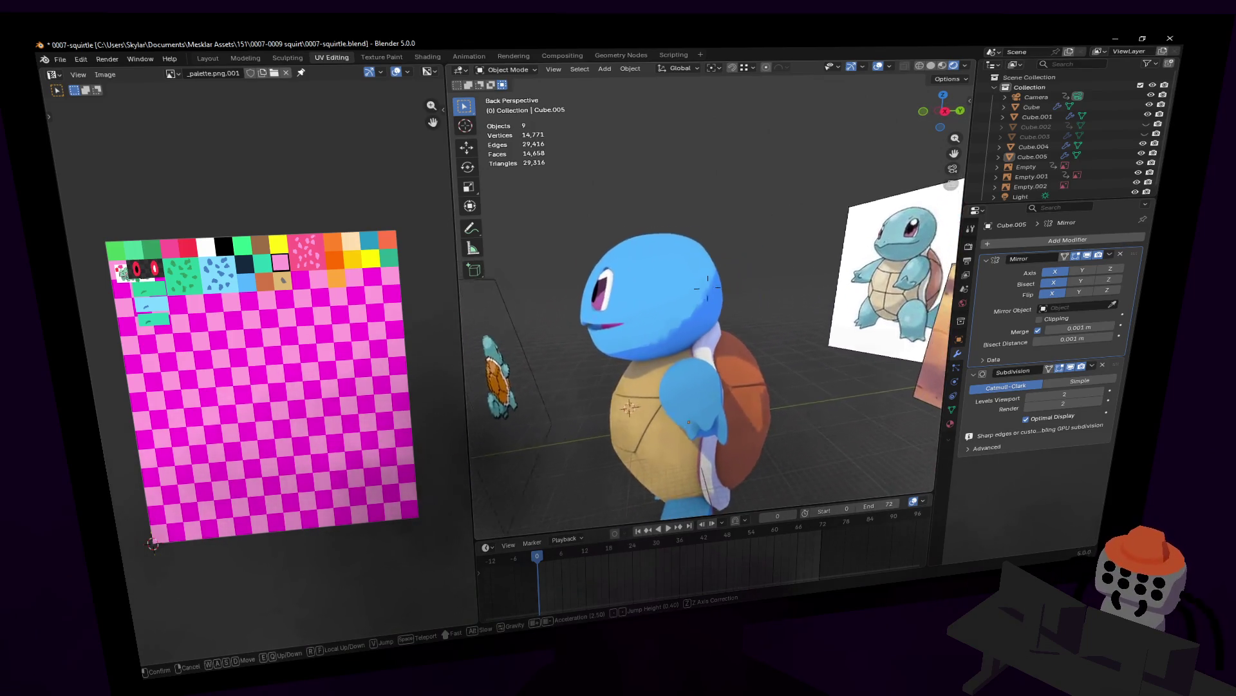
{"action": "key", "text": "w"}
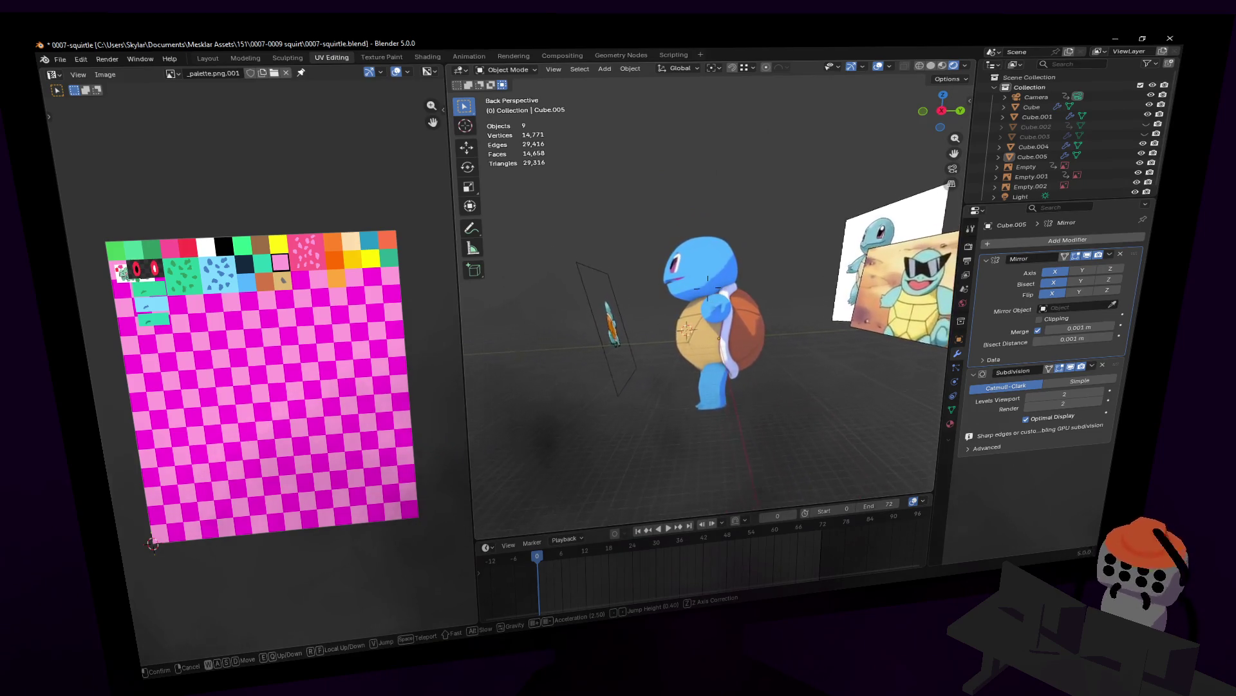
{"action": "left_click", "coordinate": [708, 287]}
{"action": "key", "text": "Tab"}
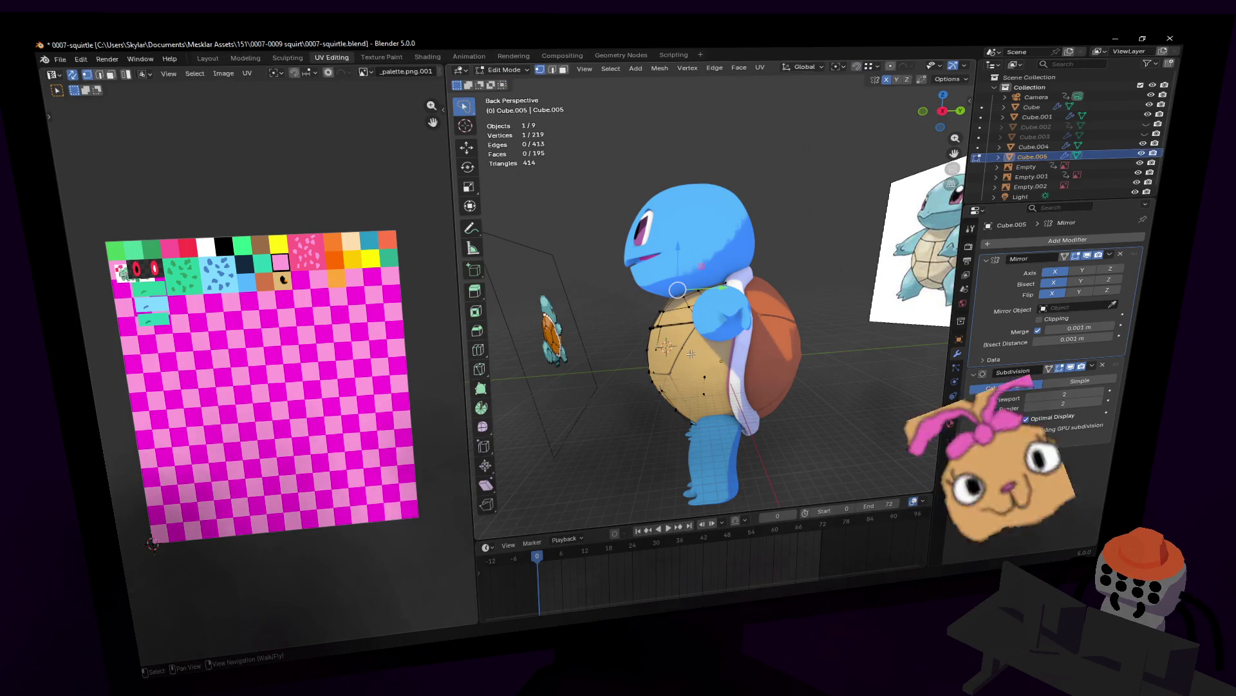
- Return to Object Mode and delete the extra Cube.001, Cube.005 and Empty.003 objects
{"action": "key", "text": "shift+grave"}
{"action": "key", "text": "Tab"}
{"action": "key", "text": "a"}
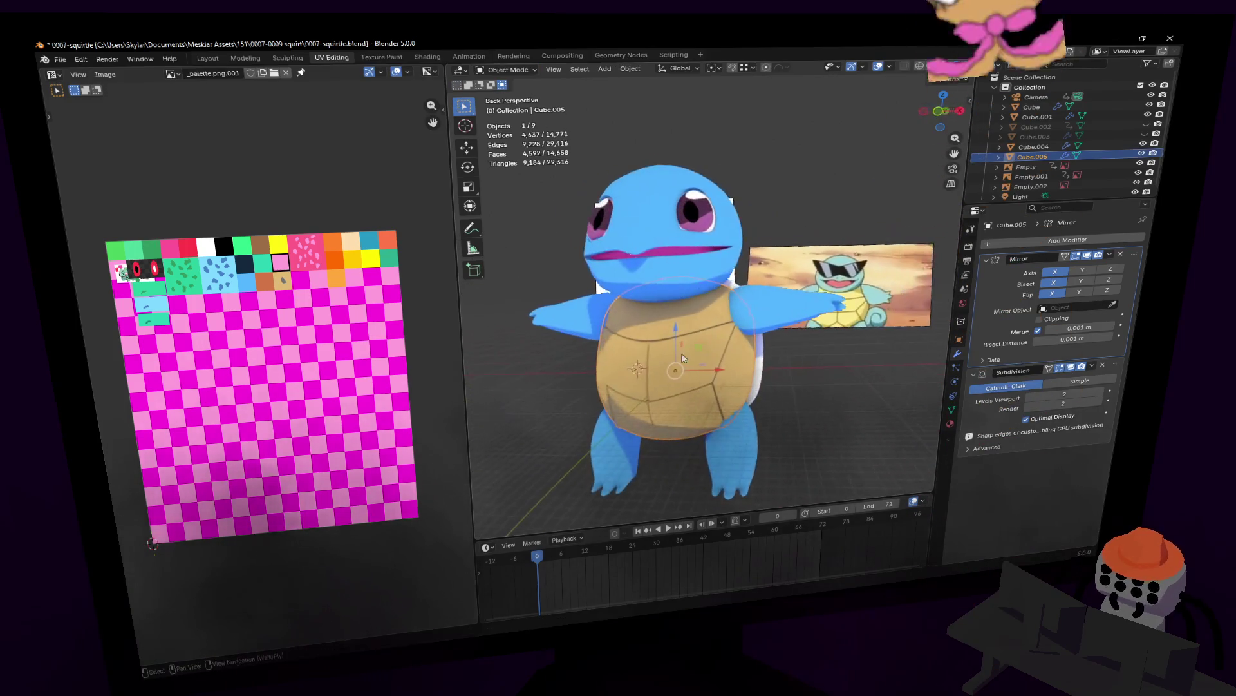
{"action": "left_click", "coordinate": [588, 354]}
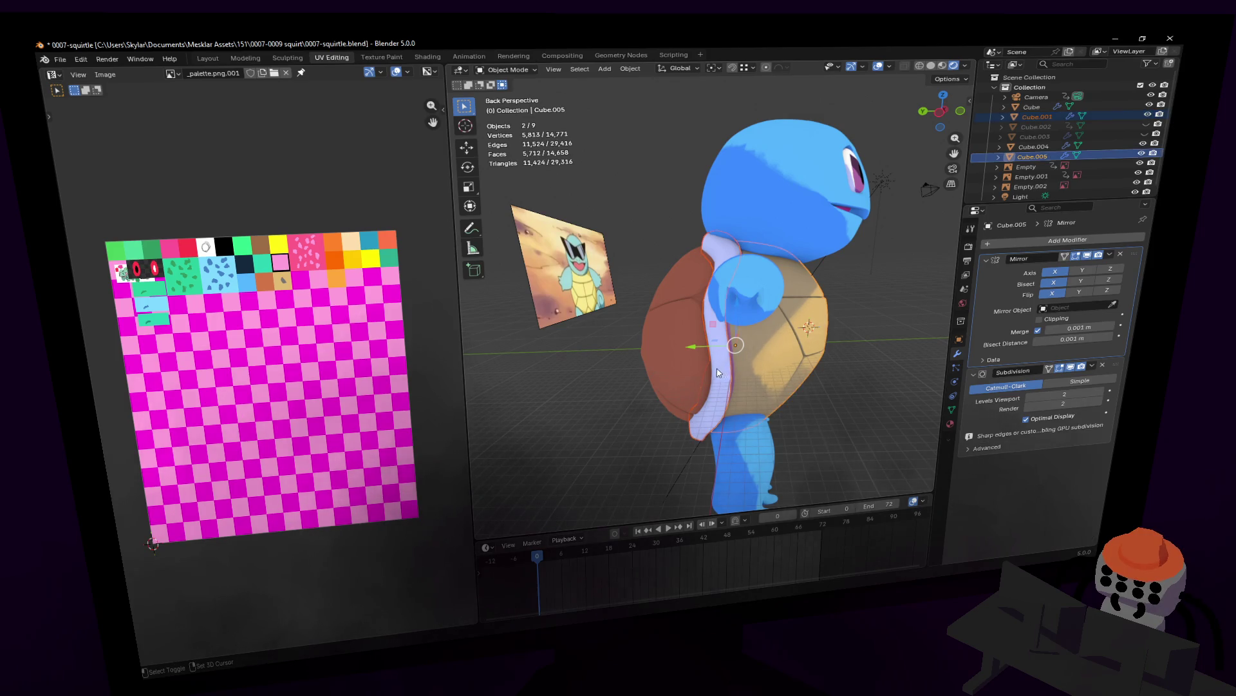
{"action": "key", "text": "ctrl+z"}
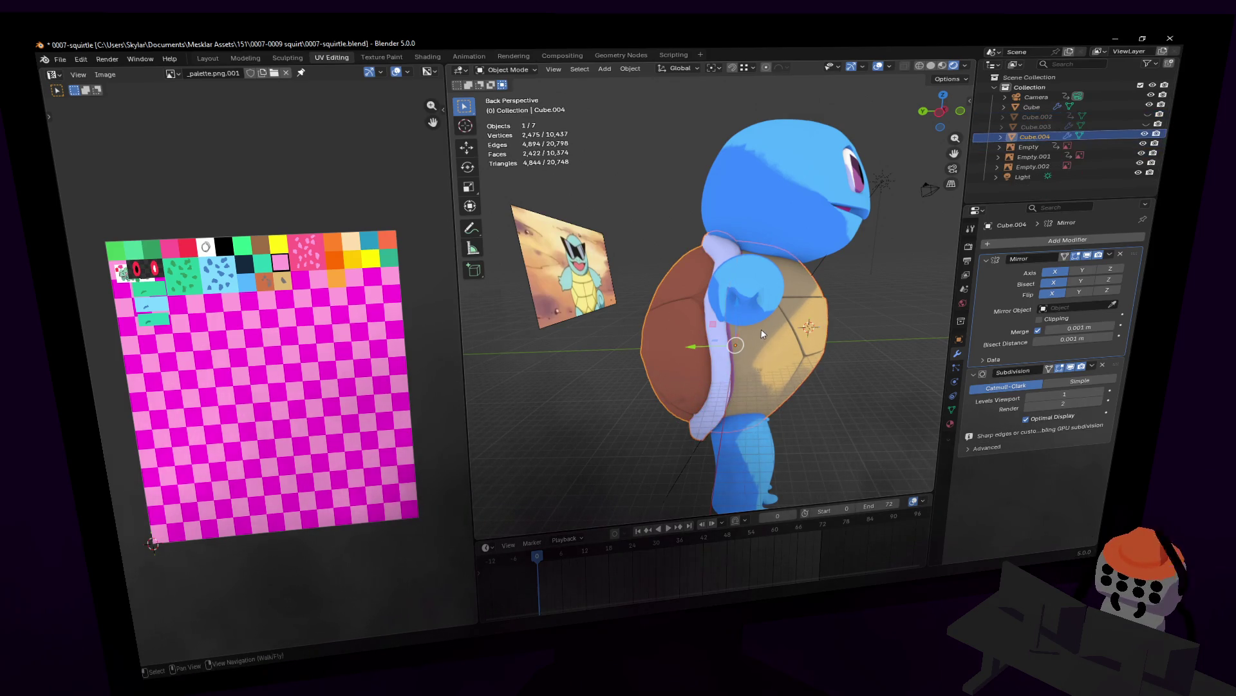
{"action": "key", "text": "Tab"}
{"action": "key", "text": "Tab"}
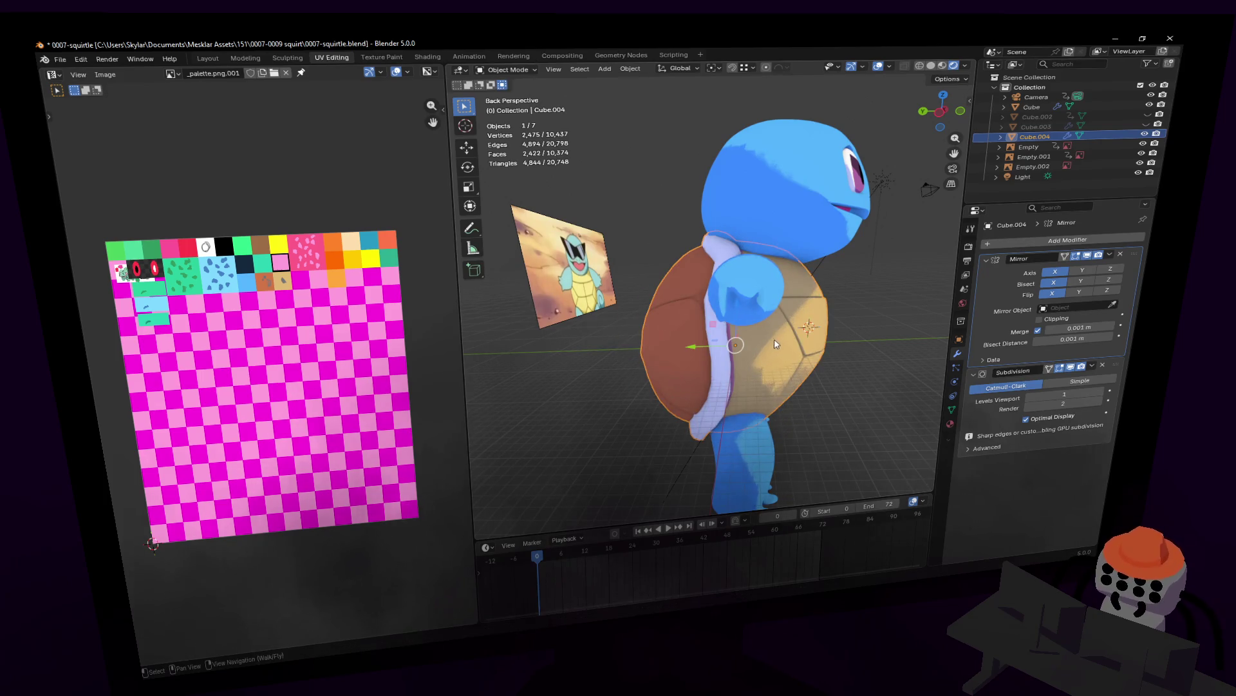
- Walk around the character to inspect the shell and body from the back and side
{"action": "key", "text": "shift+grave"}
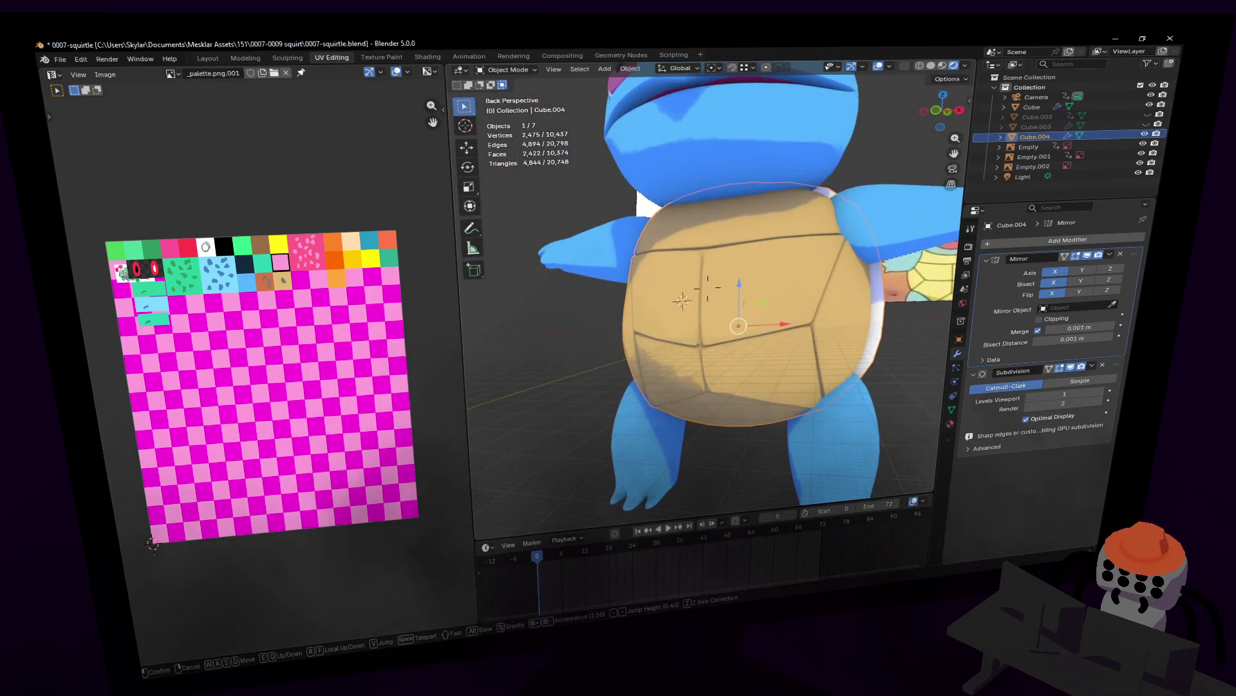
{"action": "key", "text": "s"}
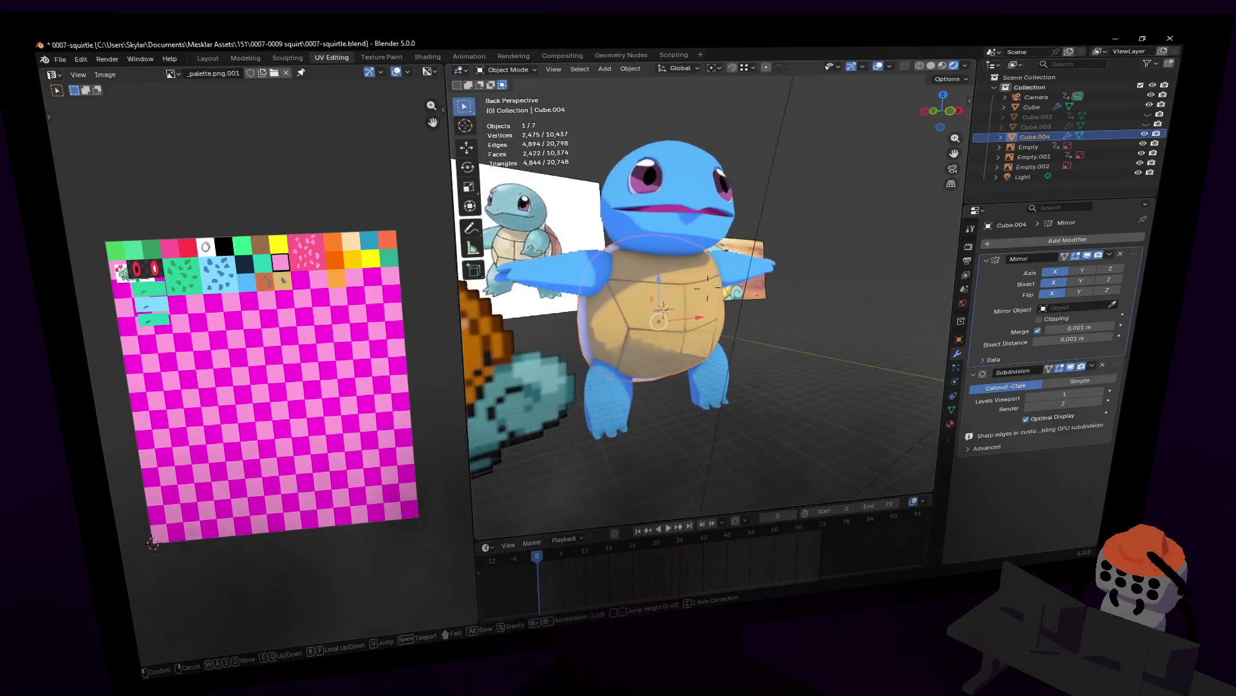
{"action": "key", "text": "d"}
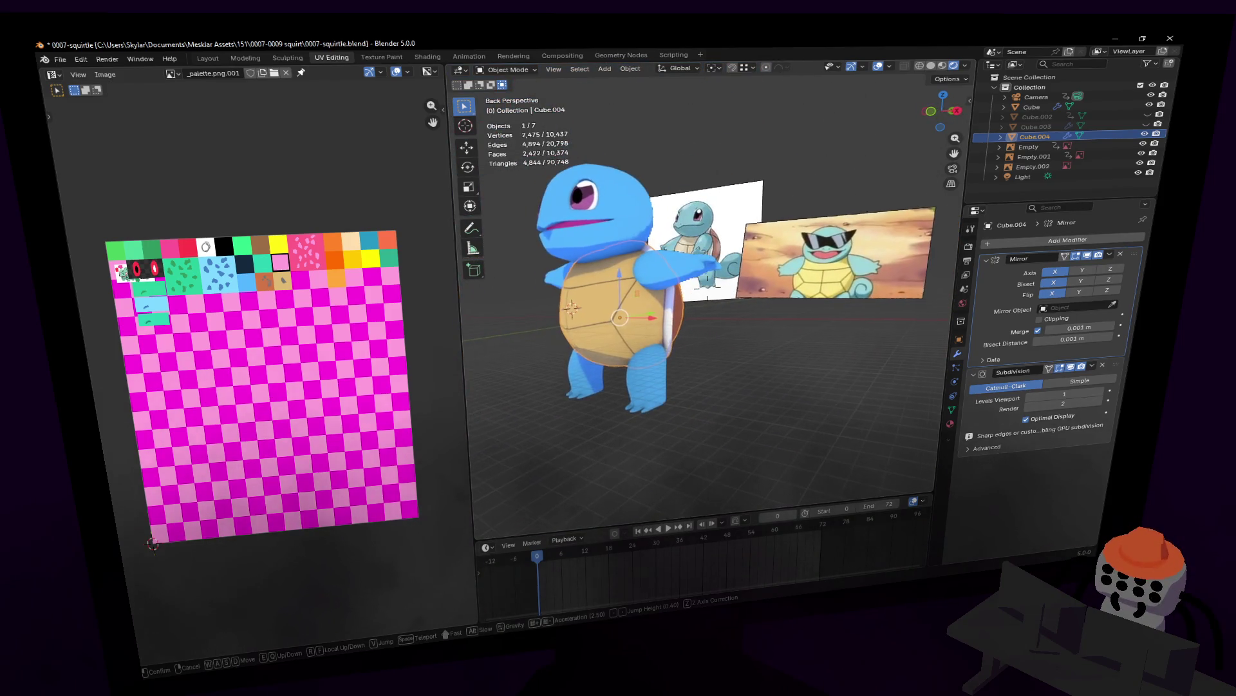
{"action": "left_click", "coordinate": [792, 321]}
{"action": "key", "text": "shift+grave"}
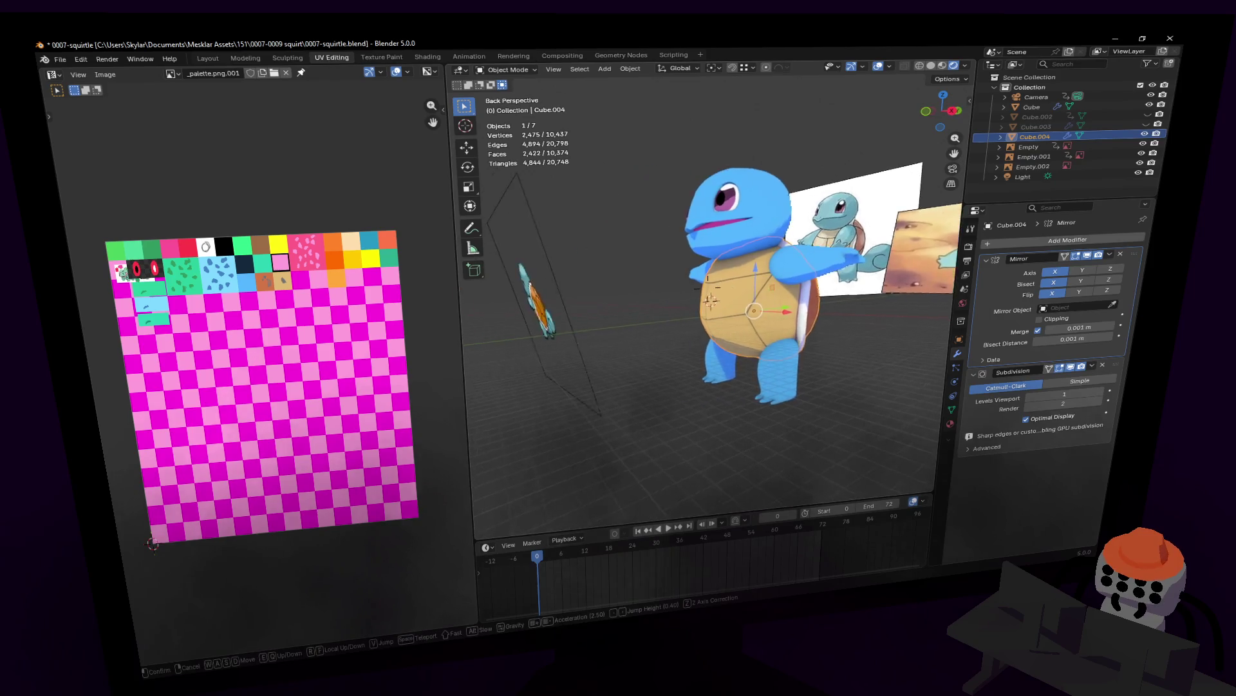
{"action": "left_click", "coordinate": [707, 283]}
{"action": "middle_click_drag", "start_coordinate": [673, 294], "coordinate": [867, 257]}
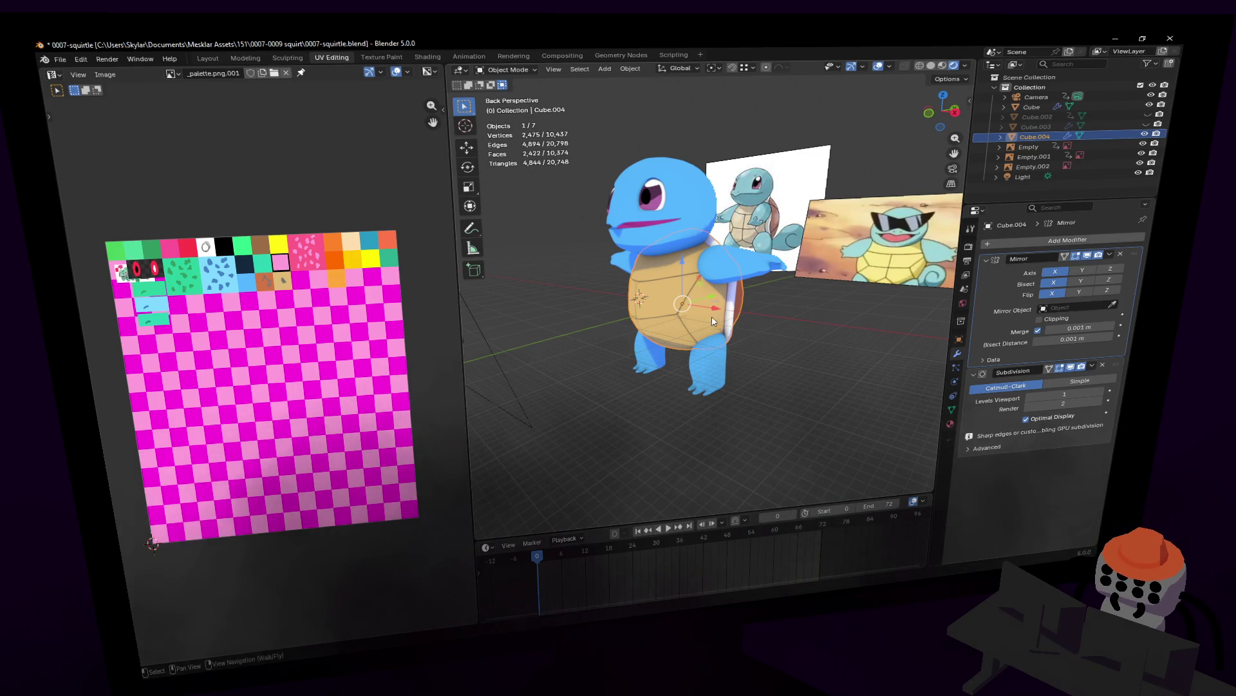
{"action": "key", "text": "shift+grave"}
{"action": "left_click", "coordinate": [717, 299]}
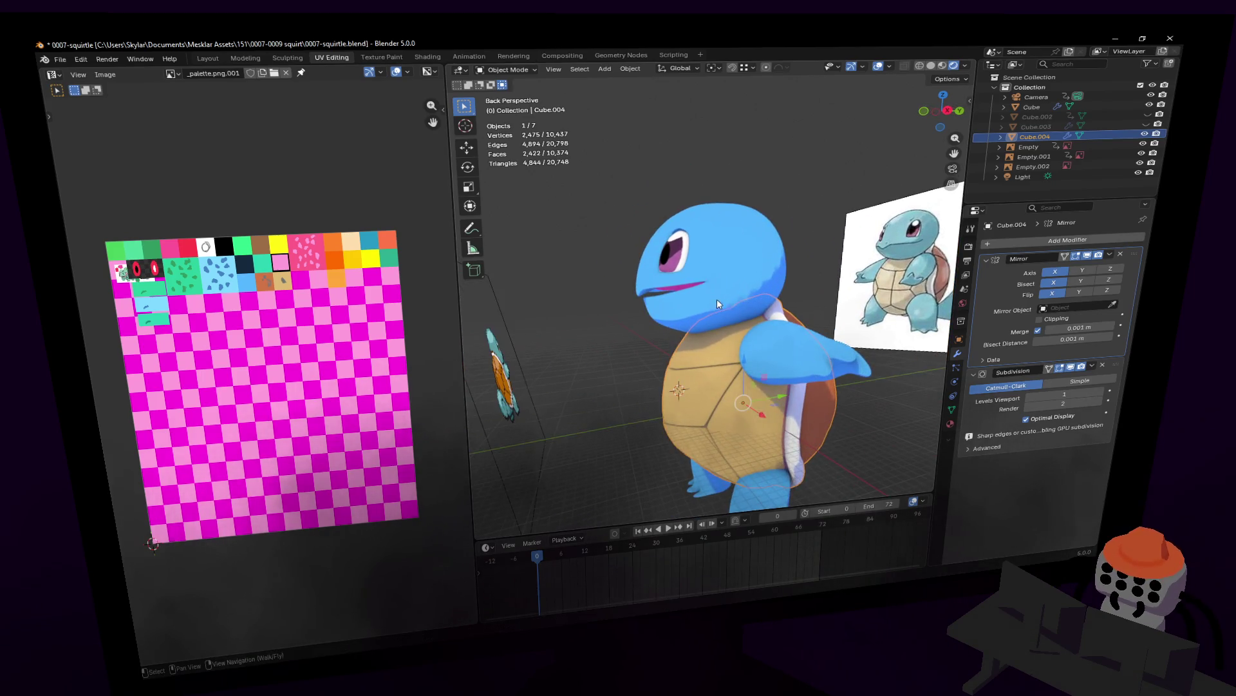
- Briefly check the body mesh, then select the shell (Cube.004) and start squashing it along Y
{"action": "left_click", "coordinate": [727, 247]}
{"action": "key", "text": "shift+grave"}
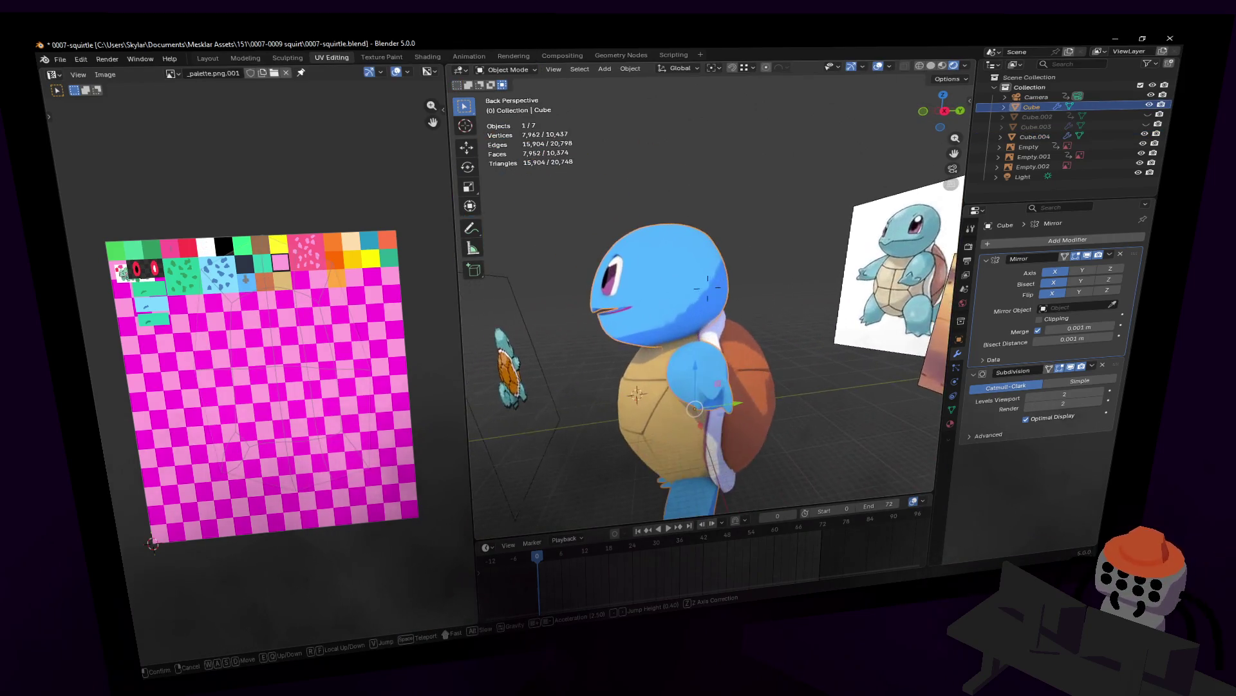
{"action": "left_click", "coordinate": [754, 391]}
{"action": "key", "text": "Tab"}
{"action": "key", "text": "Tab"}
{"action": "middle_click_drag", "start_coordinate": [760, 397], "coordinate": [715, 401]}
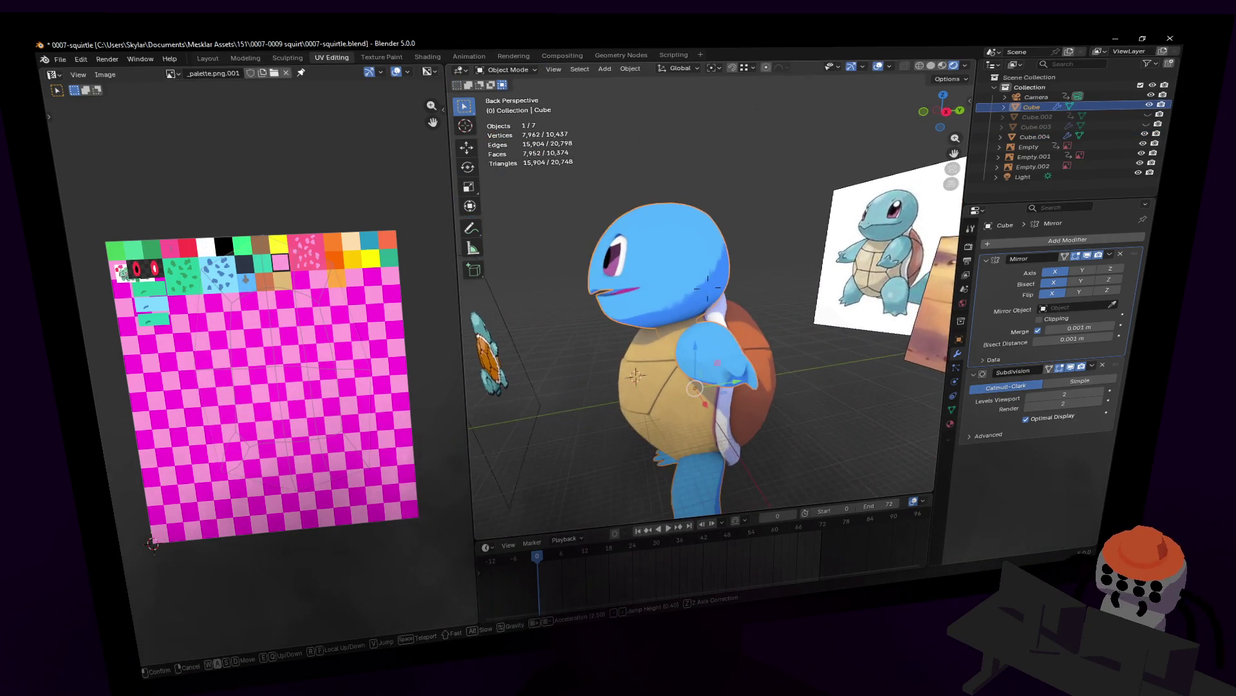
{"action": "key", "text": "Tab"}
{"action": "key", "text": "Tab"}
{"action": "left_click", "coordinate": [708, 405]}
{"action": "key", "text": "Tab"}
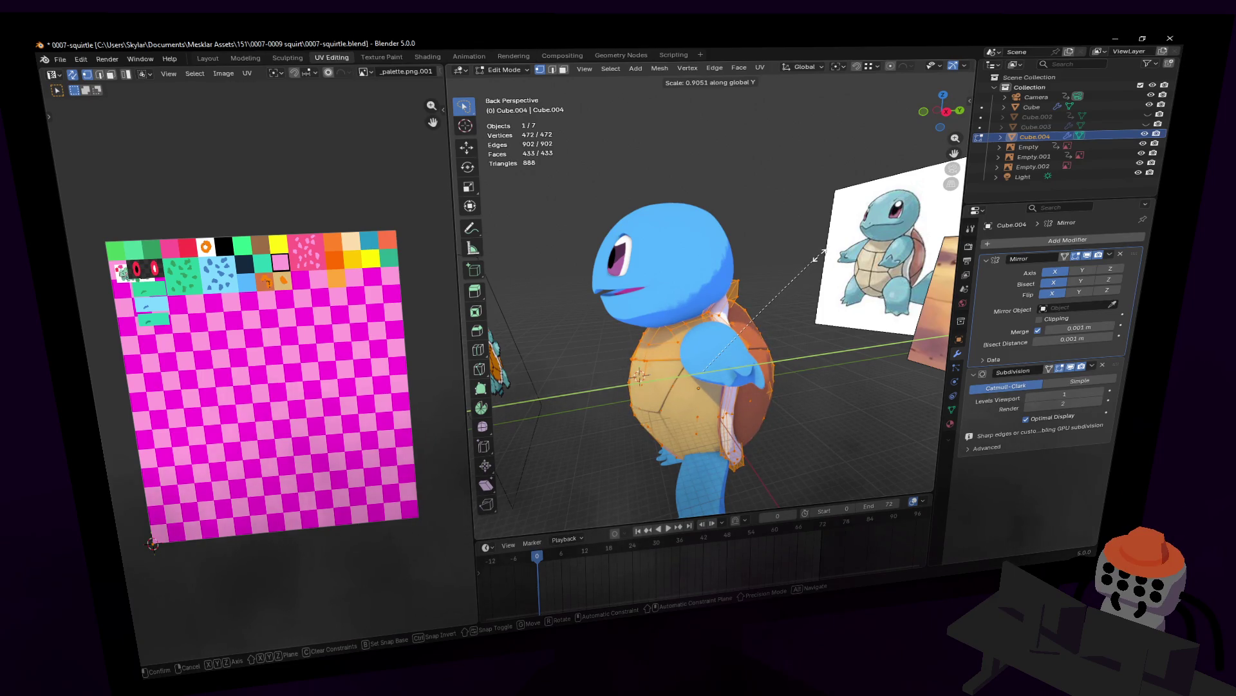
- Confirm the shell's Y scale at about 0.931 and return to Object Mode
{"action": "left_click", "coordinate": [820, 257]}
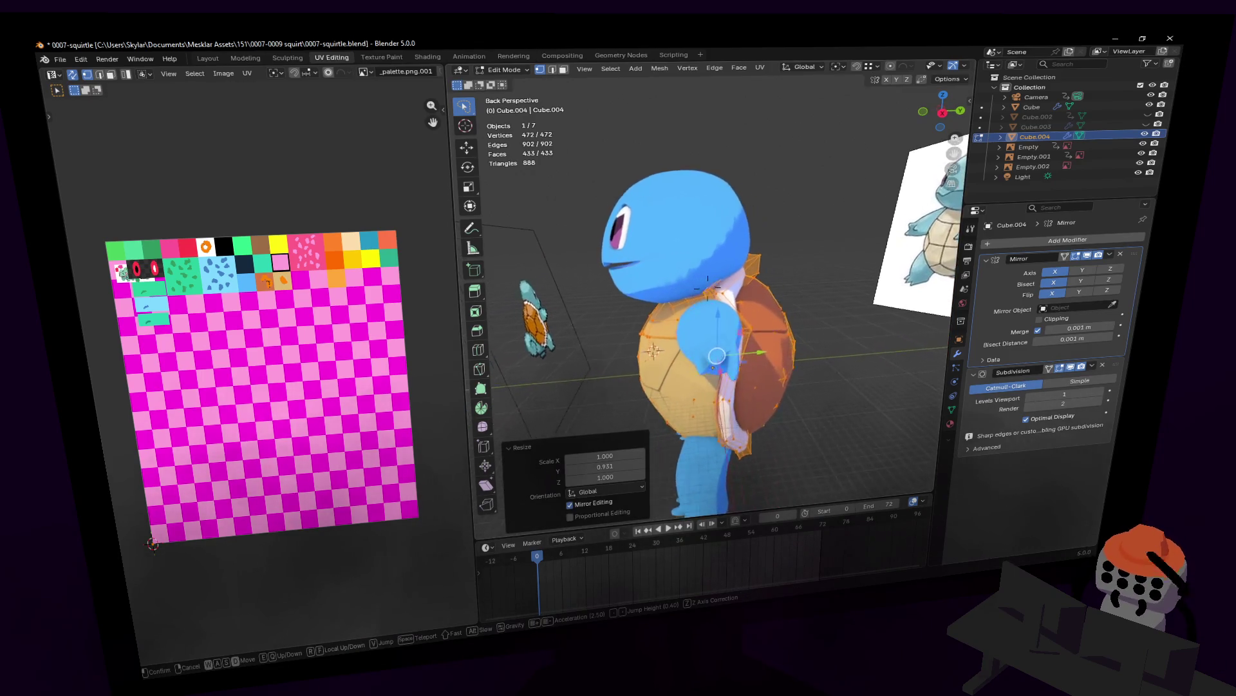
{"action": "middle_click_drag", "start_coordinate": [821, 257], "coordinate": [824, 273]}
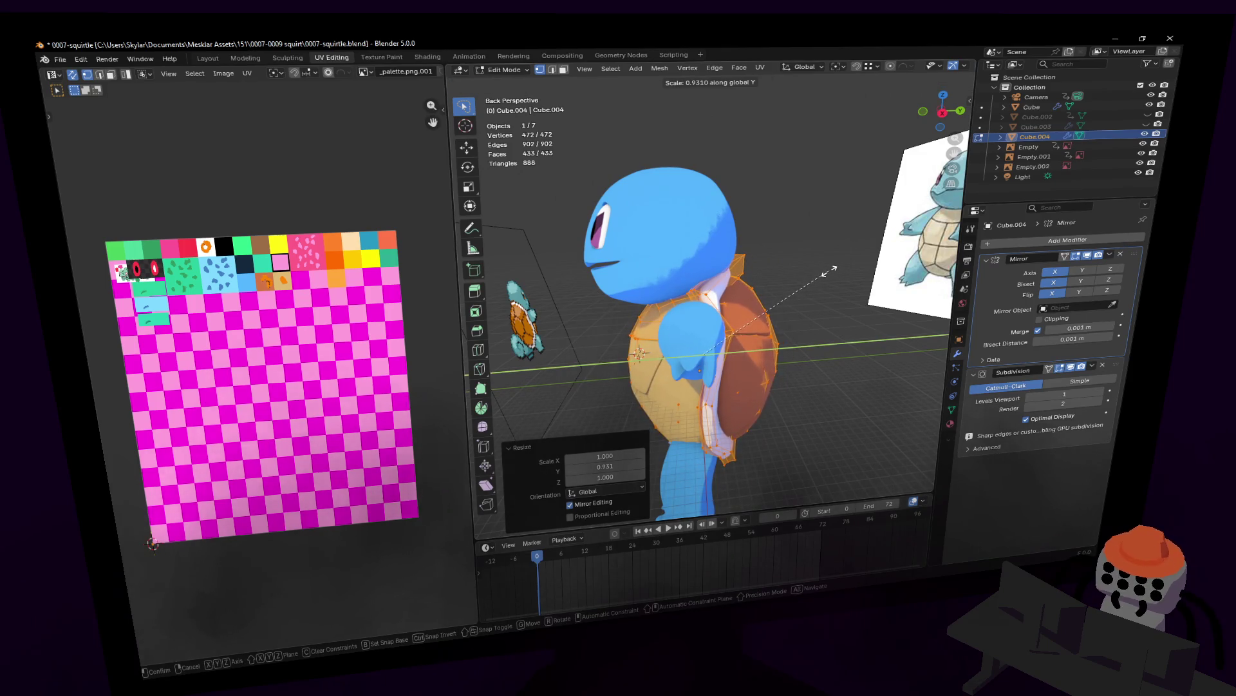
{"action": "key", "text": "Tab"}
- Walk around to check the flattened shell, then select the Squirtle body and open its mesh for editing
{"action": "key", "text": "shift+grave"}
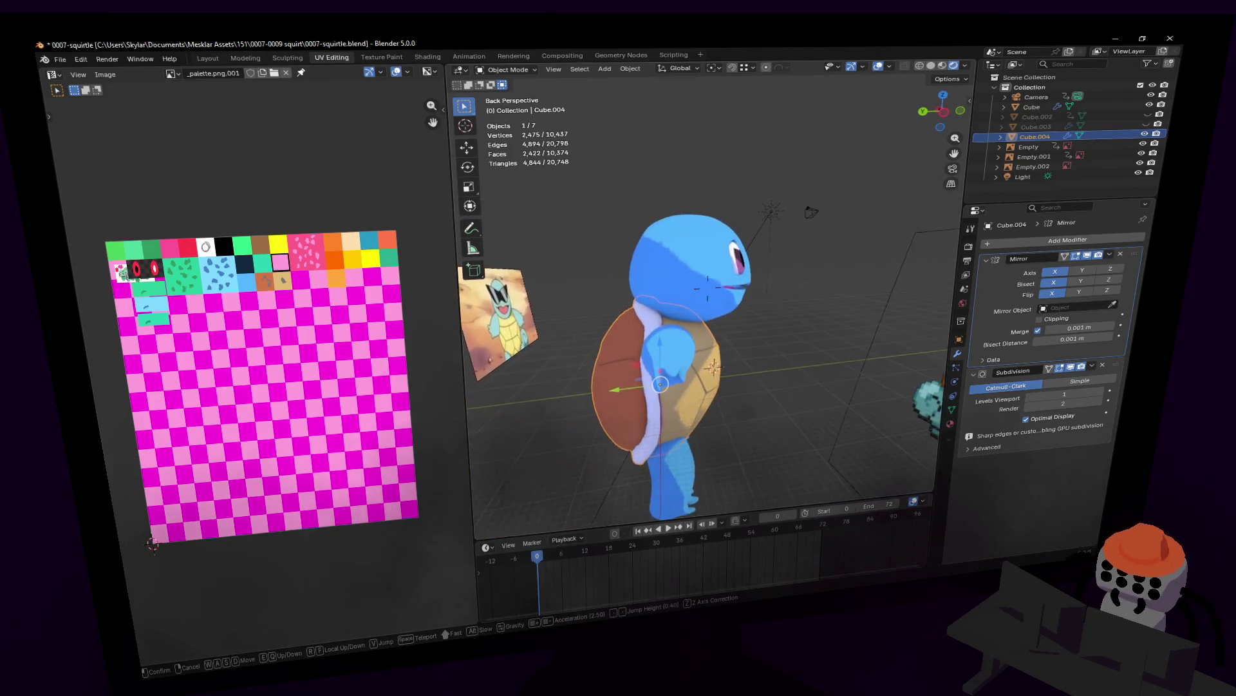
{"action": "left_click", "coordinate": [763, 334]}
{"action": "key", "text": "shift+grave"}
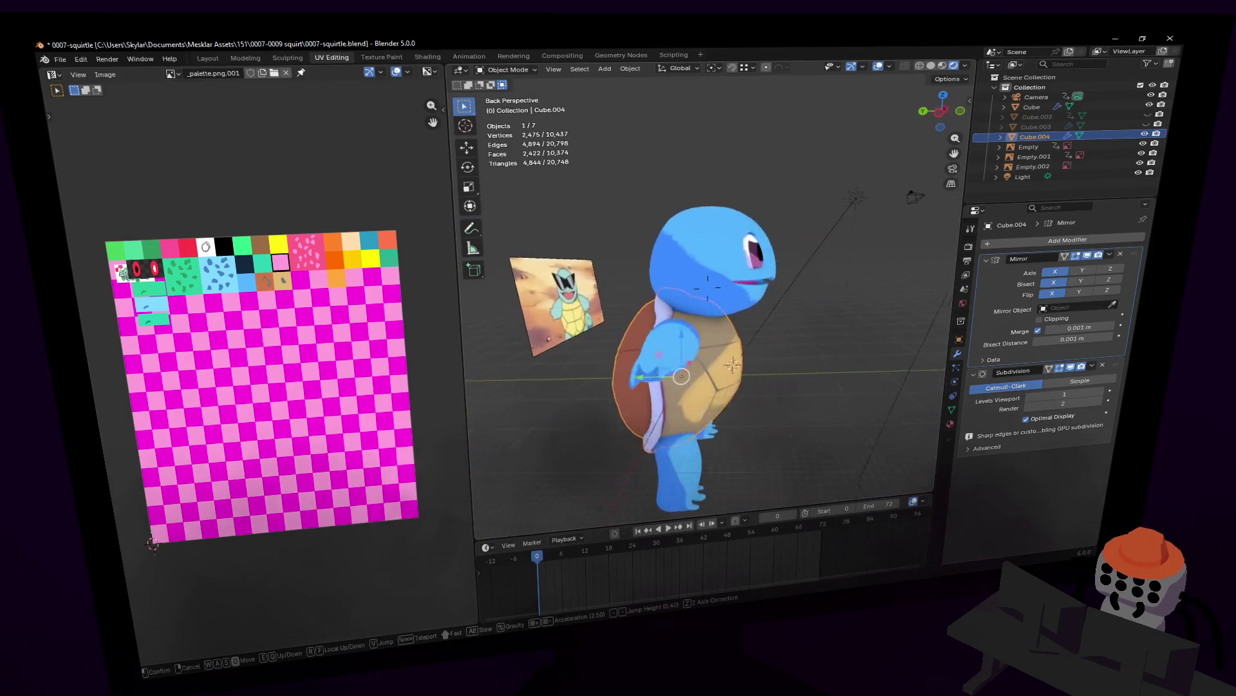
{"action": "left_click", "coordinate": [722, 308]}
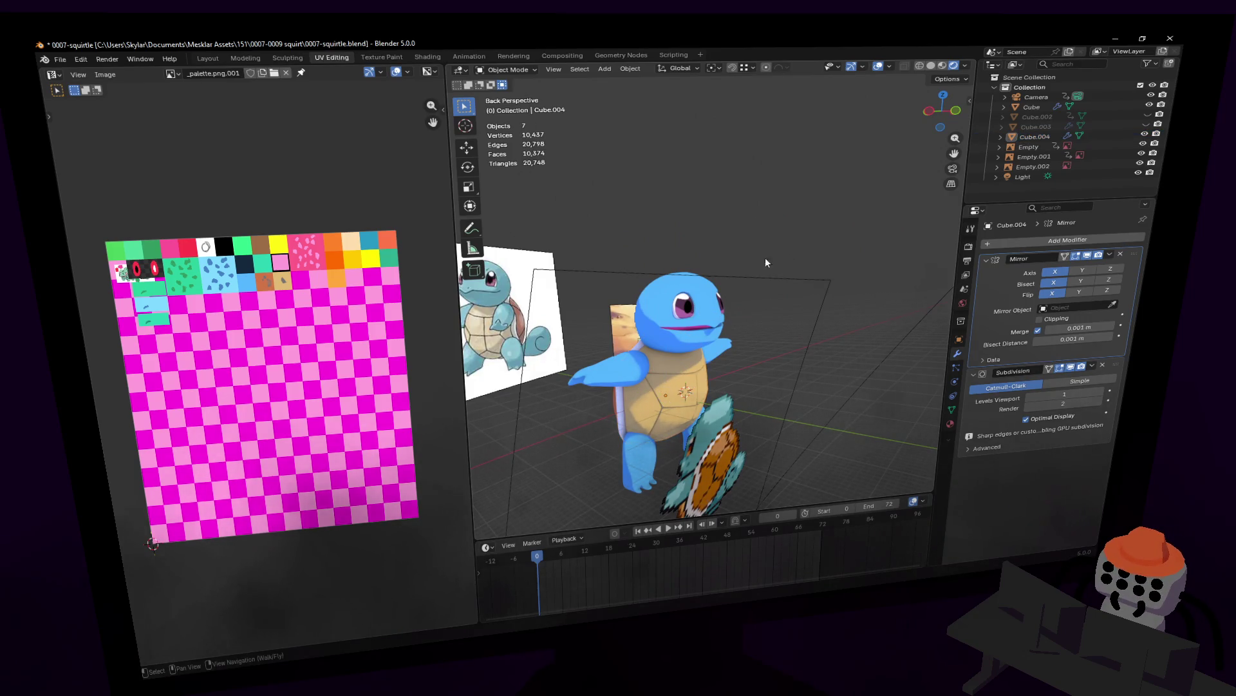
{"action": "key", "text": "shift+grave"}
{"action": "key", "text": "d"}
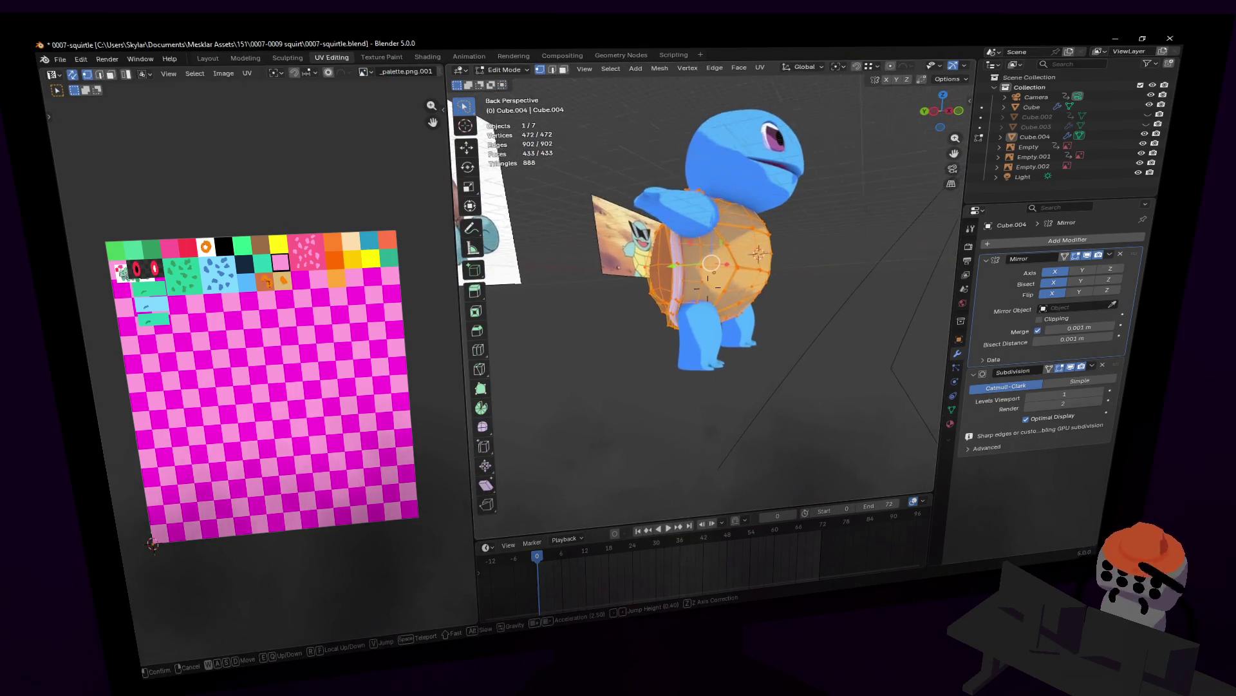
{"action": "left_click", "coordinate": [694, 370]}
{"action": "key", "text": "Tab"}
- Reposition the view close to the leg and re-enter Edit Mode on the body mesh
{"action": "key", "text": "shift+grave"}
{"action": "key", "text": "w"}
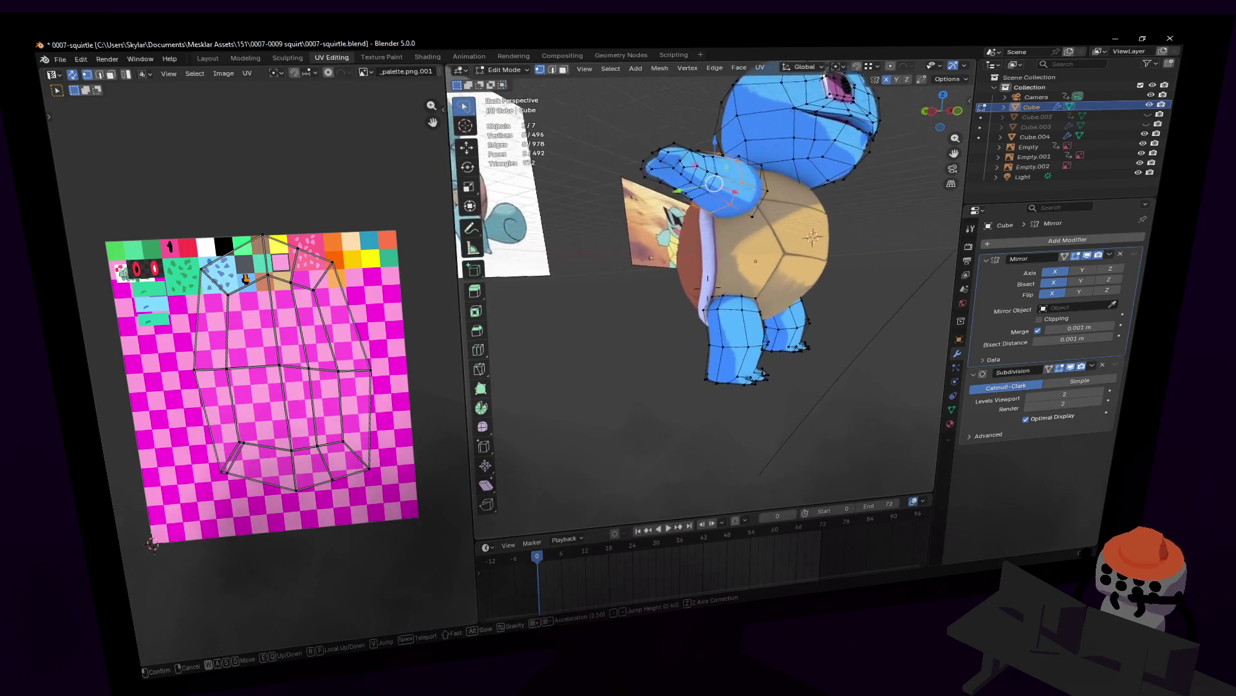
{"action": "left_click", "coordinate": [708, 290]}
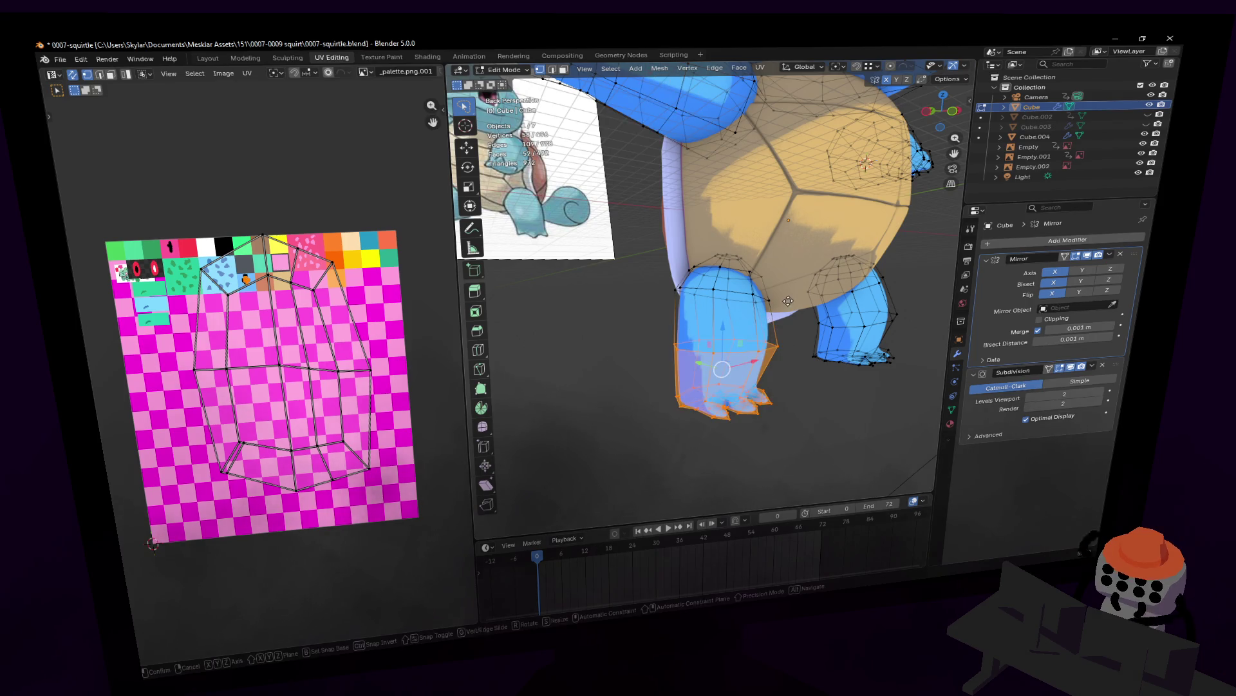
{"action": "key", "text": "Tab"}
{"action": "key", "text": "shift+grave"}
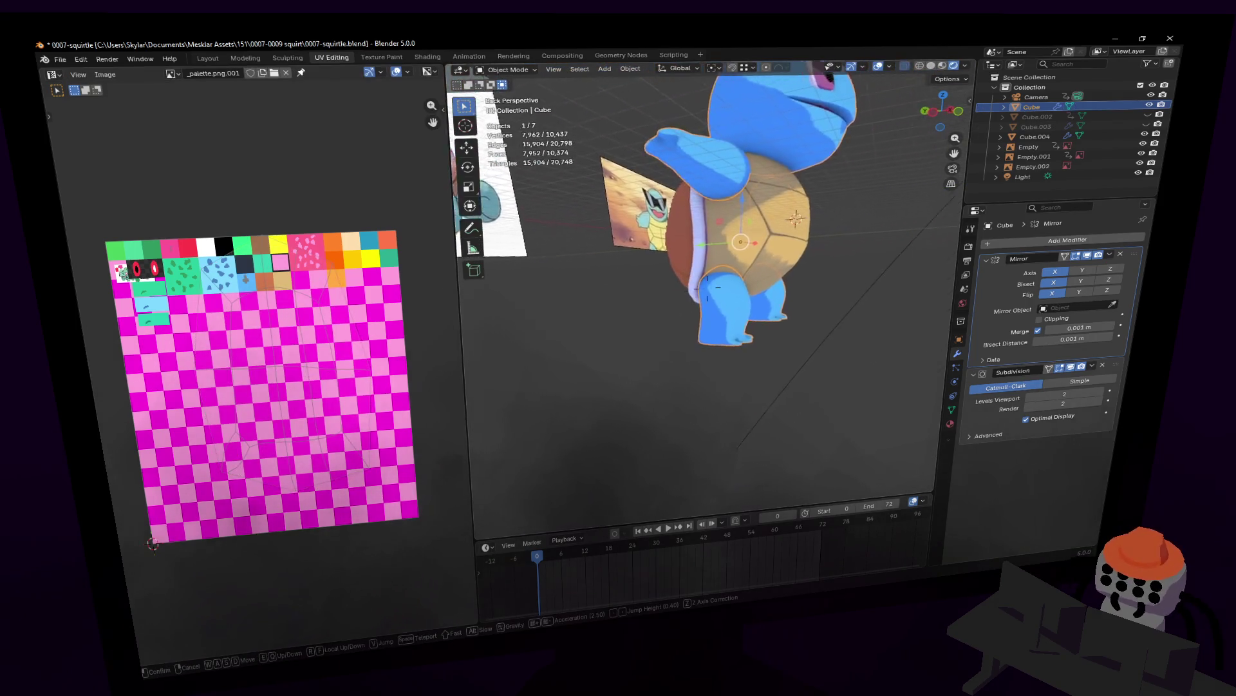
{"action": "left_click", "coordinate": [800, 303]}
{"action": "key", "text": "Tab"}
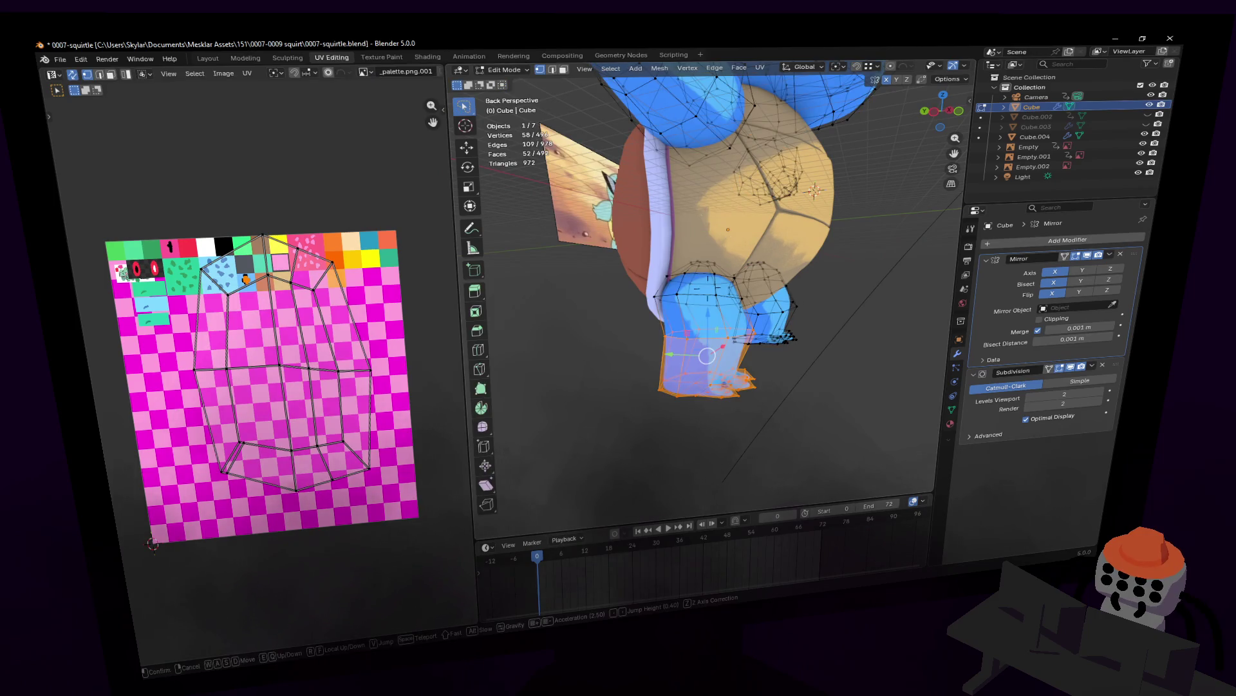
{"action": "key", "text": "shift+grave"}
{"action": "left_click", "coordinate": [679, 314]}
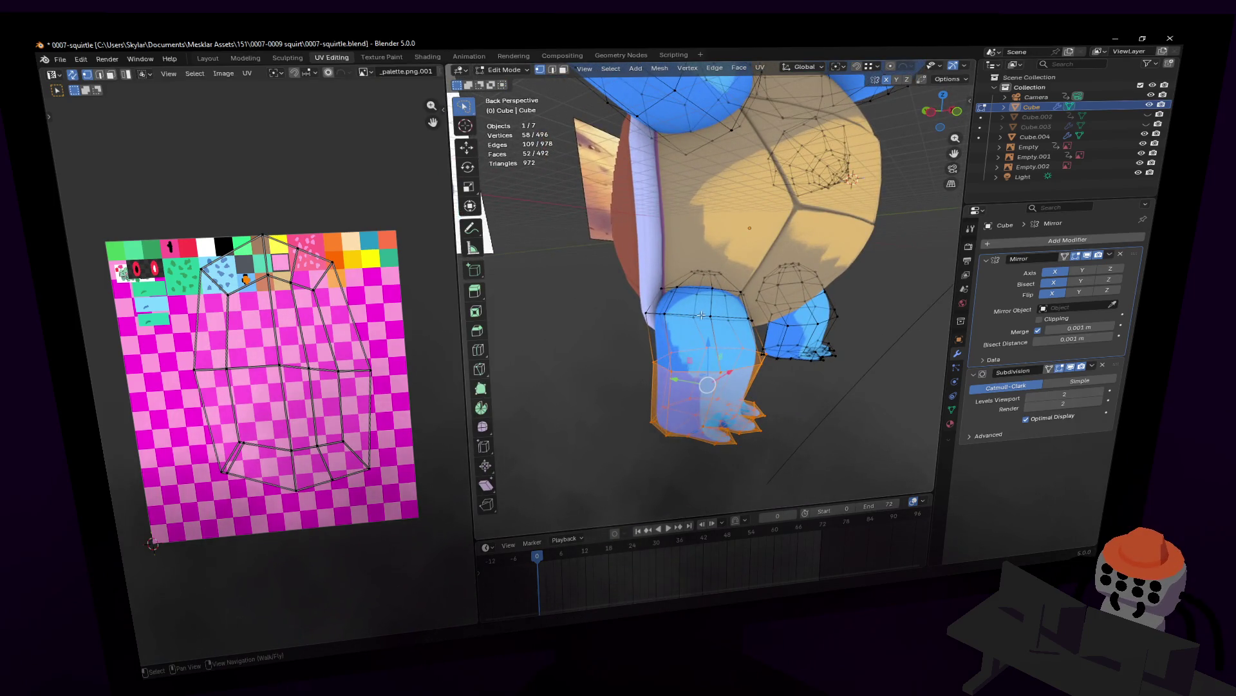
- Tilt and shift the leg's upper edge loops so the leg meets the shell
{"action": "key", "text": "shift+grave"}
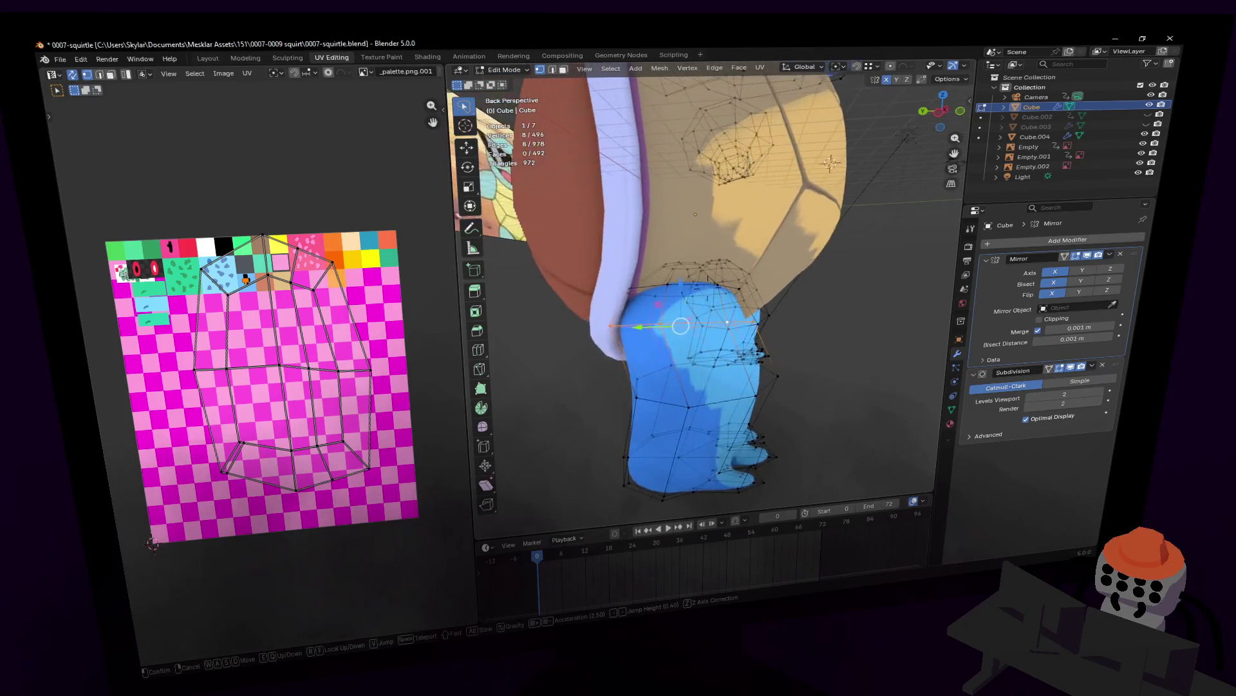
{"action": "left_click", "coordinate": [752, 240]}
{"action": "key", "text": "g"}
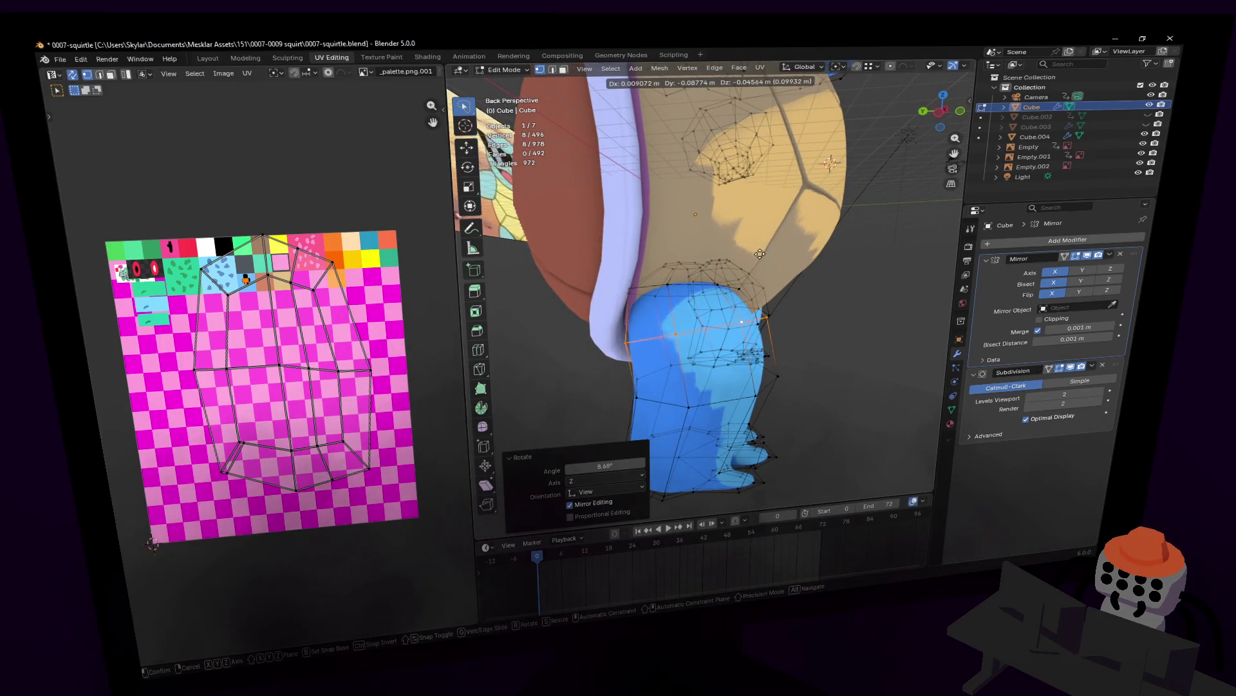
{"action": "left_click", "coordinate": [731, 251]}
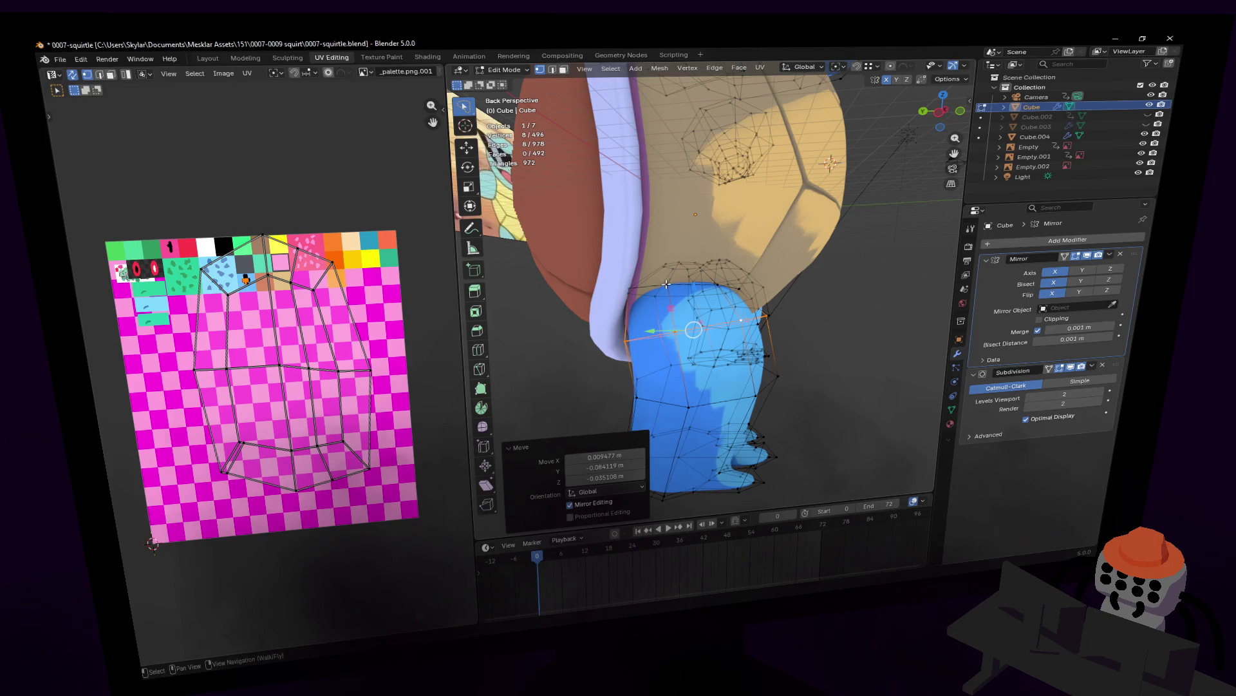
{"action": "left_click", "coordinate": [718, 280], "text": "alt"}
{"action": "left_click", "coordinate": [776, 232]}
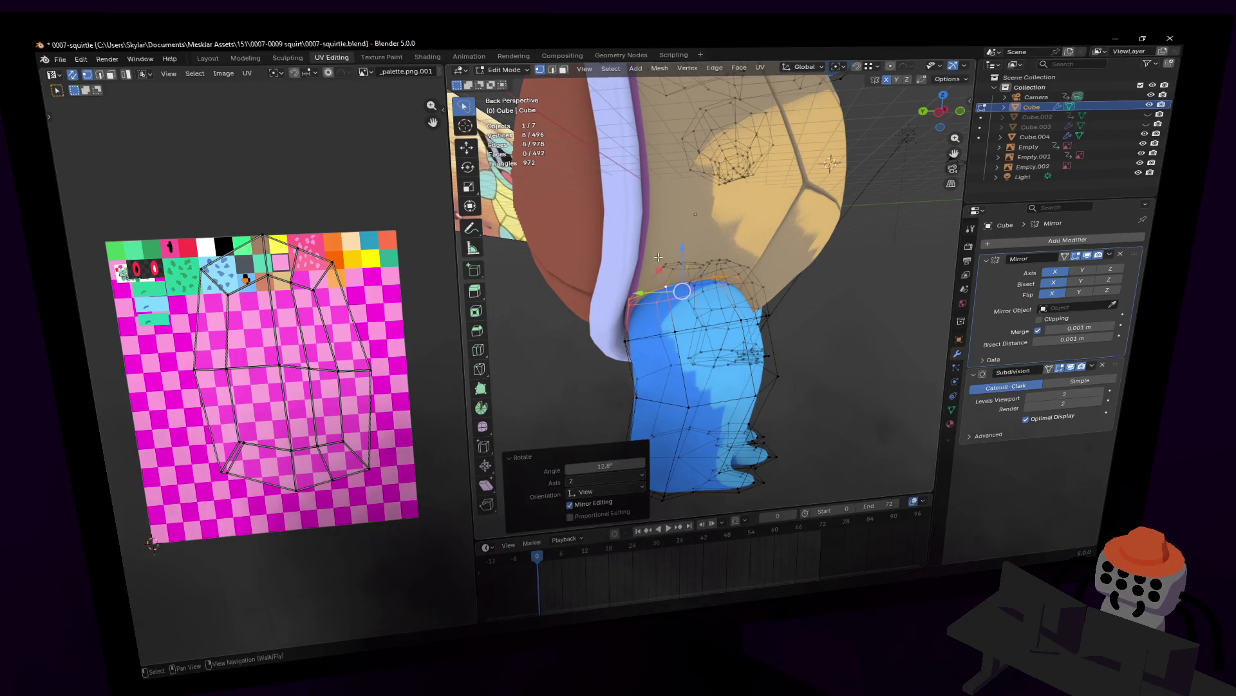
- Re-tilt and nudge the top leg loop from another angle, then finish mesh editing
{"action": "middle_click_drag", "start_coordinate": [709, 257], "coordinate": [711, 255]}
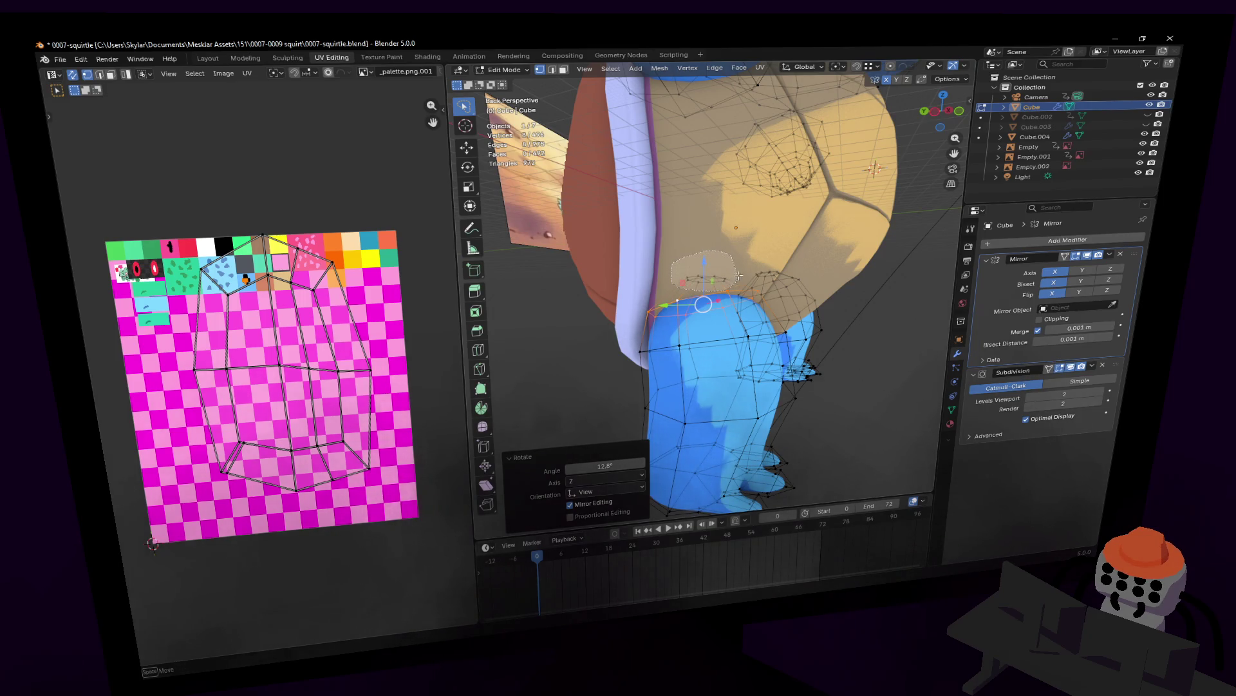
{"action": "key", "text": "r"}
{"action": "left_click", "coordinate": [745, 211]}
{"action": "left_click", "coordinate": [742, 208]}
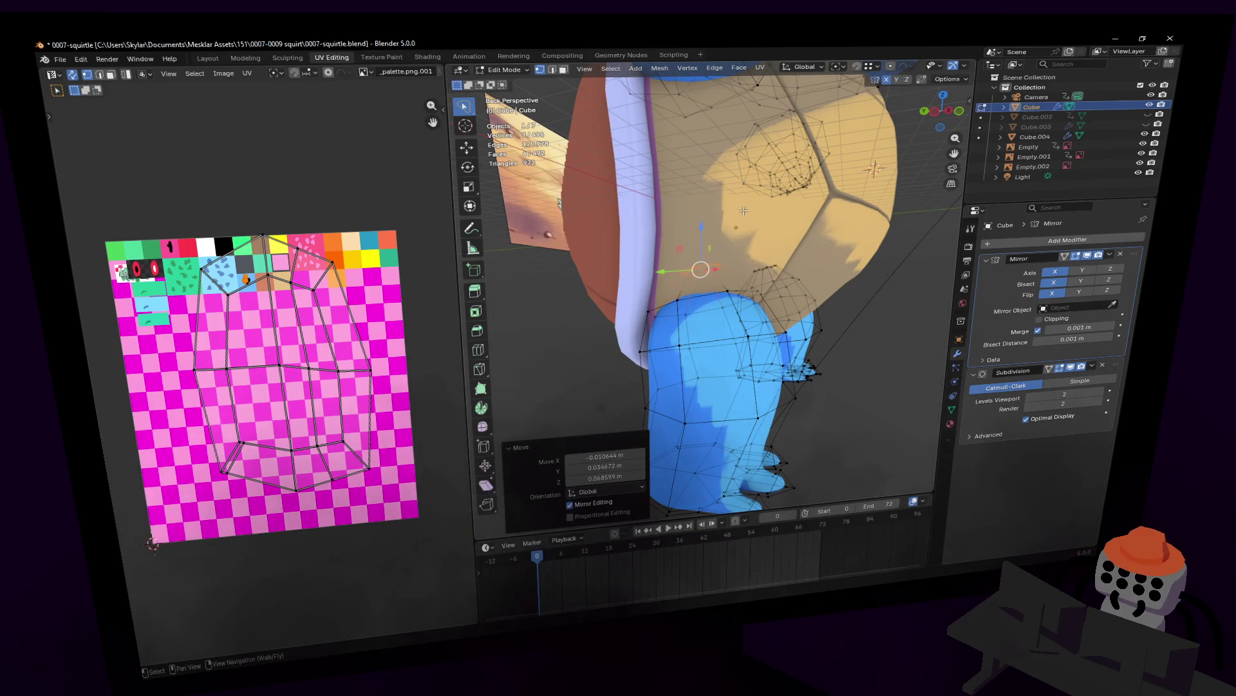
{"action": "left_click", "coordinate": [756, 213]}
{"action": "mouse_move", "coordinate": [756, 213]}
{"action": "middle_mouse_down"}
{"action": "mouse_move", "coordinate": [761, 223]}
{"action": "mouse_move", "coordinate": [648, 273]}
{"action": "mouse_move", "coordinate": [715, 290]}
{"action": "mouse_move", "coordinate": [708, 281]}
{"action": "middle_mouse_up"}
{"action": "key", "text": "Tab"}
{"action": "scroll", "coordinate": [715, 289], "scroll_direction": "up", "scroll_amount": 2}
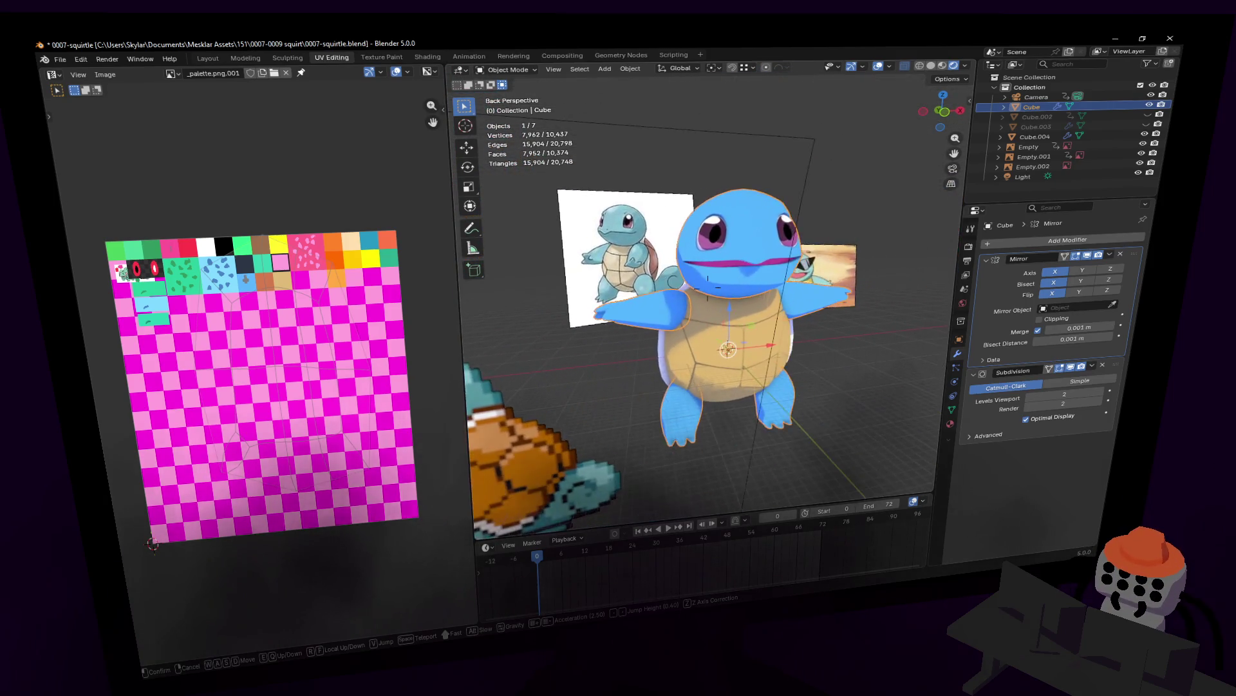
- Enter Edit Mode and lasso-select the whole front leg of the Squirtle mesh
{"action": "middle_click_drag", "start_coordinate": [768, 221], "coordinate": [754, 242]}
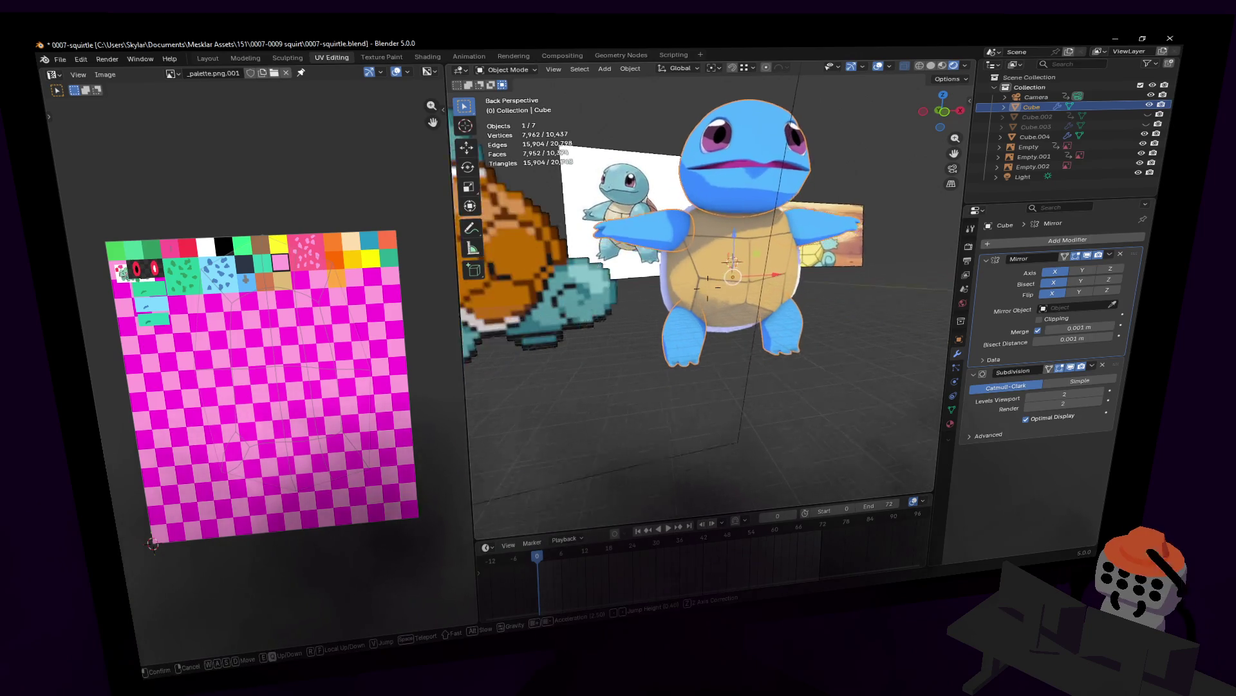
{"action": "scroll", "coordinate": [754, 242], "scroll_direction": "up", "scroll_amount": 2}
{"action": "scroll", "coordinate": [709, 286], "scroll_direction": "up", "scroll_amount": 2}
{"action": "middle_click_drag", "start_coordinate": [709, 286], "coordinate": [770, 247]}
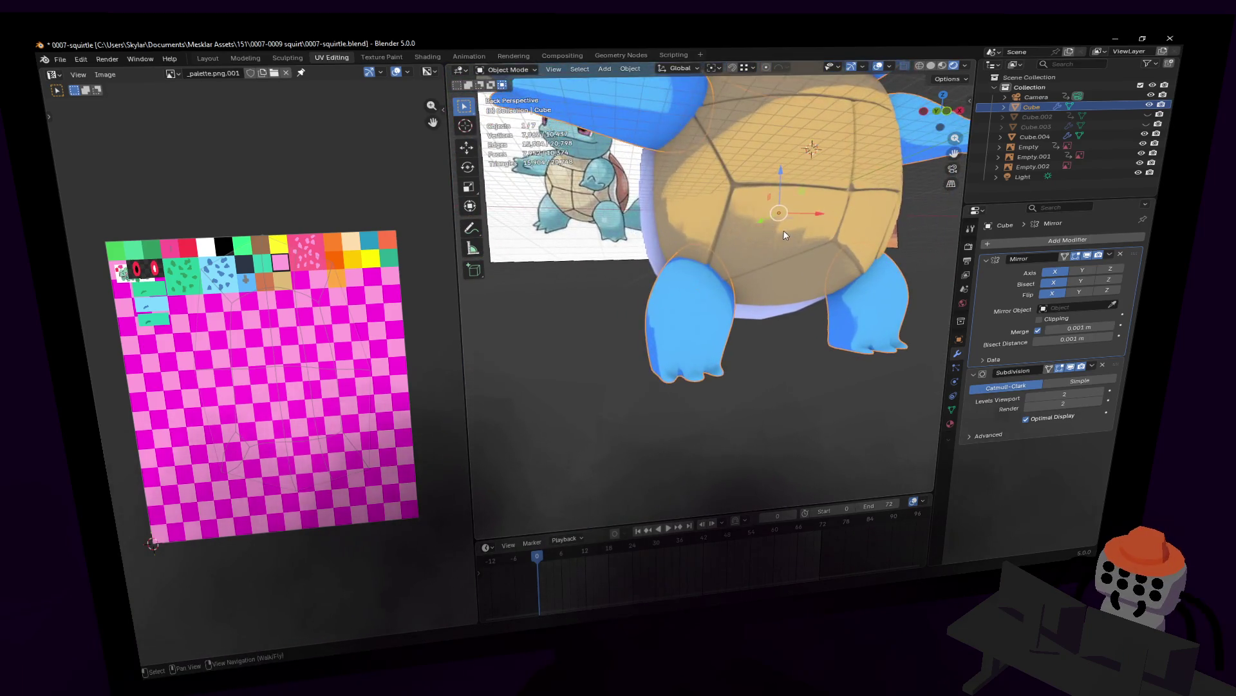
{"action": "key", "text": "Tab"}
{"action": "key", "text": "a"}
{"action": "left_click", "coordinate": [737, 290]}
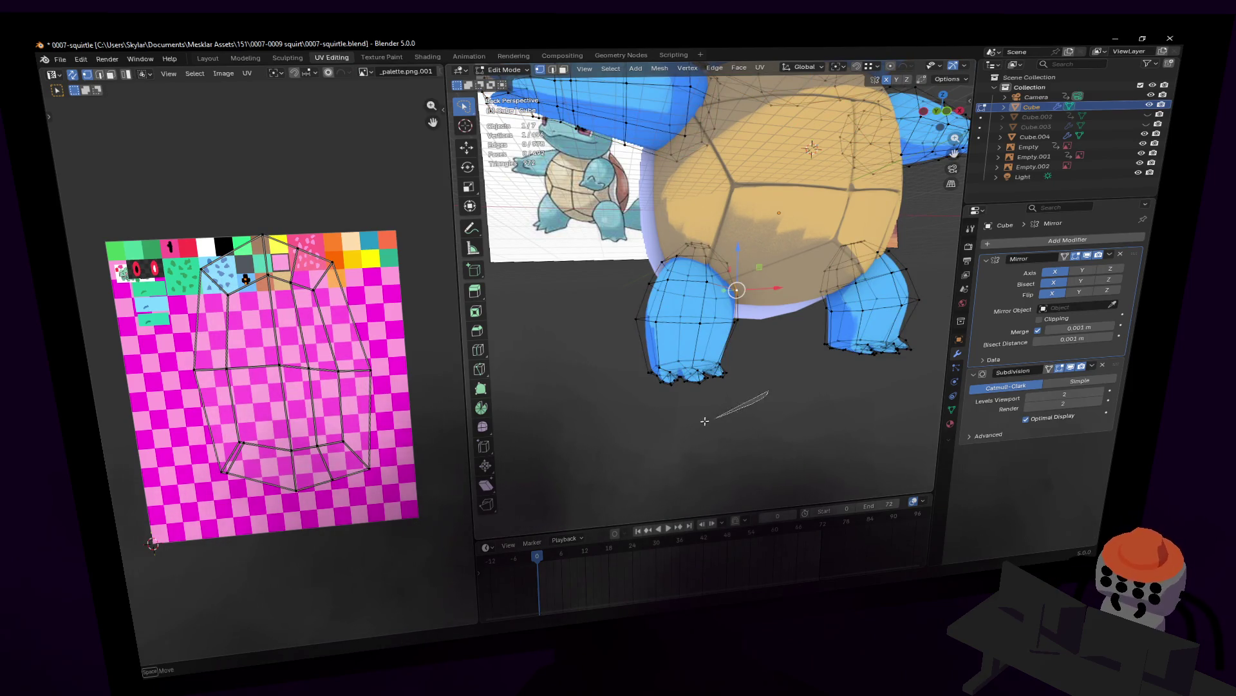
{"action": "left_click_drag", "start_coordinate": [705, 421], "coordinate": [600, 293]}
{"action": "left_click_drag", "start_coordinate": [732, 219], "coordinate": [732, 221]}
- Scale the front leg up about 9%, lower it roughly 3 cm, and return to Object Mode
{"action": "key", "text": "s"}
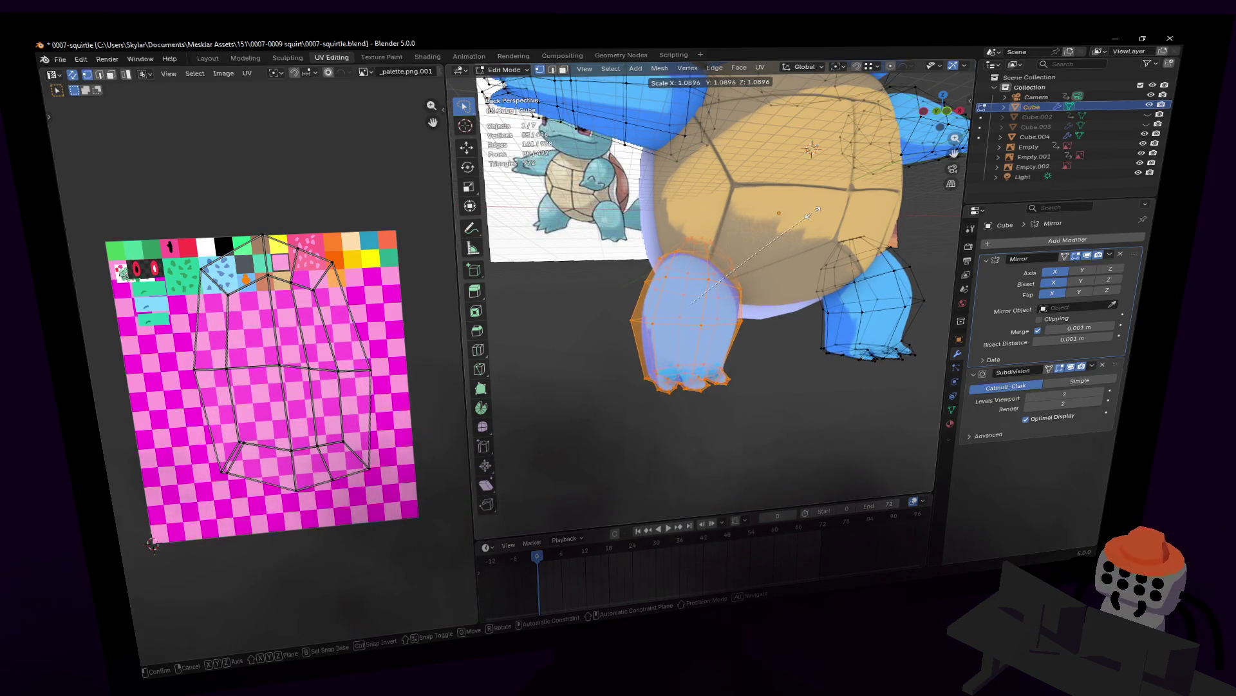
{"action": "left_click", "coordinate": [809, 210]}
{"action": "key", "text": "g"}
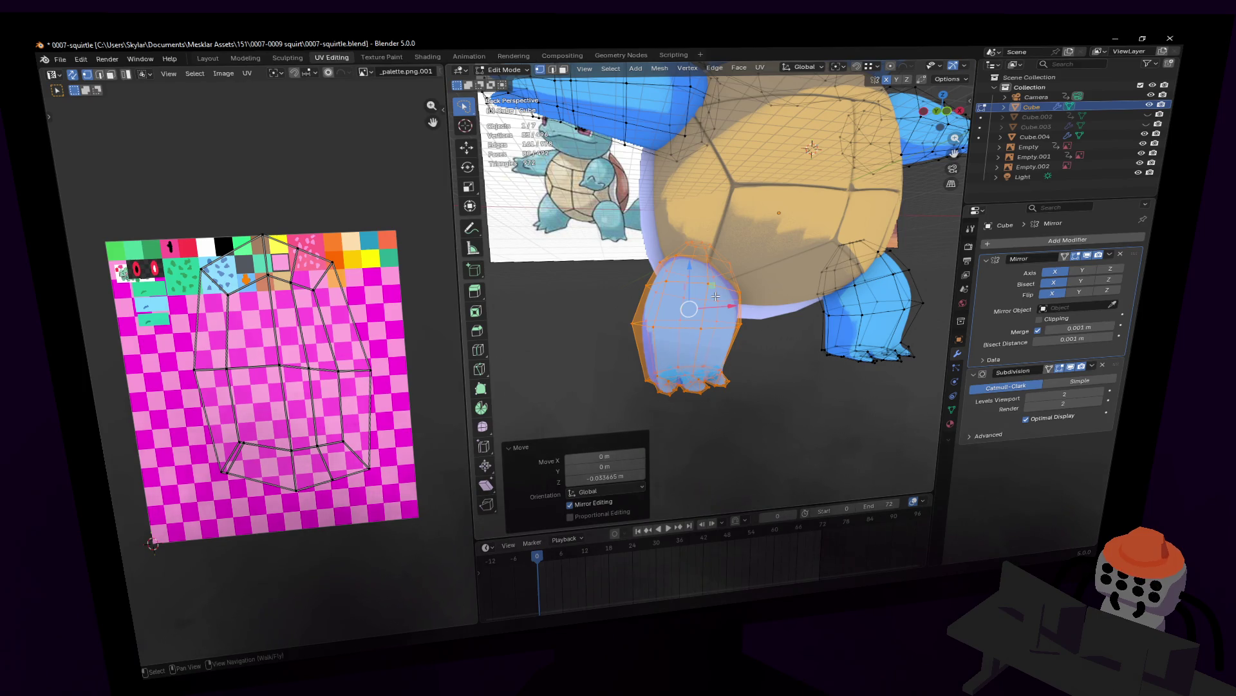
{"action": "key", "text": "Tab"}
{"action": "key", "text": "shift+grave"}
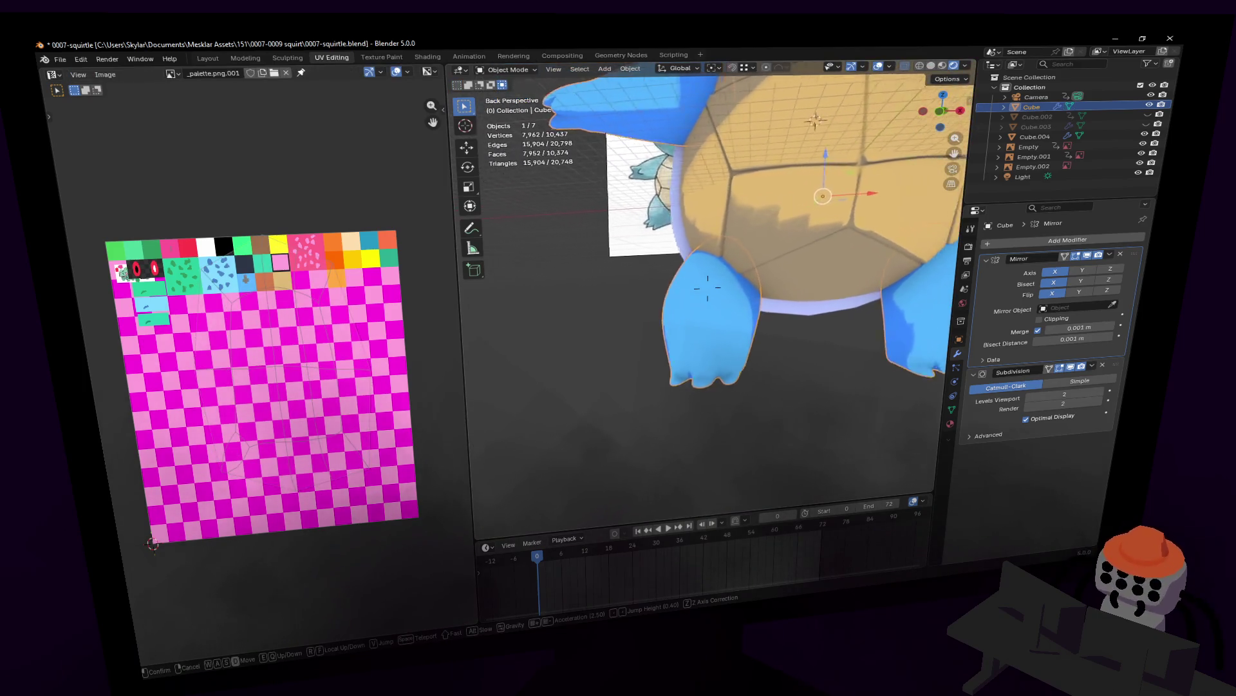
{"action": "key", "text": "s"}
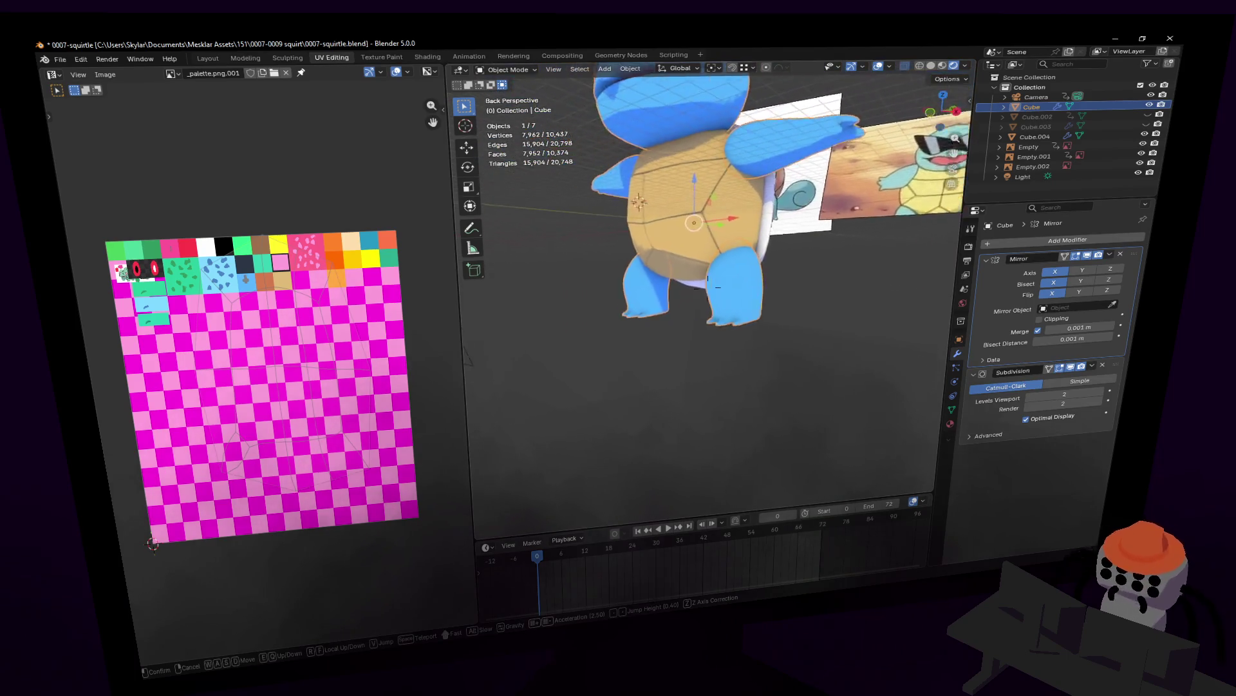
{"action": "left_click", "coordinate": [750, 288]}
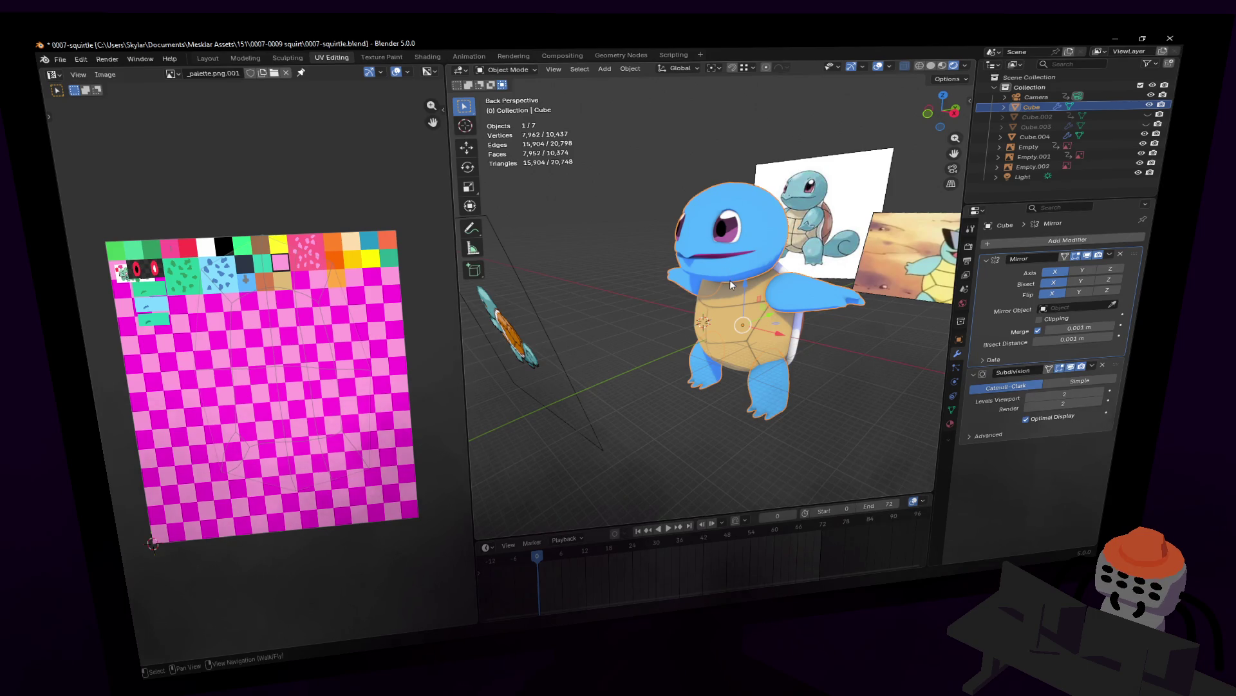
{"action": "key", "text": "shift+grave"}
{"action": "key", "text": "w"}
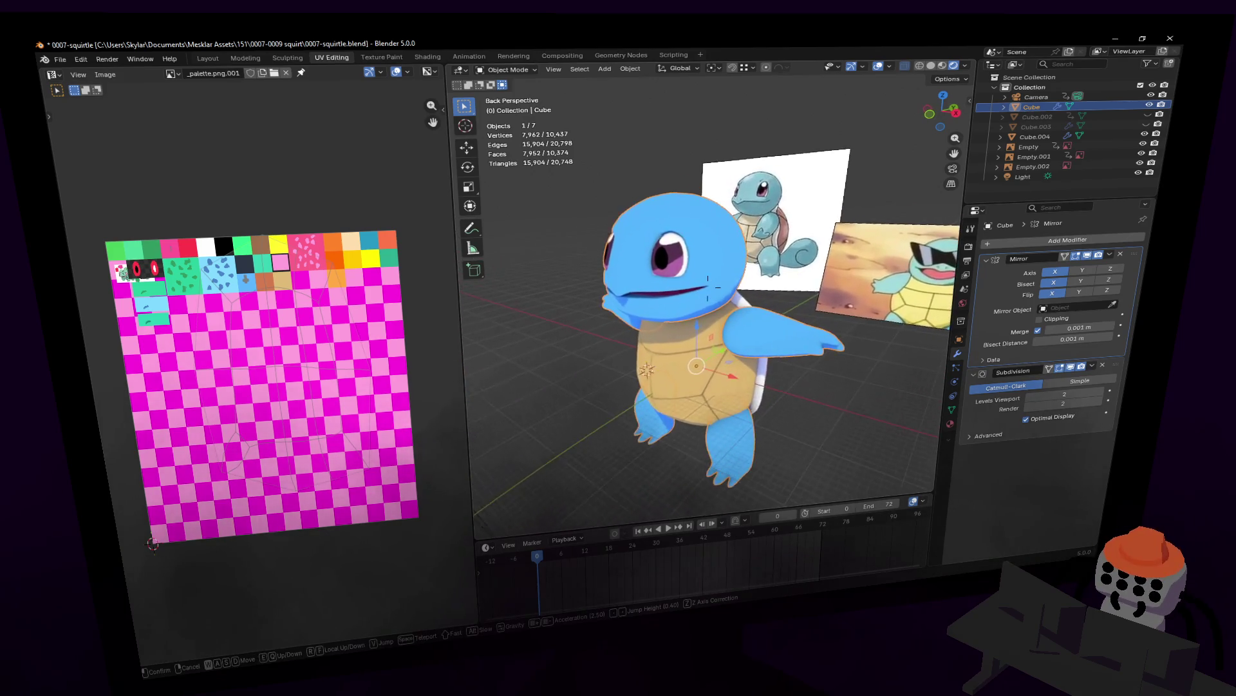
{"action": "key", "text": "Tab"}
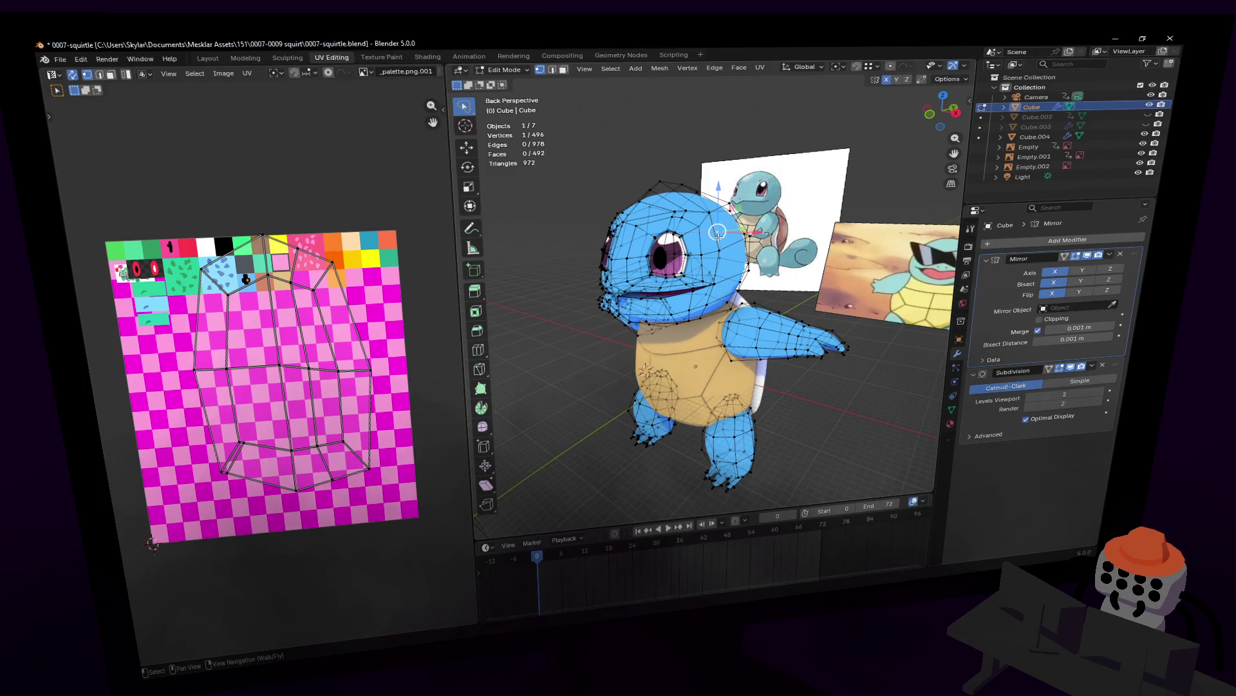
{"action": "key", "text": "l"}
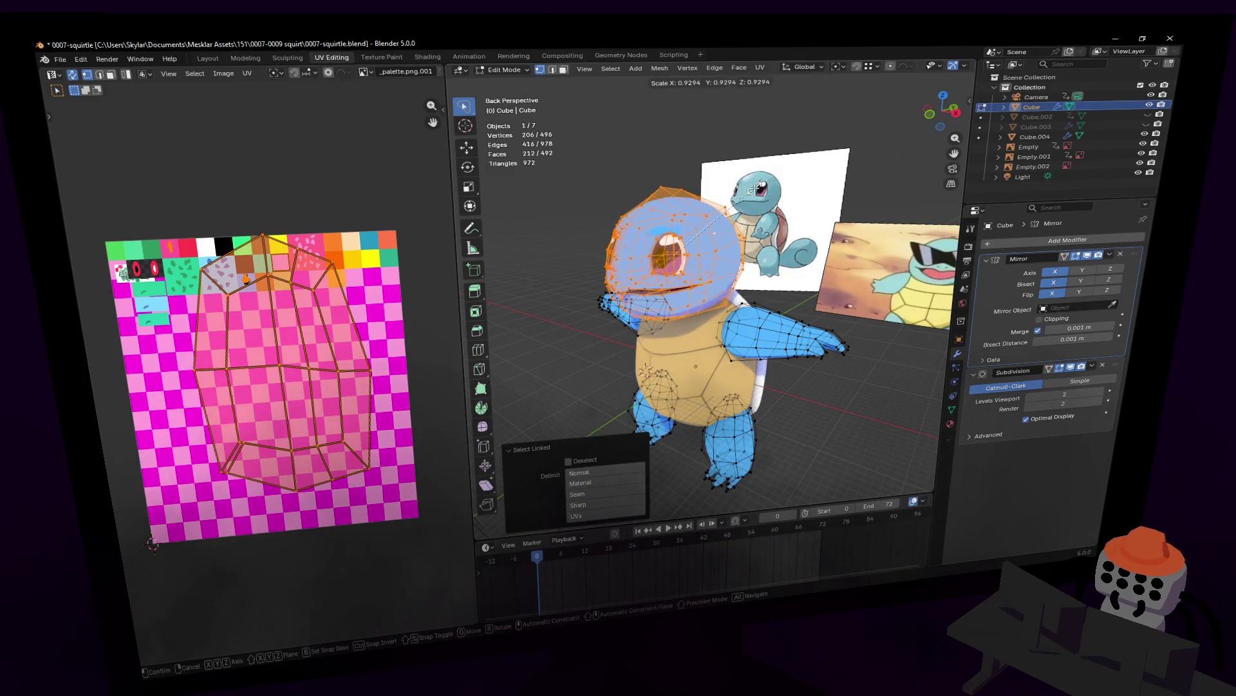
{"action": "key", "text": "Tab"}
{"action": "key", "text": "shift+grave"}
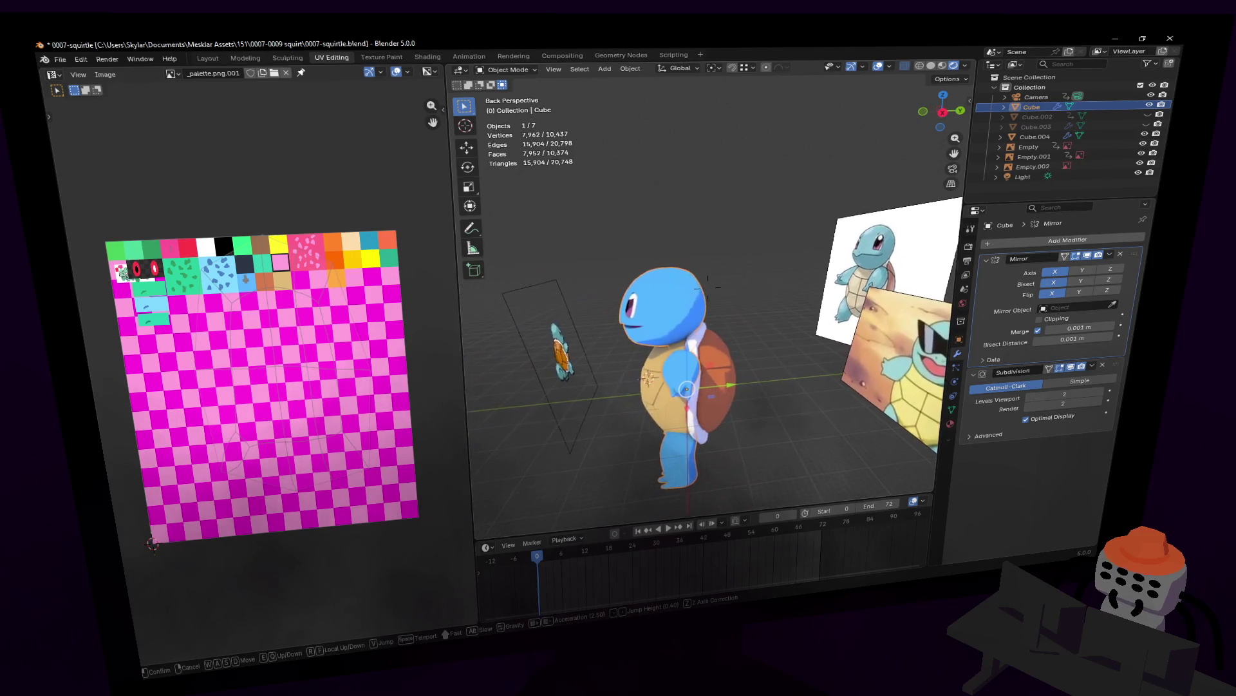
{"action": "key", "text": "a"}
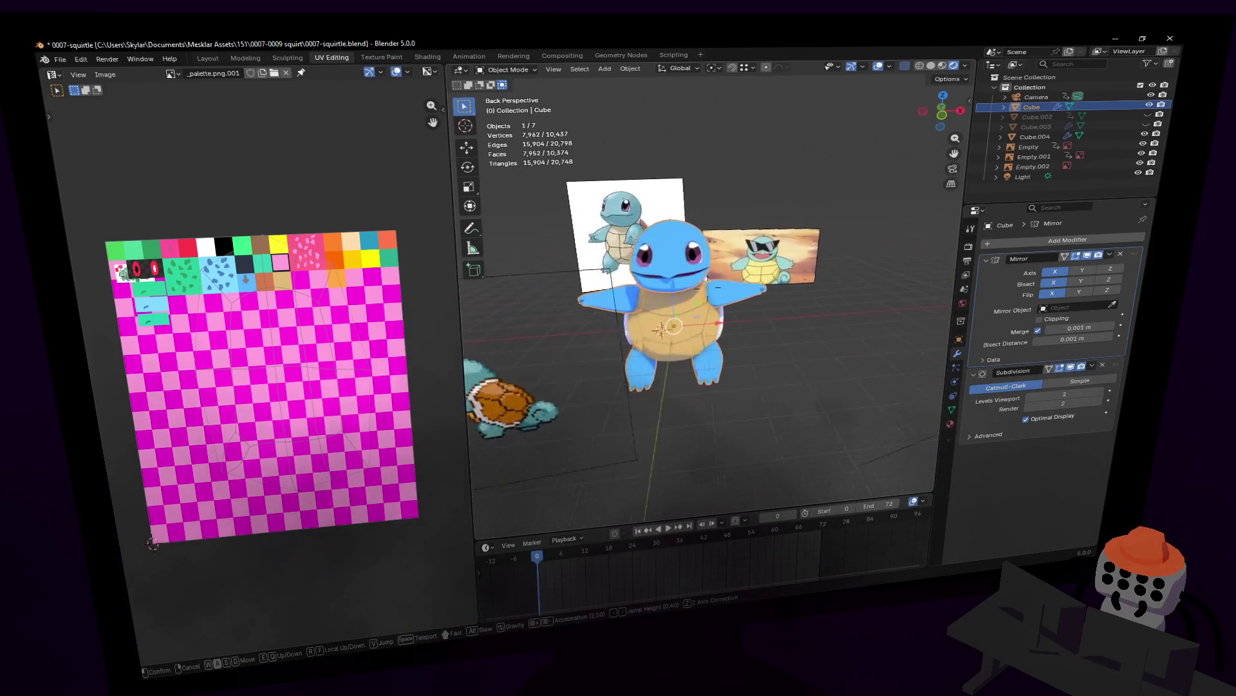
{"action": "key", "text": "a"}
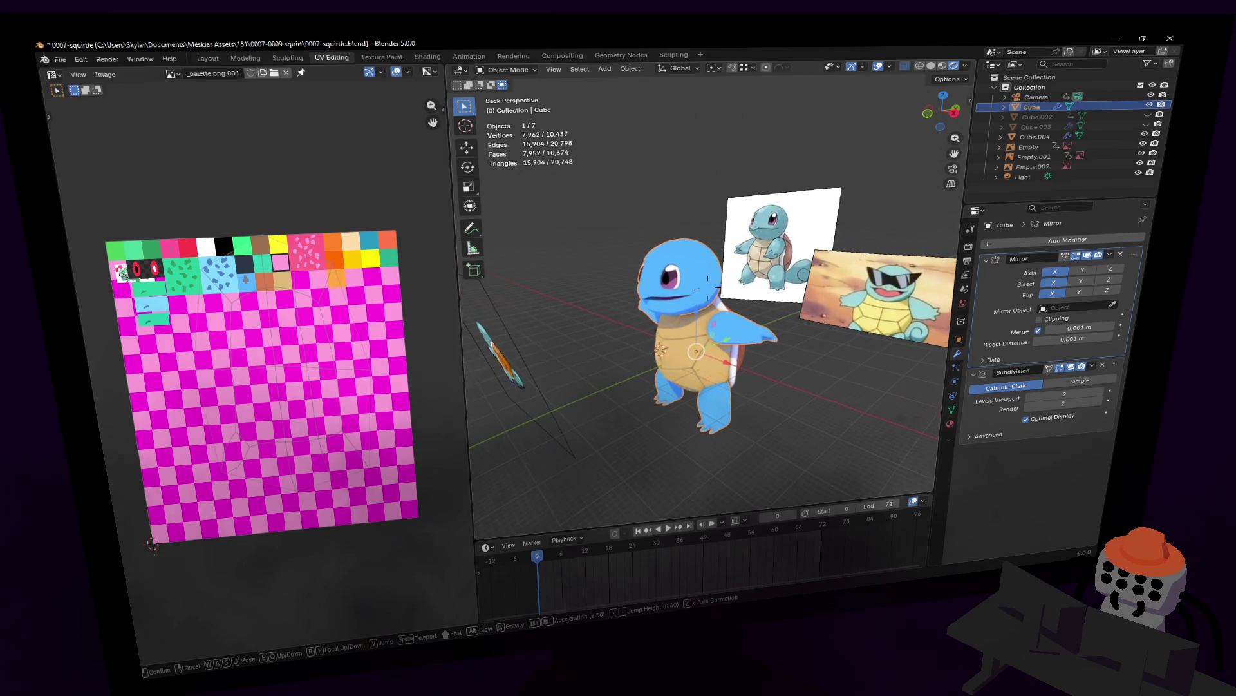
{"action": "left_click", "coordinate": [770, 313]}
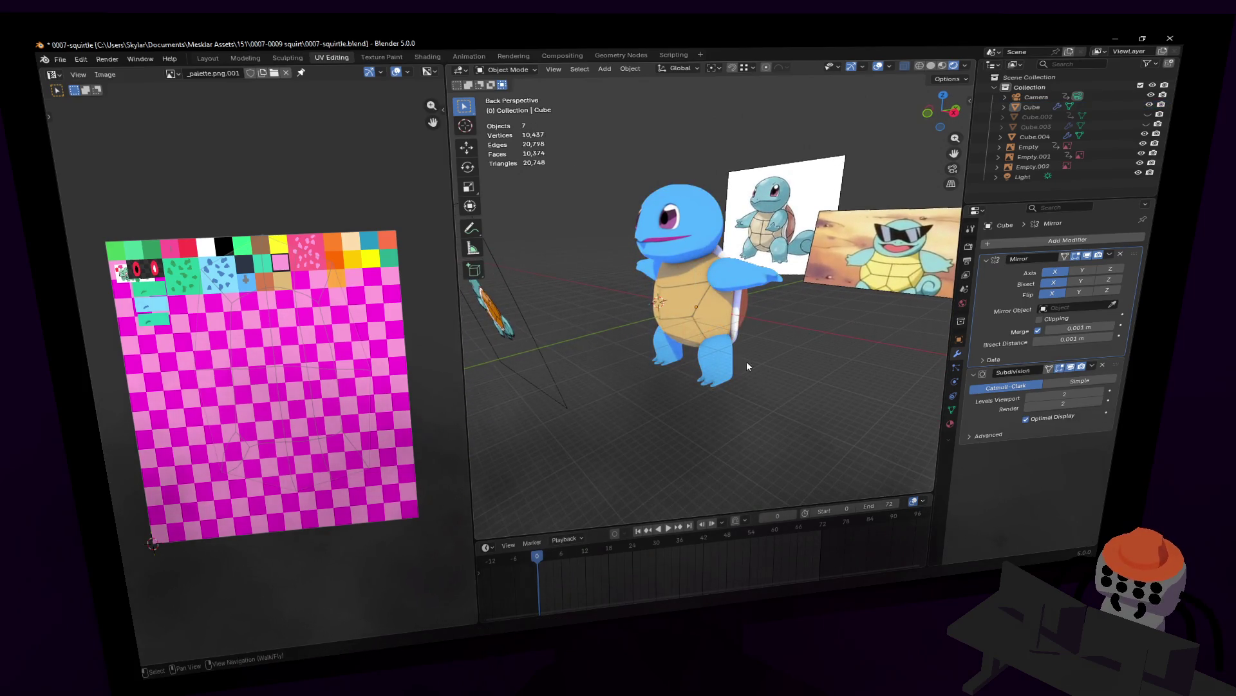
{"action": "key", "text": "shift+grave"}
{"action": "key", "text": "w"}
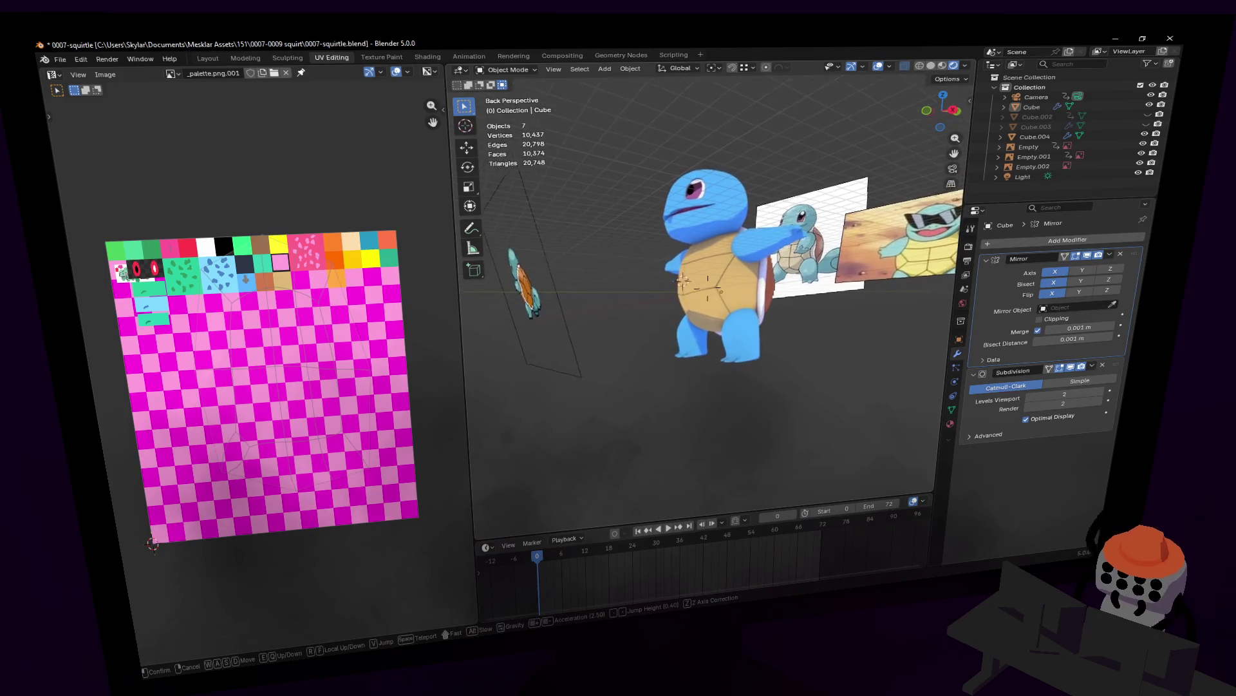
{"action": "key", "text": "d"}
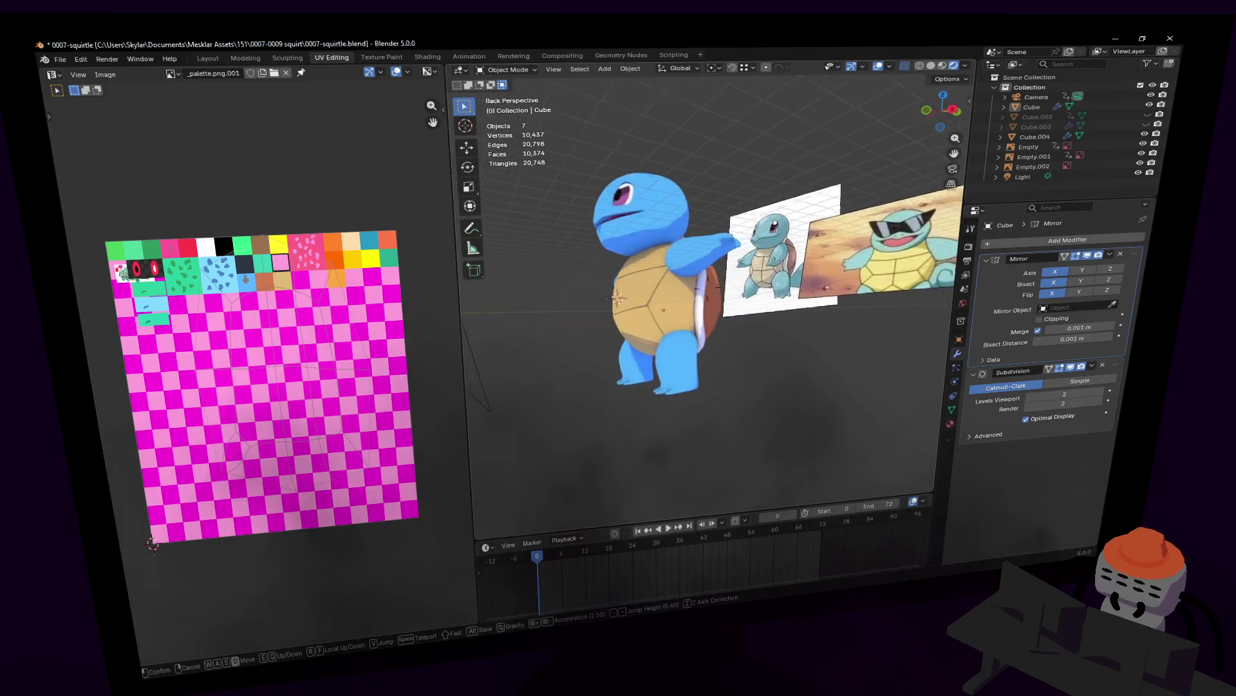
{"action": "key", "text": "d"}
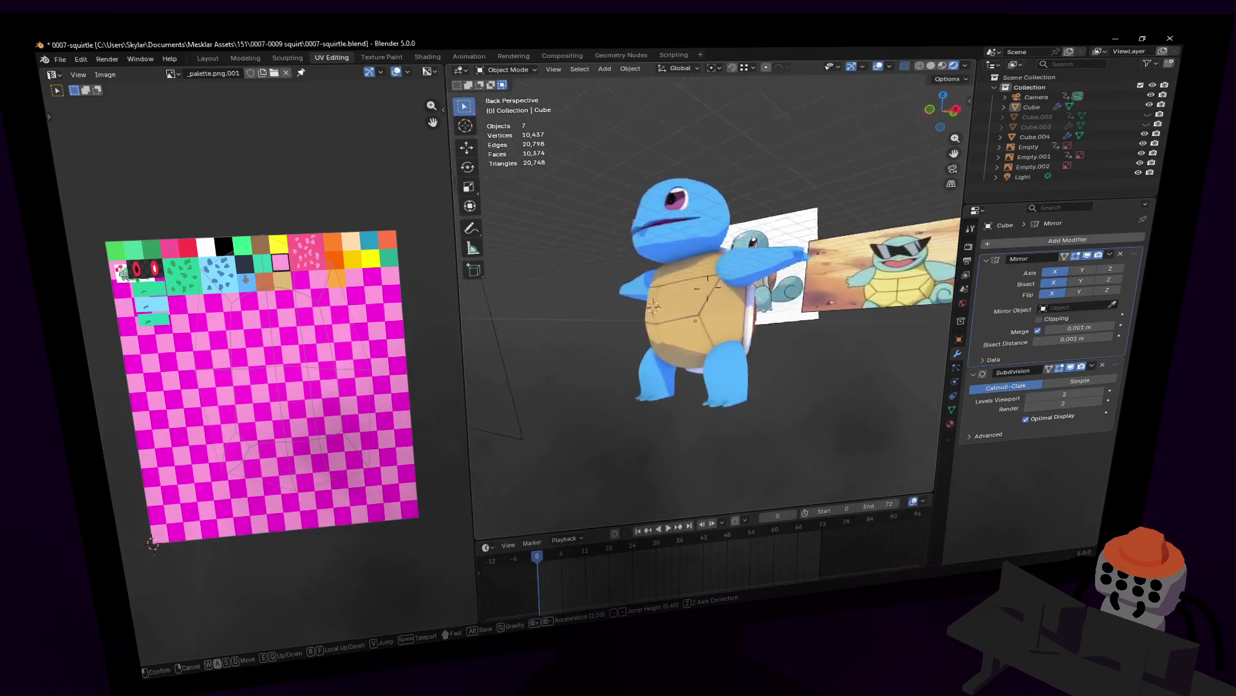
- Briefly select the arm piece in Edit Mode, cancel resizing it and leave mesh editing
{"action": "key", "text": "w"}
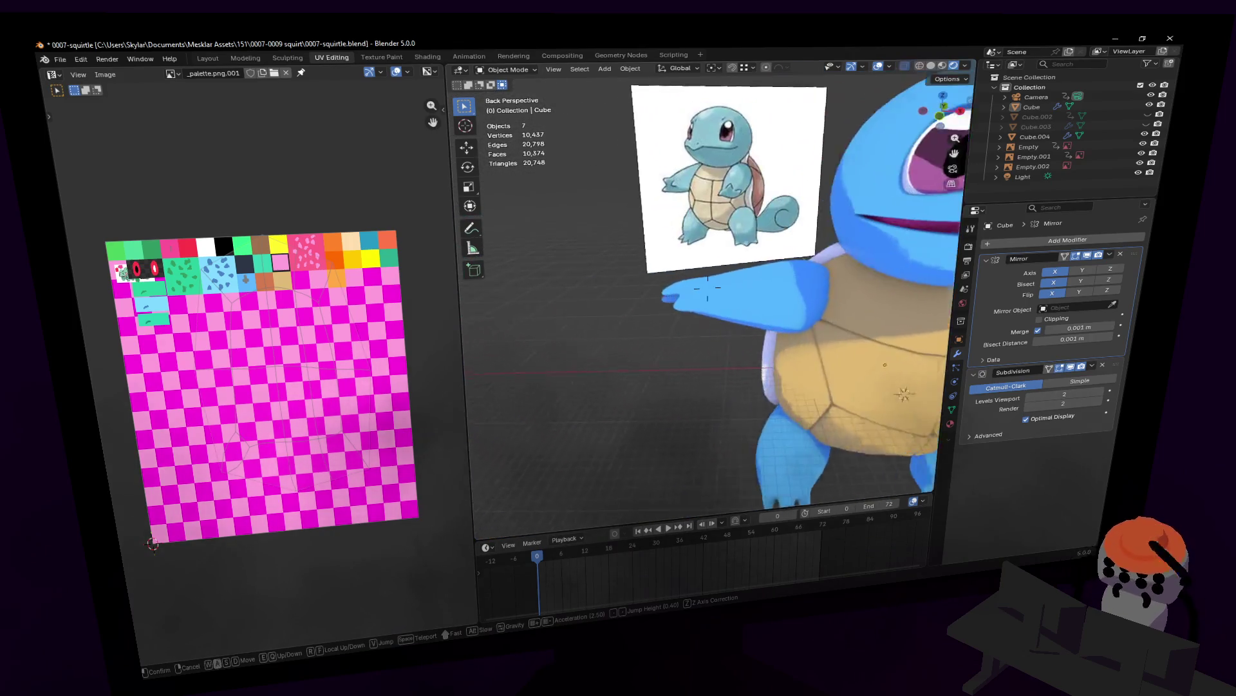
{"action": "left_click", "coordinate": [690, 360]}
{"action": "key", "text": "Tab"}
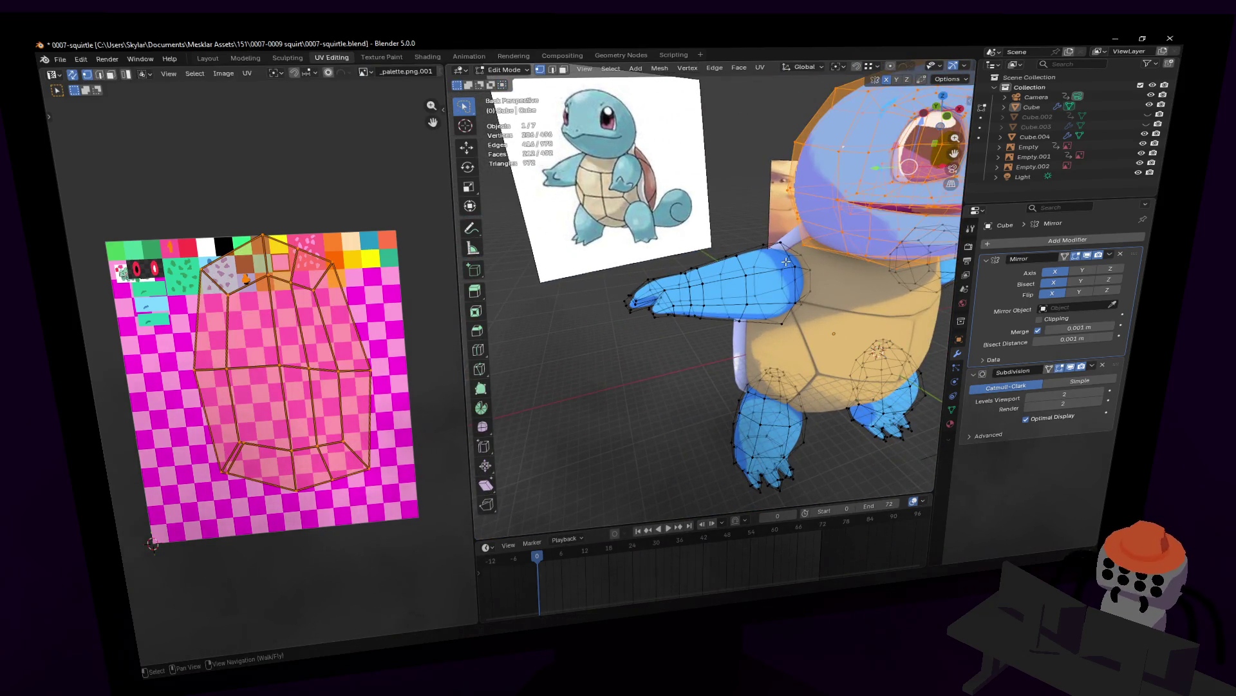
{"action": "left_click", "coordinate": [789, 253]}
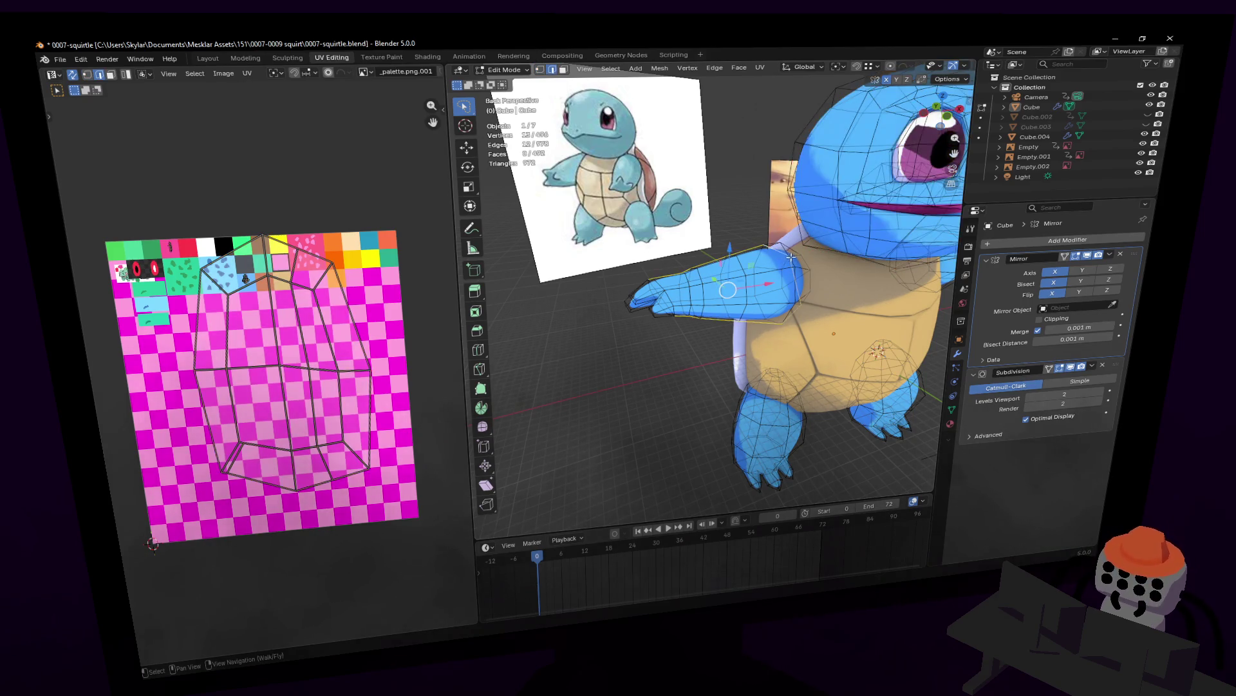
{"action": "scroll", "coordinate": [790, 253], "scroll_direction": "up", "scroll_amount": 3}
{"action": "scroll", "coordinate": [768, 258], "scroll_direction": "up", "scroll_amount": 2}
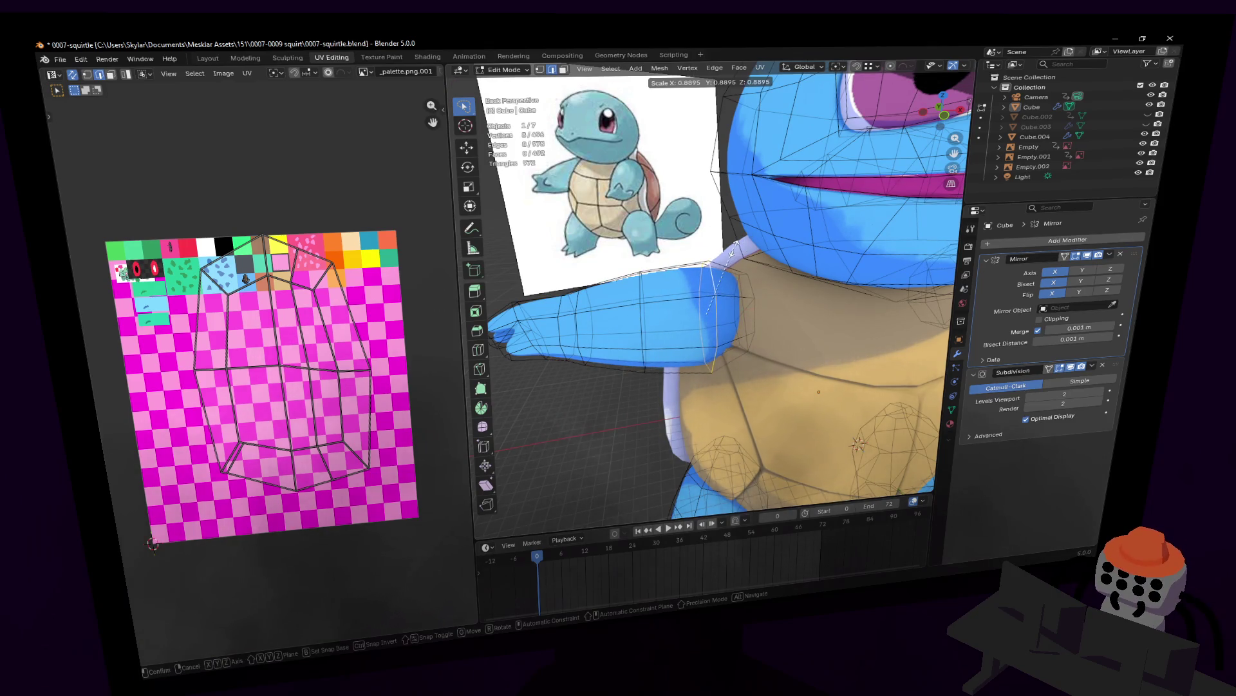
{"action": "key", "text": "Escape"}
{"action": "key", "text": "Tab"}
- Walk-navigate around Squirtle to view the grooved shell from behind beside the references
{"action": "key", "text": "shift+grave"}
{"action": "key", "text": "s"}
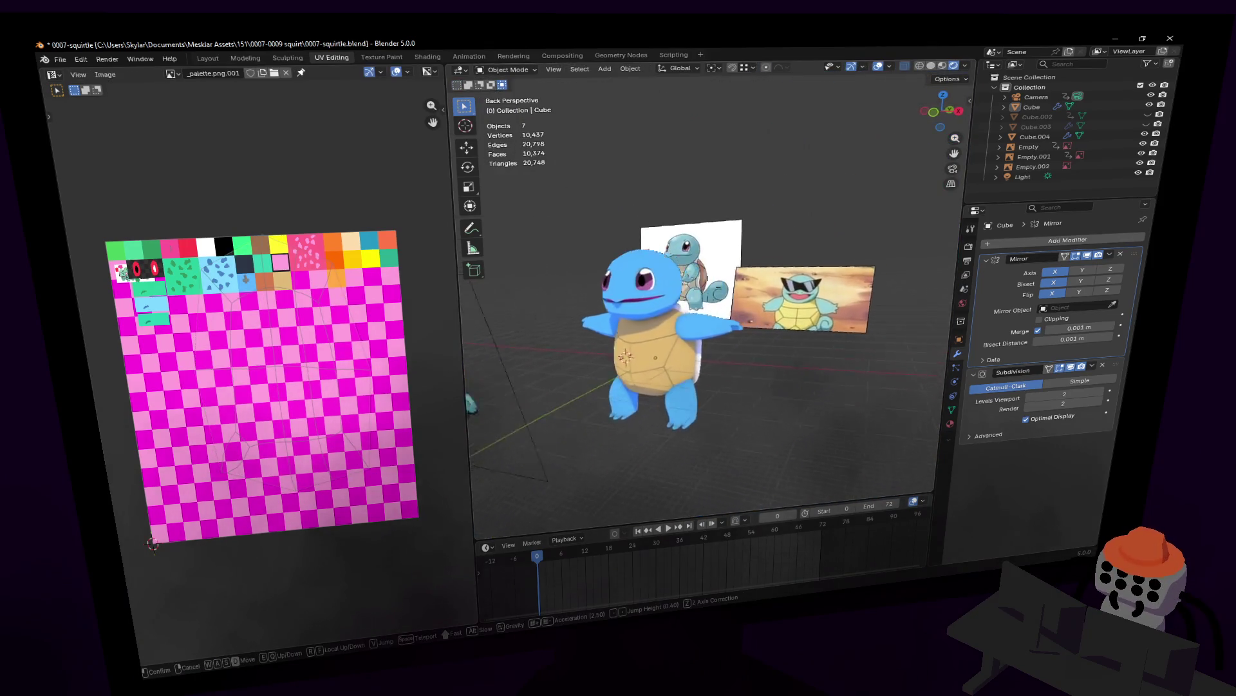
{"action": "key", "text": "w"}
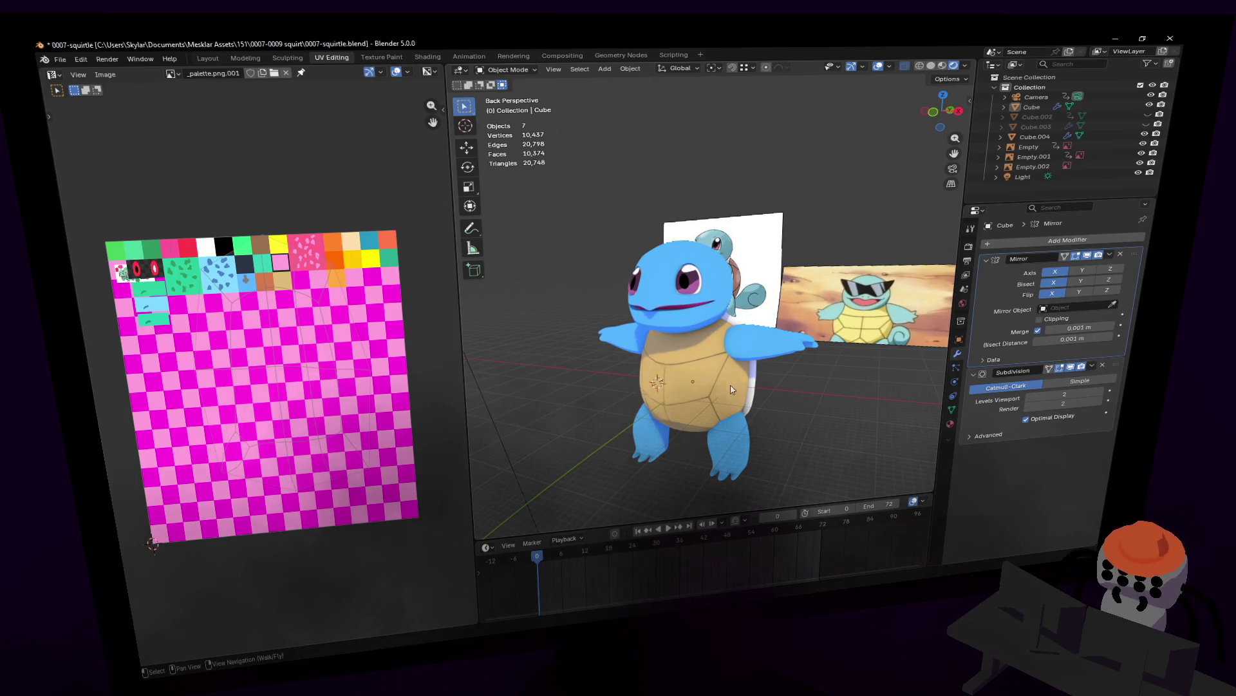
{"action": "middle_click_drag", "start_coordinate": [732, 389], "coordinate": [720, 344]}
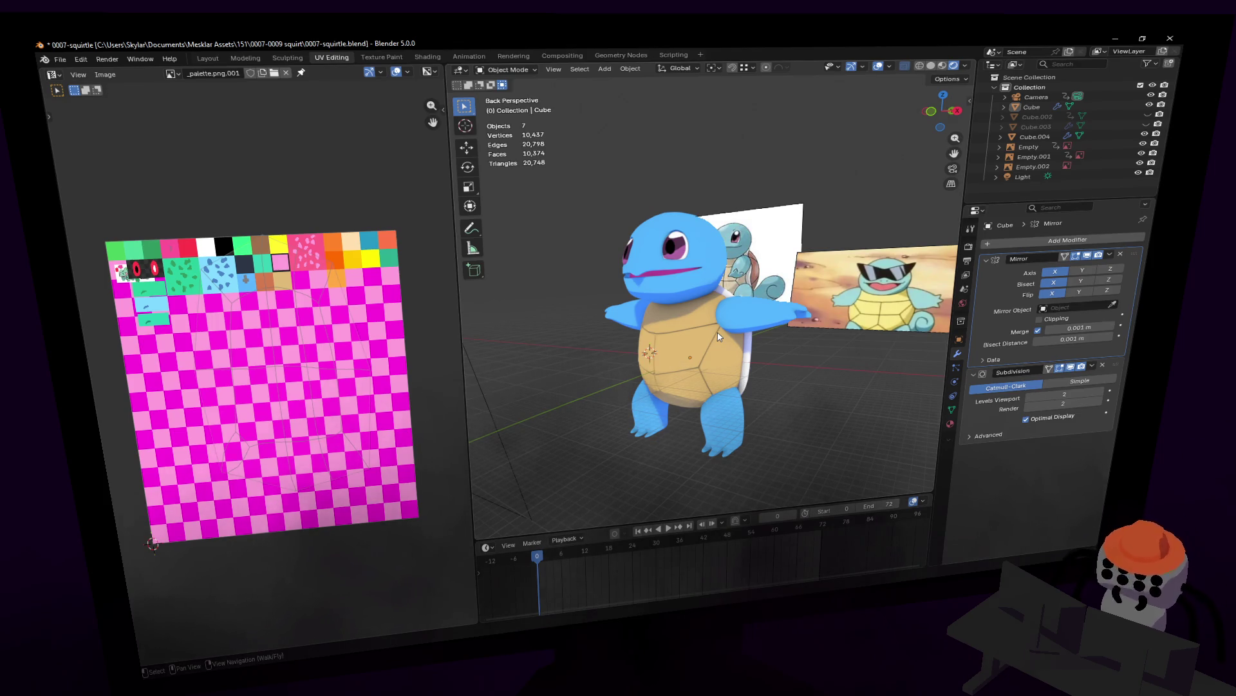
{"action": "key", "text": "shift+grave"}
{"action": "key", "text": "w"}
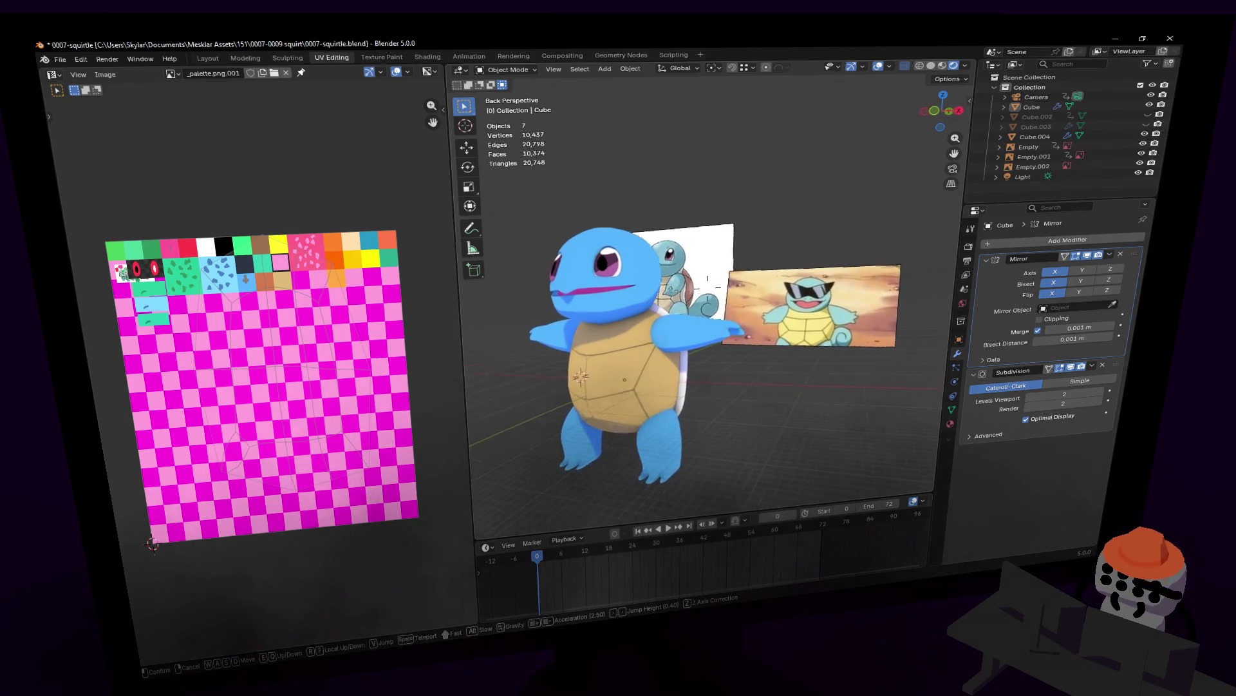
{"action": "key", "text": "d"}
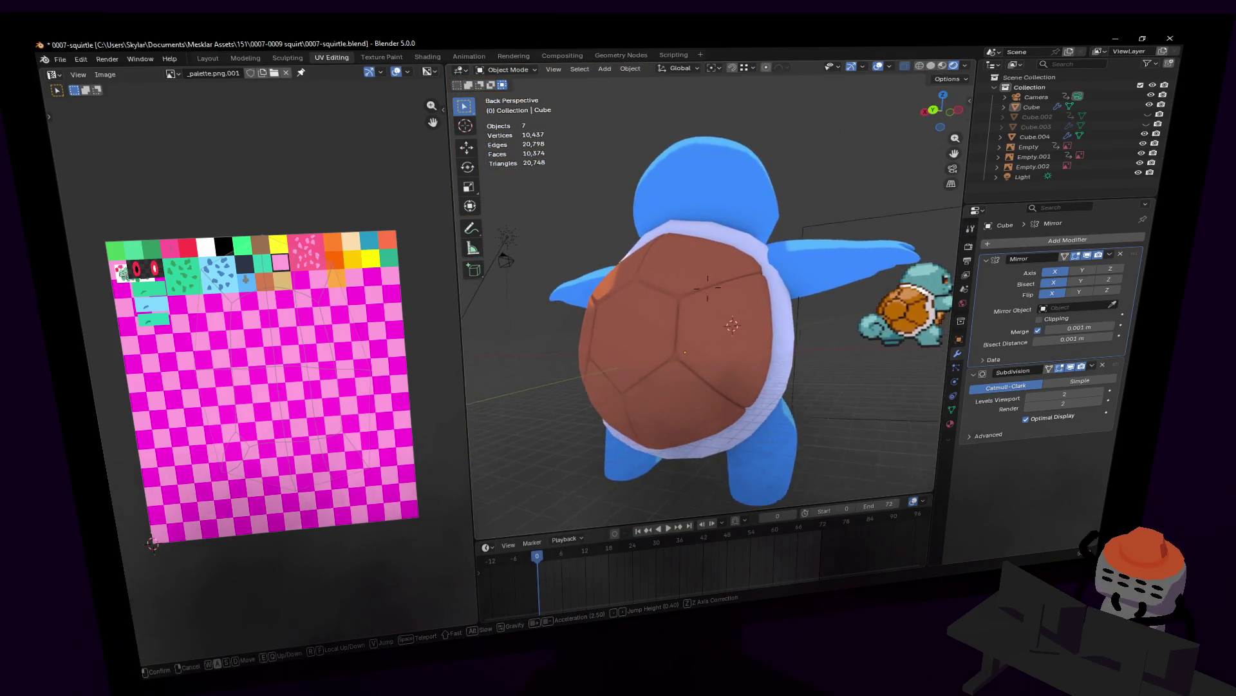
- Widen the shell's middle edge loop about 7% along X with proportional editing, from back orthographic
{"action": "left_click", "coordinate": [763, 386]}
{"action": "key", "text": "Tab"}
{"action": "key", "text": "Tab"}
{"action": "left_click", "coordinate": [784, 325]}
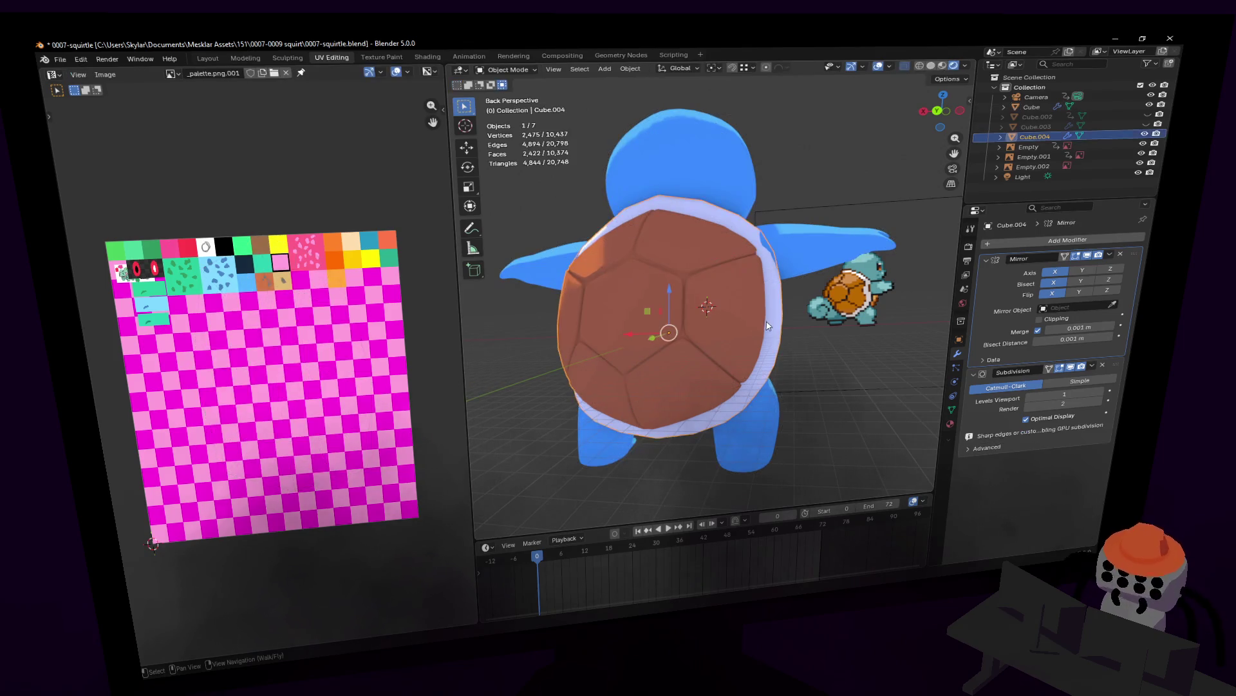
{"action": "key", "text": "Tab"}
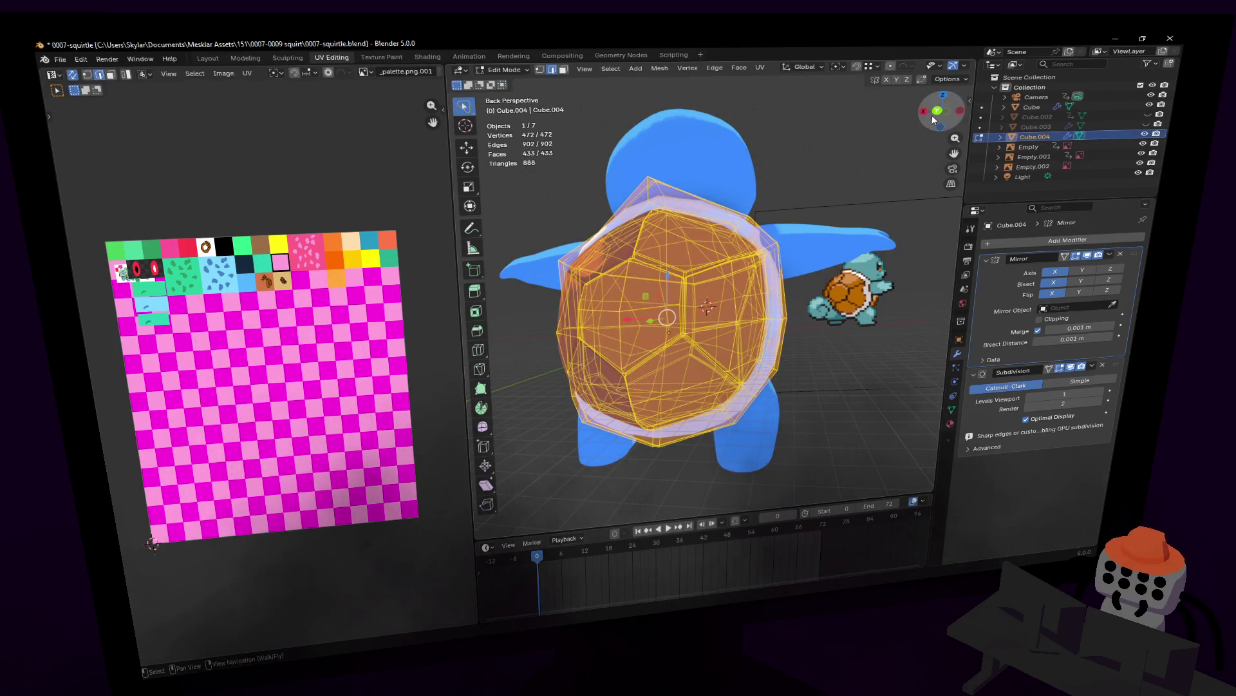
{"action": "left_click", "coordinate": [933, 118]}
{"action": "scroll", "coordinate": [749, 272], "scroll_direction": "down", "scroll_amount": 2}
{"action": "scroll", "coordinate": [748, 272], "scroll_direction": "down", "scroll_amount": 3}
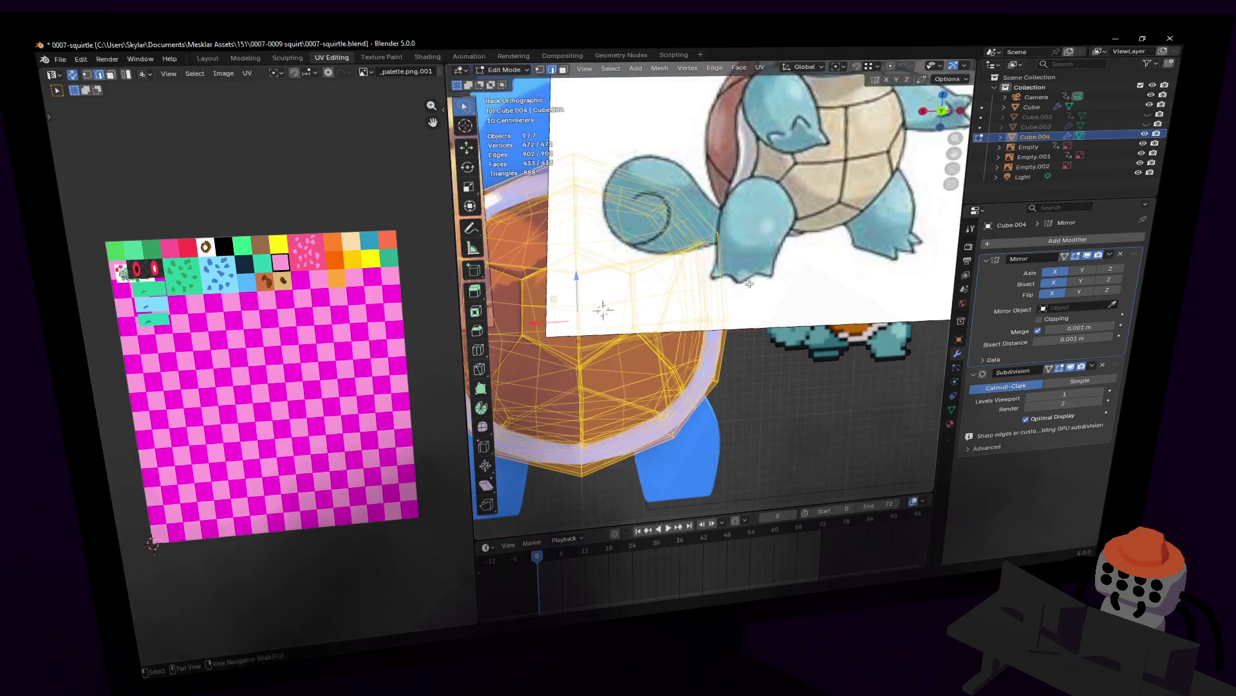
{"action": "scroll", "coordinate": [763, 274], "scroll_direction": "down", "scroll_amount": 2}
{"action": "scroll", "coordinate": [784, 274], "scroll_direction": "down", "scroll_amount": 2}
{"action": "scroll", "coordinate": [856, 298], "scroll_direction": "down", "scroll_amount": 1, "text": "ctrl"}
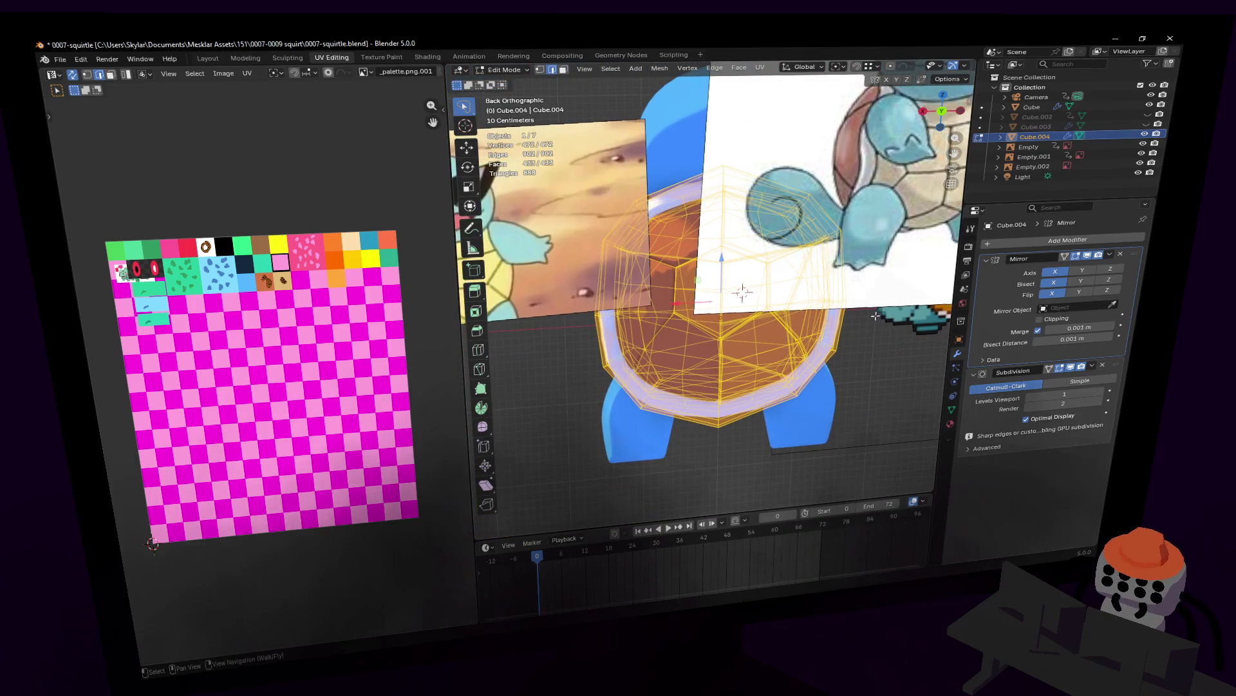
{"action": "left_click", "coordinate": [903, 286], "text": "alt"}
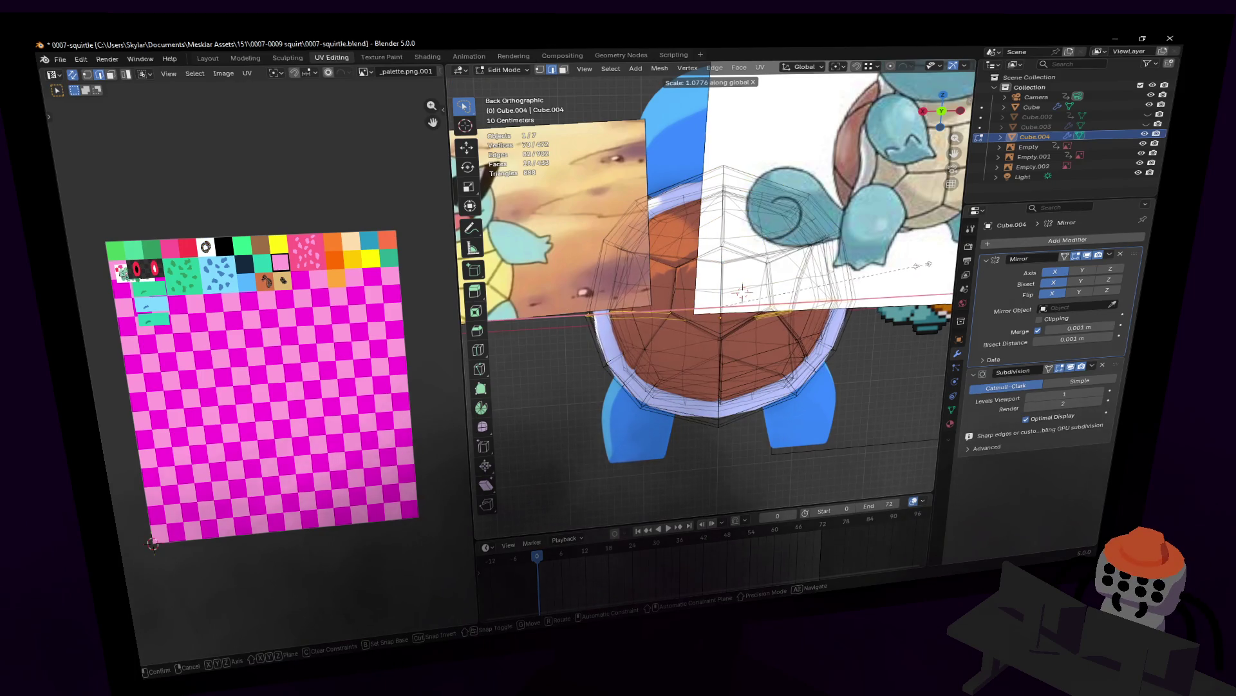
{"action": "left_click", "coordinate": [927, 263]}
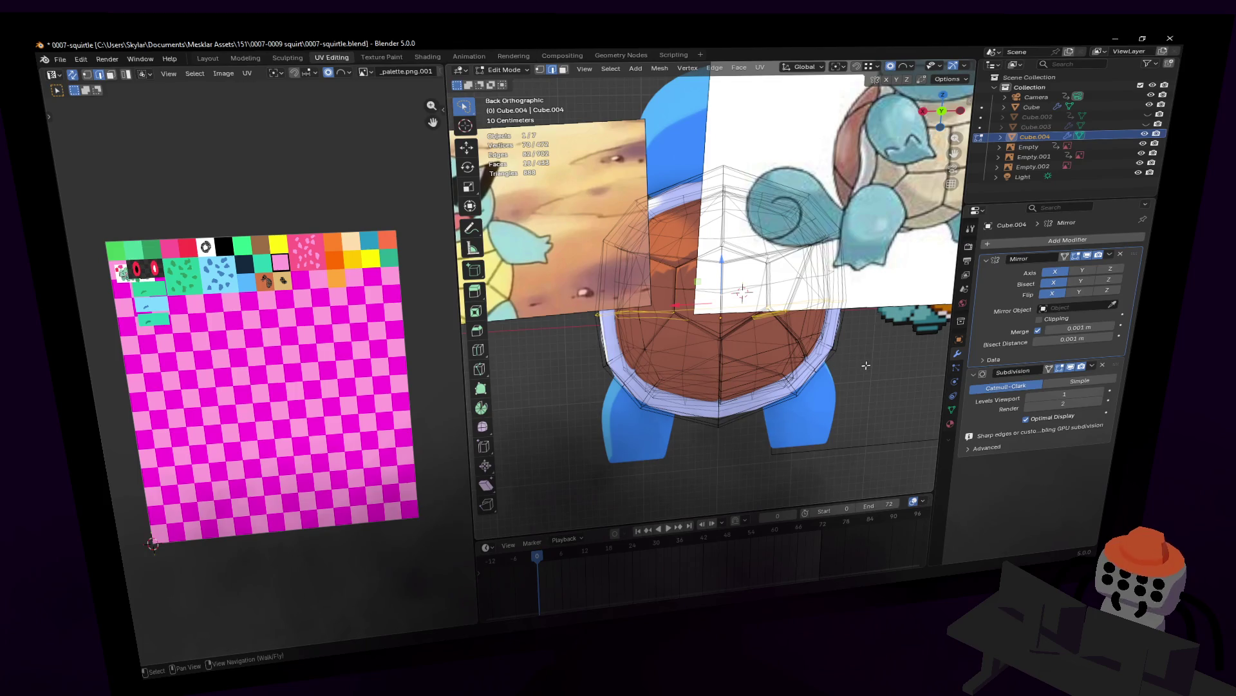
{"action": "left_click", "coordinate": [741, 294]}
{"action": "key", "text": "Tab"}
- Orbit to the front and walk the view forward into the shell to inspect it
{"action": "mouse_move", "coordinate": [727, 290]}
{"action": "middle_mouse_down"}
{"action": "mouse_move", "coordinate": [765, 301]}
{"action": "mouse_move", "coordinate": [694, 303]}
{"action": "middle_mouse_up"}
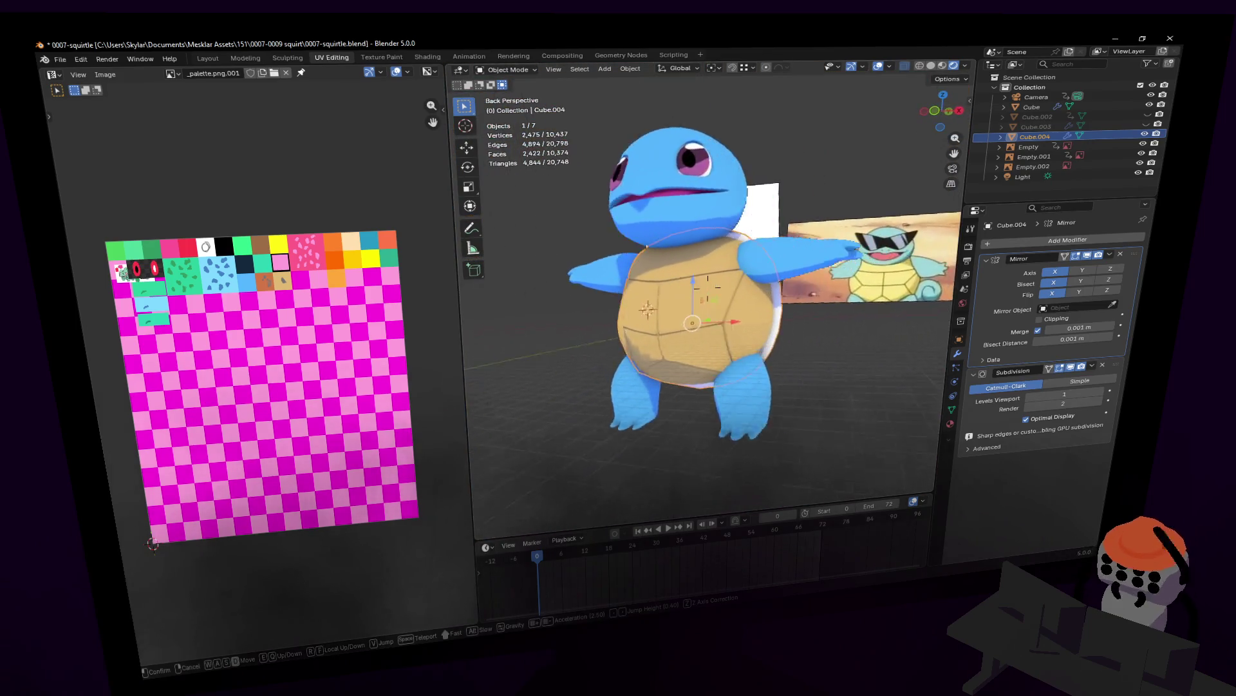
{"action": "left_click", "coordinate": [906, 355]}
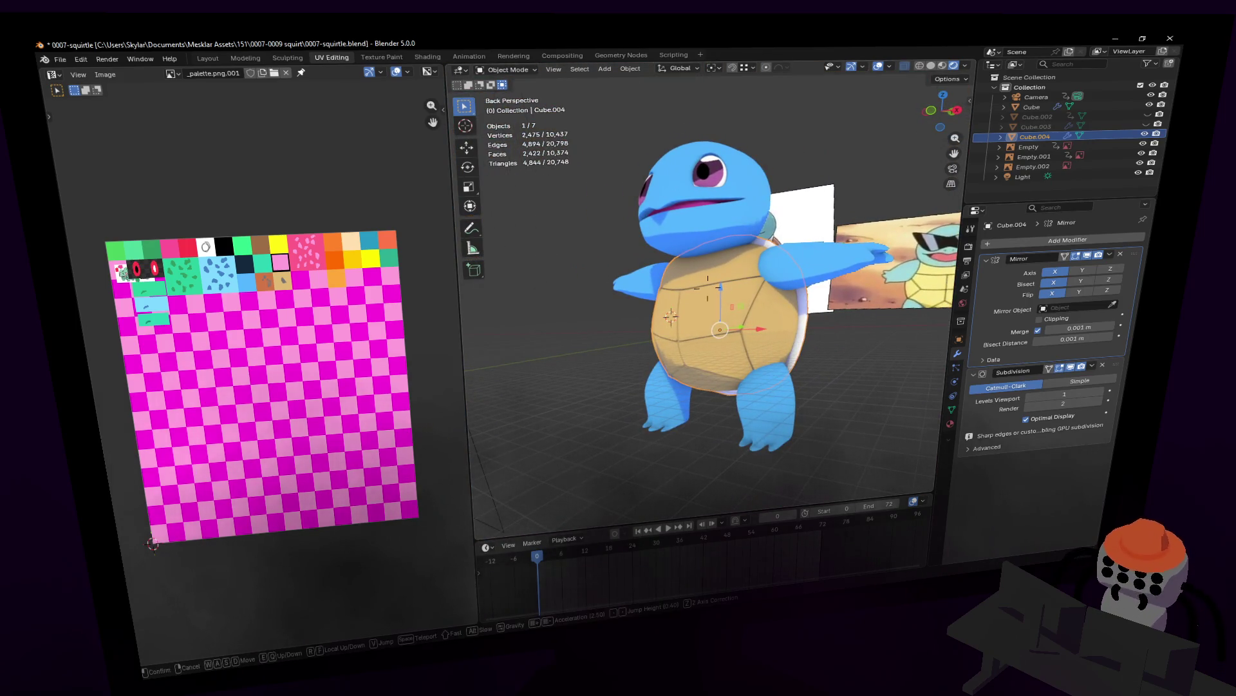
{"action": "middle_click_drag", "start_coordinate": [687, 286], "coordinate": [649, 295], "text": "shift"}
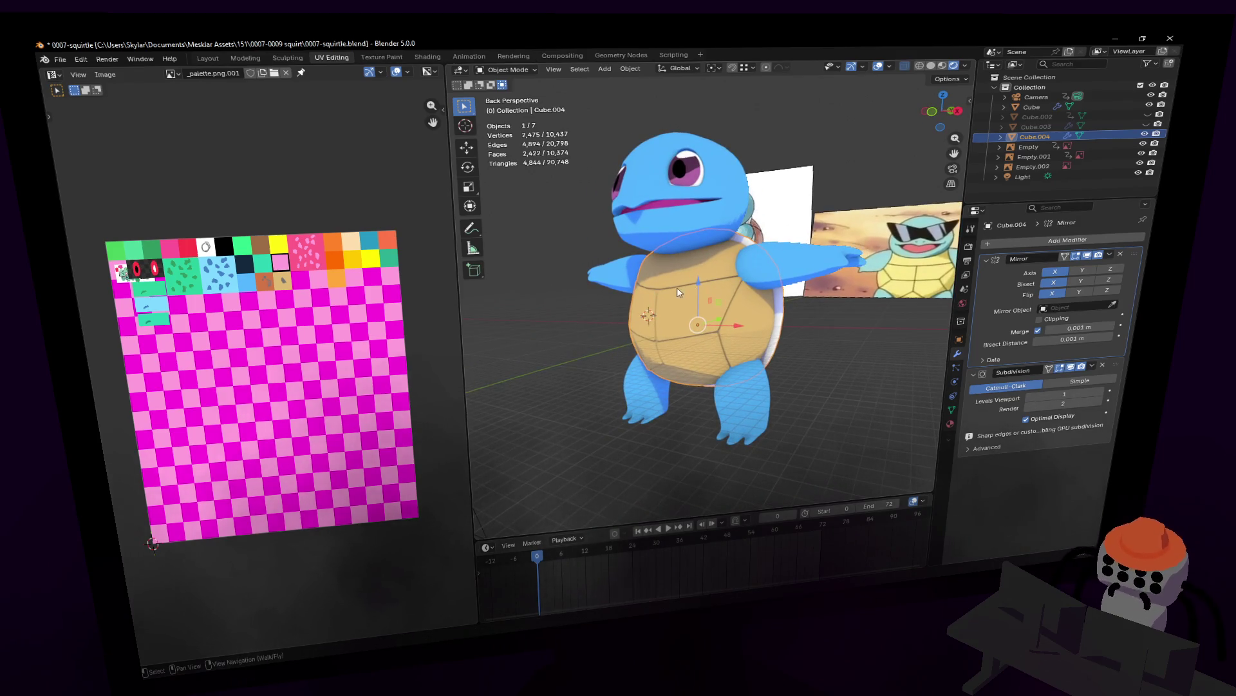
{"action": "scroll", "coordinate": [678, 292], "scroll_direction": "up", "scroll_amount": 2}
{"action": "scroll", "coordinate": [688, 270], "scroll_direction": "up", "scroll_amount": 1}
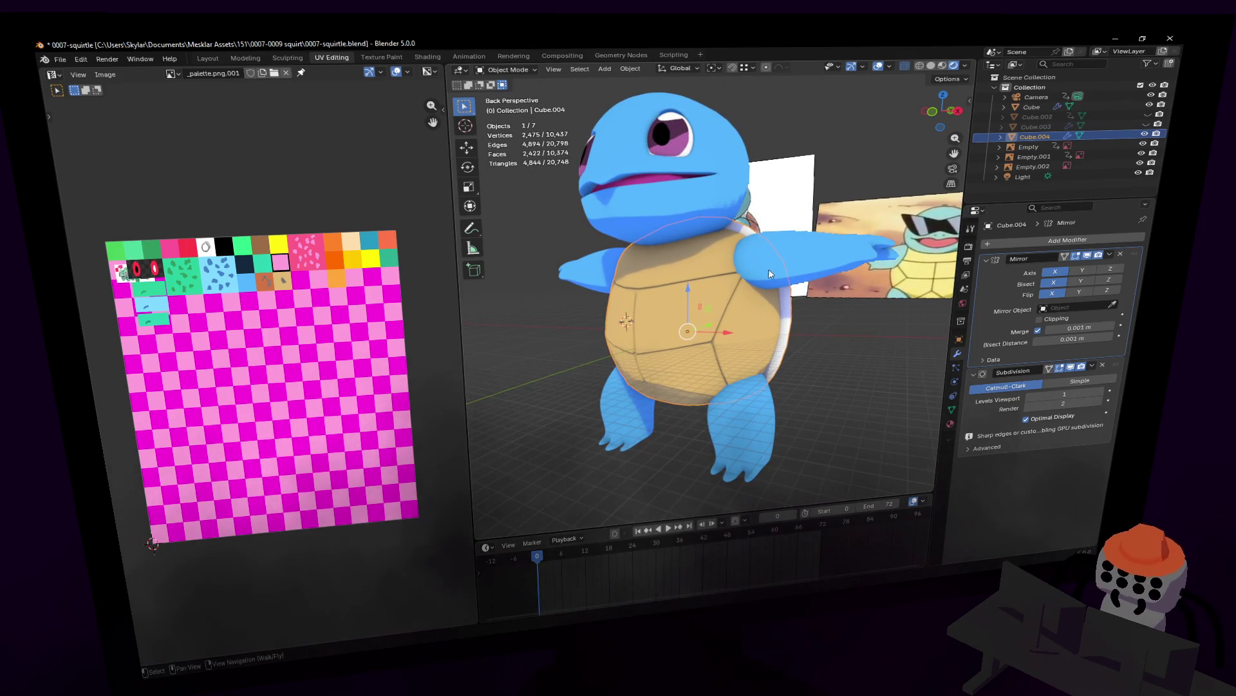
{"action": "key", "text": "shift+grave"}
{"action": "key", "text": "w"}
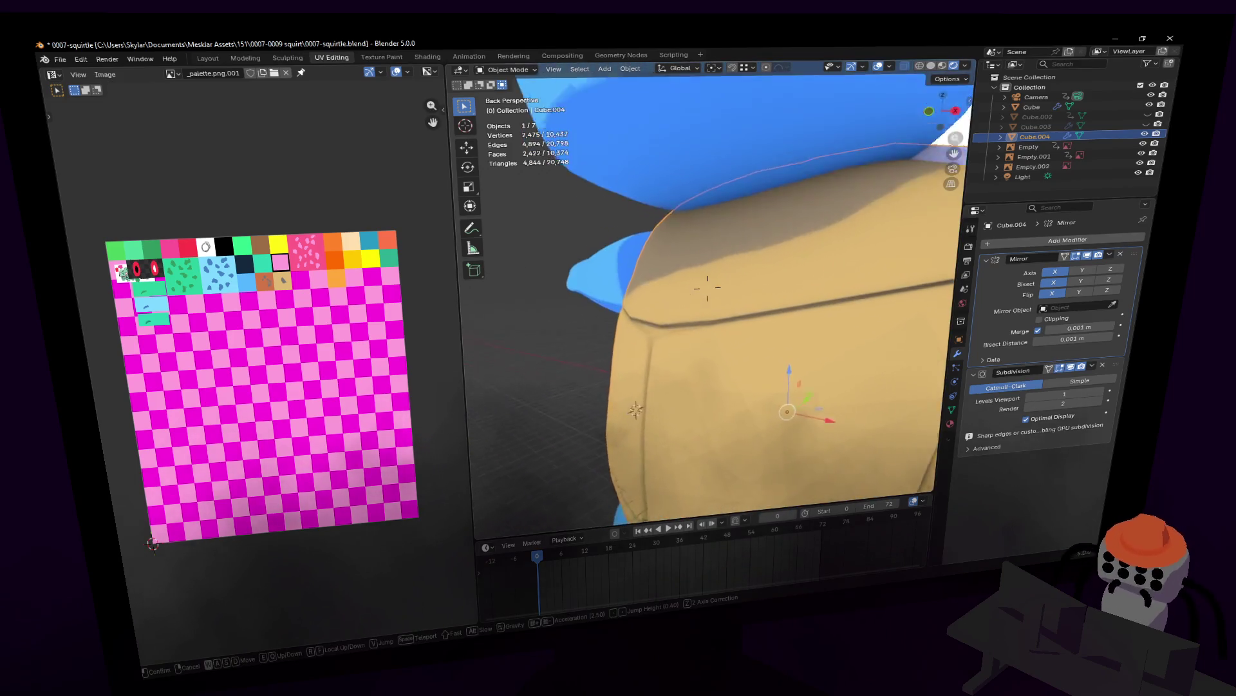
- Back the view out of the shell and orbit to see the shell and arm from the side
{"action": "left_click", "coordinate": [708, 286]}
{"action": "key", "text": "Tab"}
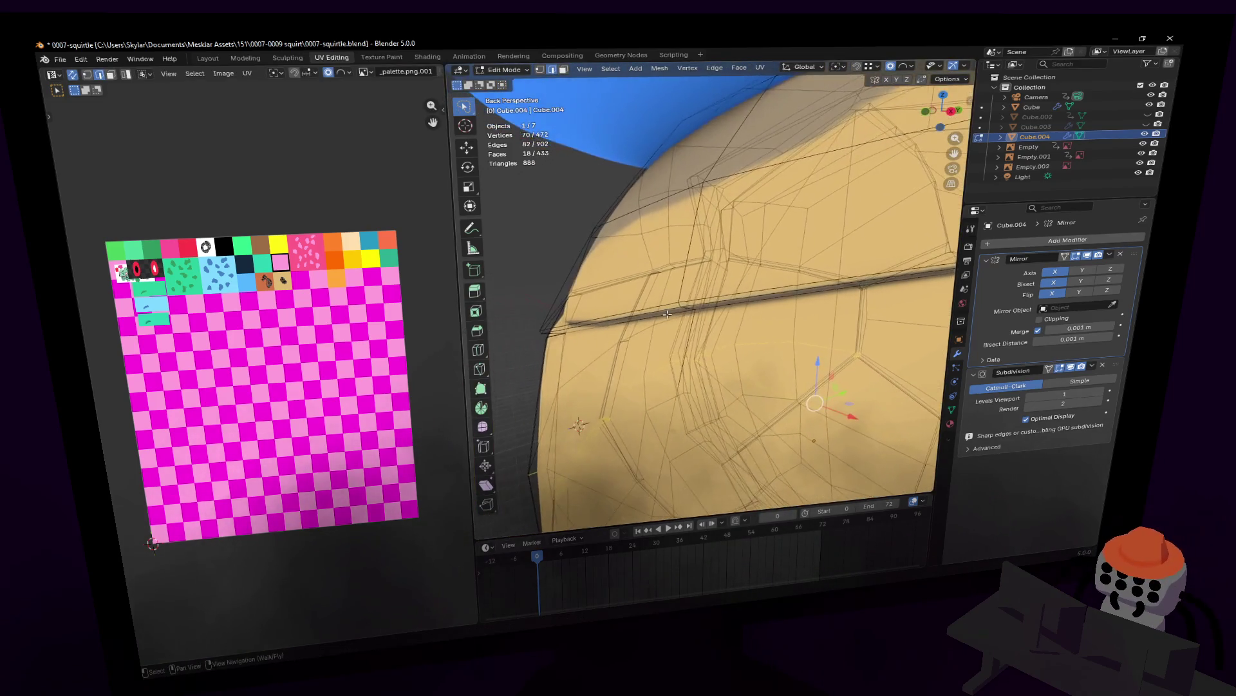
{"action": "key", "text": "Tab"}
{"action": "key", "text": "shift+grave"}
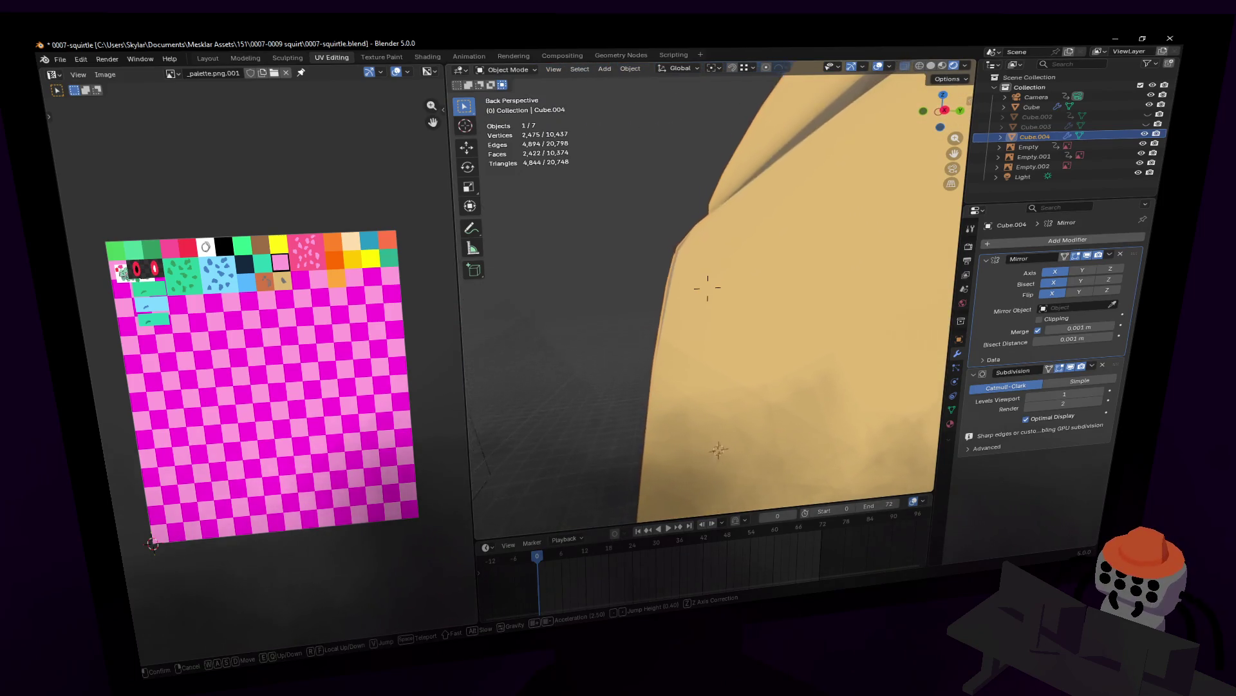
{"action": "key", "text": "s"}
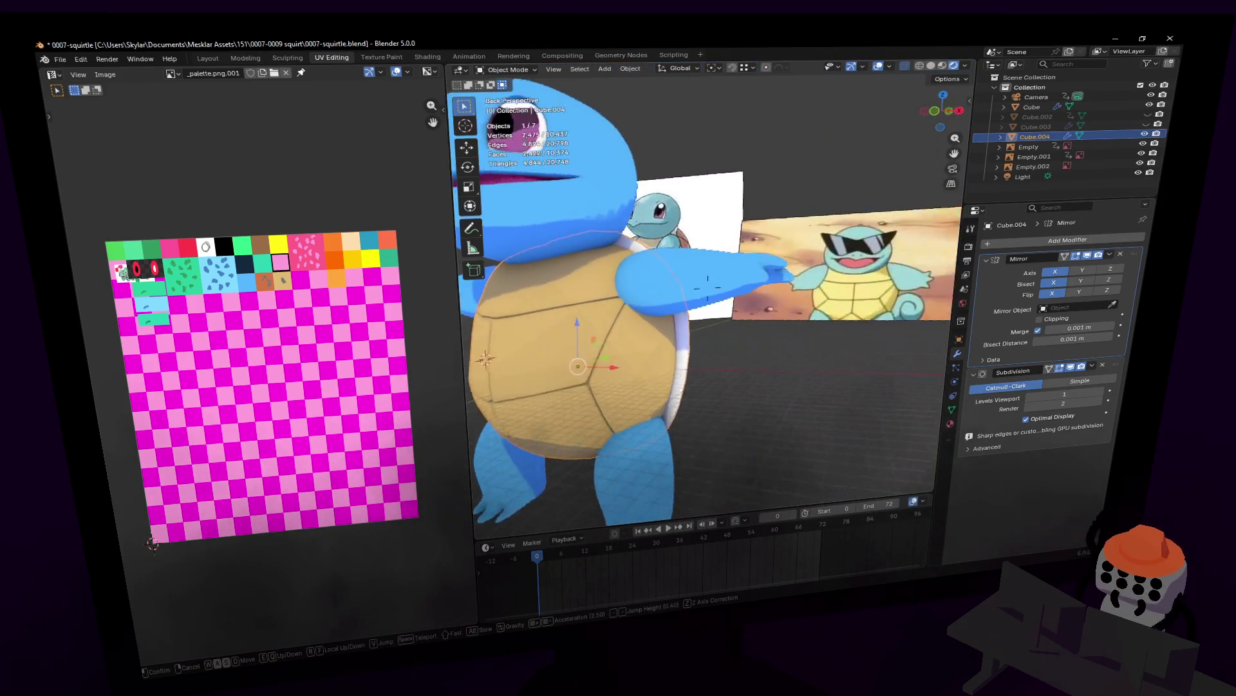
{"action": "left_click", "coordinate": [708, 288]}
{"action": "key", "text": "shift+grave"}
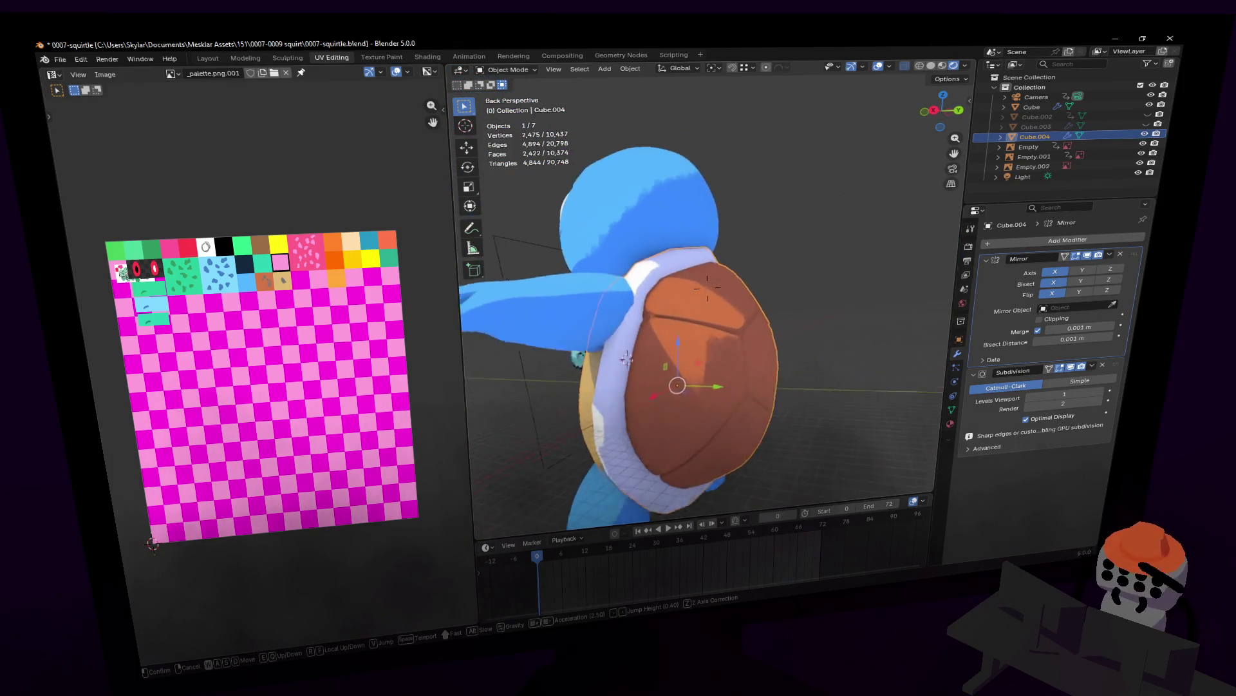
{"action": "key", "text": "w"}
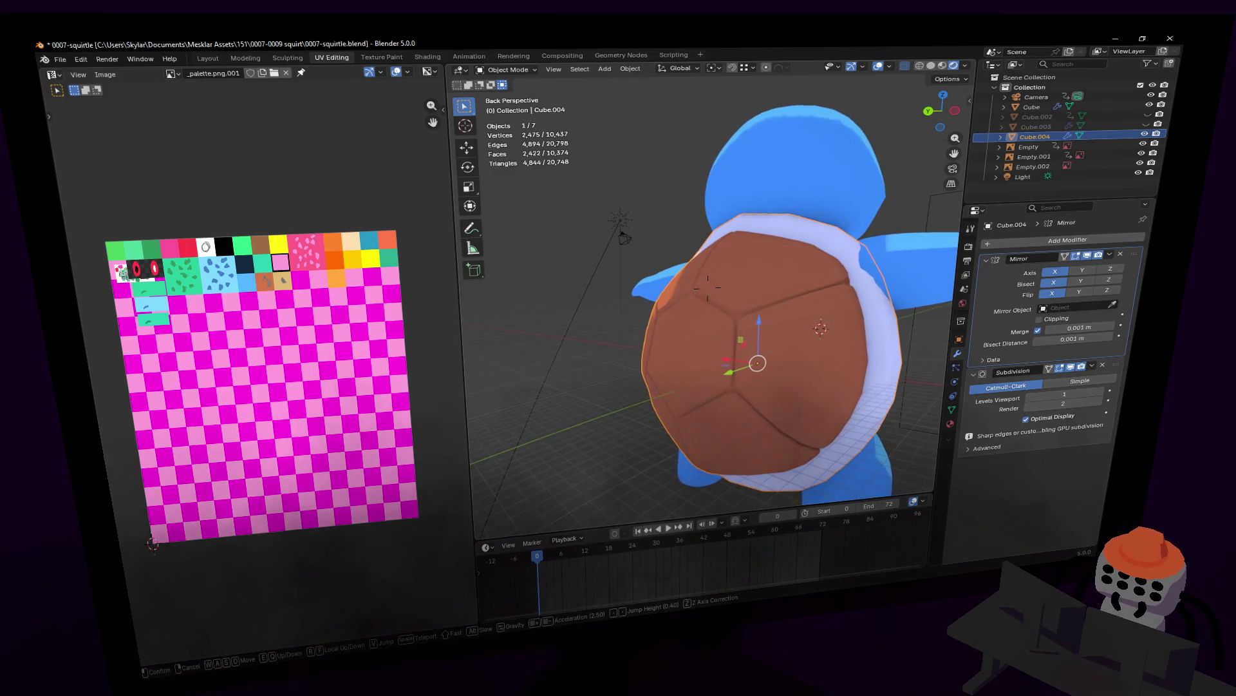
{"action": "left_click", "coordinate": [807, 310]}
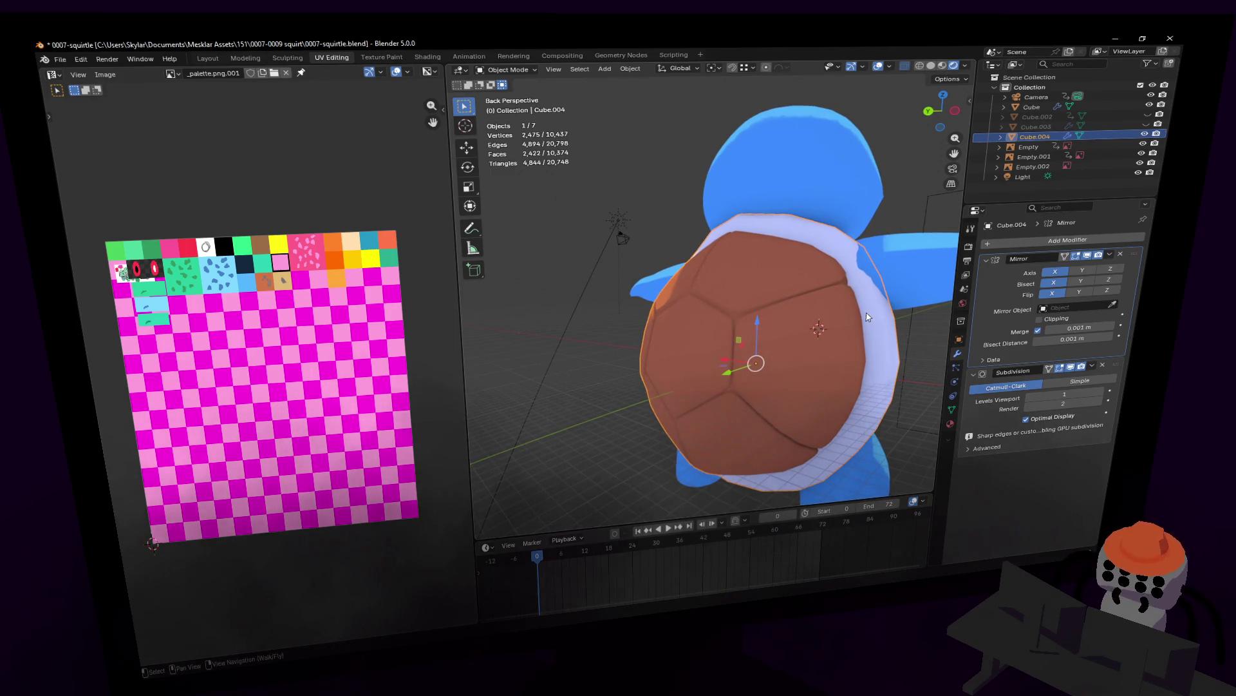
{"action": "middle_click_drag", "start_coordinate": [891, 361], "coordinate": [866, 325]}
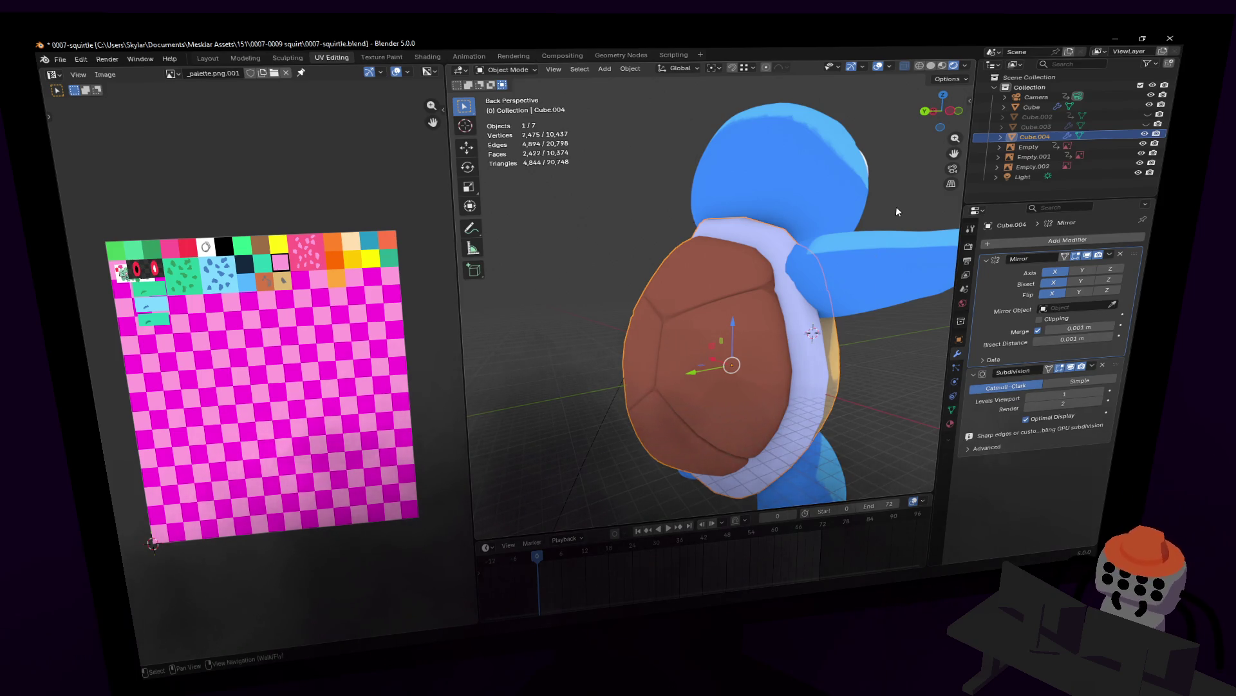
{"action": "middle_click_drag", "start_coordinate": [840, 207], "coordinate": [828, 235]}
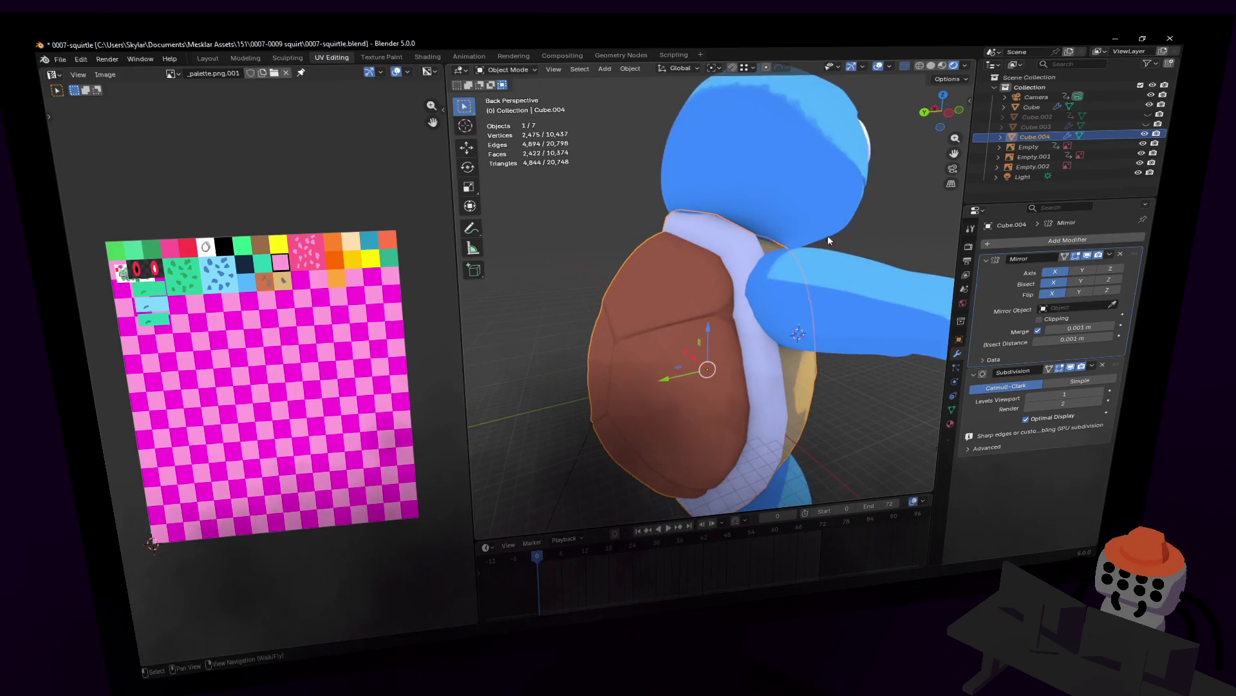
- Move an edge on the shell's side about 0.07 m along Y with proportional falloff
{"action": "key", "text": "Tab"}
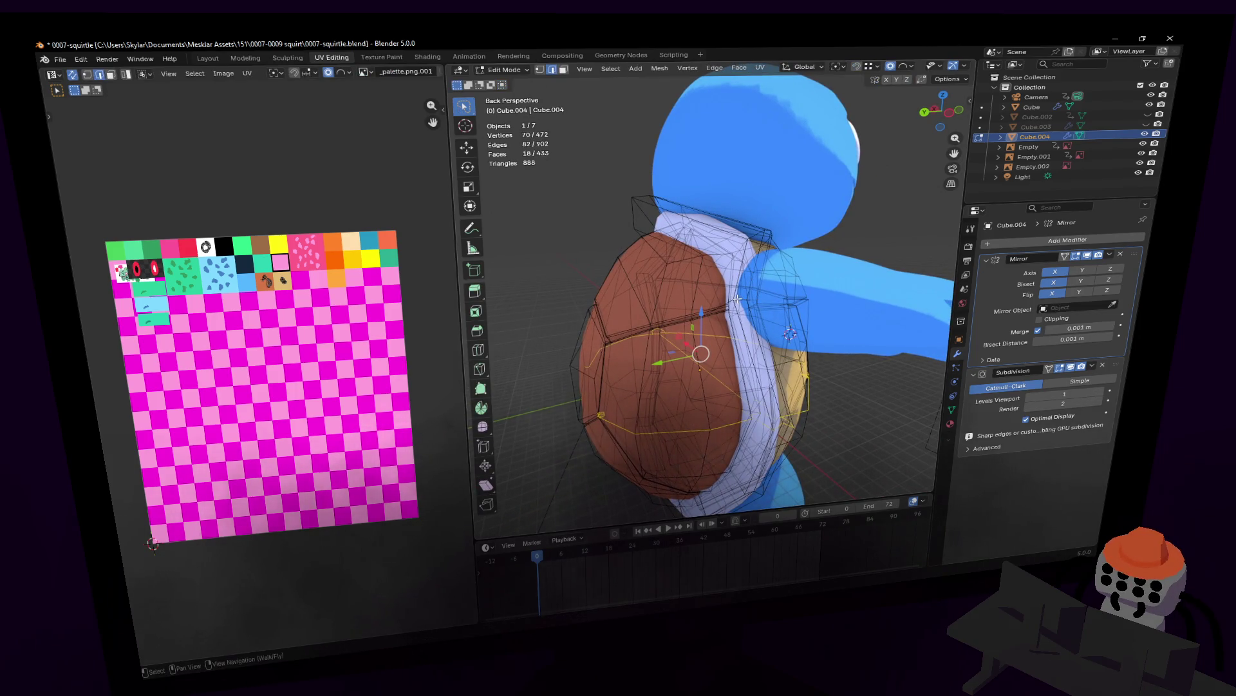
{"action": "left_click", "coordinate": [738, 298]}
{"action": "scroll", "coordinate": [739, 300], "scroll_direction": "up", "scroll_amount": 3}
{"action": "scroll", "coordinate": [753, 303], "scroll_direction": "up", "scroll_amount": 3}
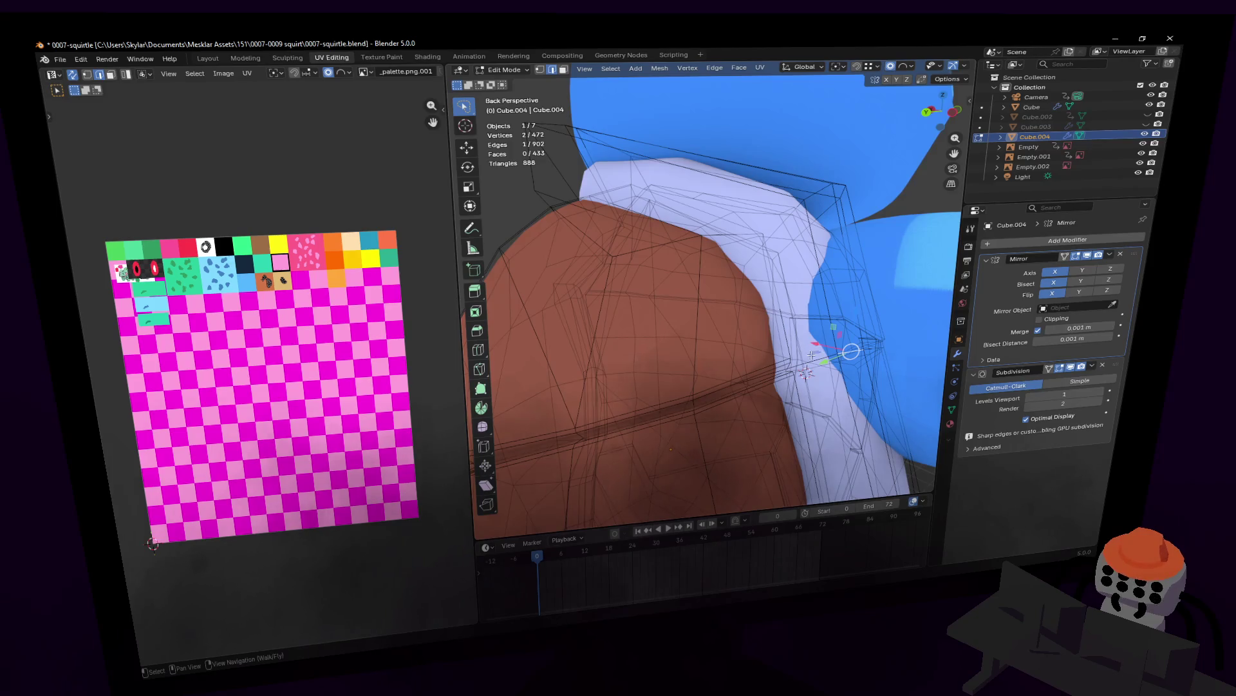
{"action": "middle_click_drag", "start_coordinate": [818, 361], "coordinate": [718, 338]}
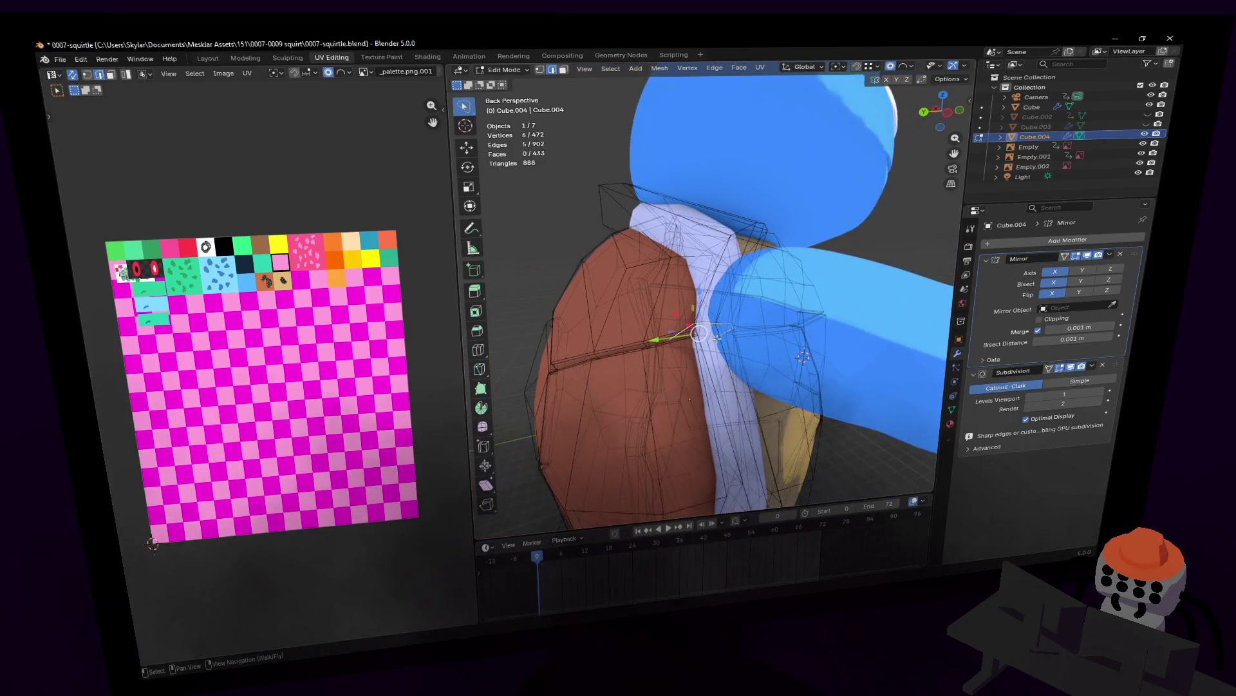
{"action": "key", "text": "g"}
{"action": "key", "text": "y"}
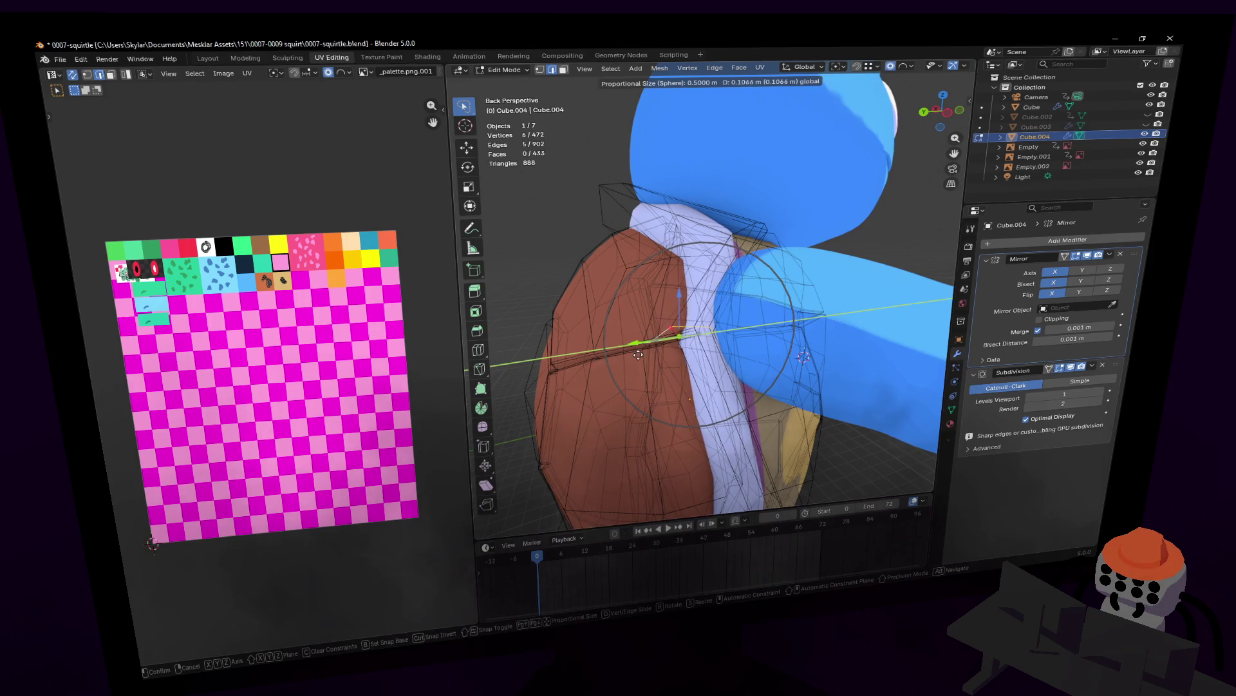
{"action": "left_click", "coordinate": [693, 357]}
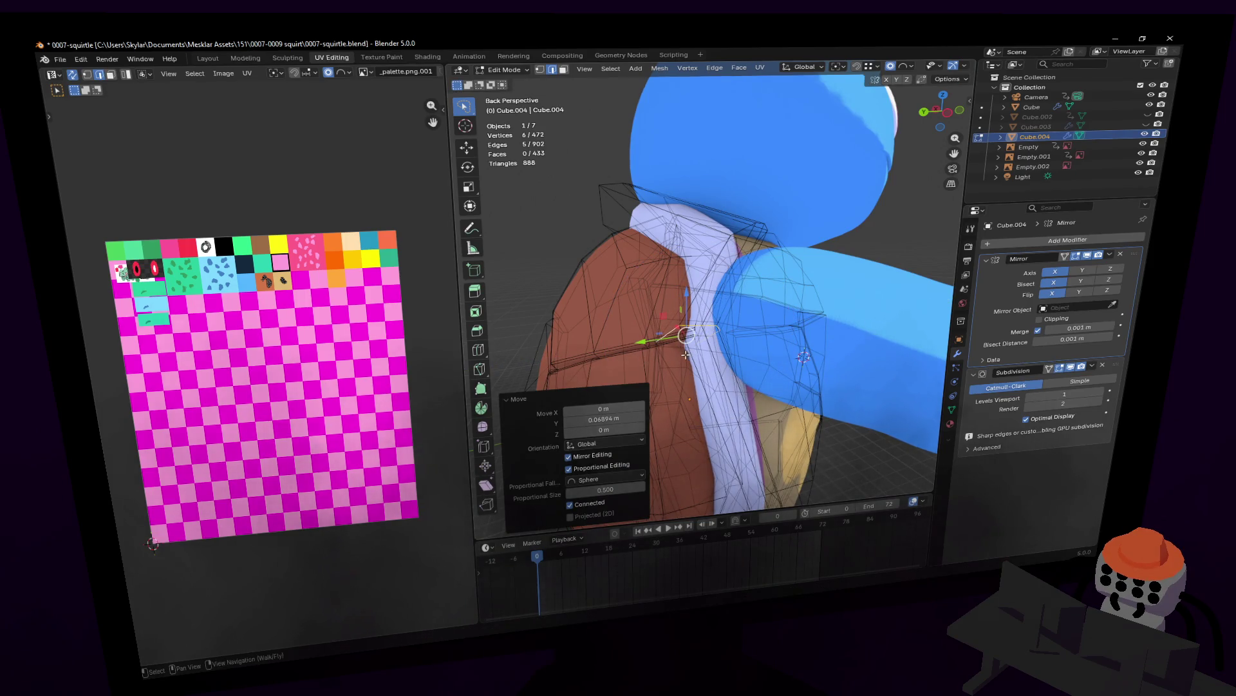
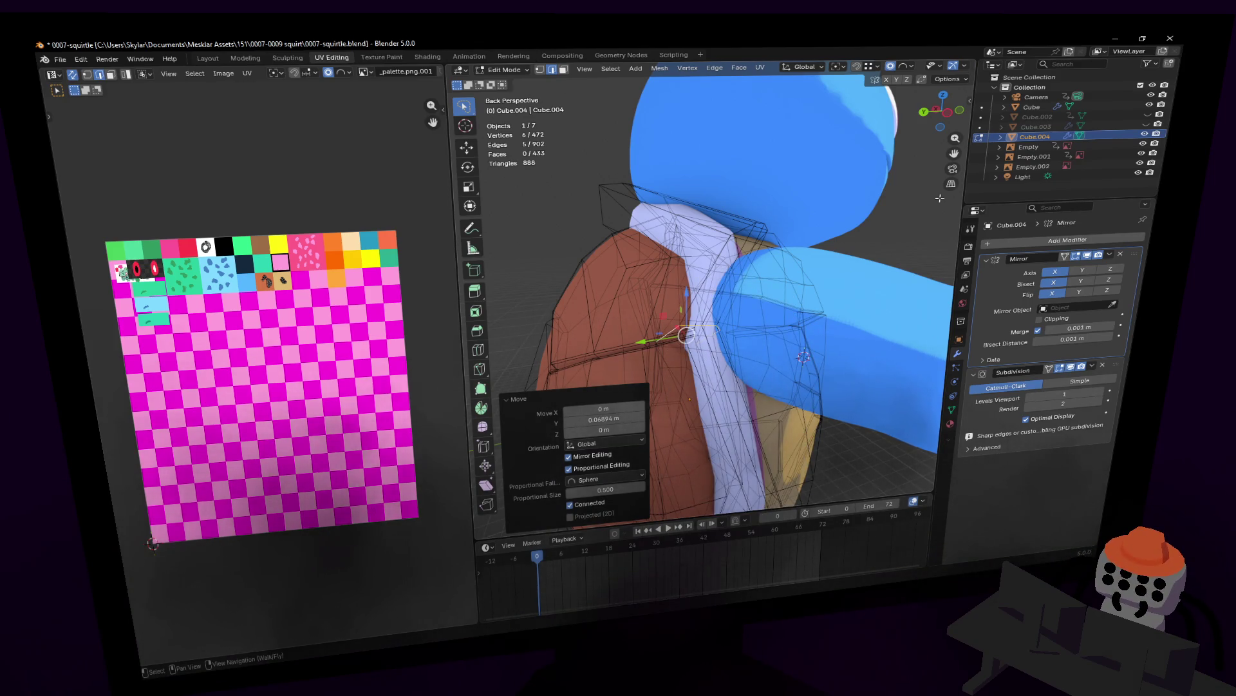
- Fly back to view the model, then select the linked back-shell piece and bring up UV mapping
{"action": "key", "text": "shift+grave"}
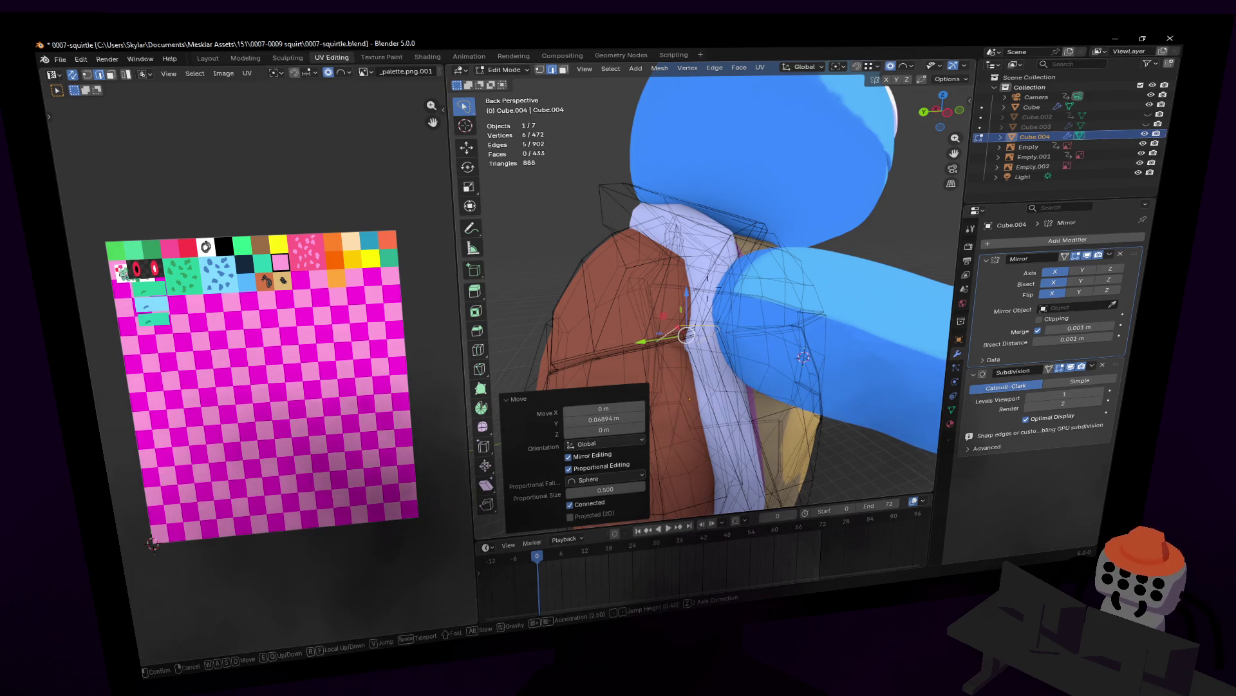
{"action": "key", "text": "Tab"}
{"action": "key", "text": "s"}
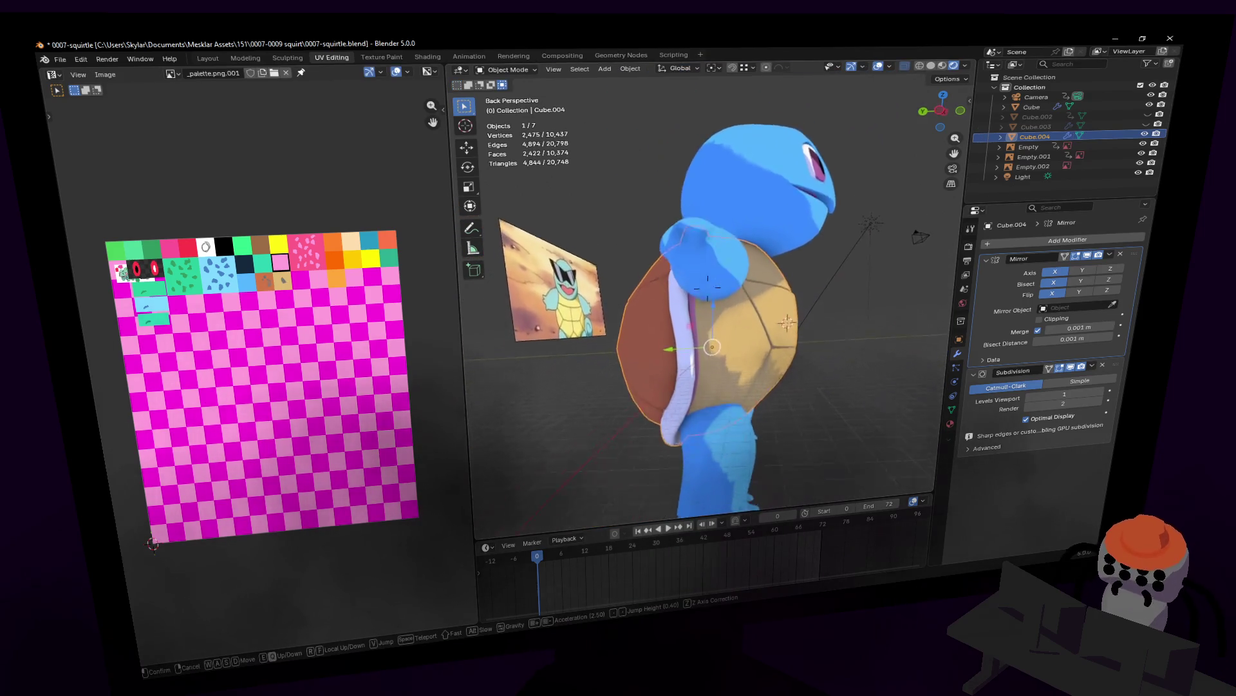
{"action": "left_click", "coordinate": [738, 298]}
{"action": "key", "text": "Tab"}
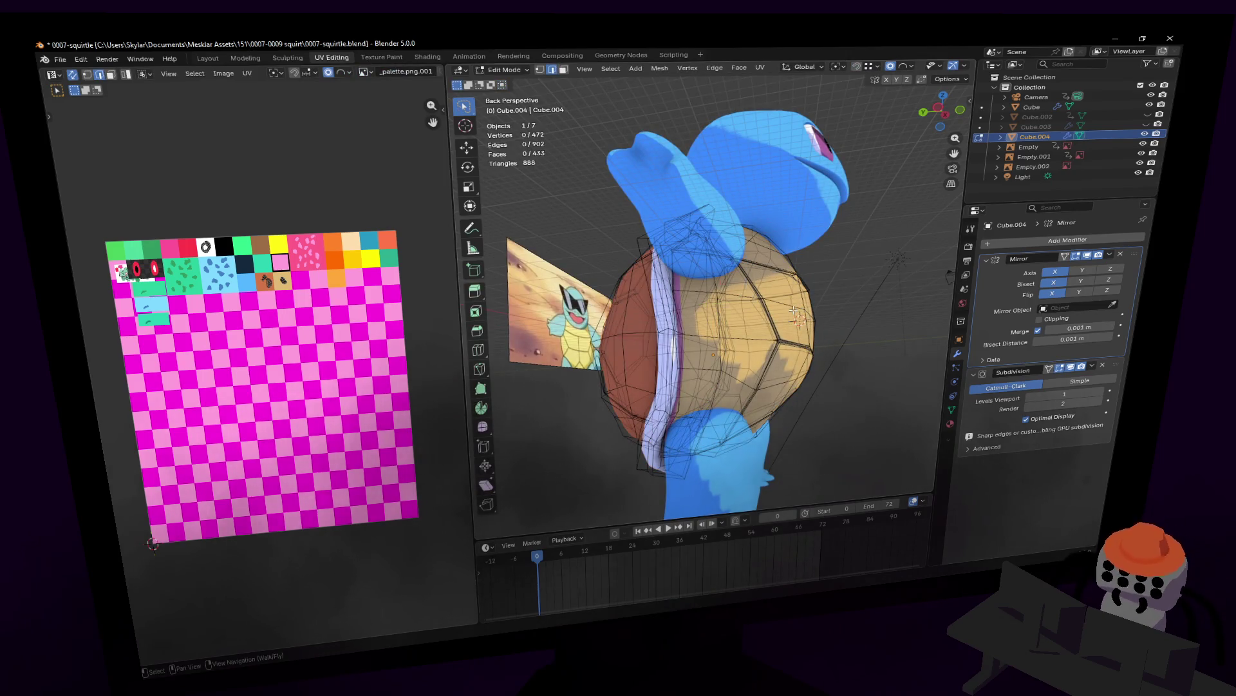
{"action": "key", "text": "l"}
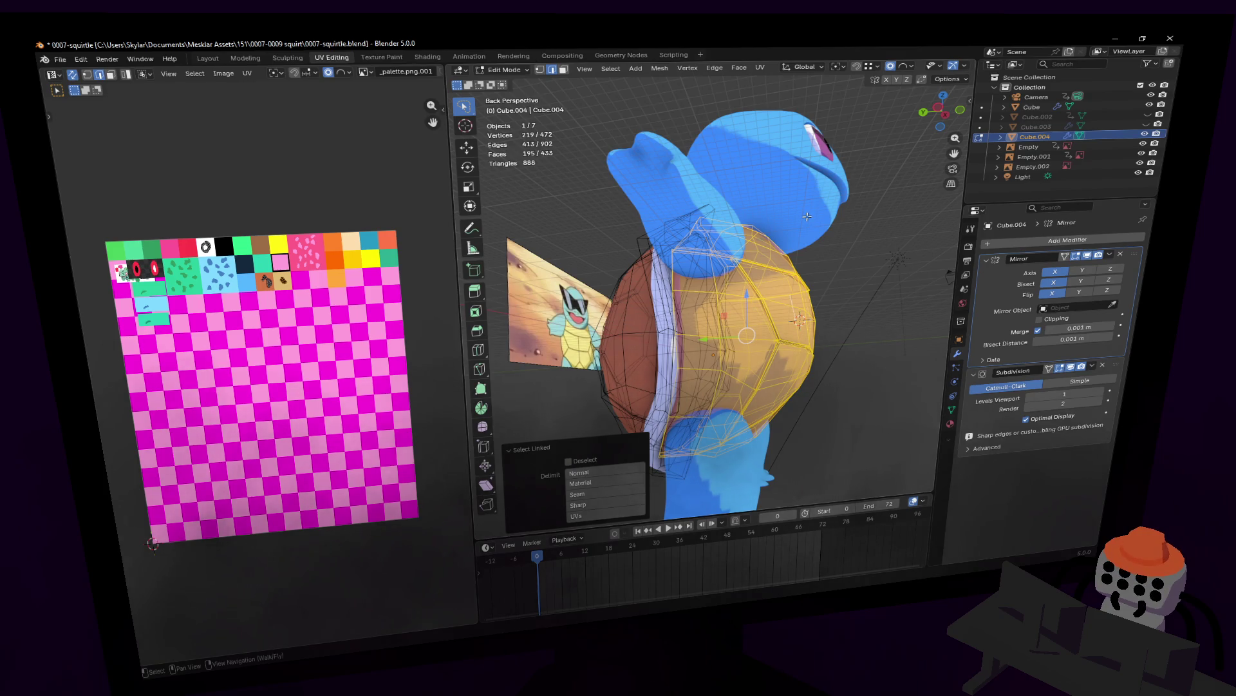
{"action": "key", "text": "u"}
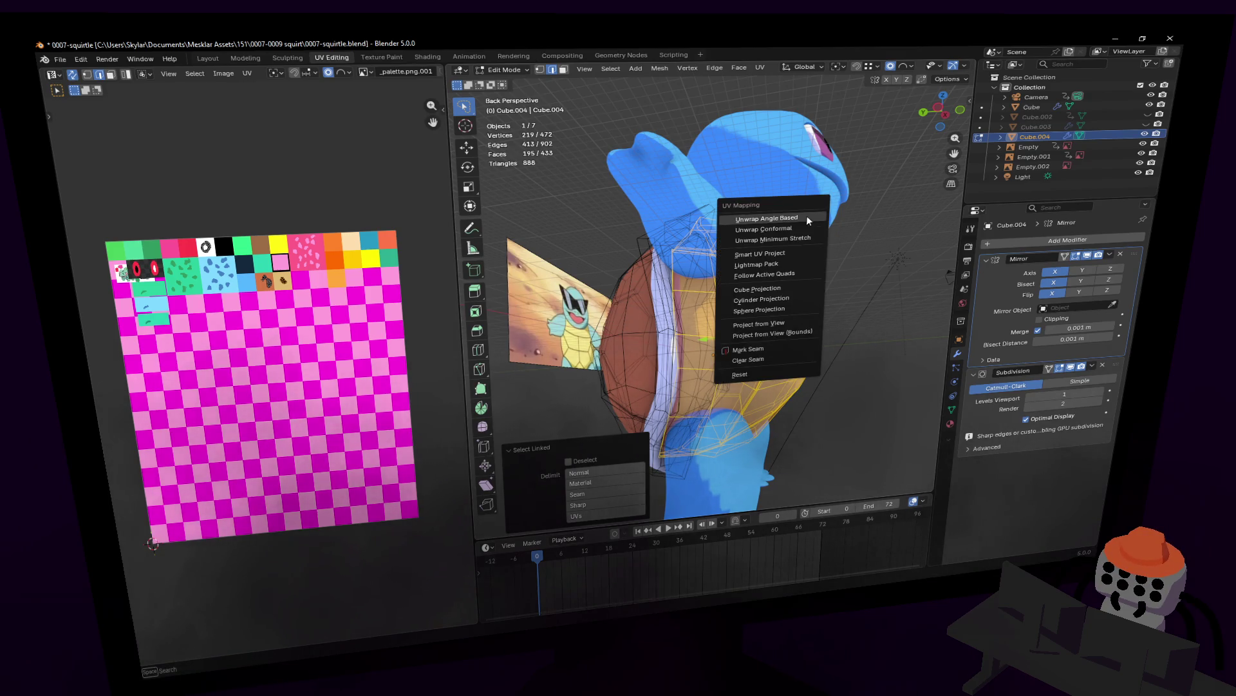
- Unwrap the back shell angle-based and shrink its UVs onto the tan palette swatch
{"action": "left_click", "coordinate": [807, 215]}
{"action": "key", "text": "s"}
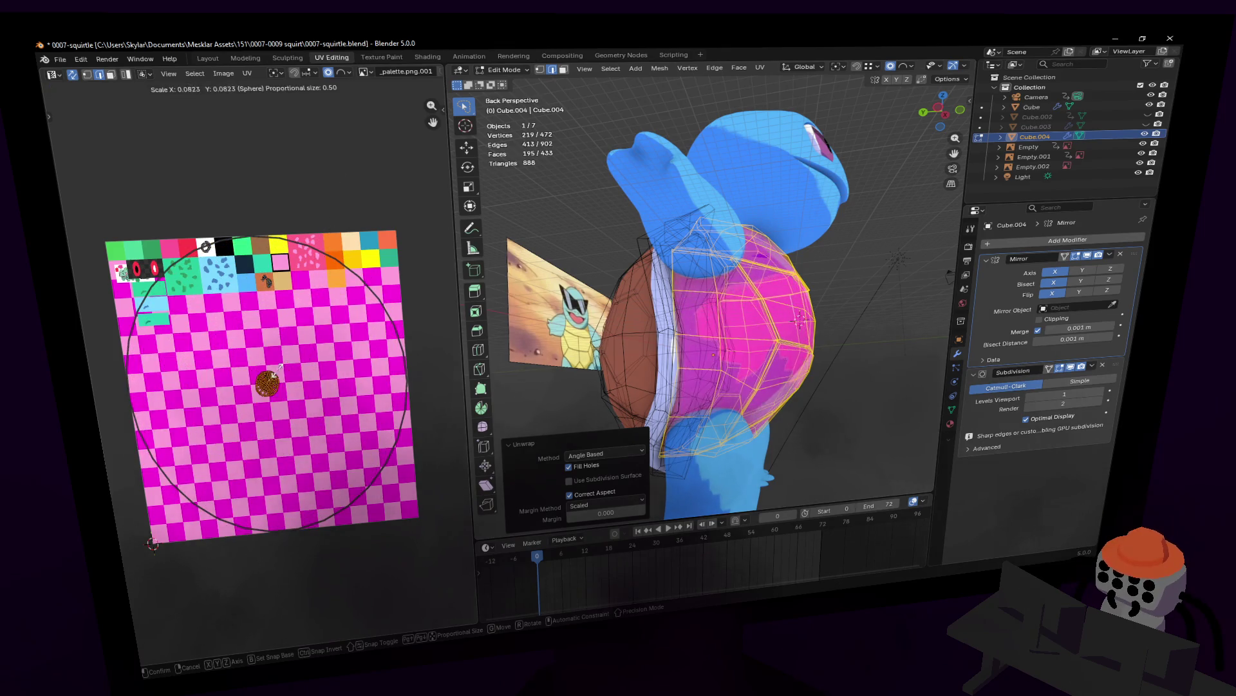
{"action": "left_click", "coordinate": [294, 365]}
{"action": "key", "text": "g"}
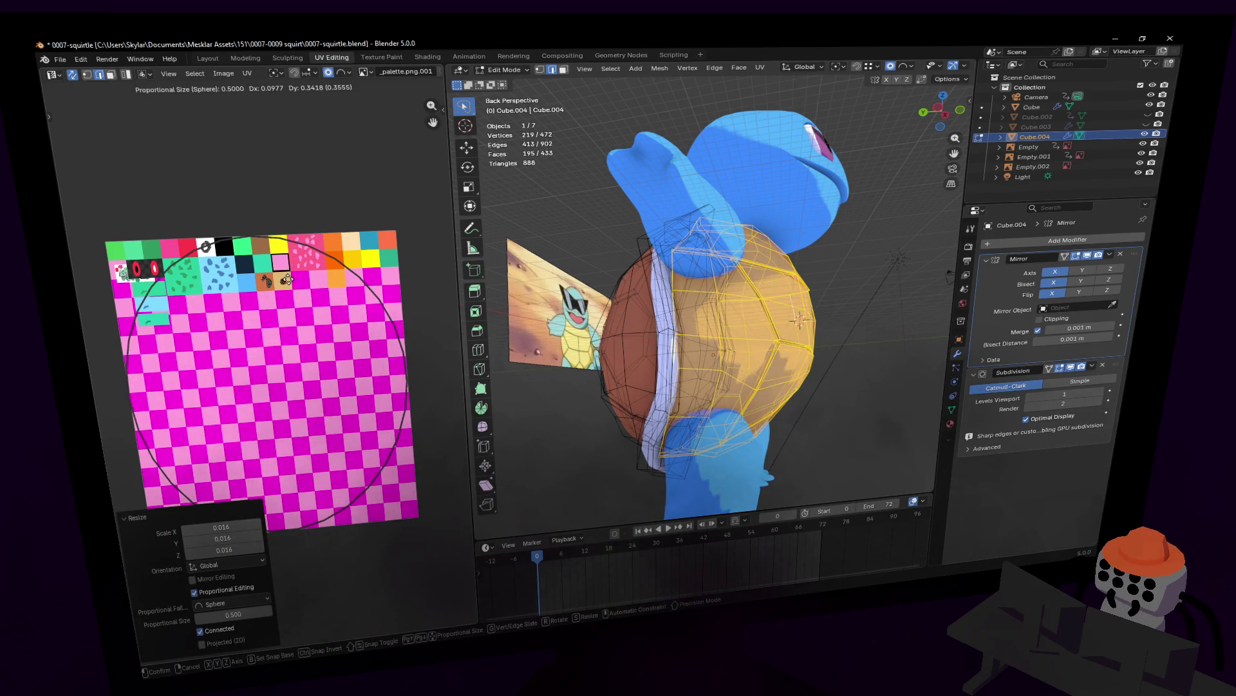
{"action": "left_click", "coordinate": [287, 281]}
- Check the tan texture up close, then reselect the whole back shell piece with Ctrl+L
{"action": "key", "text": "Tab"}
{"action": "key", "text": "shift+grave"}
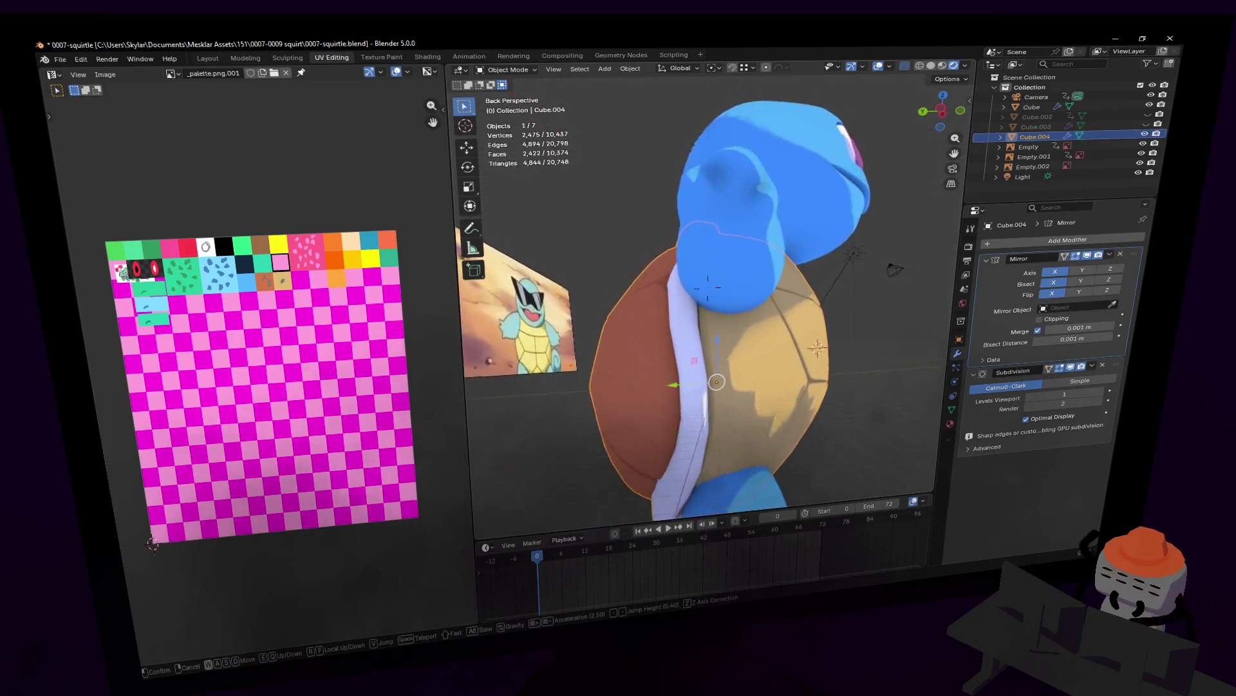
{"action": "key", "text": "w"}
{"action": "left_click", "coordinate": [673, 239]}
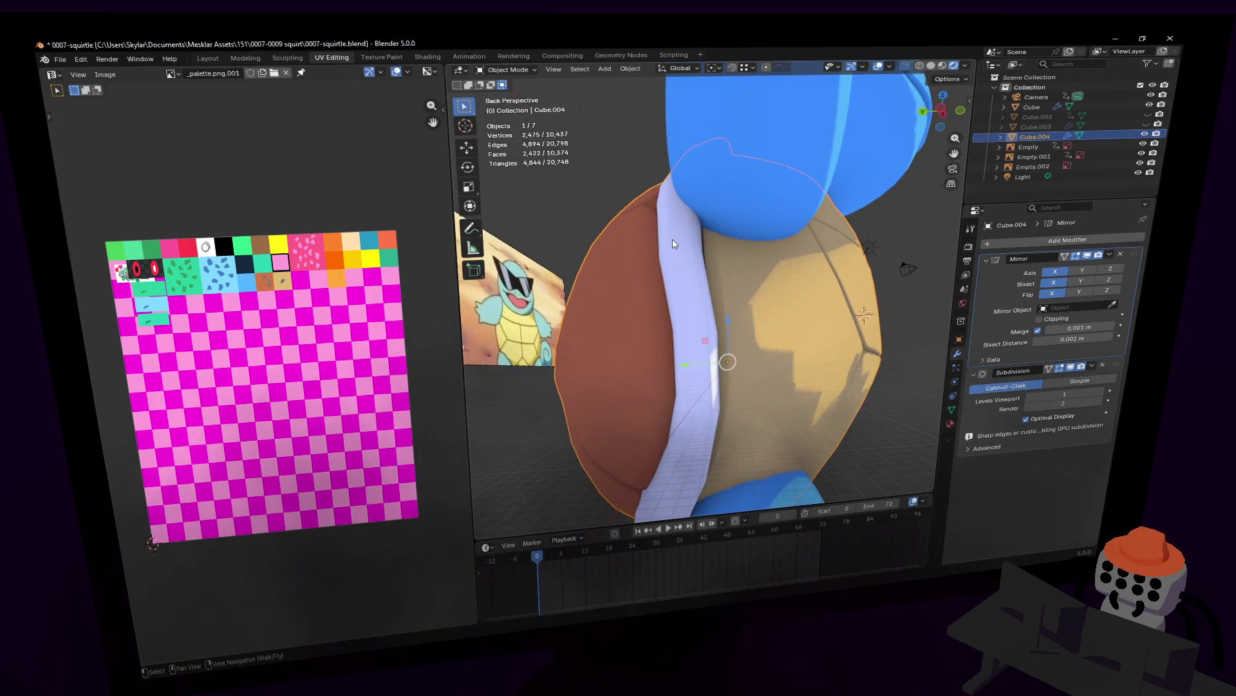
{"action": "key", "text": "Tab"}
{"action": "left_click", "coordinate": [706, 232]}
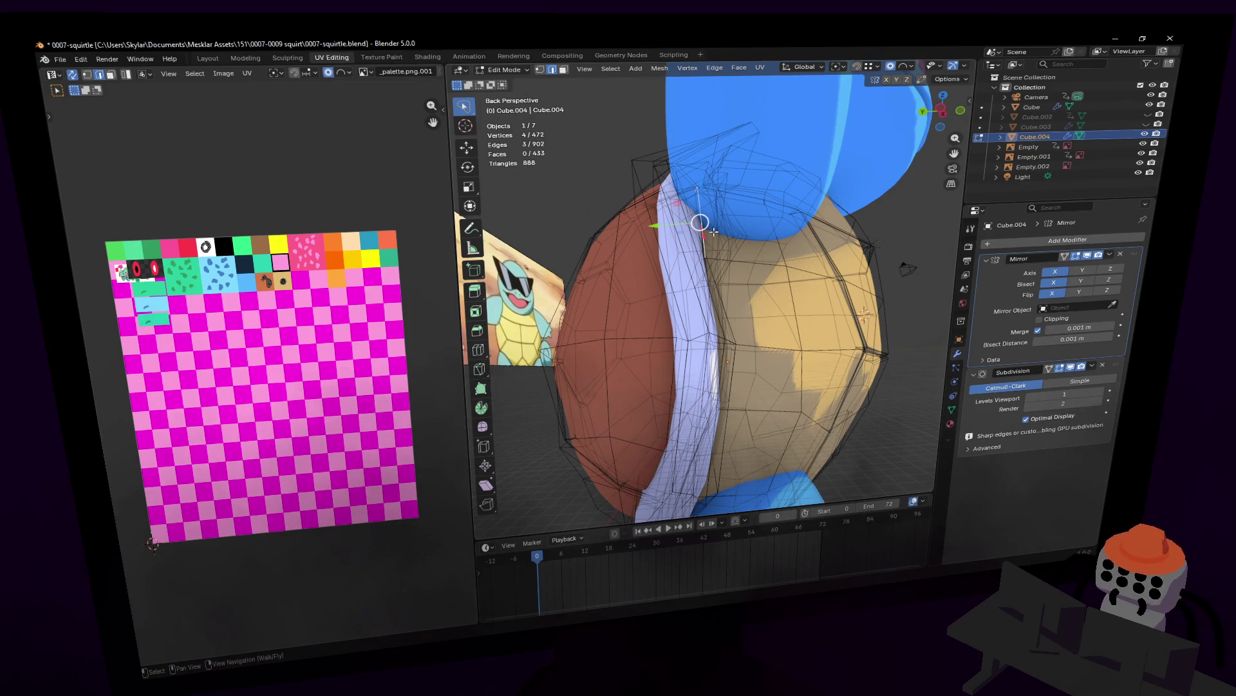
{"action": "middle_click_drag", "start_coordinate": [712, 231], "coordinate": [722, 284]}
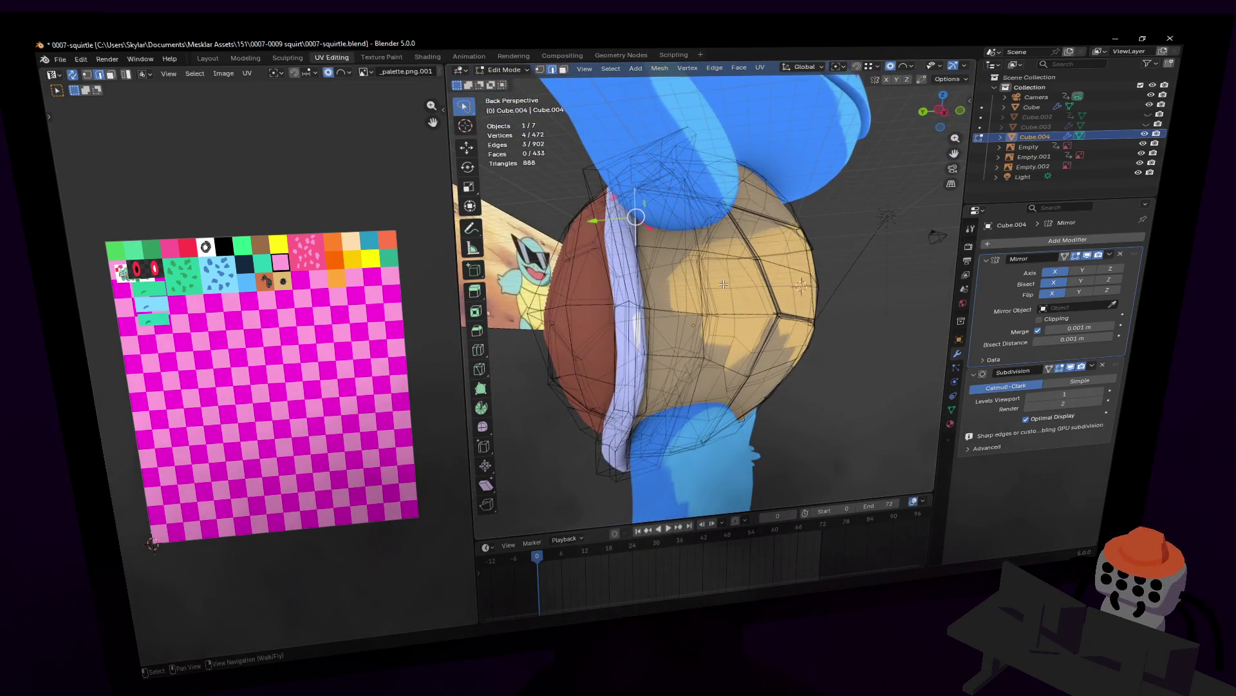
{"action": "key", "text": "ctrl+l"}
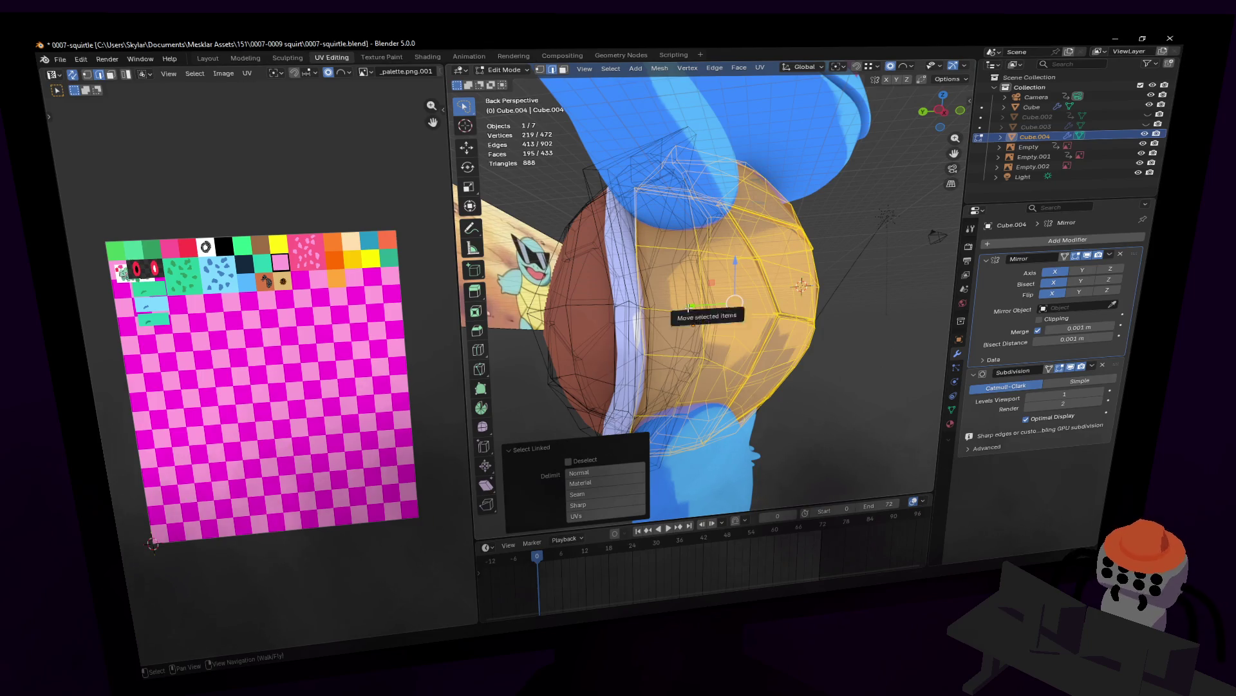
{"action": "left_click_drag", "start_coordinate": [688, 308], "coordinate": [780, 299]}
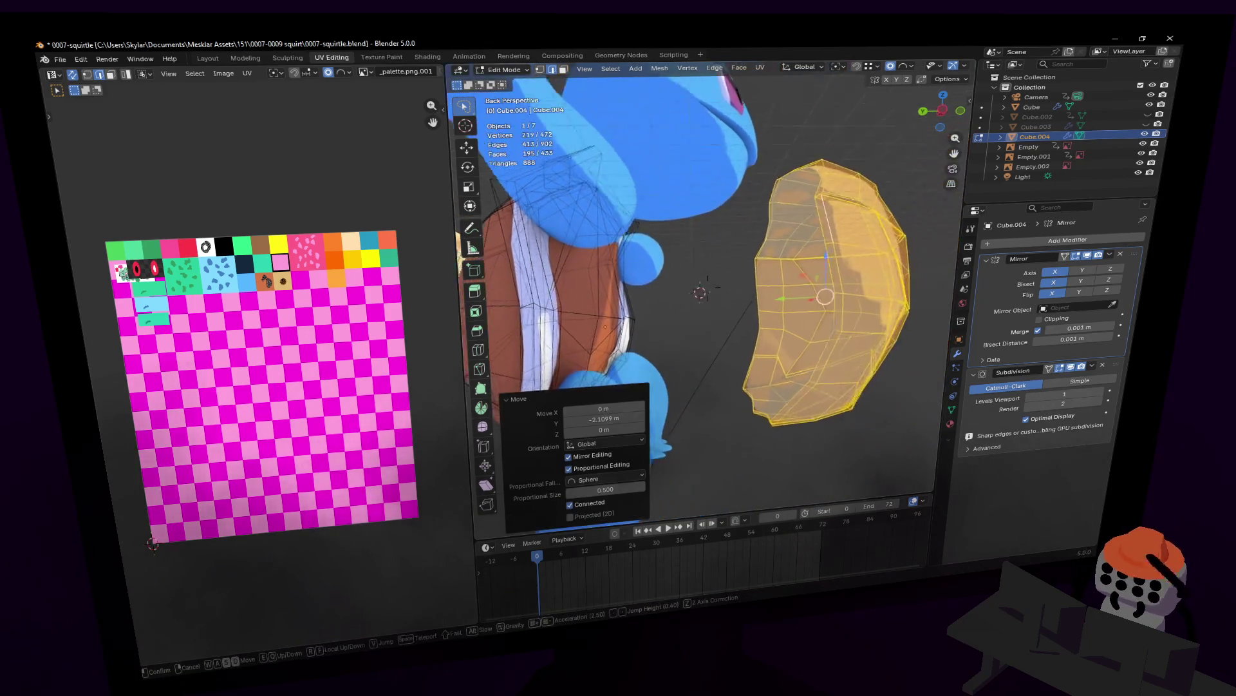
{"action": "left_click", "coordinate": [847, 293]}
{"action": "left_click", "coordinate": [792, 233]}
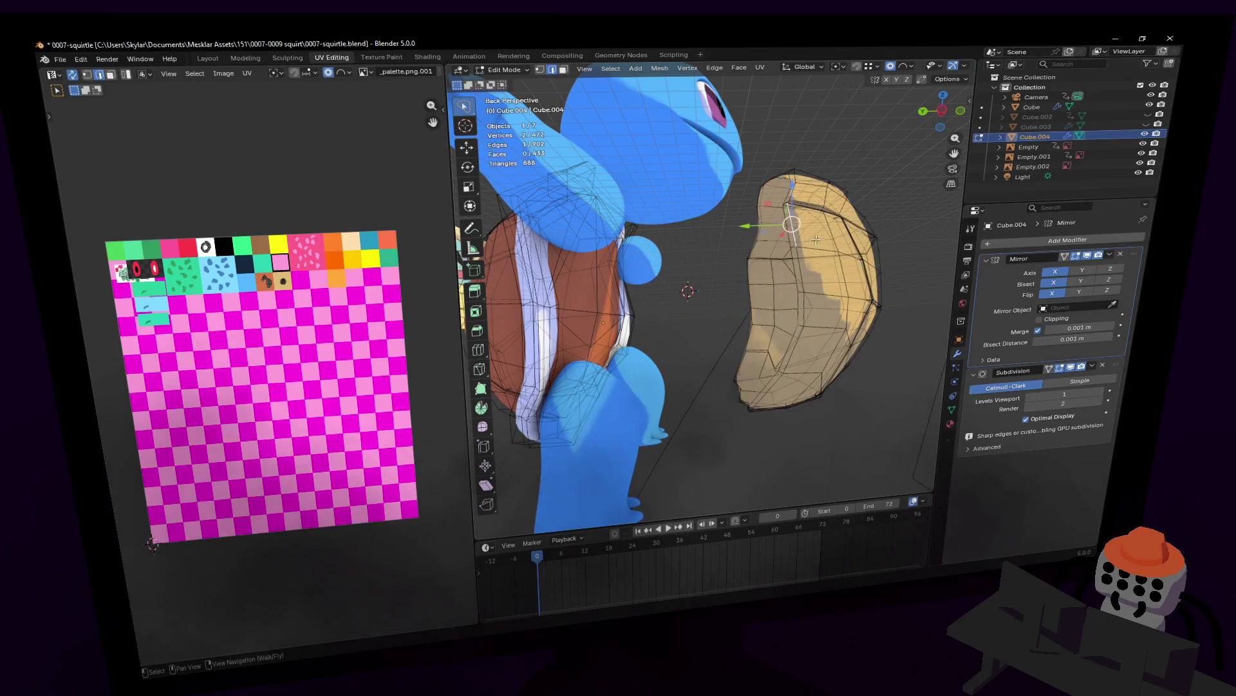
{"action": "mouse_move", "coordinate": [792, 232]}
{"action": "middle_mouse_down"}
{"action": "mouse_move", "coordinate": [724, 308]}
{"action": "mouse_move", "coordinate": [728, 355]}
{"action": "middle_mouse_up"}
{"action": "left_click", "coordinate": [763, 416], "text": "alt"}
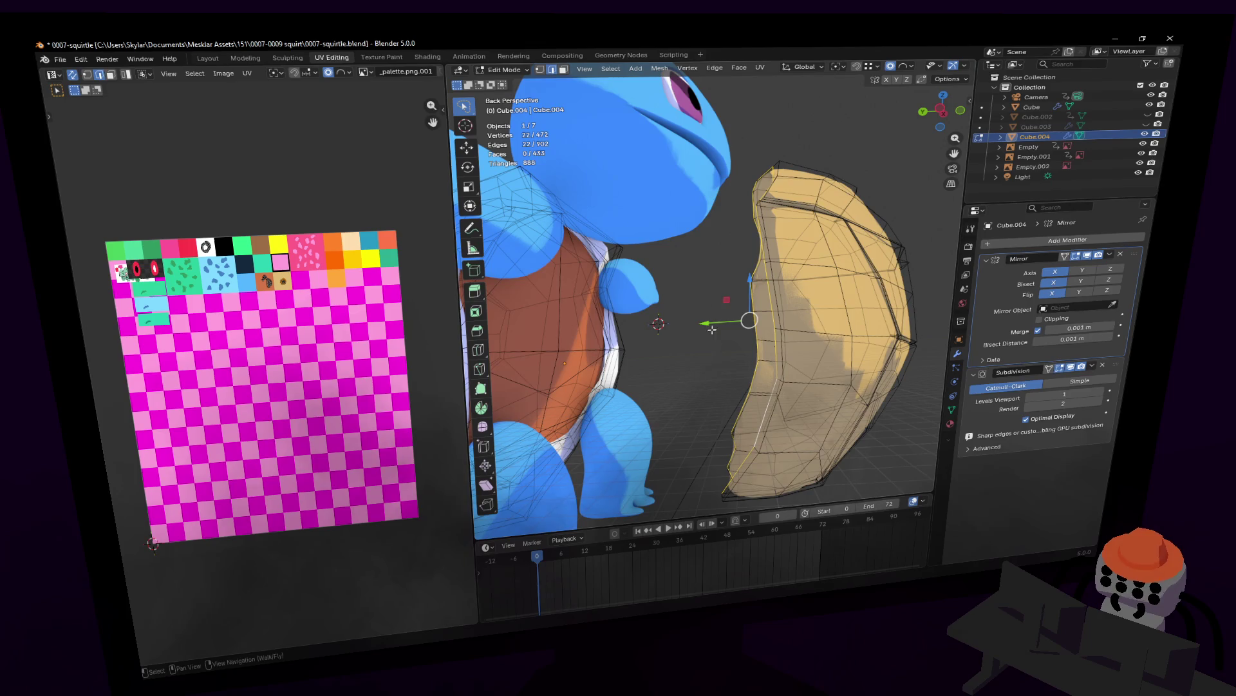
{"action": "left_click_drag", "start_coordinate": [711, 329], "coordinate": [688, 335]}
{"action": "key", "text": "ctrl+z"}
{"action": "key", "text": "ctrl+z"}
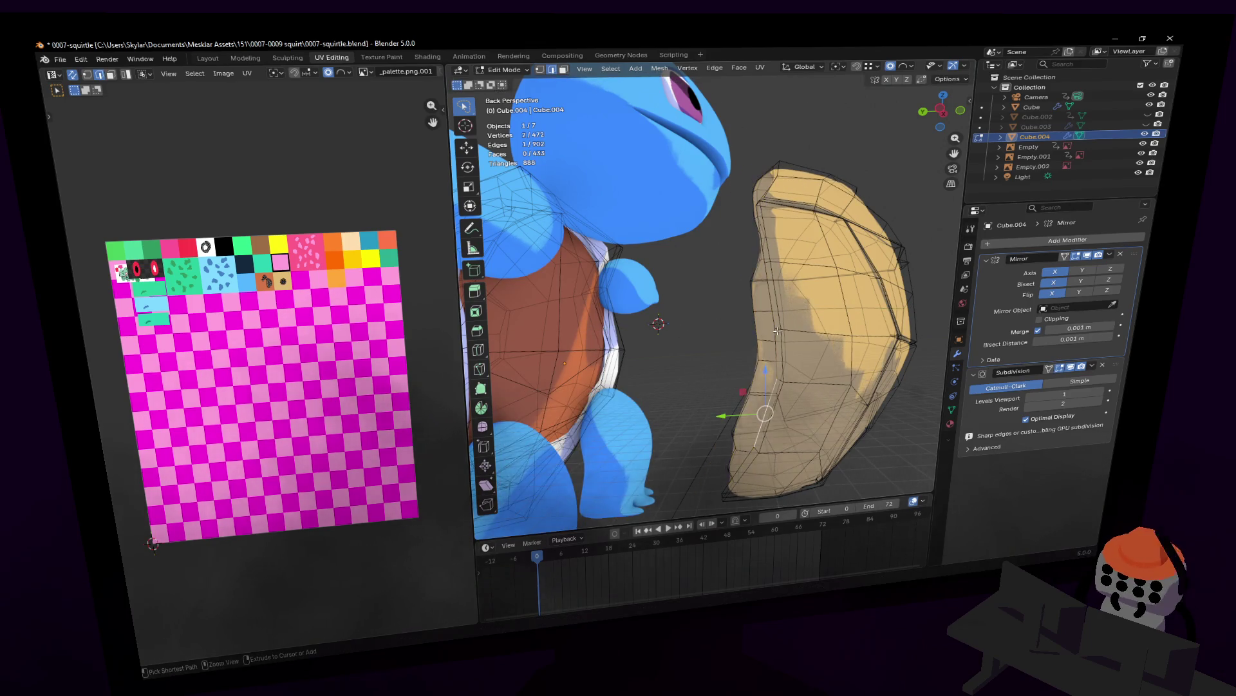
{"action": "key", "text": "ctrl+l"}
{"action": "key", "text": "KP_Decimal"}
- Fly in near the arm and select the shell rim edge loop beside it
{"action": "key", "text": "shift+grave"}
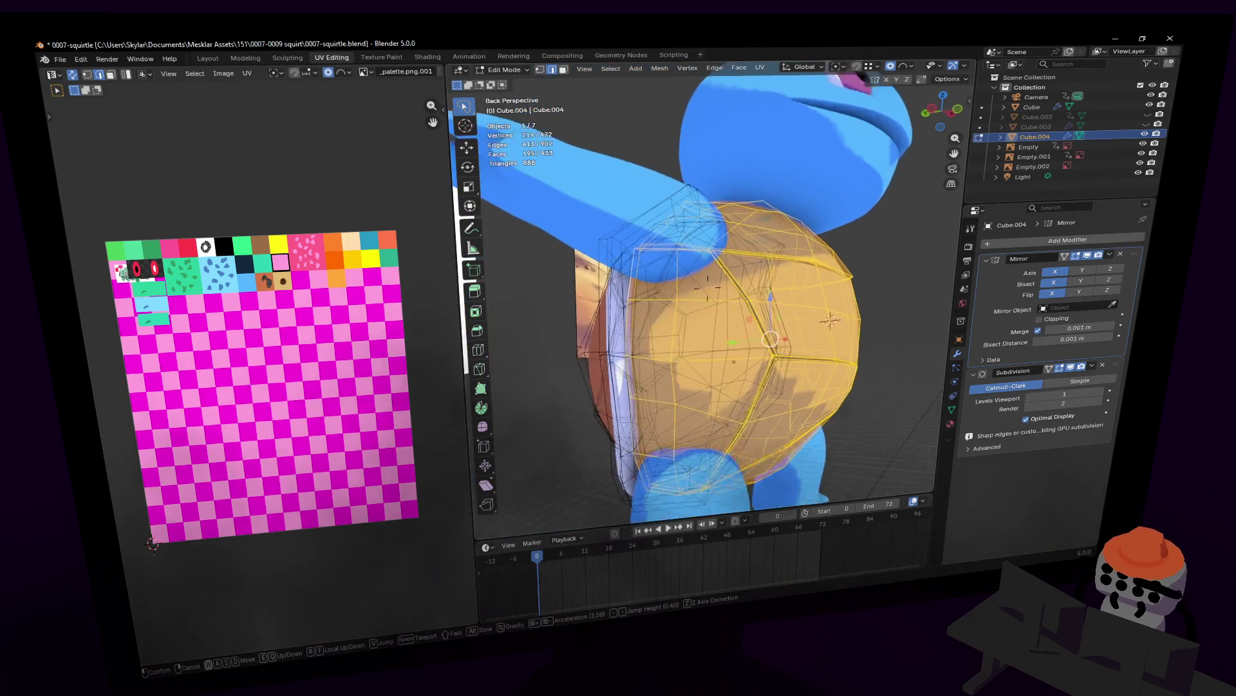
{"action": "key", "text": "s"}
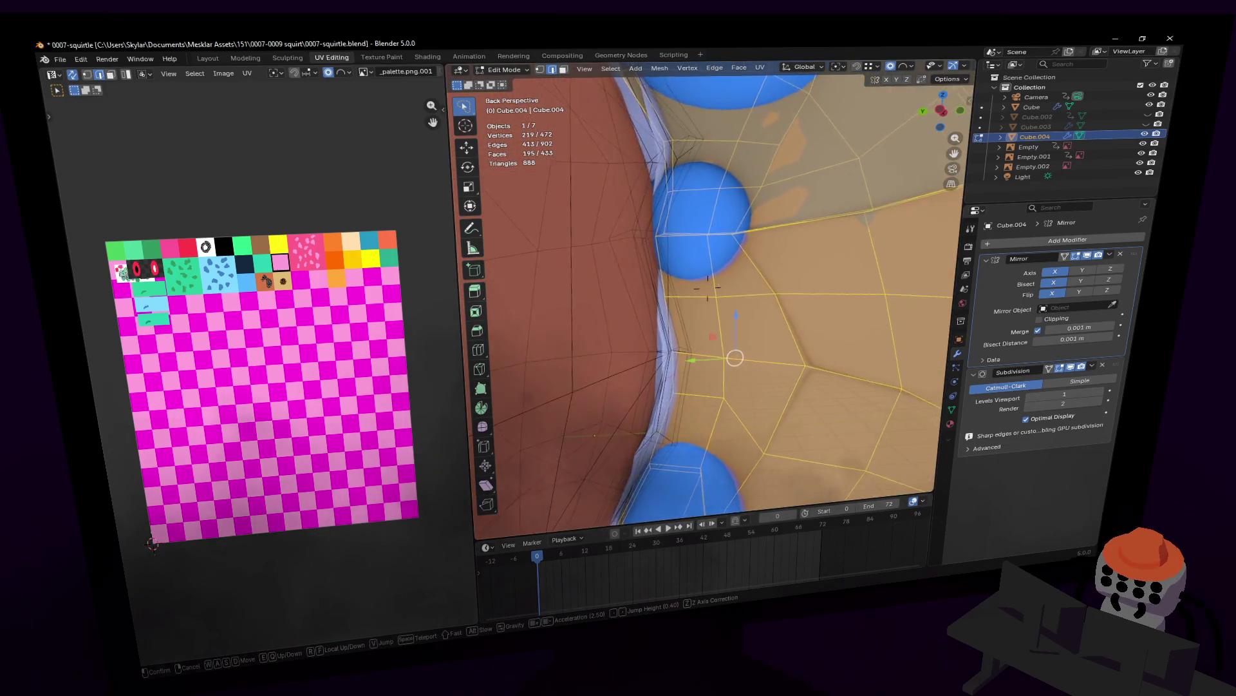
{"action": "key", "text": "w"}
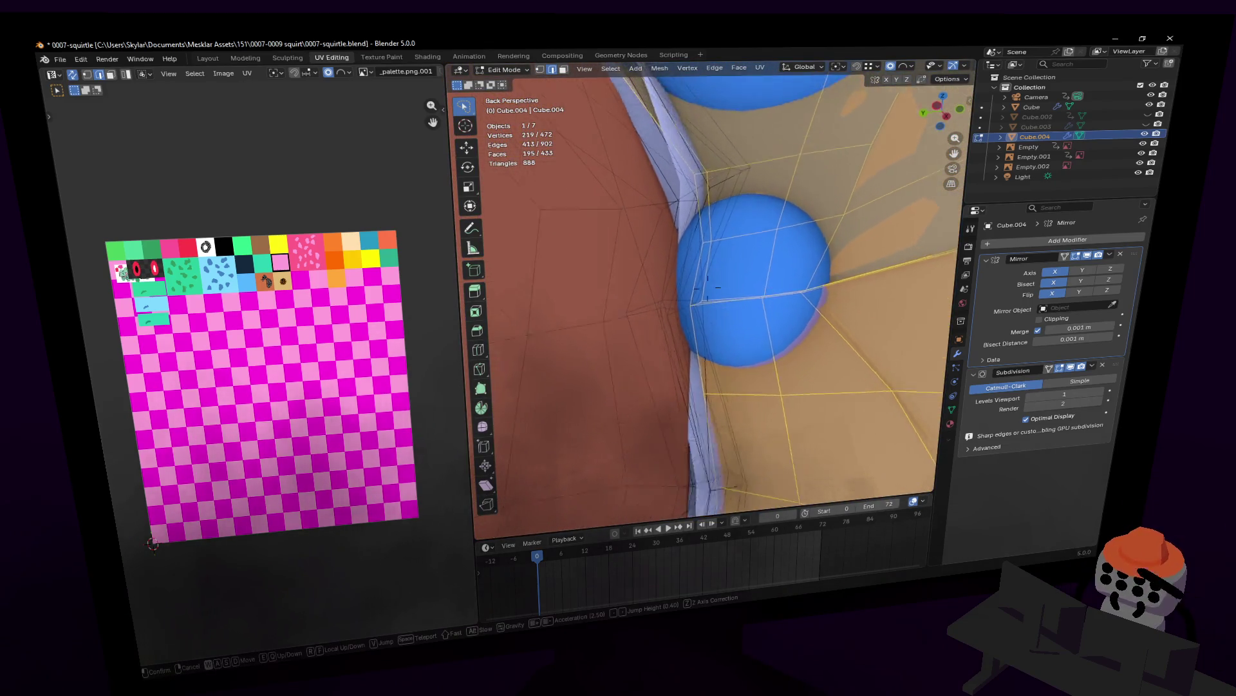
{"action": "left_click", "coordinate": [725, 320]}
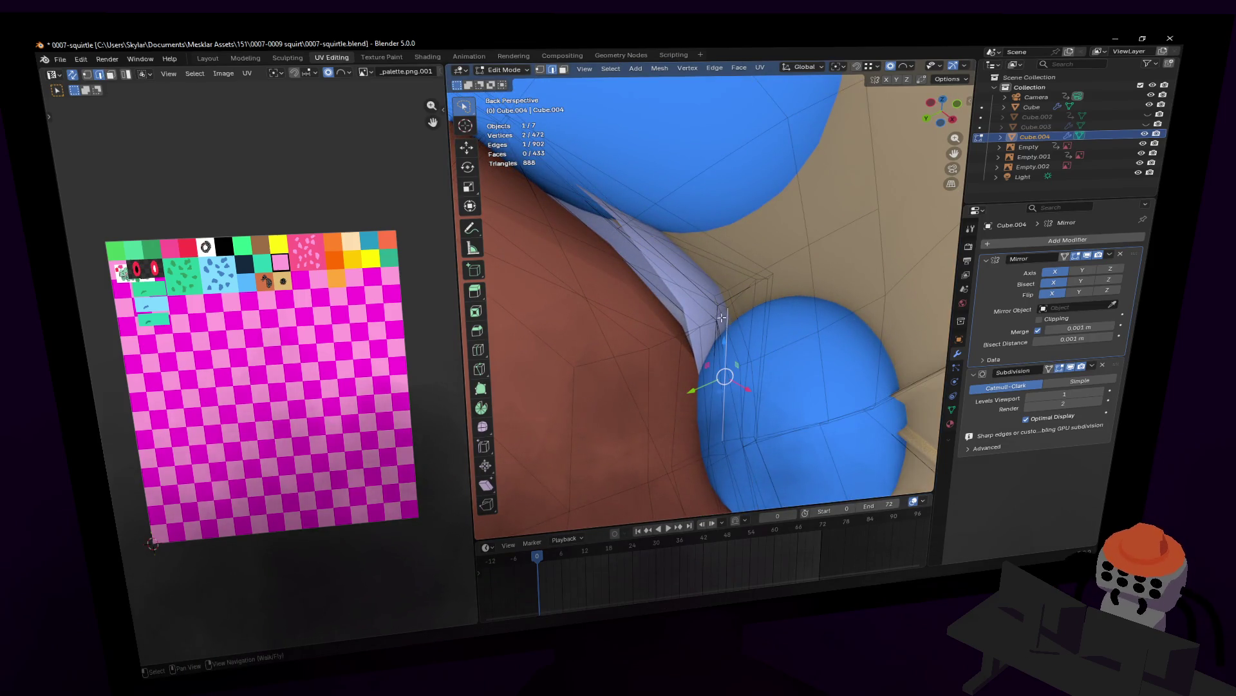
{"action": "left_click", "coordinate": [727, 322], "text": "alt"}
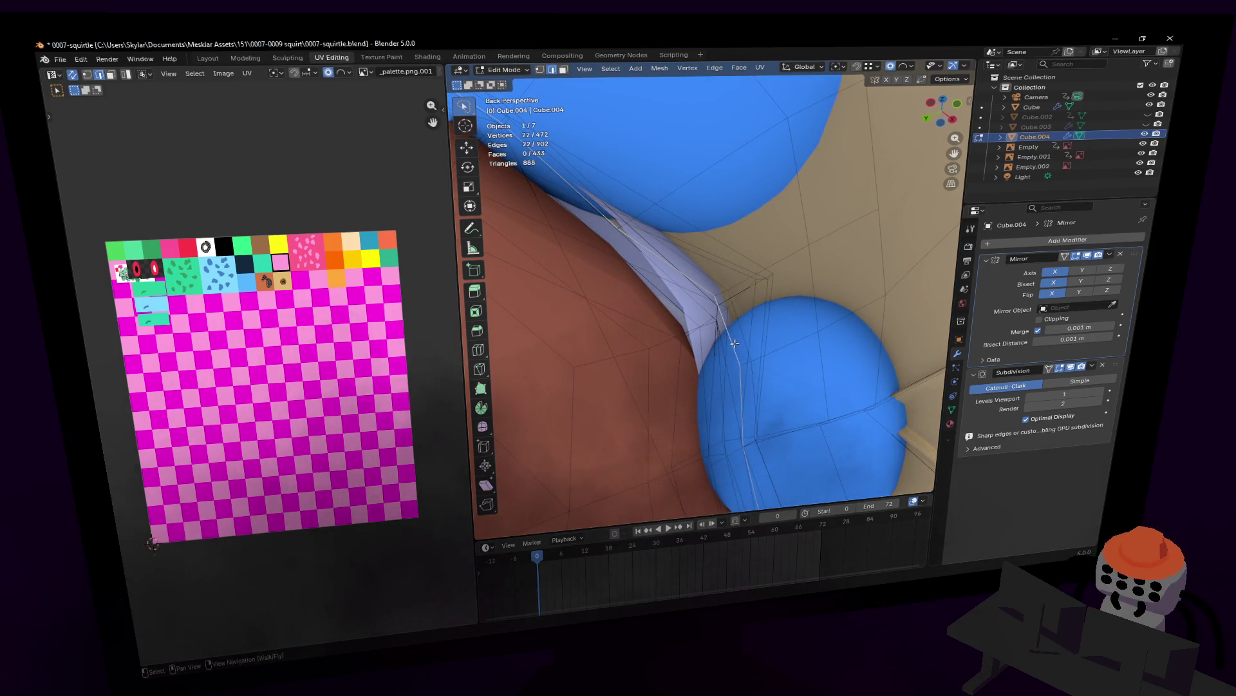
- Nudge the rim loop along Y with proportional falloff to fit the body, then leave Edit Mode
{"action": "key", "text": "shift+grave"}
{"action": "key", "text": "w"}
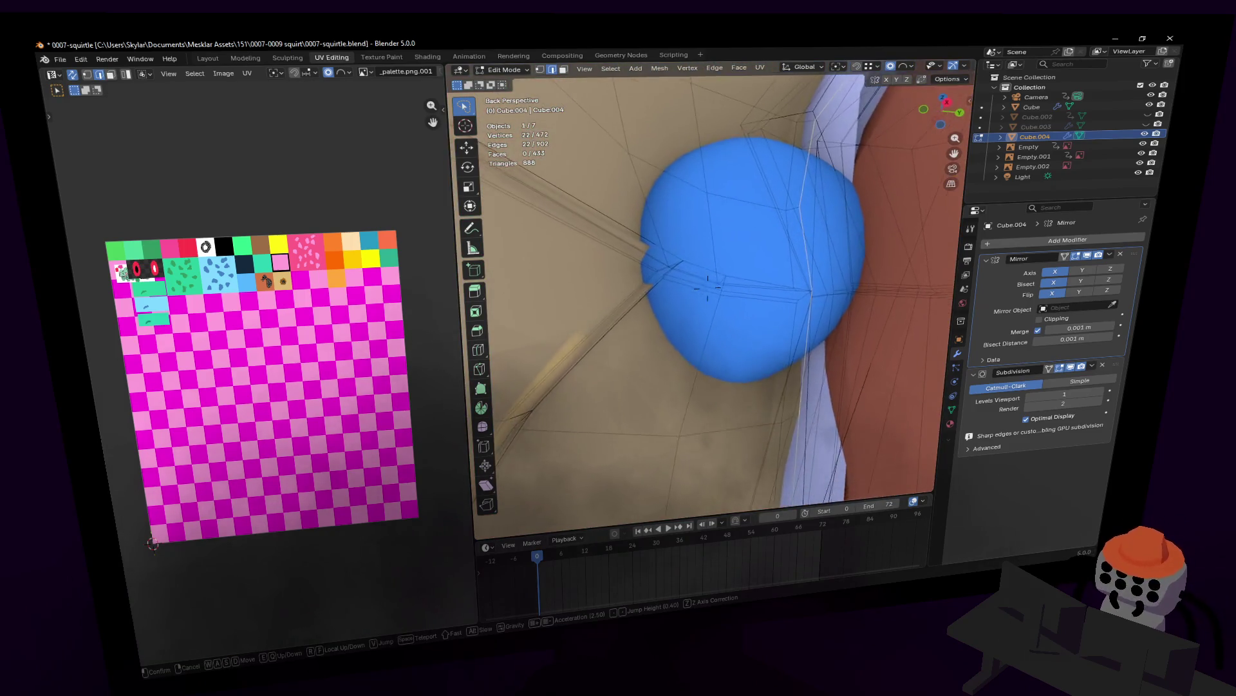
{"action": "key", "text": "s"}
{"action": "left_click", "coordinate": [708, 287]}
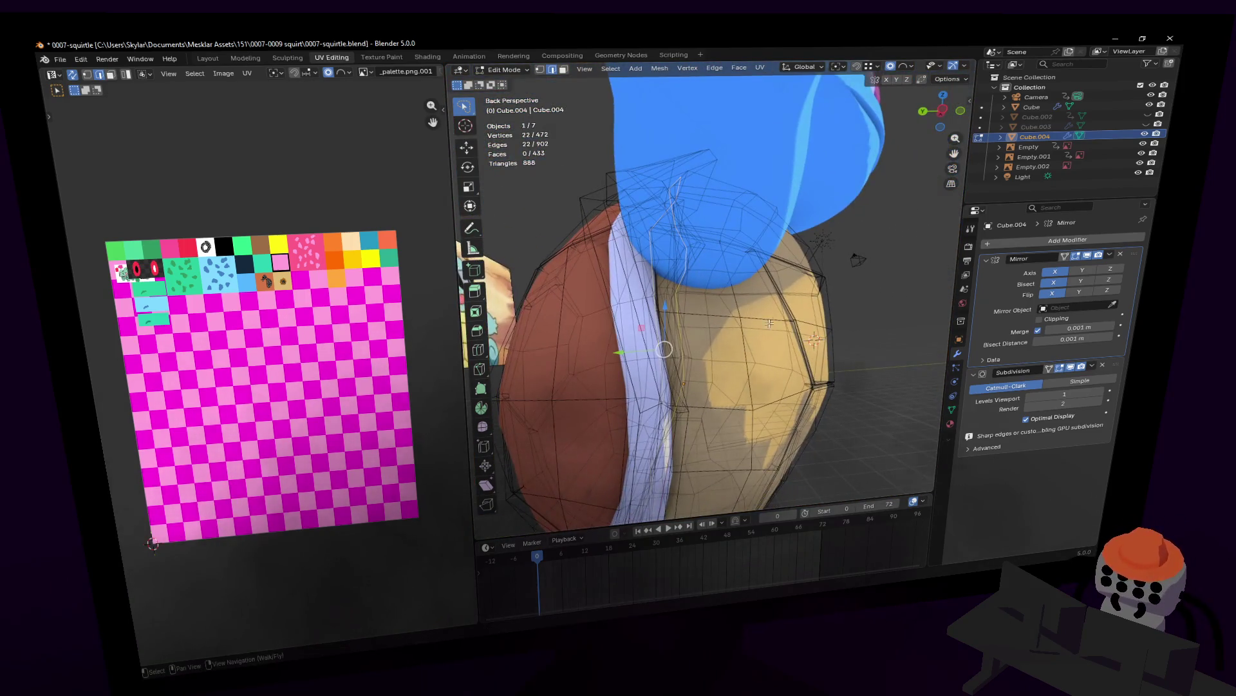
{"action": "key", "text": "g"}
{"action": "key", "text": "y"}
{"action": "scroll", "coordinate": [752, 305], "scroll_direction": "down", "scroll_amount": 3}
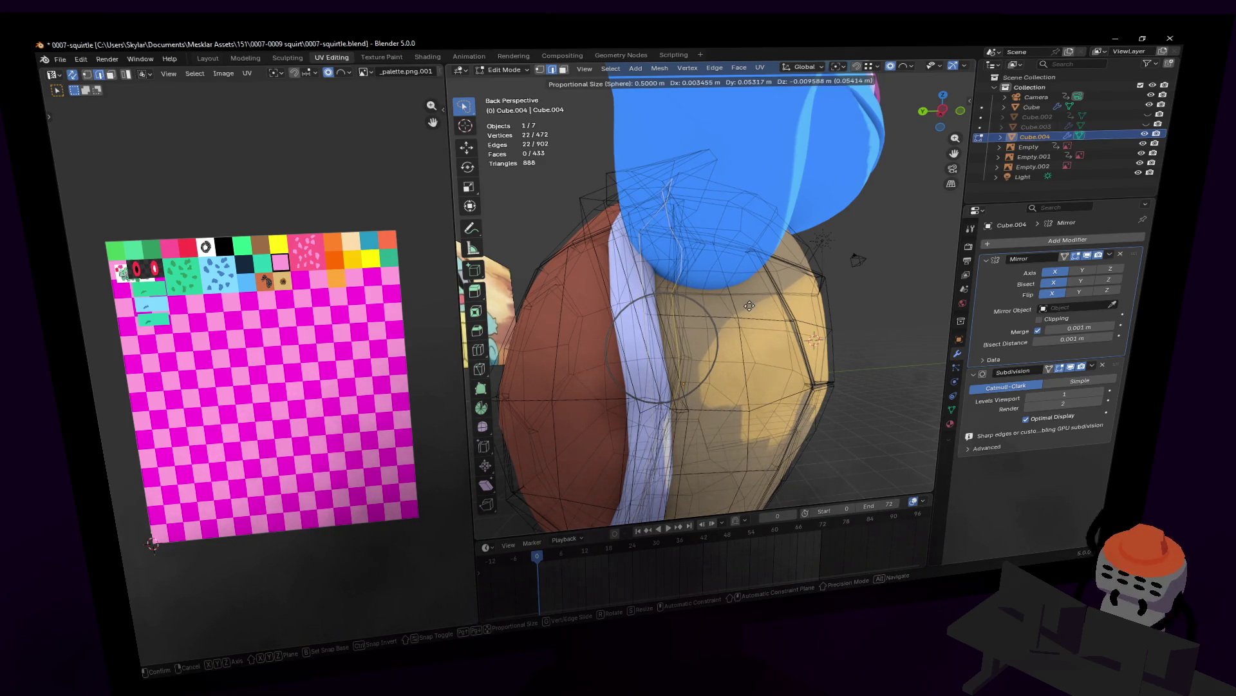
{"action": "left_click", "coordinate": [747, 306]}
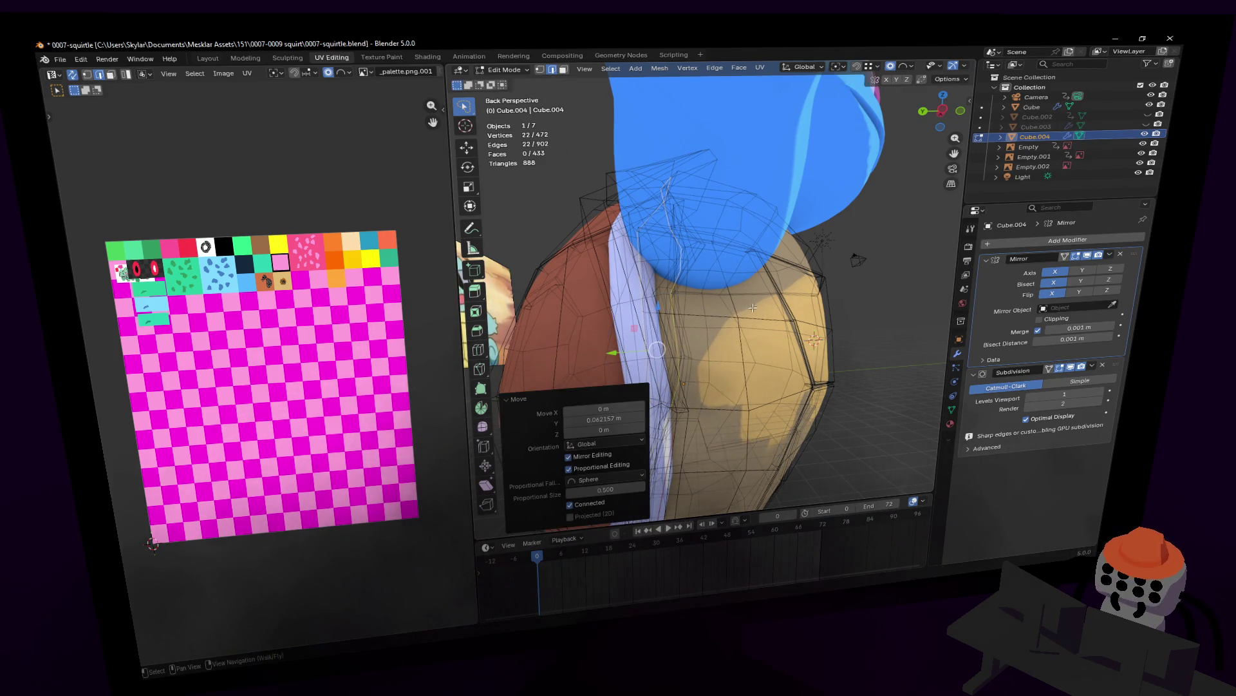
{"action": "scroll", "coordinate": [749, 308], "scroll_direction": "down", "scroll_amount": 5}
{"action": "key", "text": "Tab"}
- Deselect the shell and walk the view to Squirtle's front to inspect the belly seam
{"action": "left_click", "coordinate": [748, 340]}
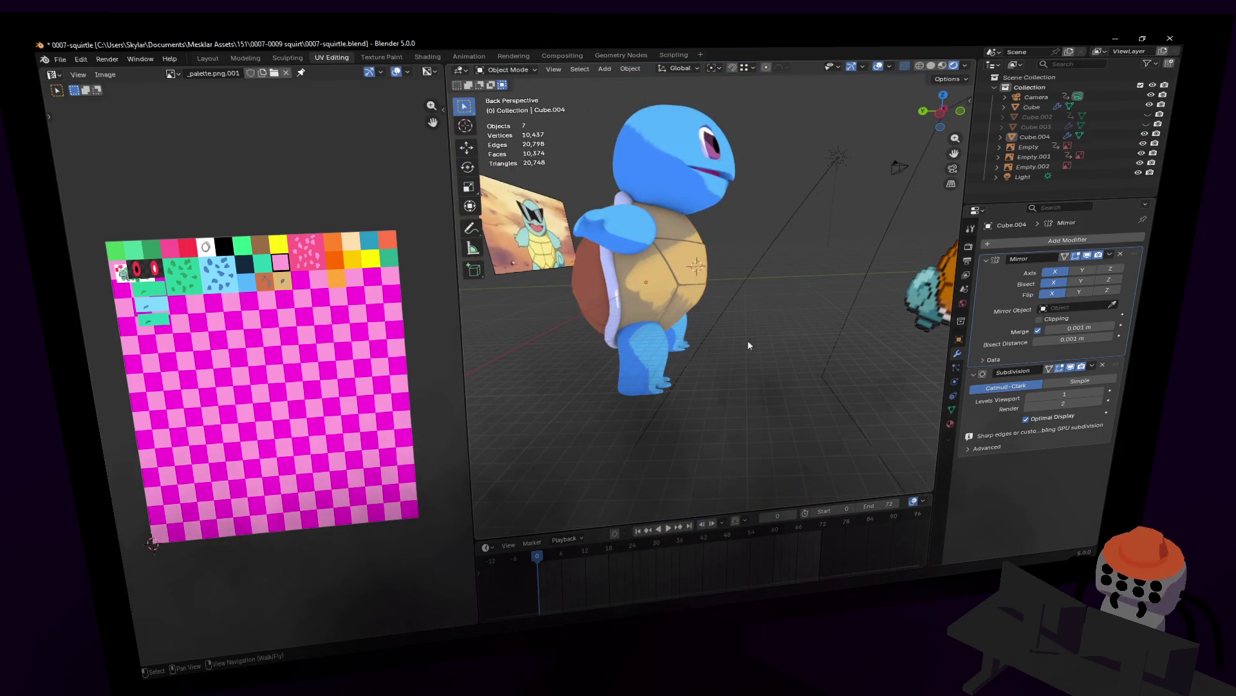
{"action": "middle_click_drag", "start_coordinate": [747, 340], "coordinate": [772, 314]}
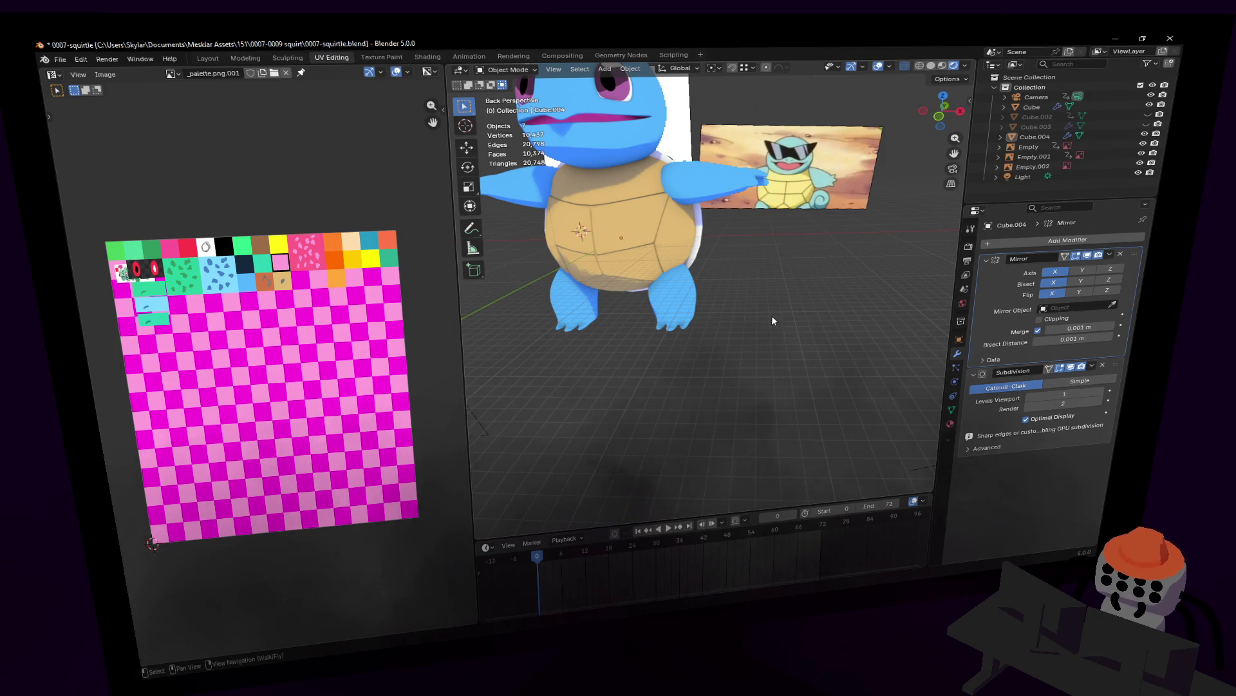
{"action": "key", "text": "shift+grave"}
{"action": "key", "text": "w"}
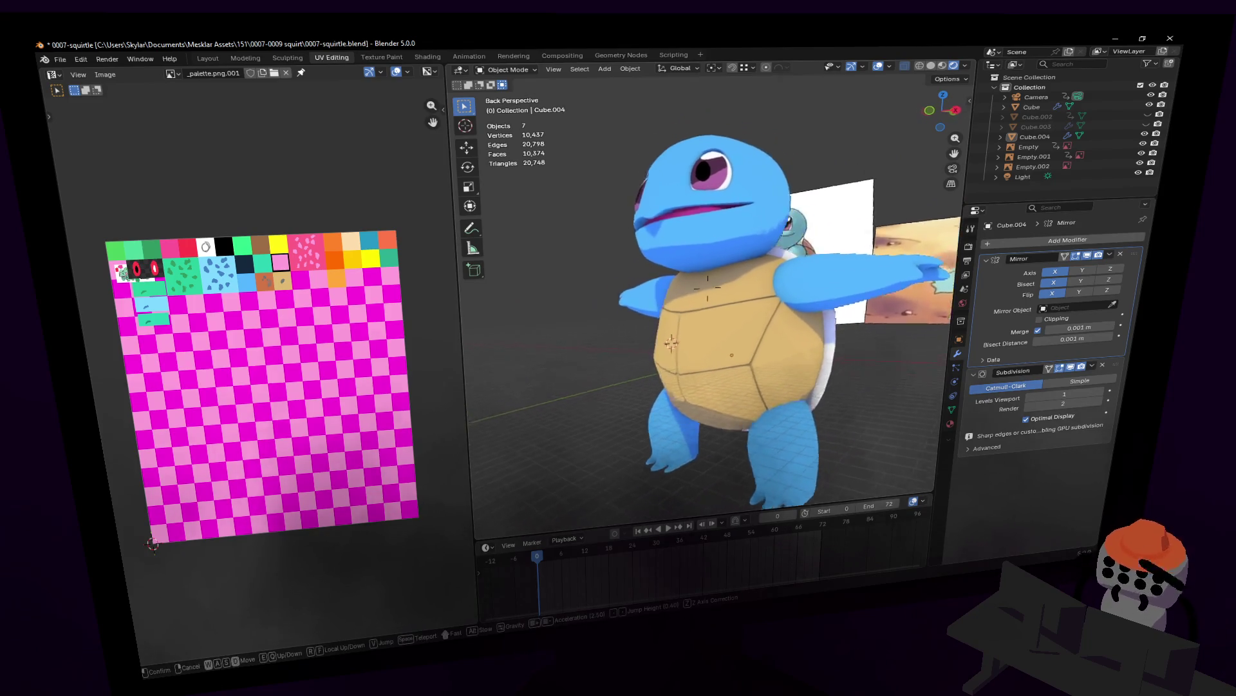
{"action": "key", "text": "w"}
{"action": "key", "text": "s"}
{"action": "key", "text": "w"}
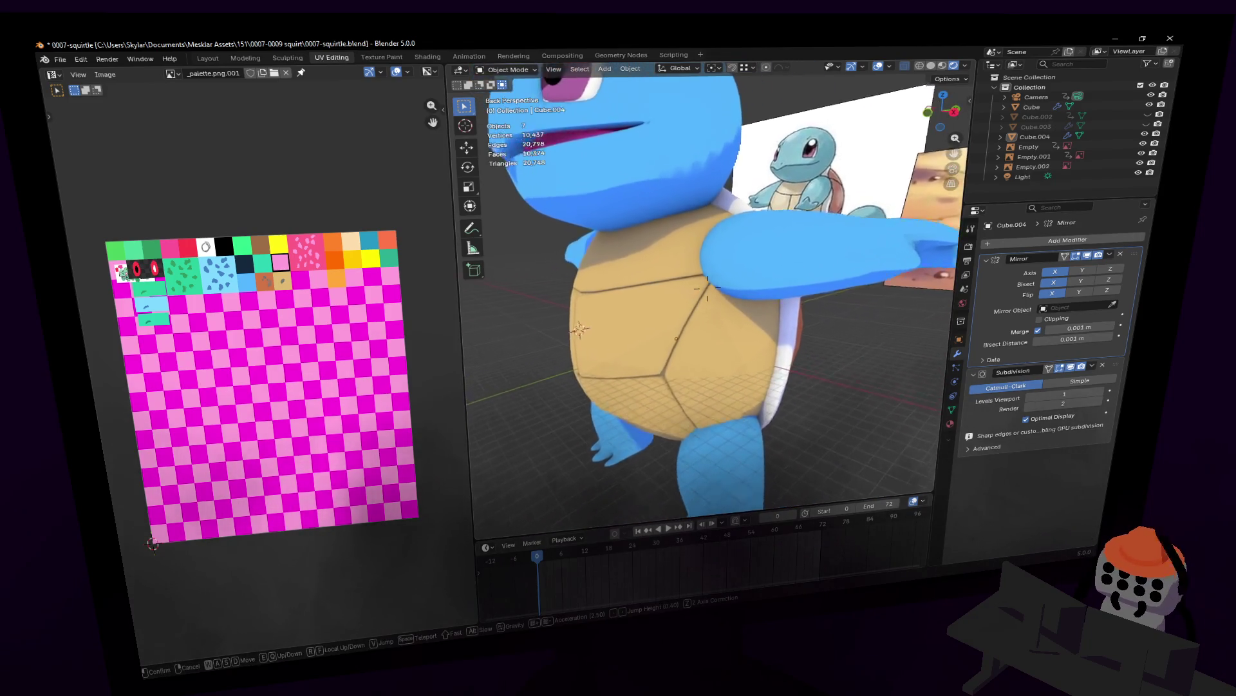
{"action": "left_click", "coordinate": [792, 260]}
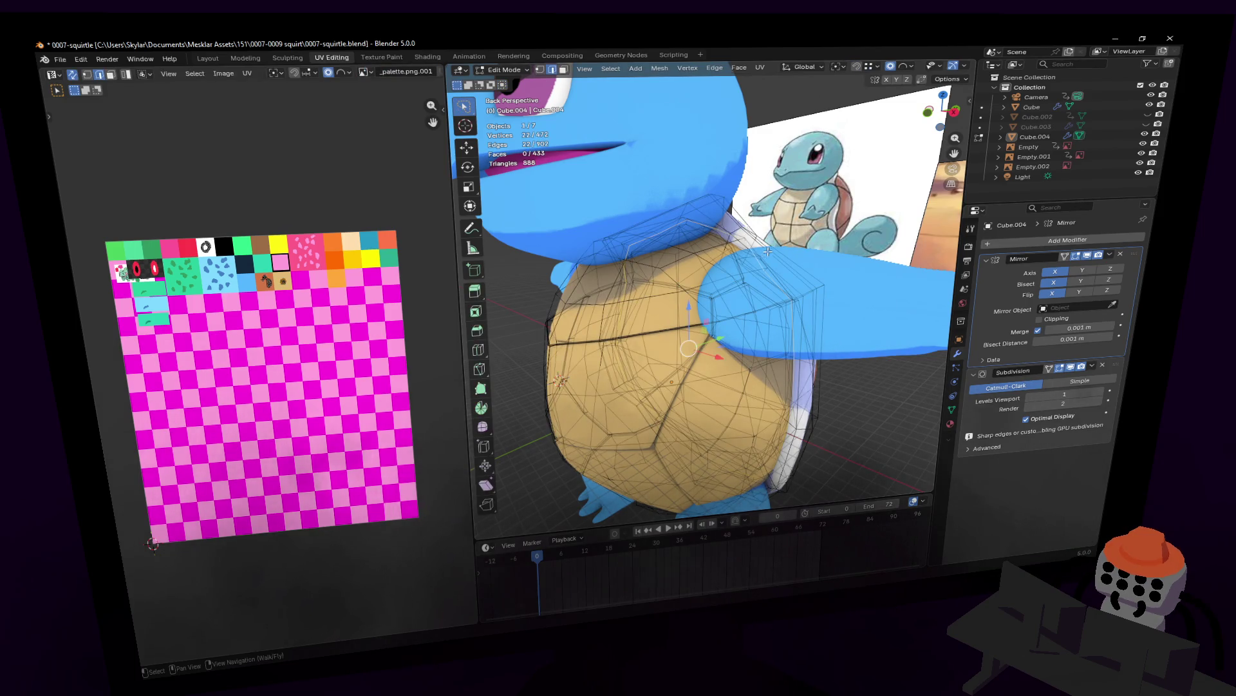
- Fly past the arm until the shell fills the view, then enter Edit Mode on it
{"action": "key", "text": "shift+grave"}
{"action": "key", "text": "w"}
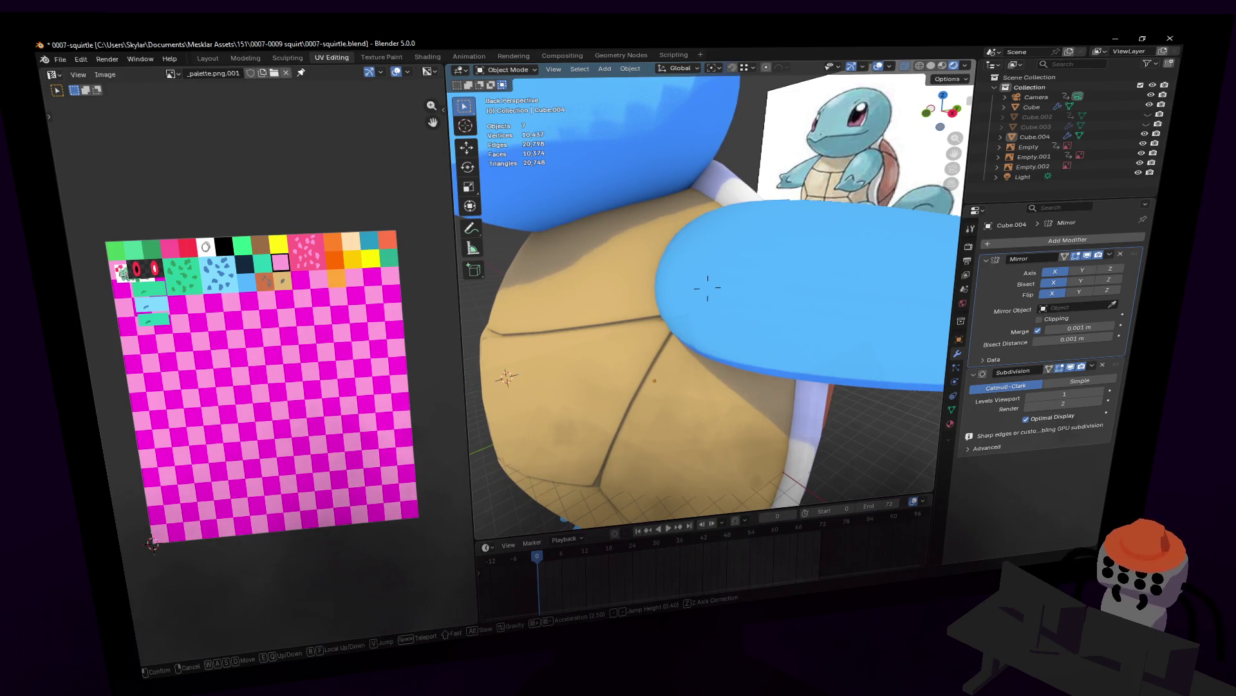
{"action": "key", "text": "w"}
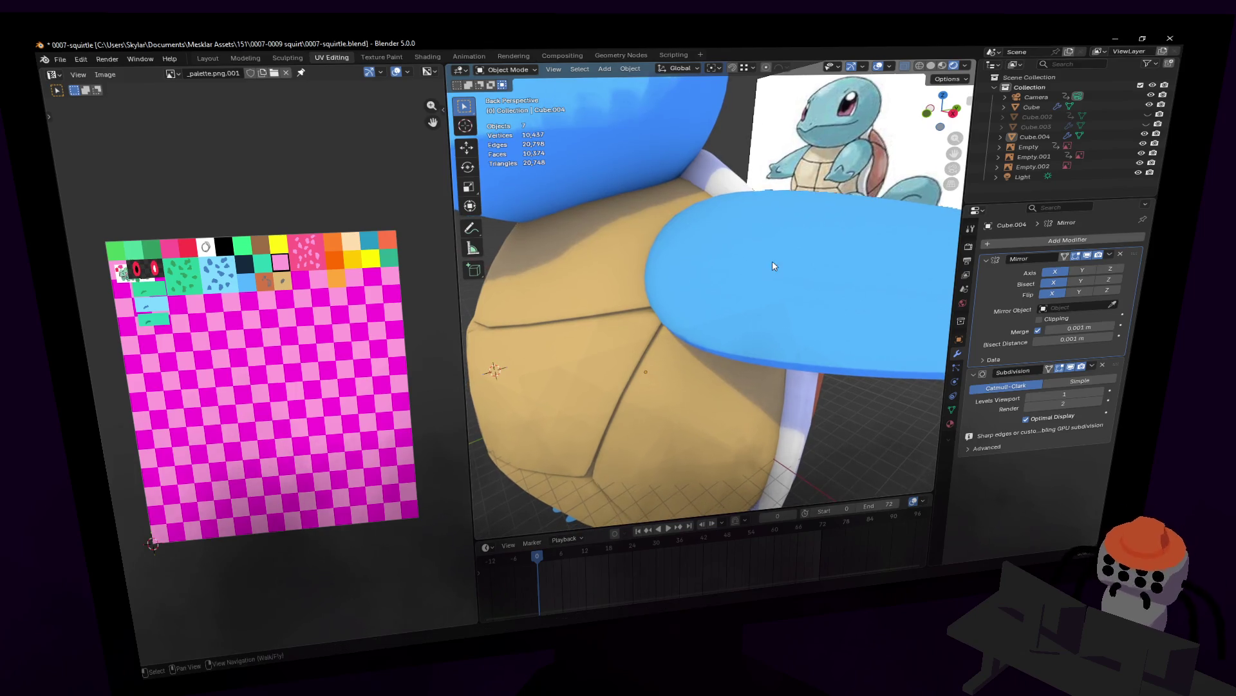
{"action": "key", "text": "w"}
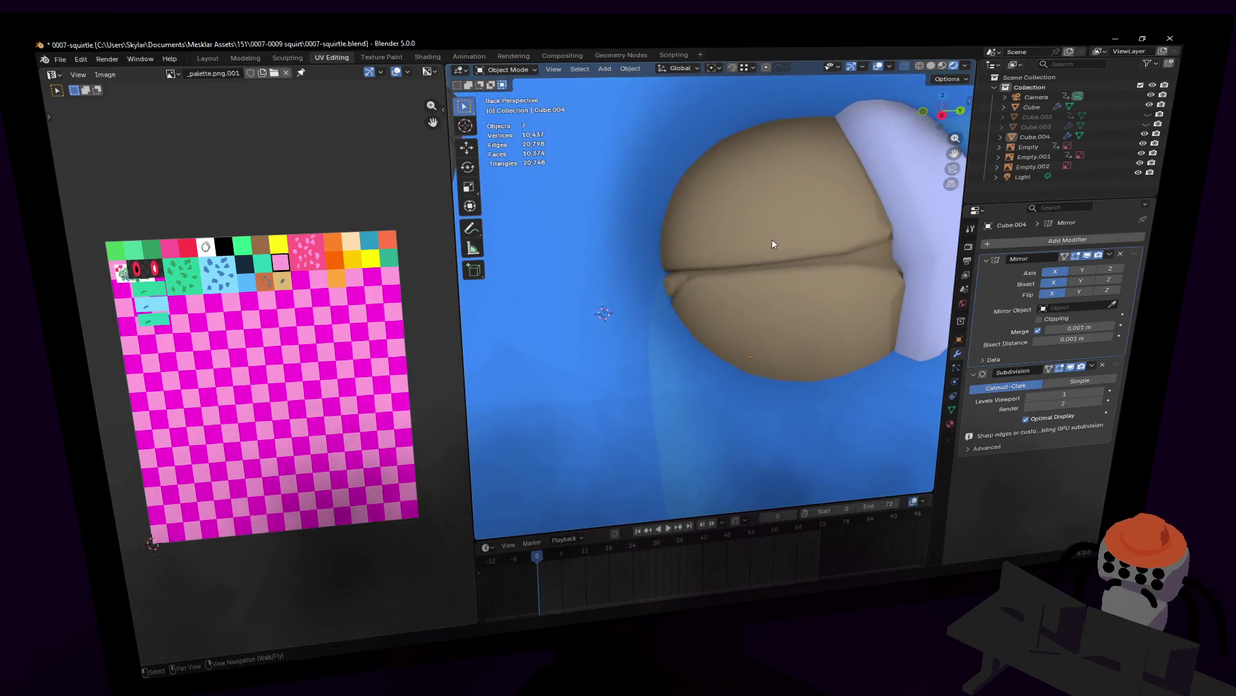
{"action": "key", "text": "w"}
{"action": "left_click", "coordinate": [707, 289]}
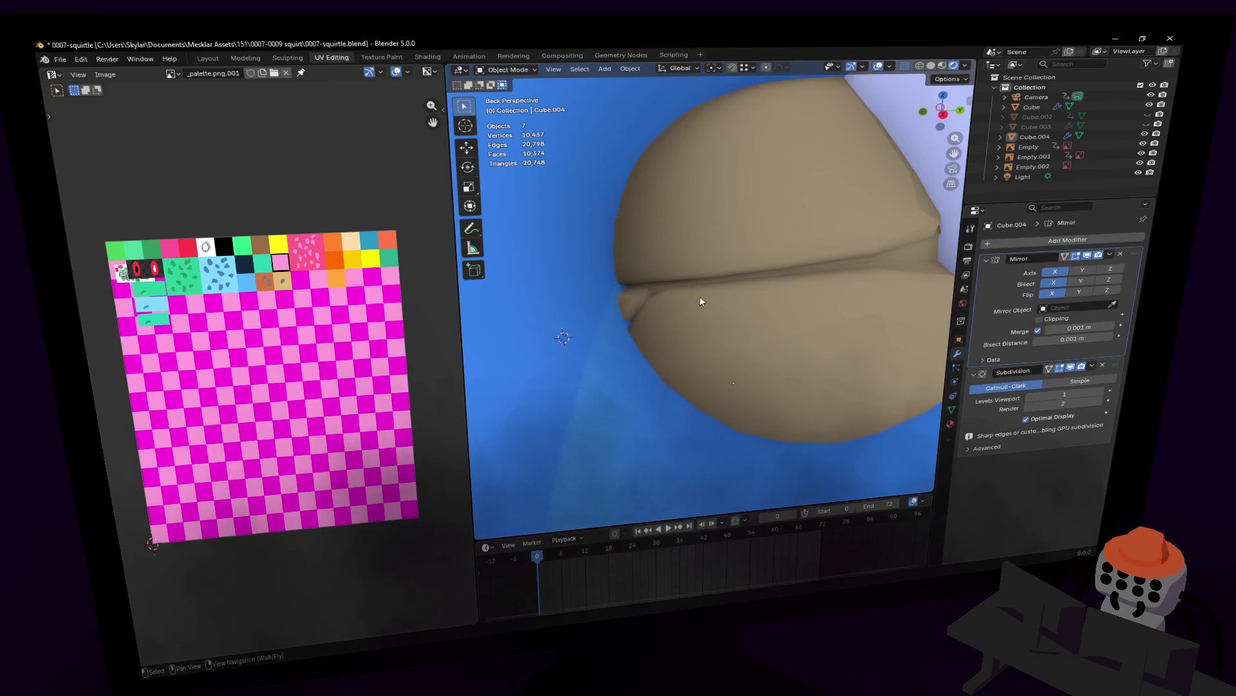
{"action": "key", "text": "Tab"}
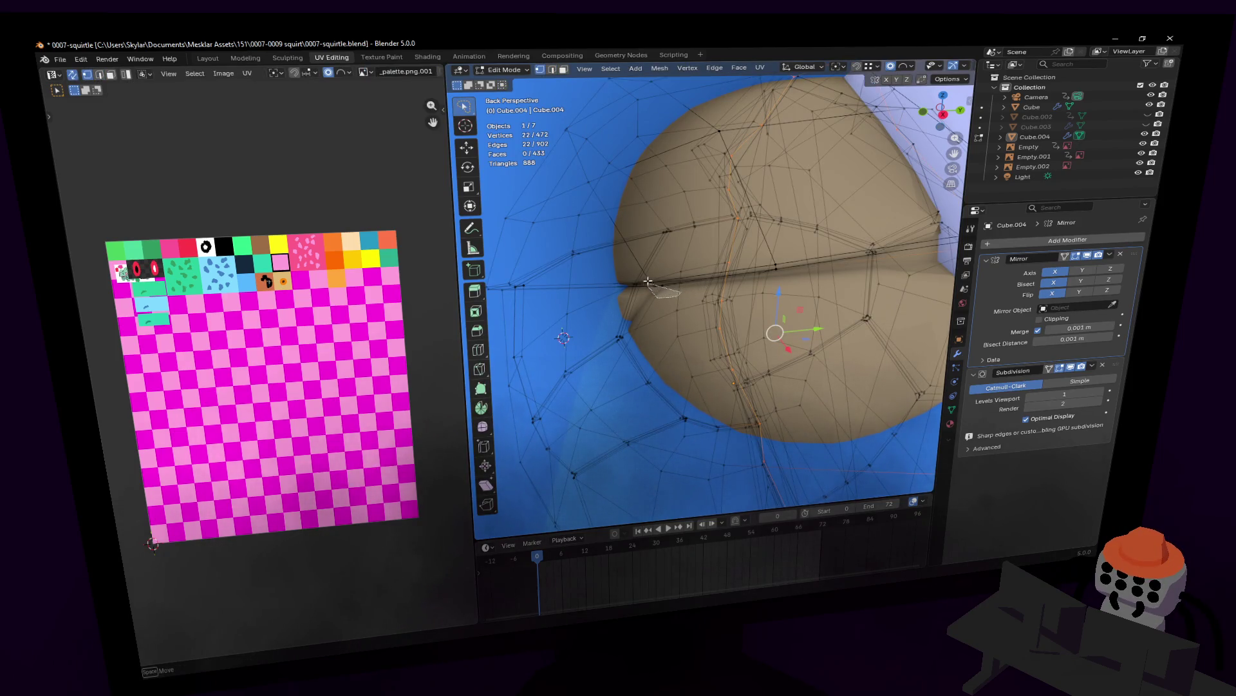
- Shift a seam vertex sideways with proportional falloff to reshape the shell
{"action": "left_click_drag", "start_coordinate": [667, 267], "coordinate": [665, 276]}
{"action": "key", "text": "g"}
{"action": "middle_click_drag", "start_coordinate": [665, 275], "coordinate": [736, 271]}
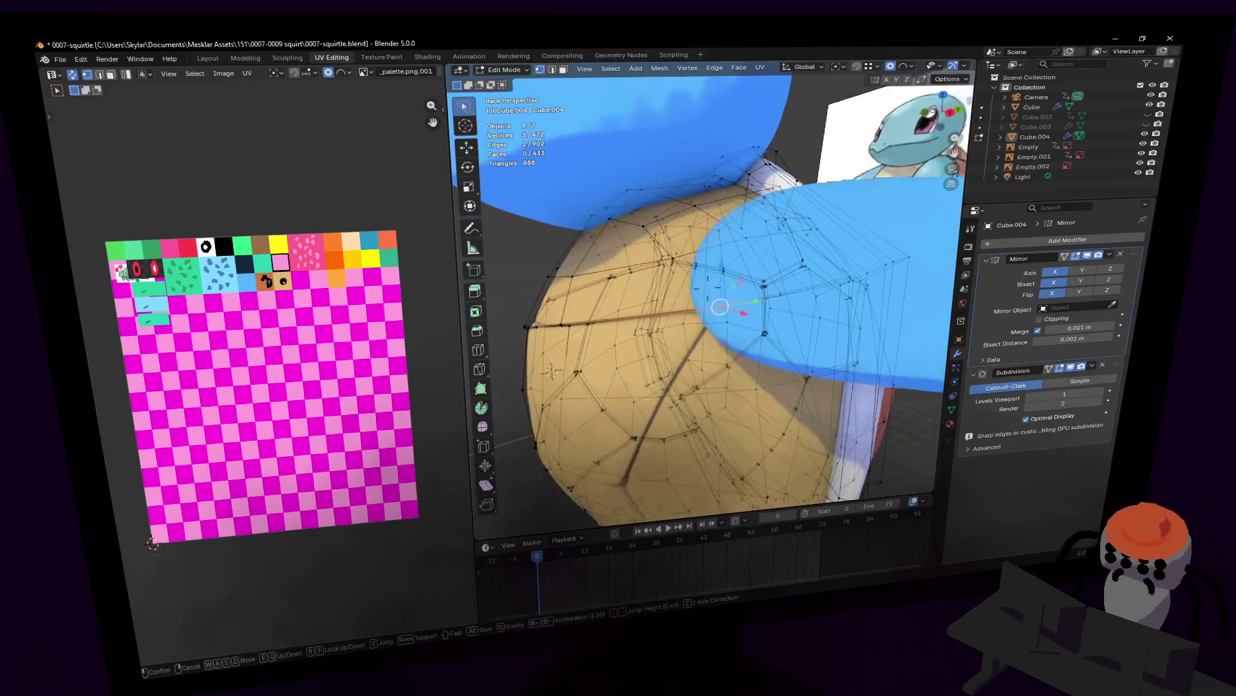
{"action": "left_click", "coordinate": [736, 271]}
- Fly inside the shell, nudge more vertices with smooth falloff, then return to Object Mode
{"action": "key", "text": "shift+grave"}
{"action": "key", "text": "s"}
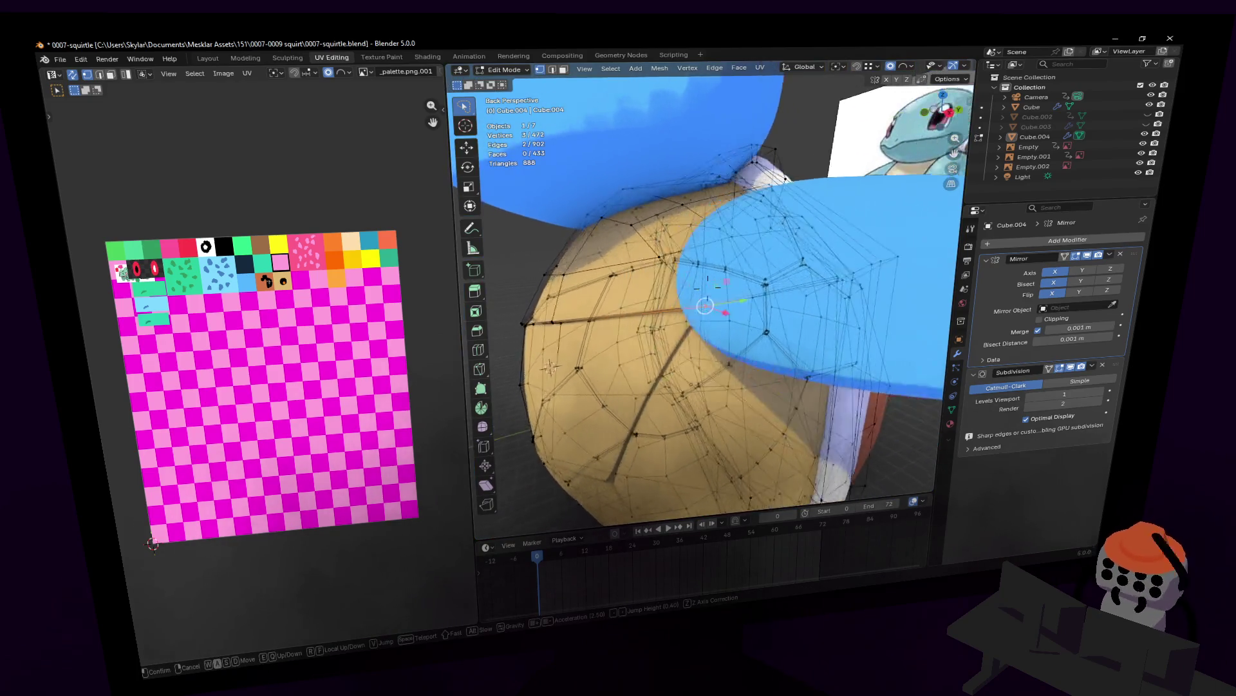
{"action": "key", "text": "w"}
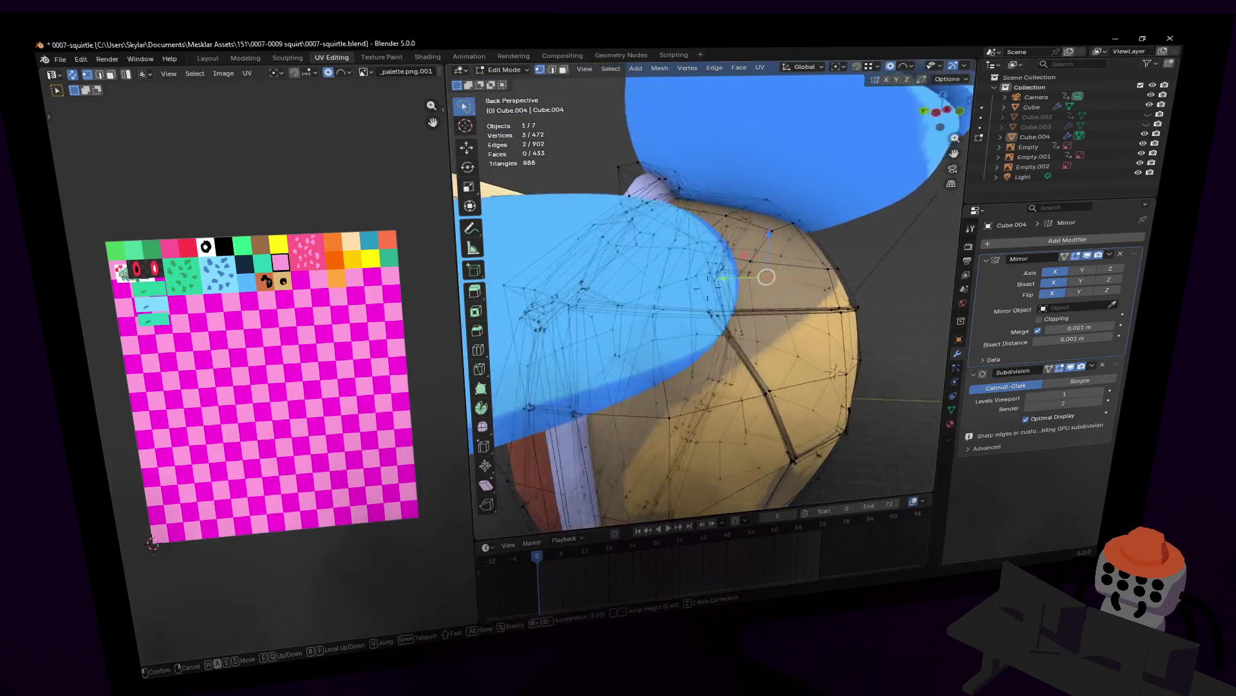
{"action": "left_click", "coordinate": [748, 318]}
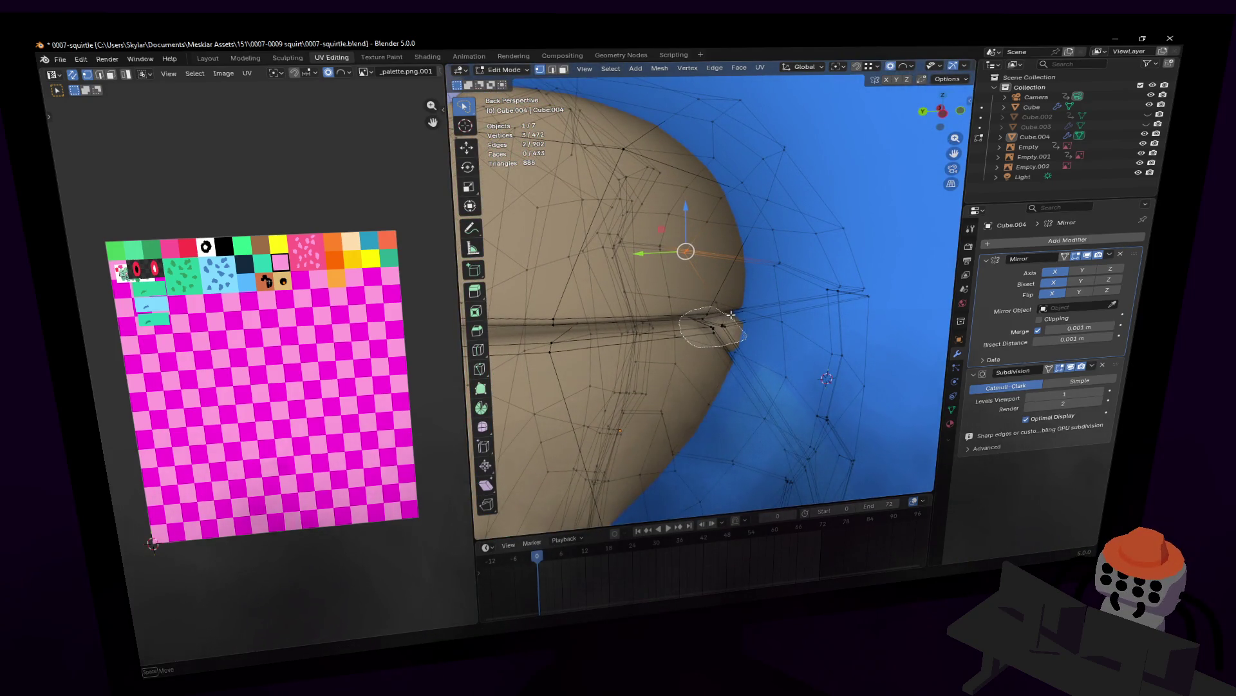
{"action": "middle_click_drag", "start_coordinate": [731, 313], "coordinate": [744, 303]}
{"action": "key", "text": "g"}
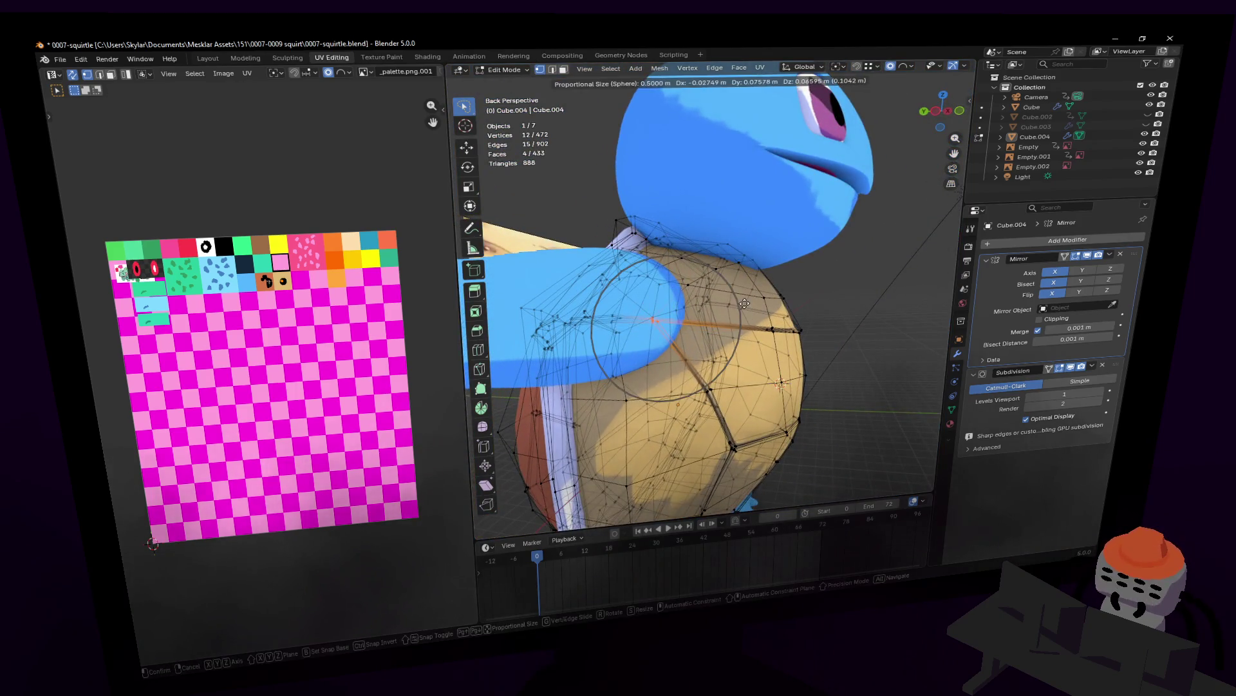
{"action": "left_click", "coordinate": [744, 303]}
{"action": "middle_click_drag", "start_coordinate": [744, 304], "coordinate": [739, 302]}
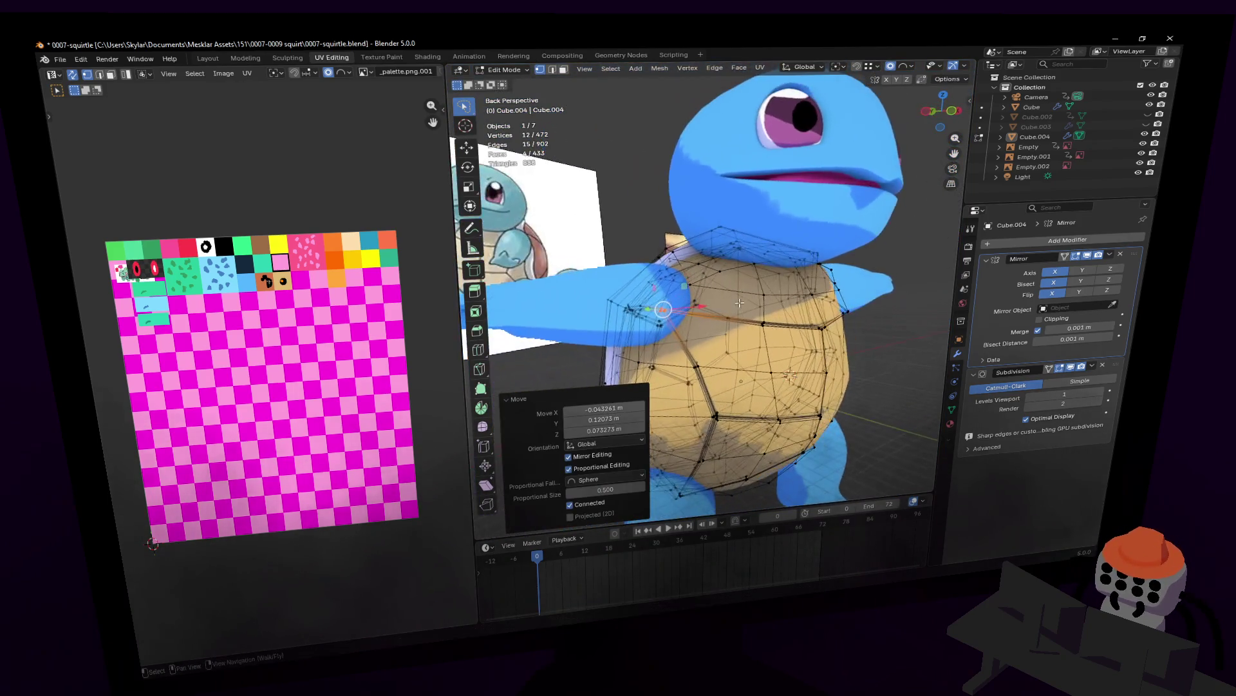
{"action": "key", "text": "Tab"}
{"action": "key", "text": "shift+grave"}
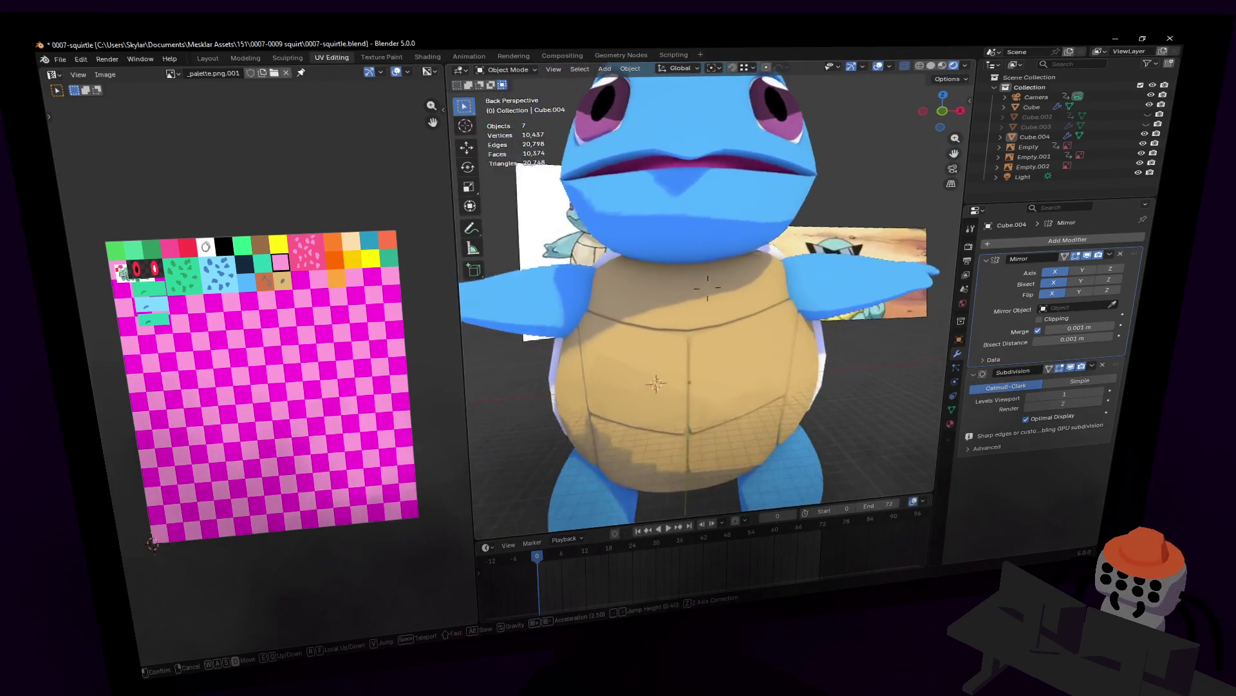
{"action": "key", "text": "d"}
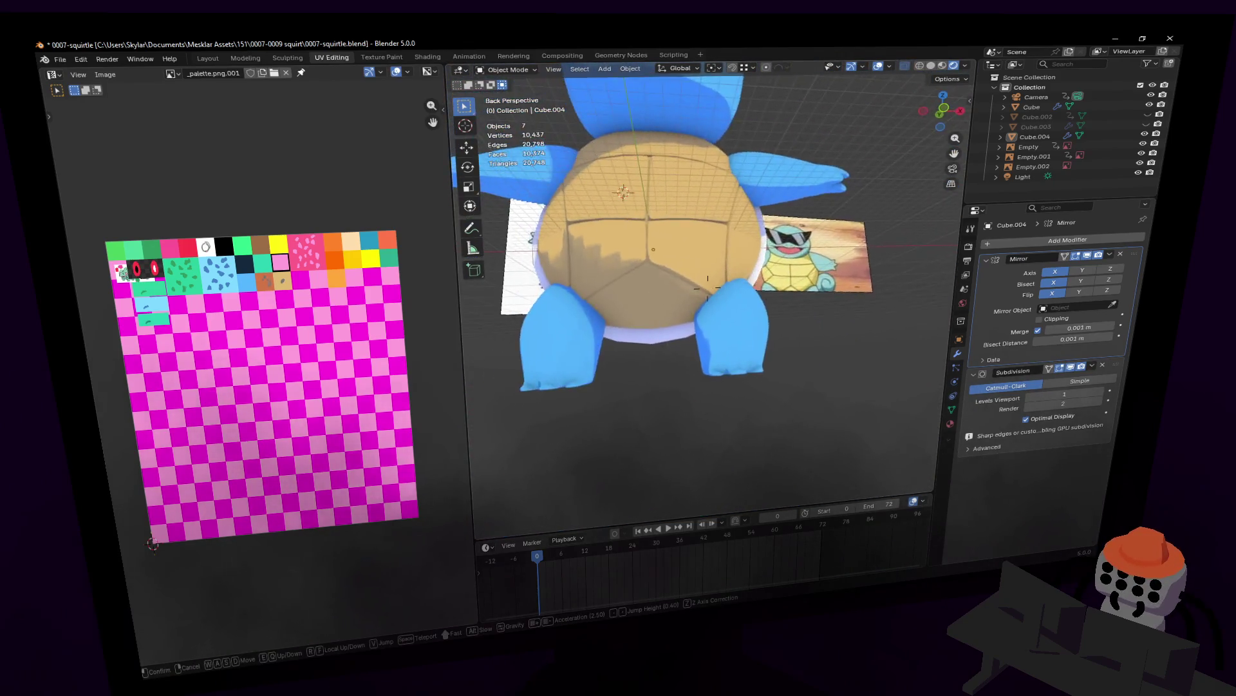
{"action": "key", "text": "w"}
{"action": "key", "text": "Tab"}
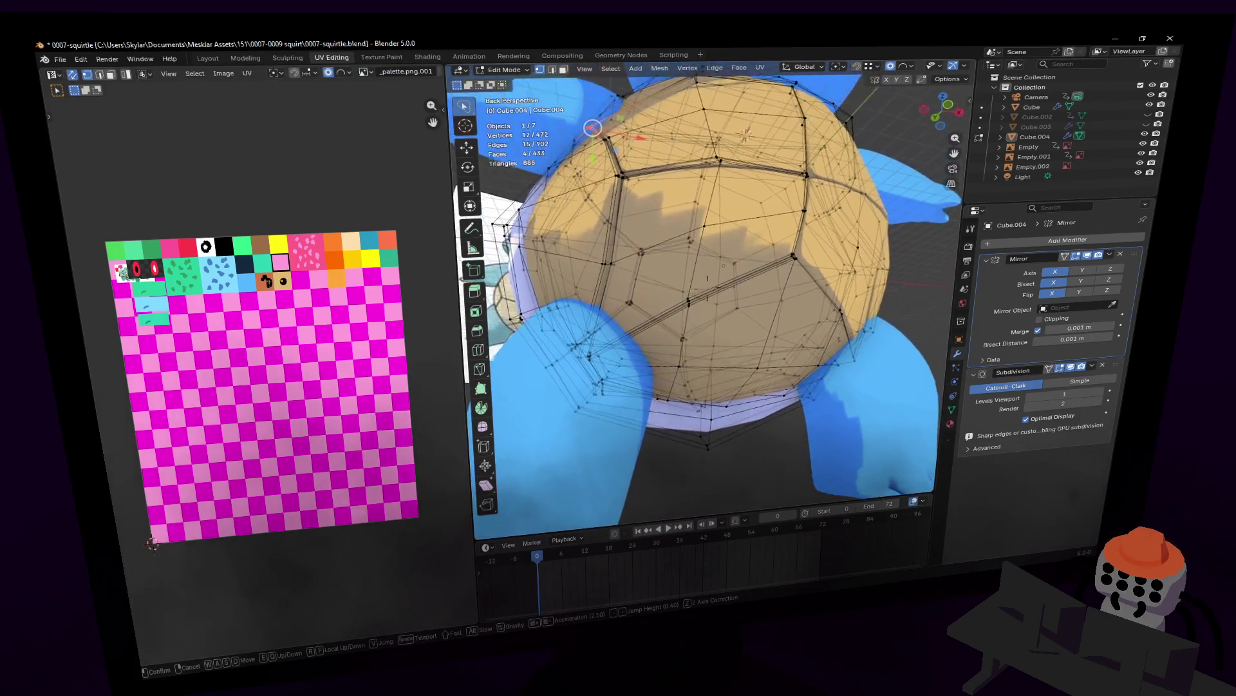
{"action": "left_click", "coordinate": [759, 307]}
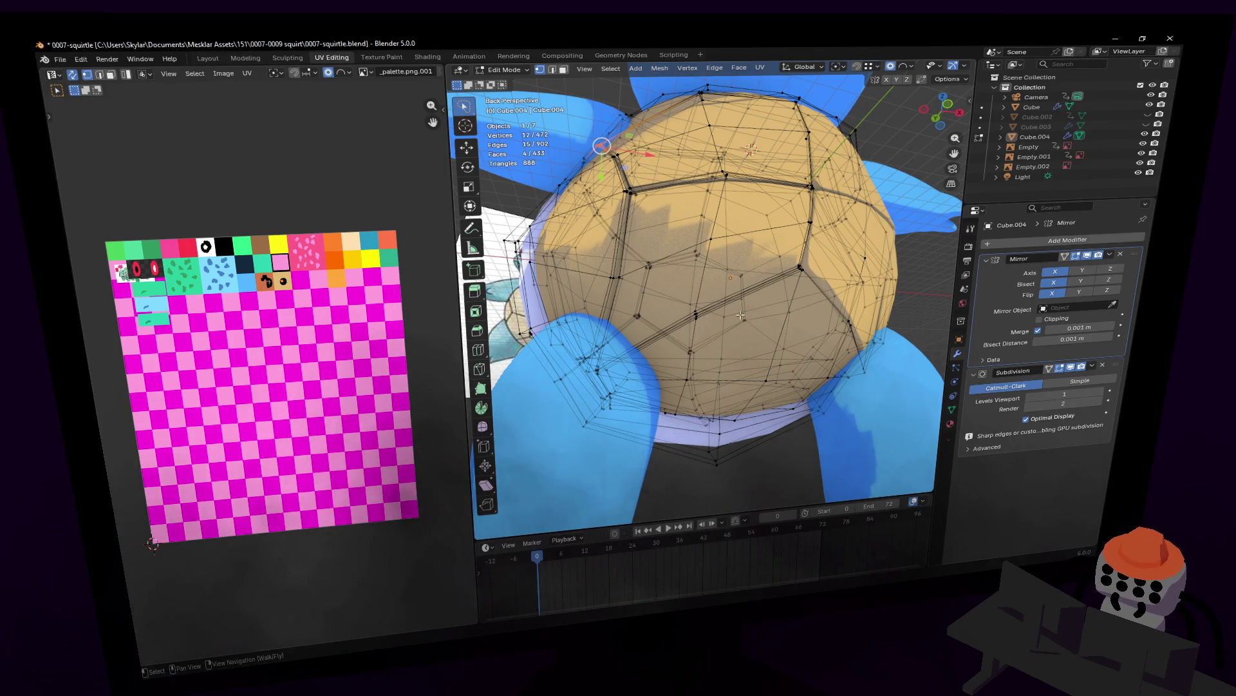
{"action": "key", "text": "shift+grave"}
{"action": "key", "text": "w"}
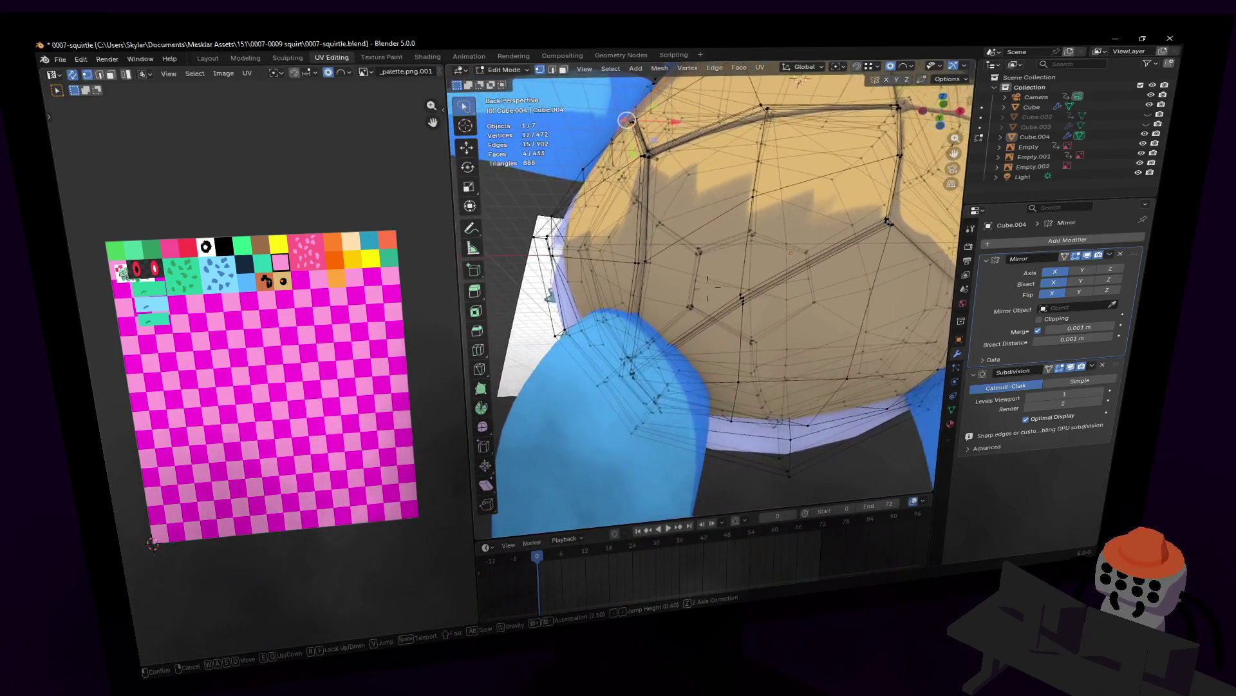
{"action": "left_click", "coordinate": [700, 309]}
{"action": "key", "text": "shift+grave"}
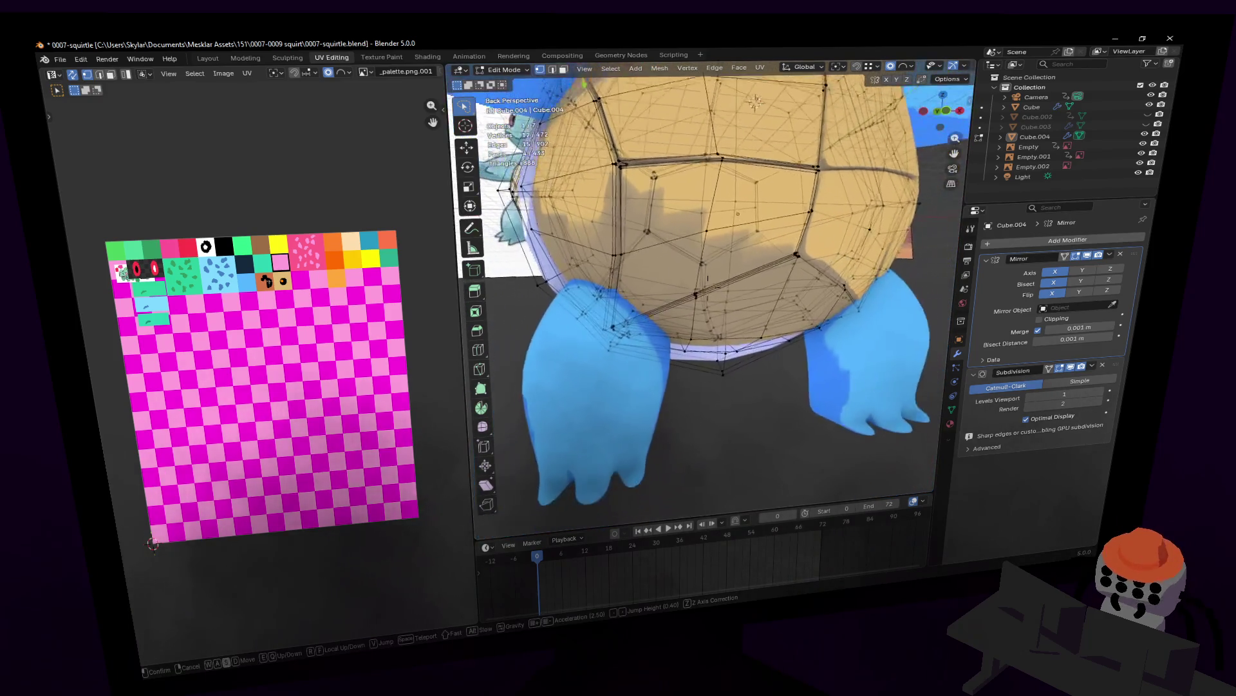
{"action": "left_click", "coordinate": [687, 295]}
{"action": "key", "text": "Tab"}
- Back away to see the whole model, pick the shell from a side view and open its mesh
{"action": "key", "text": "shift+grave"}
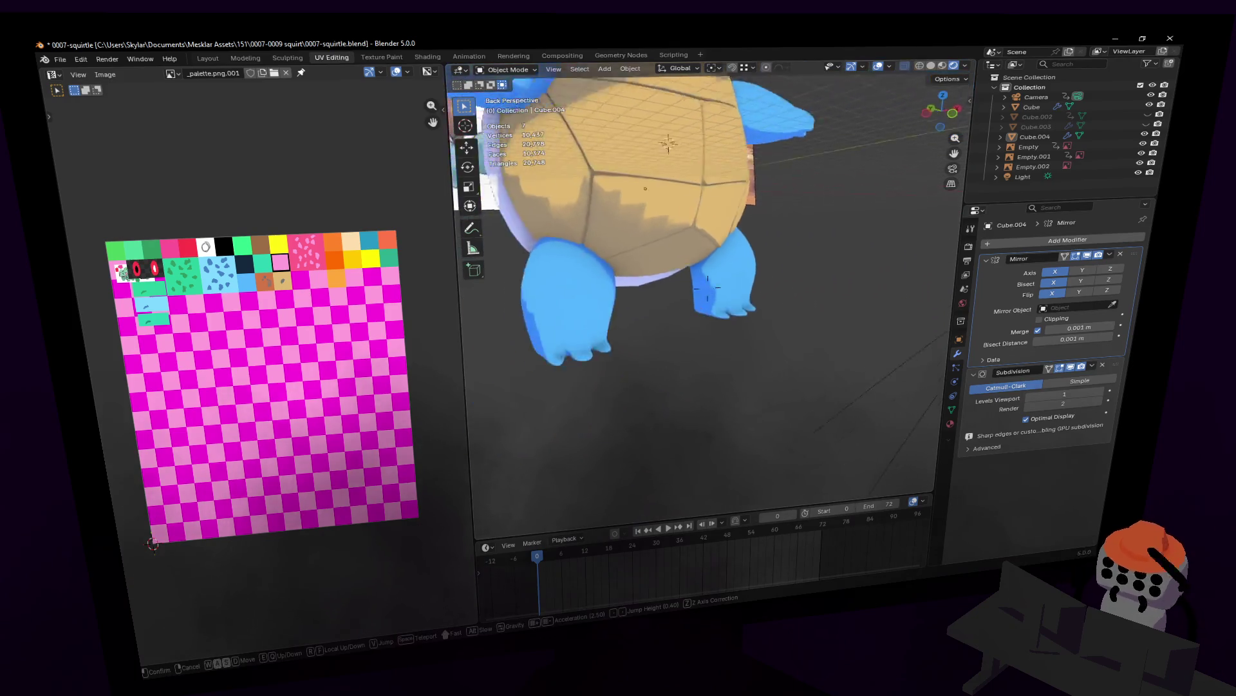
{"action": "key", "text": "s"}
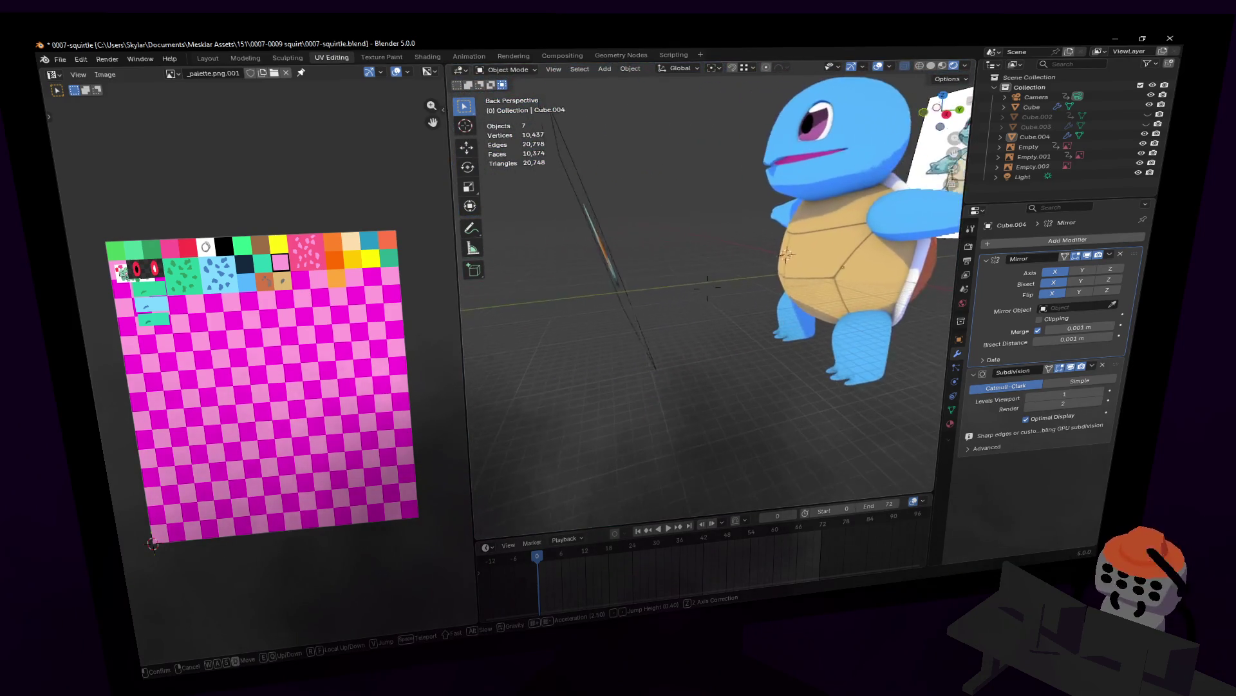
{"action": "left_click", "coordinate": [670, 222]}
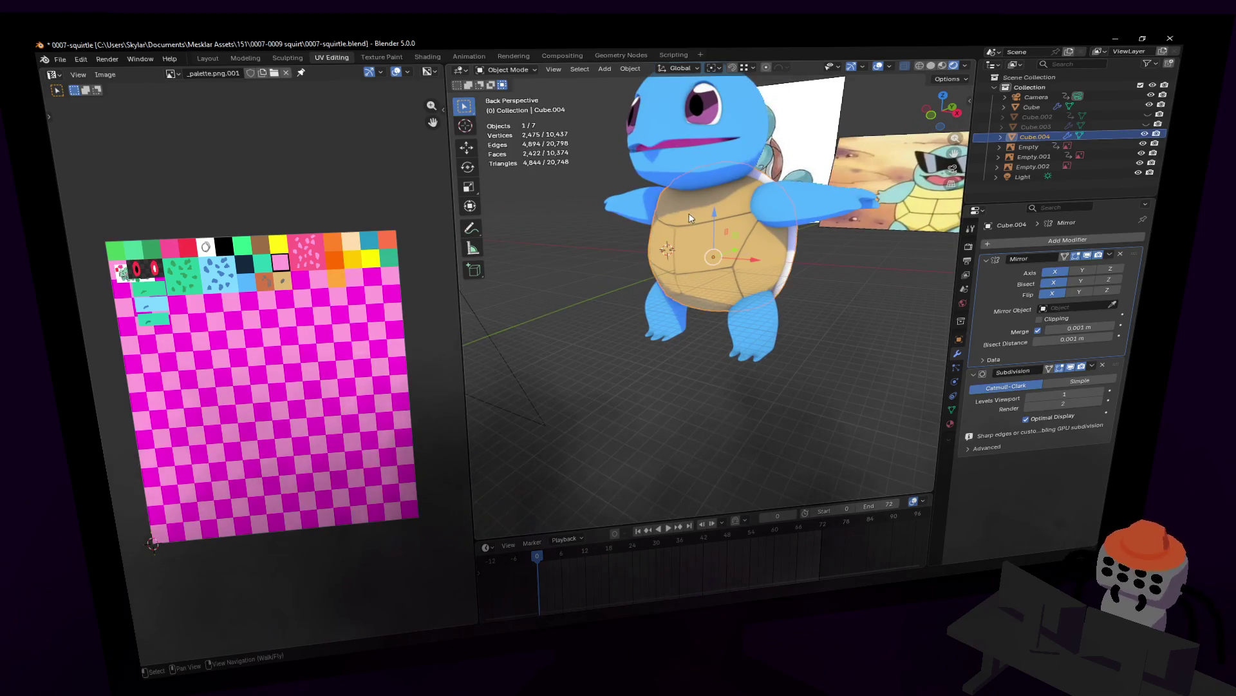
{"action": "key", "text": "shift+grave"}
{"action": "left_click", "coordinate": [707, 287]}
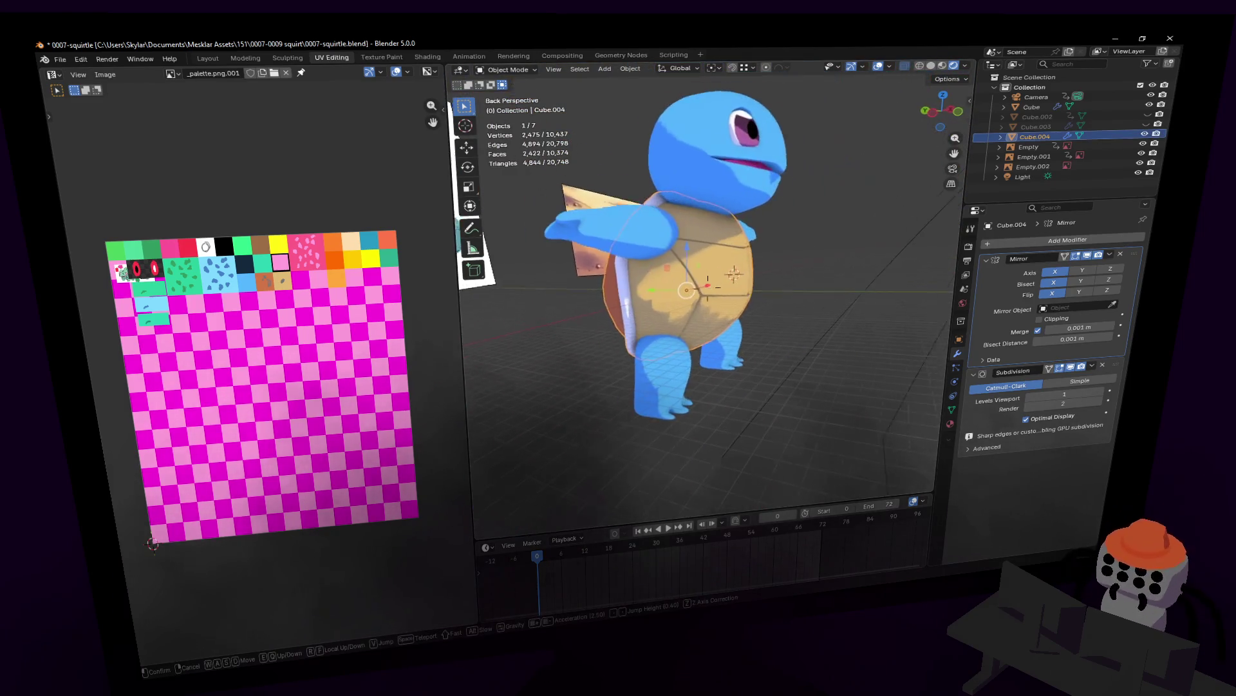
{"action": "key", "text": "Tab"}
{"action": "key", "text": "Tab"}
{"action": "right_click", "coordinate": [771, 235]}
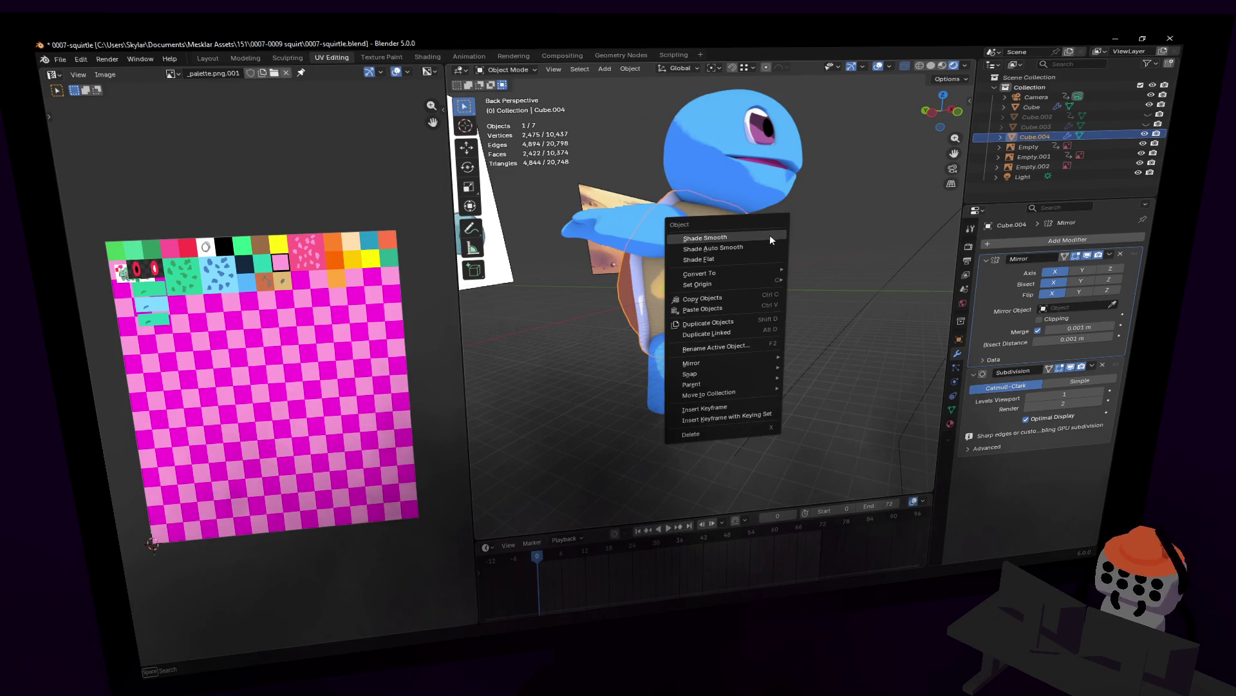
{"action": "left_click", "coordinate": [770, 234]}
{"action": "middle_click_drag", "start_coordinate": [817, 246], "coordinate": [795, 214]}
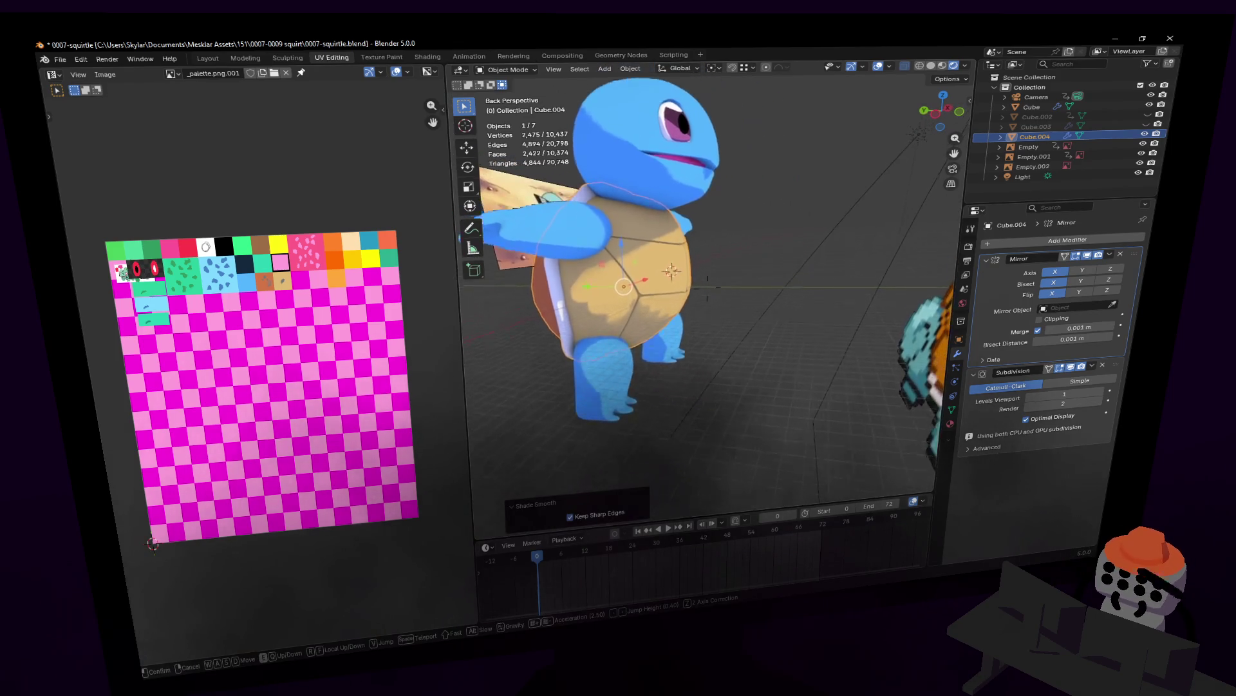
{"action": "key", "text": "shift+grave"}
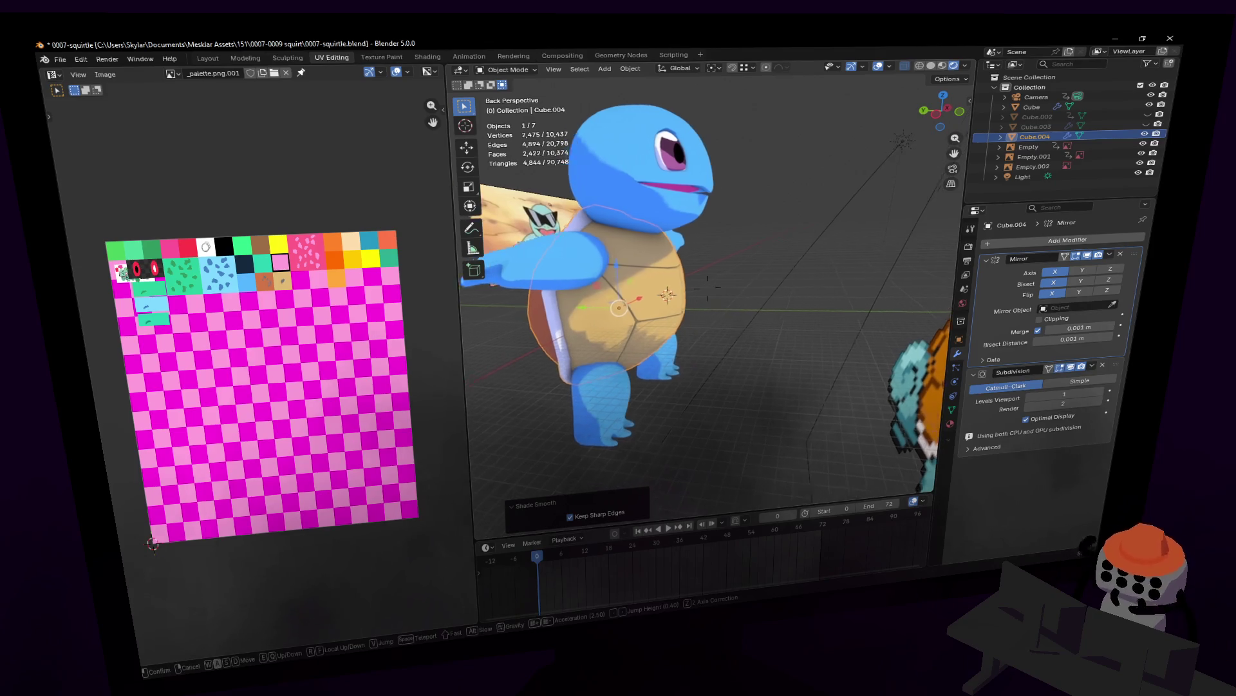
{"action": "key", "text": "w"}
{"action": "left_click", "coordinate": [722, 319]}
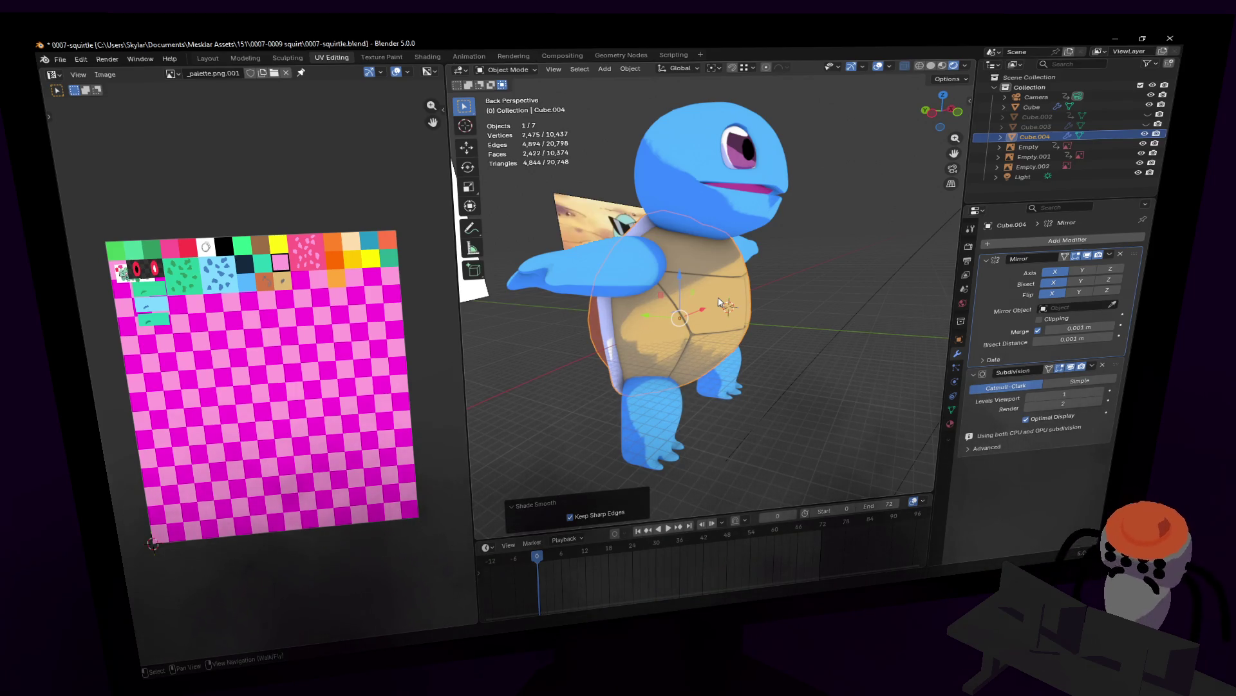
{"action": "key", "text": "shift+grave"}
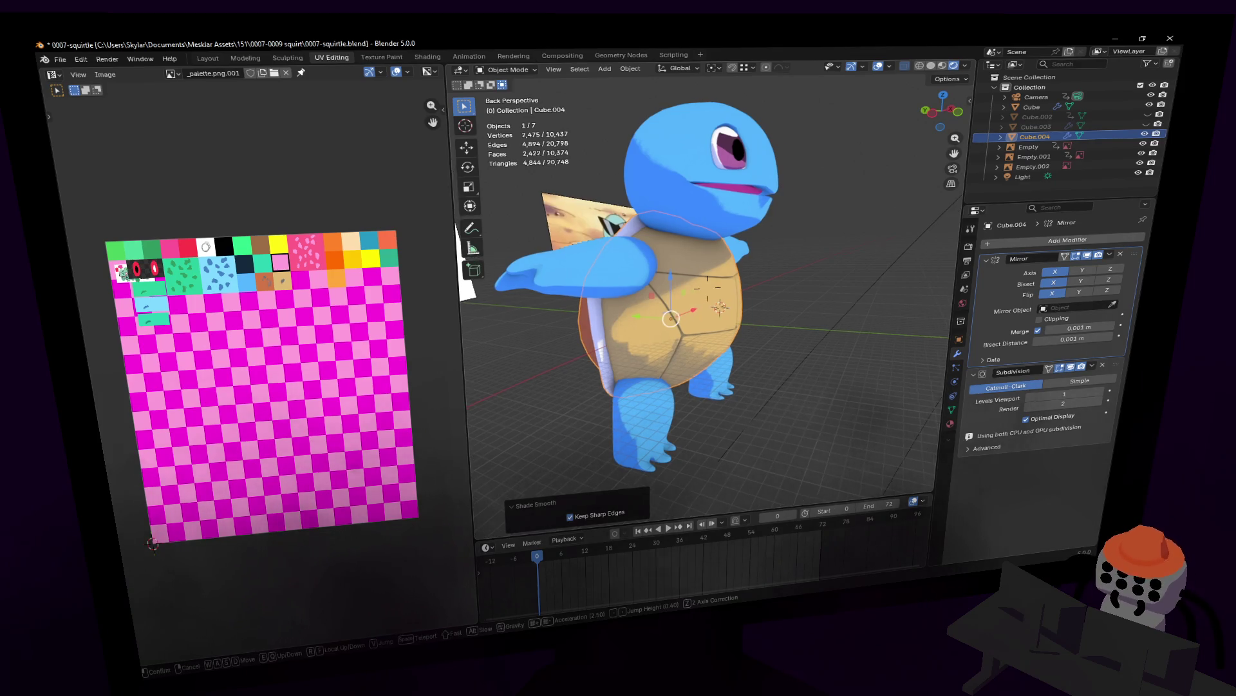
{"action": "key", "text": "w"}
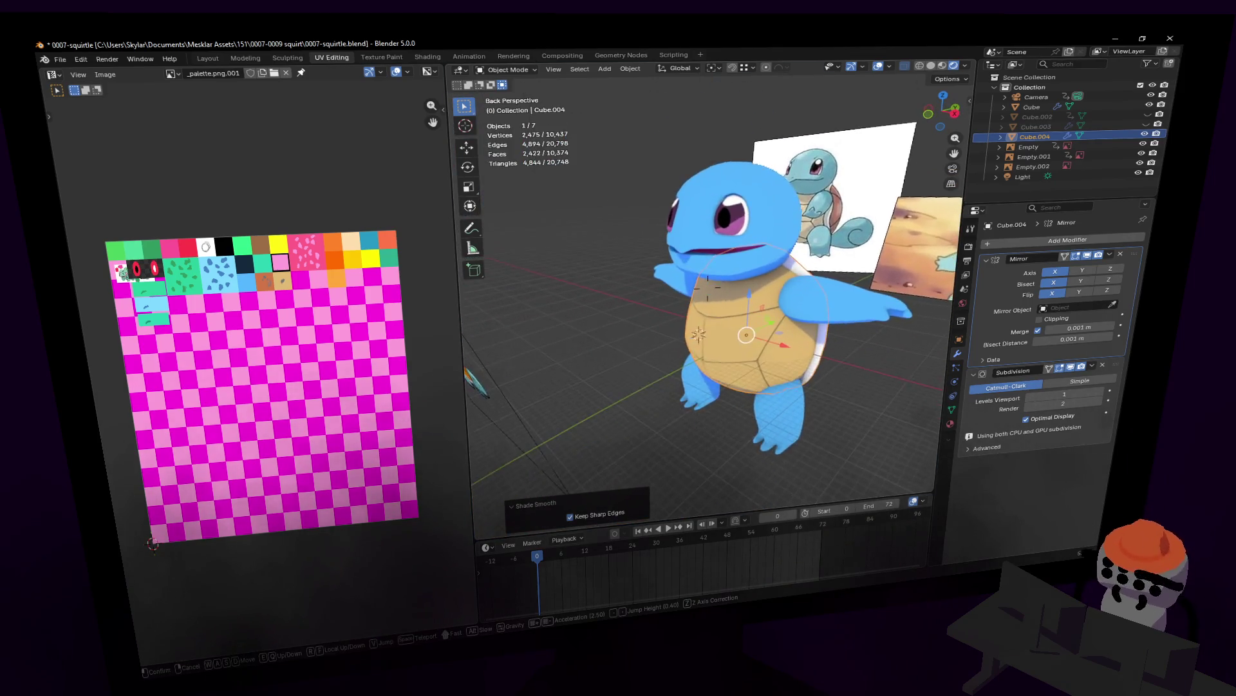
{"action": "left_click", "coordinate": [694, 316]}
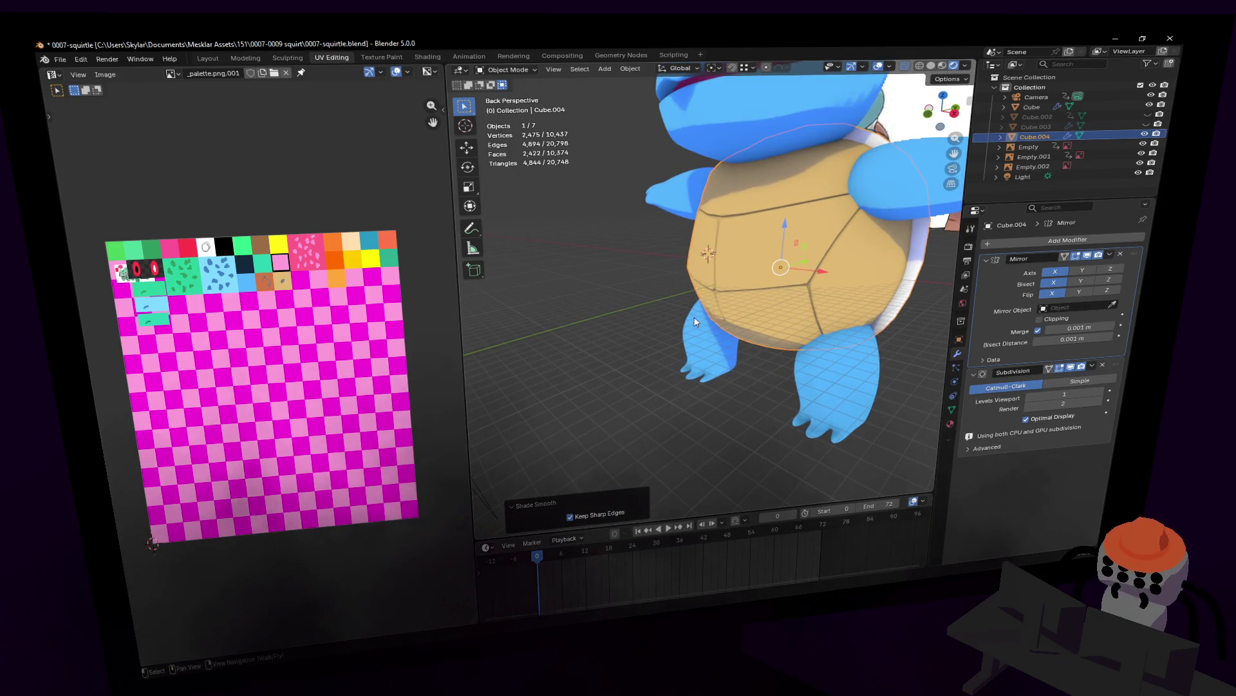
{"action": "middle_click_drag", "start_coordinate": [704, 332], "coordinate": [675, 319]}
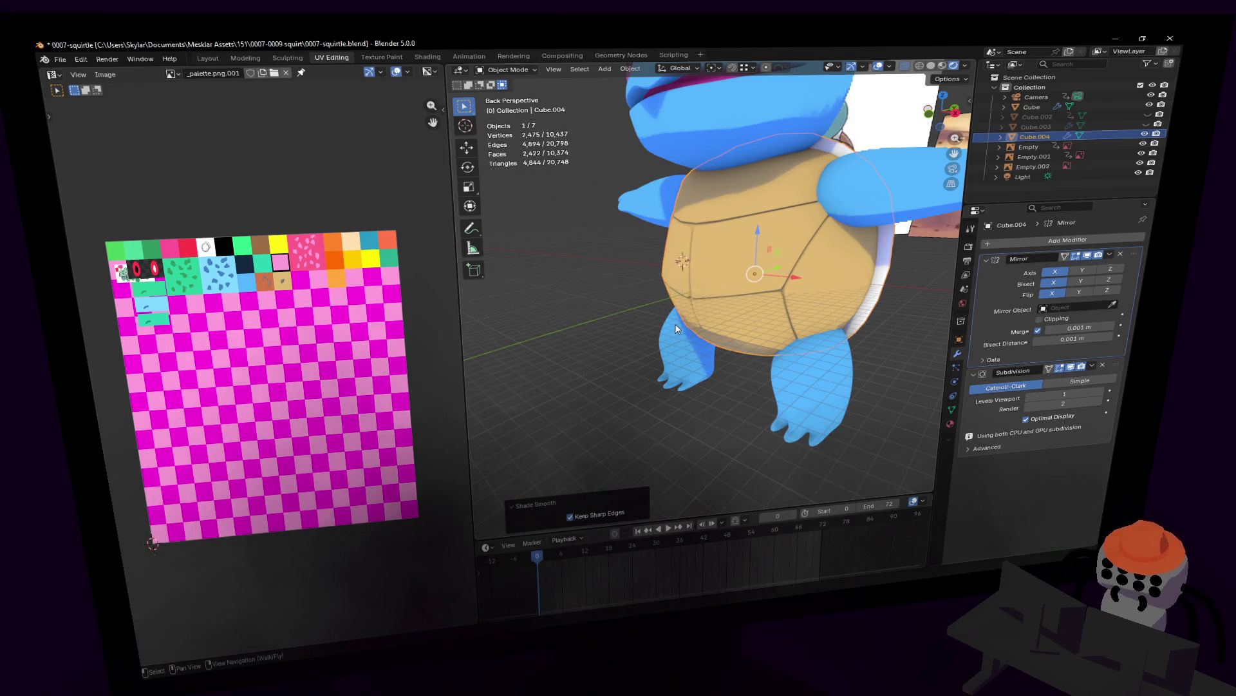
{"action": "key", "text": "shift+grave"}
{"action": "key", "text": "s"}
{"action": "key", "text": "w"}
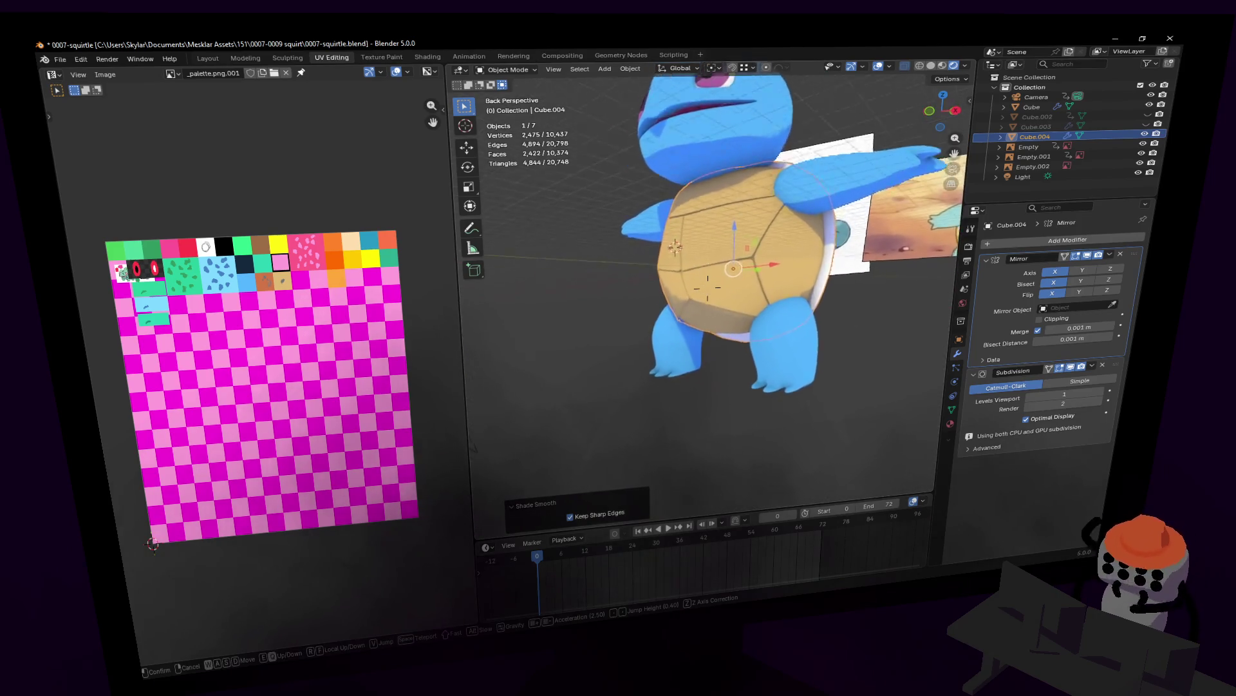
{"action": "left_click", "coordinate": [749, 283]}
{"action": "key", "text": "Tab"}
{"action": "key", "text": "Tab"}
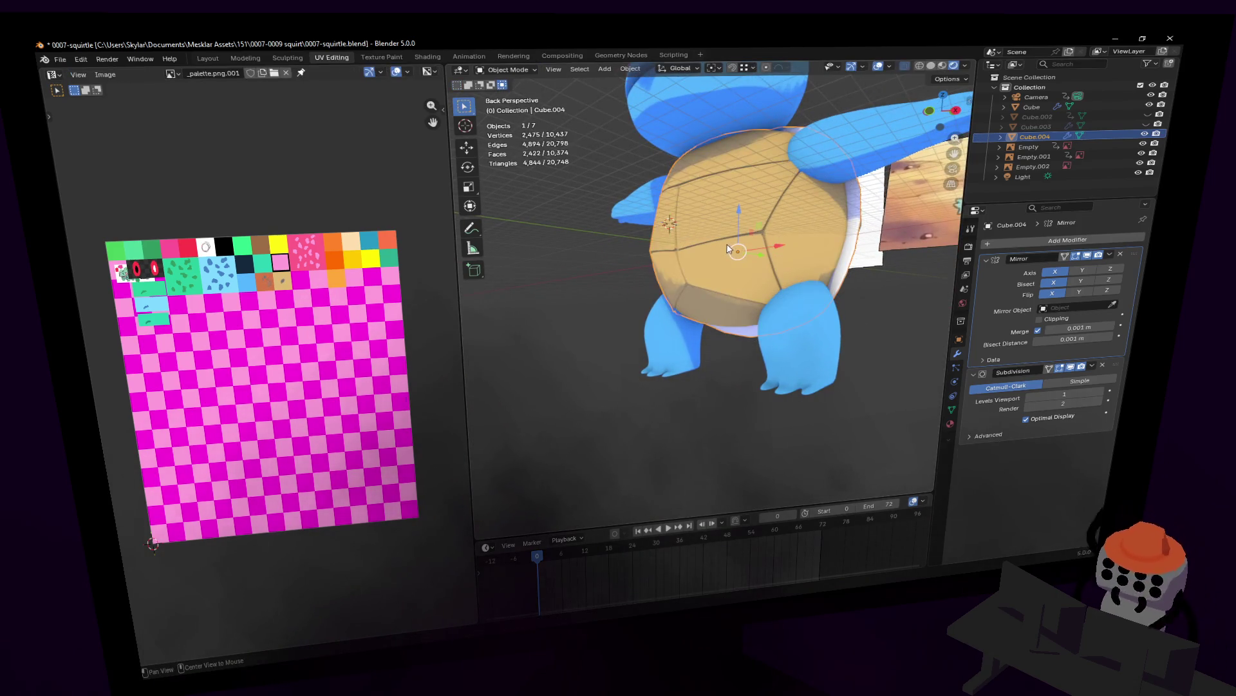
{"action": "key", "text": "shift+grave"}
- Select front shell vertices, adding one more, while walking the view around the shell edge
{"action": "key", "text": "w"}
{"action": "key", "text": "Tab"}
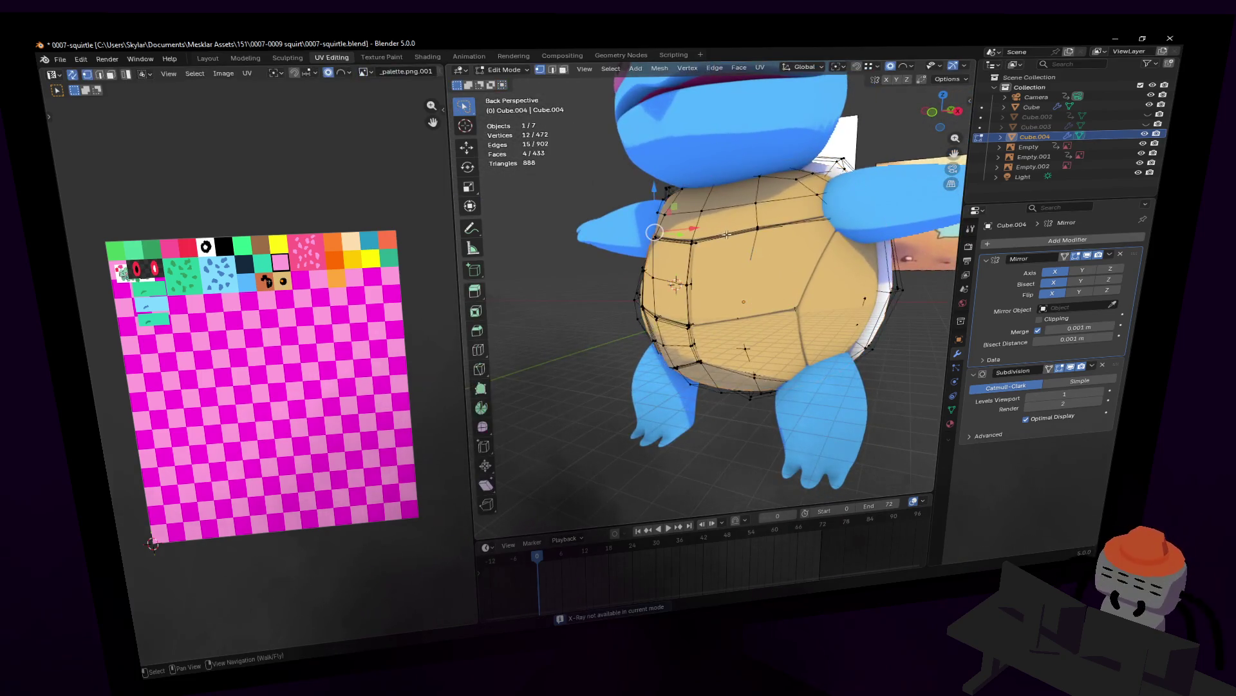
{"action": "key", "text": "s"}
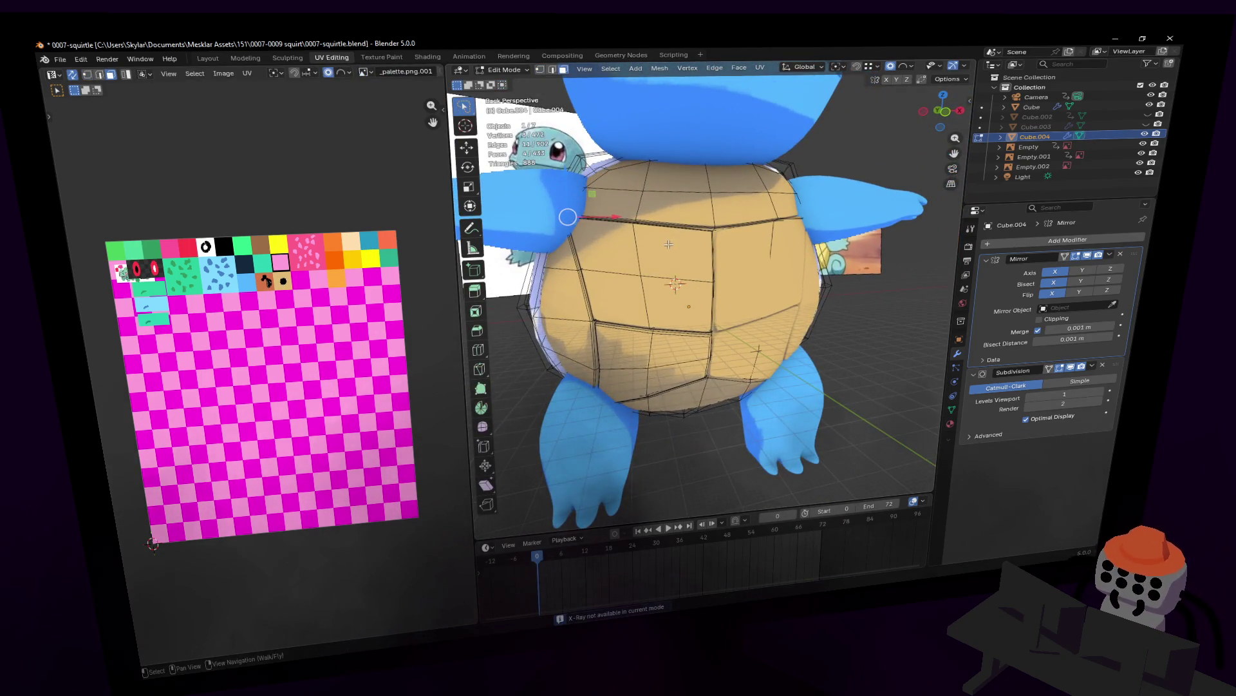
{"action": "left_click", "coordinate": [641, 227], "text": "shift"}
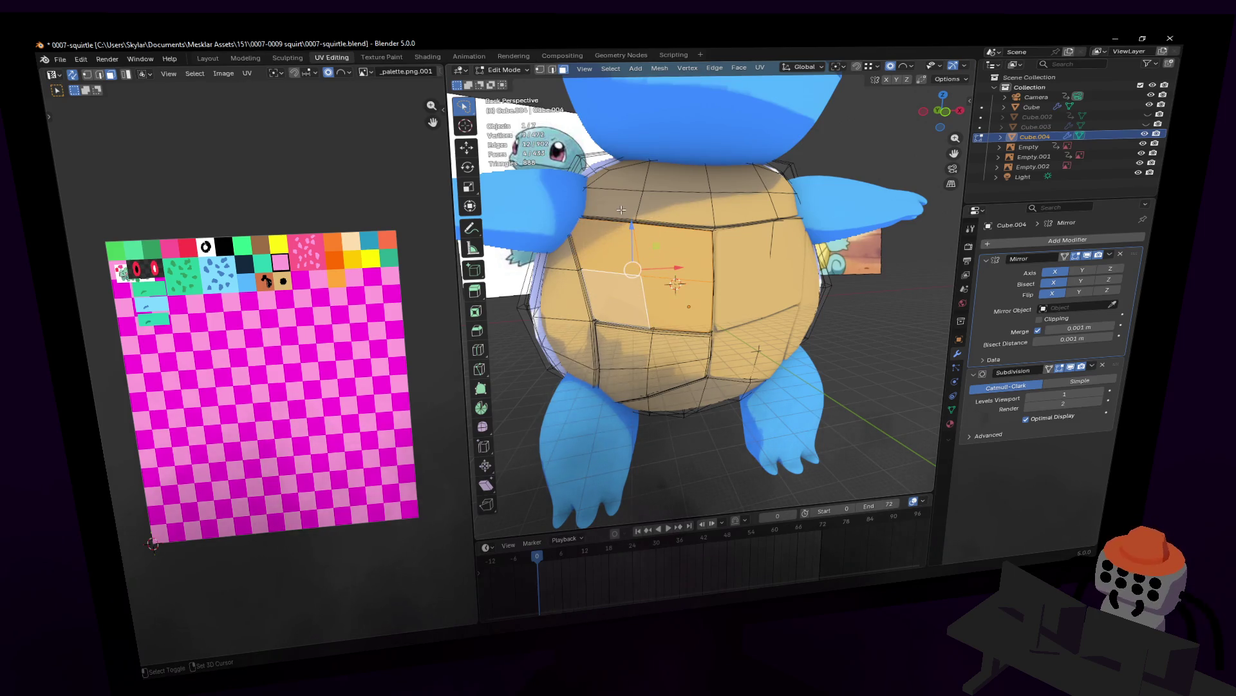
{"action": "key", "text": "shift+grave"}
{"action": "key", "text": "w"}
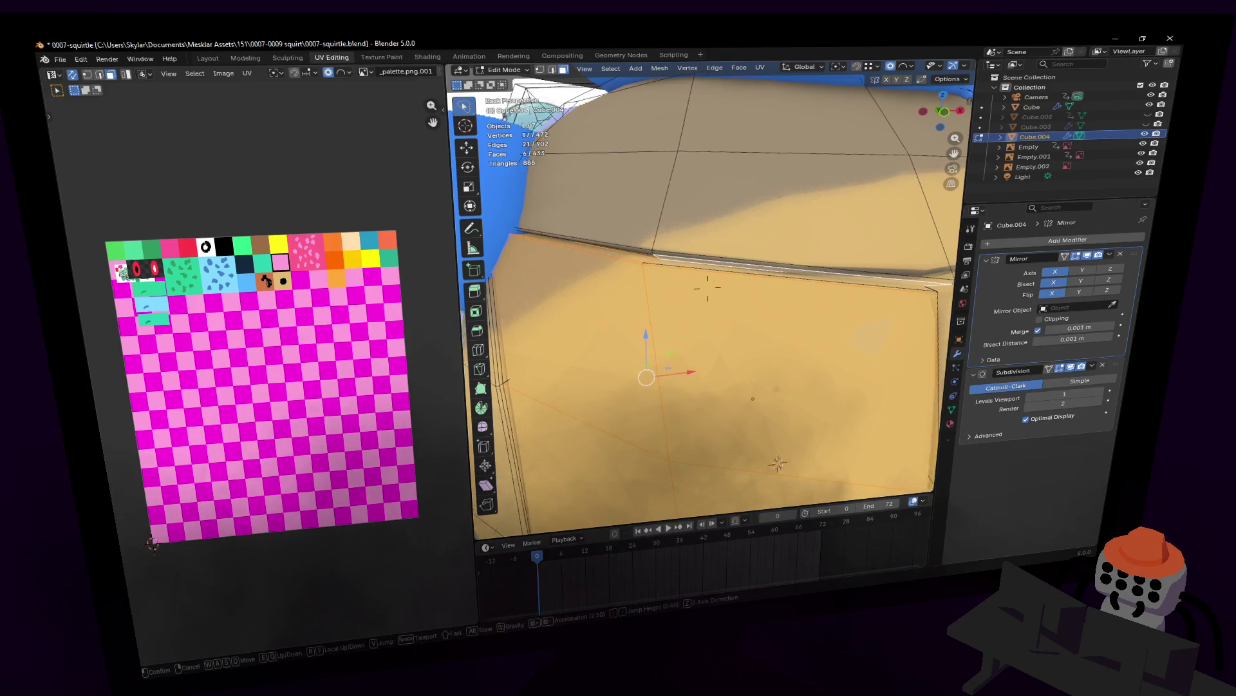
{"action": "key", "text": "s"}
{"action": "key", "text": "Return"}
- Lower the selected shell vertices along Z with spherical falloff, then return to Object Mode
{"action": "key", "text": "g"}
{"action": "key", "text": "z"}
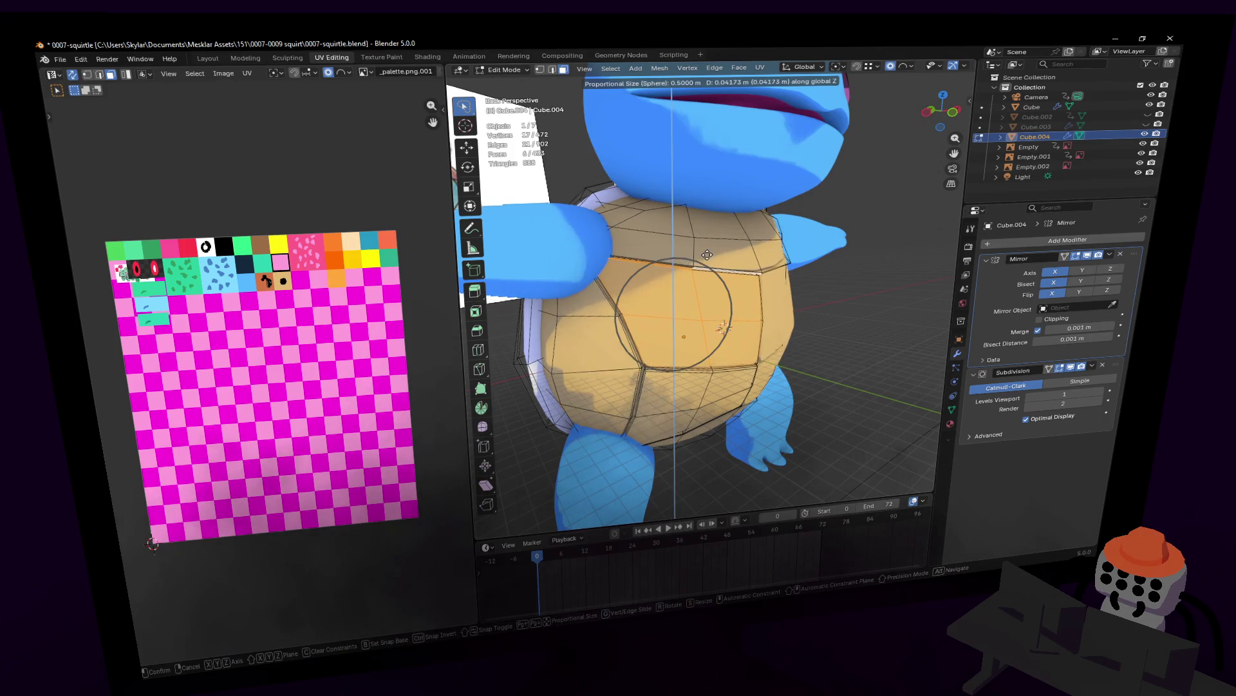
{"action": "left_click", "coordinate": [715, 248]}
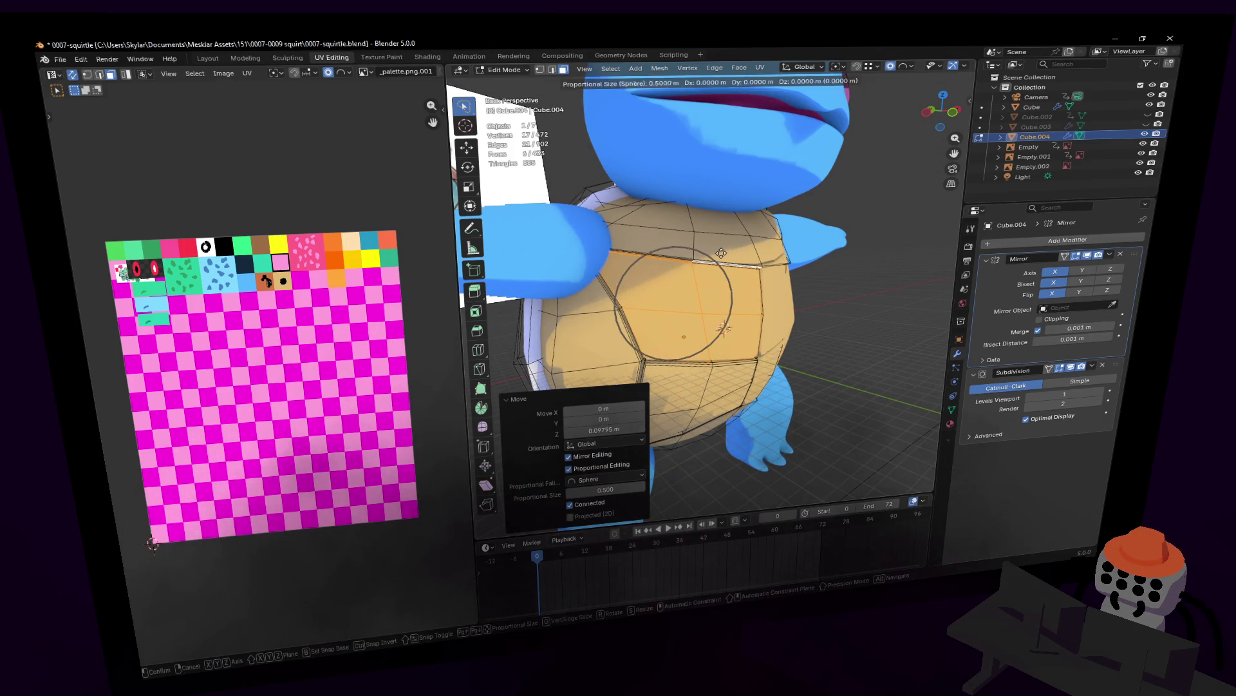
{"action": "key", "text": "Tab"}
{"action": "key", "text": "shift+grave"}
- Circle in to inspect the shell up close, tilt it about nine degrees, then pull back to the whole model
{"action": "key", "text": "d"}
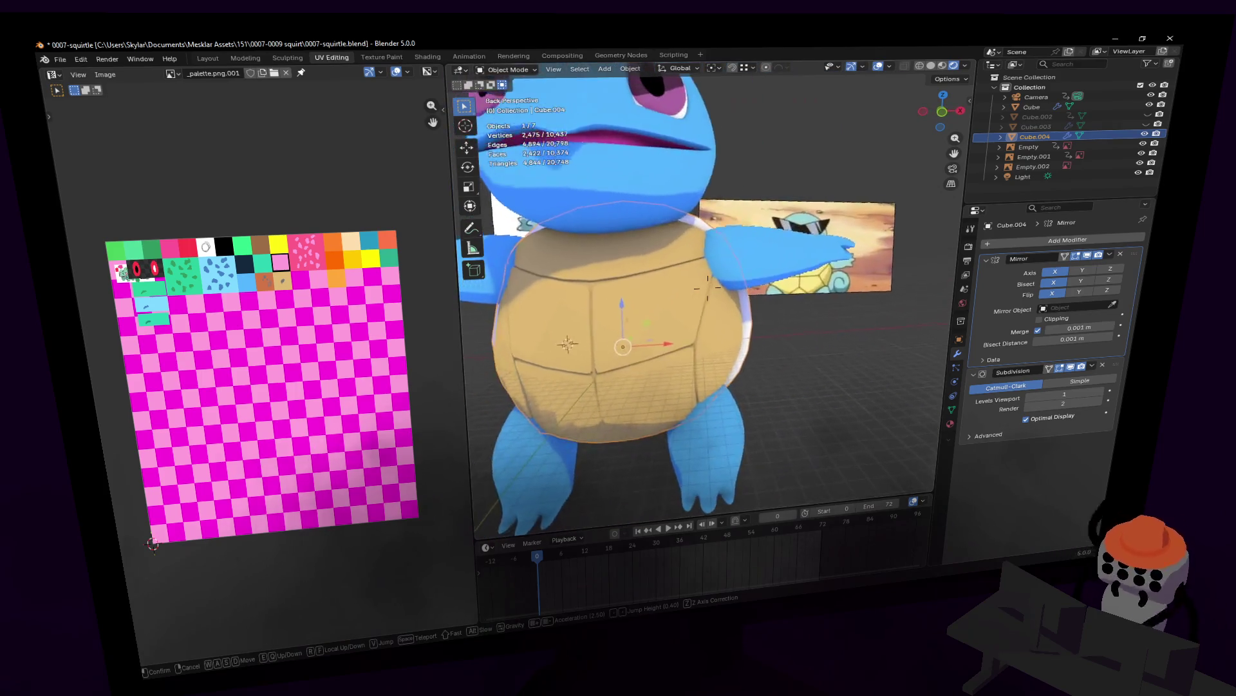
{"action": "key", "text": "w"}
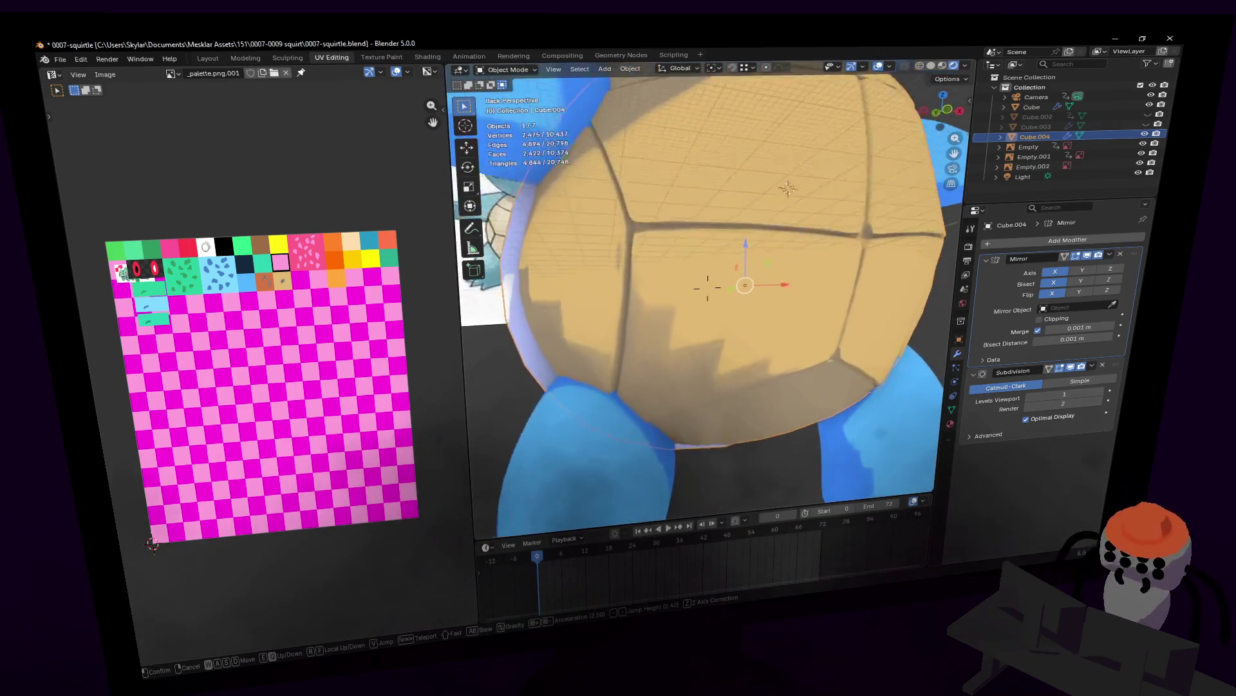
{"action": "left_click", "coordinate": [771, 267]}
{"action": "key", "text": "Tab"}
{"action": "key", "text": "Tab"}
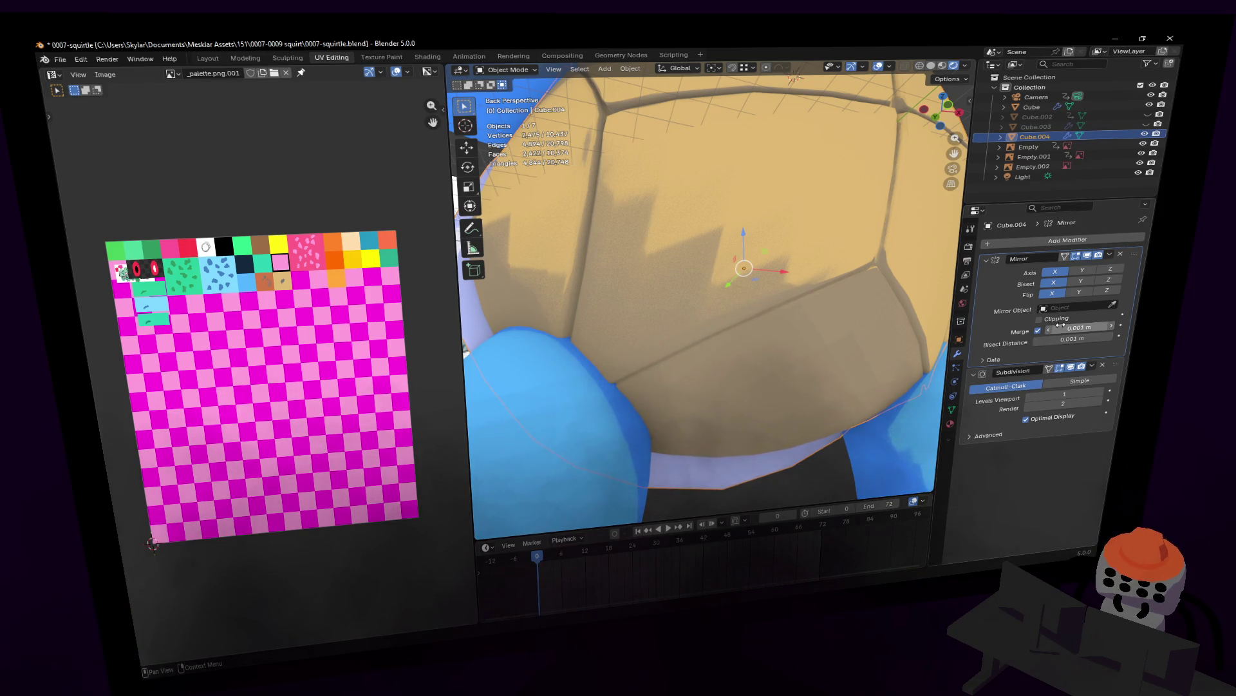
{"action": "scroll", "coordinate": [728, 302], "scroll_direction": "down", "scroll_amount": 3}
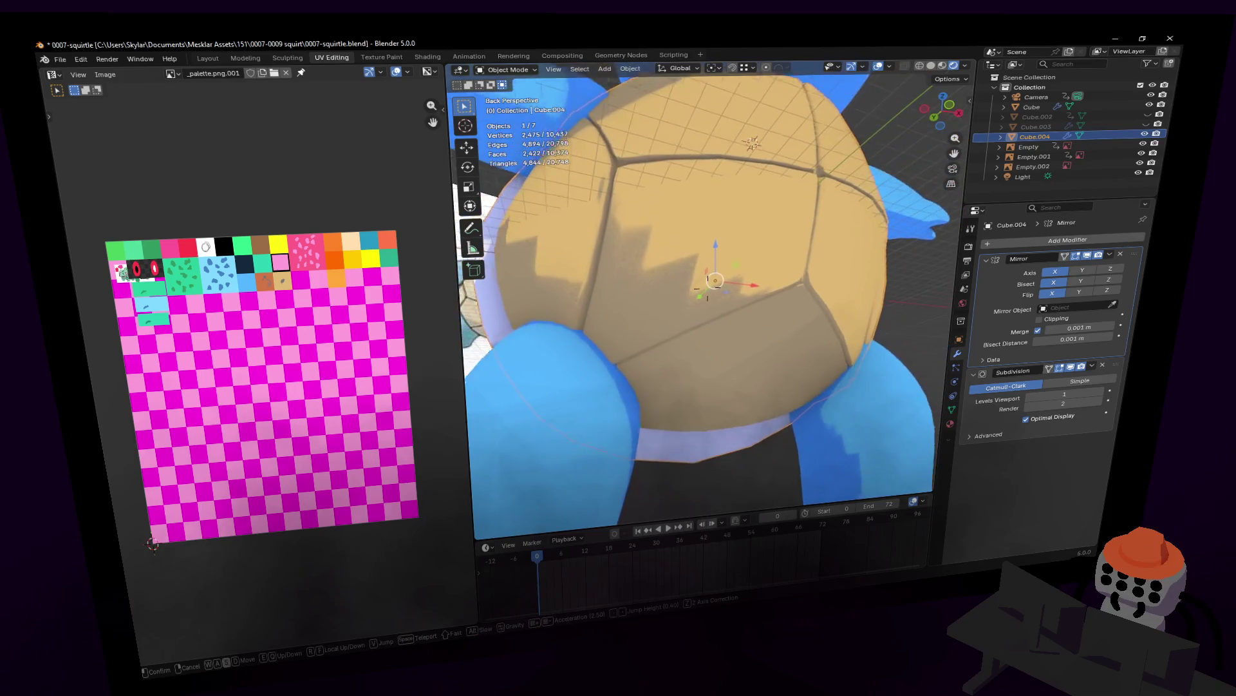
{"action": "scroll", "coordinate": [722, 300], "scroll_direction": "down", "scroll_amount": 1}
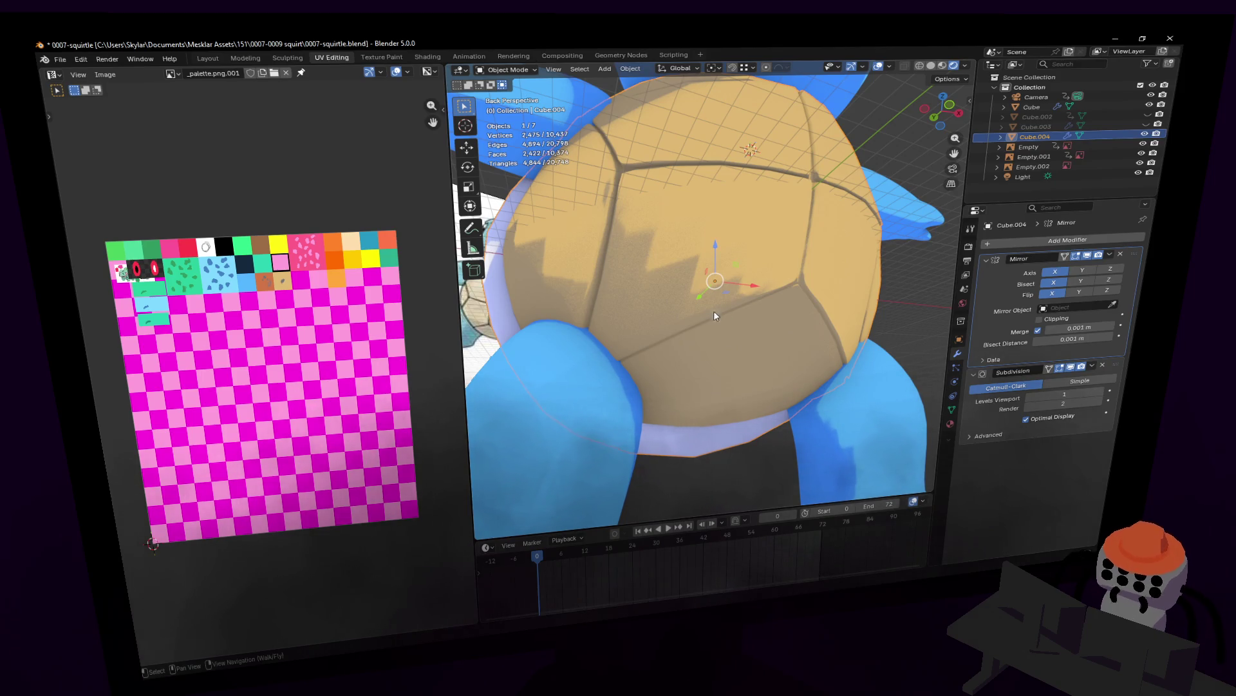
{"action": "key", "text": "shift+grave"}
{"action": "key", "text": "s"}
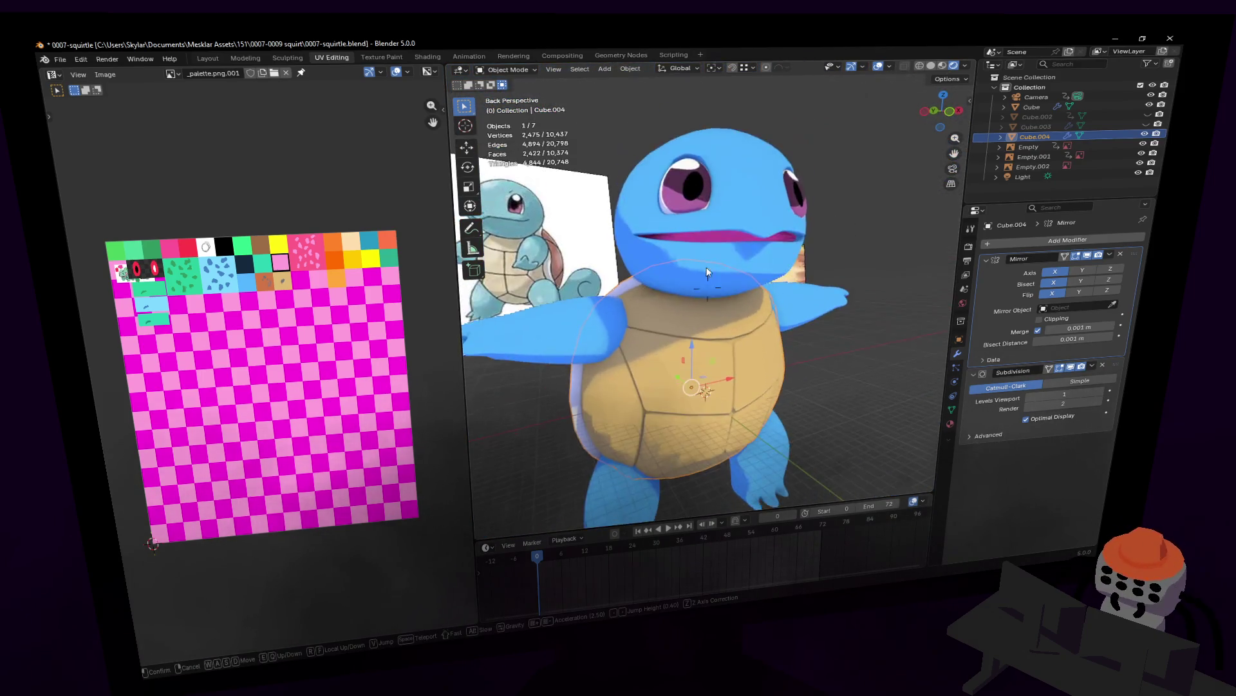
- Tilt the shell forward slightly and show its transform values in Object properties
{"action": "key", "text": "Return"}
{"action": "key", "text": "r"}
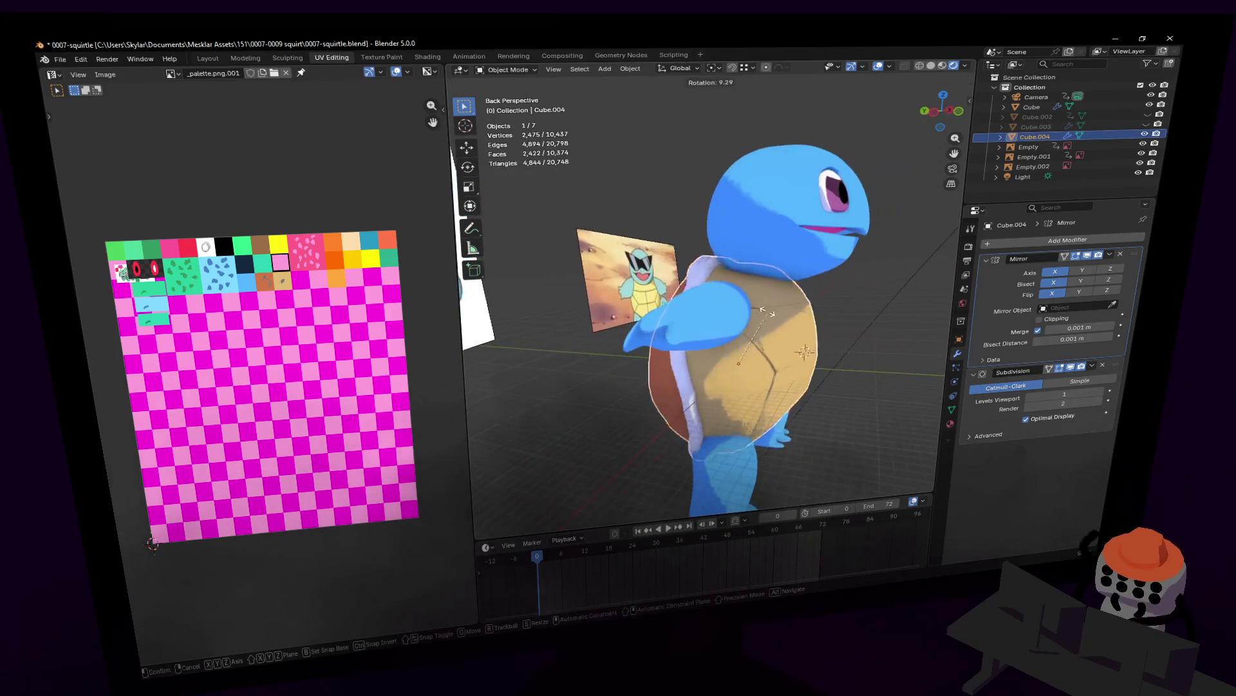
{"action": "key", "text": "Escape"}
{"action": "middle_click_drag", "start_coordinate": [708, 234], "coordinate": [600, 243]}
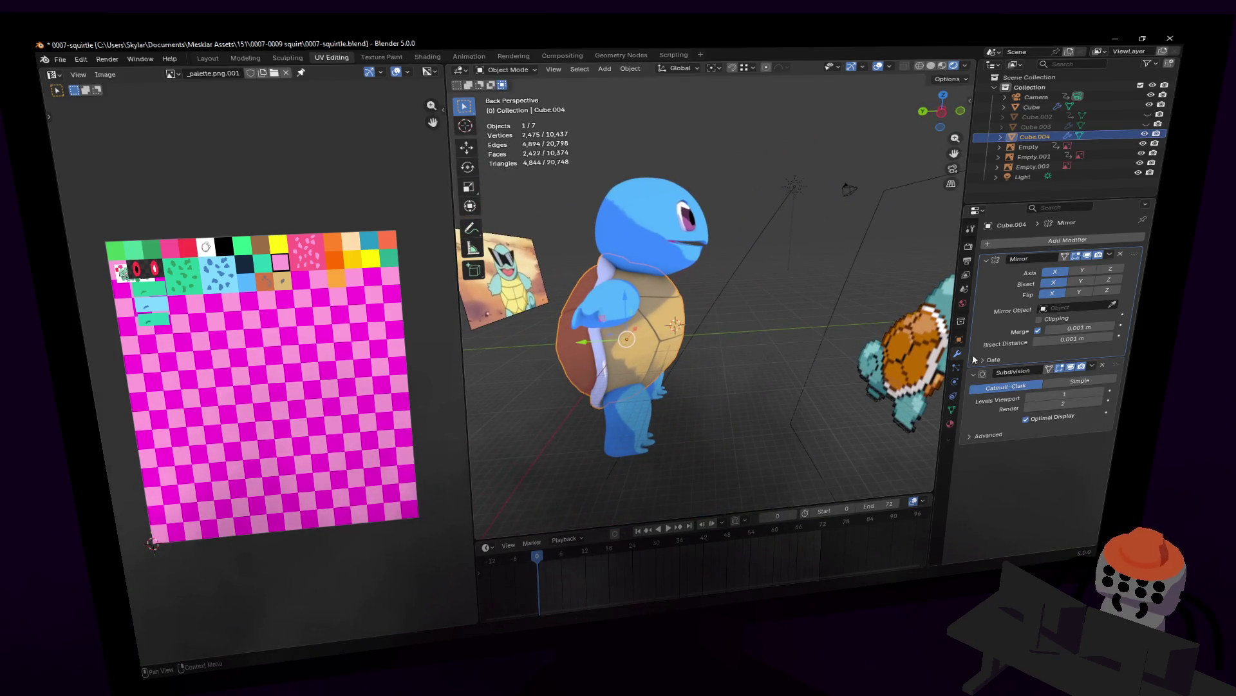
{"action": "left_click", "coordinate": [958, 342]}
{"action": "middle_click_drag", "start_coordinate": [776, 296], "coordinate": [713, 292]}
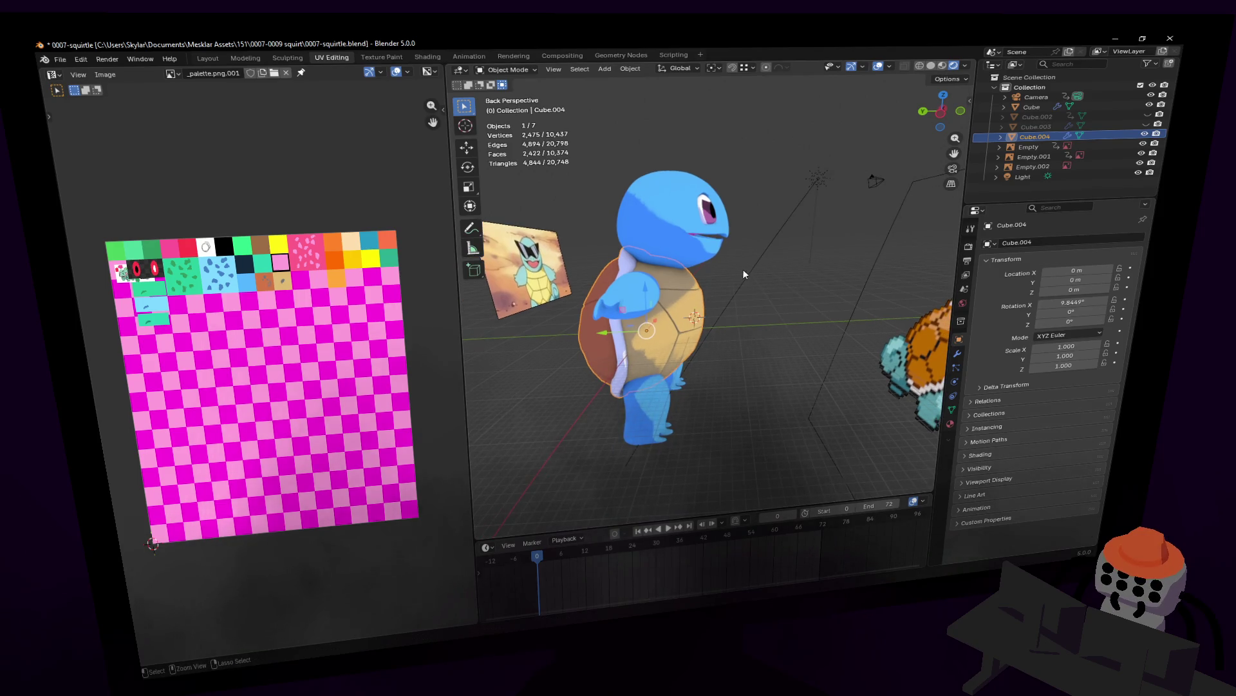
{"action": "key", "text": "ctrl+a"}
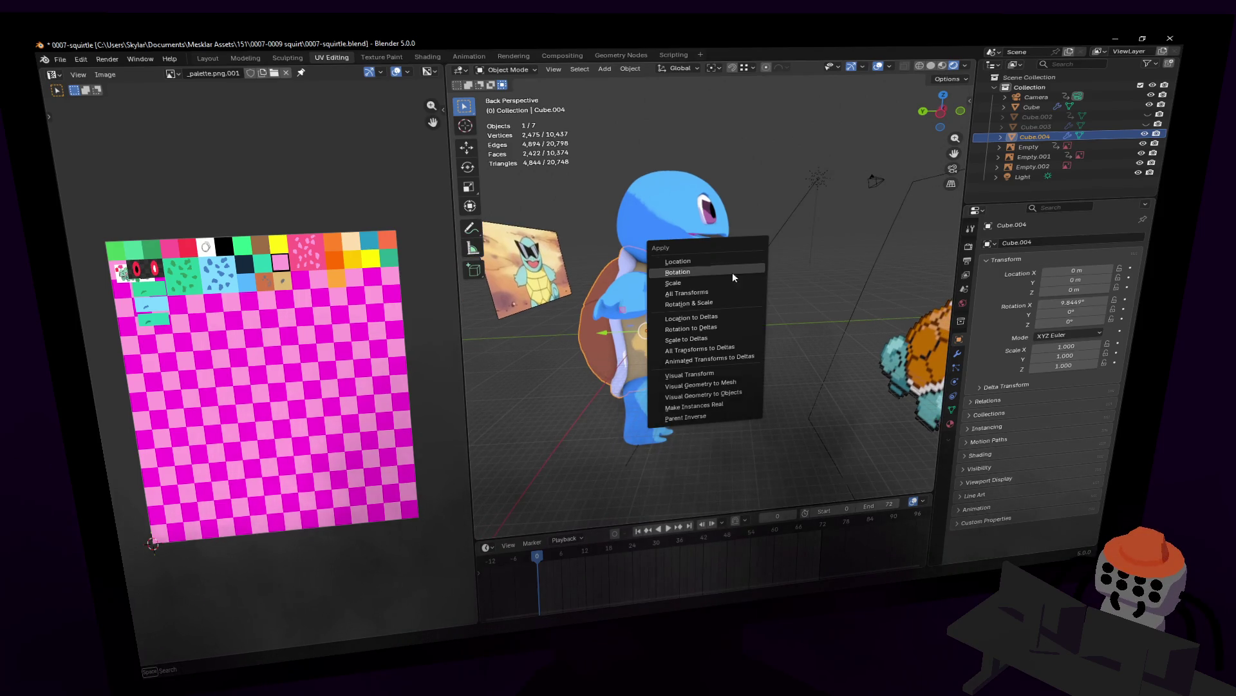
{"action": "key", "text": "Escape"}
{"action": "key", "text": "shift+grave"}
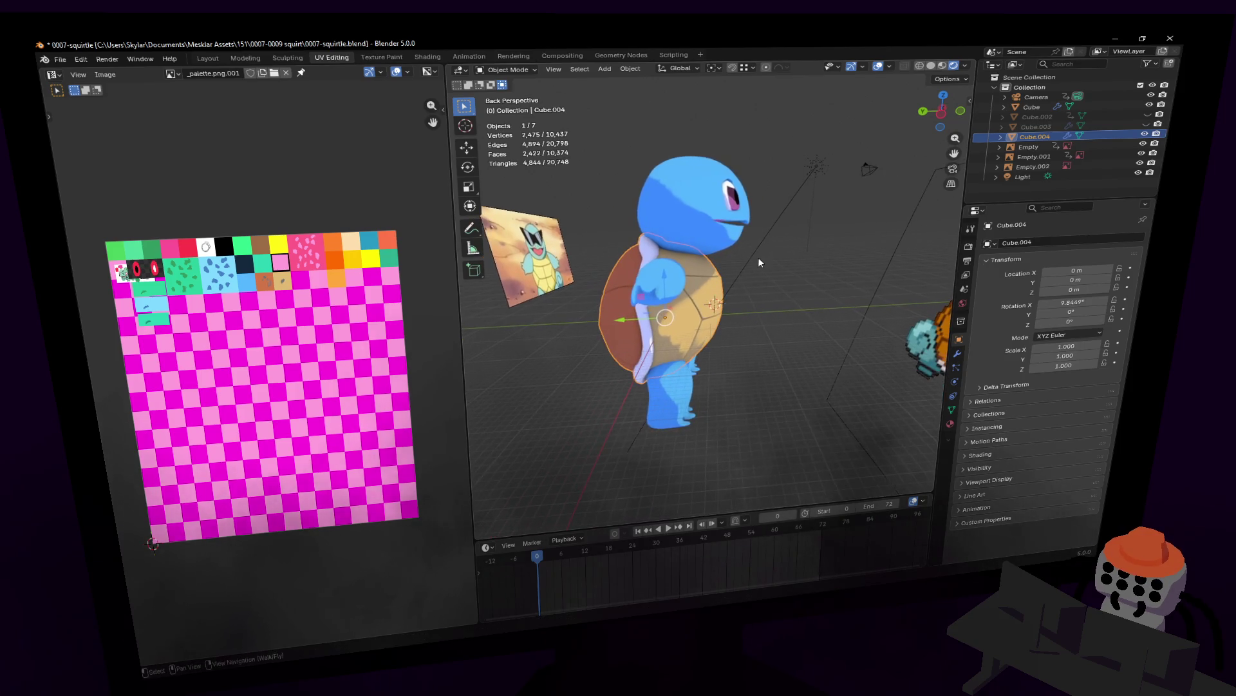
- Rotate the shell to about 7° around X, then apply Rotation & Scale so rotation reads 0°
{"action": "key", "text": "Return"}
{"action": "key", "text": "r"}
{"action": "key", "text": "x"}
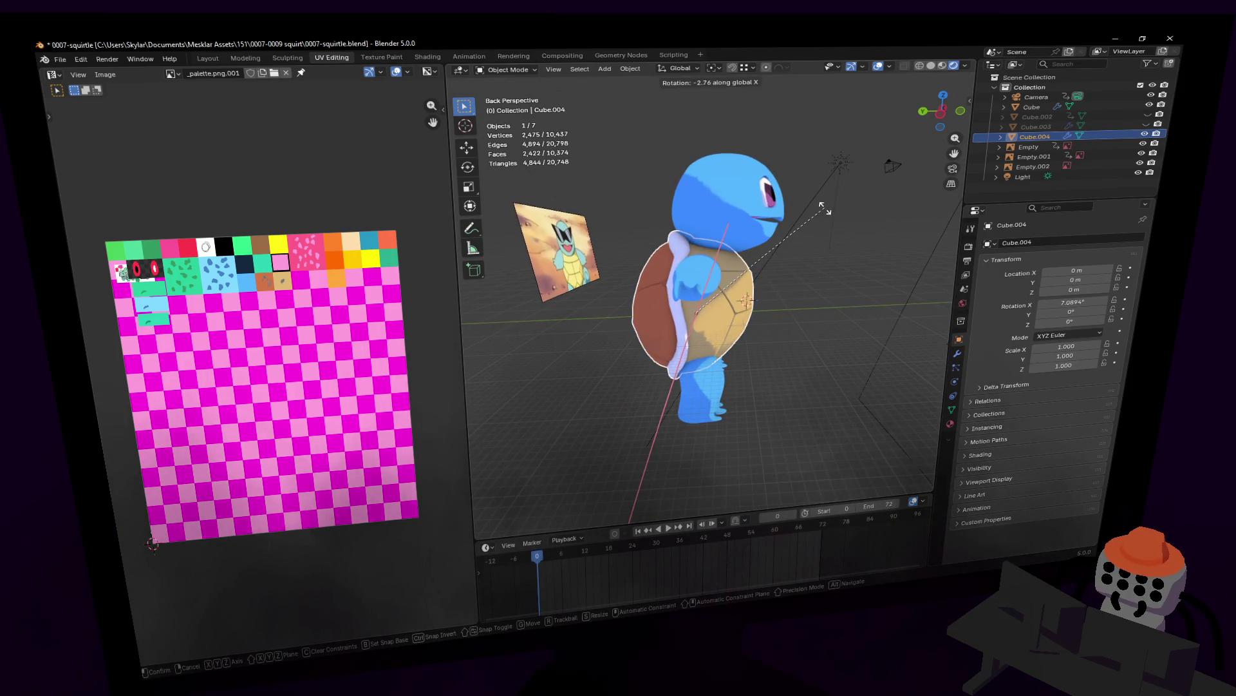
{"action": "left_click", "coordinate": [818, 210]}
{"action": "right_click", "coordinate": [790, 224]}
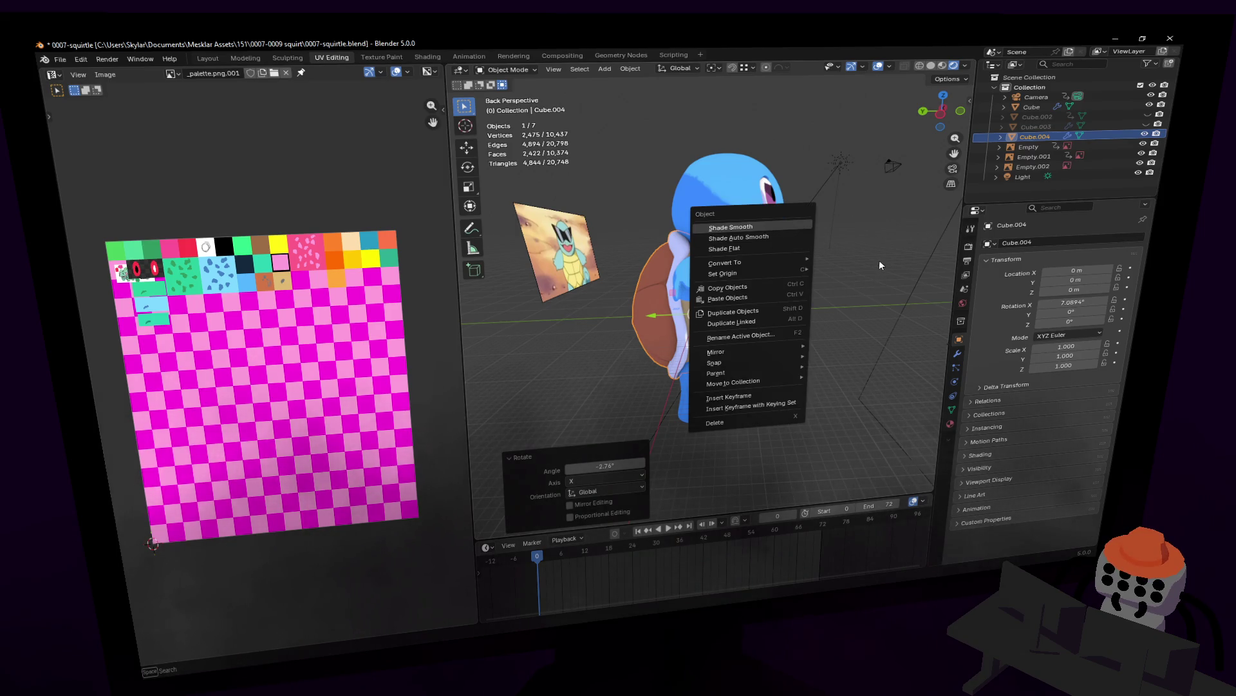
{"action": "key", "text": "Escape"}
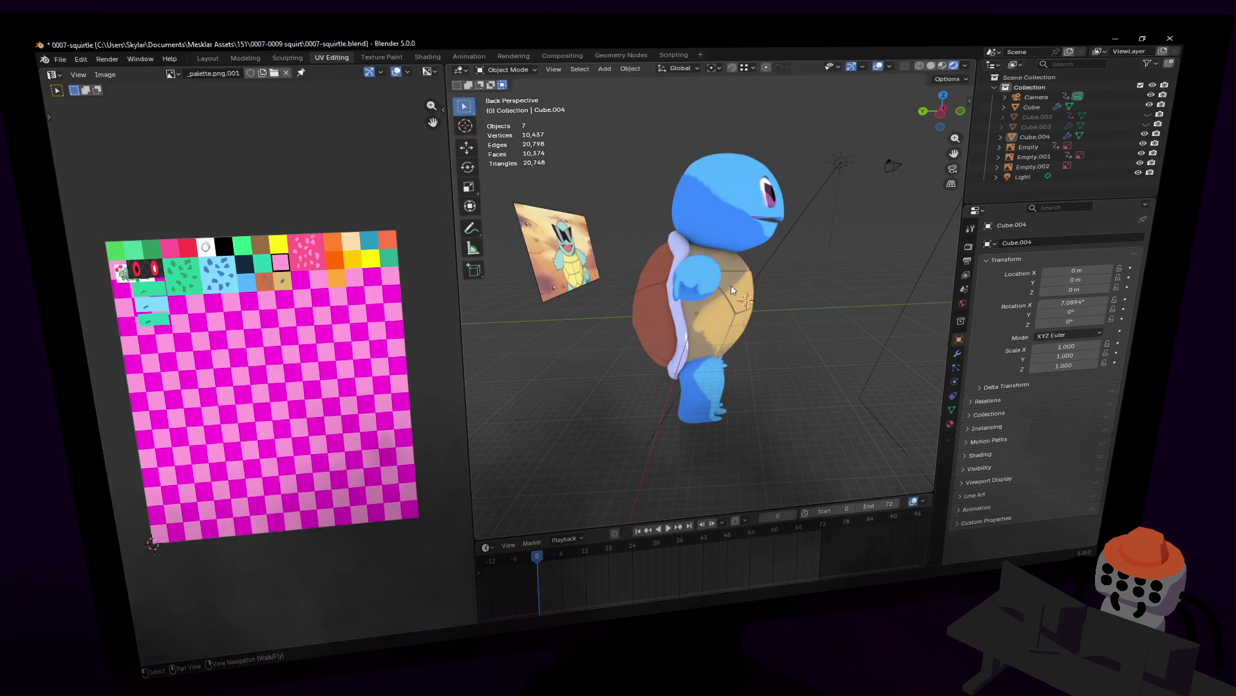
{"action": "key", "text": "ctrl+a"}
{"action": "left_click", "coordinate": [759, 310]}
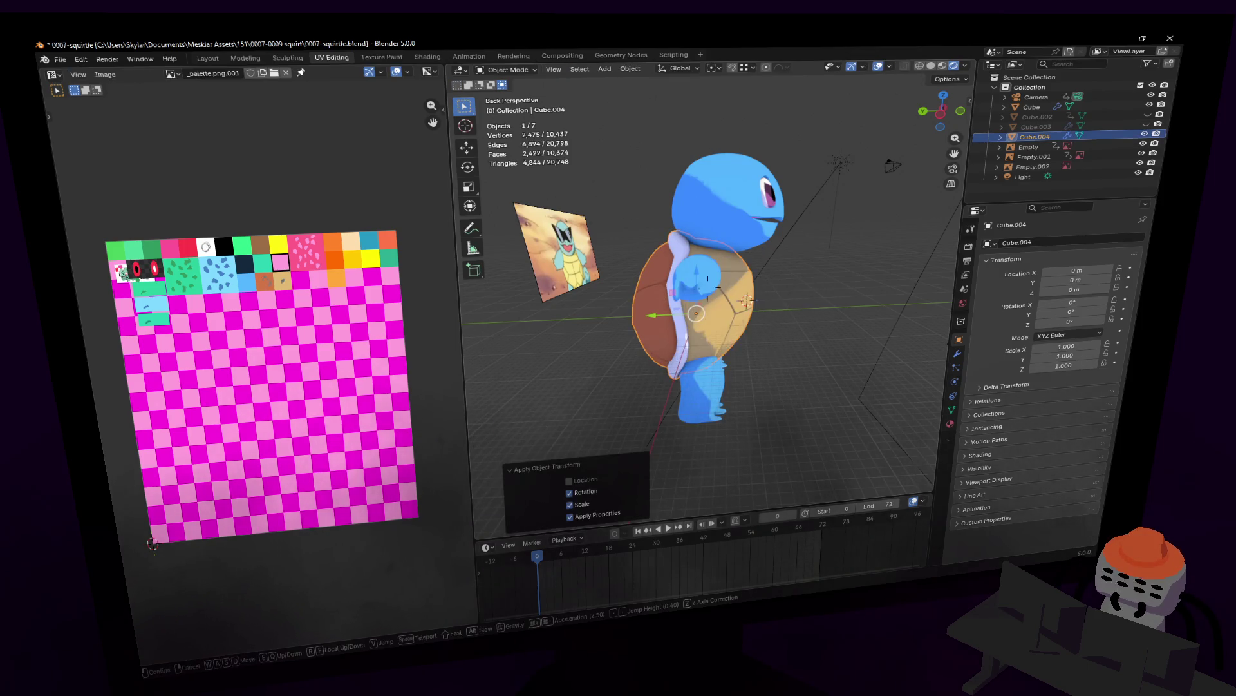
{"action": "key", "text": "shift+grave"}
- Circle the view around the character and deselect the shell object
{"action": "key", "text": "a"}
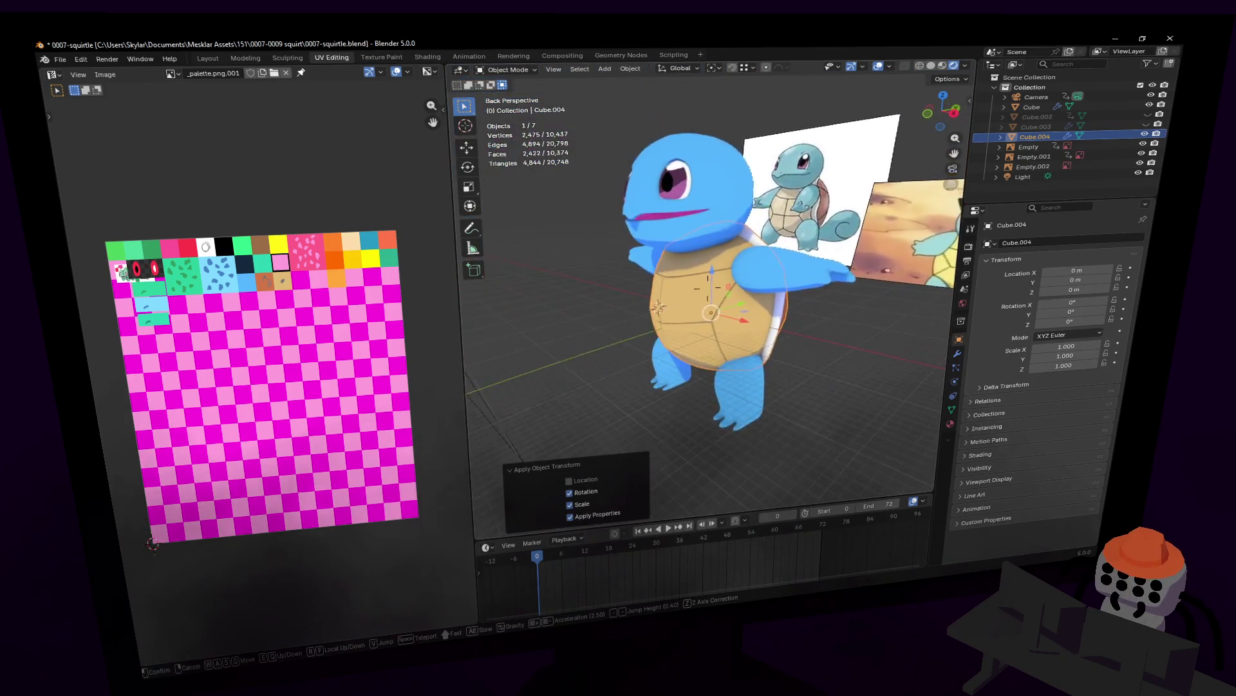
{"action": "key", "text": "a"}
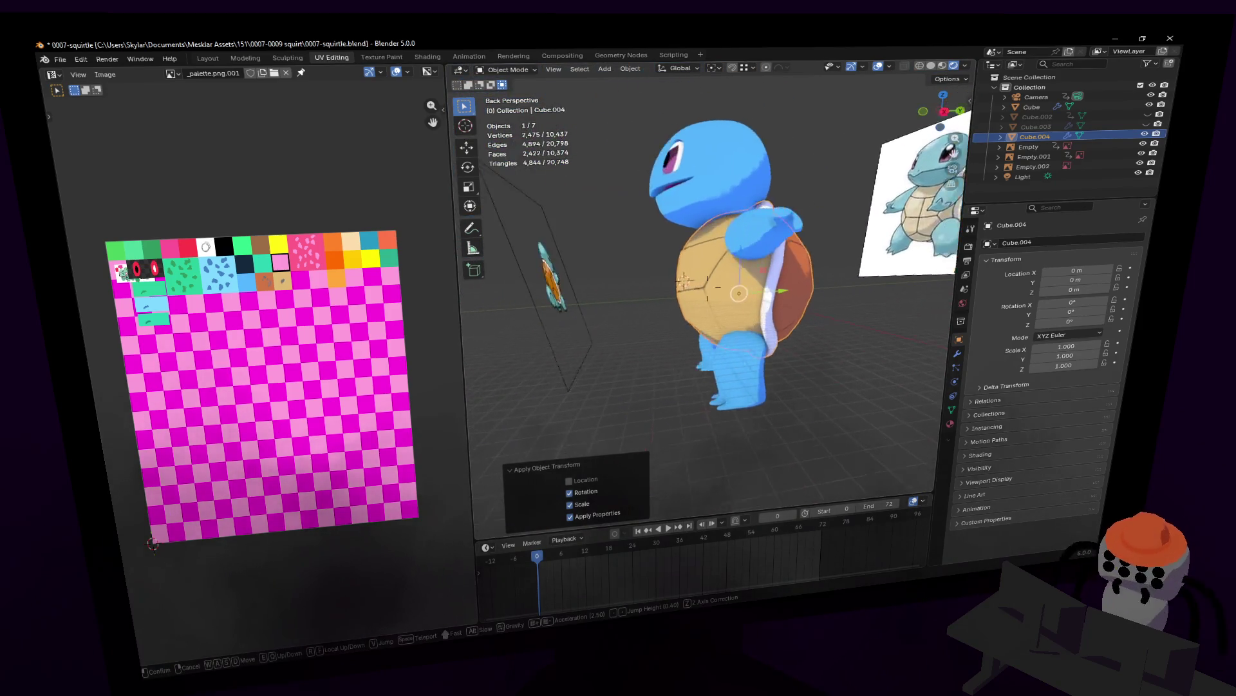
{"action": "key", "text": "a"}
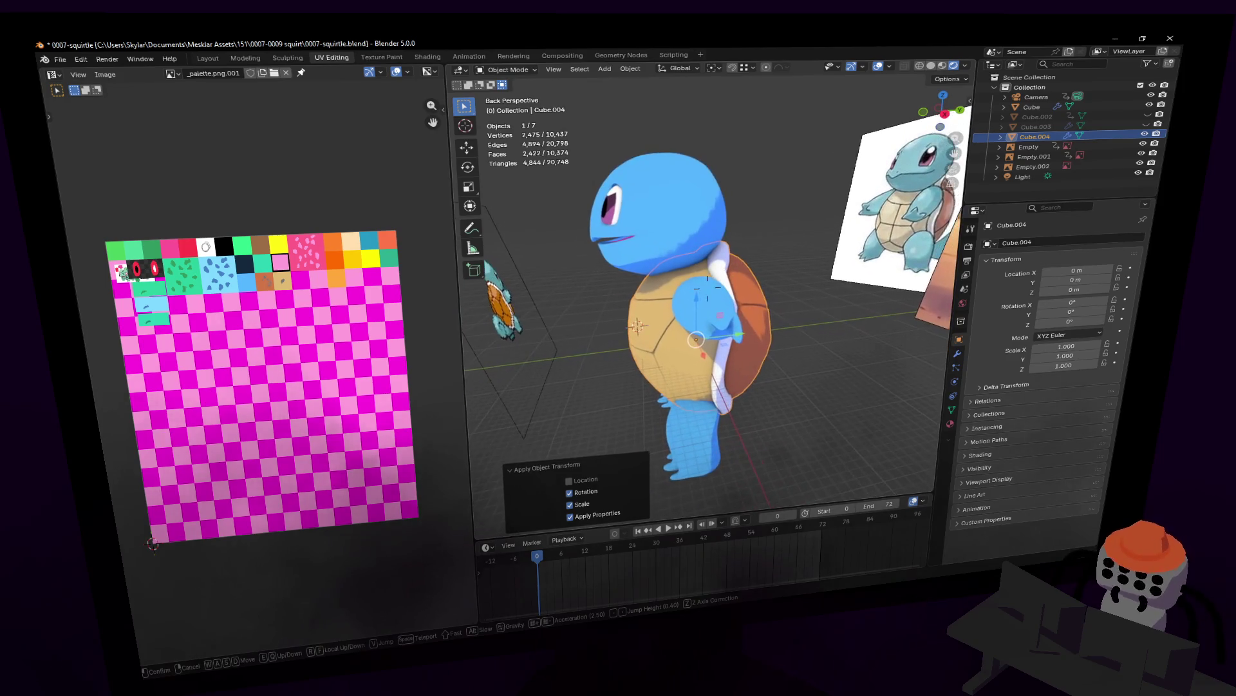
{"action": "left_click", "coordinate": [868, 268]}
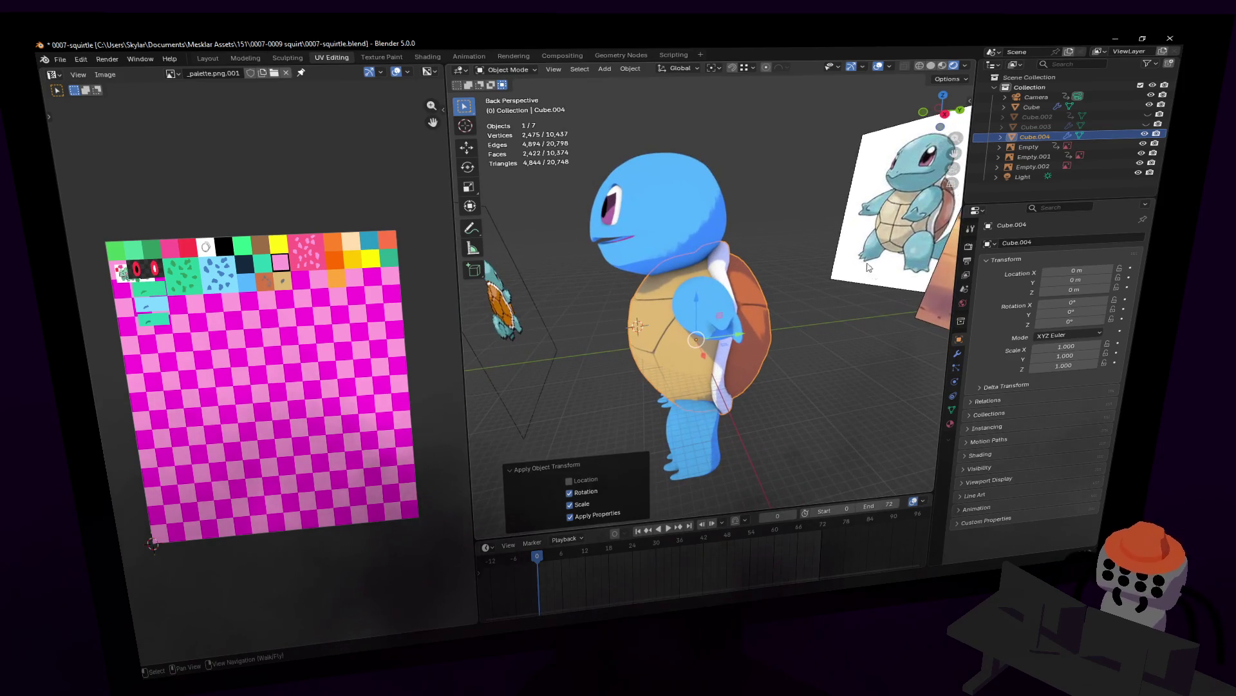
{"action": "left_click", "coordinate": [794, 234]}
- Walk closer to the character and select the main body mesh Cube
{"action": "key", "text": "shift+grave"}
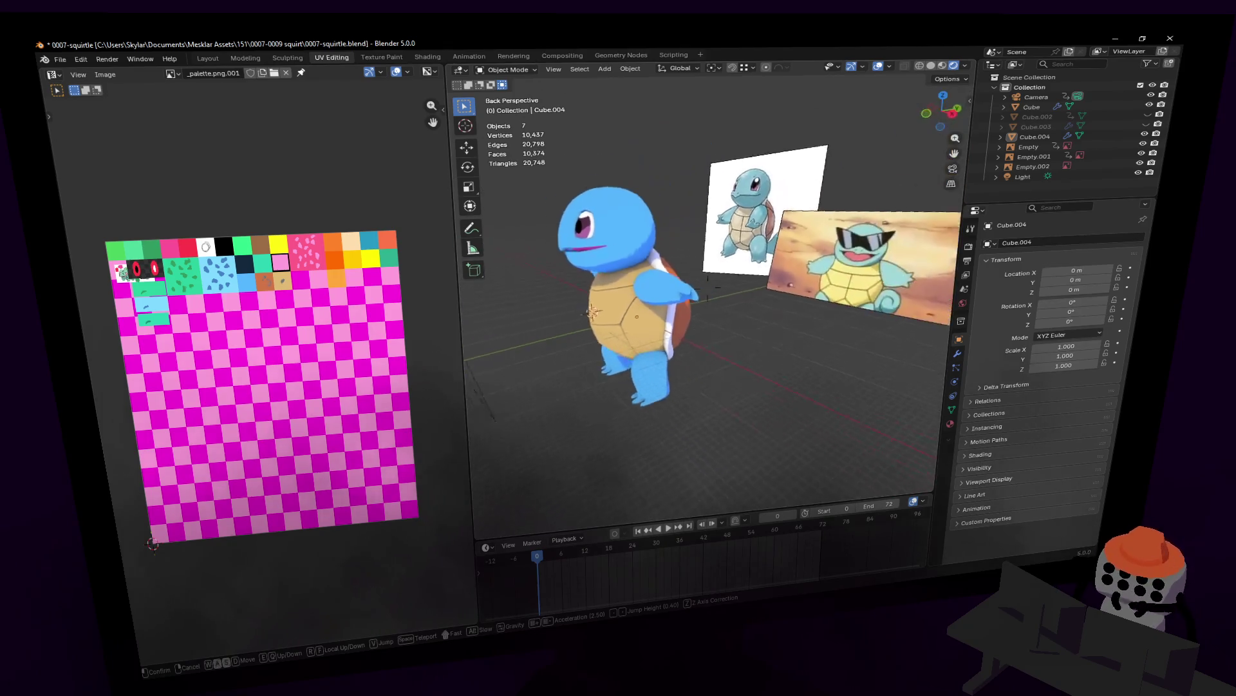
{"action": "key", "text": "w"}
{"action": "left_click", "coordinate": [796, 235]}
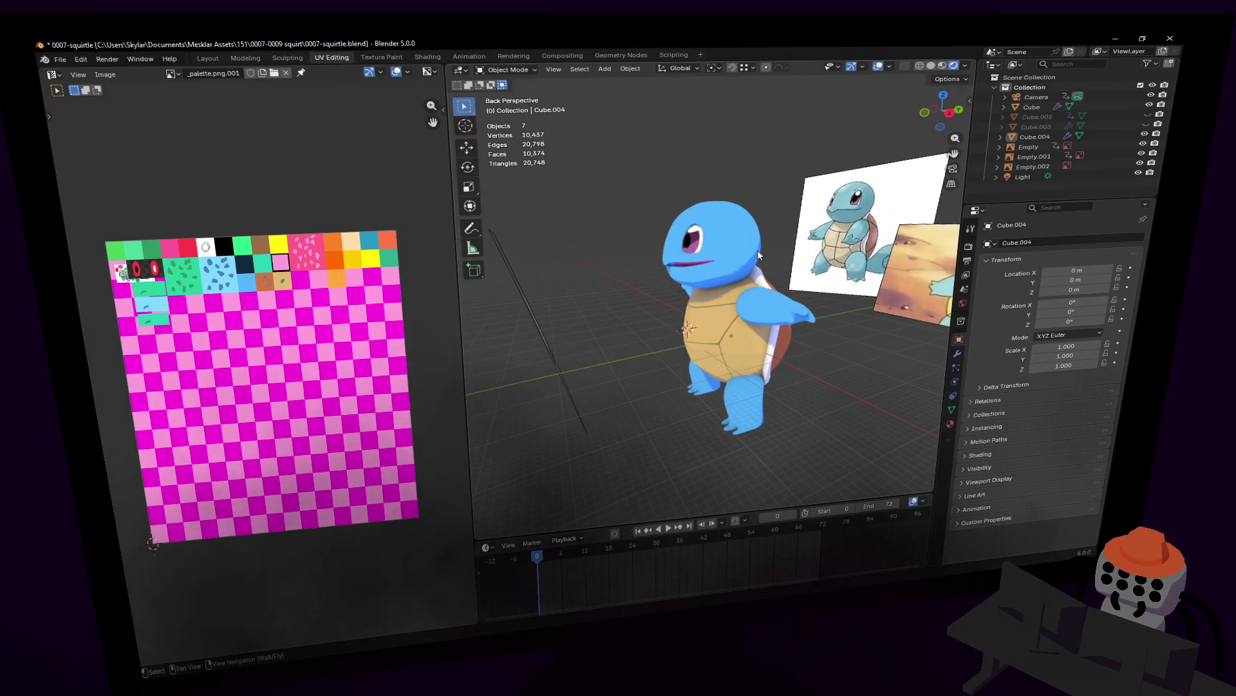
{"action": "left_click", "coordinate": [729, 232]}
- Select the linked head geometry in Edit Mode and shift it vertically along Z
{"action": "key", "text": "Tab"}
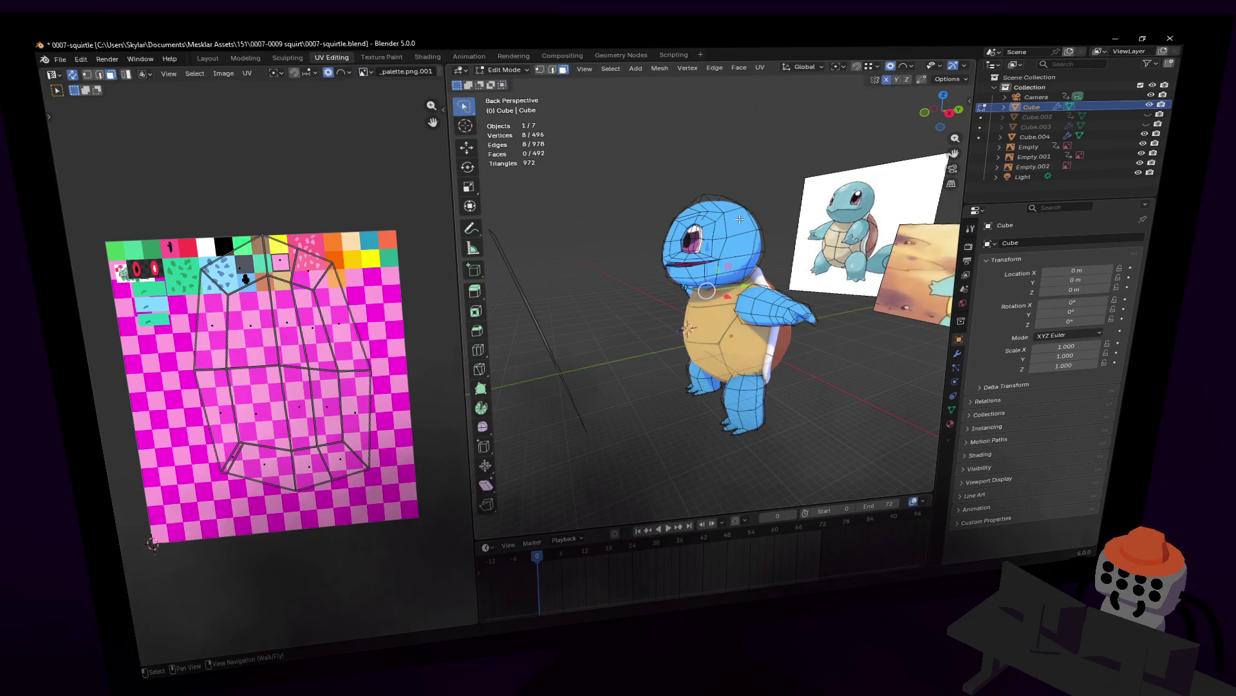
{"action": "key", "text": "ctrl+2"}
{"action": "key", "text": "Tab"}
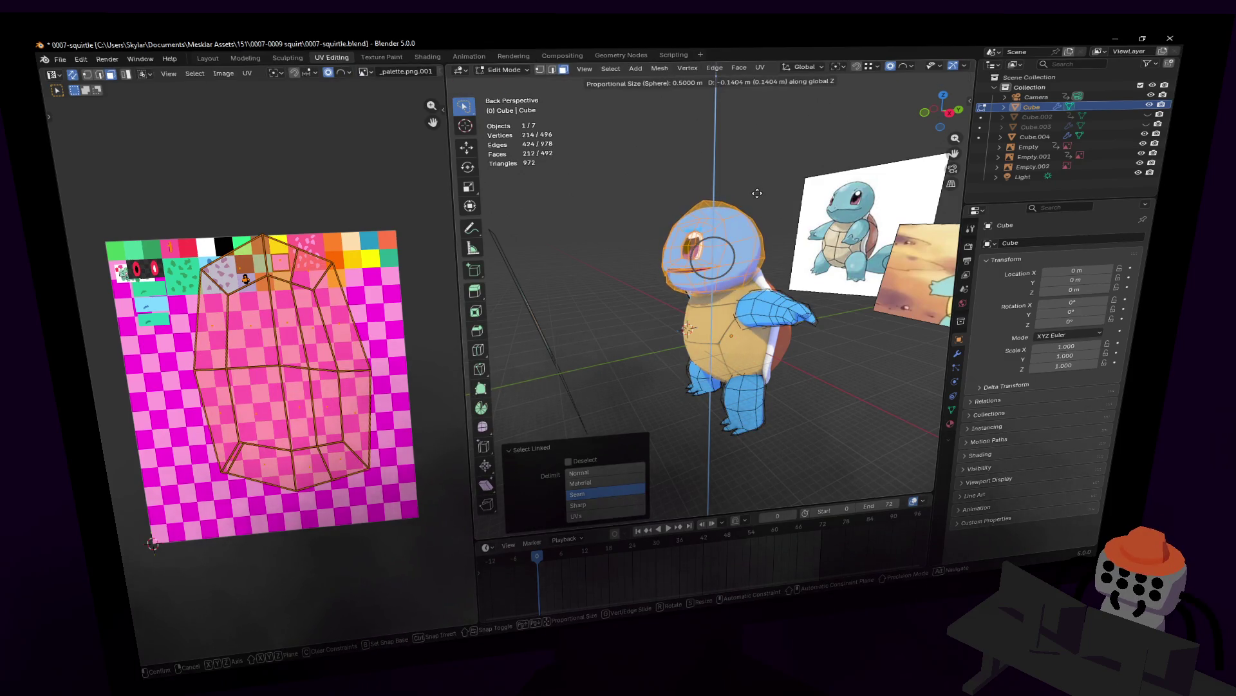
{"action": "key", "text": "Tab"}
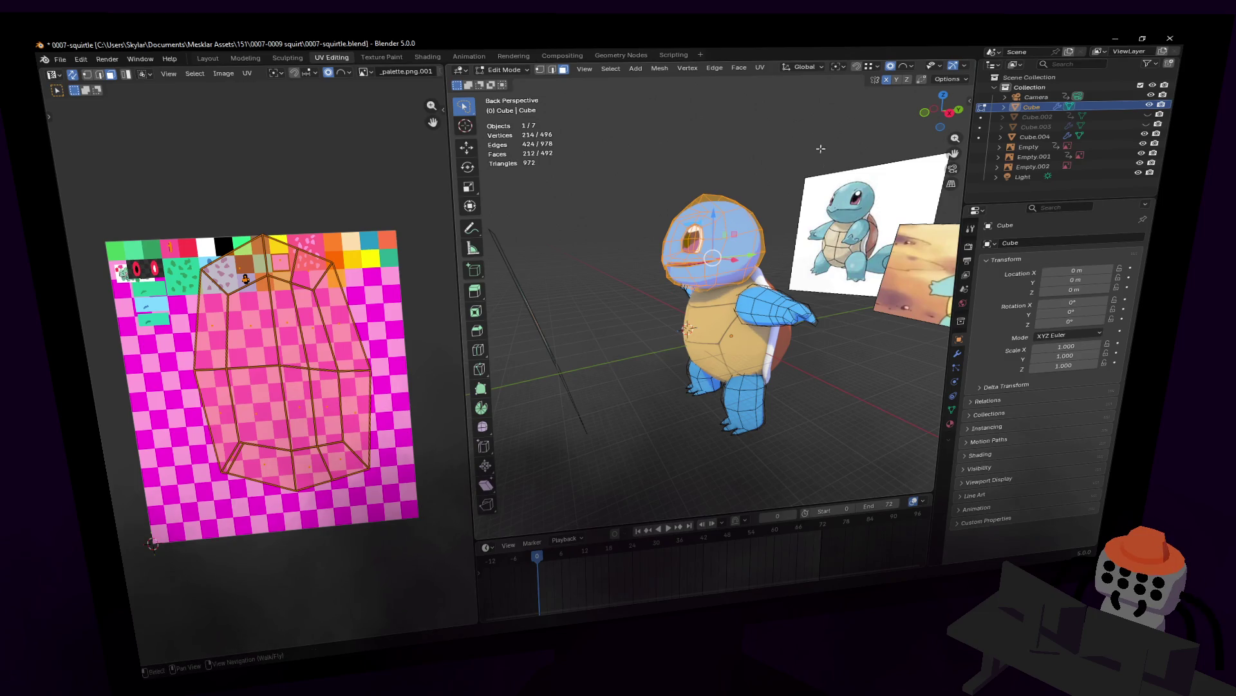
{"action": "left_click", "coordinate": [763, 194]}
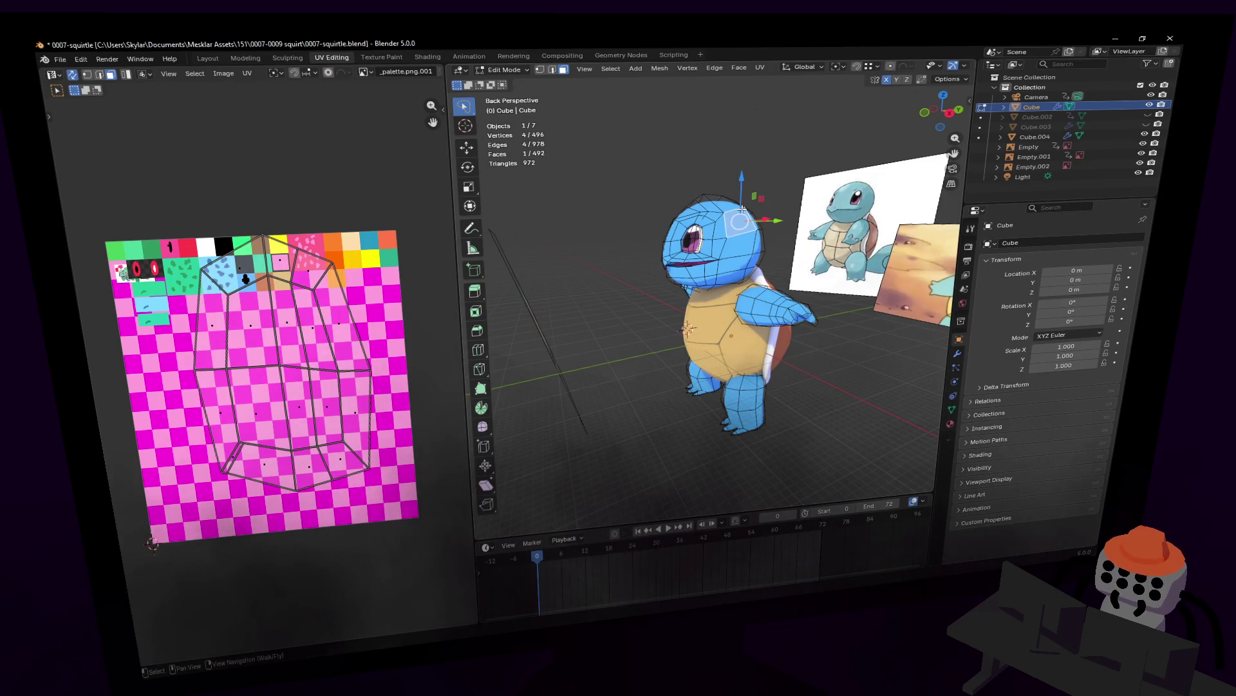
{"action": "key", "text": "ctrl+l"}
{"action": "key", "text": "g"}
{"action": "key", "text": "z"}
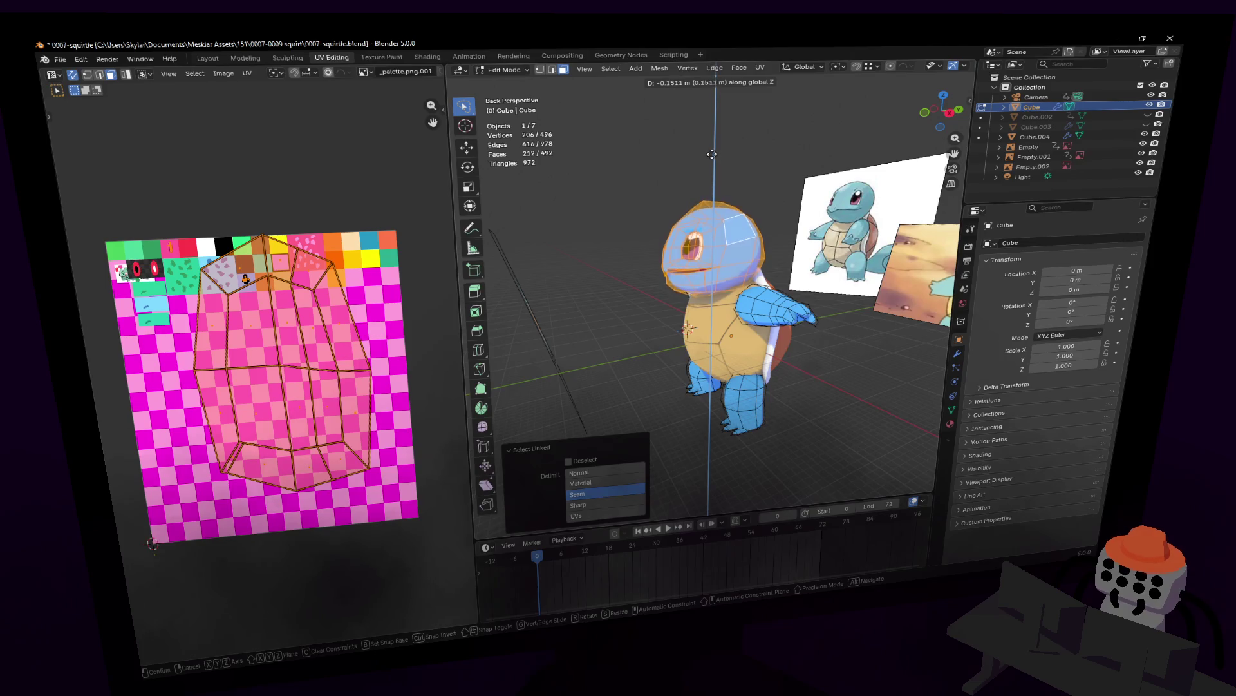
{"action": "key", "text": "Escape"}
- From a side view, move the head piece about 0.11 m along Y, then leave Edit Mode
{"action": "key", "text": "Tab"}
{"action": "key", "text": "shift+grave"}
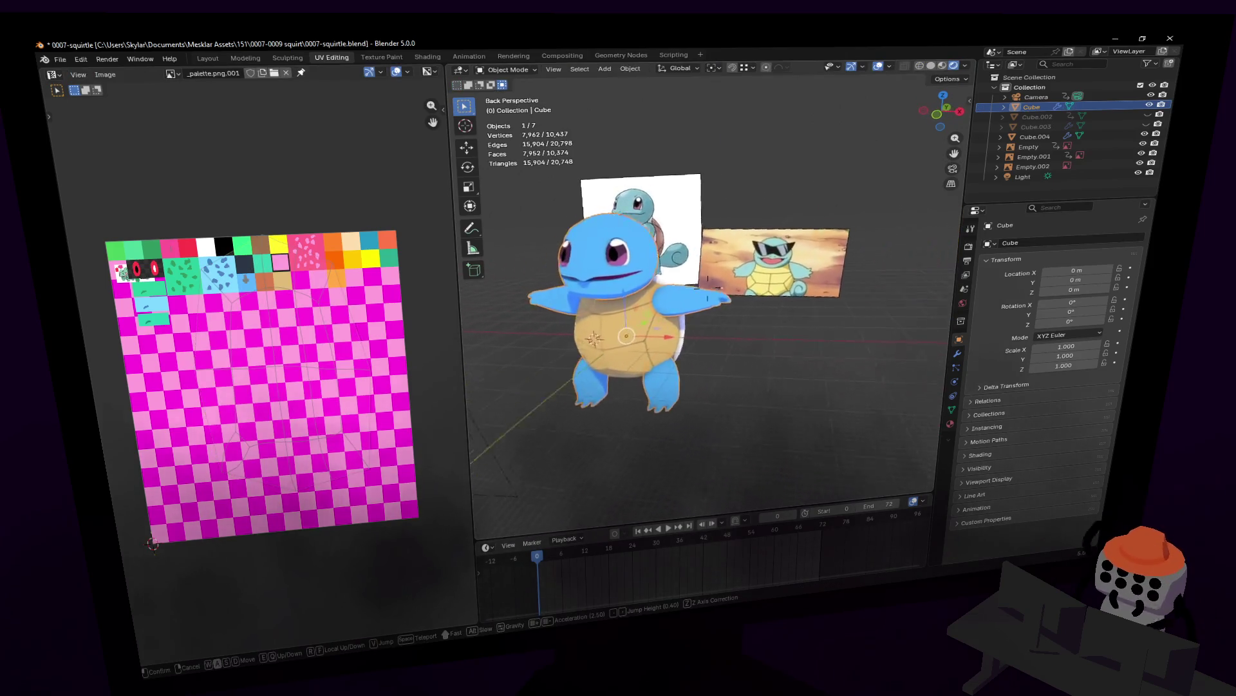
{"action": "left_click", "coordinate": [761, 223]}
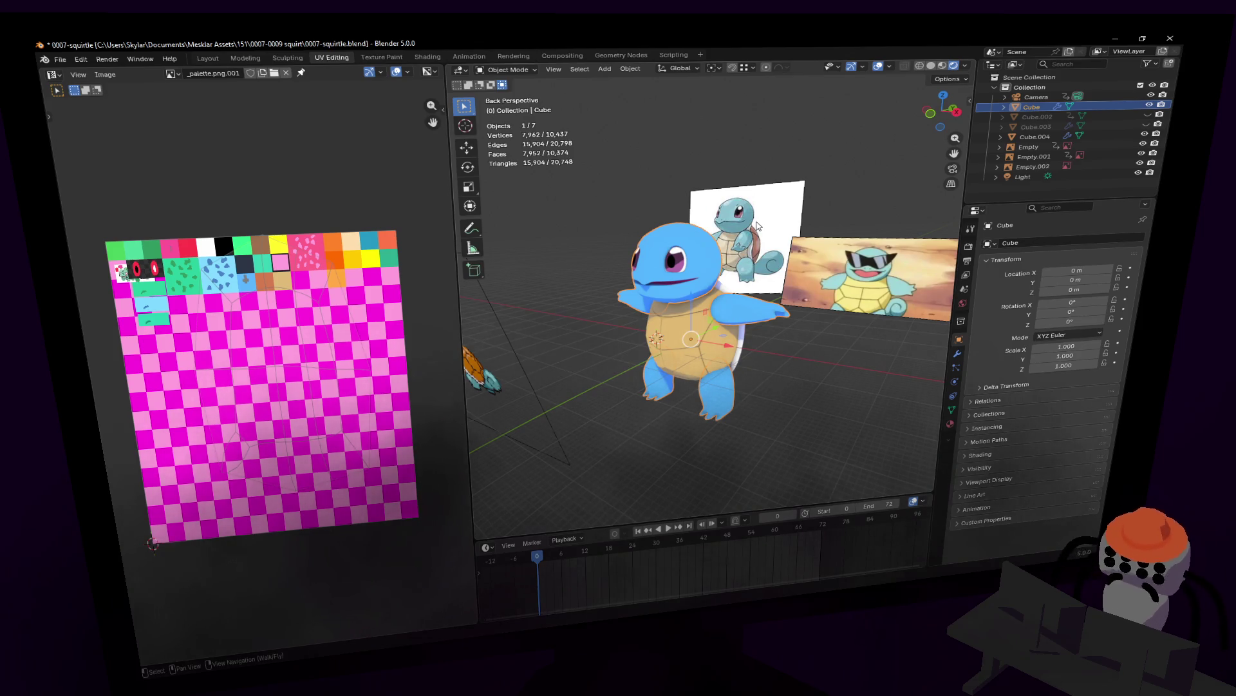
{"action": "key", "text": "shift+grave"}
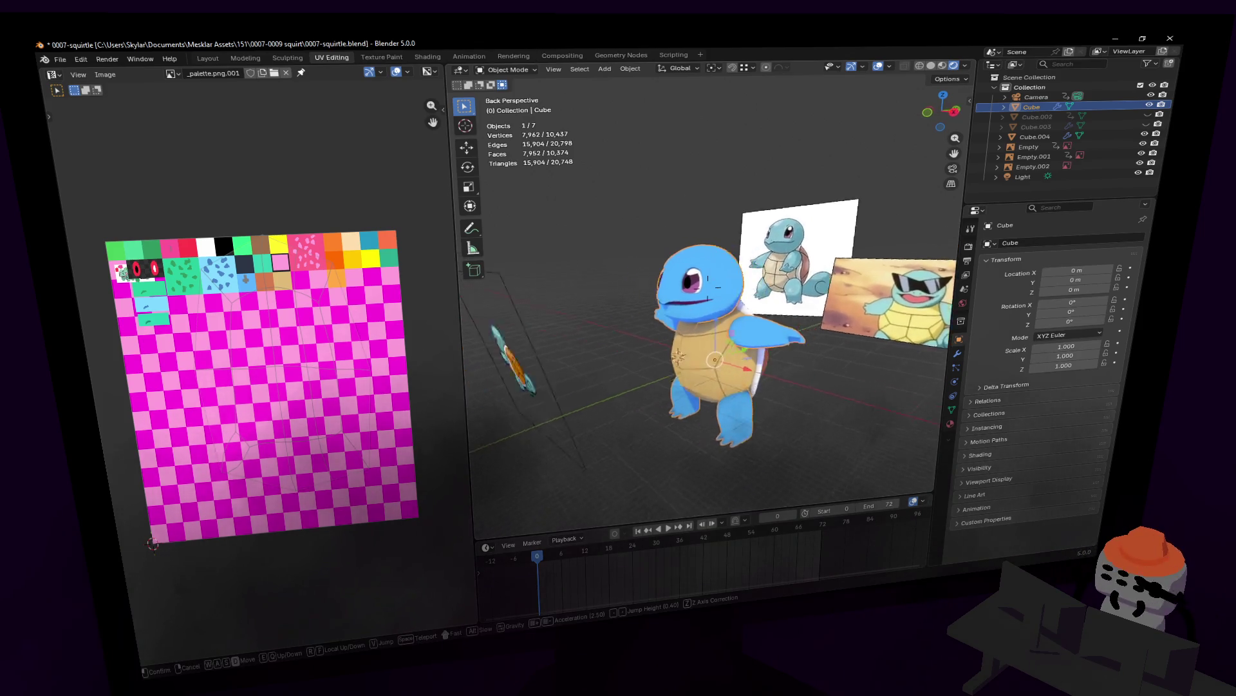
{"action": "left_click", "coordinate": [722, 259]}
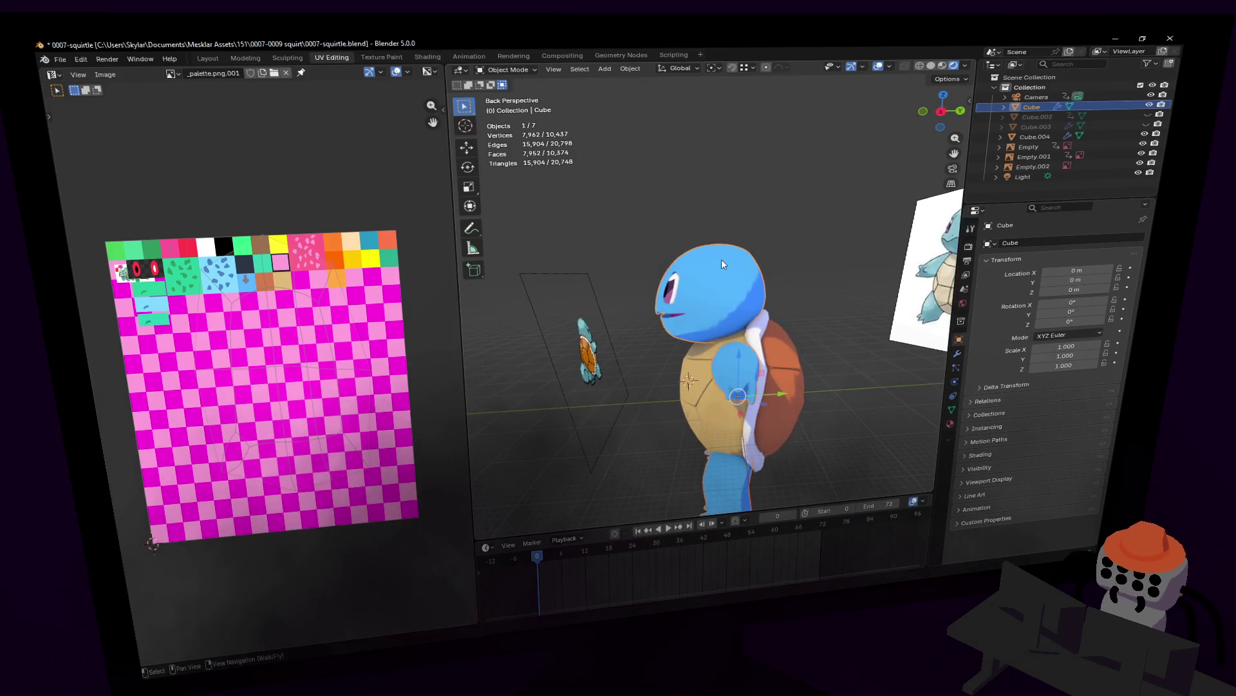
{"action": "key", "text": "Tab"}
{"action": "key", "text": "g"}
{"action": "key", "text": "y"}
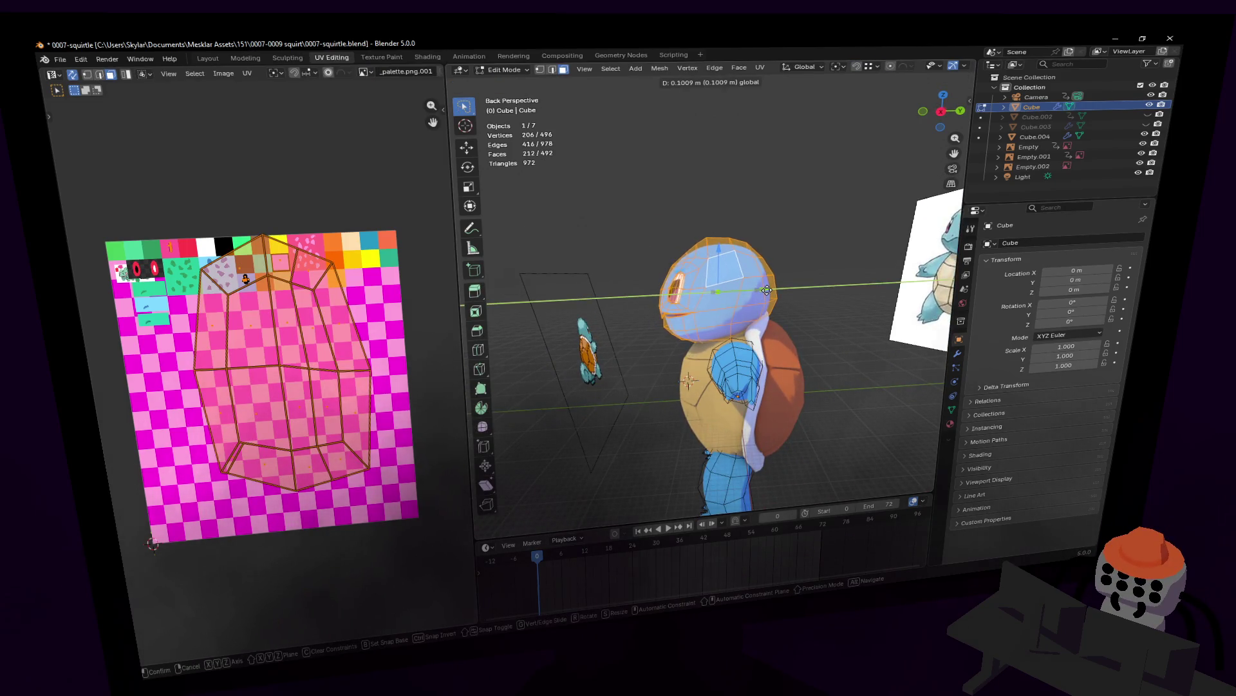
{"action": "left_click", "coordinate": [766, 290]}
{"action": "middle_click_drag", "start_coordinate": [766, 290], "coordinate": [797, 249]}
{"action": "key", "text": "Tab"}
- Select the head object Cube.004 with Cube active and fly around the model to check it
{"action": "left_click", "coordinate": [762, 305]}
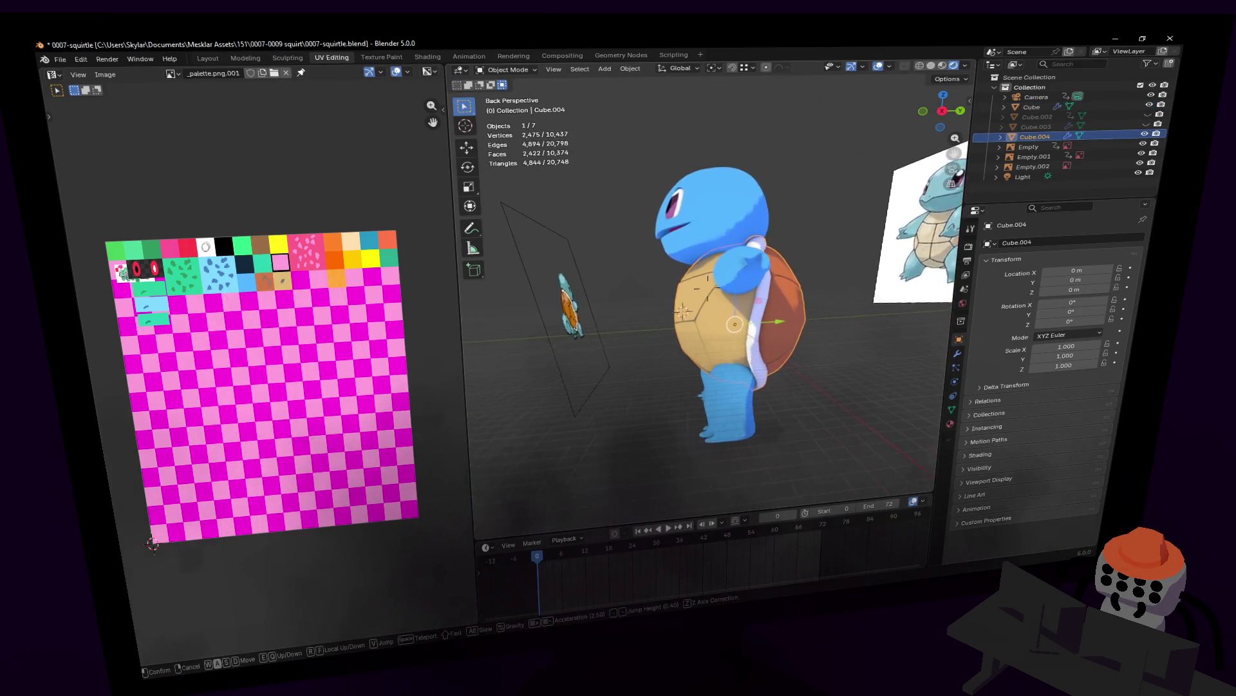
{"action": "left_click", "coordinate": [752, 190]}
{"action": "key", "text": "shift+grave"}
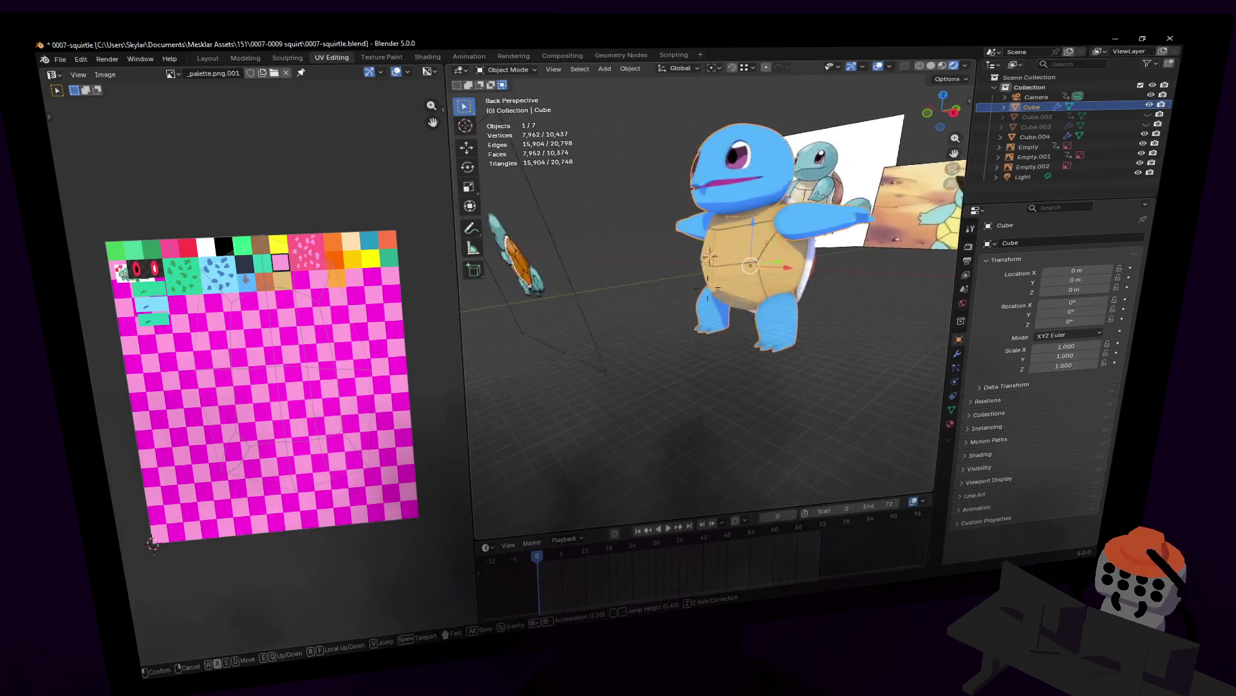
{"action": "key", "text": "w"}
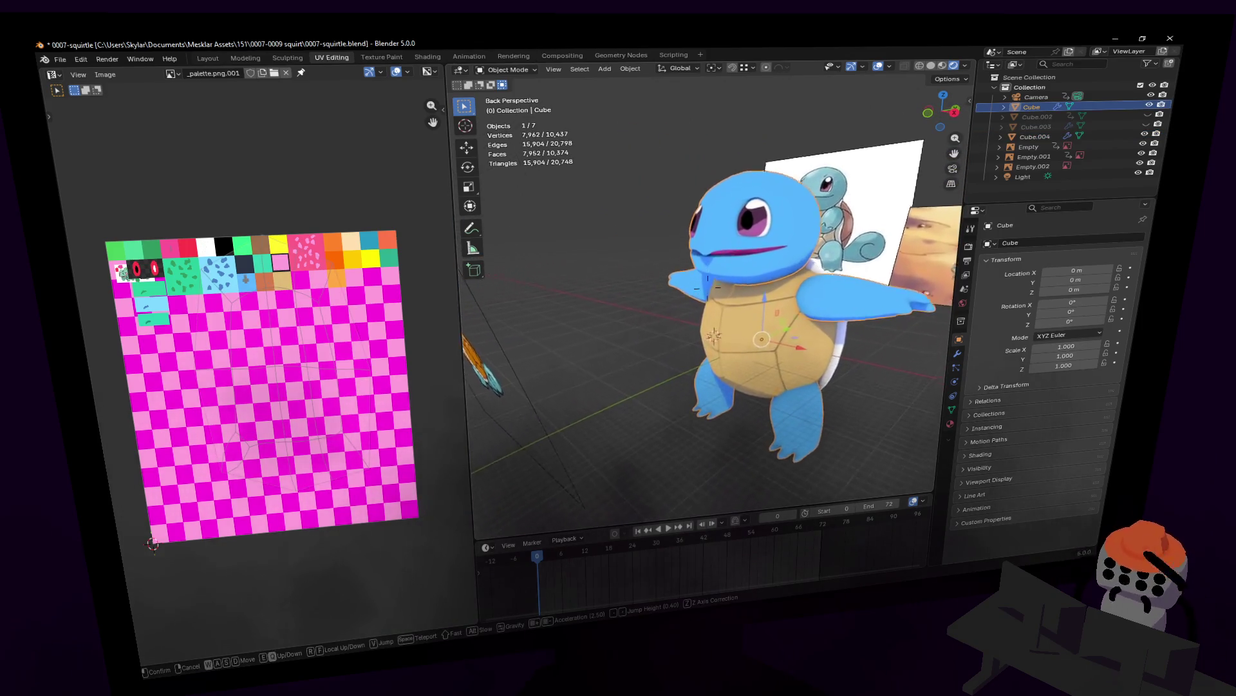
{"action": "left_click", "coordinate": [747, 206]}
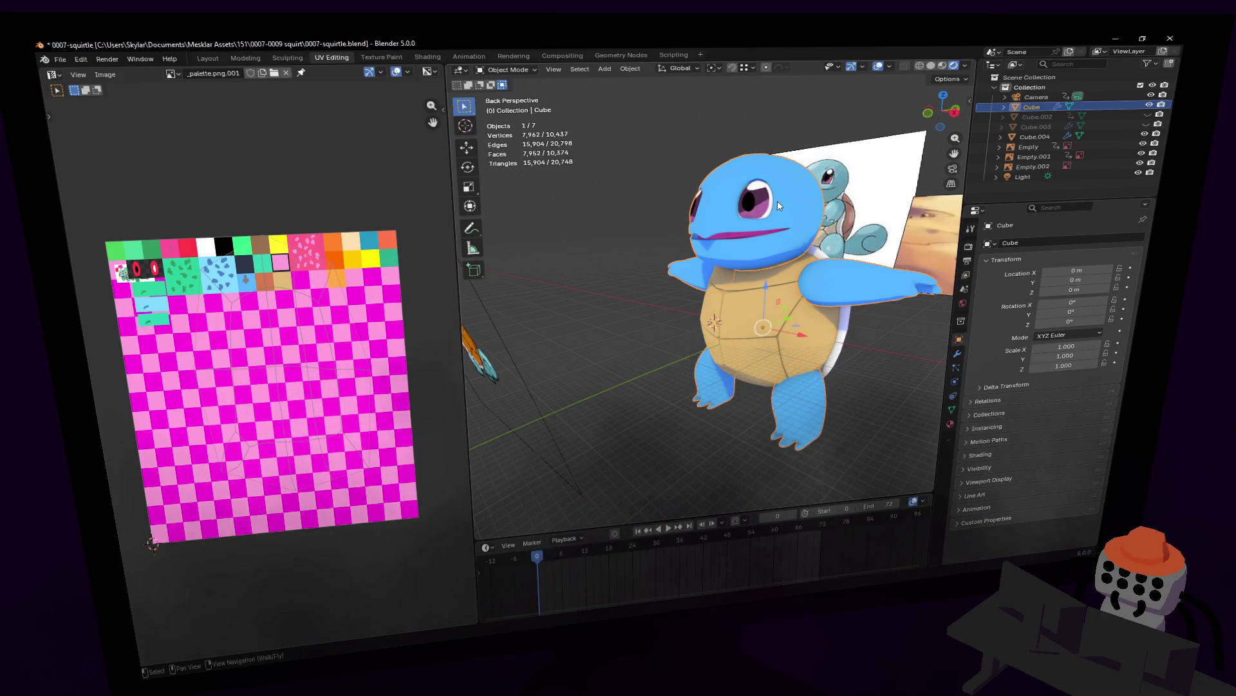
{"action": "key", "text": "shift+grave"}
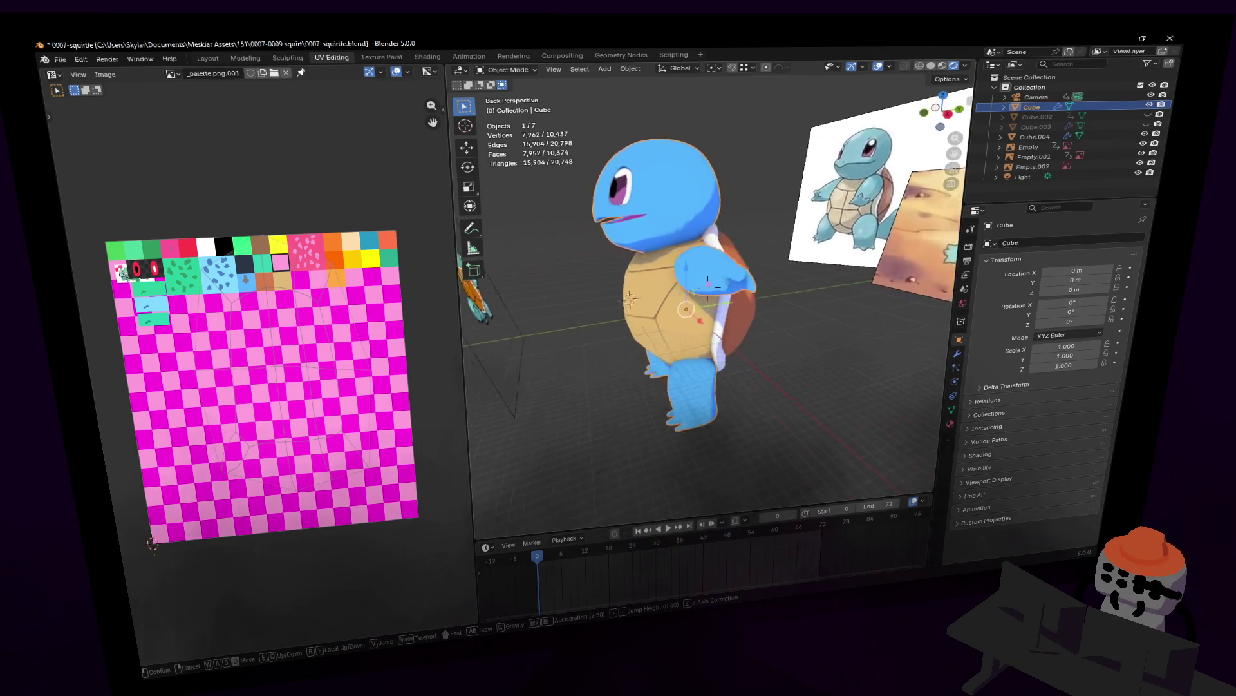
{"action": "key", "text": "w"}
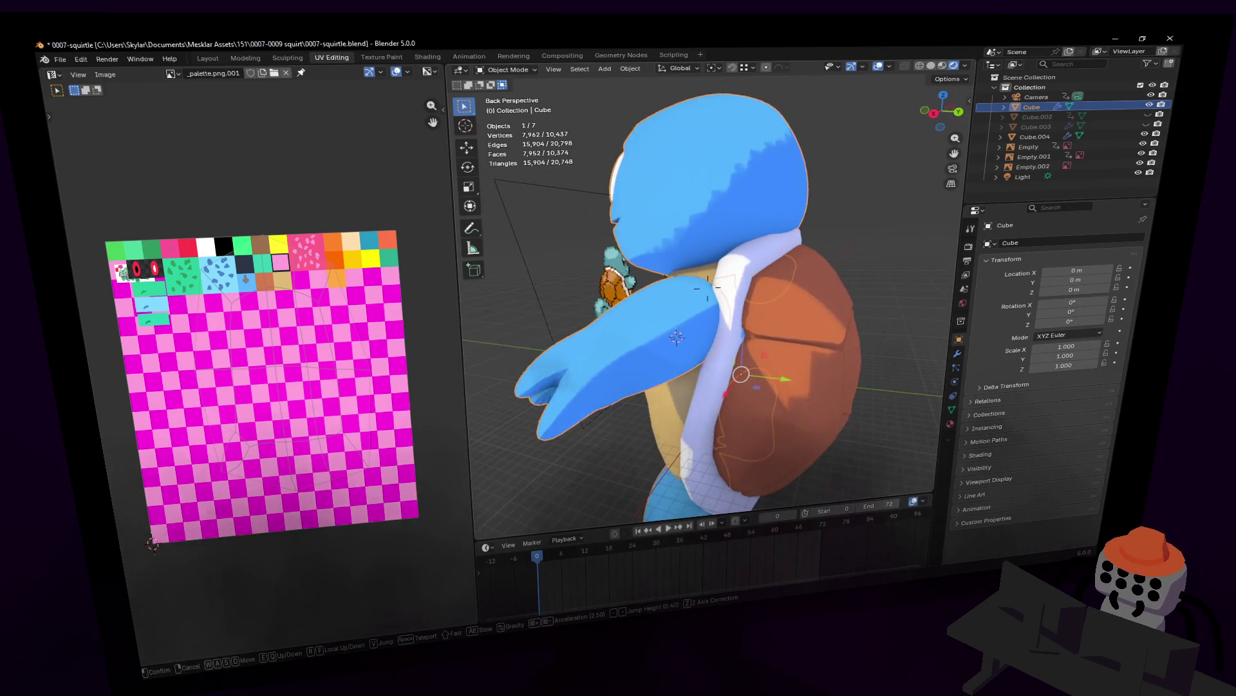
{"action": "key", "text": "s"}
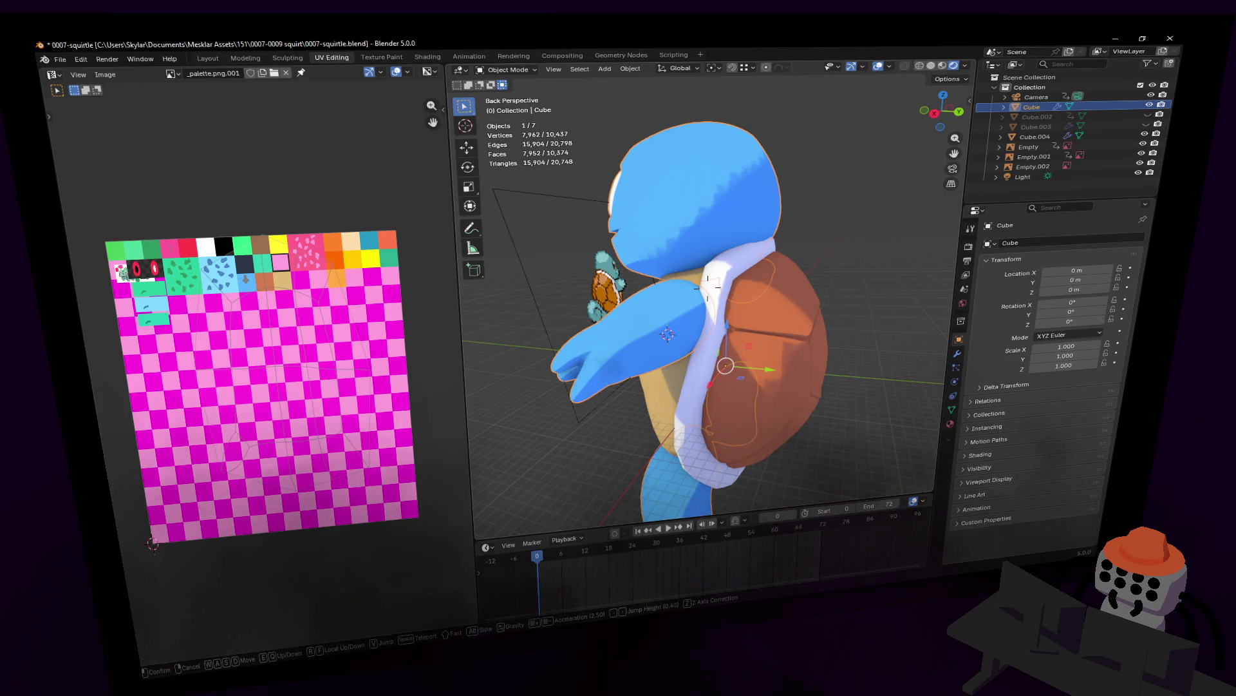
{"action": "key", "text": "d"}
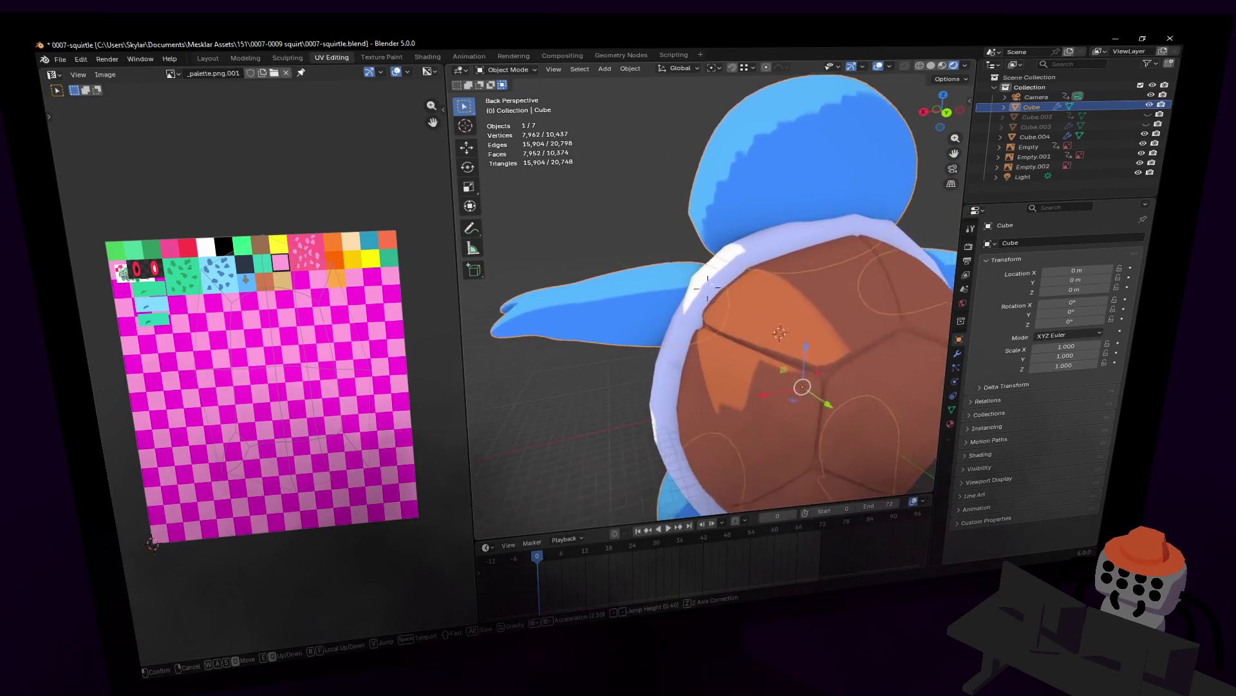
{"action": "key", "text": "a"}
{"action": "key", "text": "d"}
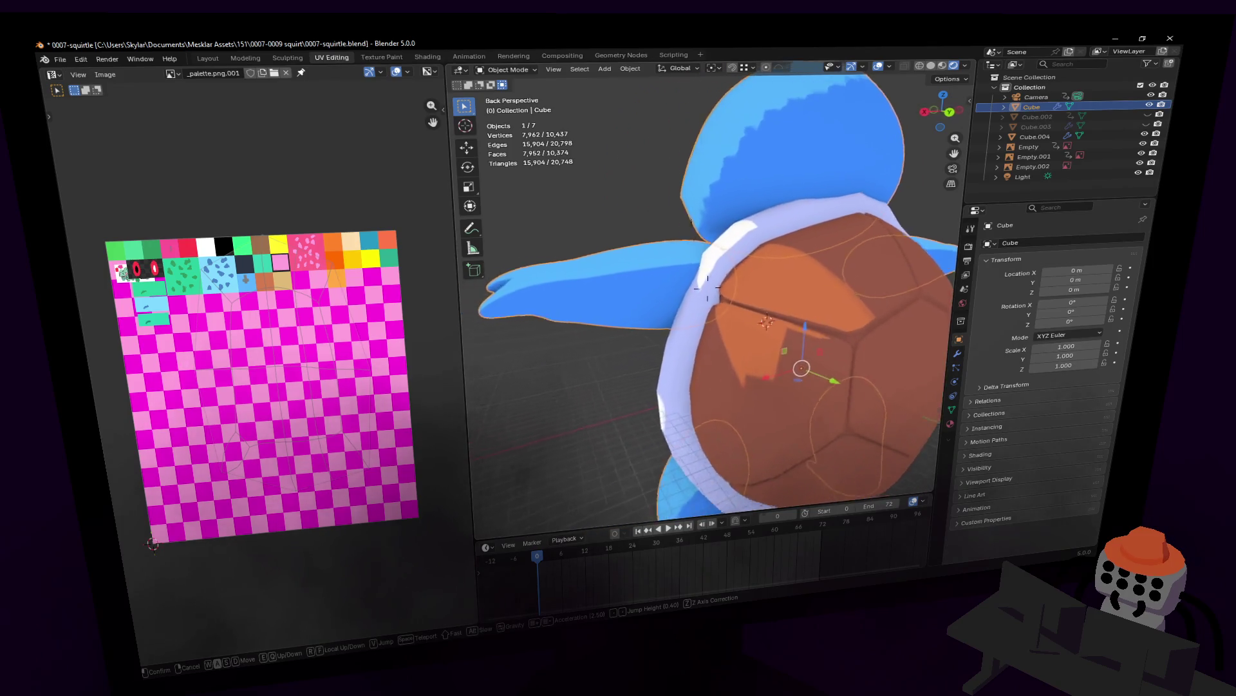
{"action": "key", "text": "s"}
{"action": "key", "text": "d"}
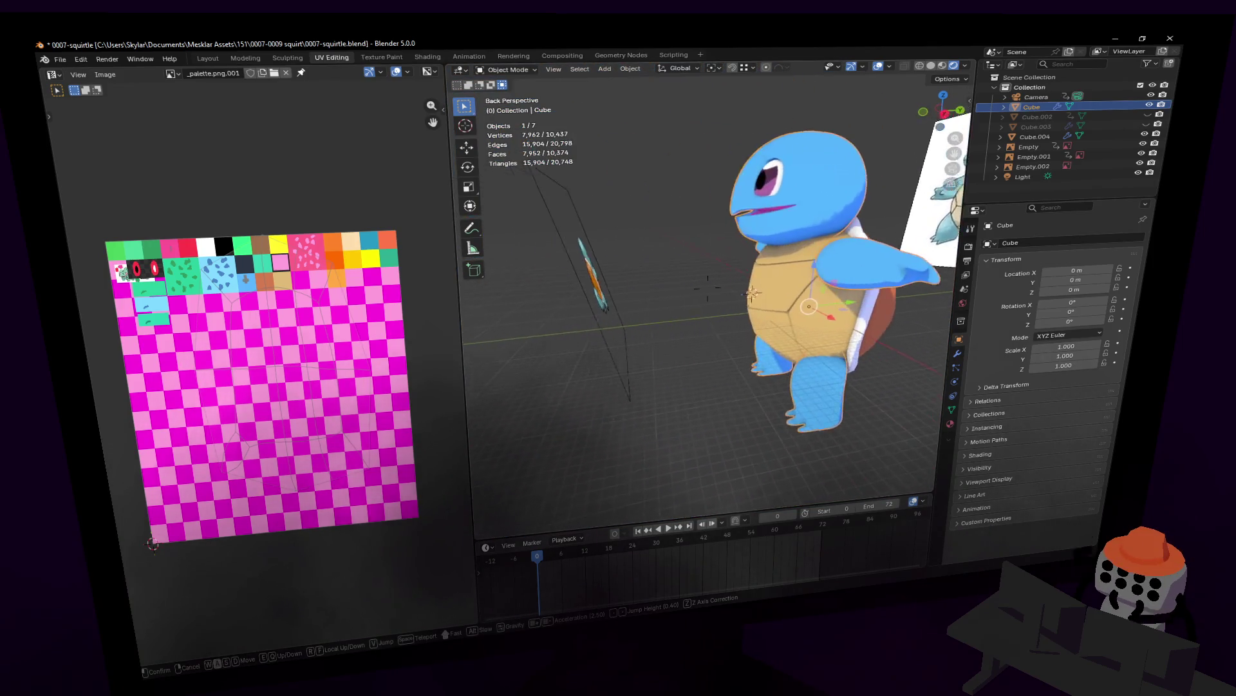
{"action": "left_click", "coordinate": [780, 219]}
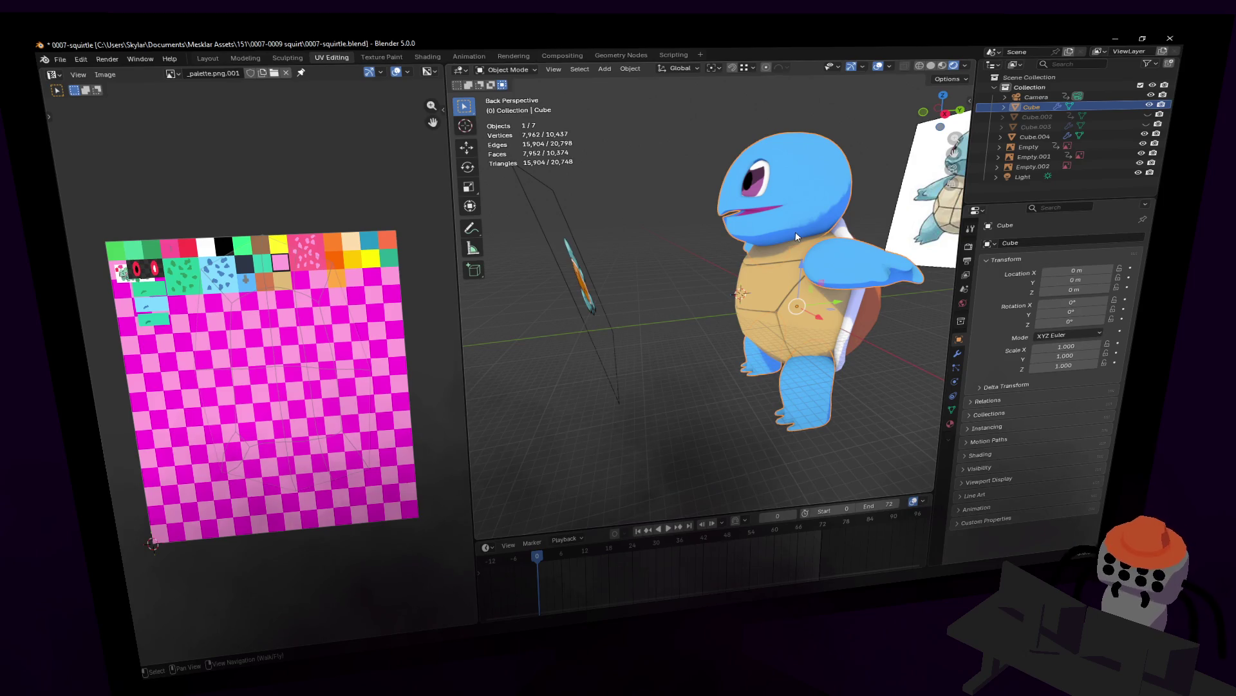
{"action": "left_click", "coordinate": [876, 200]}
{"action": "scroll", "coordinate": [876, 200], "scroll_direction": "down", "scroll_amount": 2}
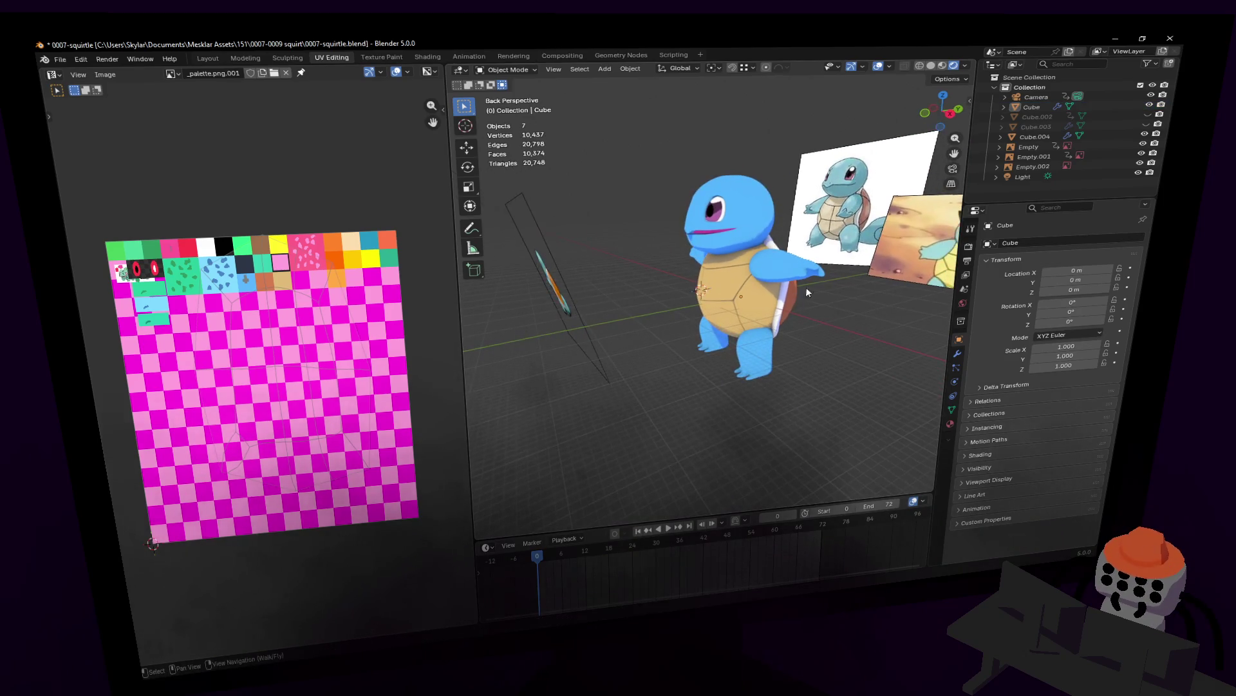
- Try rotating the head Cube.004, cancel, and fly in closer to the model
{"action": "left_click", "coordinate": [814, 245]}
{"action": "key", "text": "r"}
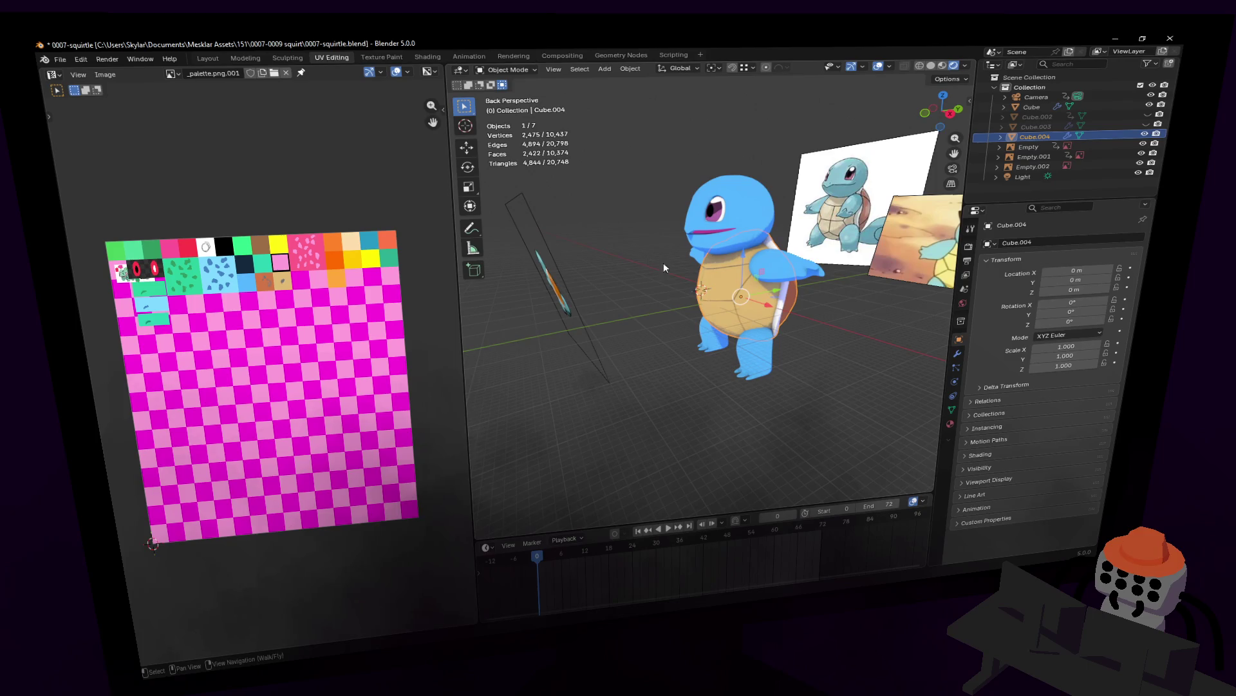
{"action": "middle_click_drag", "start_coordinate": [708, 280], "coordinate": [745, 275]}
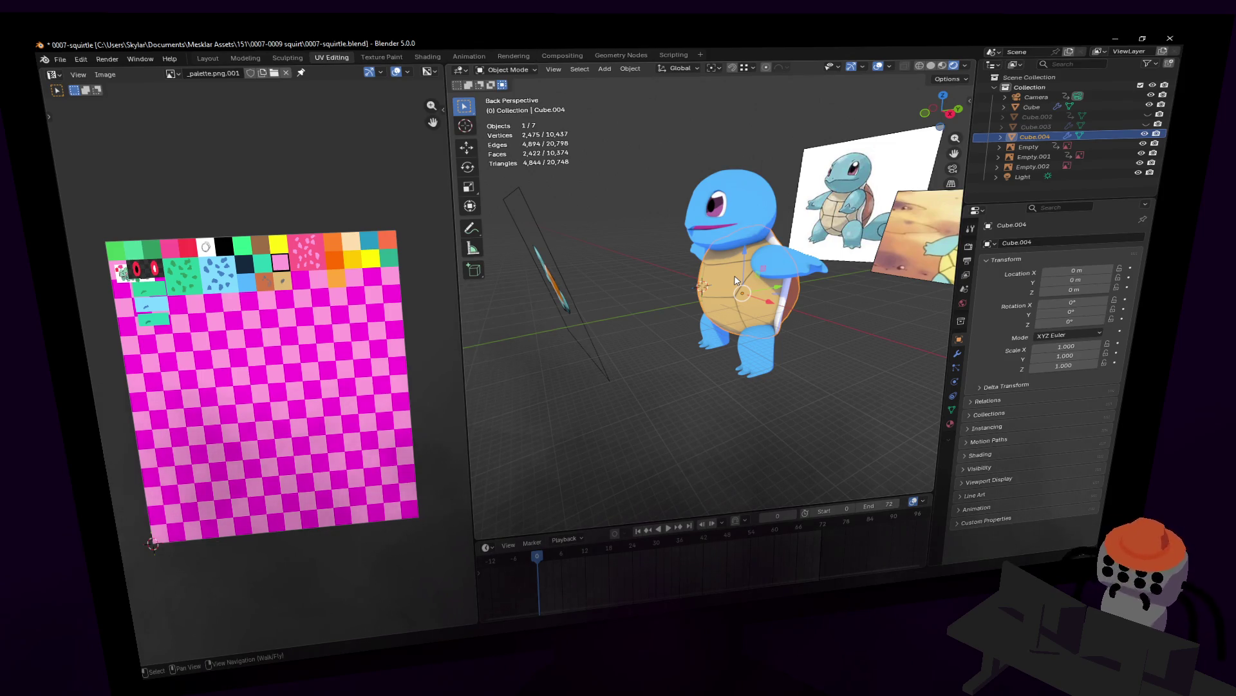
{"action": "left_click", "coordinate": [795, 318]}
{"action": "key", "text": "shift+grave"}
{"action": "key", "text": "w"}
{"action": "key", "text": "s"}
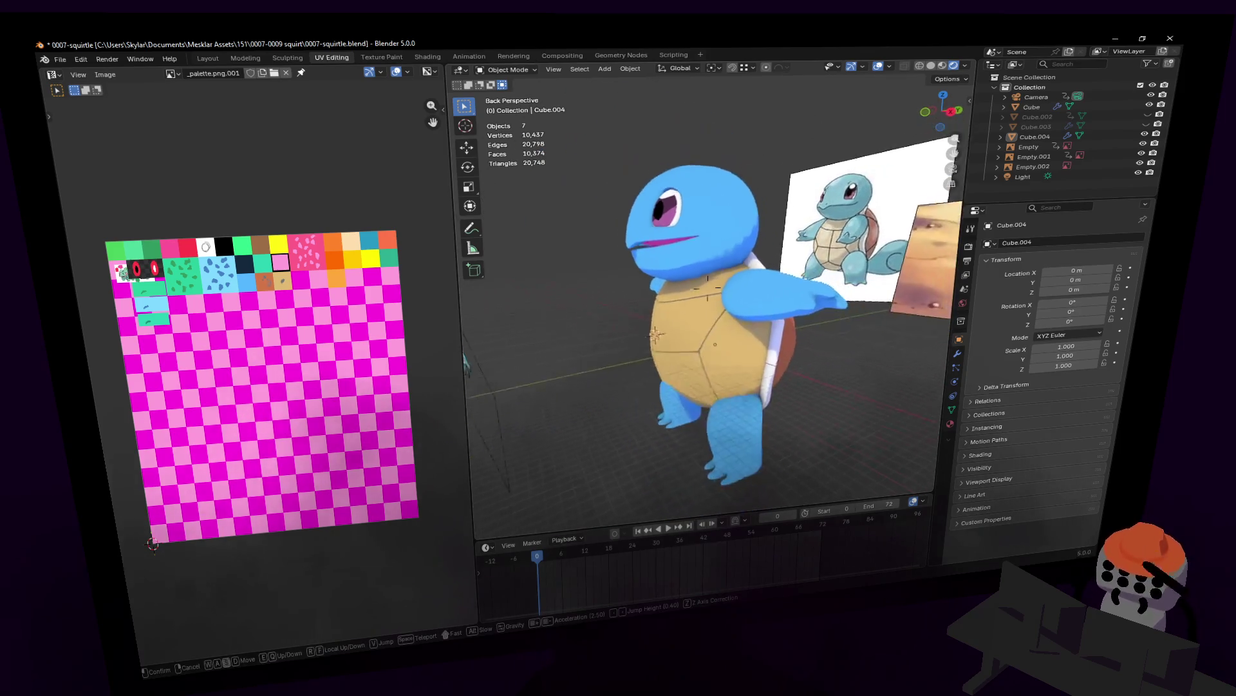
{"action": "left_click", "coordinate": [804, 334]}
- Select the body Cube plus head Cube.004 and join them into one object with Ctrl+J
{"action": "left_click", "coordinate": [741, 222]}
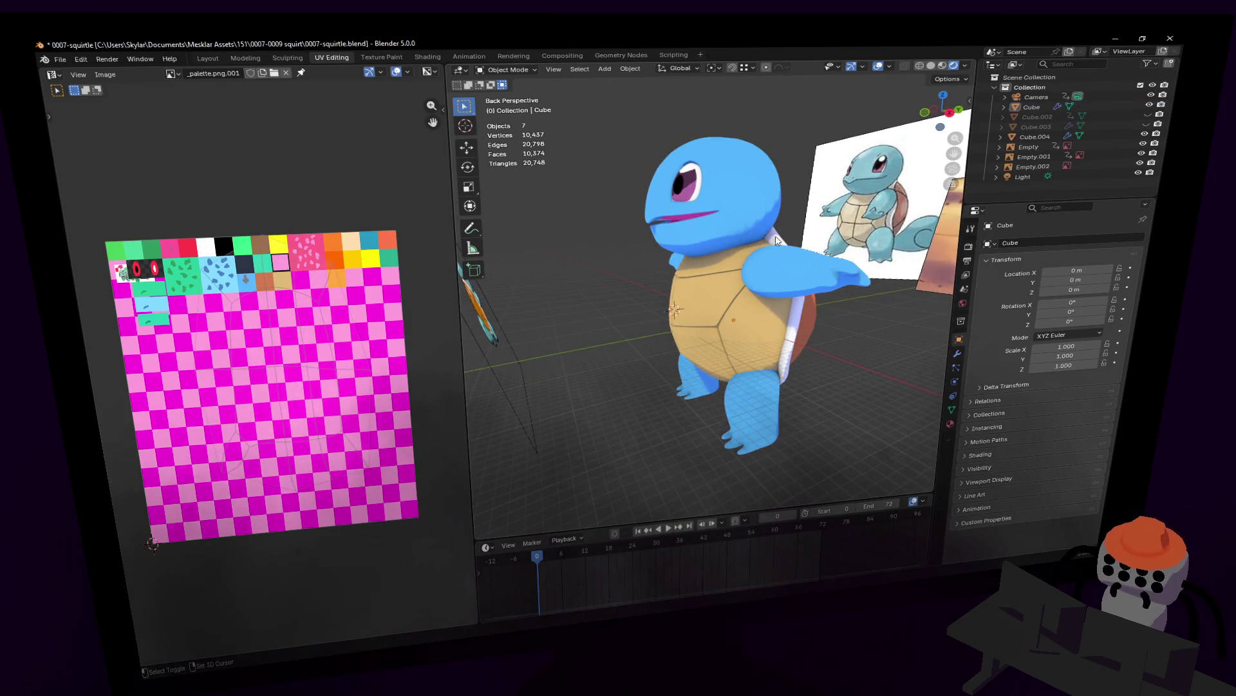
{"action": "left_click", "coordinate": [791, 276]}
{"action": "left_click", "coordinate": [758, 213]}
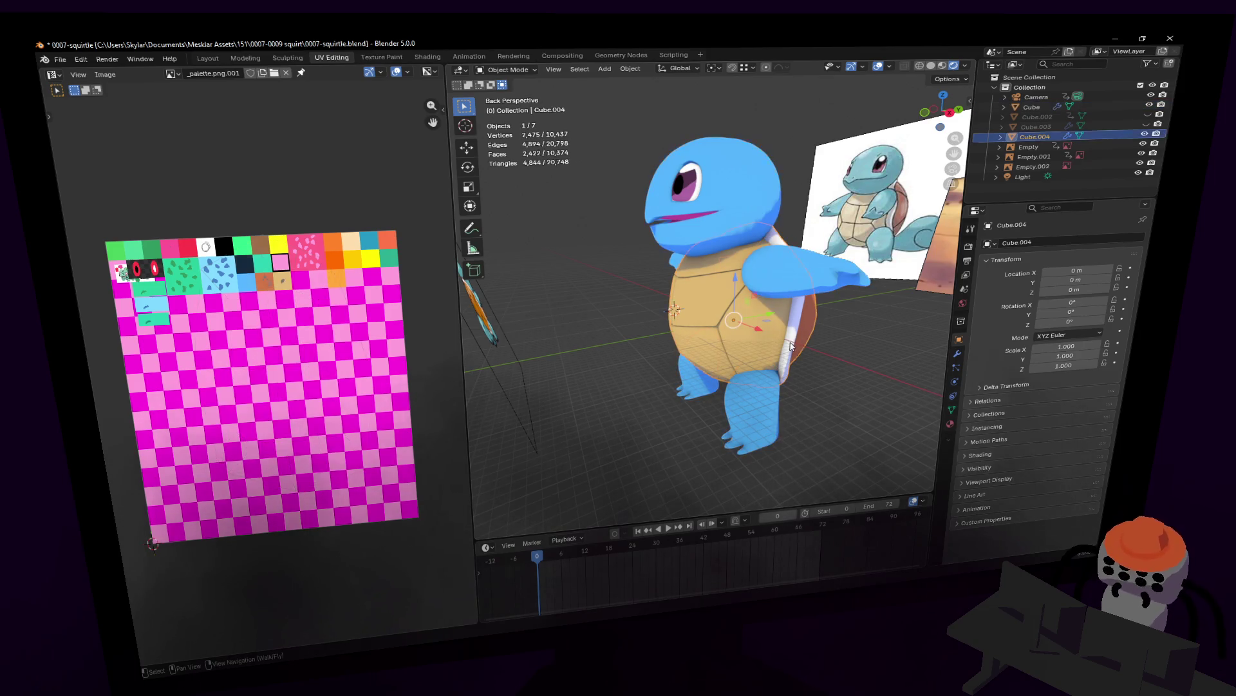
{"action": "left_click", "coordinate": [764, 210], "text": "shift"}
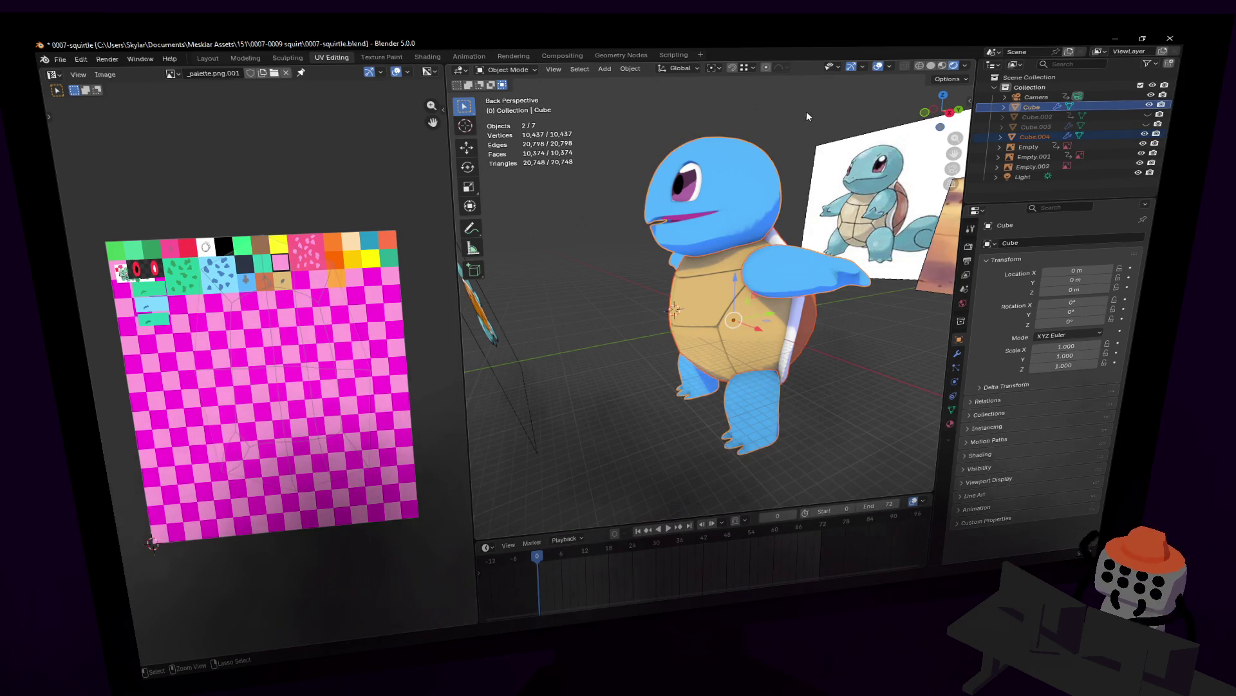
{"action": "key", "text": "ctrl+j"}
{"action": "left_click", "coordinate": [772, 129]}
{"action": "middle_click_drag", "start_coordinate": [772, 129], "coordinate": [704, 300]}
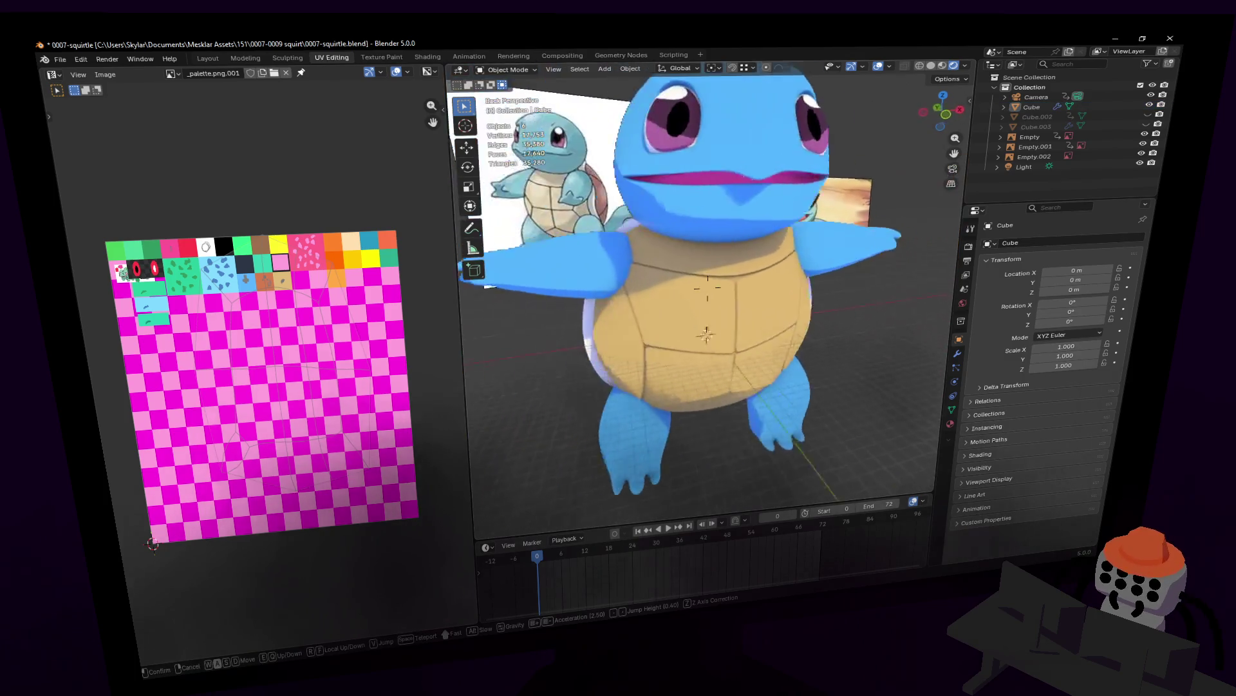
- Remove the Mirror modifier from the merged Squirtle, leaving only Subdivision
{"action": "left_click", "coordinate": [703, 301]}
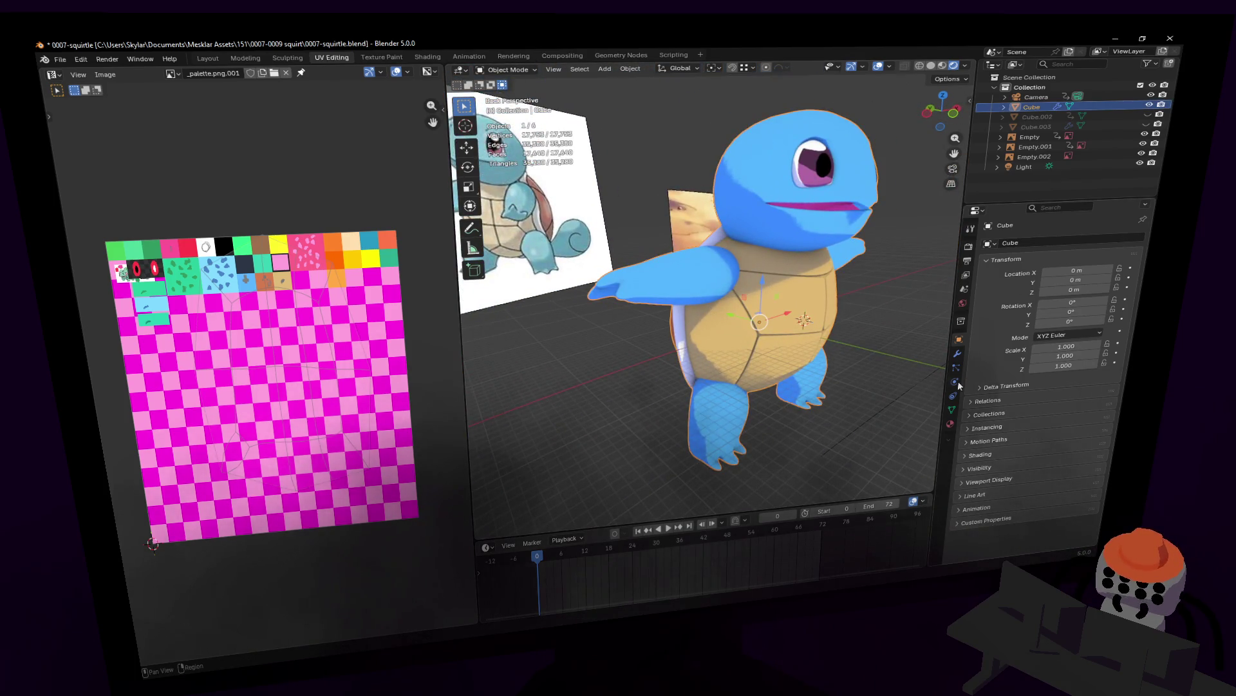
{"action": "left_click", "coordinate": [960, 352]}
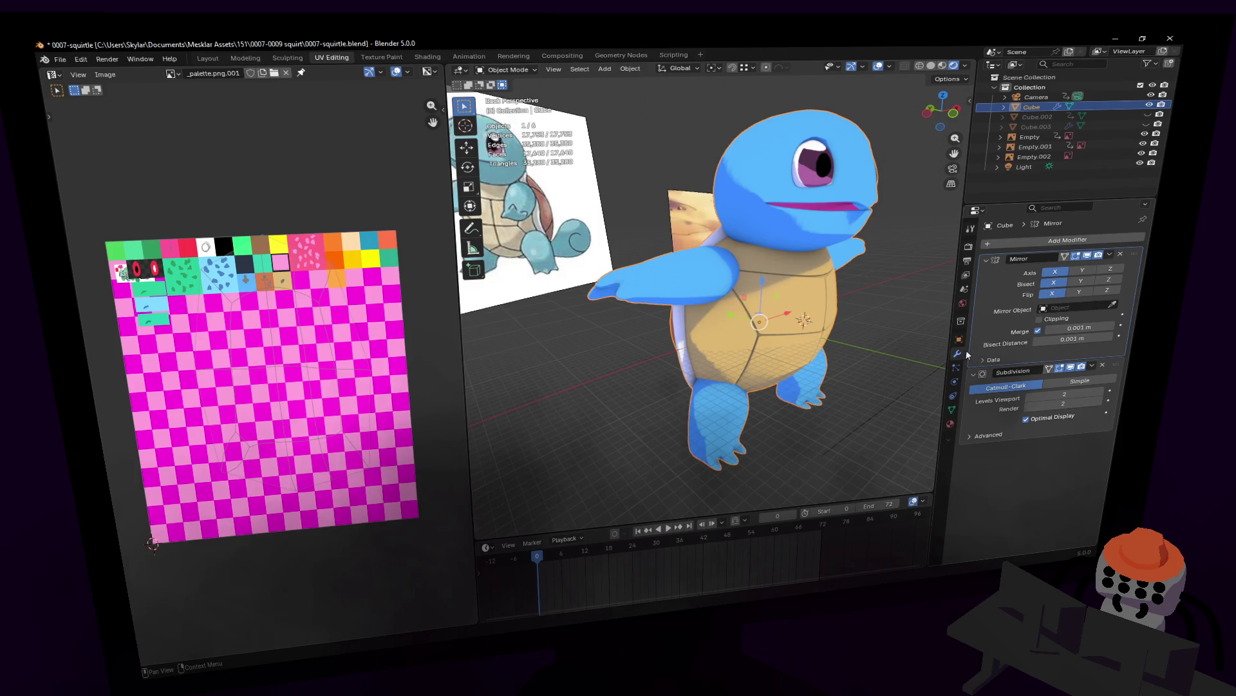
{"action": "left_click", "coordinate": [1112, 256]}
- Walk the view around Squirtle to inspect it from the front and side
{"action": "key", "text": "shift+grave"}
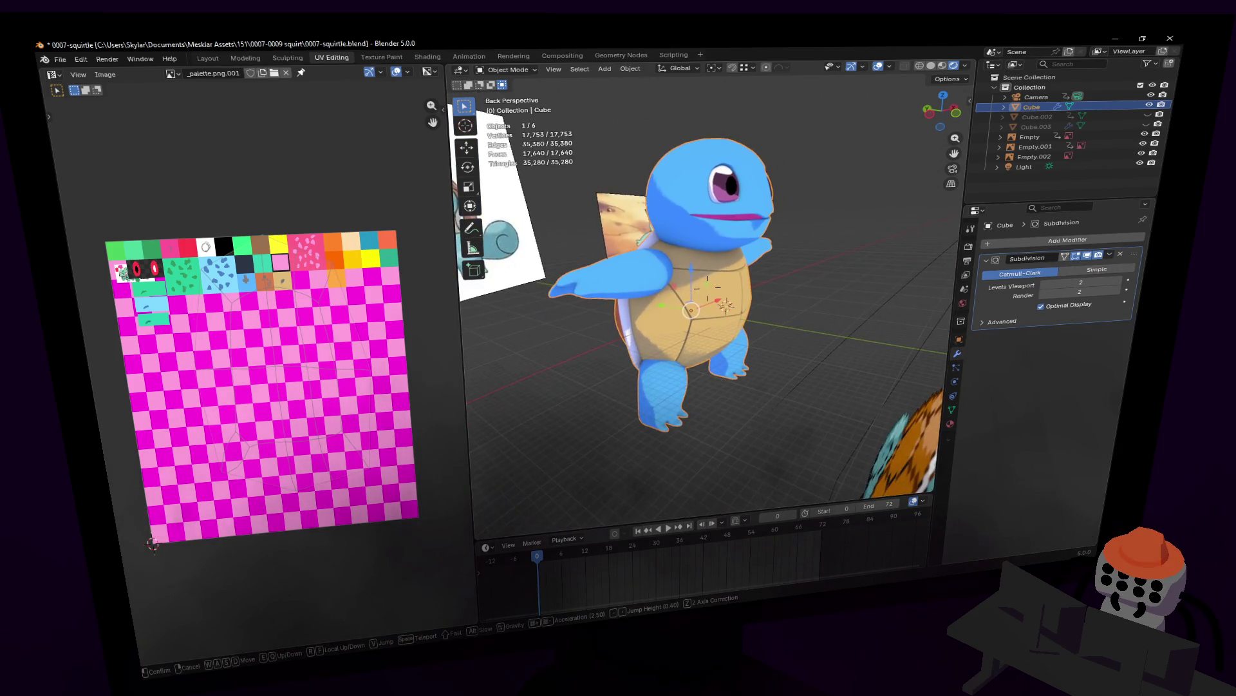
{"action": "key", "text": "w"}
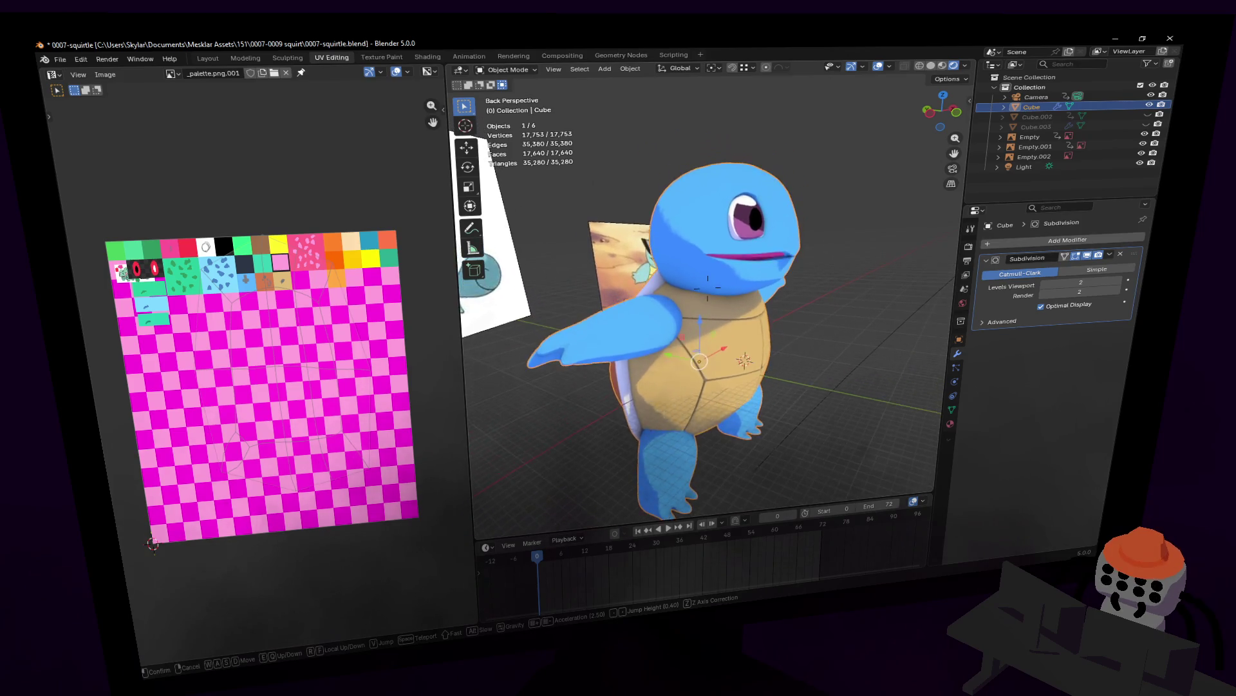
{"action": "key", "text": "w"}
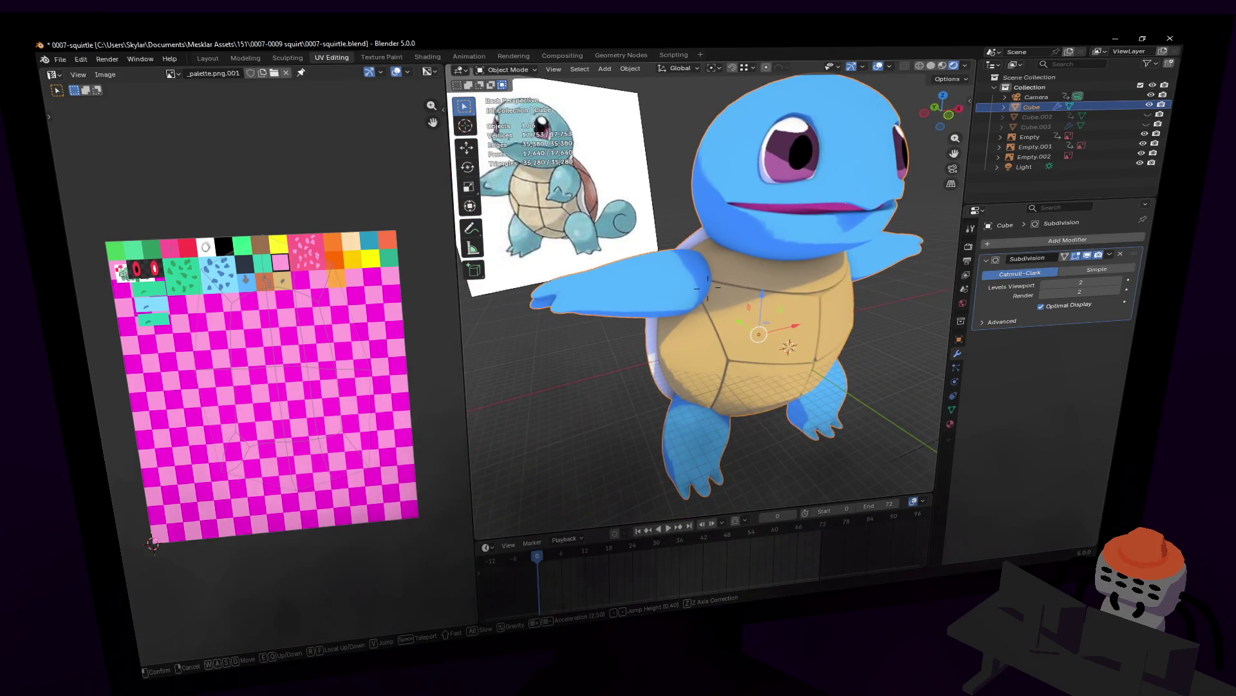
{"action": "key", "text": "a"}
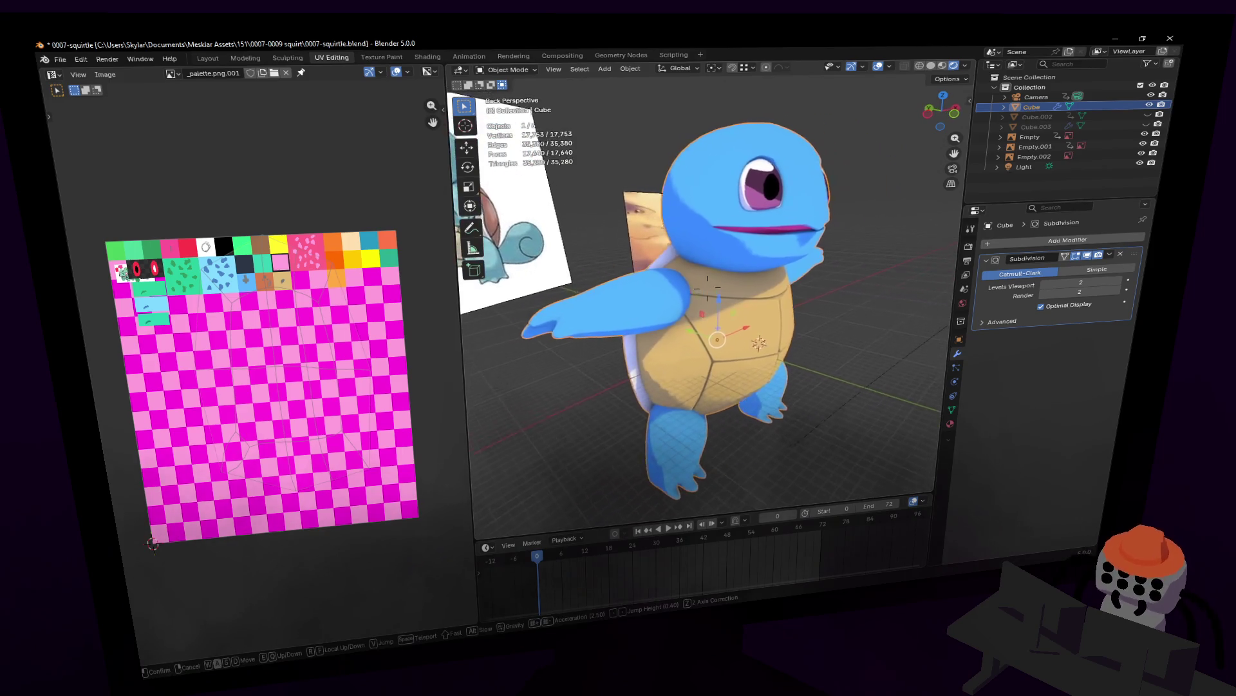
{"action": "left_click", "coordinate": [788, 278]}
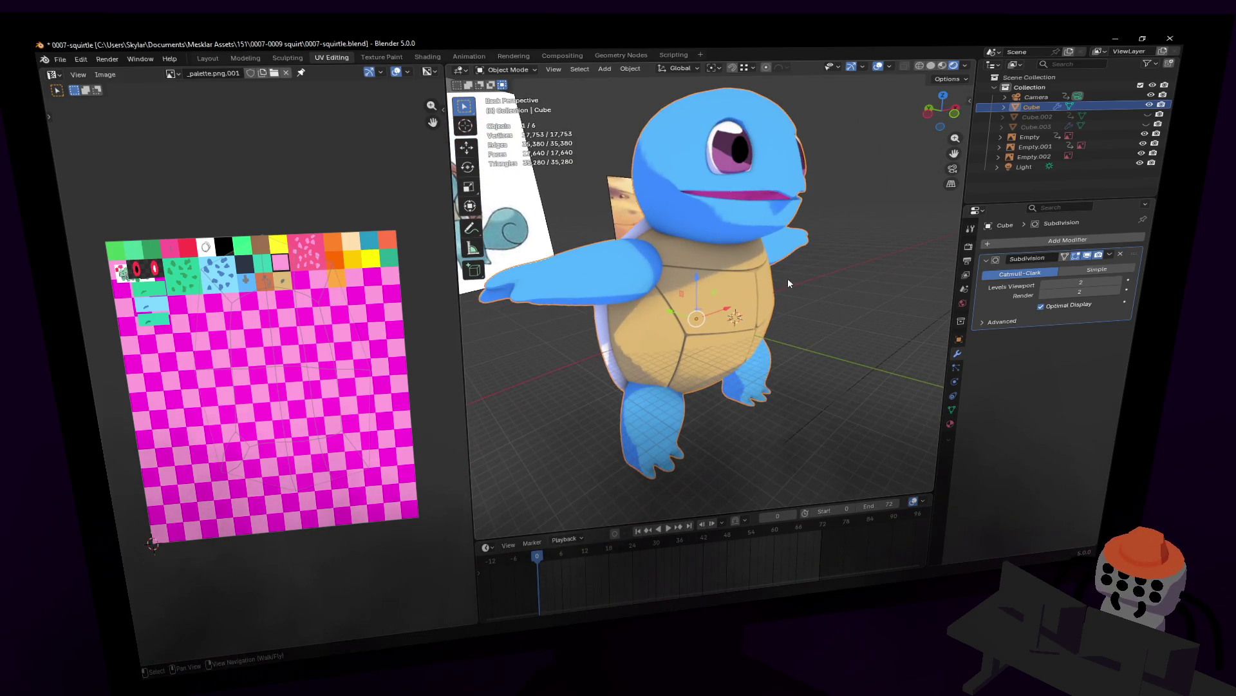
{"action": "key", "text": "shift+grave"}
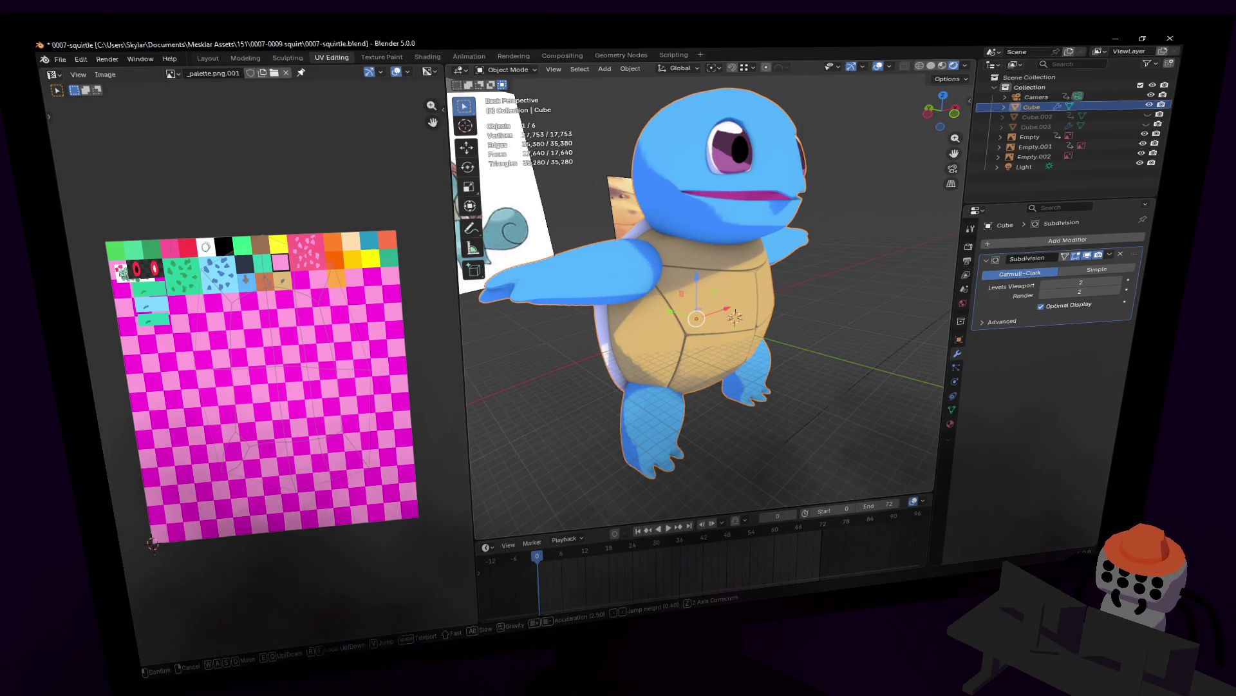
{"action": "key", "text": "s"}
{"action": "key", "text": "w"}
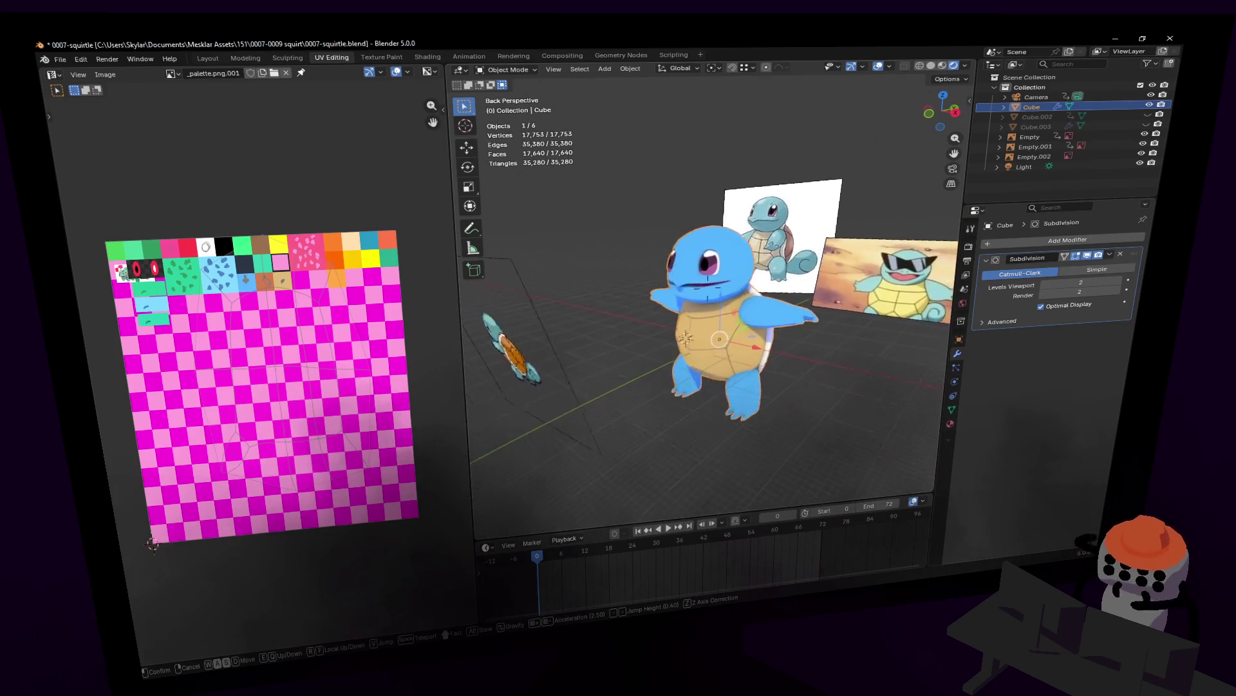
{"action": "left_click", "coordinate": [787, 277]}
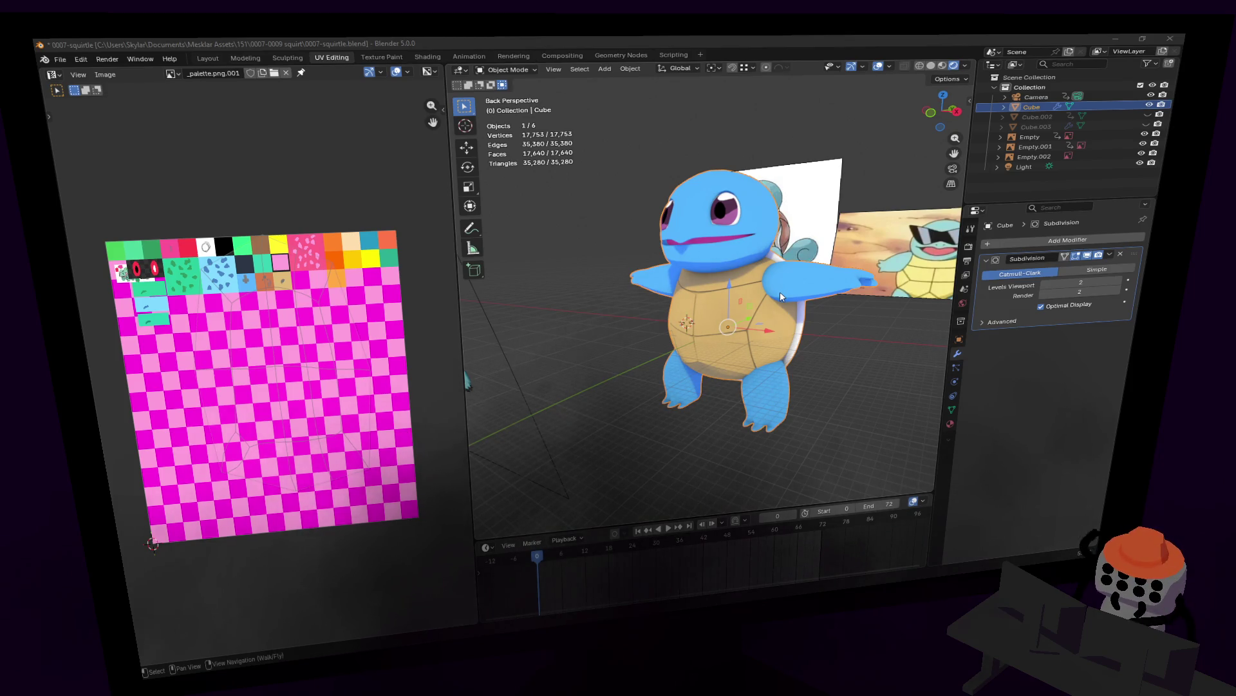
- Switch to Paint.NET's _palette.png and sample a colour from the palette
{"action": "key", "text": "alt+Tab"}
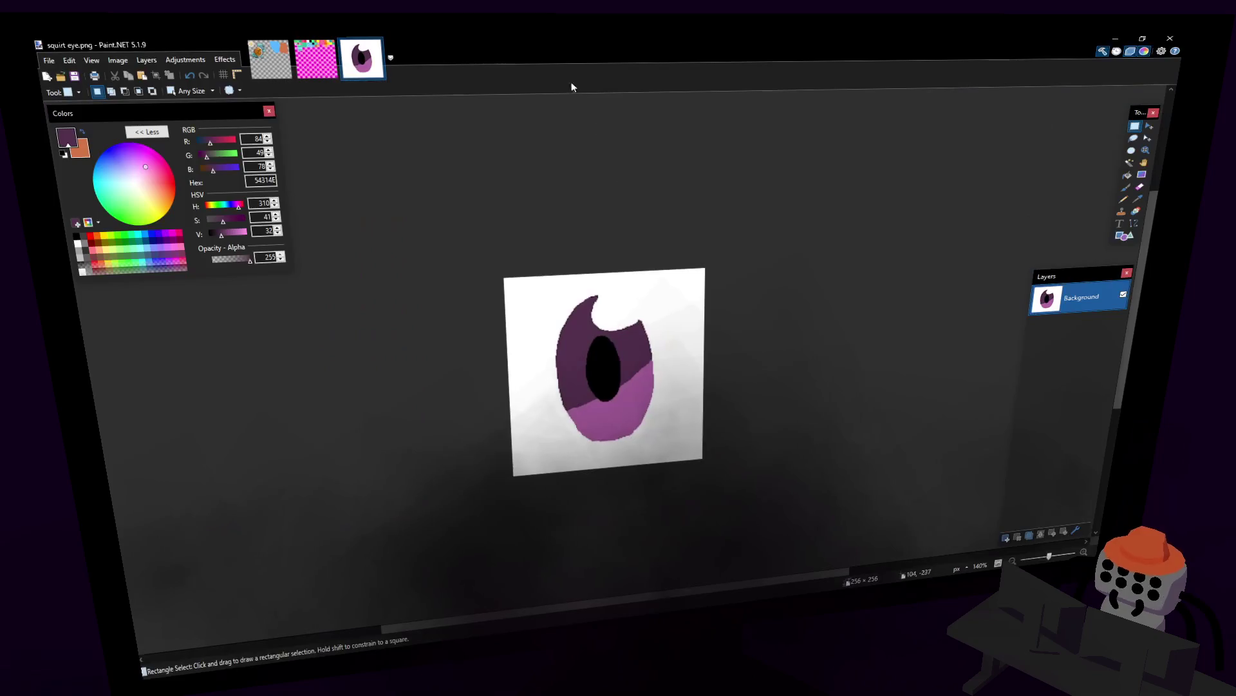
{"action": "left_click", "coordinate": [317, 60]}
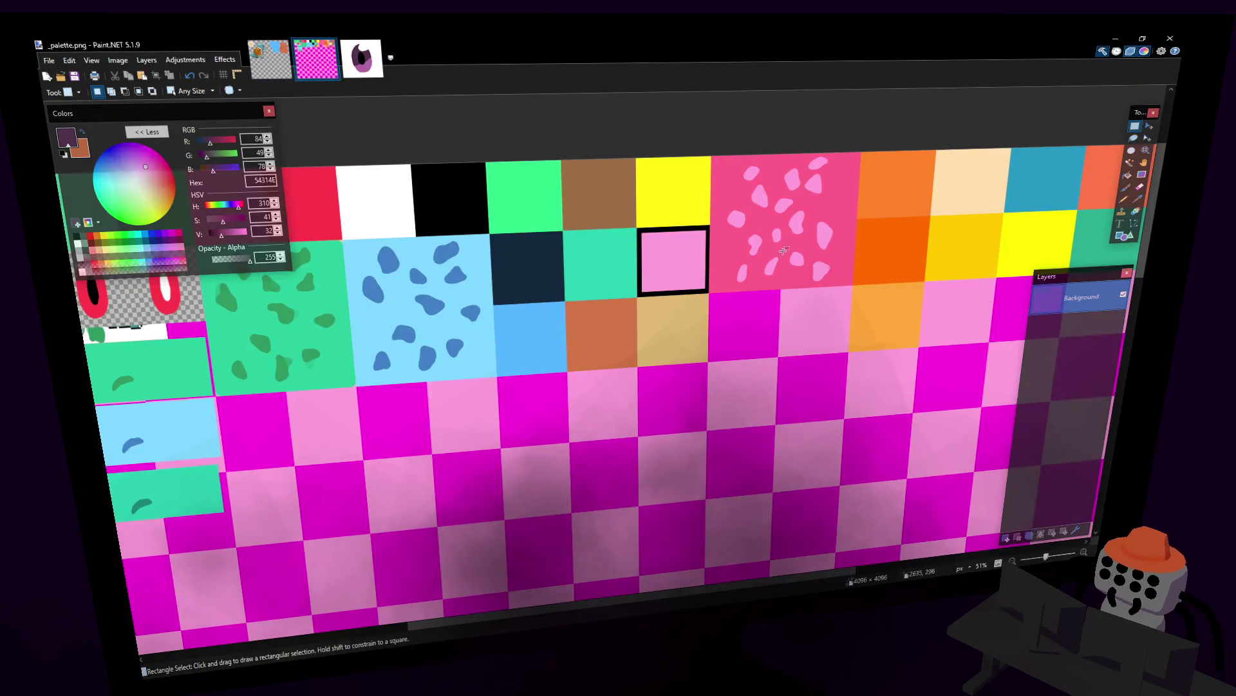
{"action": "left_click", "coordinate": [1143, 199]}
{"action": "left_click", "coordinate": [529, 333]}
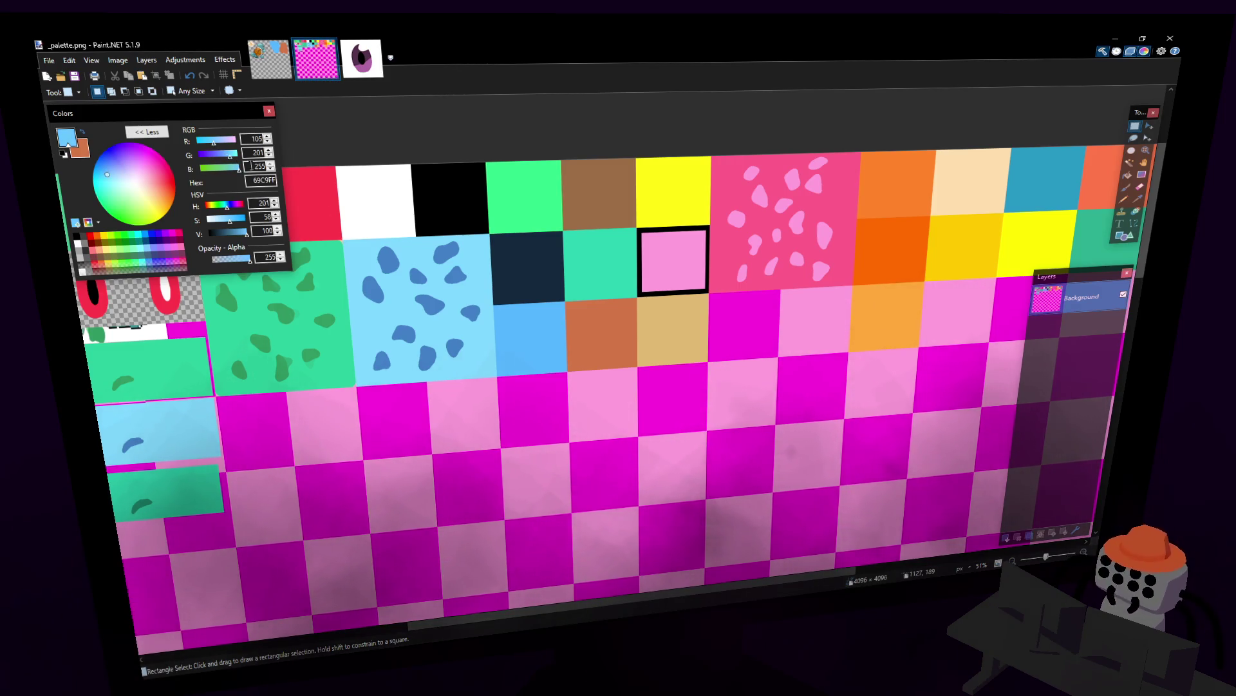
- Fill the tan palette cell with a brighter yellow and save the palette image
{"action": "key", "text": "f"}
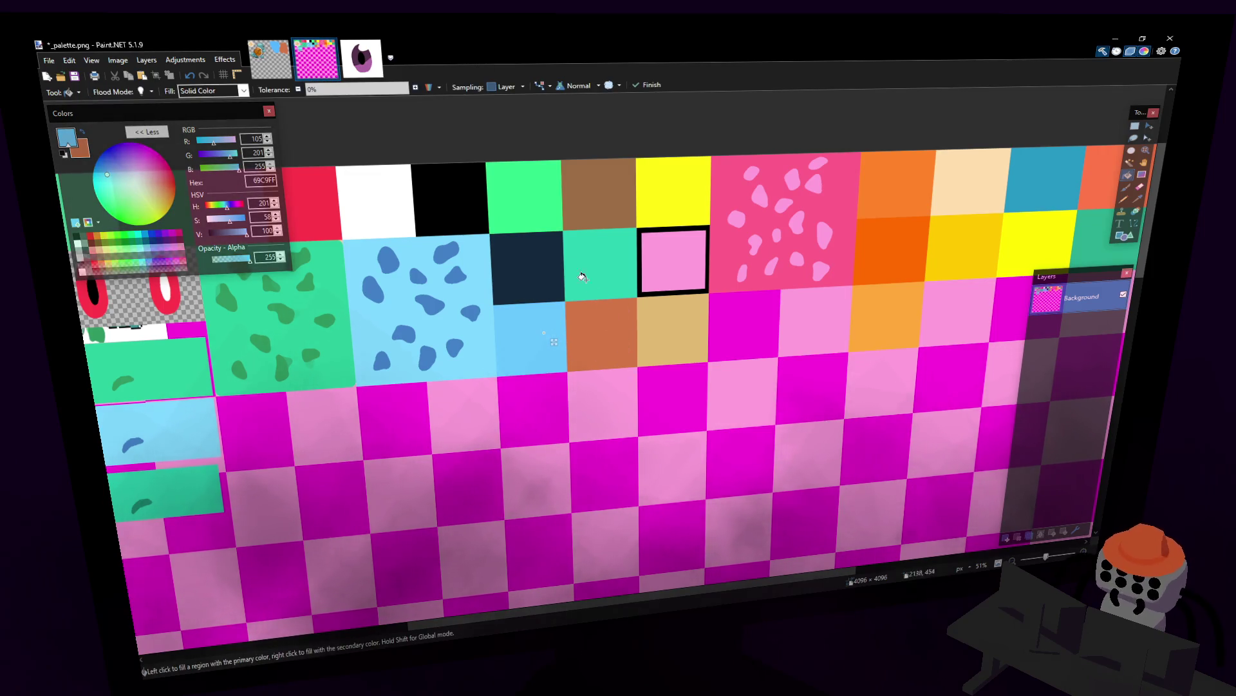
{"action": "left_click", "coordinate": [710, 309]}
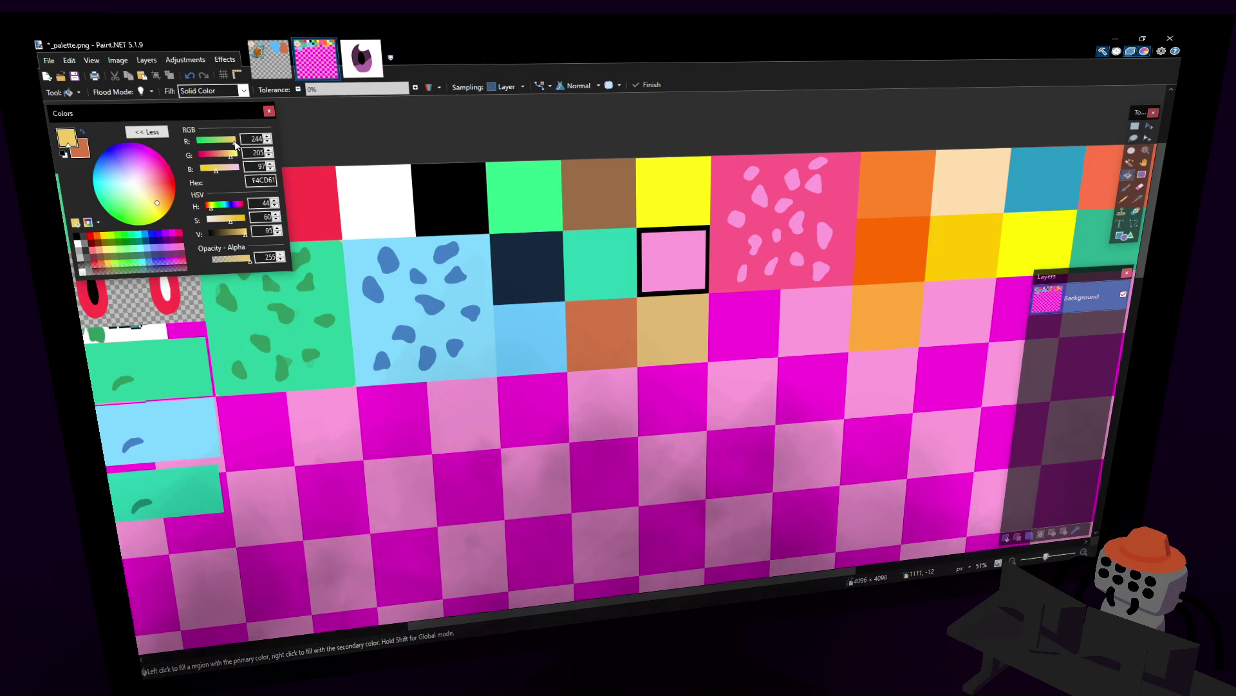
{"action": "left_click", "coordinate": [688, 348]}
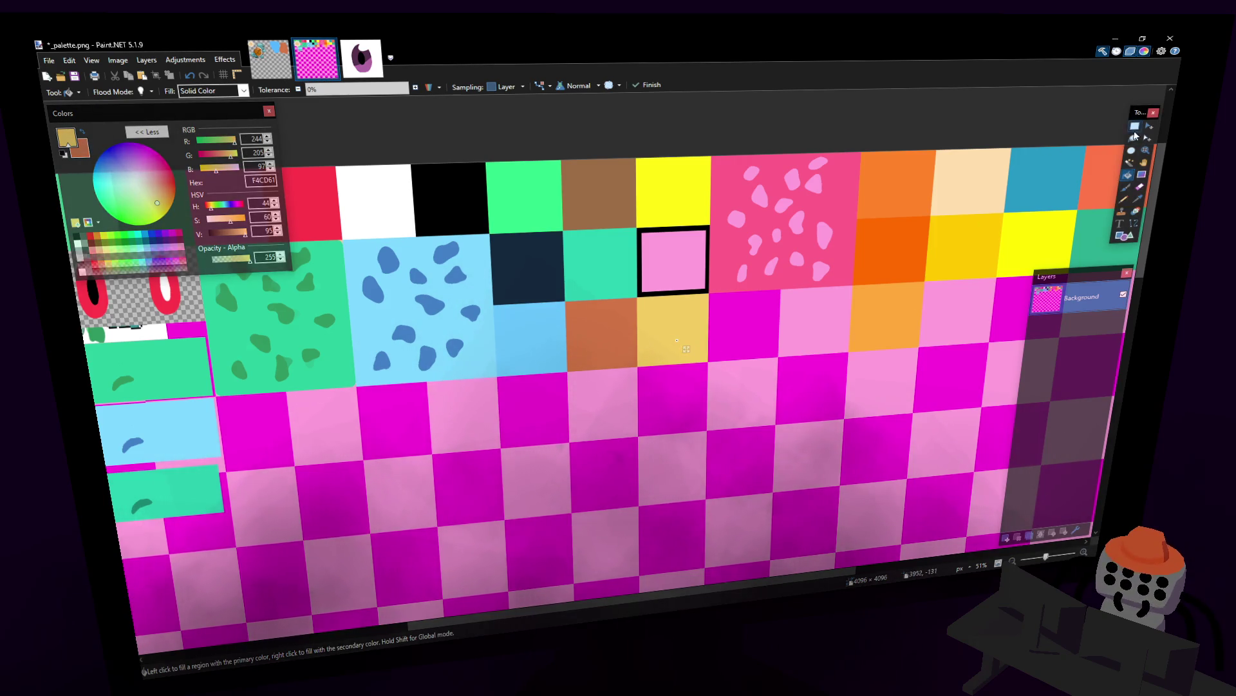
{"action": "key", "text": "ctrl+s"}
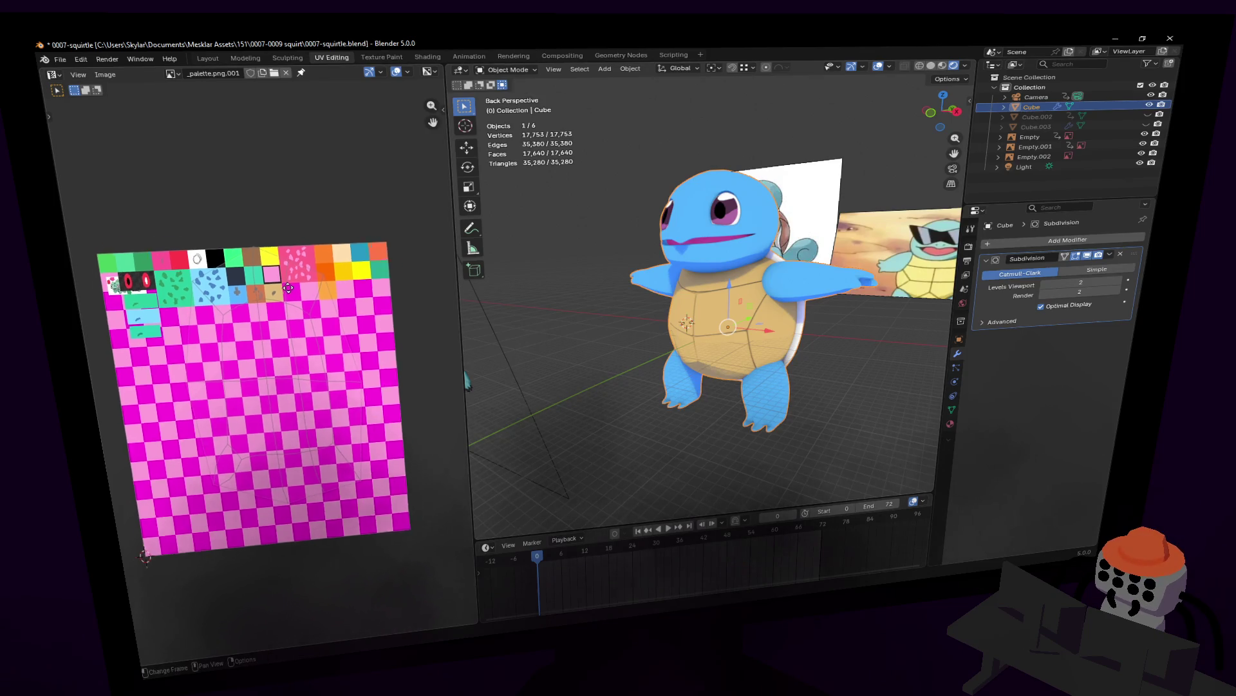
{"action": "scroll", "coordinate": [279, 310], "scroll_direction": "up", "scroll_amount": 2}
- Reload the updated palette texture and walk the view round to Squirtle's front
{"action": "key", "text": "alt+r"}
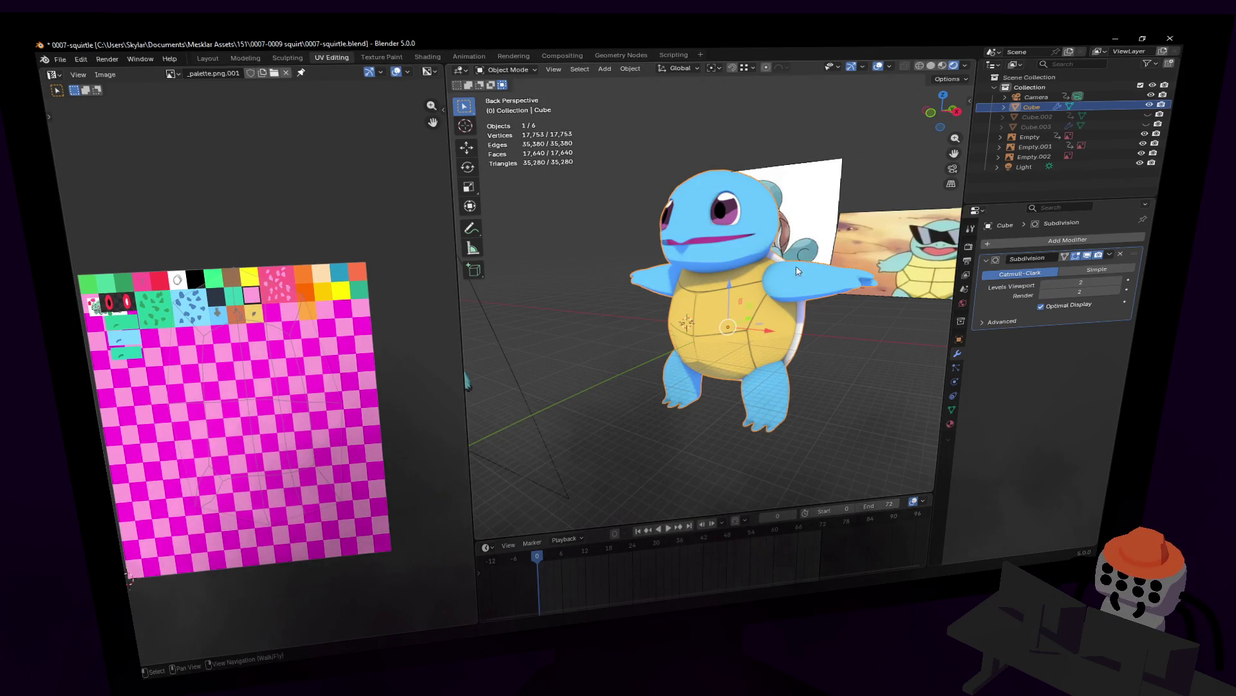
{"action": "key", "text": "shift+grave"}
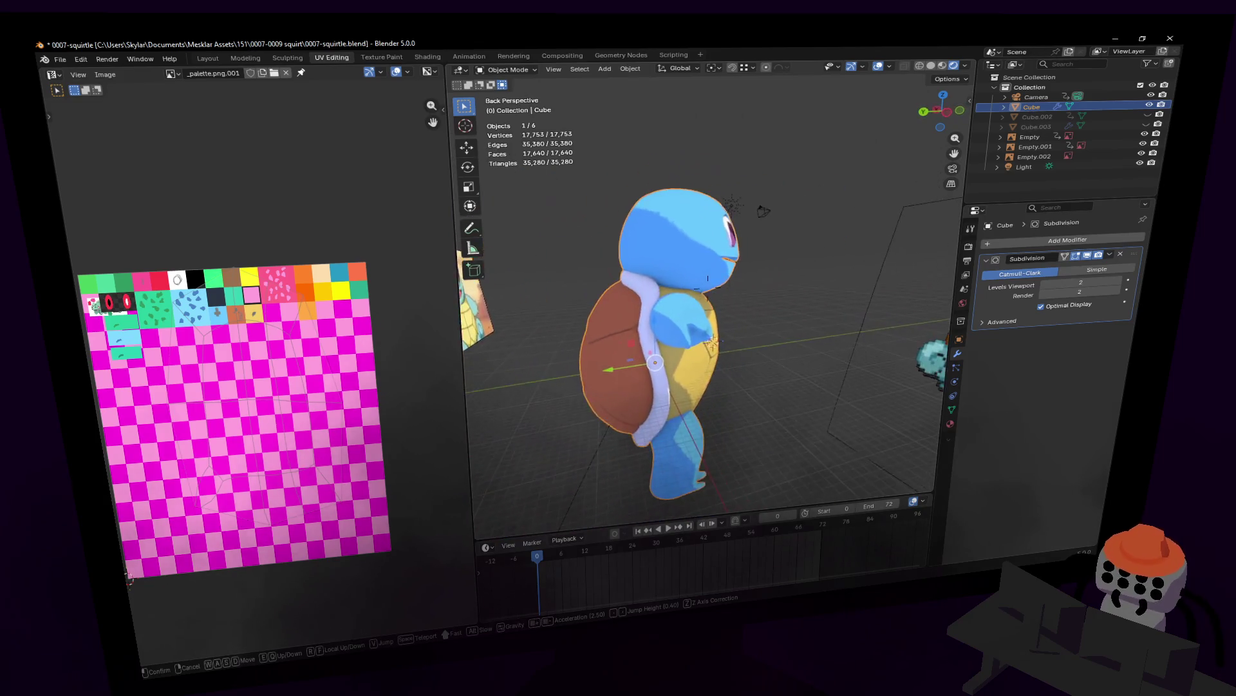
{"action": "key", "text": "d"}
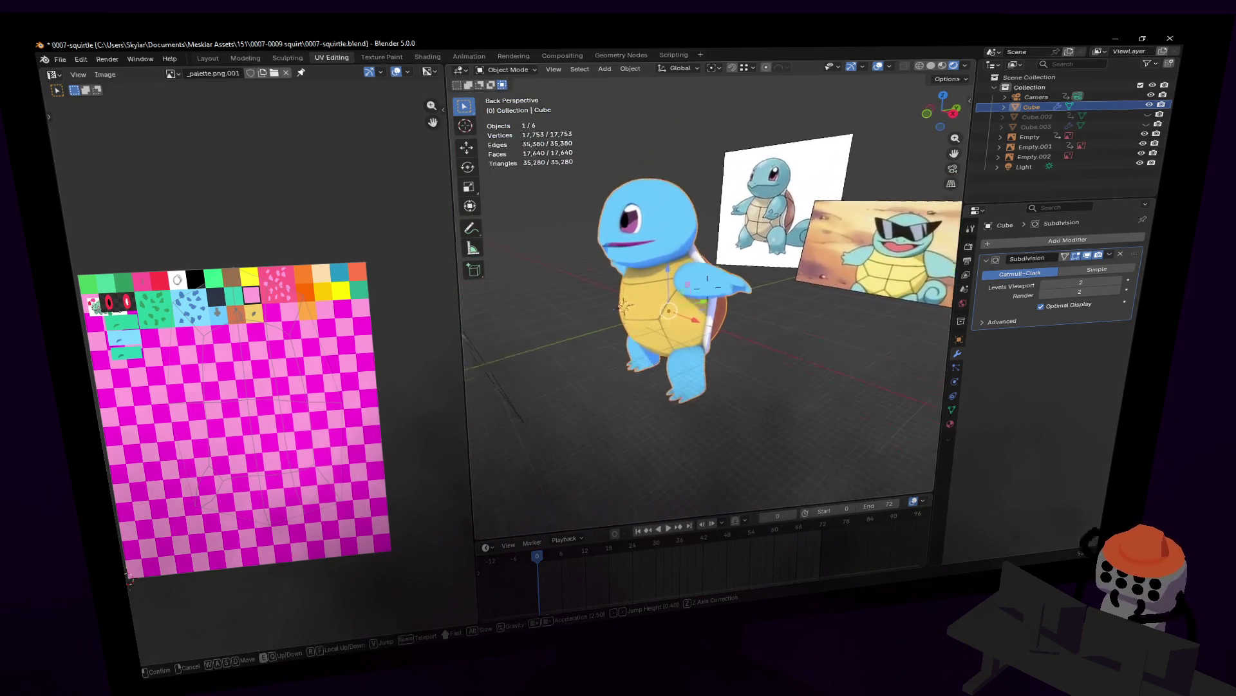
{"action": "key", "text": "w"}
{"action": "left_click", "coordinate": [724, 298]}
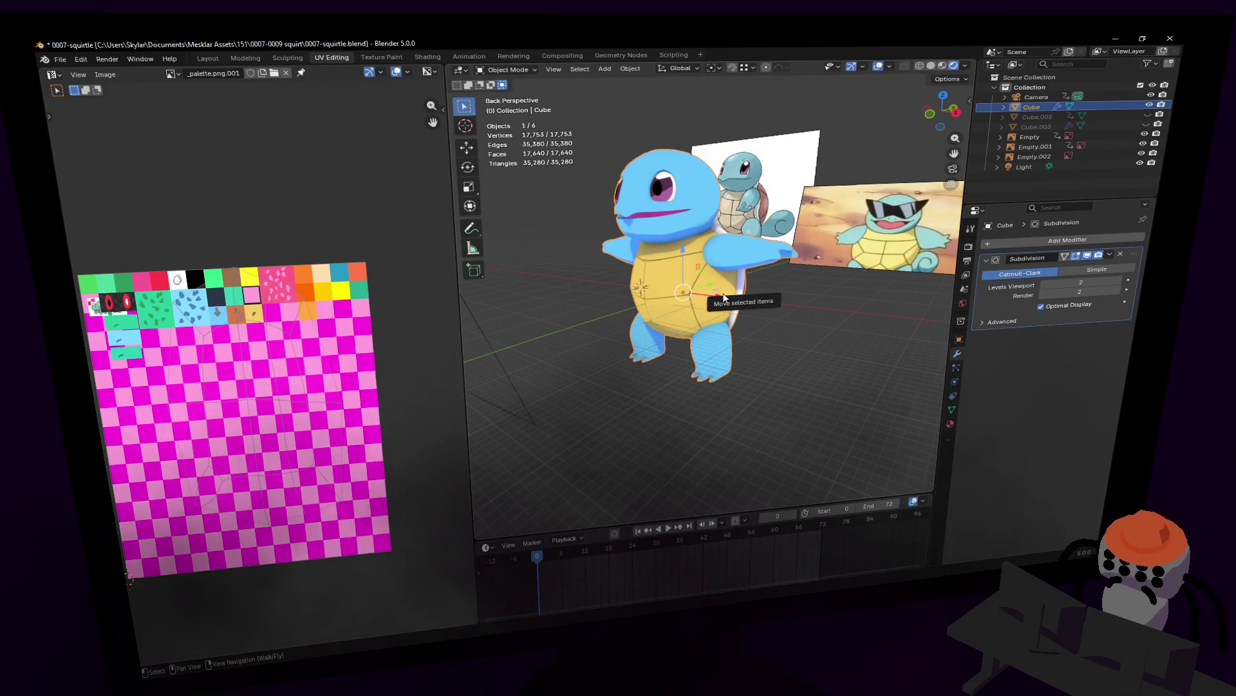
{"action": "key", "text": "shift+grave"}
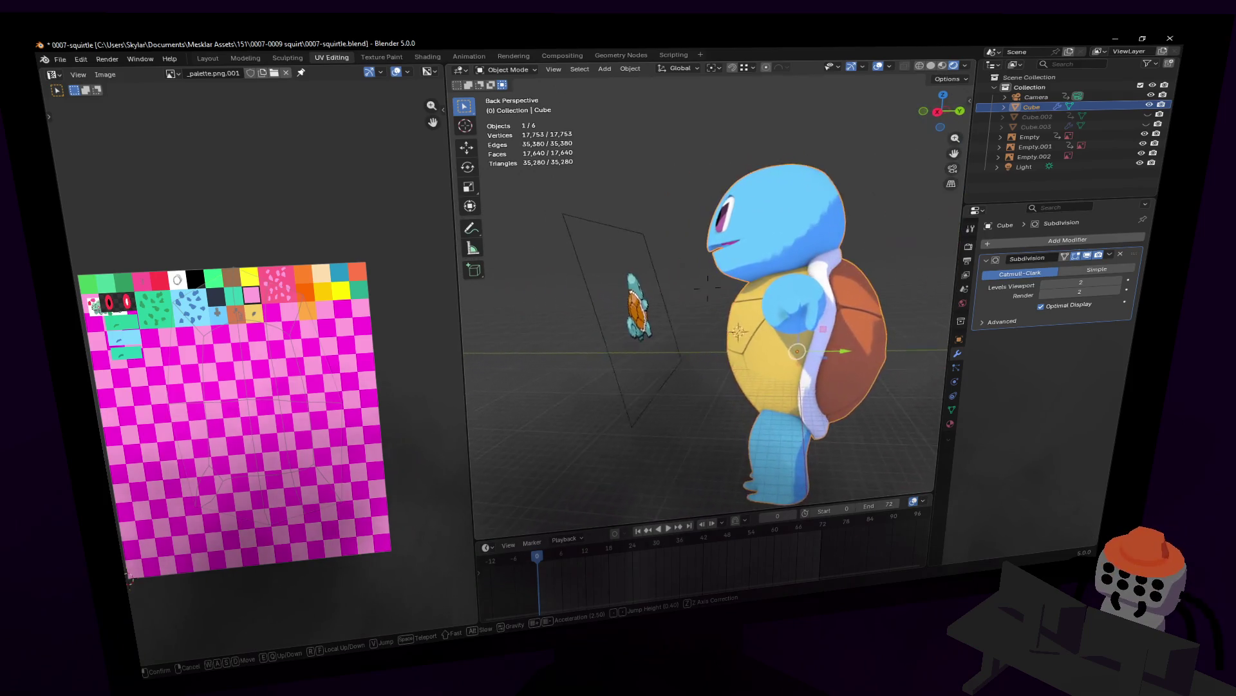
{"action": "key", "text": "a"}
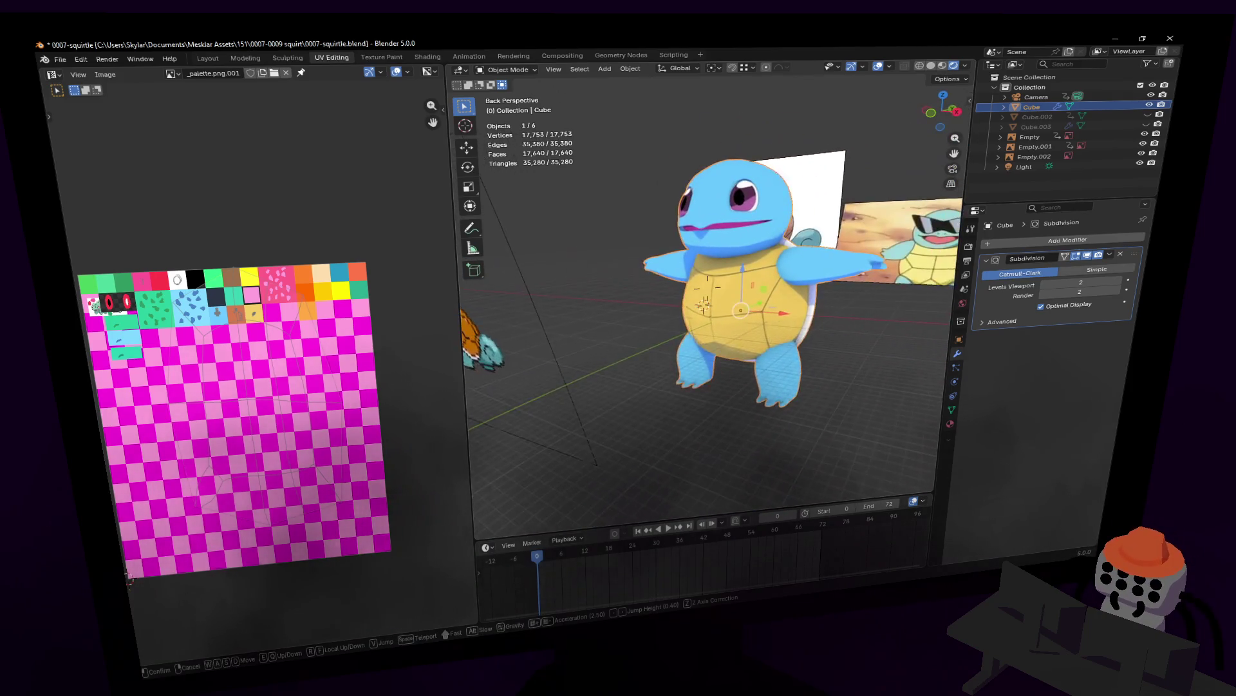
{"action": "key", "text": "s"}
{"action": "left_click", "coordinate": [714, 290]}
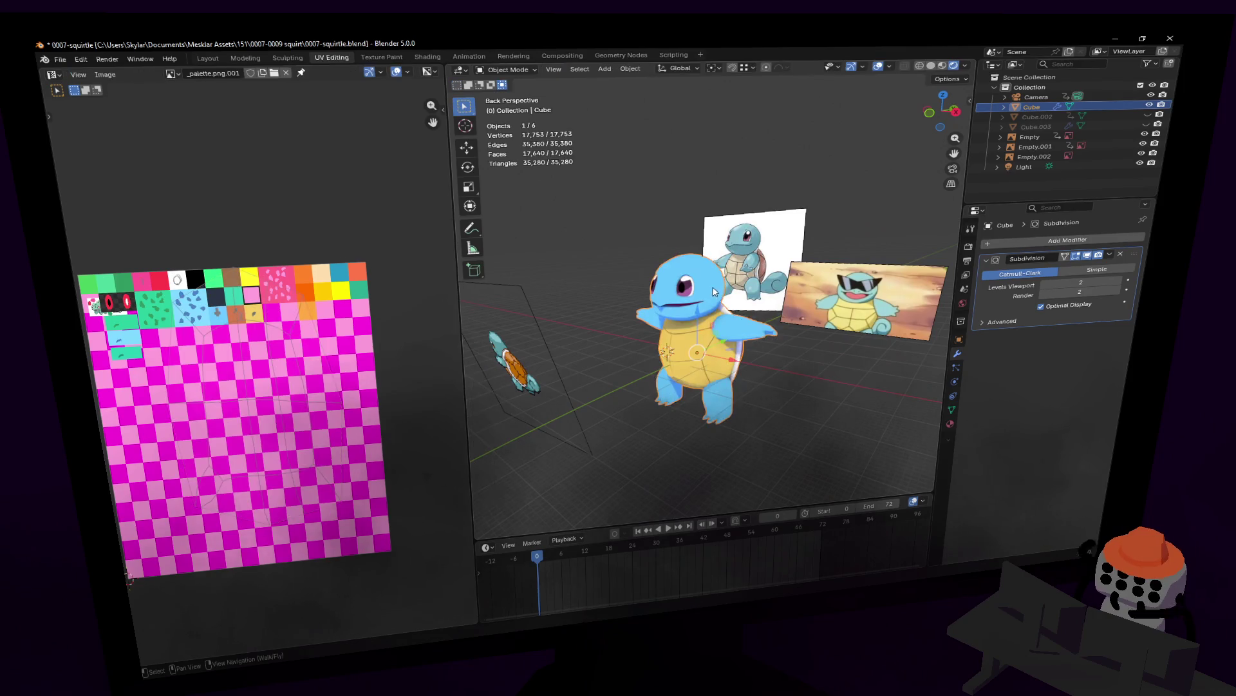
{"action": "key", "text": "a"}
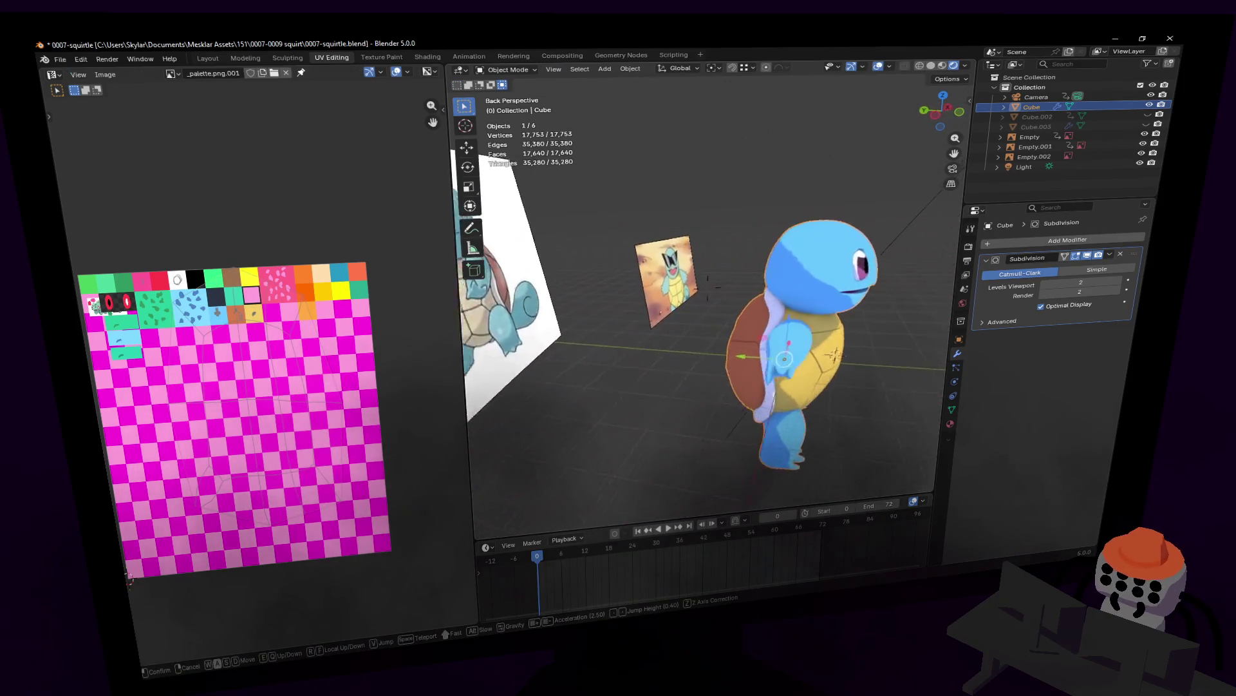
{"action": "key", "text": "a"}
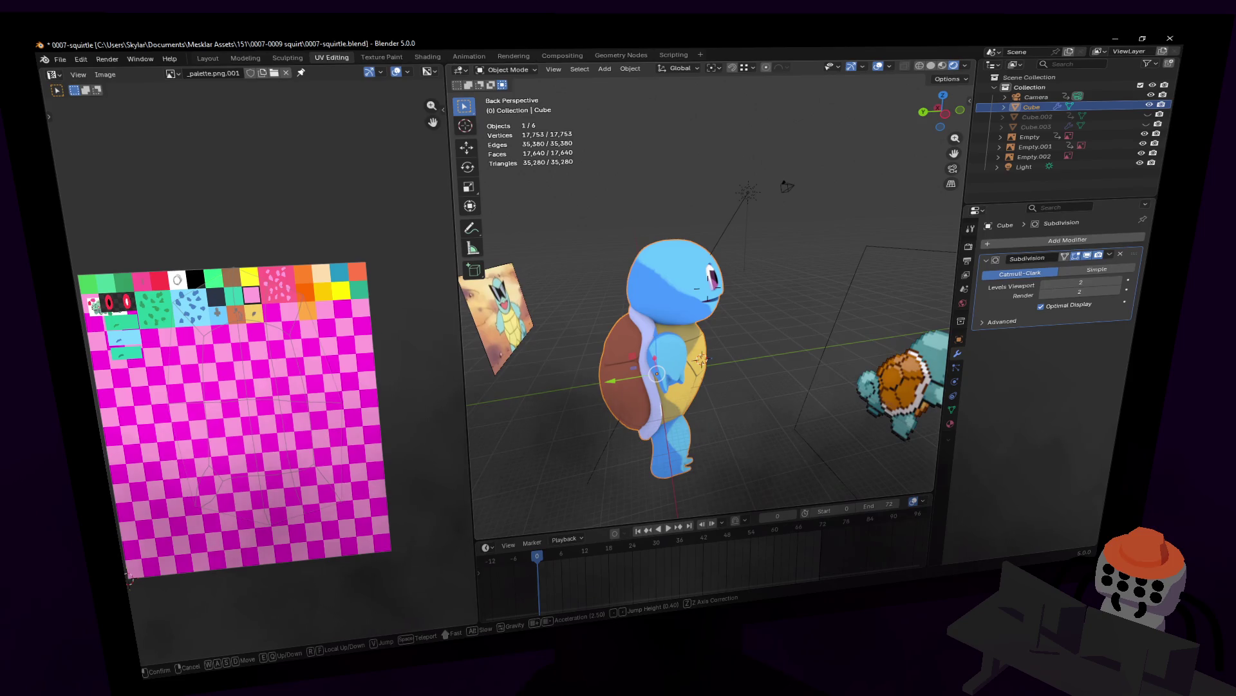
{"action": "key", "text": "d"}
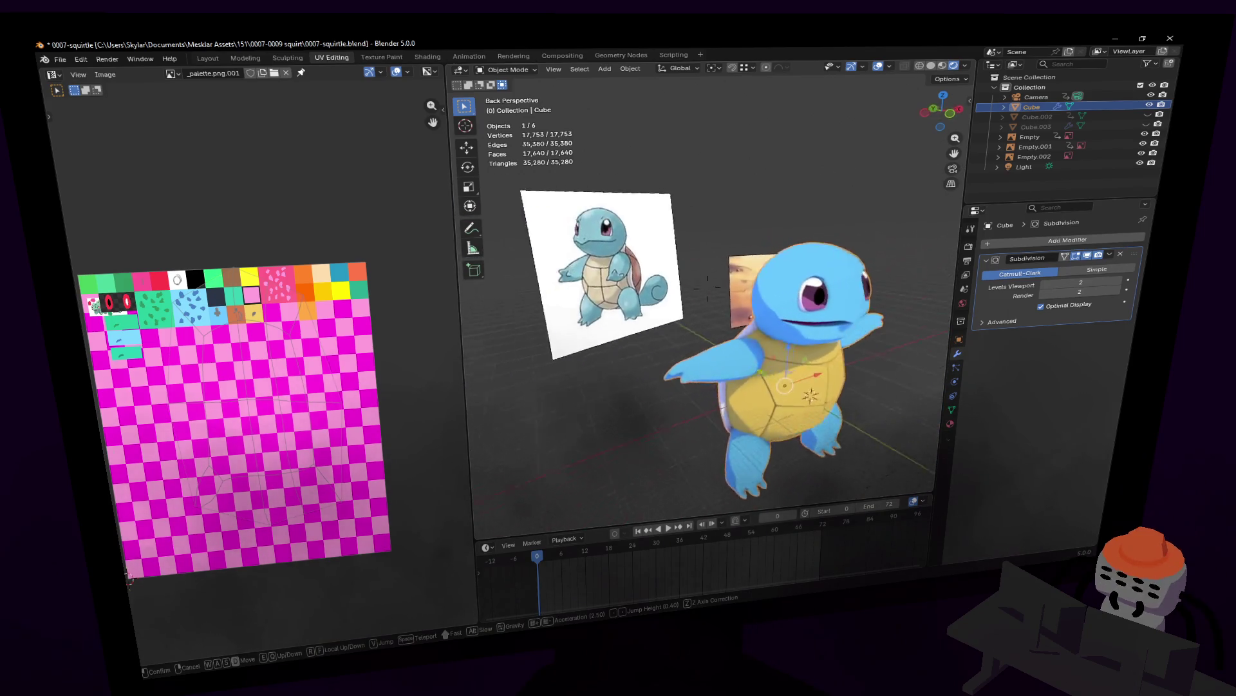
{"action": "key", "text": "a"}
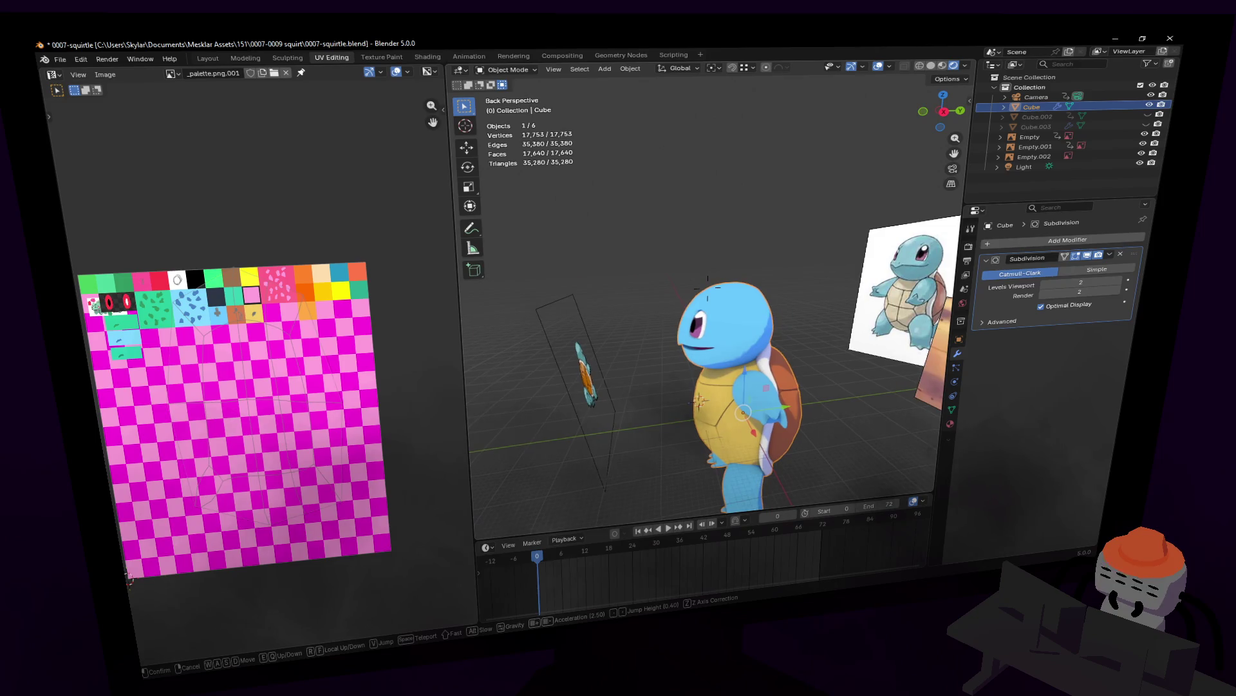
{"action": "key", "text": "d"}
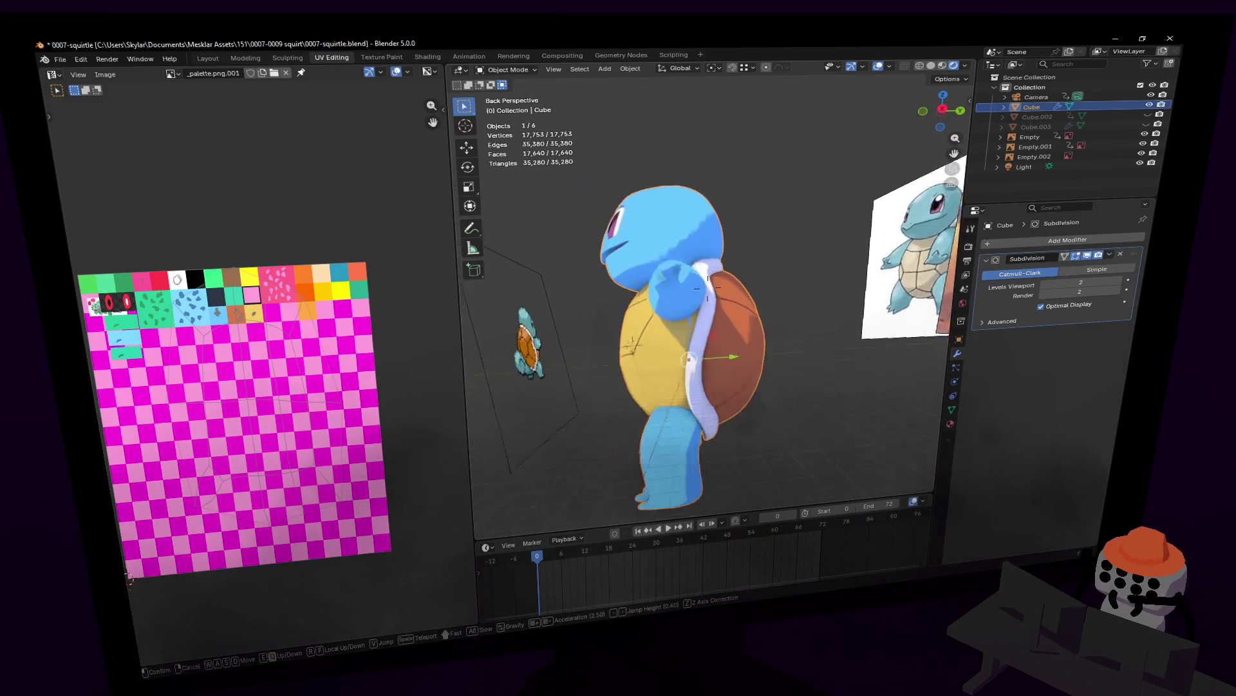
{"action": "key", "text": "a"}
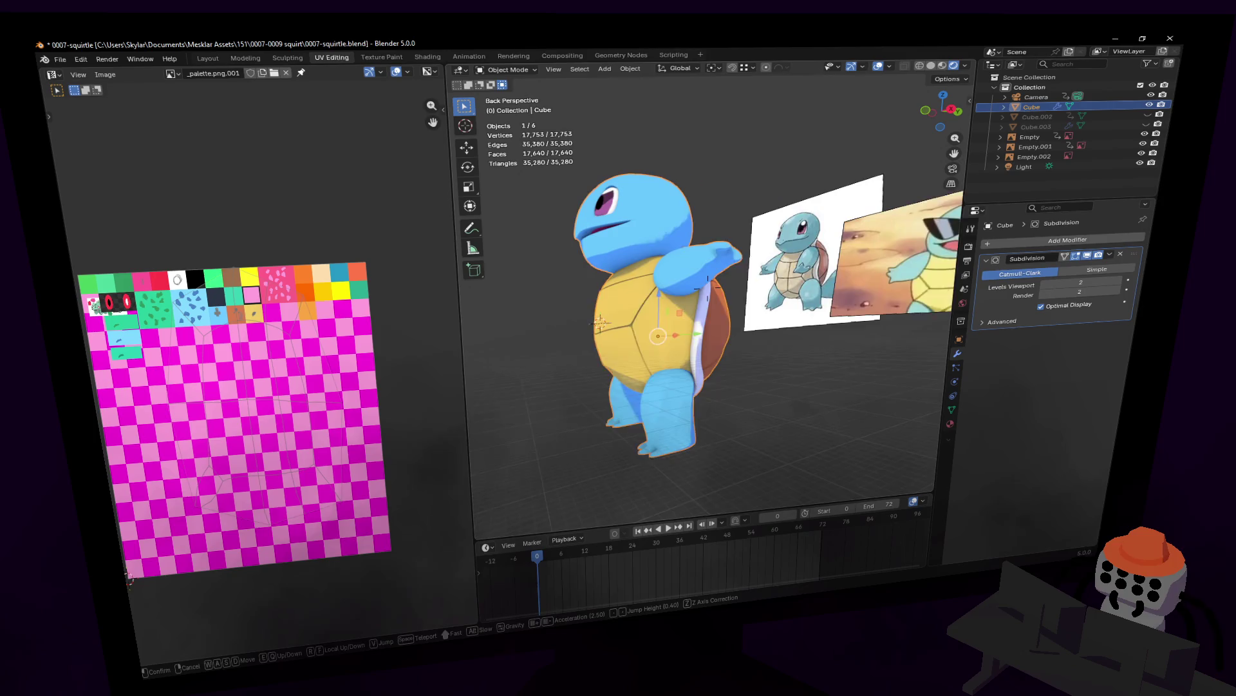
{"action": "key", "text": "a"}
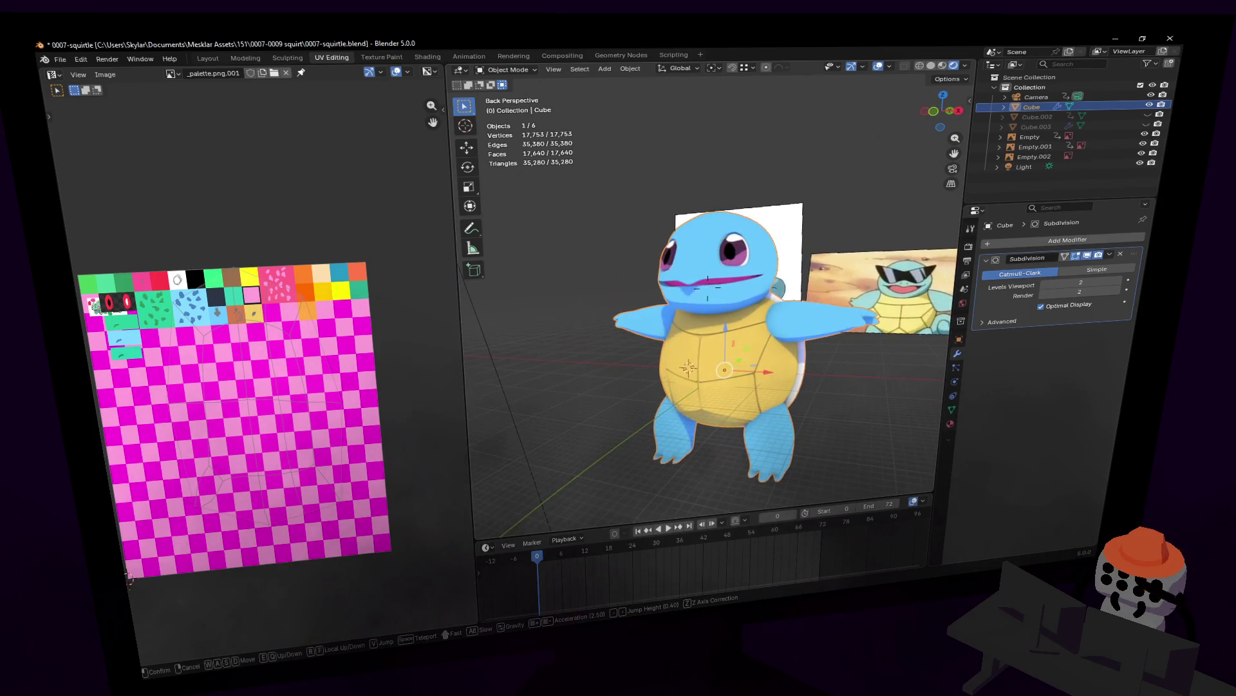
{"action": "key", "text": "a"}
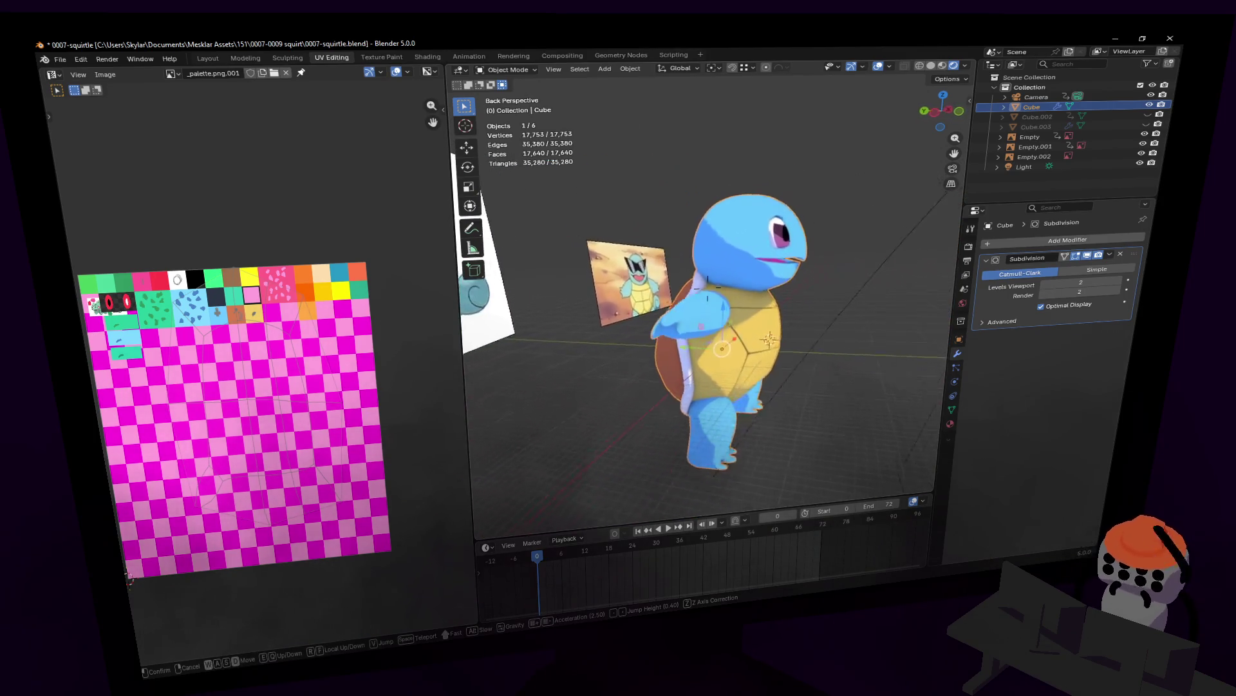
{"action": "key", "text": "a"}
{"action": "left_click", "coordinate": [719, 299]}
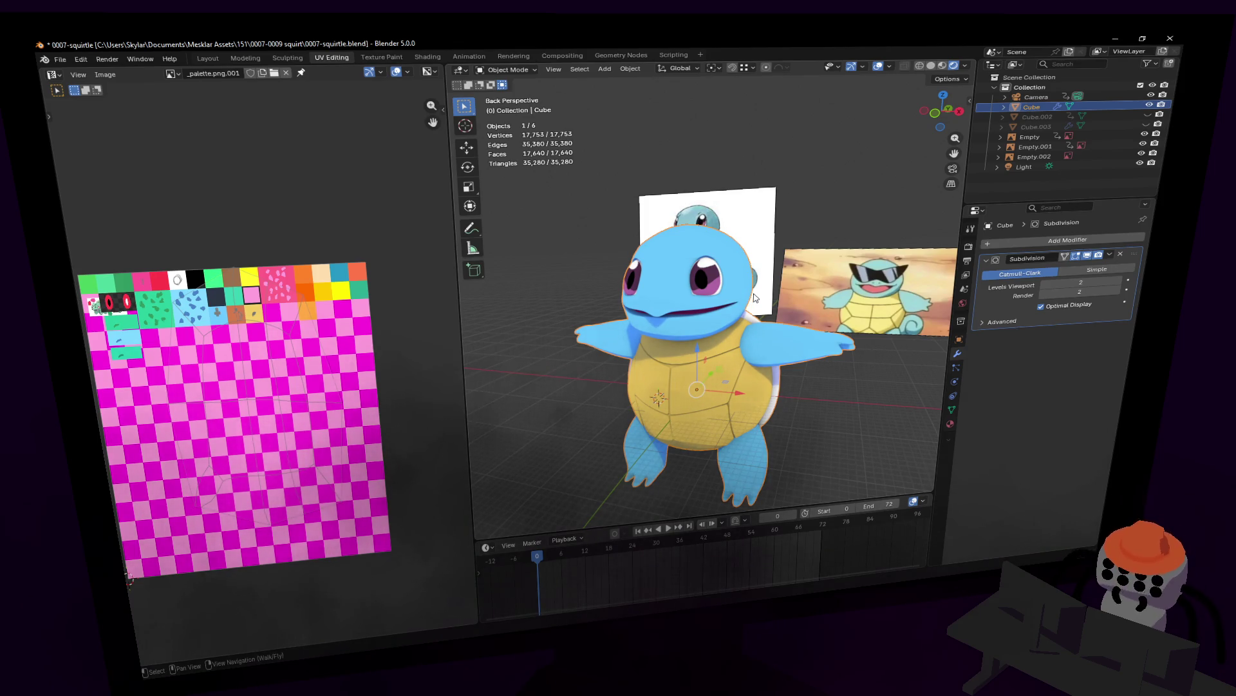
{"action": "scroll", "coordinate": [655, 307], "scroll_direction": "up", "scroll_amount": 4}
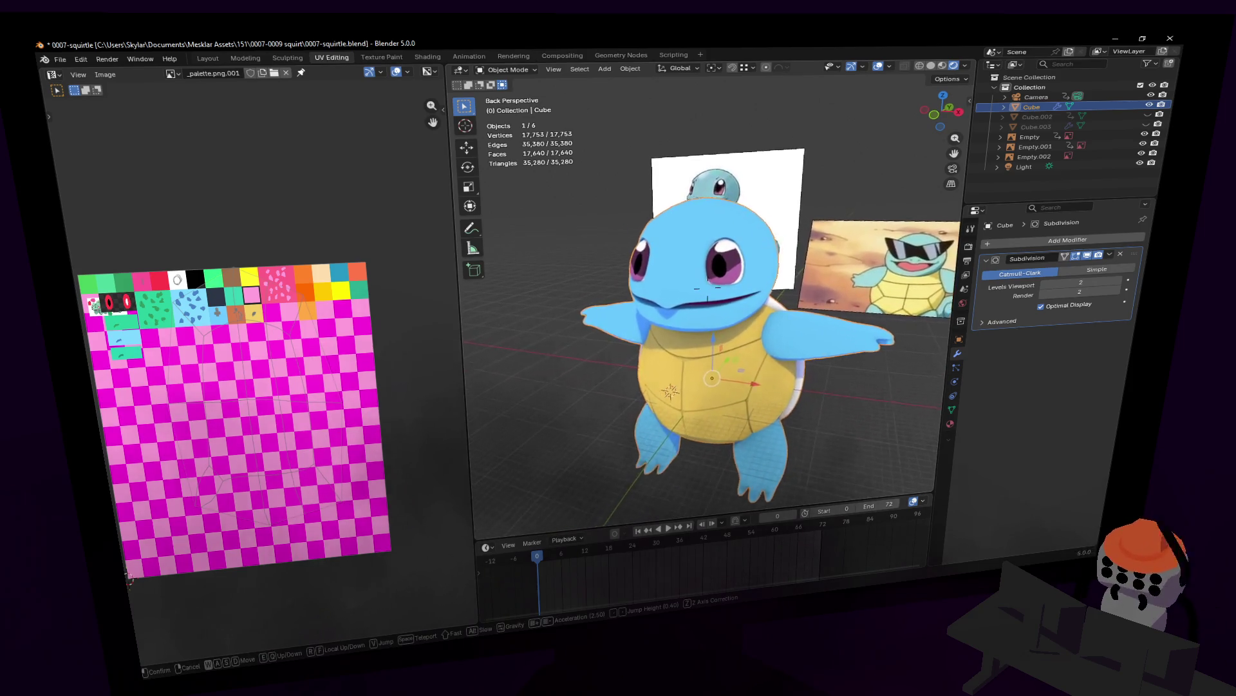
- Fly in close to the mouth and cut a new edge loop across Squirtle's lip
{"action": "key", "text": "shift+grave"}
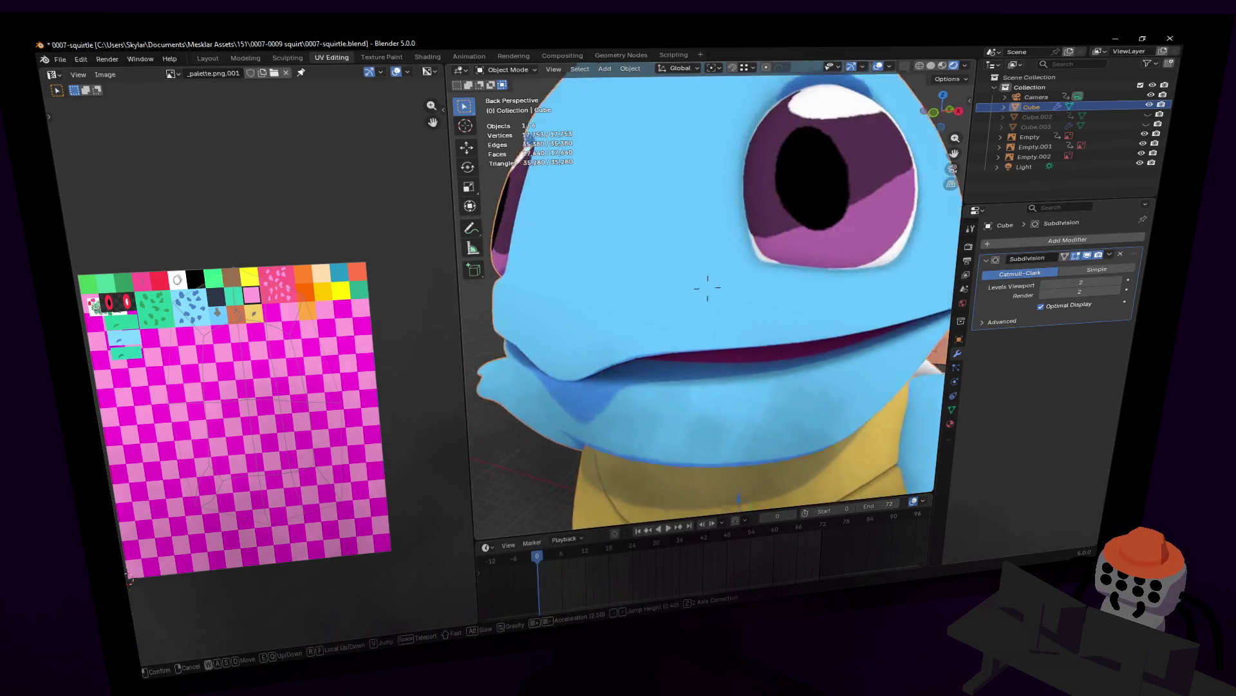
{"action": "key", "text": "w"}
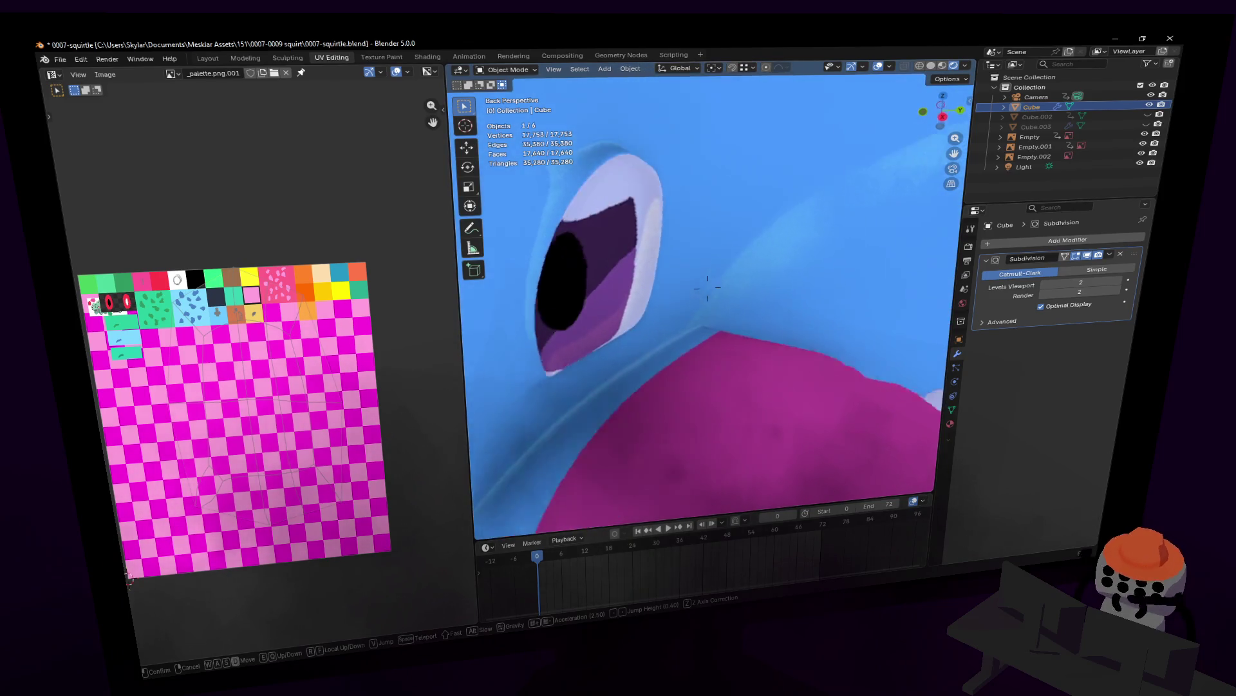
{"action": "left_click", "coordinate": [736, 285]}
{"action": "key", "text": "Tab"}
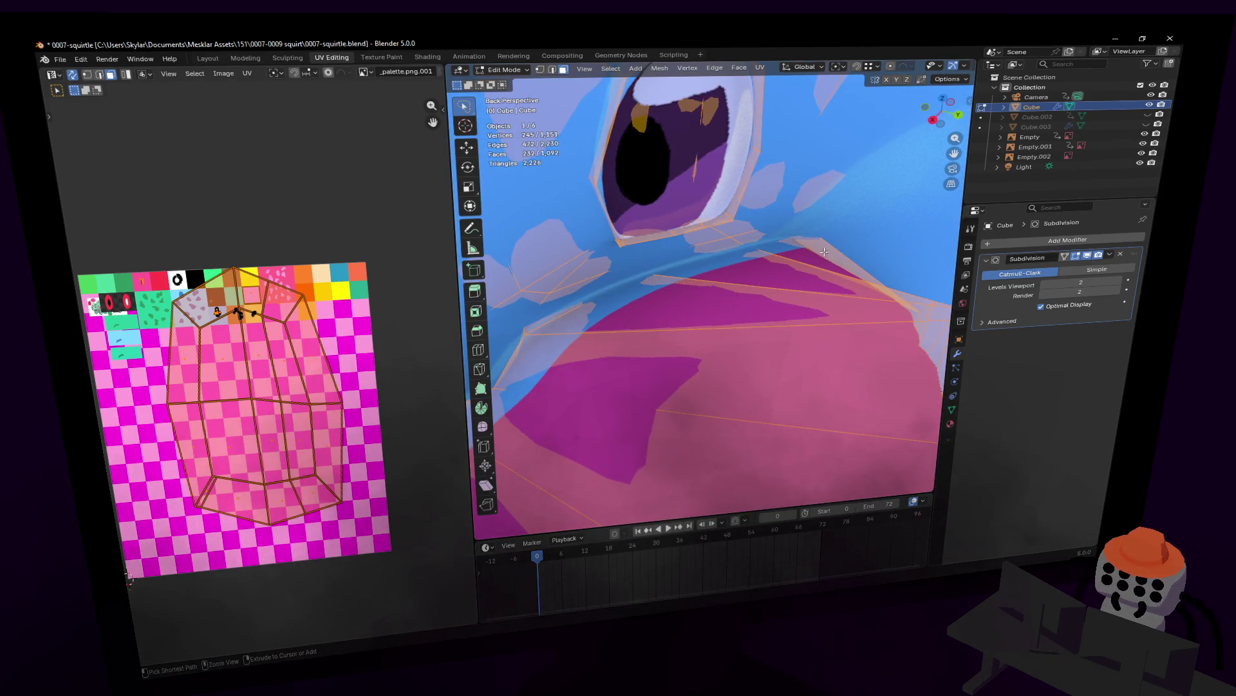
{"action": "key", "text": "ctrl+r"}
{"action": "left_click", "coordinate": [793, 253]}
{"action": "left_click", "coordinate": [764, 253]}
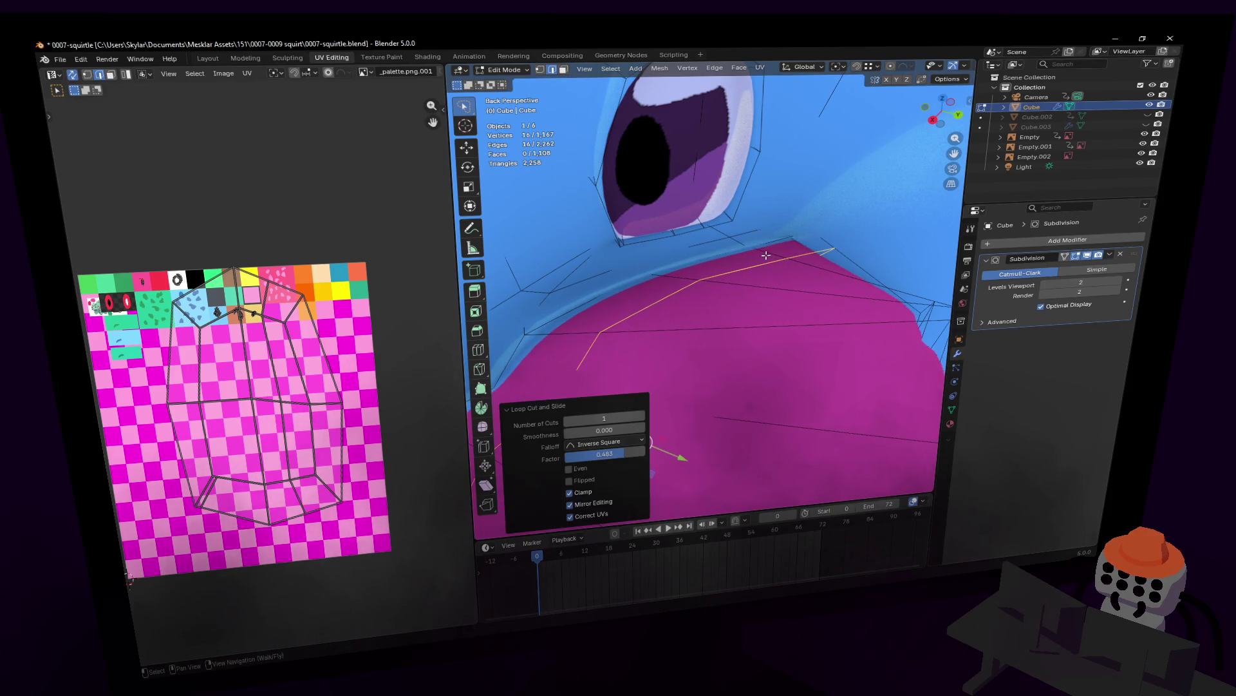
- Brush-select the loop of lip faces around the mouth
{"action": "key", "text": "shift+grave"}
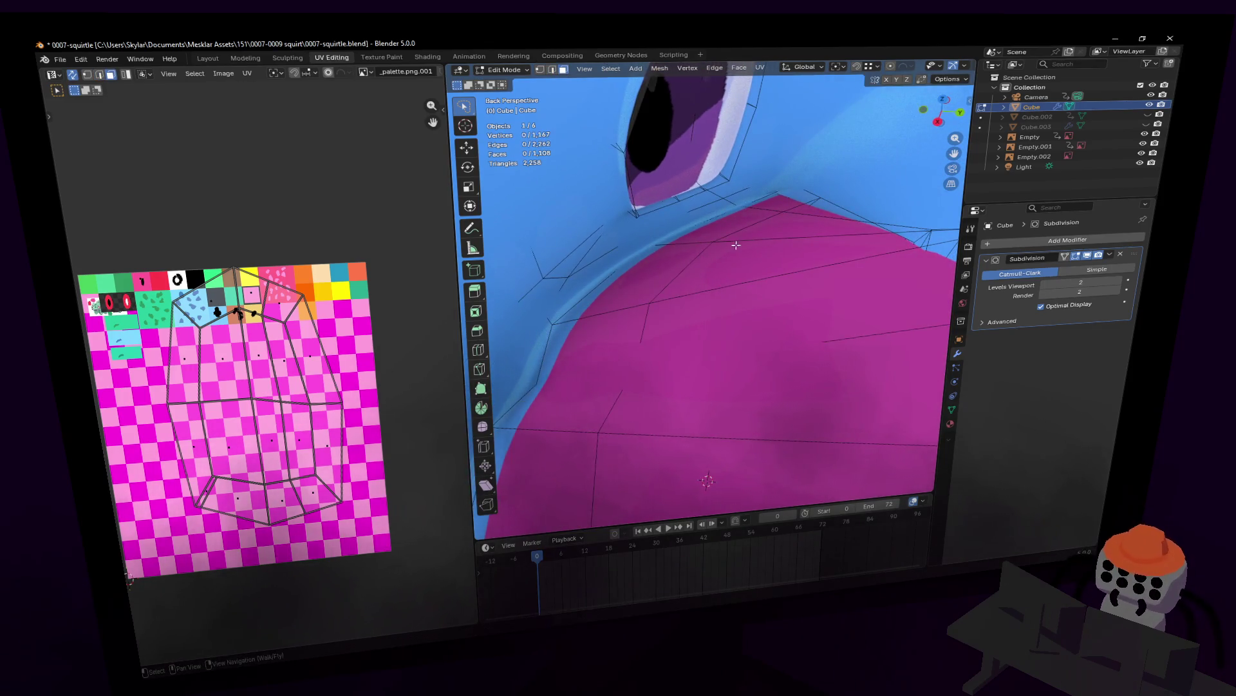
{"action": "key", "text": "a"}
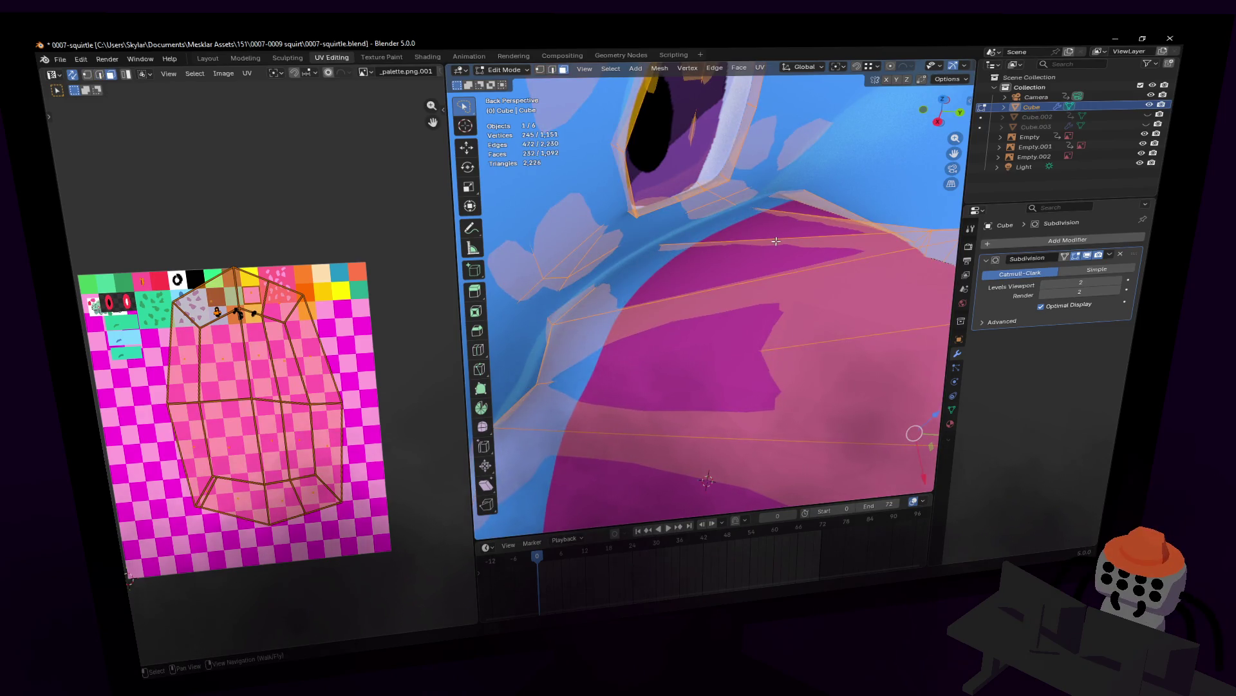
{"action": "left_click", "coordinate": [773, 239], "text": "alt"}
{"action": "key", "text": "shift+grave"}
{"action": "key", "text": "s"}
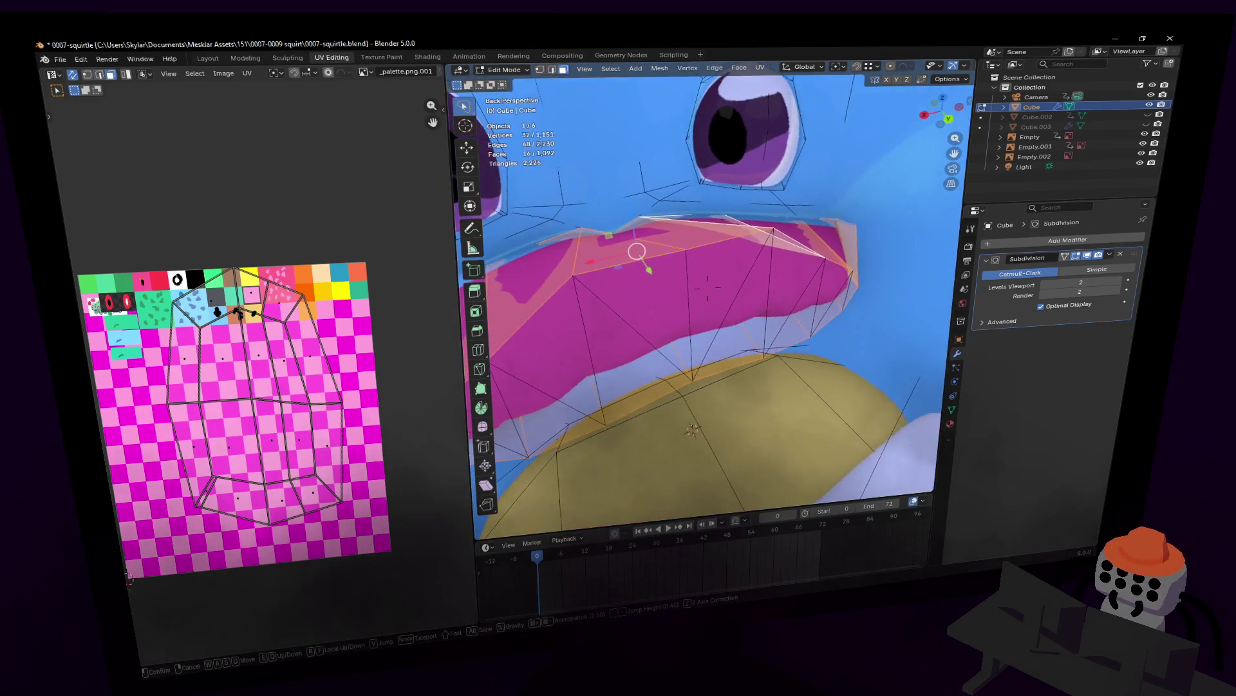
{"action": "left_click", "coordinate": [745, 426]}
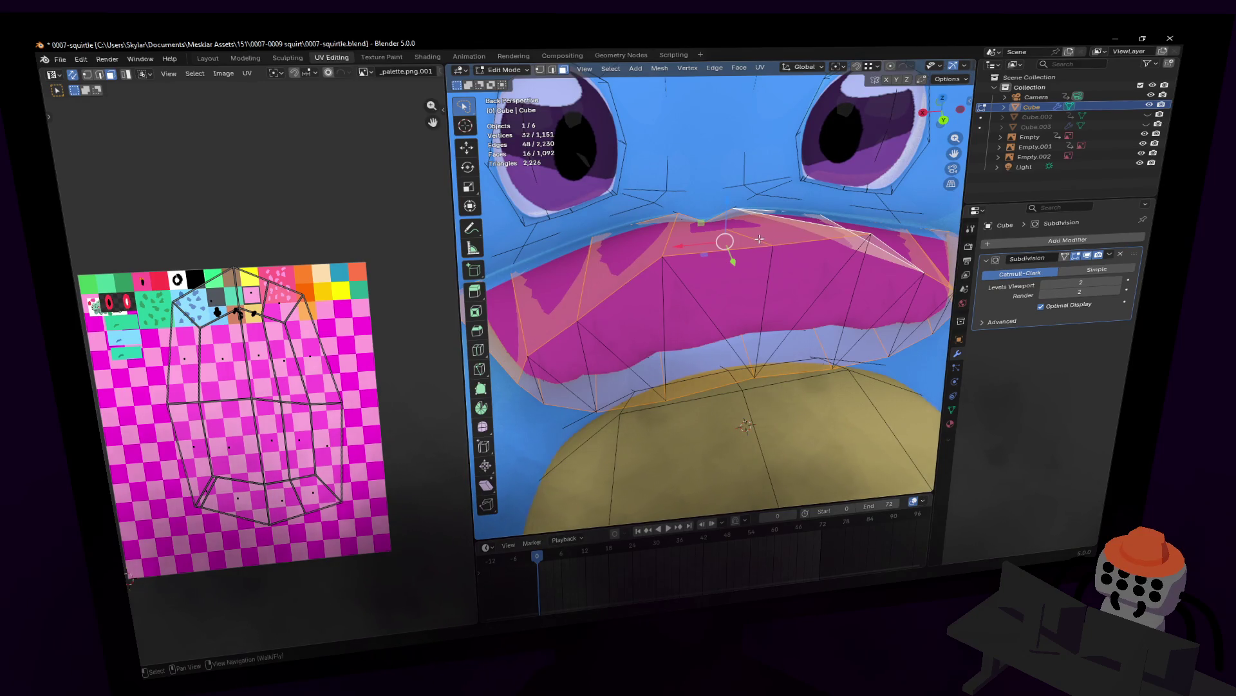
{"action": "key", "text": "shift+grave"}
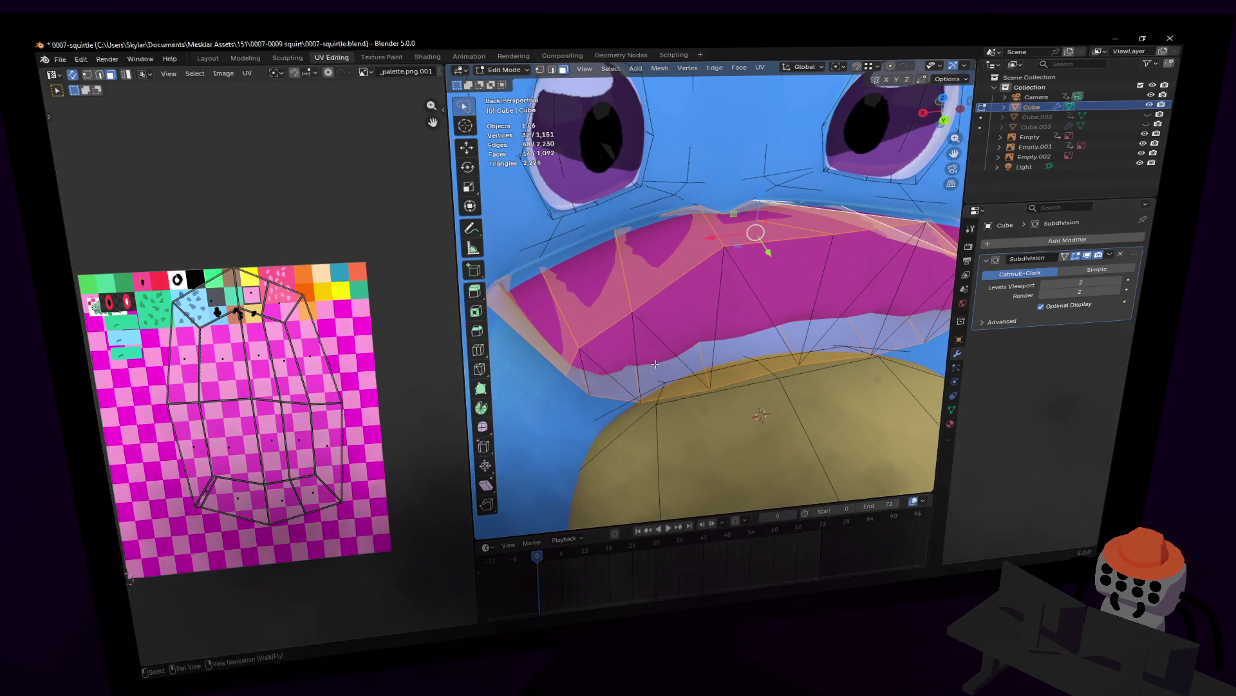
{"action": "left_click_drag", "start_coordinate": [593, 368], "coordinate": [593, 365]}
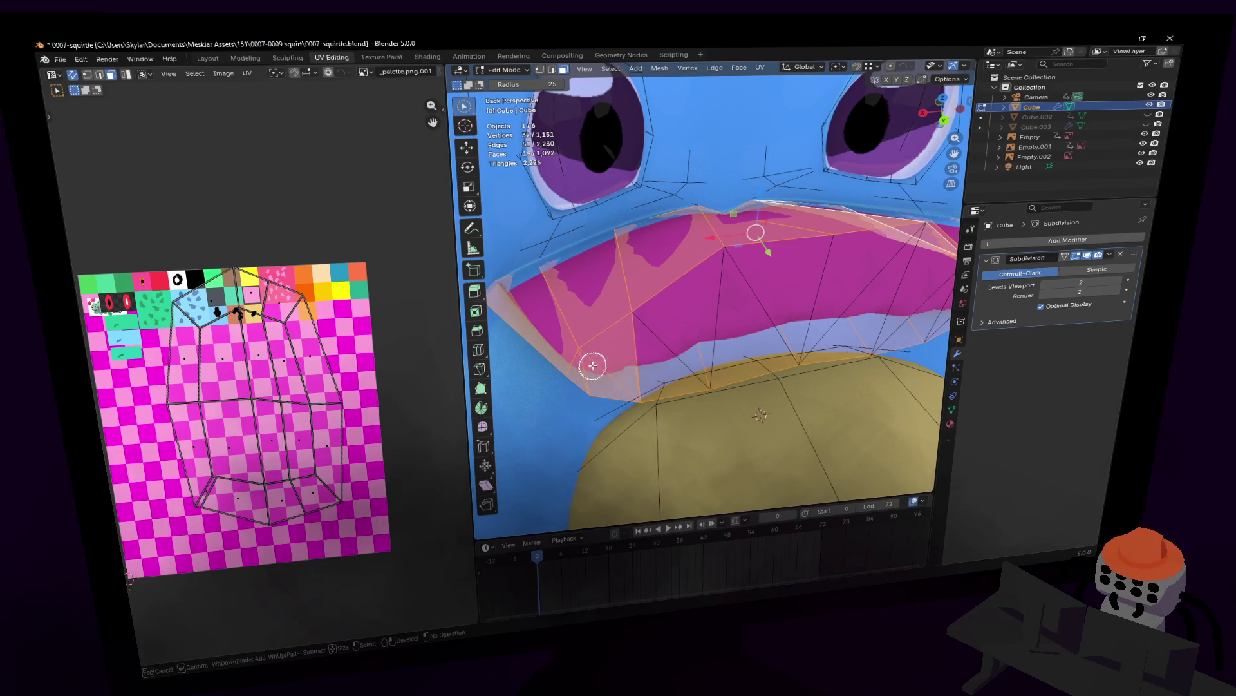
{"action": "left_click_drag", "start_coordinate": [699, 332], "coordinate": [836, 296]}
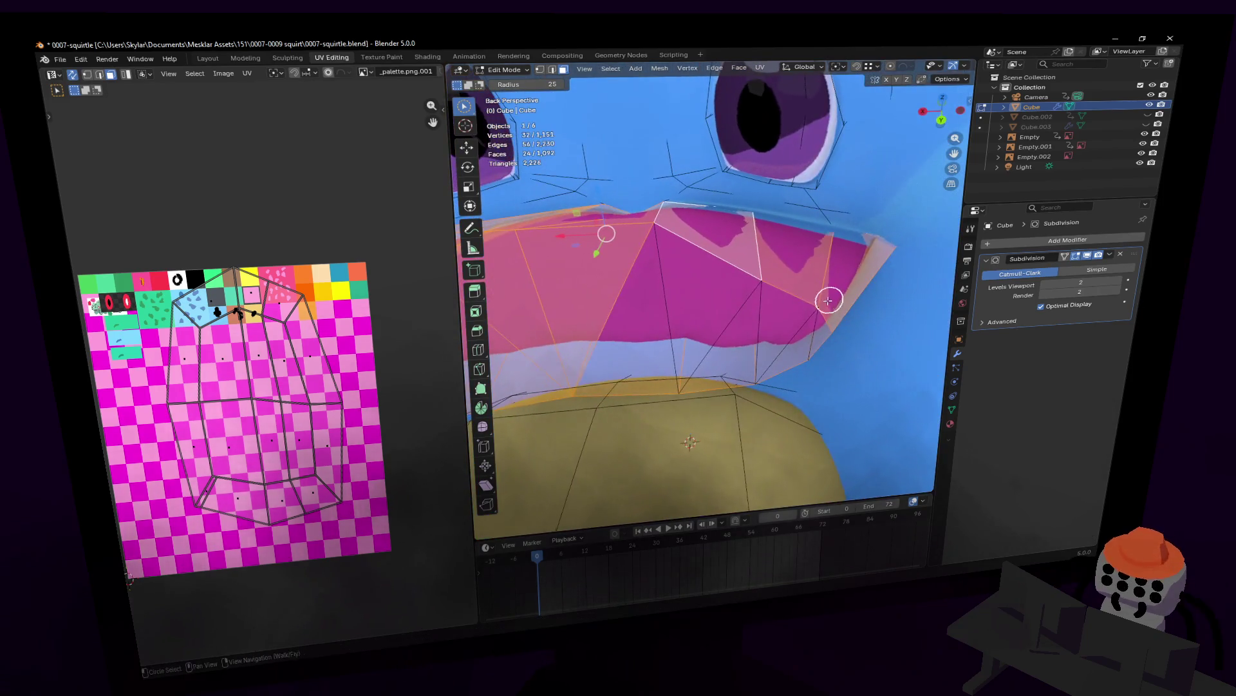
{"action": "key", "text": "Escape"}
- Move the lip faces' UVs to a pink spot on the palette and confirm
{"action": "key", "text": "shift+grave"}
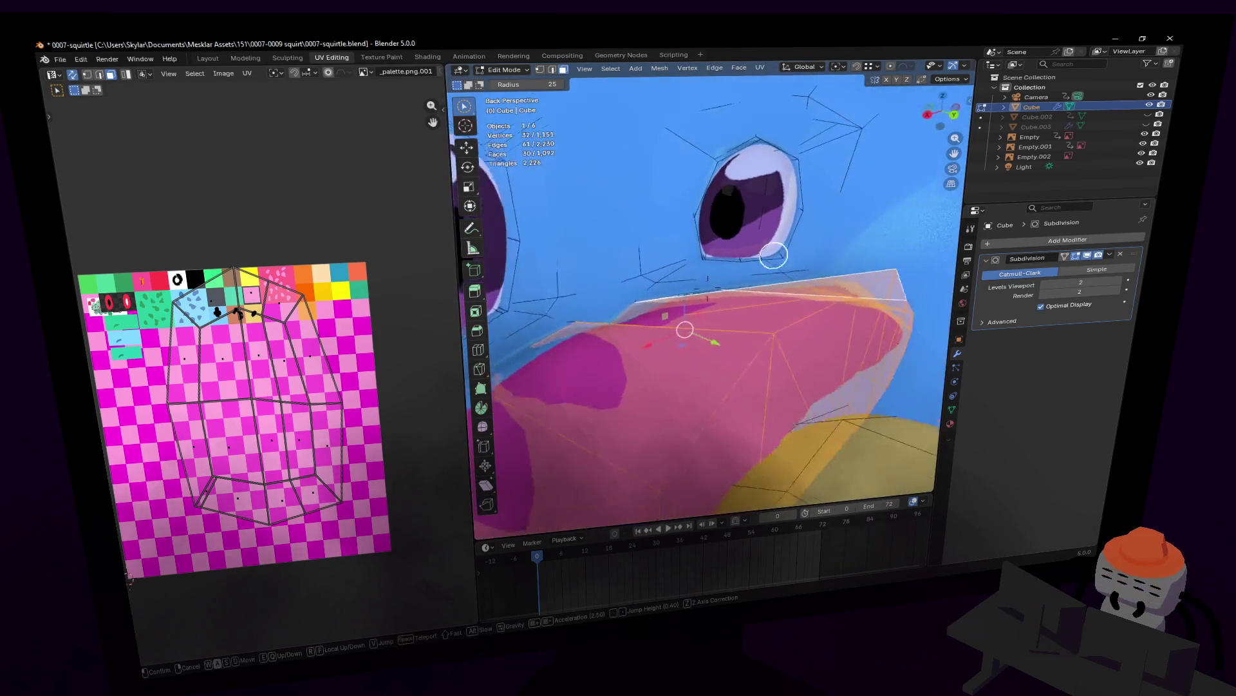
{"action": "key", "text": "s"}
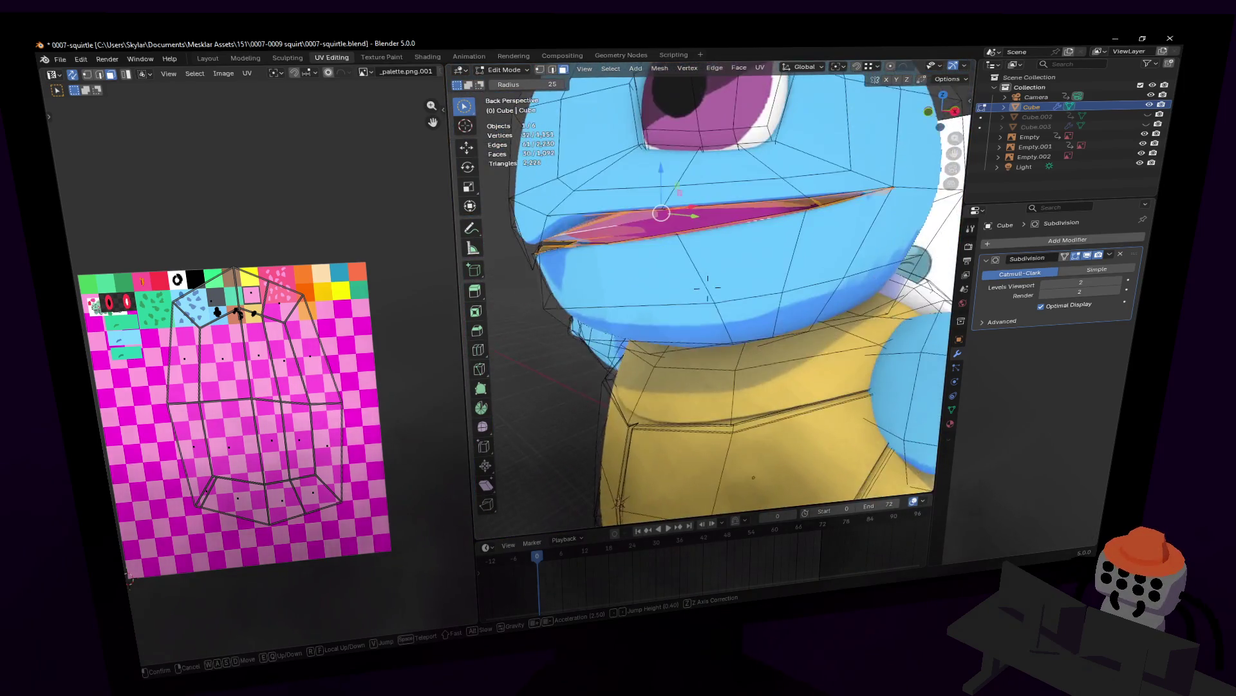
{"action": "left_click", "coordinate": [620, 318]}
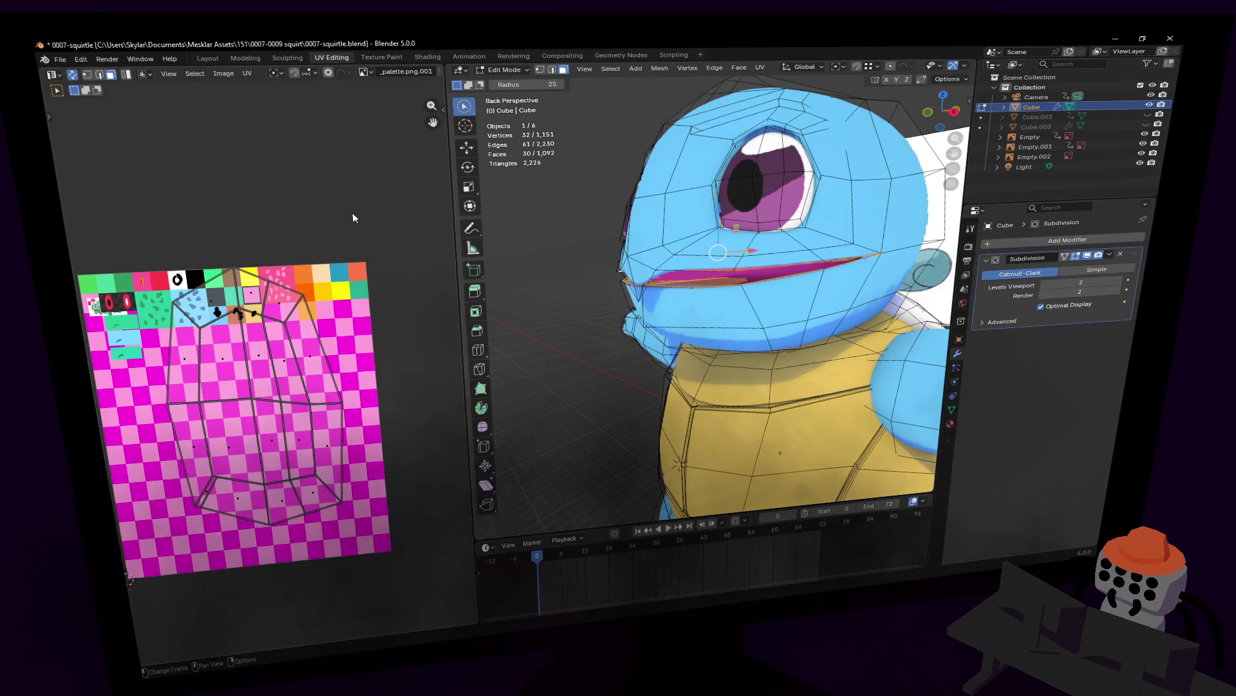
{"action": "key", "text": "g"}
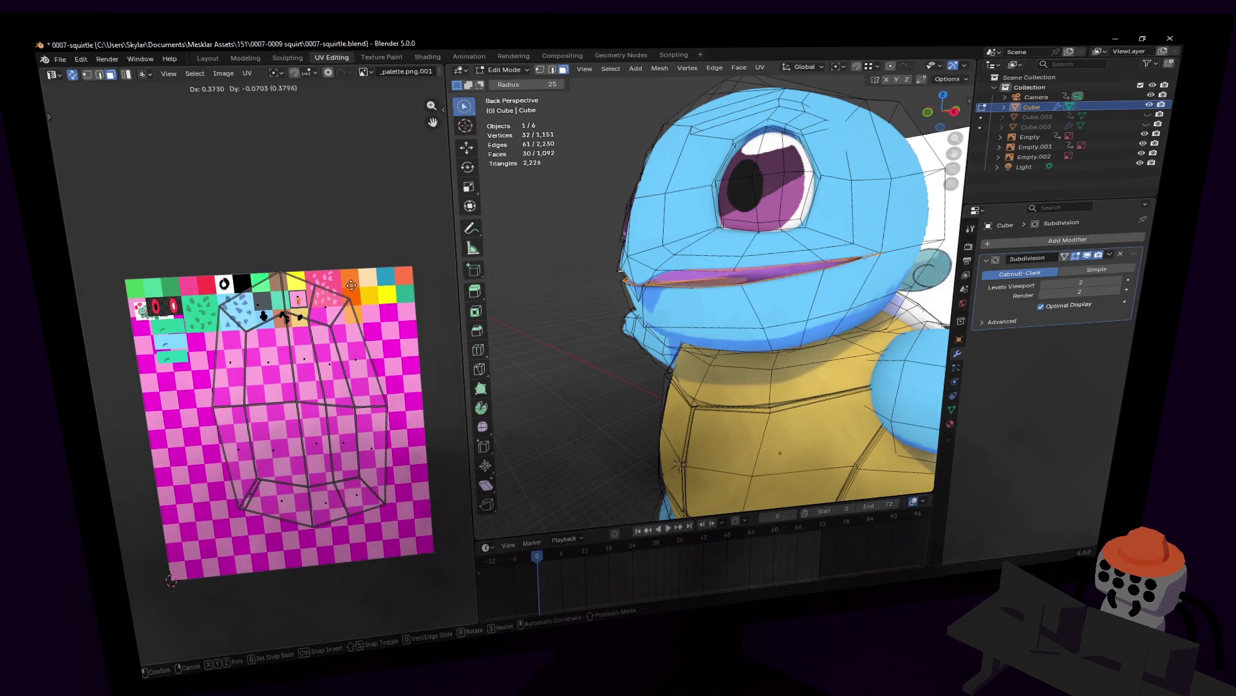
{"action": "key", "text": "Return"}
- Fly inside Squirtle's mouth and select the inner mouth vertices
{"action": "key", "text": "Tab"}
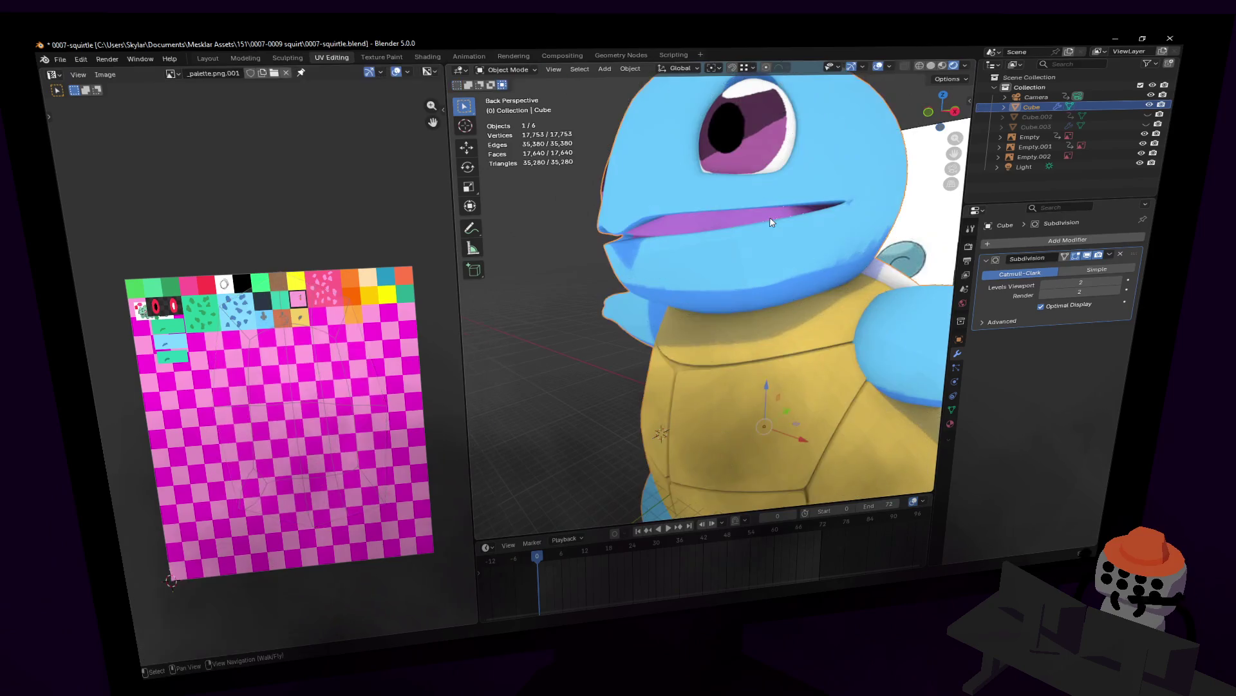
{"action": "key", "text": "shift+grave"}
{"action": "key", "text": "w"}
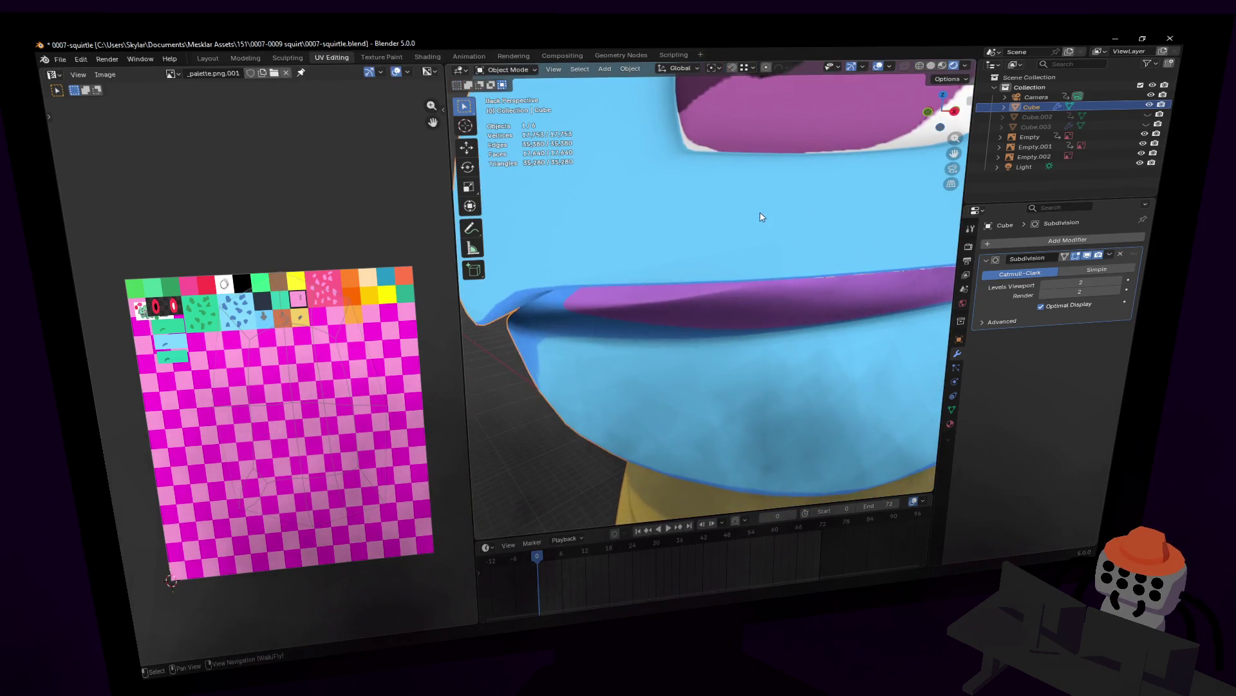
{"action": "left_click", "coordinate": [660, 300]}
{"action": "key", "text": "Tab"}
{"action": "key", "text": "w"}
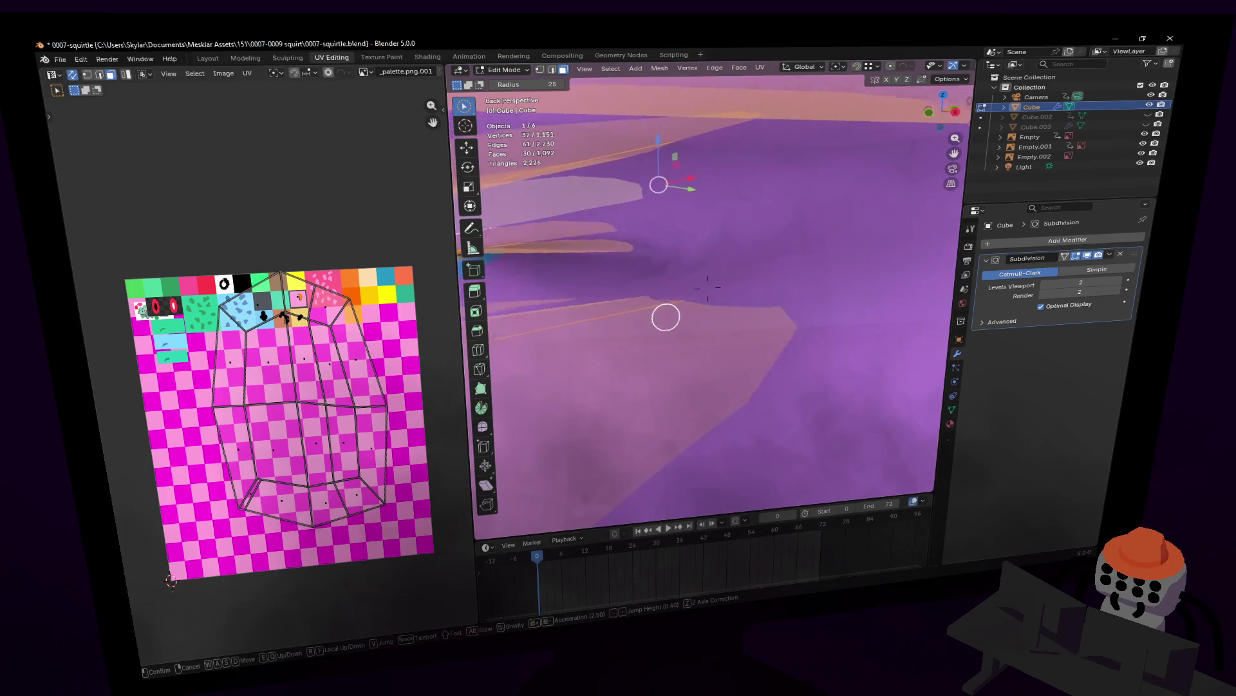
{"action": "key", "text": "w"}
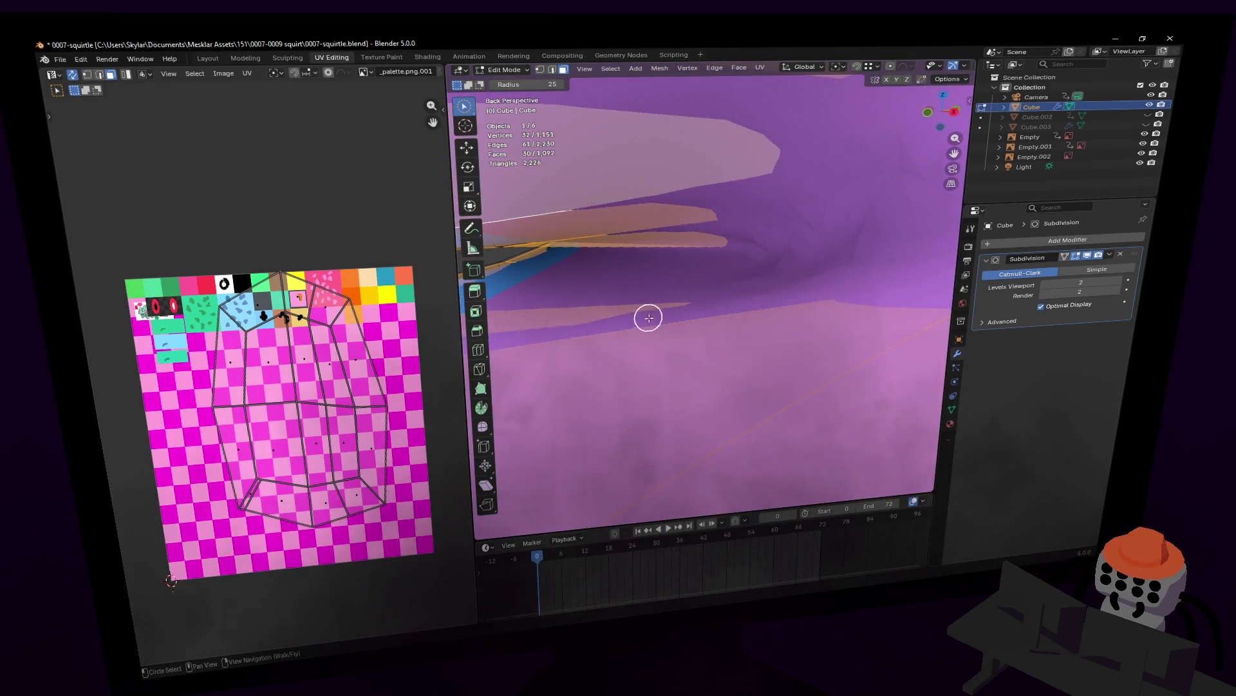
{"action": "left_click_drag", "start_coordinate": [675, 303], "coordinate": [688, 311]}
{"action": "right_click_drag", "start_coordinate": [781, 344], "coordinate": [705, 285]}
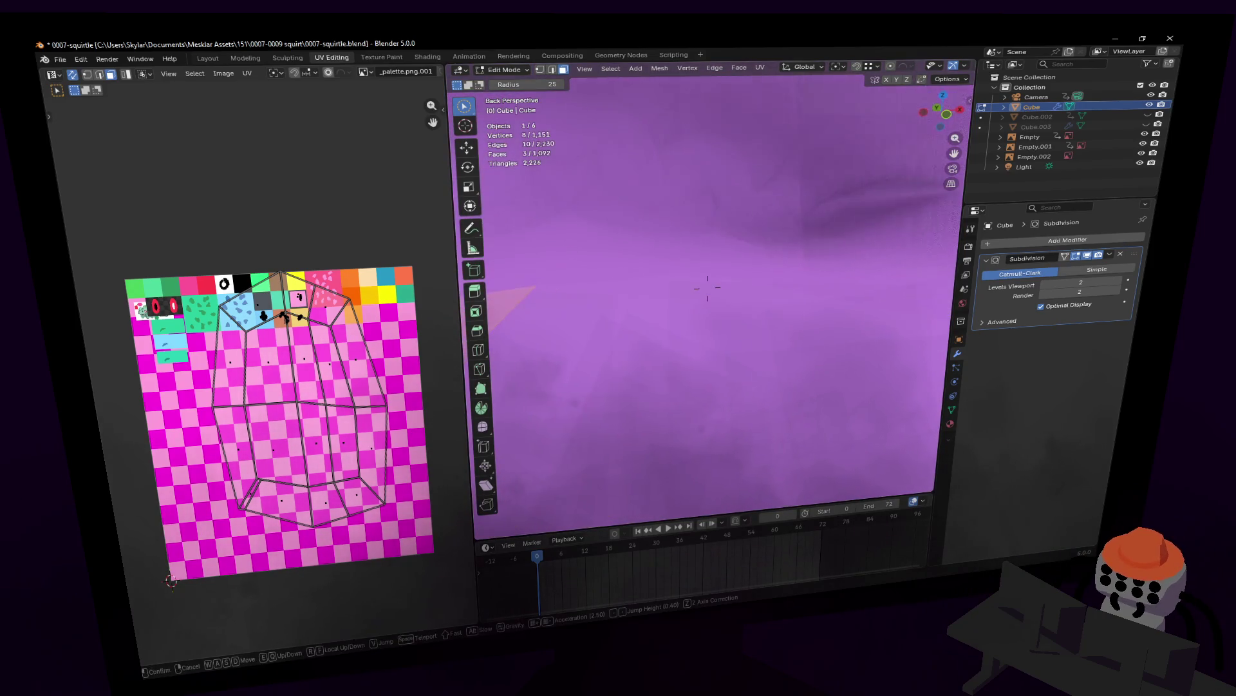
{"action": "left_click_drag", "start_coordinate": [608, 350], "coordinate": [730, 340]}
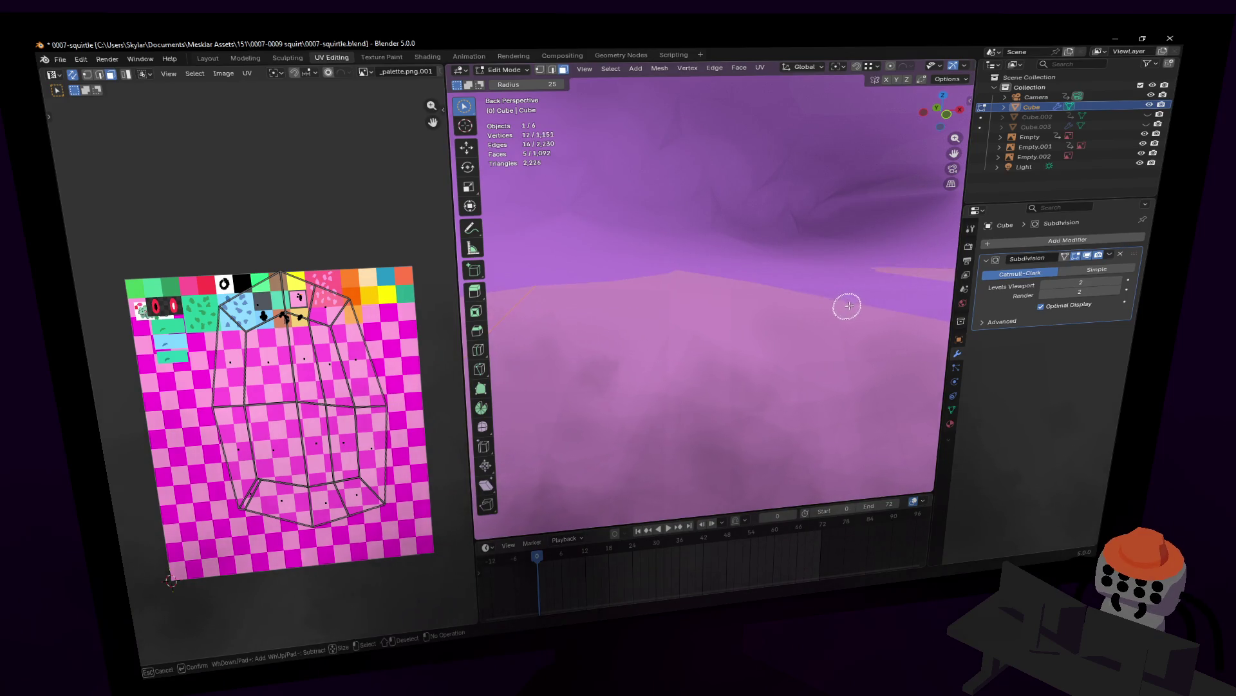
- Scale up the inner mouth vertices and back the view out to the whole head
{"action": "key", "text": "s"}
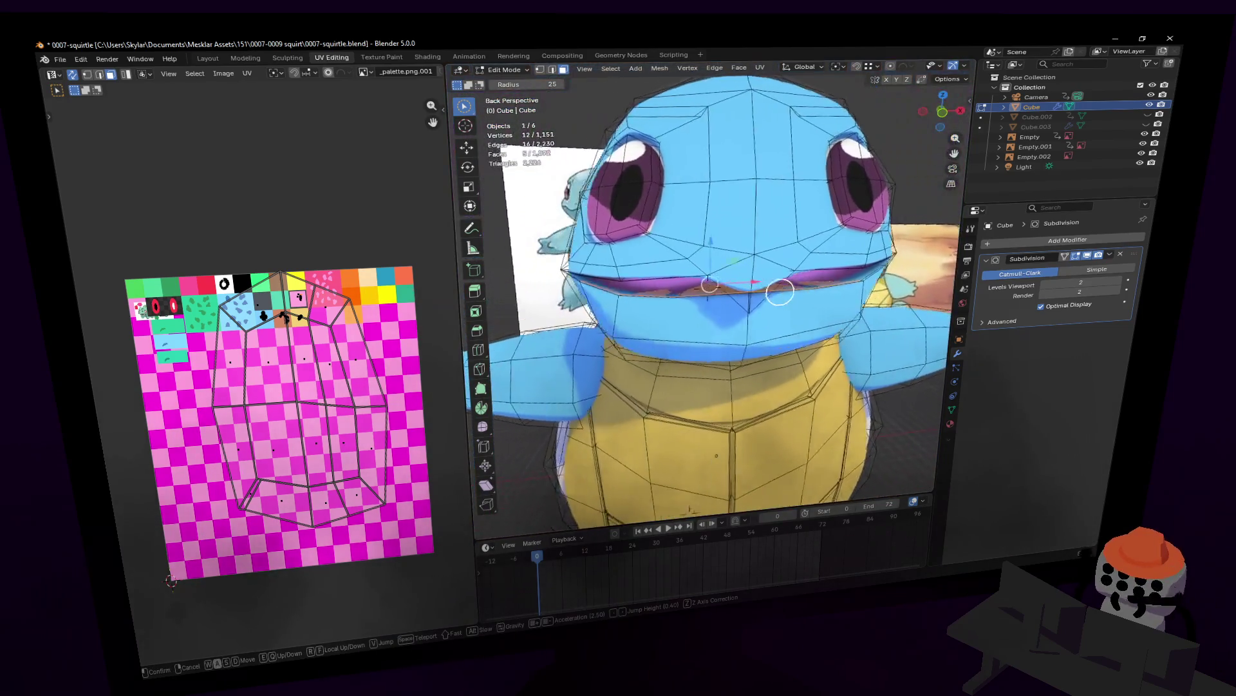
{"action": "key", "text": "w"}
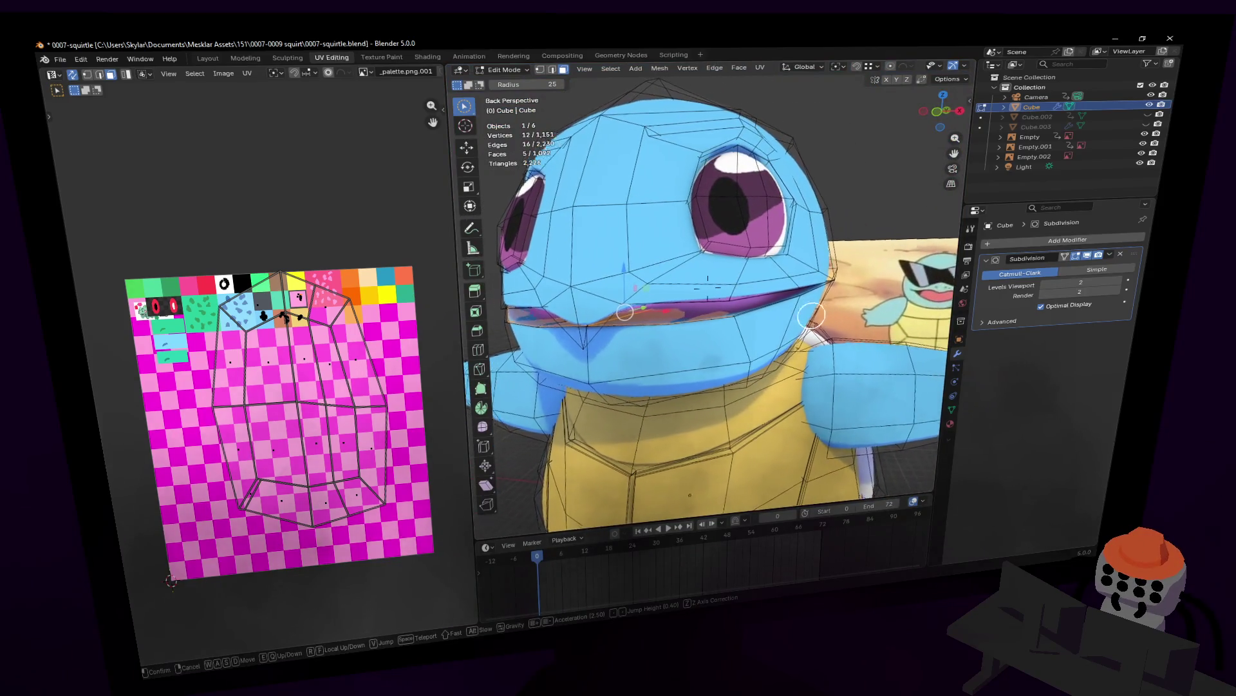
{"action": "left_click", "coordinate": [809, 322]}
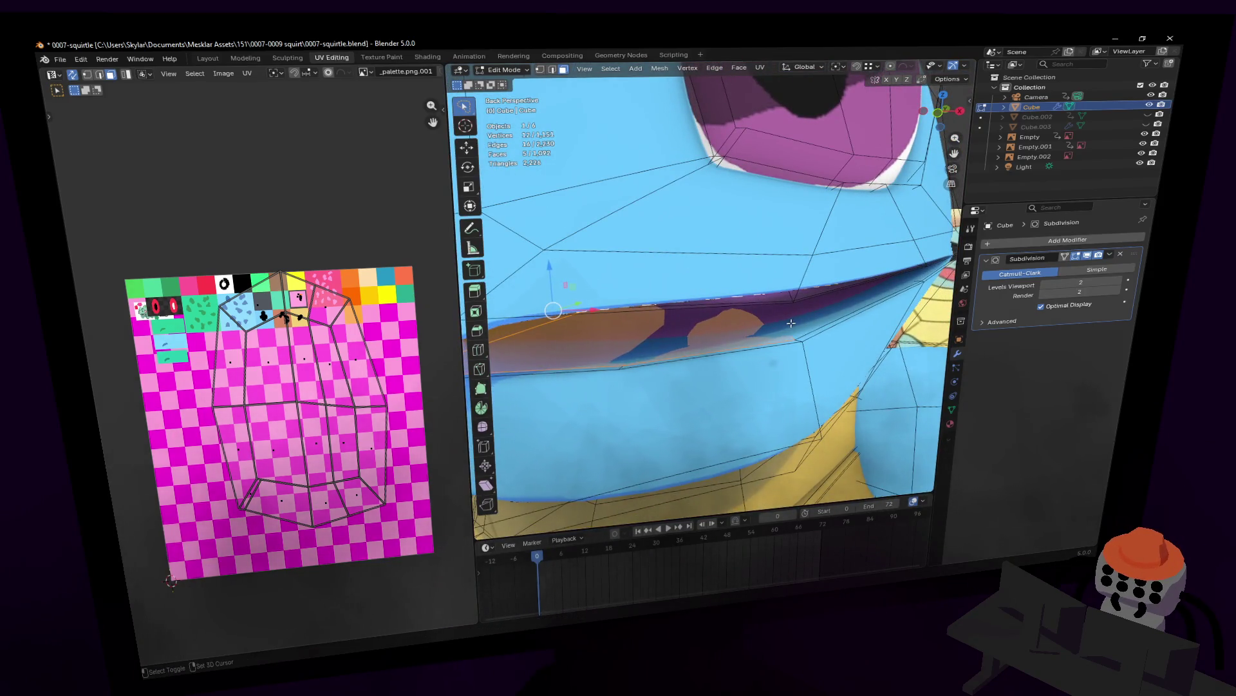
{"action": "key", "text": "s"}
{"action": "left_click", "coordinate": [772, 326]}
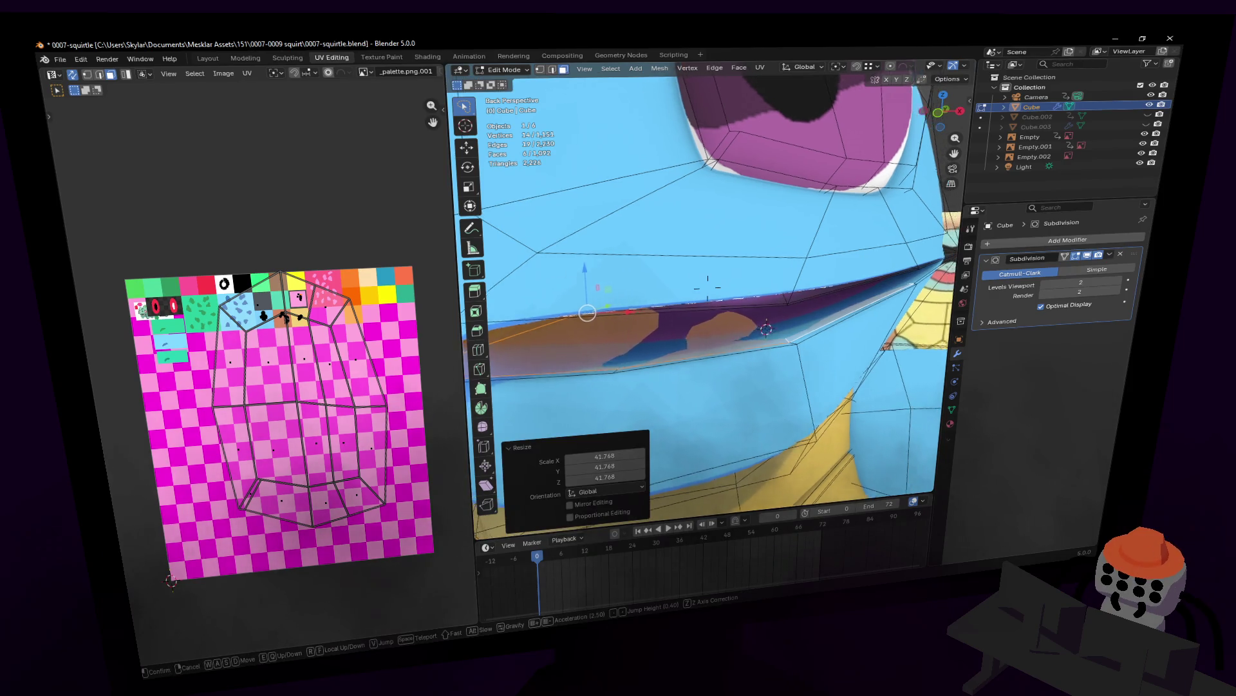
{"action": "key", "text": "shift+grave"}
{"action": "key", "text": "s"}
{"action": "key", "text": "s"}
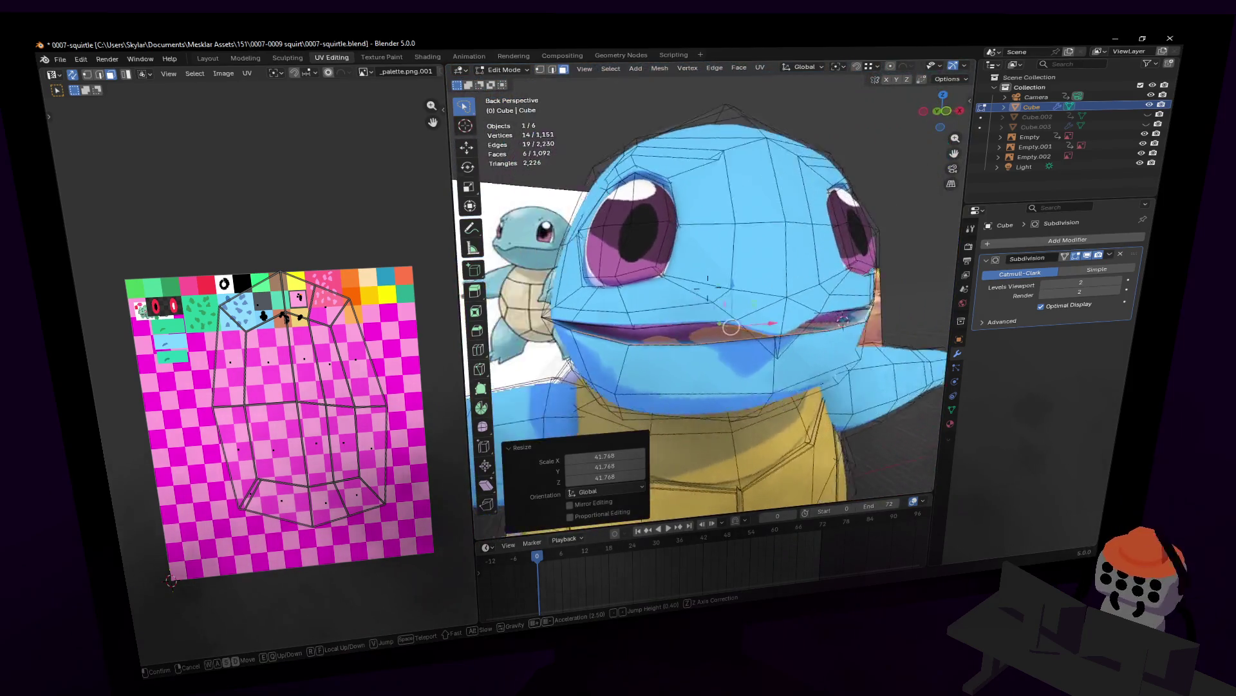
{"action": "key", "text": "Return"}
- Duplicate the inner mouth geometry, lift it above the head and narrow it along its width
{"action": "key", "text": "shift+d"}
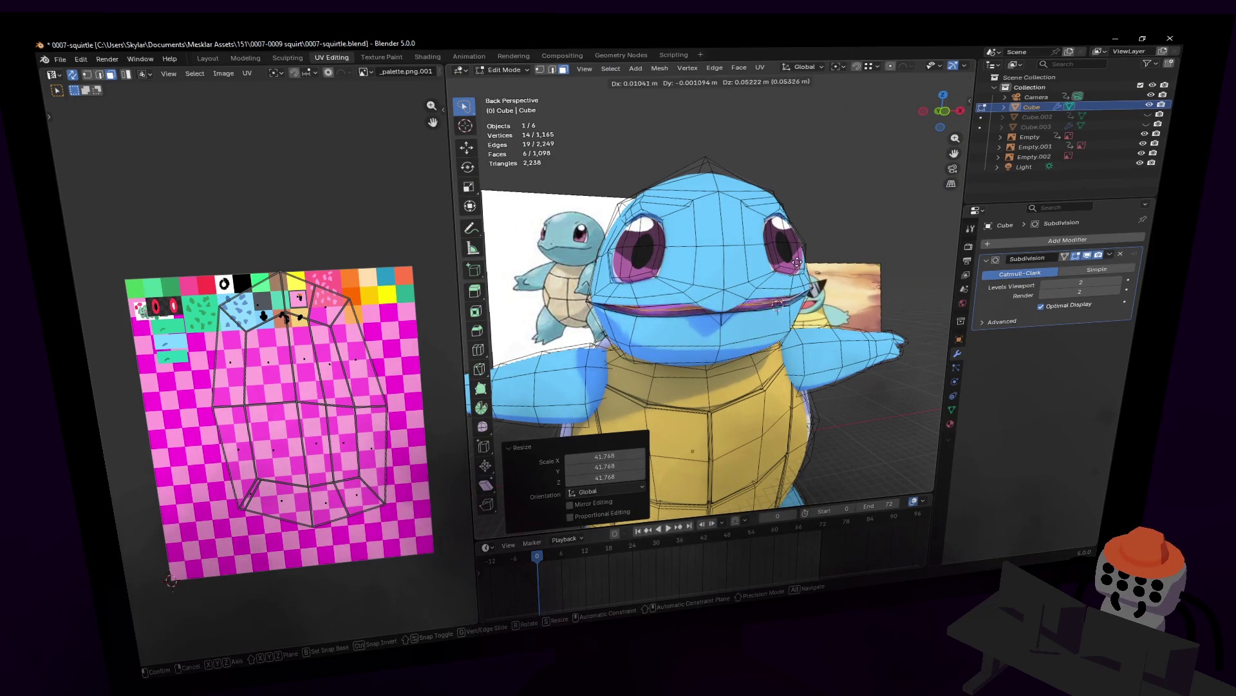
{"action": "key", "text": "Escape"}
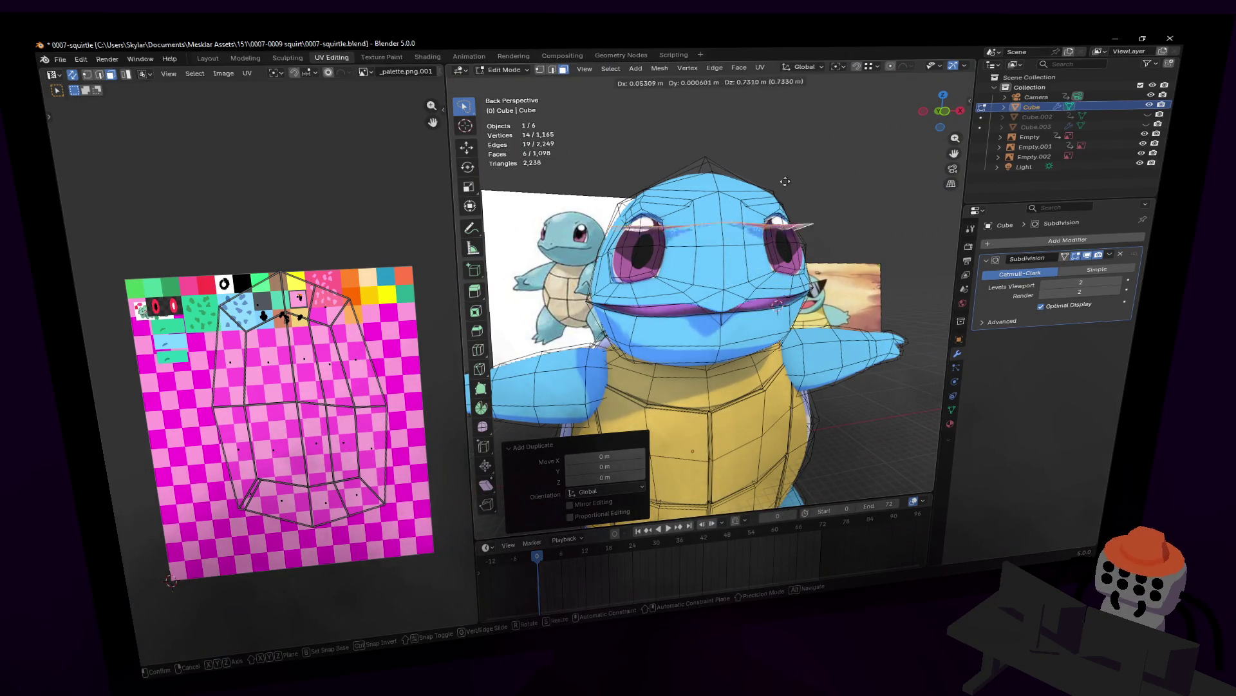
{"action": "key", "text": "g"}
{"action": "key", "text": "z"}
{"action": "key", "text": "Return"}
{"action": "key", "text": "shift+grave"}
{"action": "key", "text": "s"}
{"action": "key", "text": "Return"}
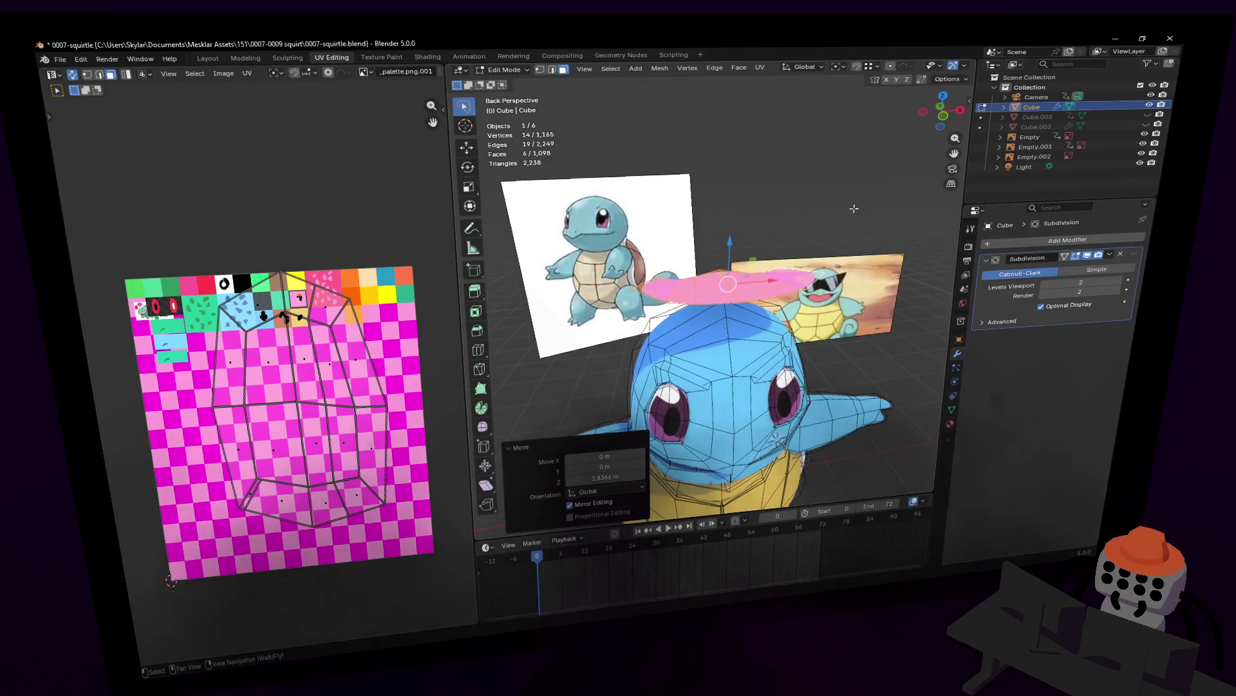
{"action": "key", "text": "Return"}
{"action": "key", "text": "shift+d"}
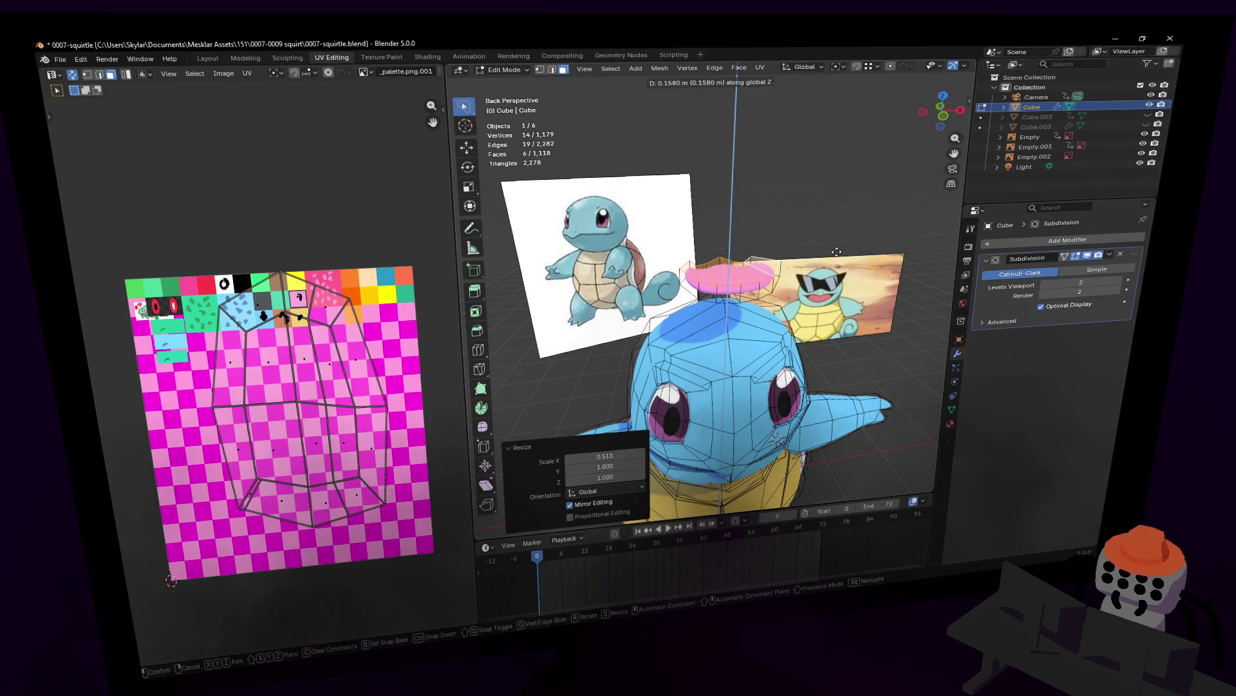
{"action": "key", "text": "Return"}
- Check the piece against the references, then adjust individual vertex heights along Z
{"action": "key", "text": "Tab"}
{"action": "key", "text": "shift+grave"}
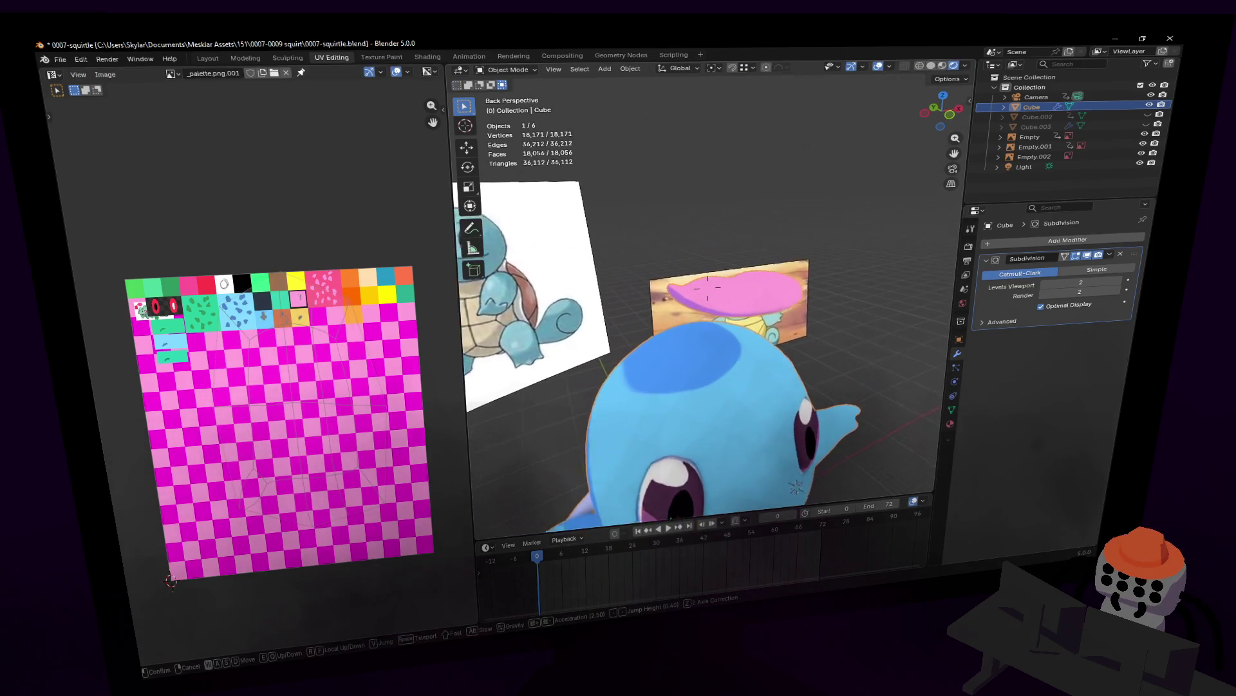
{"action": "key", "text": "w"}
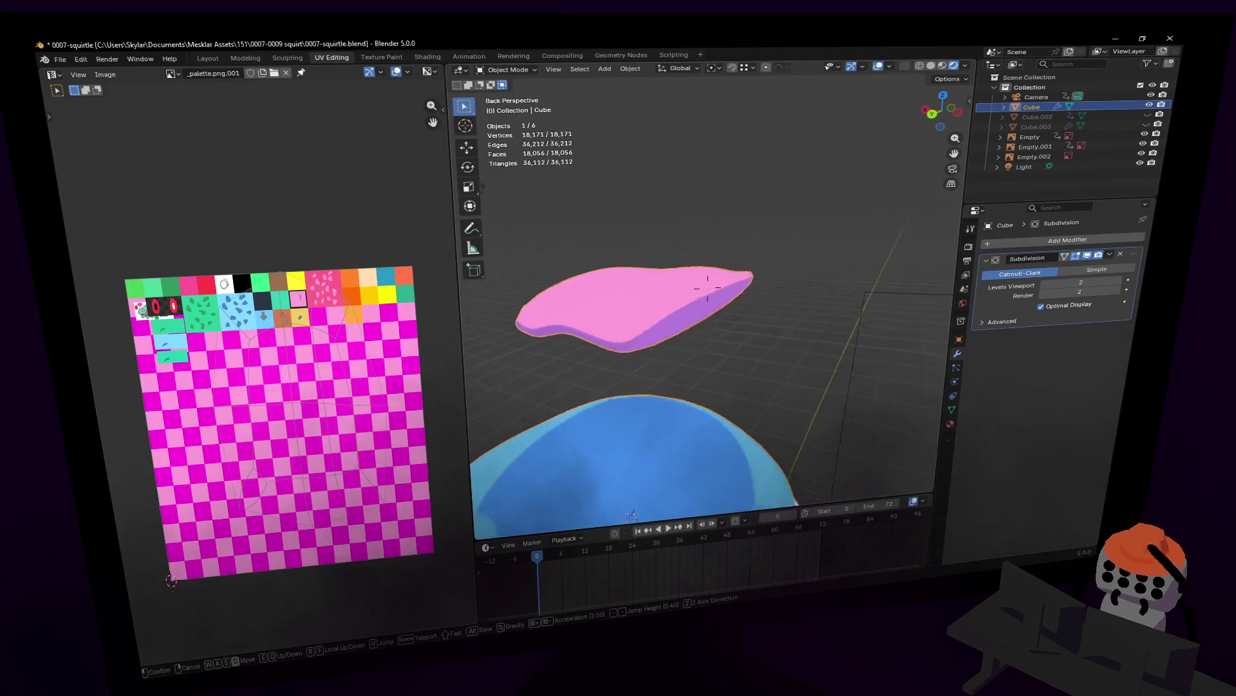
{"action": "key", "text": "s"}
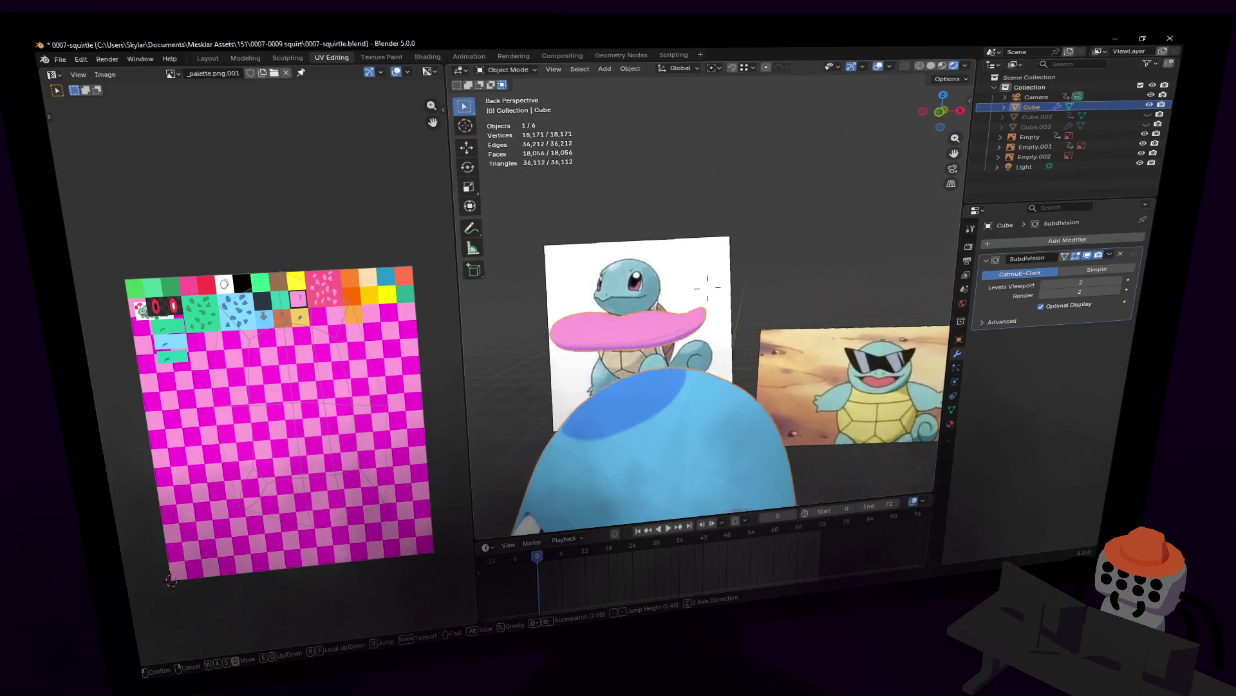
{"action": "left_click", "coordinate": [726, 311]}
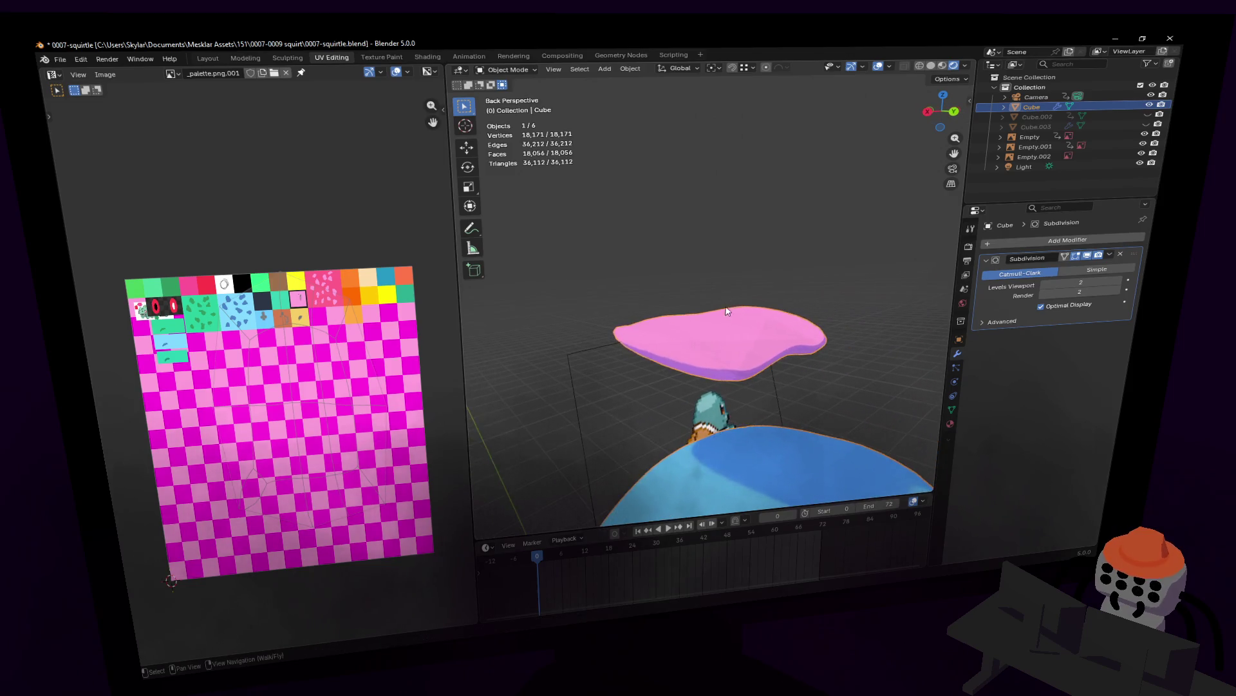
{"action": "key", "text": "Tab"}
{"action": "key", "text": "shift+grave"}
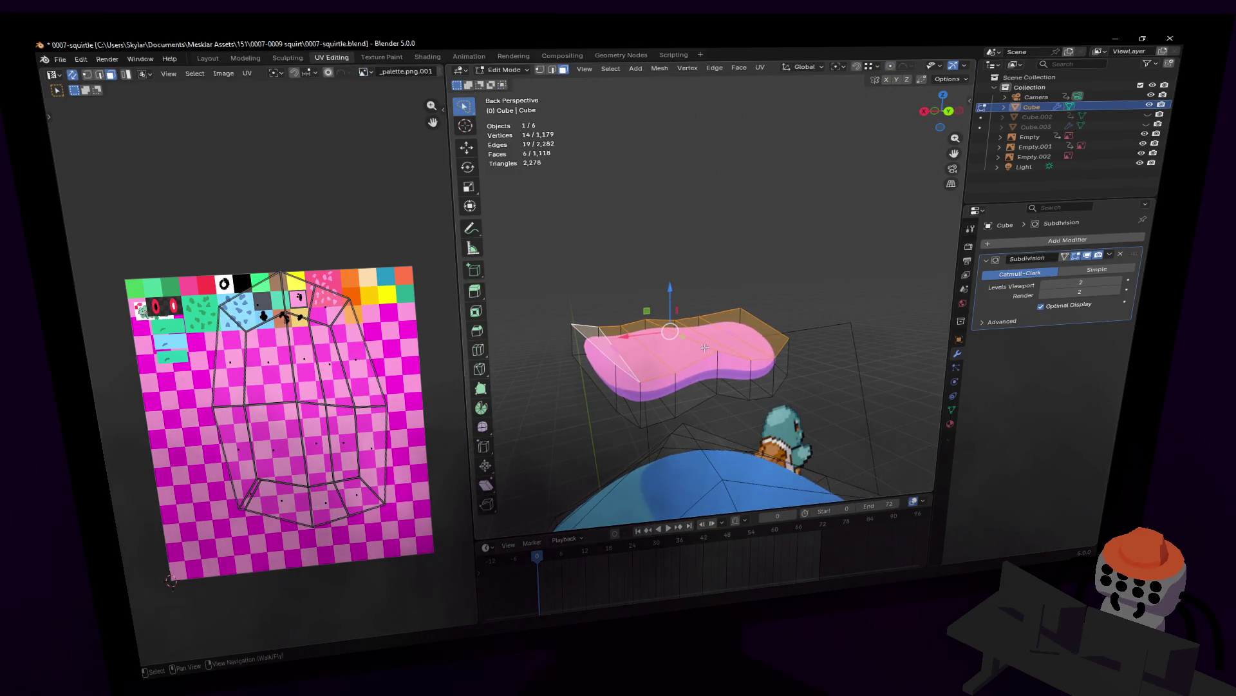
{"action": "key", "text": "1"}
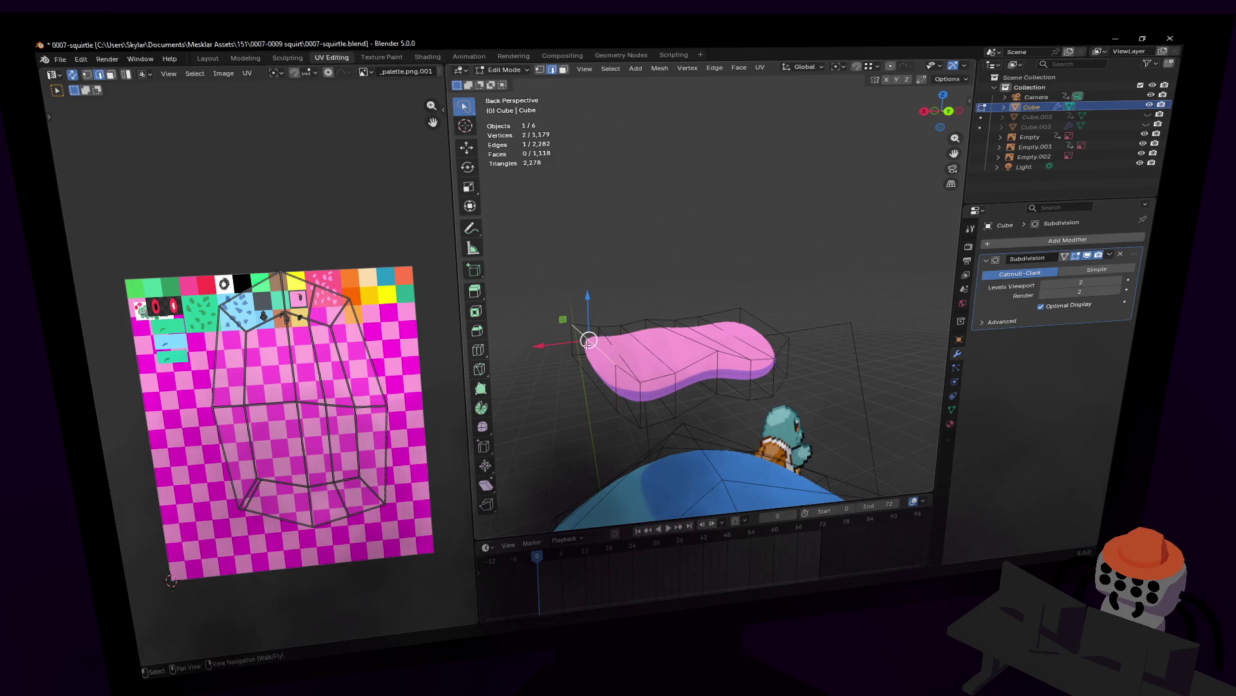
{"action": "key", "text": "g"}
{"action": "key", "text": "z"}
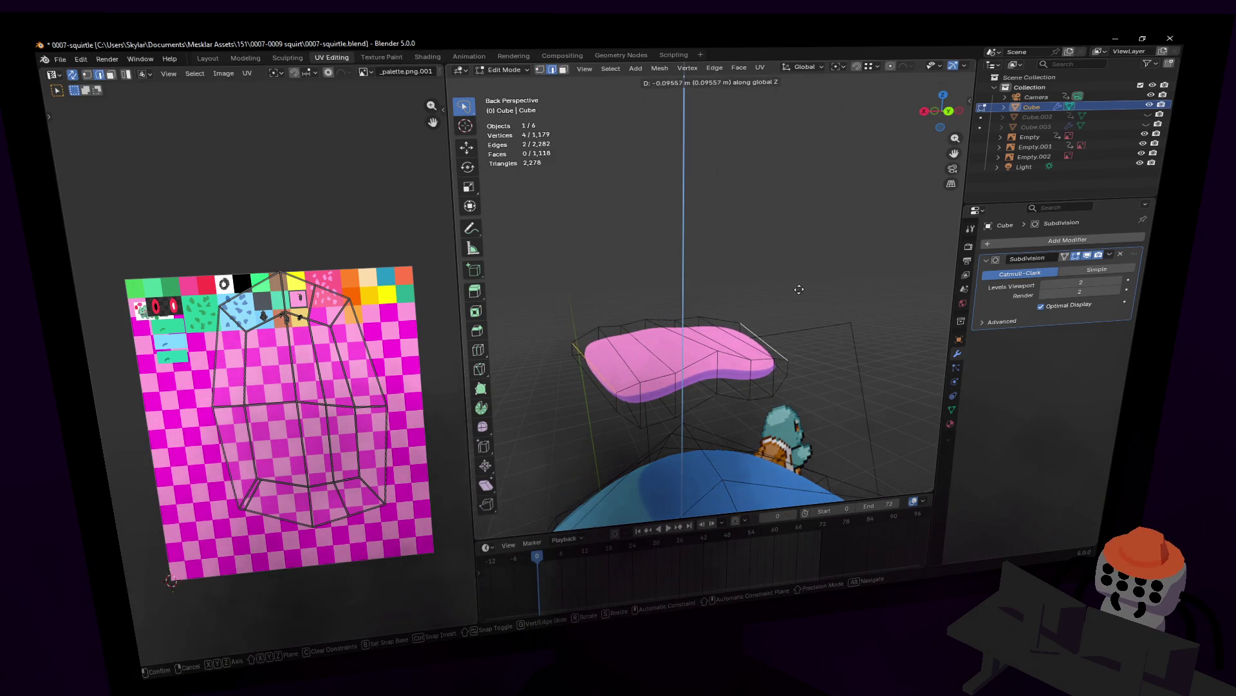
{"action": "left_click", "coordinate": [799, 289]}
{"action": "key", "text": "shift+grave"}
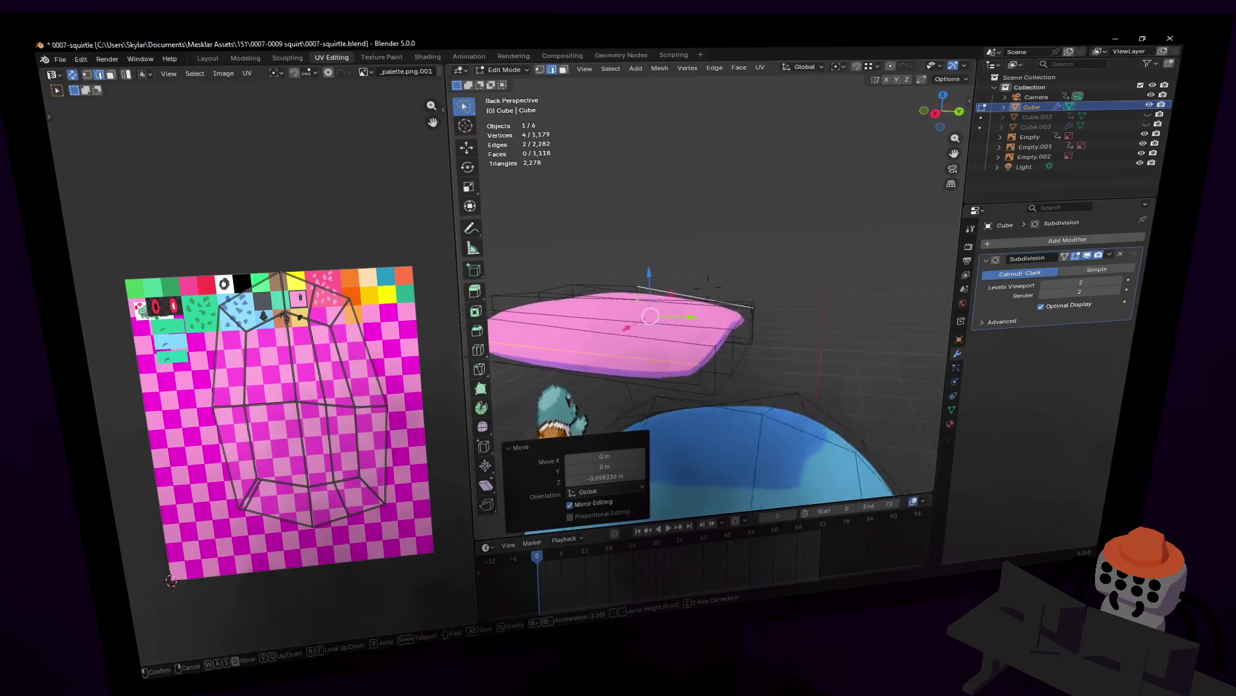
{"action": "key", "text": "s"}
{"action": "left_click", "coordinate": [714, 274]}
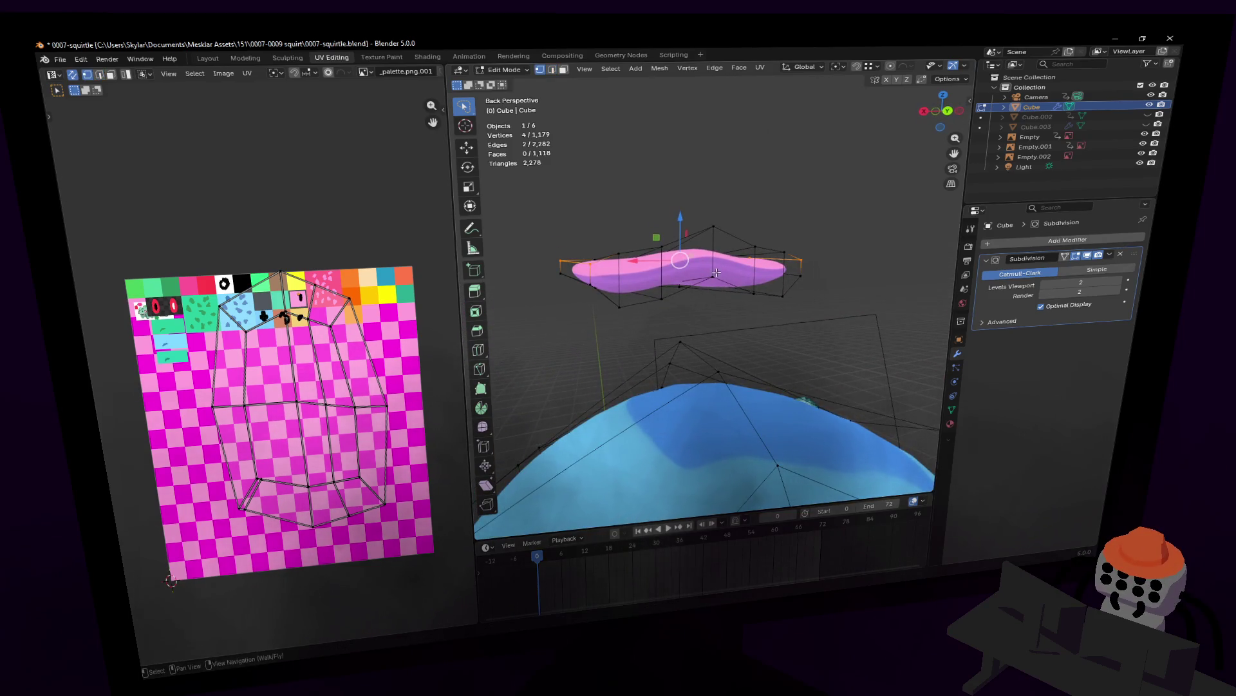
{"action": "key", "text": "g"}
{"action": "key", "text": "z"}
{"action": "left_click", "coordinate": [717, 260]}
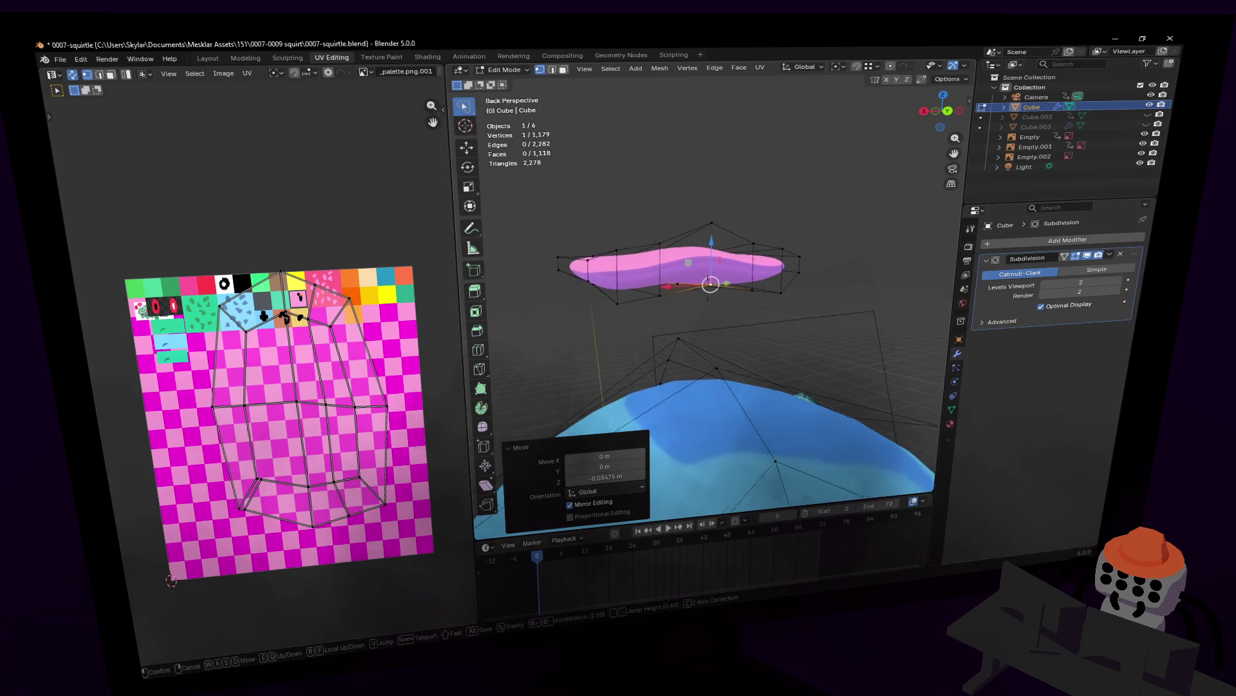
{"action": "key", "text": "shift+grave"}
{"action": "left_click", "coordinate": [701, 278]}
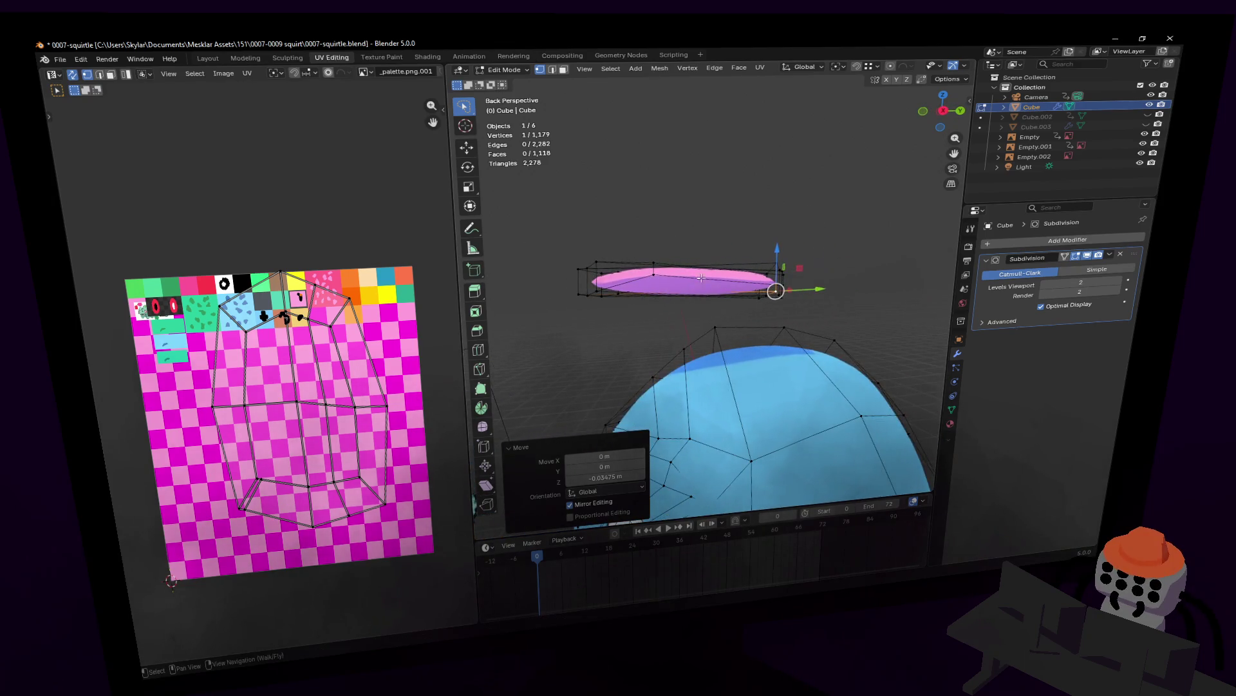
- Select the whole pink disc, tilt it about 3° around X and scale it thicker along Z
{"action": "key", "text": "l"}
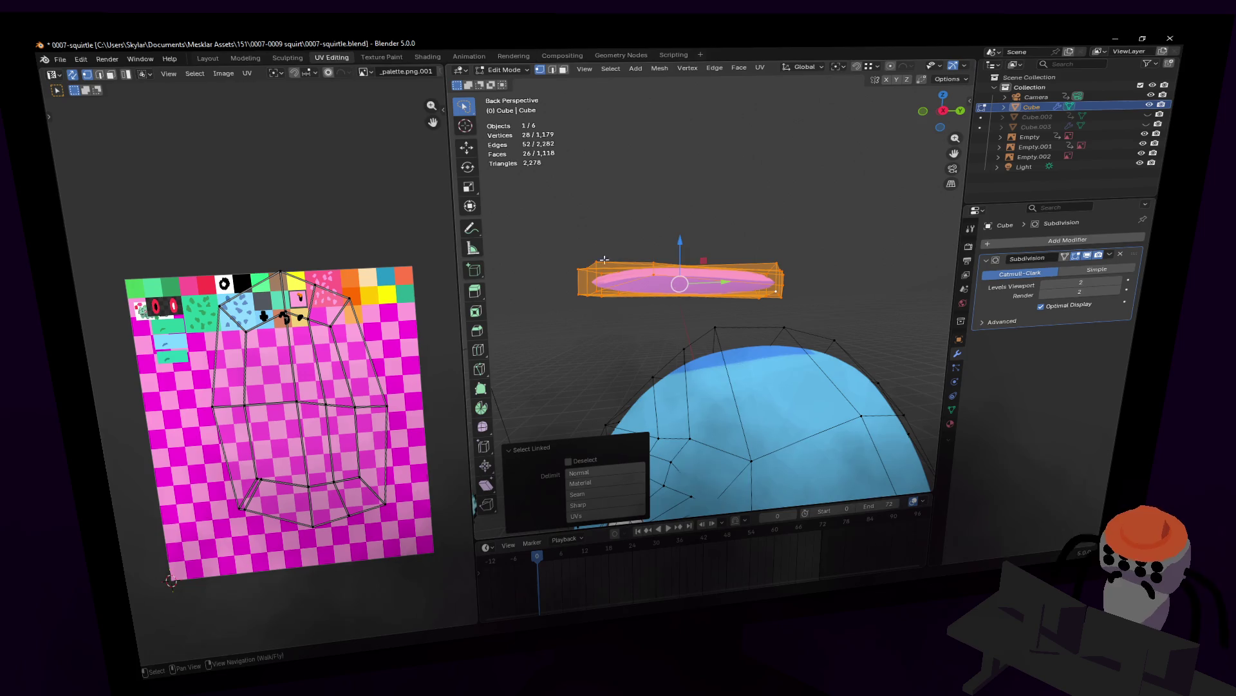
{"action": "key", "text": "r"}
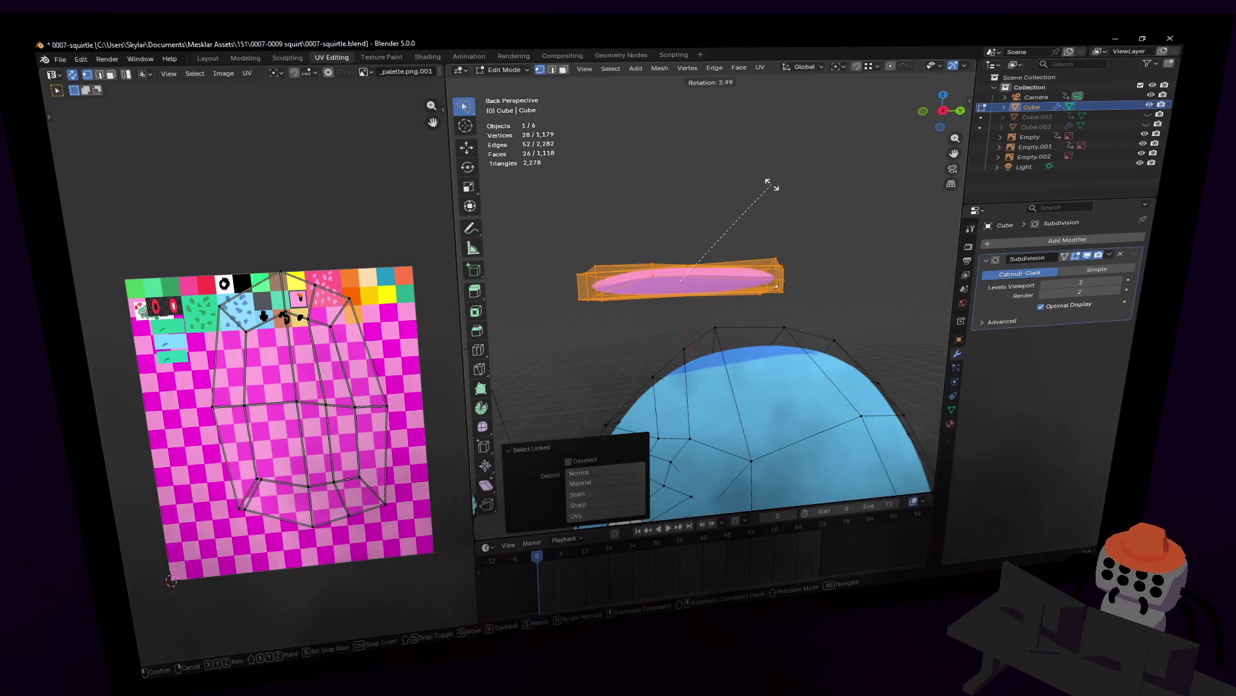
{"action": "key", "text": "x"}
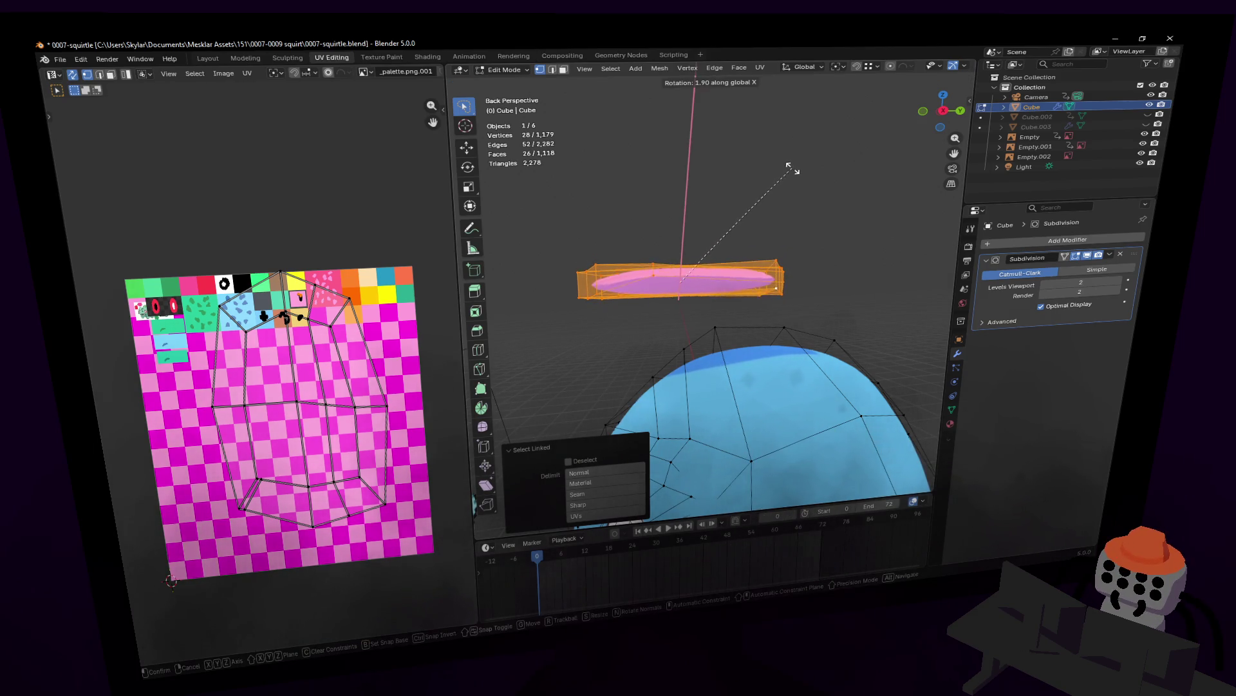
{"action": "left_click", "coordinate": [789, 168]}
{"action": "key", "text": "s"}
{"action": "key", "text": "z"}
{"action": "left_click", "coordinate": [780, 169]}
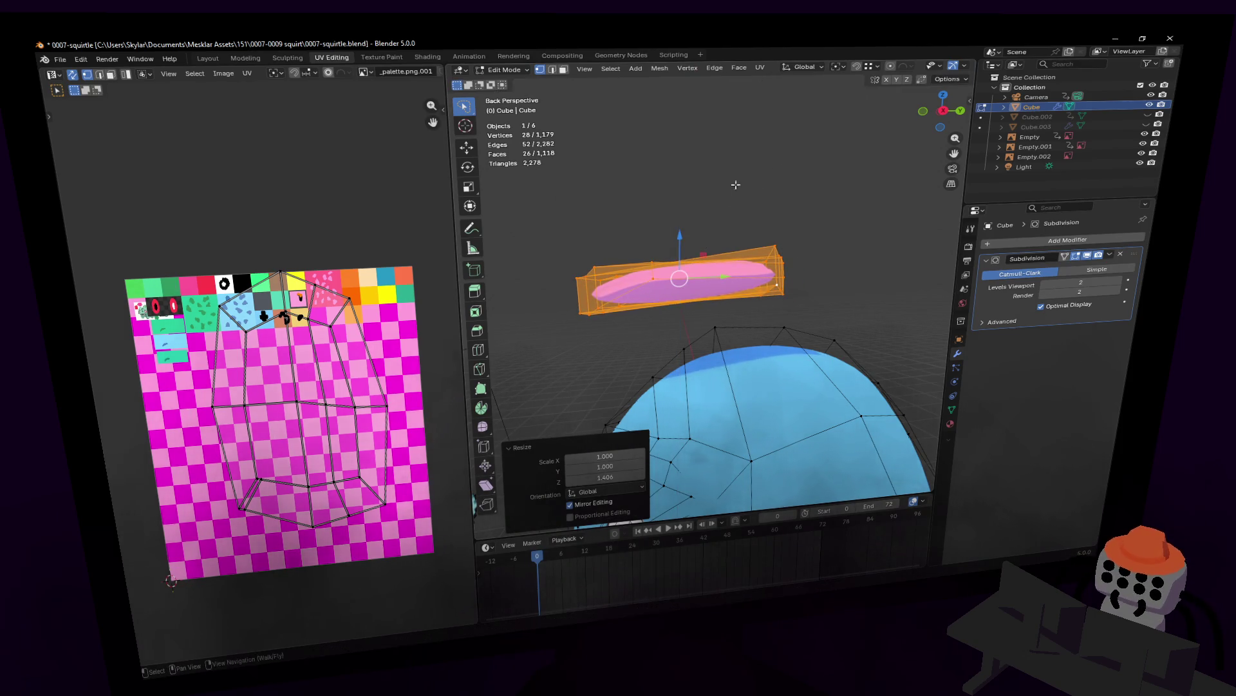
{"action": "mouse_move", "coordinate": [781, 169]}
{"action": "middle_mouse_down"}
{"action": "mouse_move", "coordinate": [710, 284]}
{"action": "mouse_move", "coordinate": [736, 193]}
{"action": "mouse_move", "coordinate": [706, 235]}
{"action": "middle_mouse_up"}
{"action": "key", "text": "r"}
{"action": "left_click", "coordinate": [740, 193]}
- Add a loop cut across the pink disc, redoing it so the new loop sits off centre
{"action": "key", "text": "shift+grave"}
{"action": "key", "text": "w"}
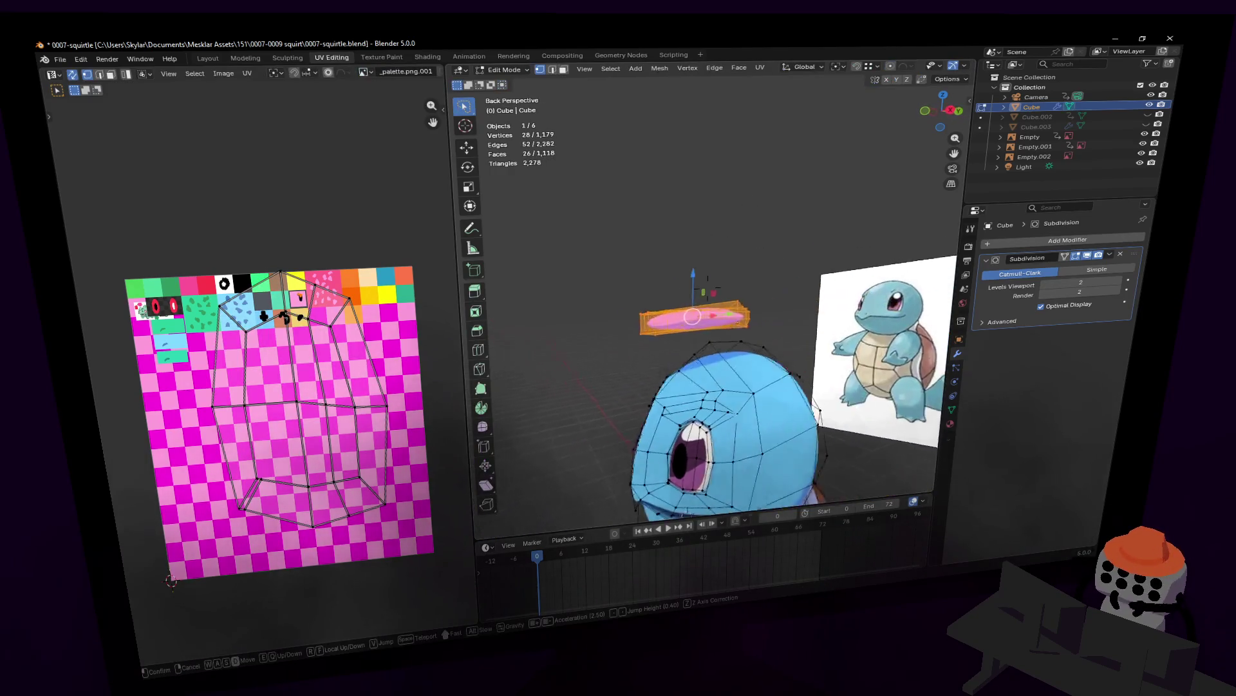
{"action": "key", "text": "s"}
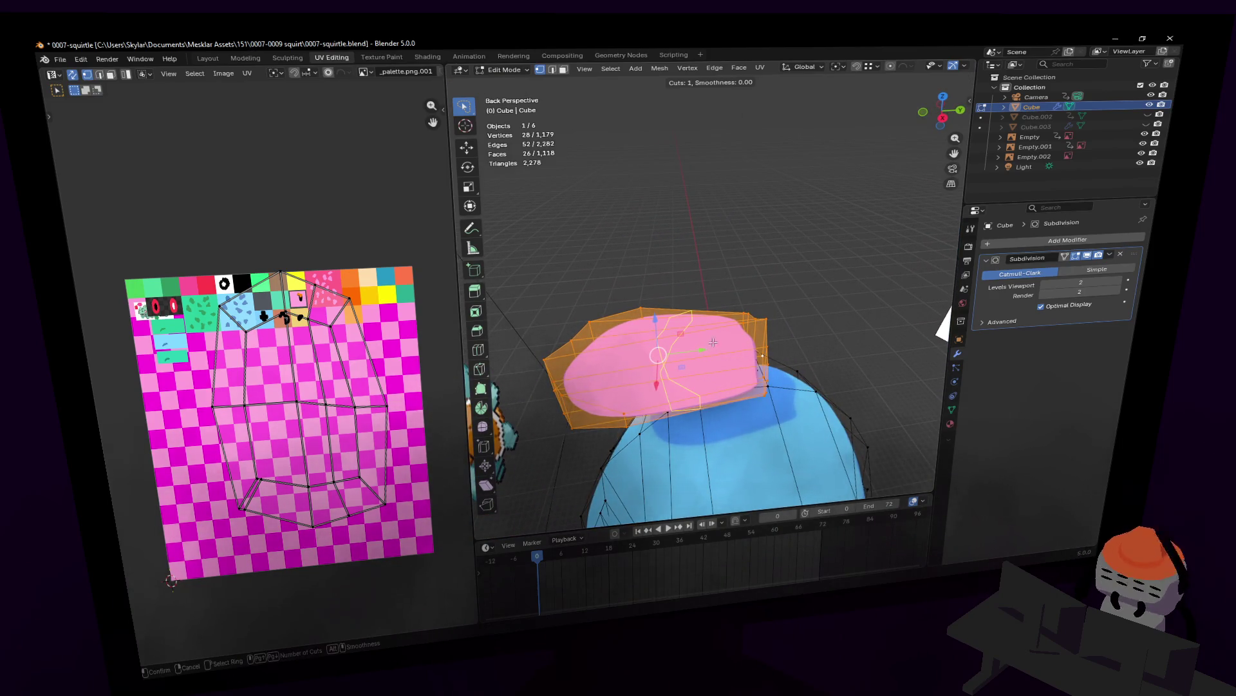
{"action": "left_click", "coordinate": [763, 357]}
{"action": "right_click", "coordinate": [764, 328]}
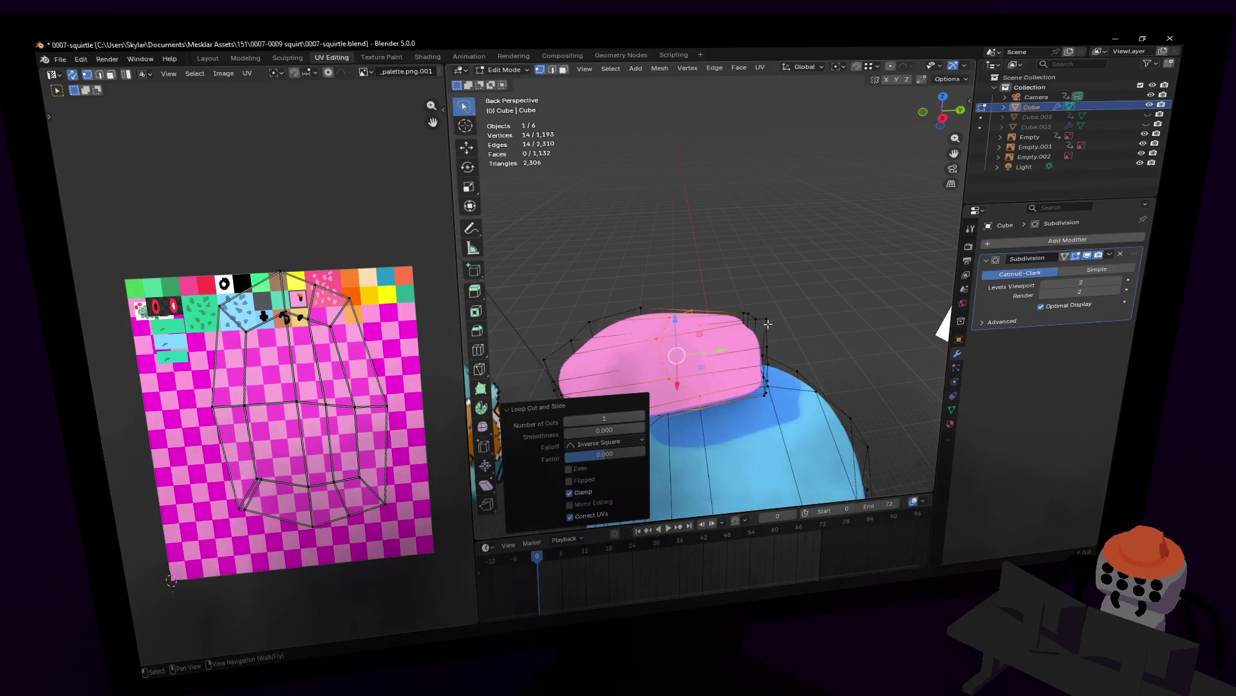
{"action": "key", "text": "ctrl+z"}
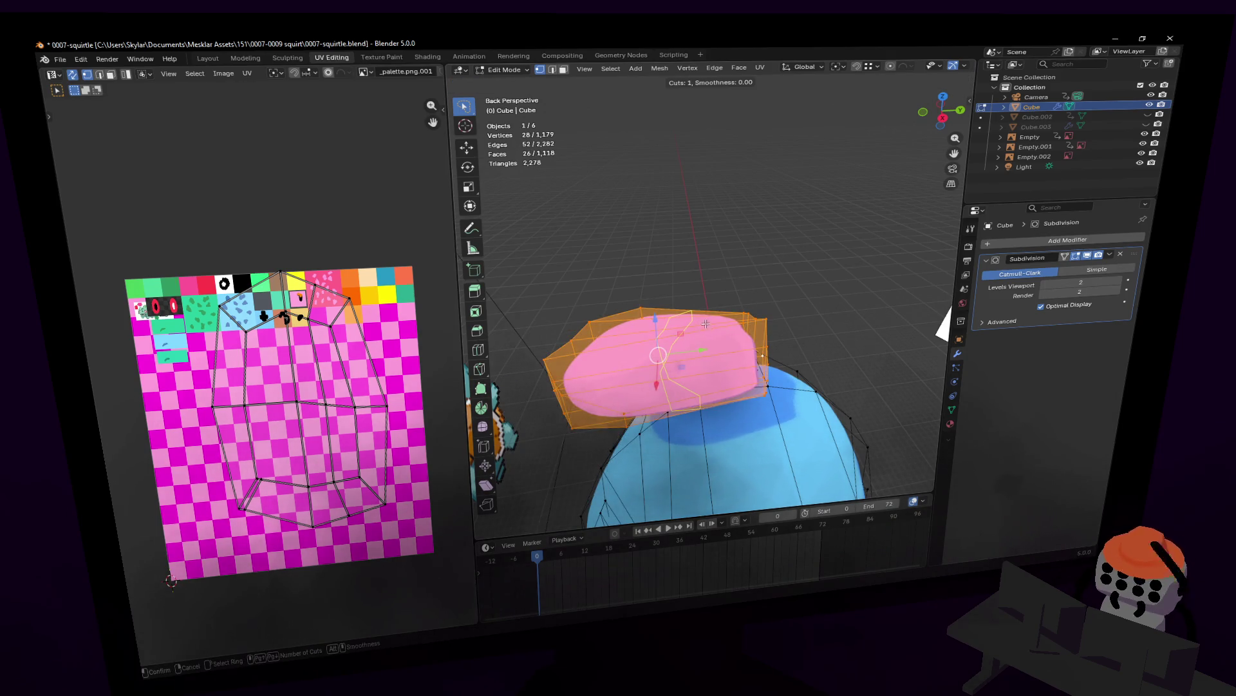
{"action": "left_click", "coordinate": [764, 348]}
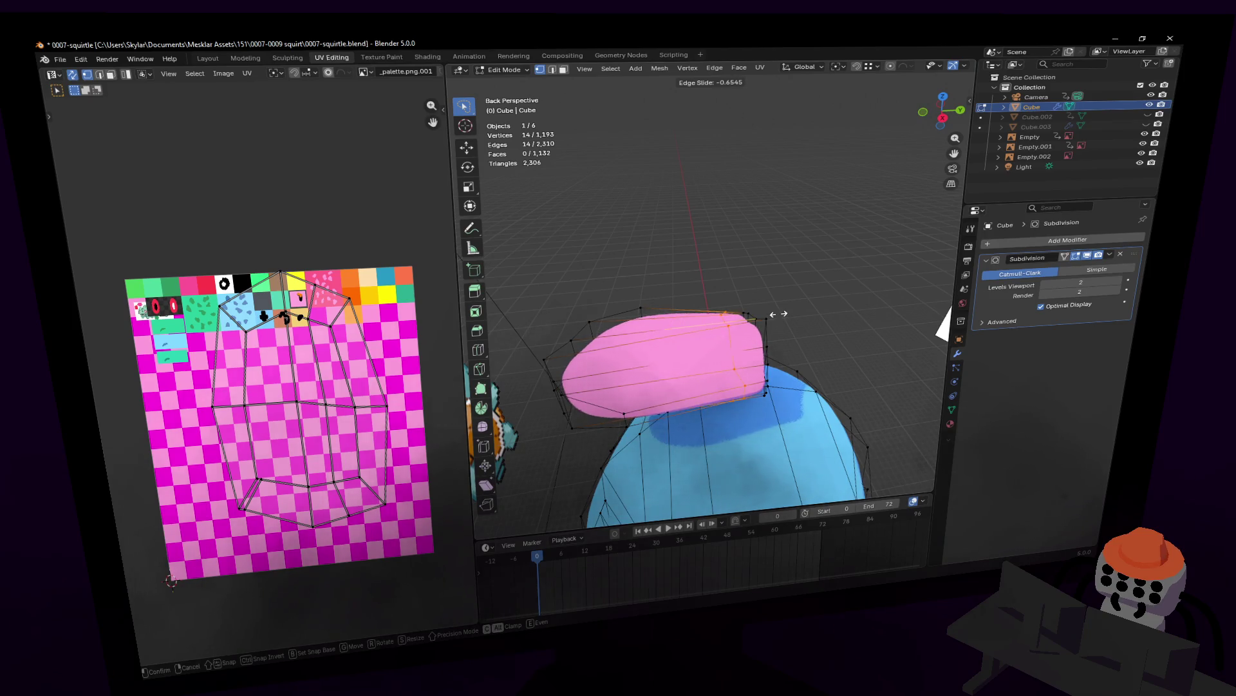
{"action": "left_click", "coordinate": [778, 312]}
{"action": "key", "text": "Tab"}
{"action": "middle_click_drag", "start_coordinate": [755, 314], "coordinate": [727, 332]}
{"action": "key", "text": "Tab"}
- Select the whole pink piece and lower it along Z down into Squirtle's mouth
{"action": "key", "text": "l"}
{"action": "key", "text": "shift+grave"}
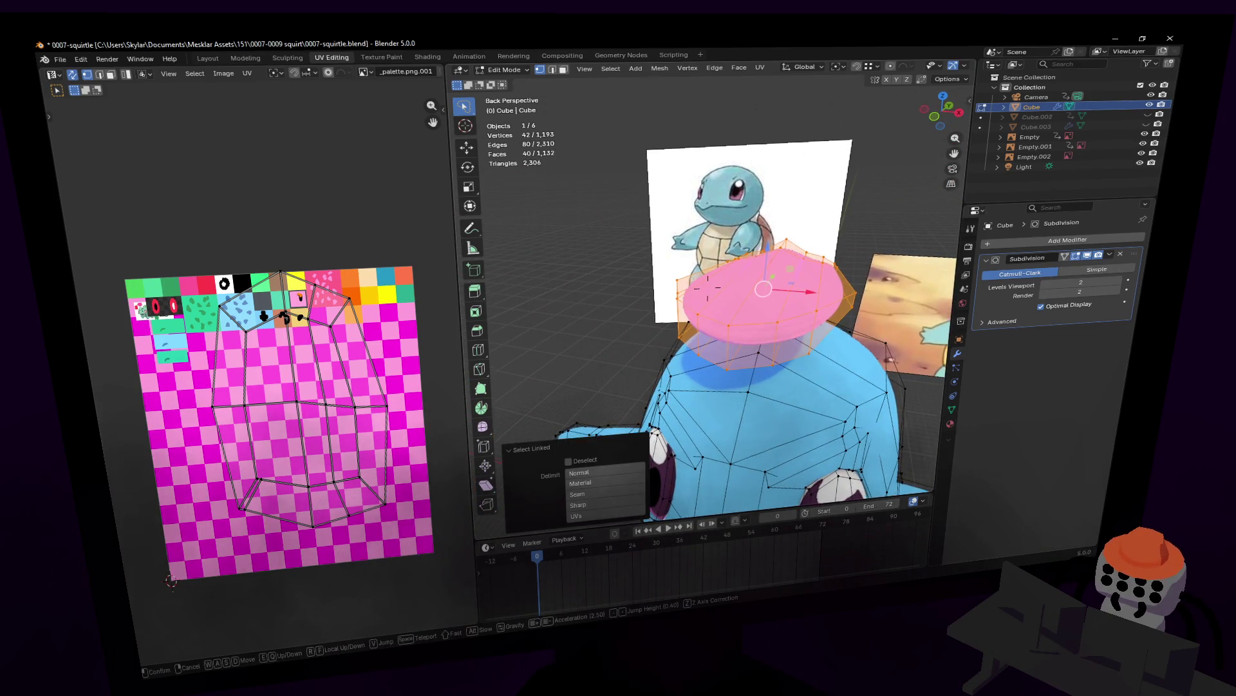
{"action": "key", "text": "Return"}
{"action": "key", "text": "g"}
{"action": "key", "text": "z"}
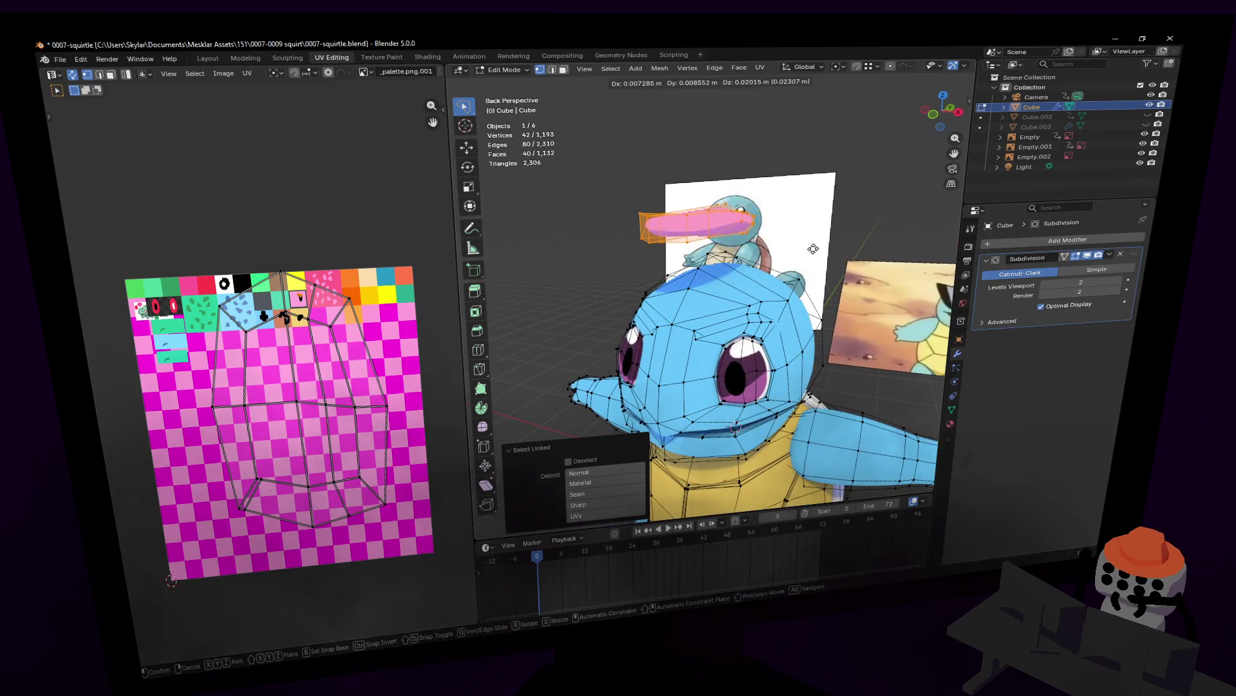
{"action": "key", "text": "Return"}
{"action": "key", "text": "shift+grave"}
{"action": "key", "text": "w"}
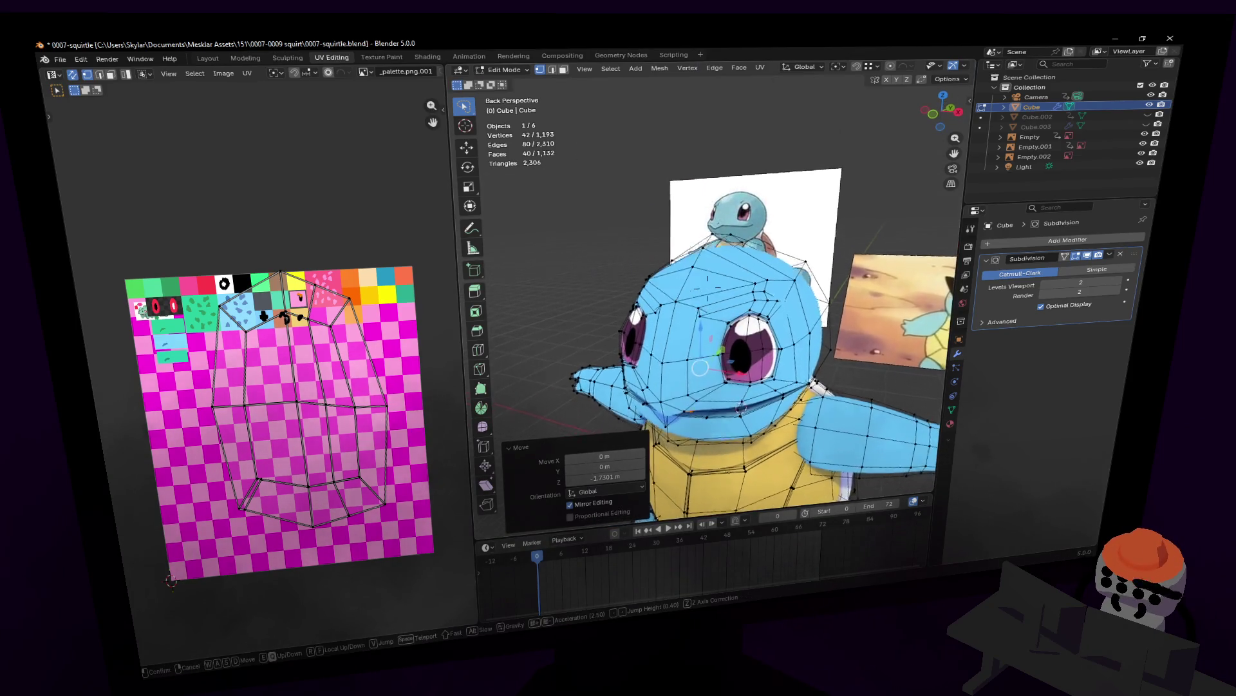
{"action": "key", "text": "Return"}
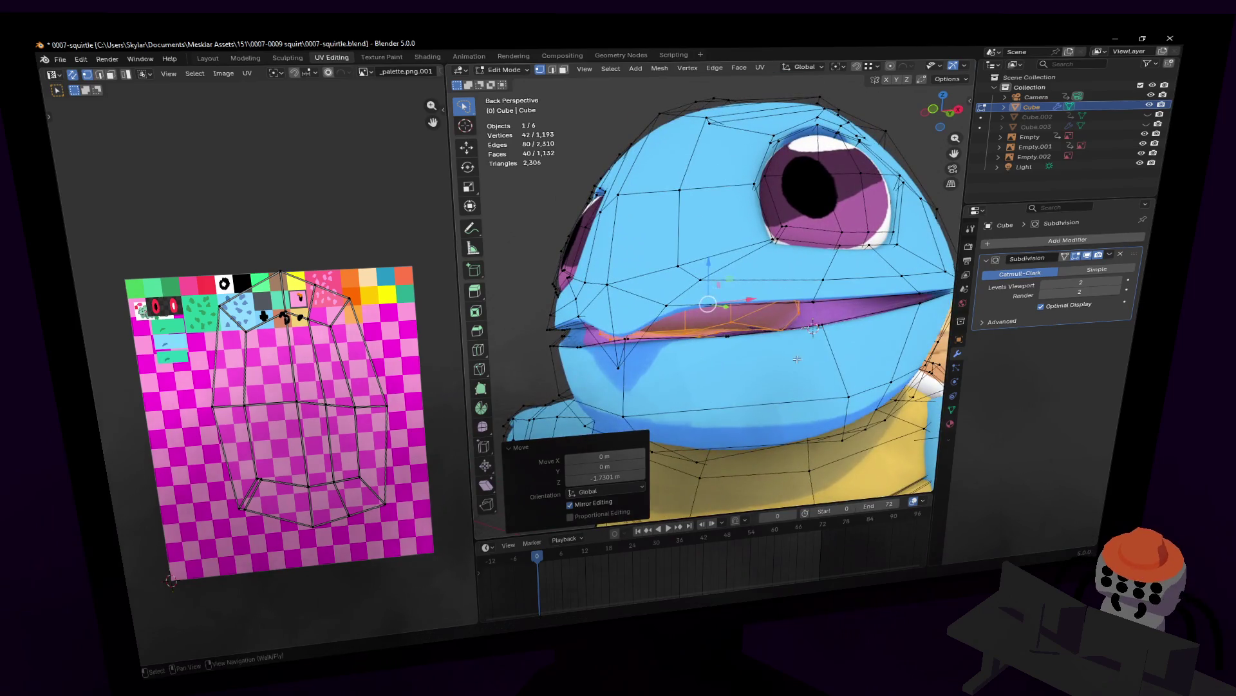
{"action": "key", "text": "g"}
{"action": "key", "text": "z"}
{"action": "key", "text": "Return"}
- Fine-tune the piece's height inside the mouth, then return to Object Mode and back away
{"action": "key", "text": "shift+grave"}
{"action": "key", "text": "w"}
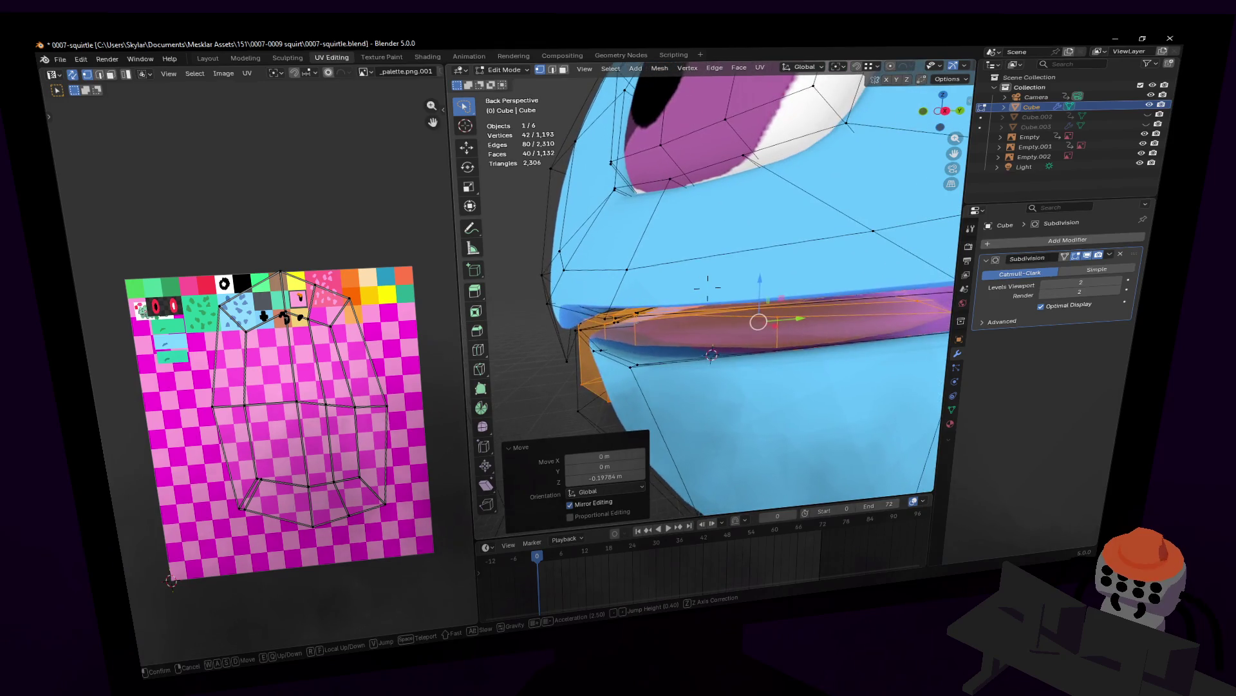
{"action": "key", "text": "Return"}
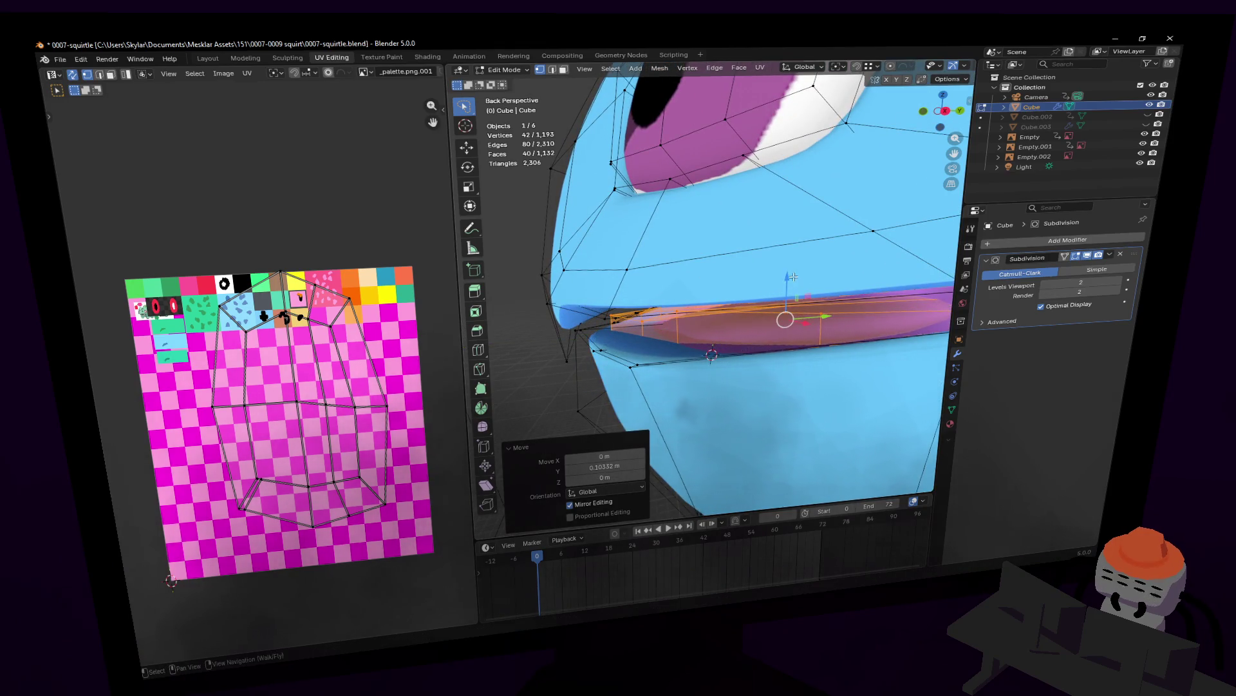
{"action": "key", "text": "g"}
{"action": "key", "text": "z"}
{"action": "key", "text": "Return"}
{"action": "key", "text": "shift+grave"}
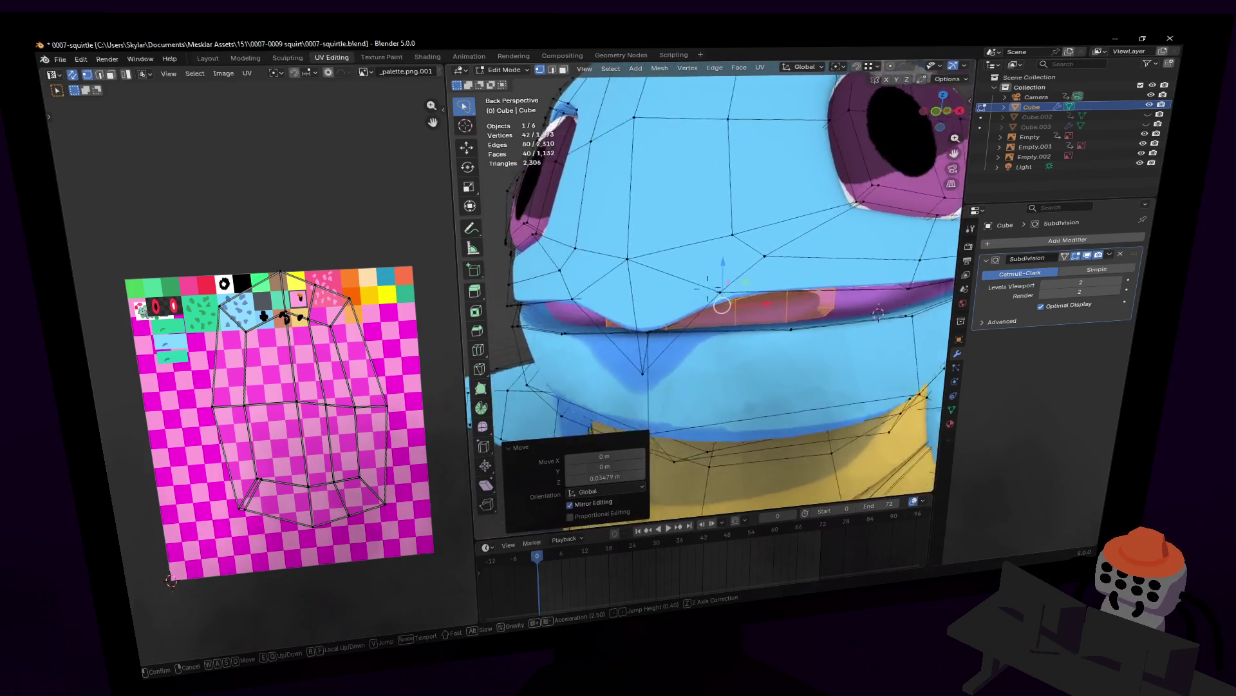
{"action": "middle_click_drag", "start_coordinate": [709, 289], "coordinate": [711, 288]}
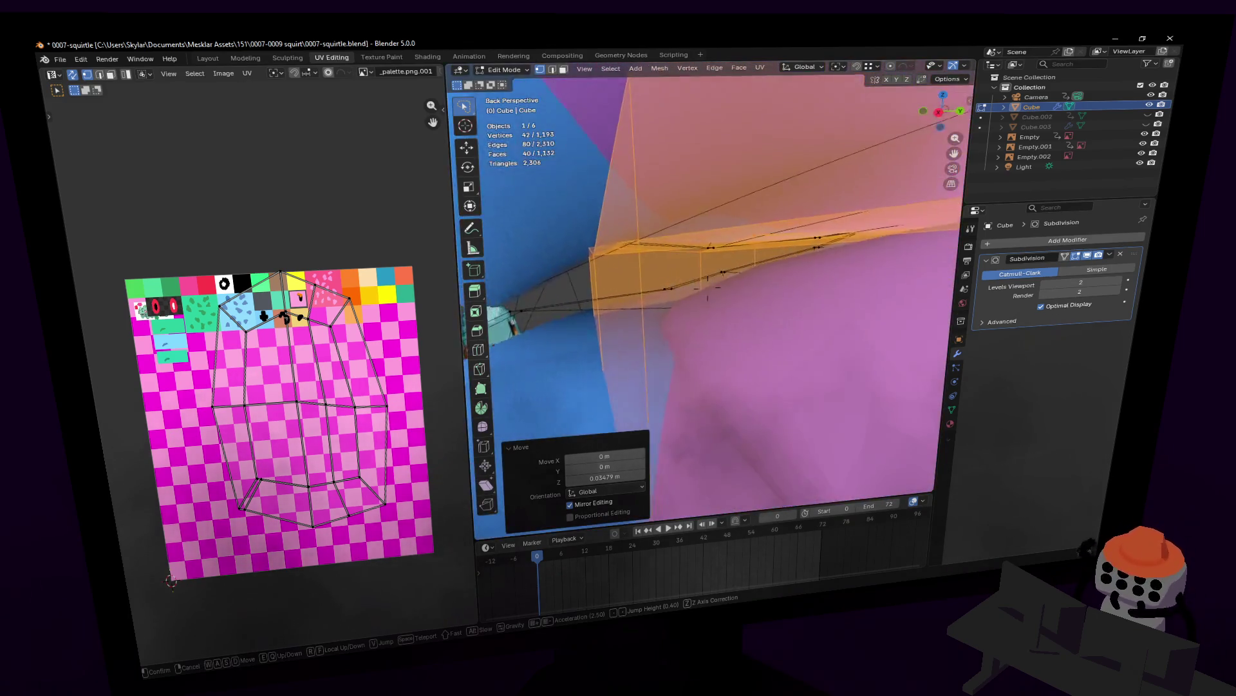
{"action": "key", "text": "w"}
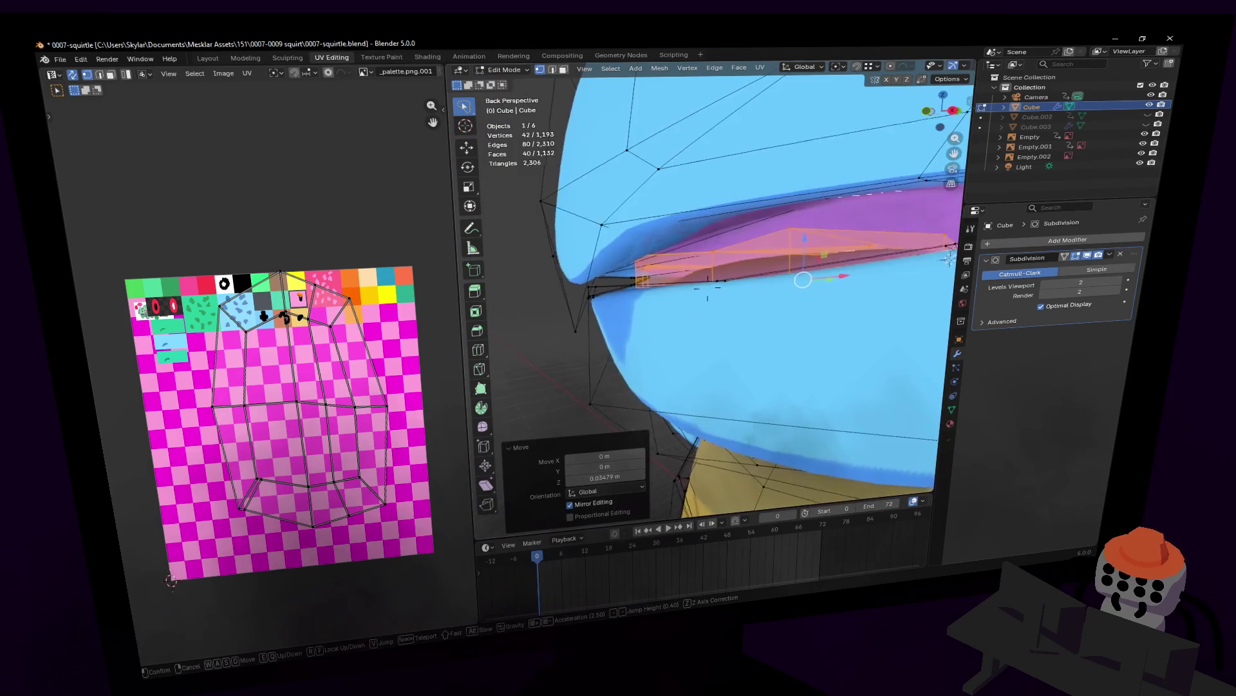
{"action": "left_click", "coordinate": [810, 222]}
{"action": "key", "text": "shift+grave"}
{"action": "key", "text": "s"}
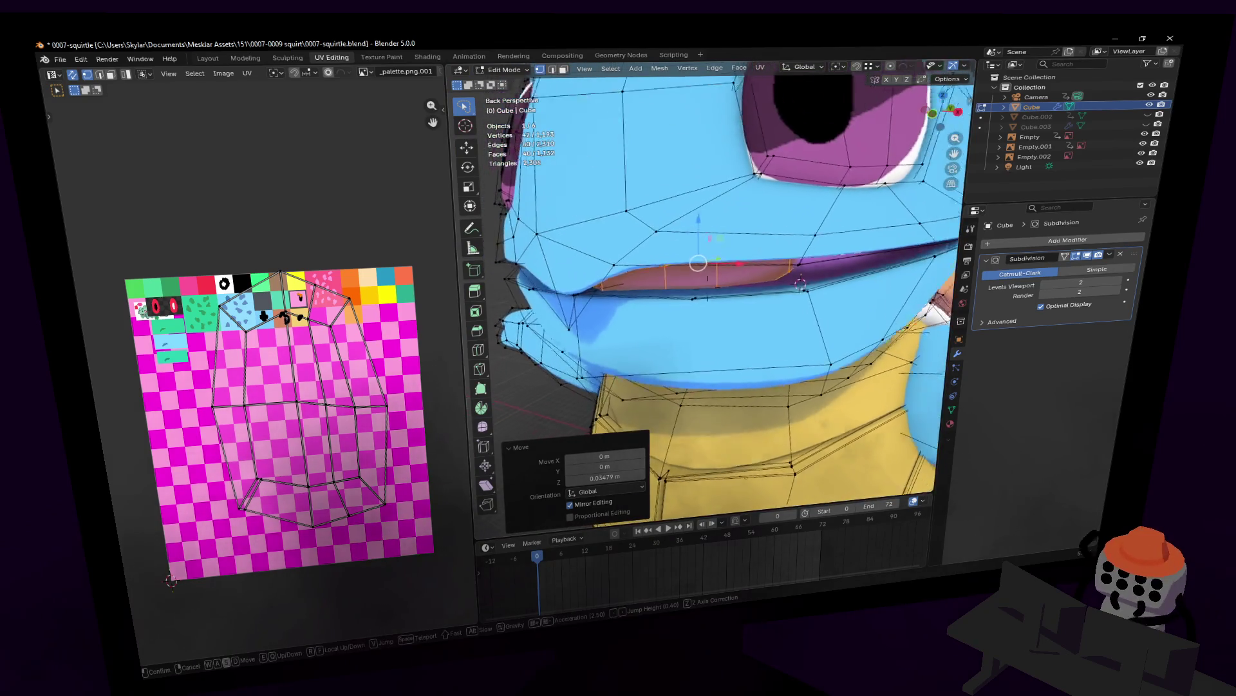
{"action": "key", "text": "Tab"}
- Move in on the head and unwrap the selected inner mouth faces
{"action": "key", "text": "s"}
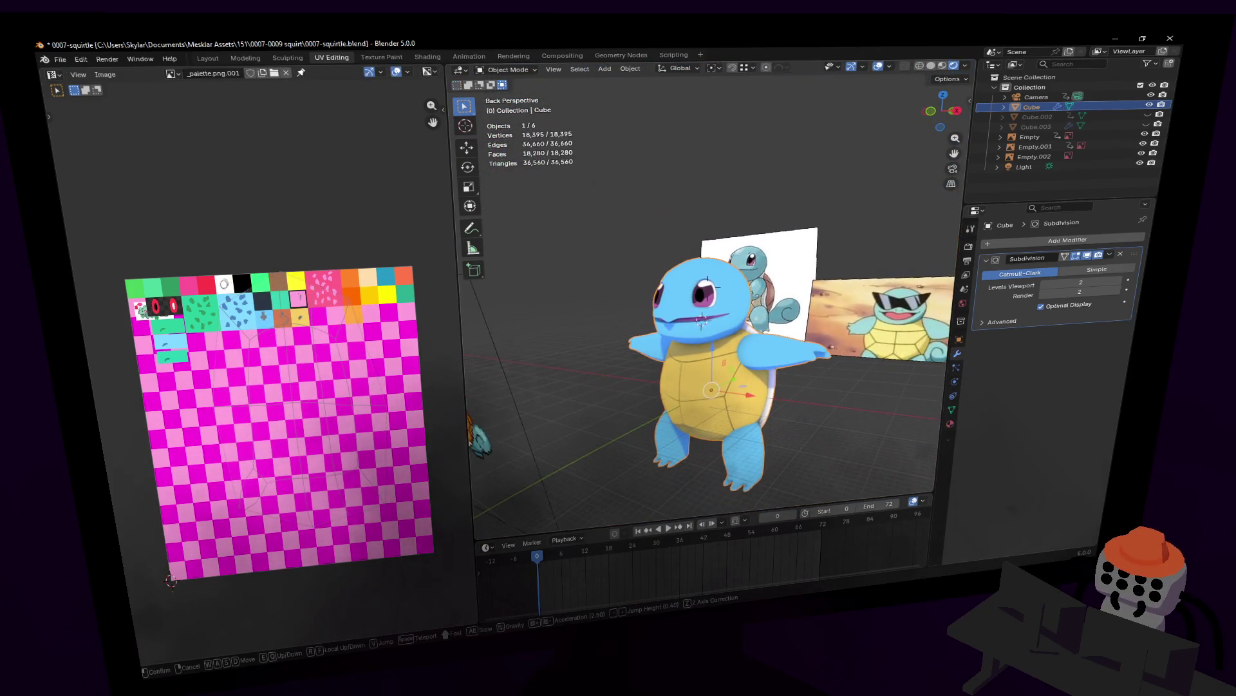
{"action": "key", "text": "w"}
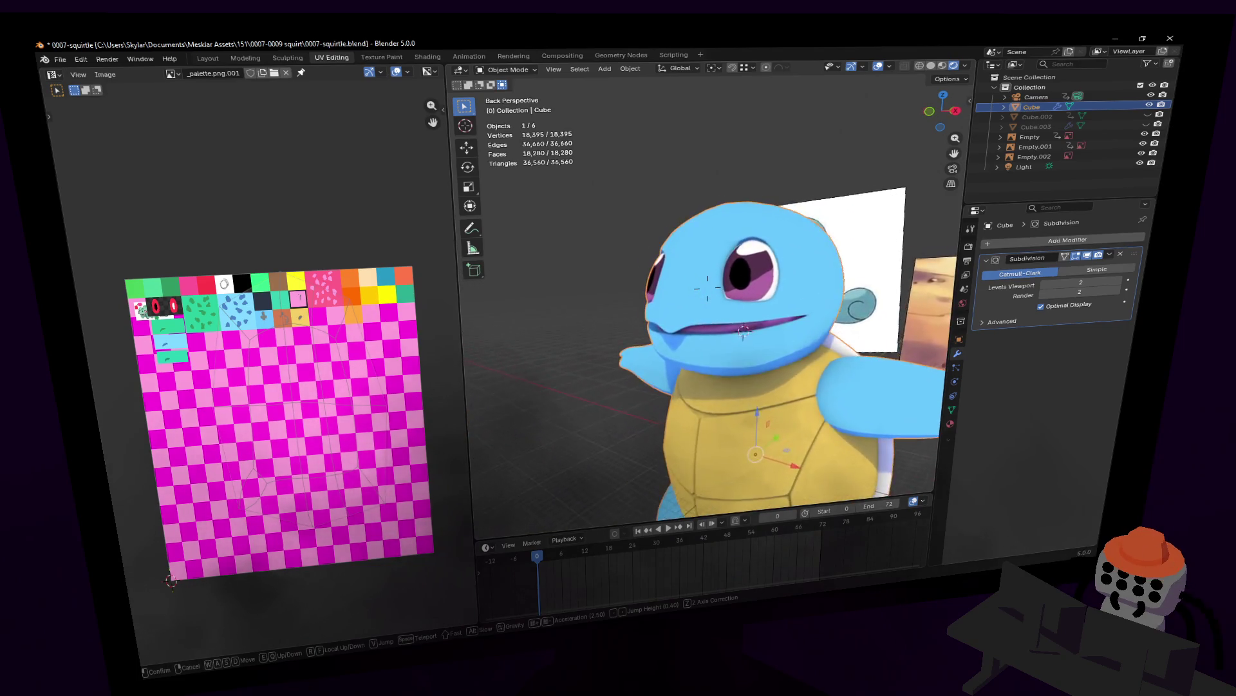
{"action": "left_click", "coordinate": [761, 263]}
{"action": "key", "text": "Tab"}
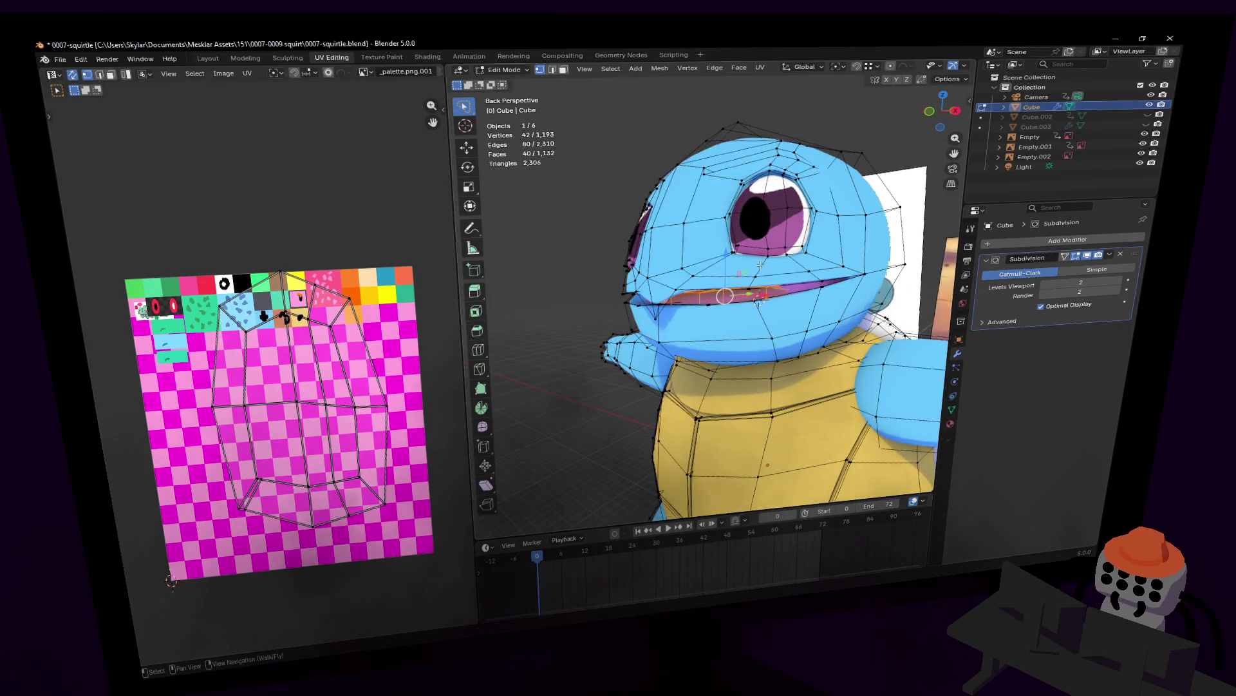
{"action": "key", "text": "u"}
{"action": "left_click", "coordinate": [720, 151]}
- Shrink the UV island and place it on a pink palette swatch, then look inside the mouth
{"action": "key", "text": "g"}
{"action": "left_click", "coordinate": [350, 205]}
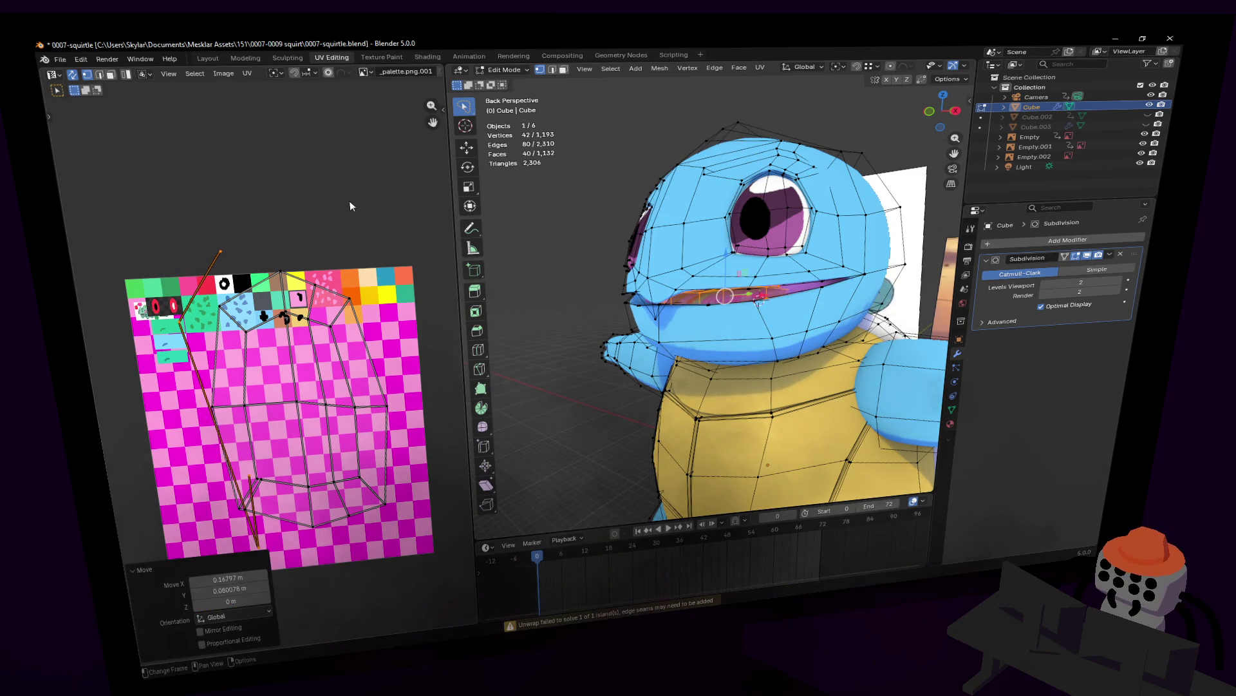
{"action": "key", "text": "s"}
{"action": "left_click", "coordinate": [220, 404]}
{"action": "key", "text": "g"}
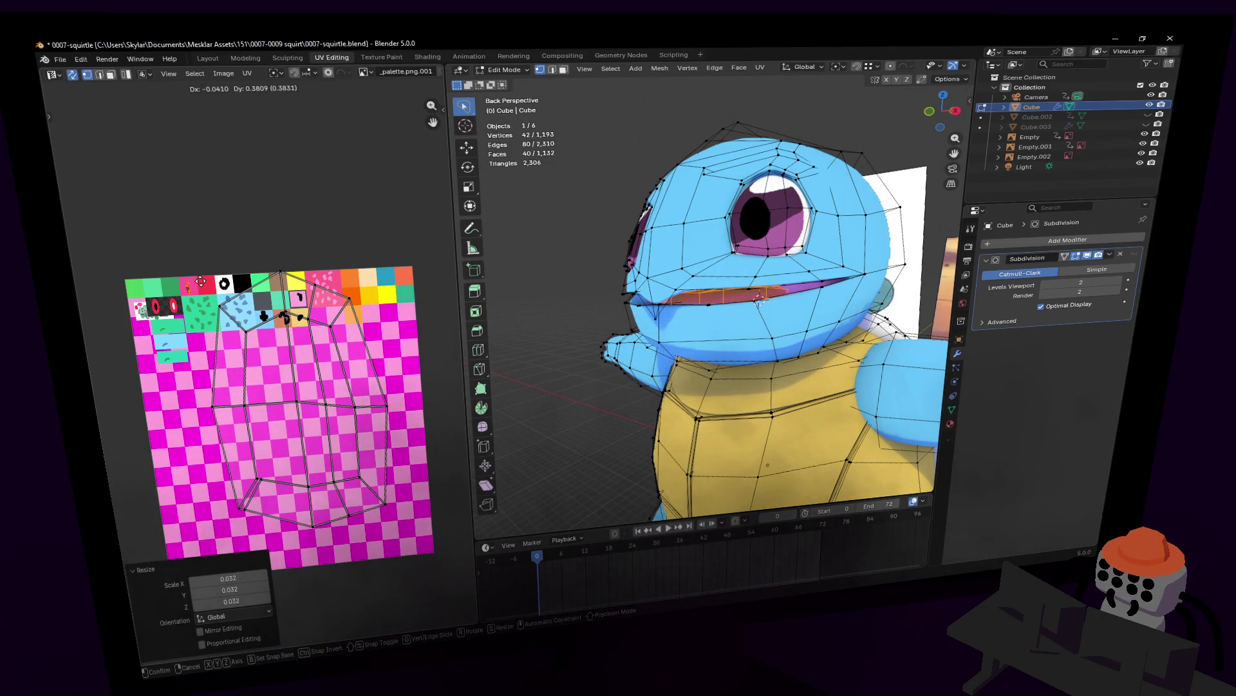
{"action": "left_click", "coordinate": [285, 317]}
{"action": "key", "text": "Tab"}
{"action": "middle_click_drag", "start_coordinate": [676, 290], "coordinate": [709, 283]}
{"action": "scroll", "coordinate": [708, 283], "scroll_direction": "down", "scroll_amount": 5}
{"action": "scroll", "coordinate": [708, 283], "scroll_direction": "up", "scroll_amount": 8}
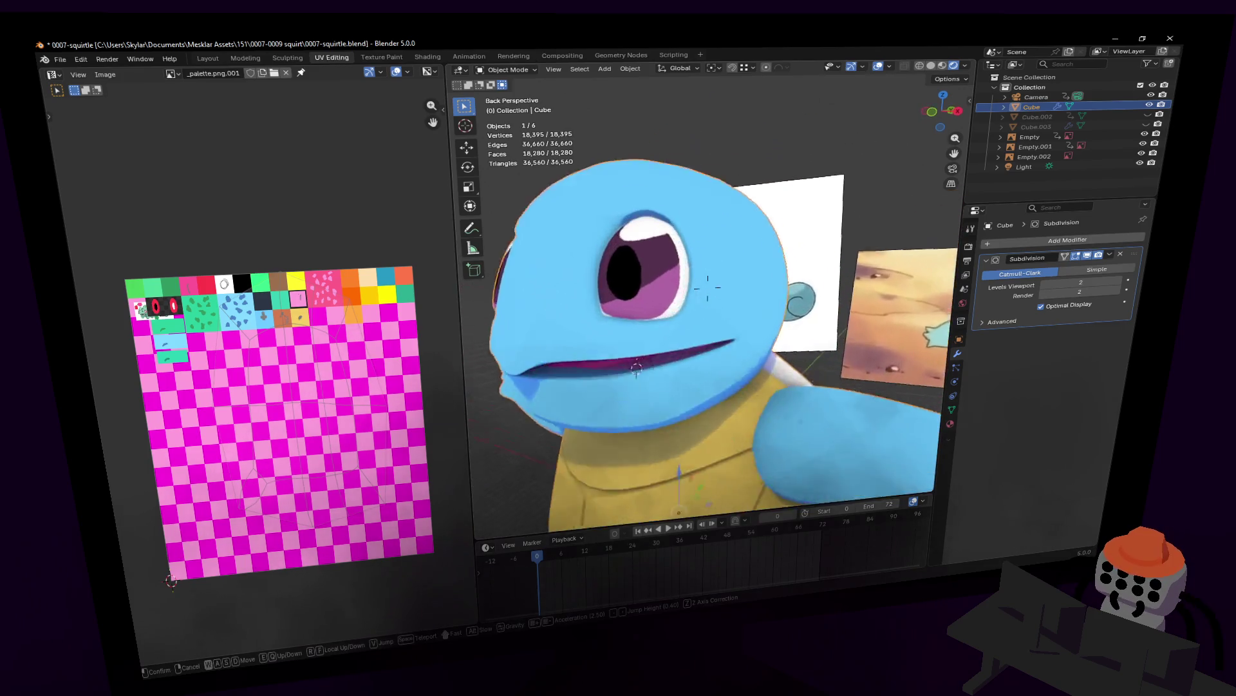
{"action": "scroll", "coordinate": [708, 283], "scroll_direction": "up", "scroll_amount": 2}
{"action": "scroll", "coordinate": [708, 283], "scroll_direction": "up", "scroll_amount": 3}
{"action": "scroll", "coordinate": [709, 282], "scroll_direction": "up", "scroll_amount": 2}
{"action": "scroll", "coordinate": [708, 283], "scroll_direction": "up", "scroll_amount": 2}
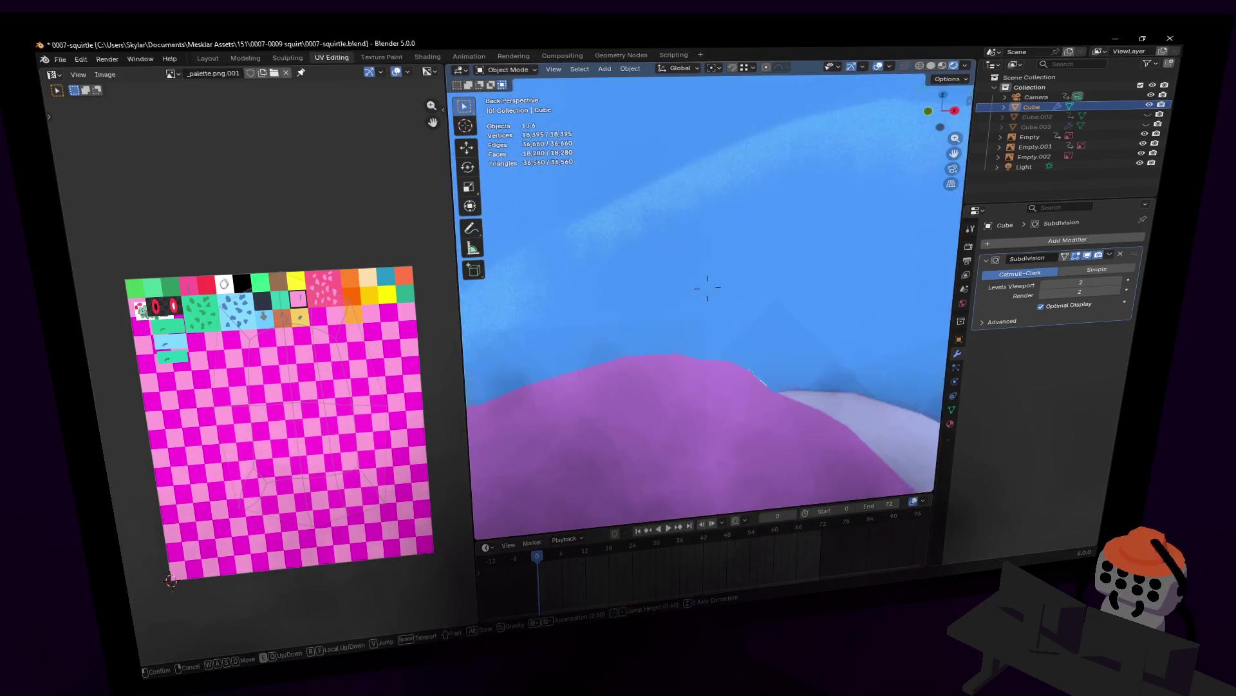
{"action": "scroll", "coordinate": [708, 287], "scroll_direction": "down", "scroll_amount": 2}
{"action": "scroll", "coordinate": [707, 288], "scroll_direction": "down", "scroll_amount": 3}
{"action": "key", "text": "Tab"}
{"action": "scroll", "coordinate": [708, 286], "scroll_direction": "up", "scroll_amount": 1}
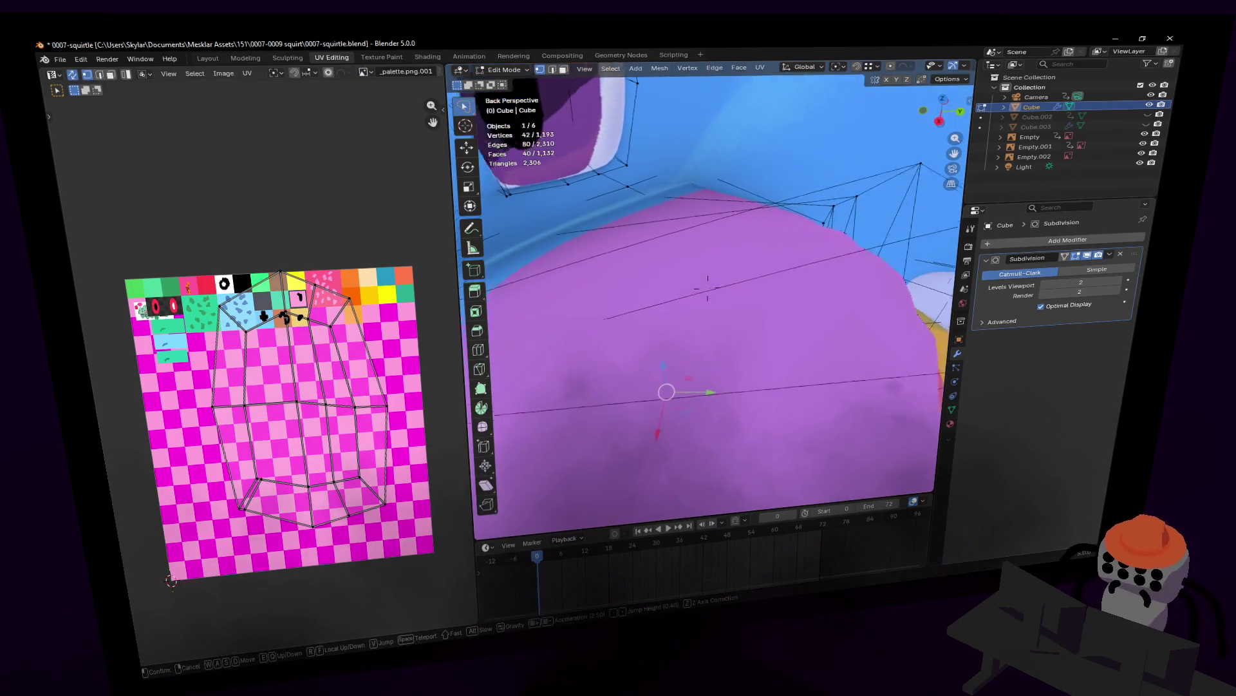
- Cut two edge loops across the inner mouth geometry, sliding each into place
{"action": "middle_click_drag", "start_coordinate": [708, 281], "coordinate": [707, 197]}
{"action": "key", "text": "ctrl+r"}
{"action": "left_click", "coordinate": [670, 212]}
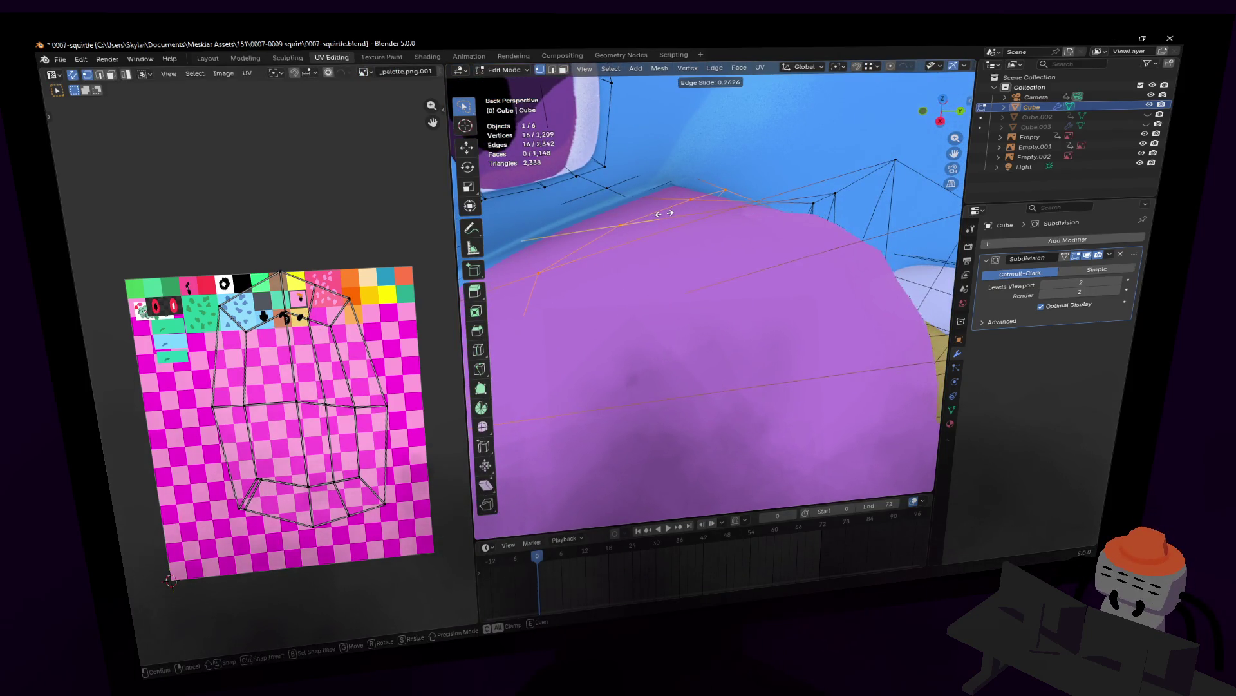
{"action": "left_click", "coordinate": [664, 212]}
{"action": "key", "text": "ctrl+r"}
{"action": "left_click", "coordinate": [629, 372]}
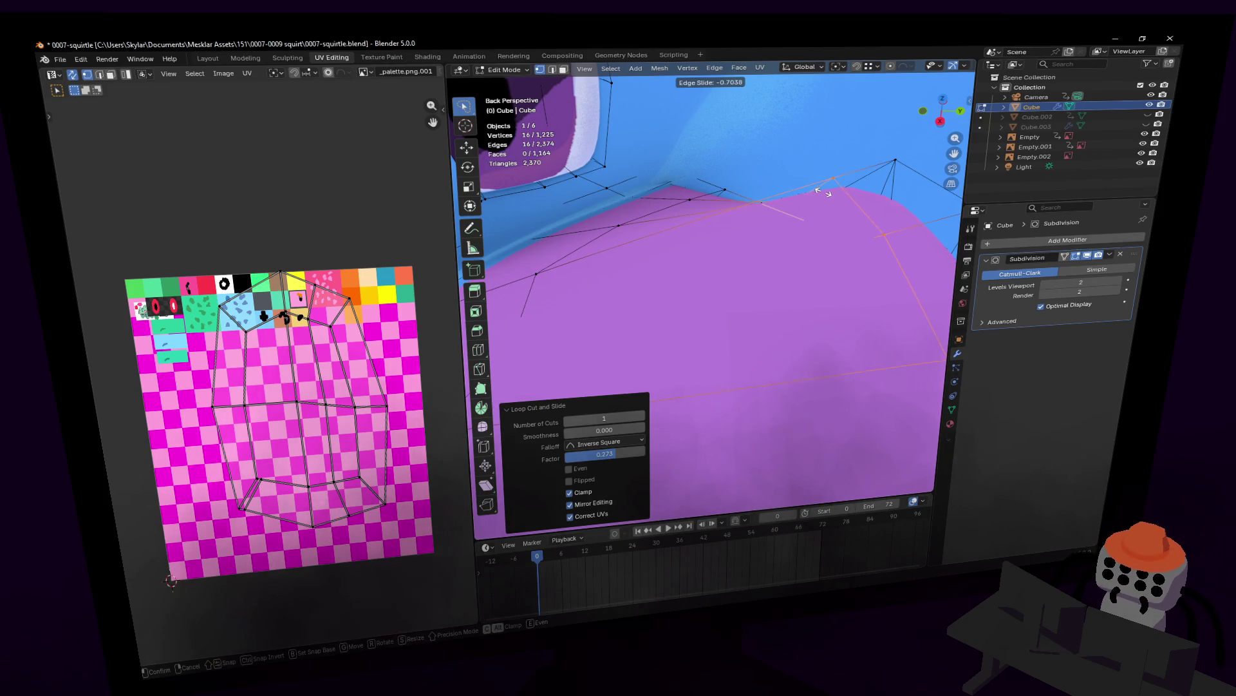
{"action": "left_click", "coordinate": [826, 192]}
{"action": "key", "text": "shift+grave"}
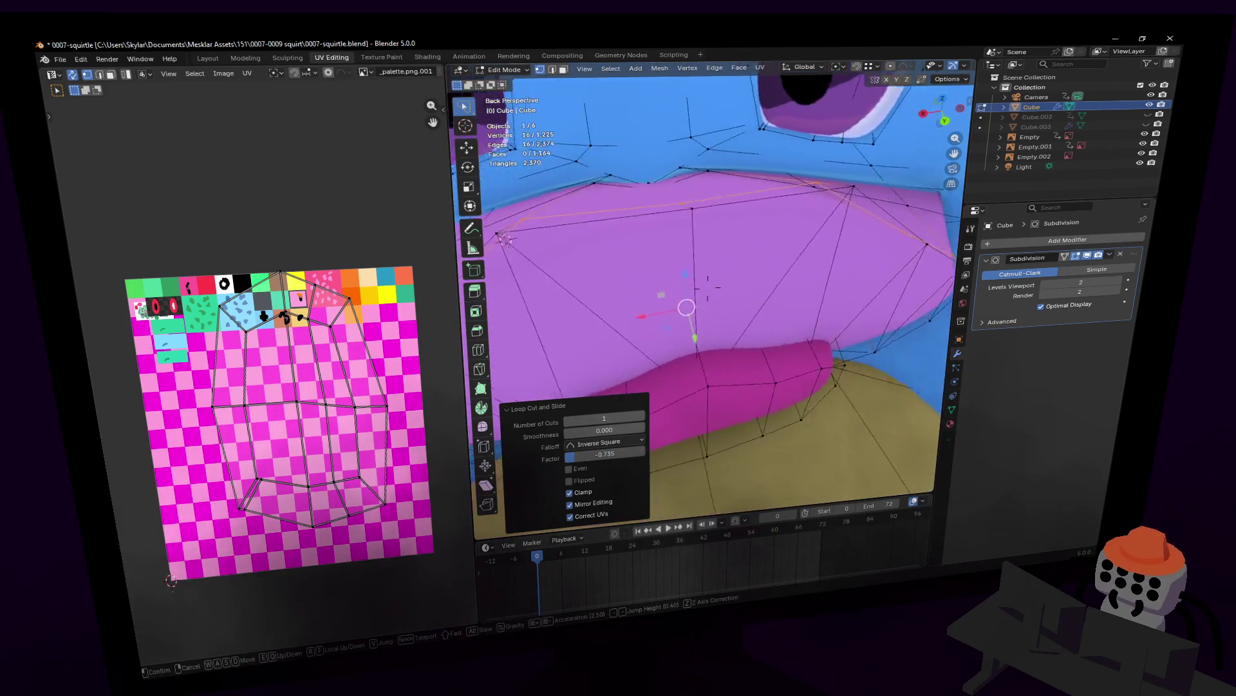
{"action": "key", "text": "d"}
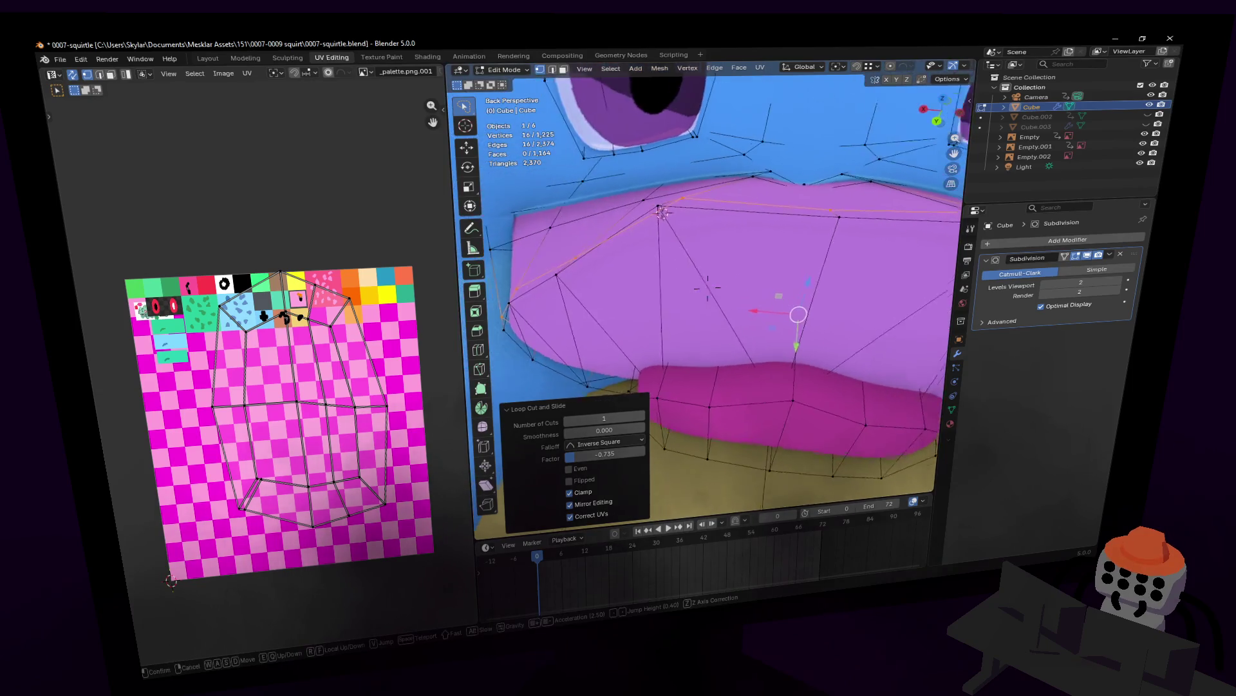
{"action": "left_click", "coordinate": [717, 295]}
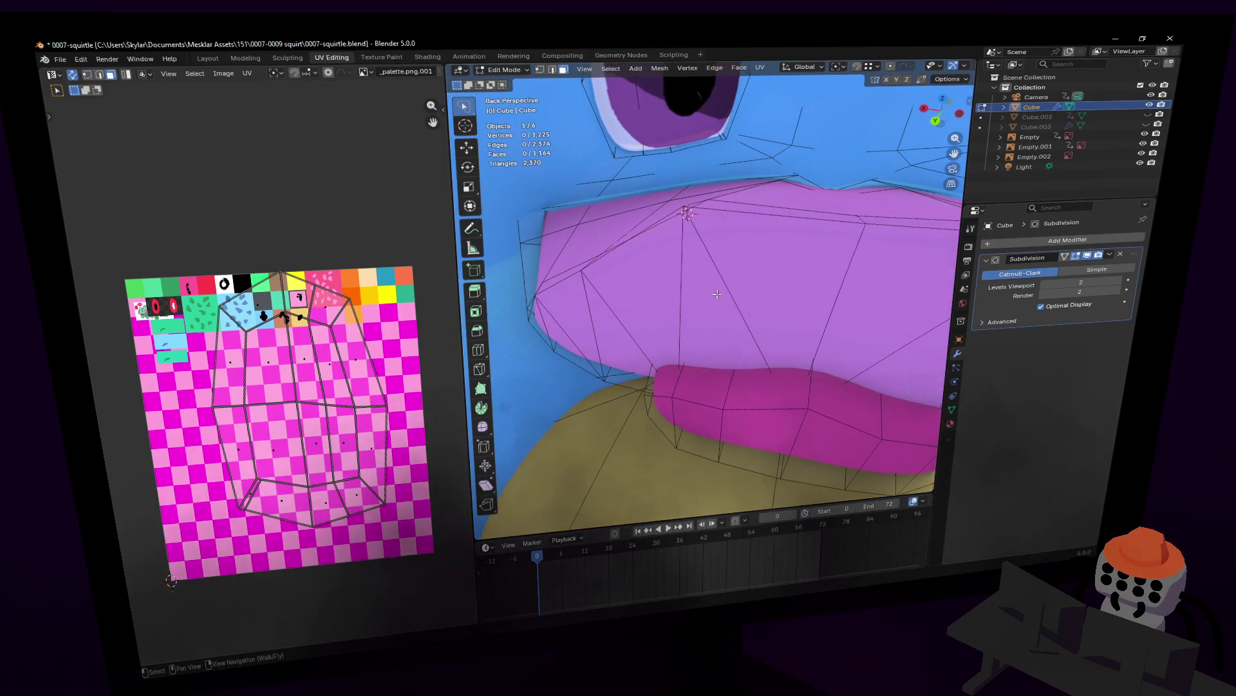
- Circle-select the upper and side inner-mouth faces and push them back along Y
{"action": "key", "text": "c"}
{"action": "left_click", "coordinate": [592, 311]}
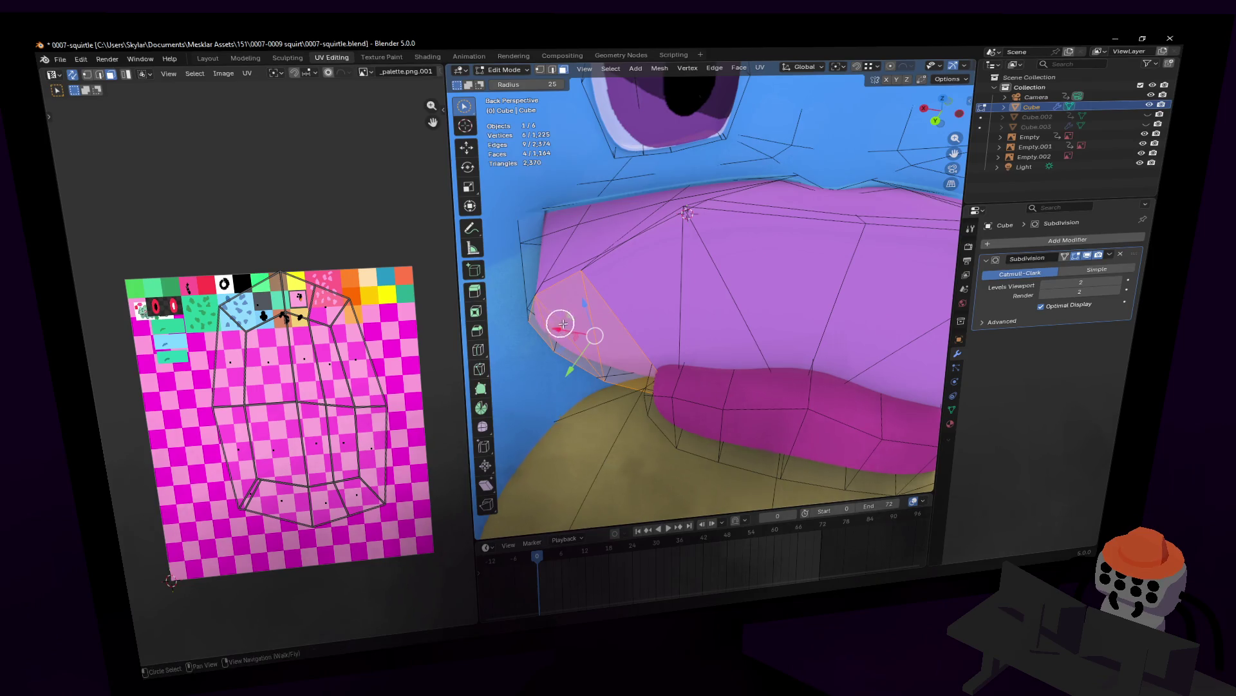
{"action": "scroll", "coordinate": [560, 323], "scroll_direction": "down", "scroll_amount": 2}
{"action": "mouse_move", "coordinate": [552, 323]}
{"action": "left_mouse_down"}
{"action": "mouse_move", "coordinate": [821, 305]}
{"action": "mouse_move", "coordinate": [591, 281]}
{"action": "mouse_move", "coordinate": [775, 287]}
{"action": "left_mouse_up"}
{"action": "key", "text": "alt+a"}
{"action": "middle_click_drag", "start_coordinate": [776, 287], "coordinate": [760, 286]}
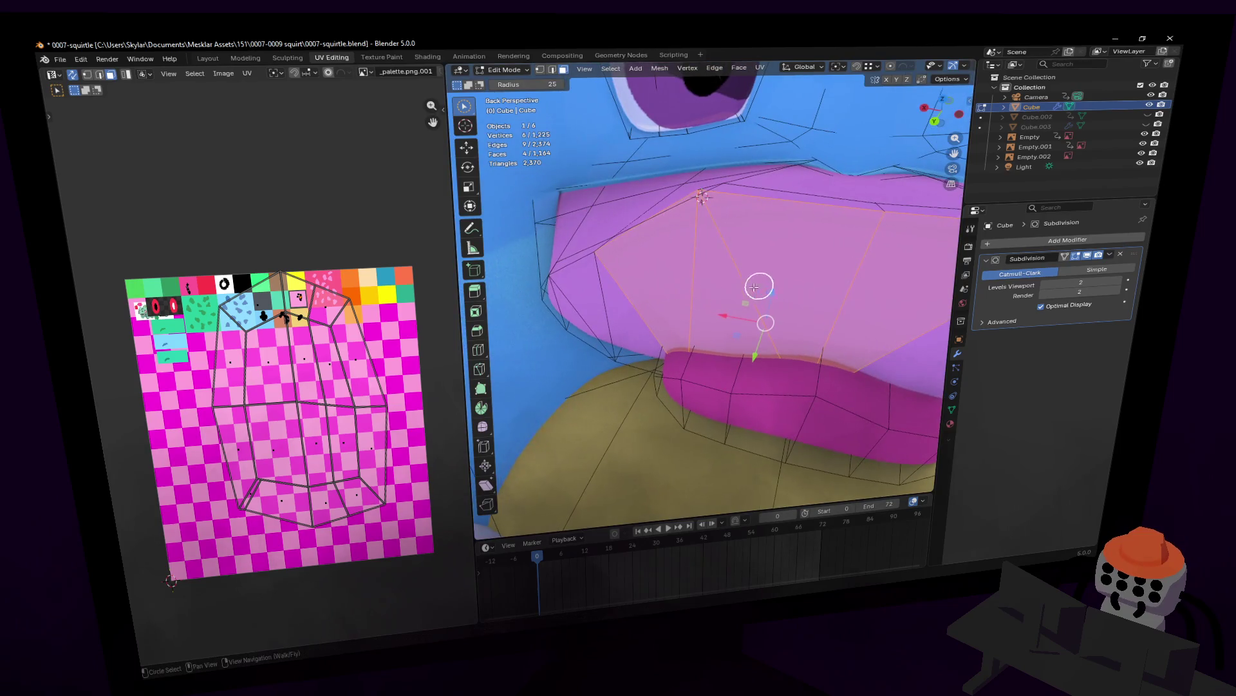
{"action": "left_click_drag", "start_coordinate": [759, 286], "coordinate": [572, 297]}
{"action": "middle_click_drag", "start_coordinate": [604, 301], "coordinate": [606, 301]}
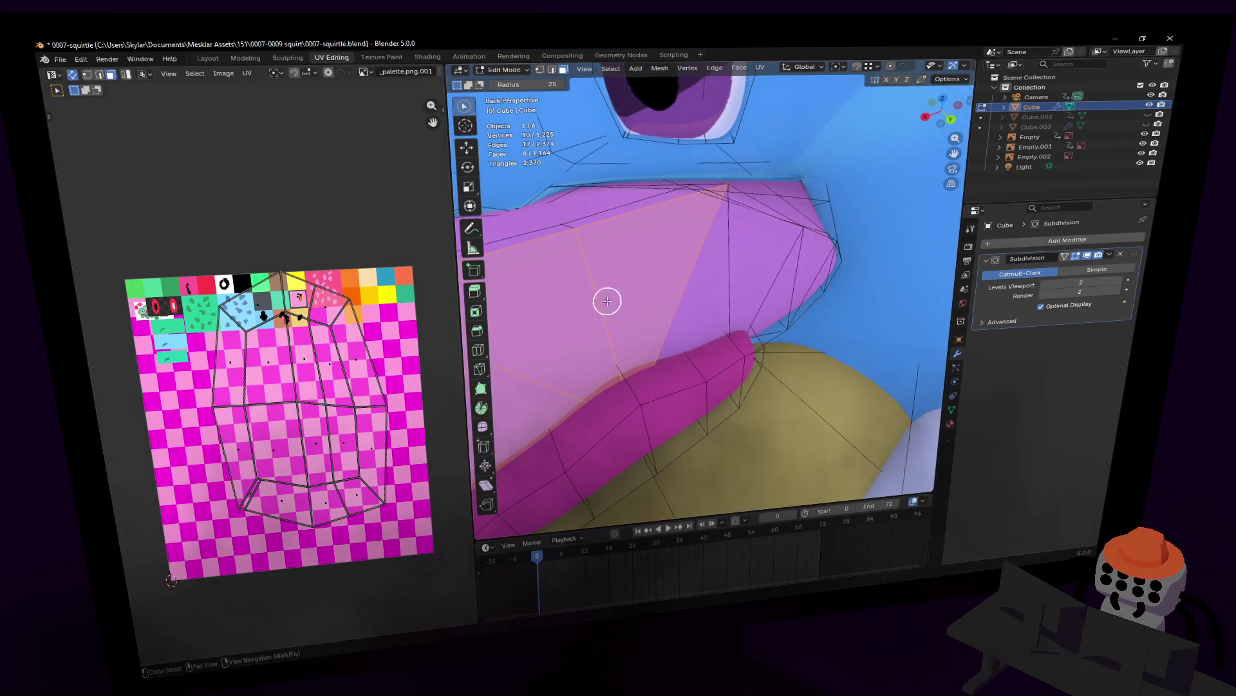
{"action": "left_click_drag", "start_coordinate": [708, 301], "coordinate": [780, 273]}
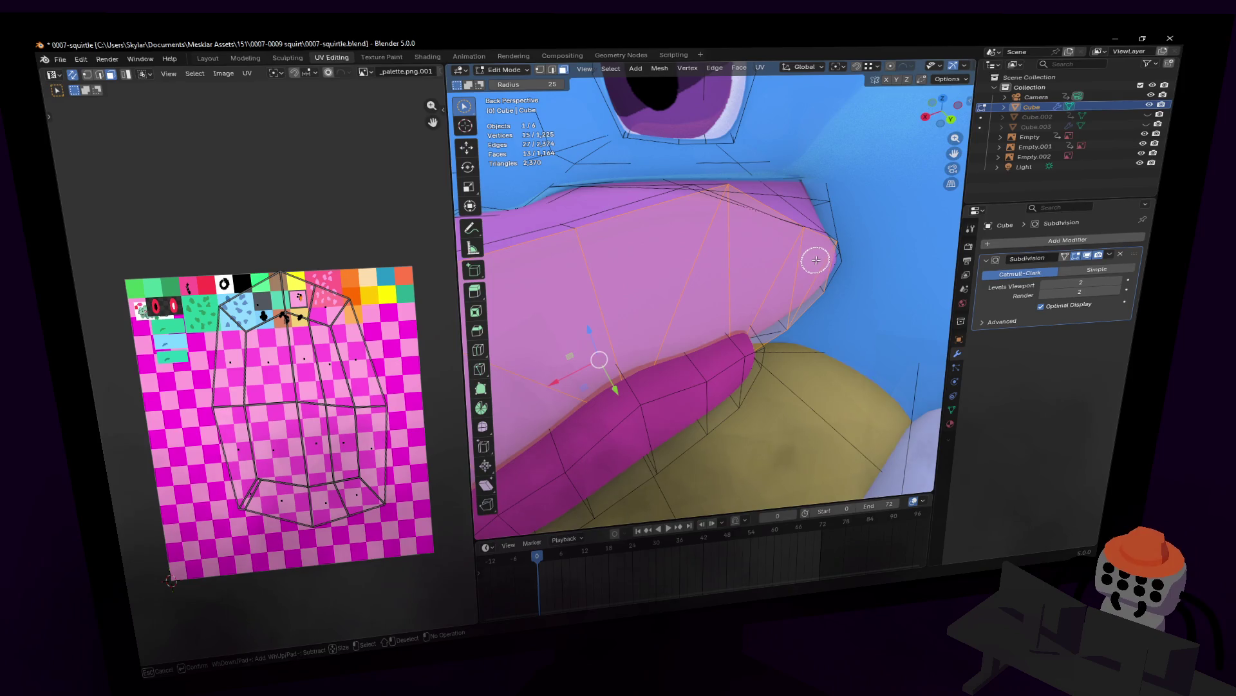
{"action": "key", "text": "g"}
{"action": "key", "text": "y"}
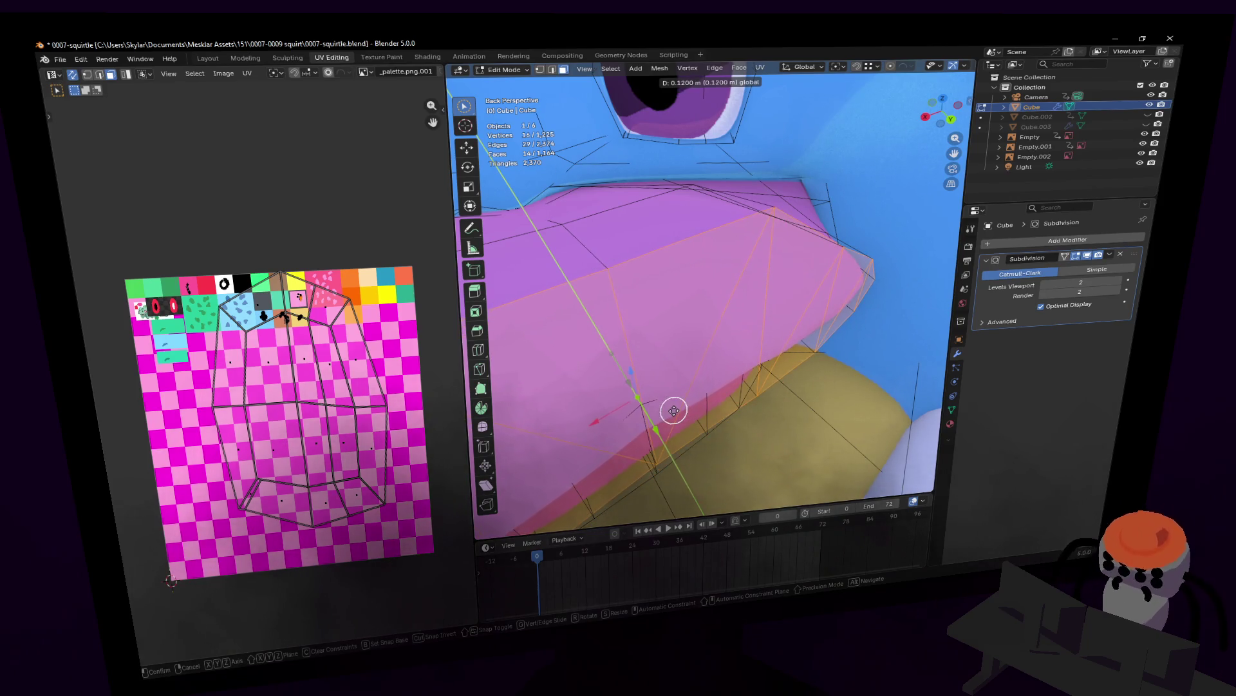
{"action": "left_click", "coordinate": [672, 414]}
- Lower the selected faces along Z in two moves, then select an upper inner-mouth edge
{"action": "key", "text": "c"}
{"action": "middle_click_drag", "start_coordinate": [787, 358], "coordinate": [788, 291]}
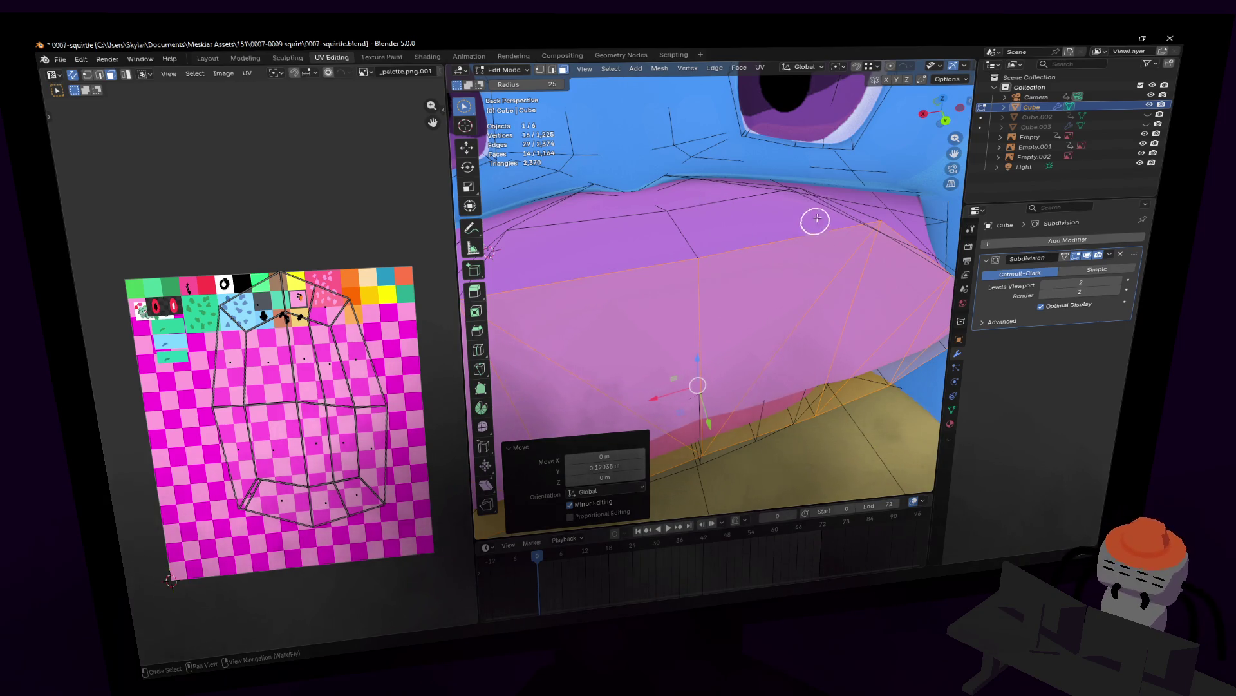
{"action": "key", "text": "Escape"}
{"action": "key", "text": "g"}
{"action": "key", "text": "z"}
{"action": "left_click", "coordinate": [770, 232]}
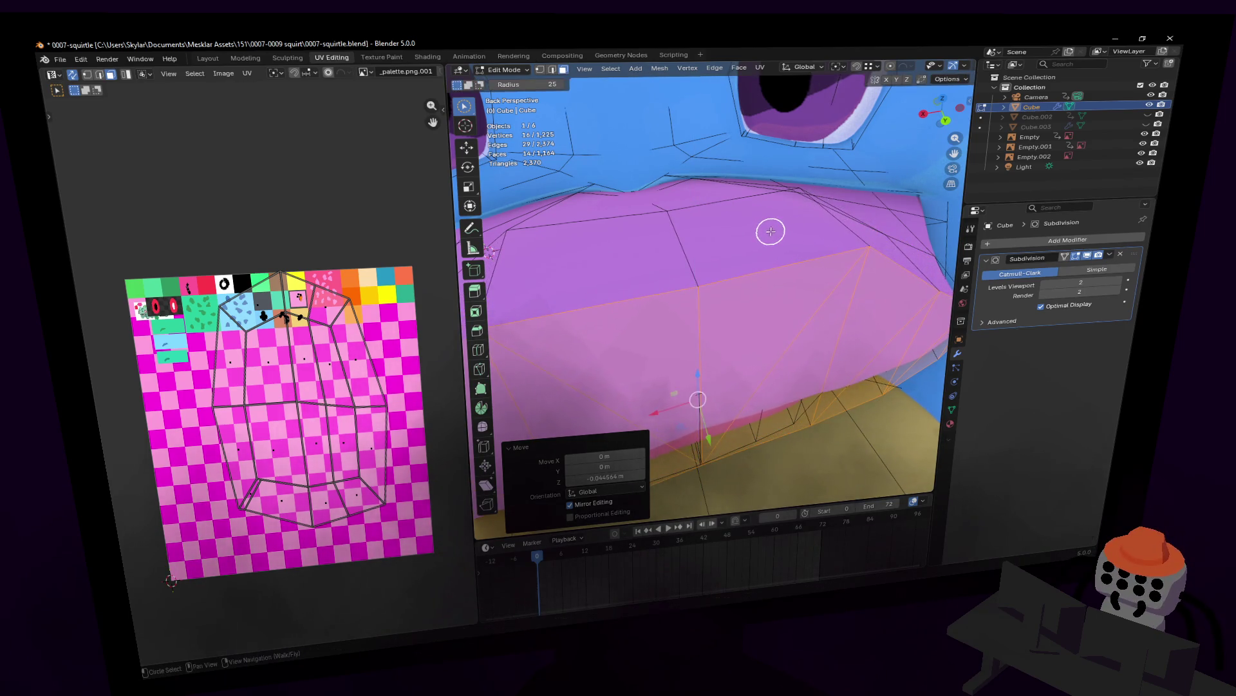
{"action": "key", "text": "g"}
{"action": "key", "text": "z"}
{"action": "left_click", "coordinate": [770, 249]}
{"action": "key", "text": "c"}
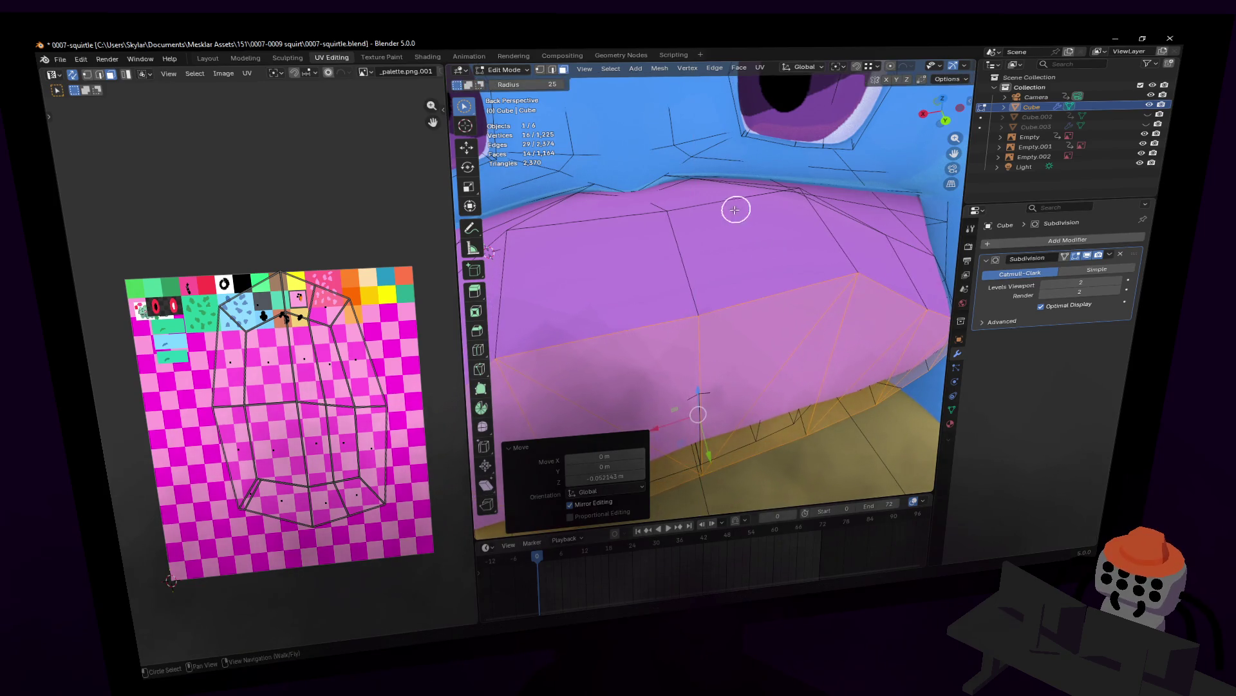
{"action": "left_click", "coordinate": [713, 209]}
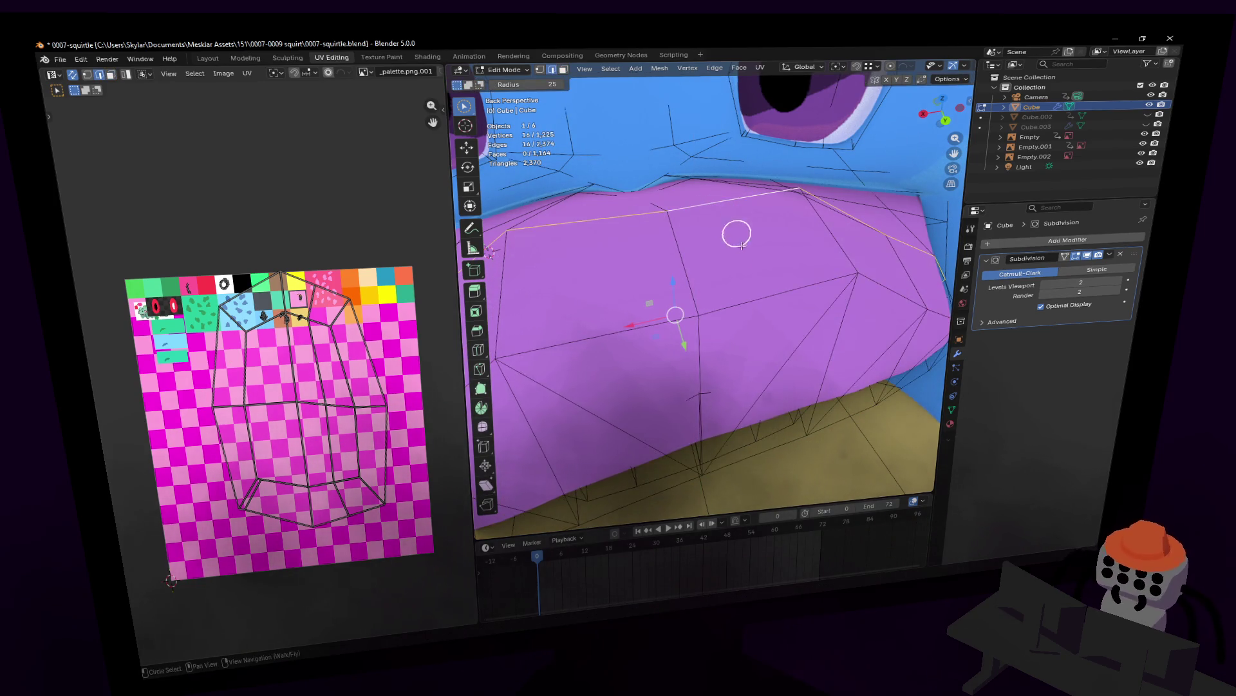
- Shift the selected edge about 0.10 m along Y and bring the full model into view
{"action": "middle_click_drag", "start_coordinate": [742, 244], "coordinate": [704, 301]}
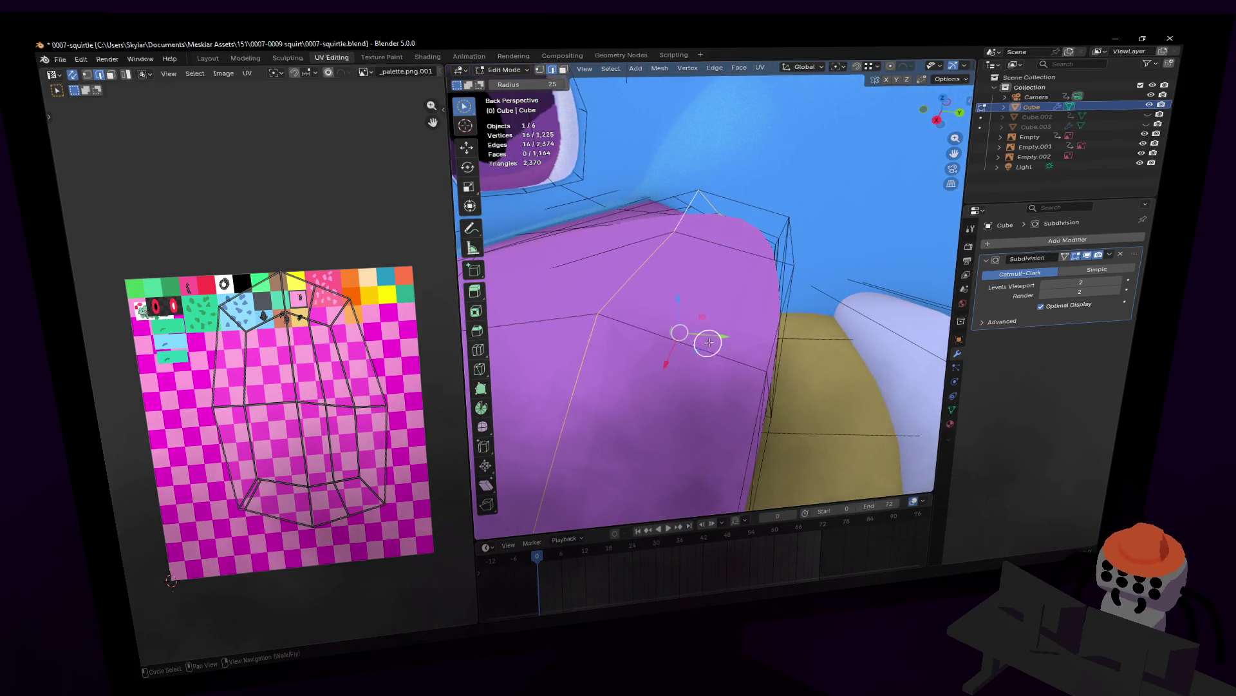
{"action": "left_click_drag", "start_coordinate": [720, 337], "coordinate": [764, 334]}
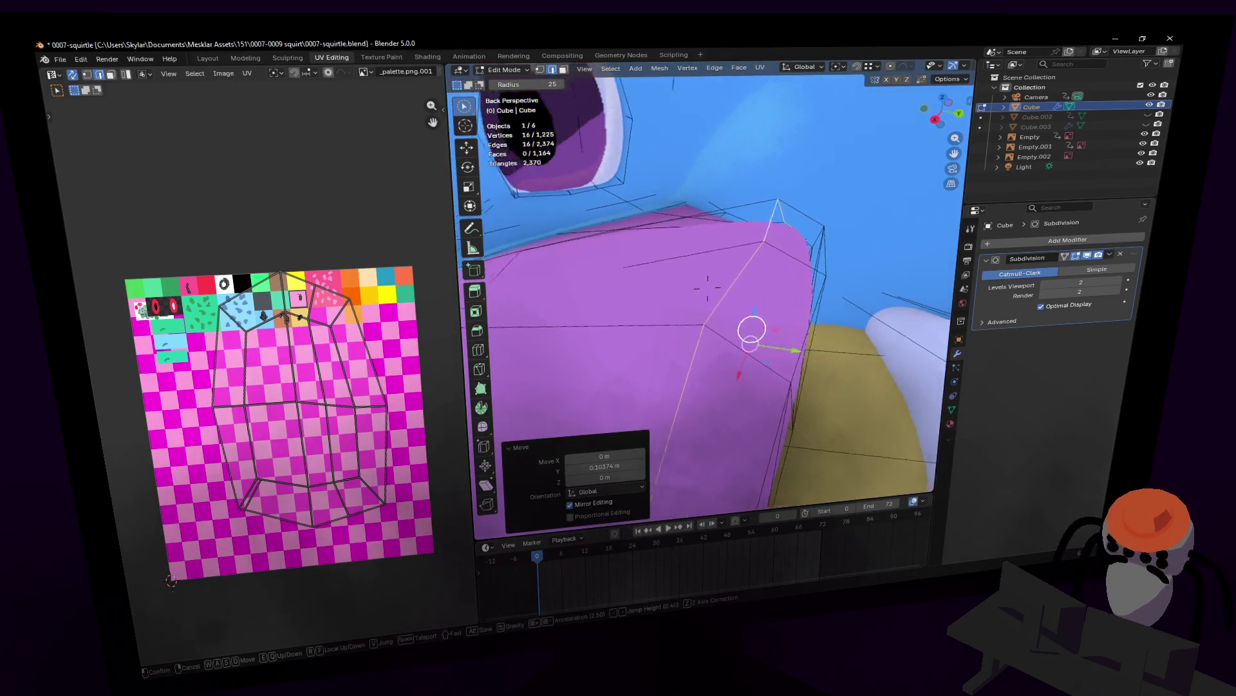
{"action": "mouse_move", "coordinate": [751, 332]}
{"action": "middle_mouse_down"}
{"action": "mouse_move", "coordinate": [803, 303]}
{"action": "mouse_move", "coordinate": [758, 280]}
{"action": "middle_mouse_up"}
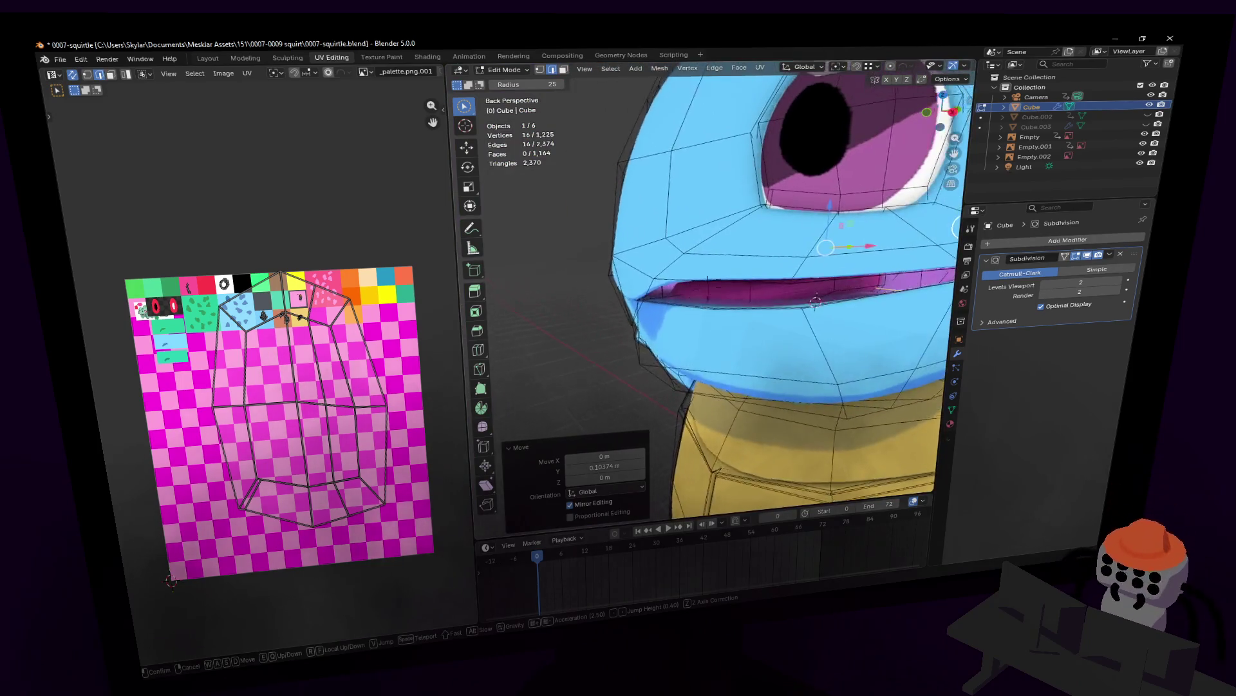
{"action": "scroll", "coordinate": [757, 280], "scroll_direction": "down", "scroll_amount": 4}
{"action": "left_click", "coordinate": [770, 336]}
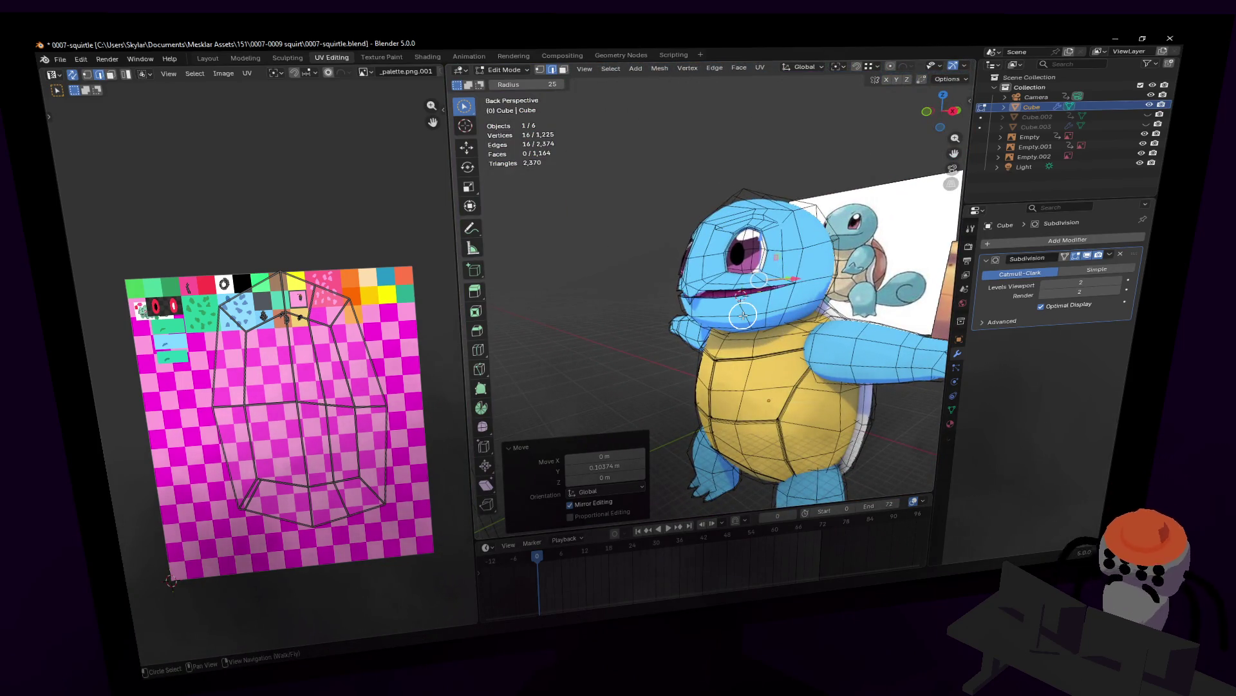